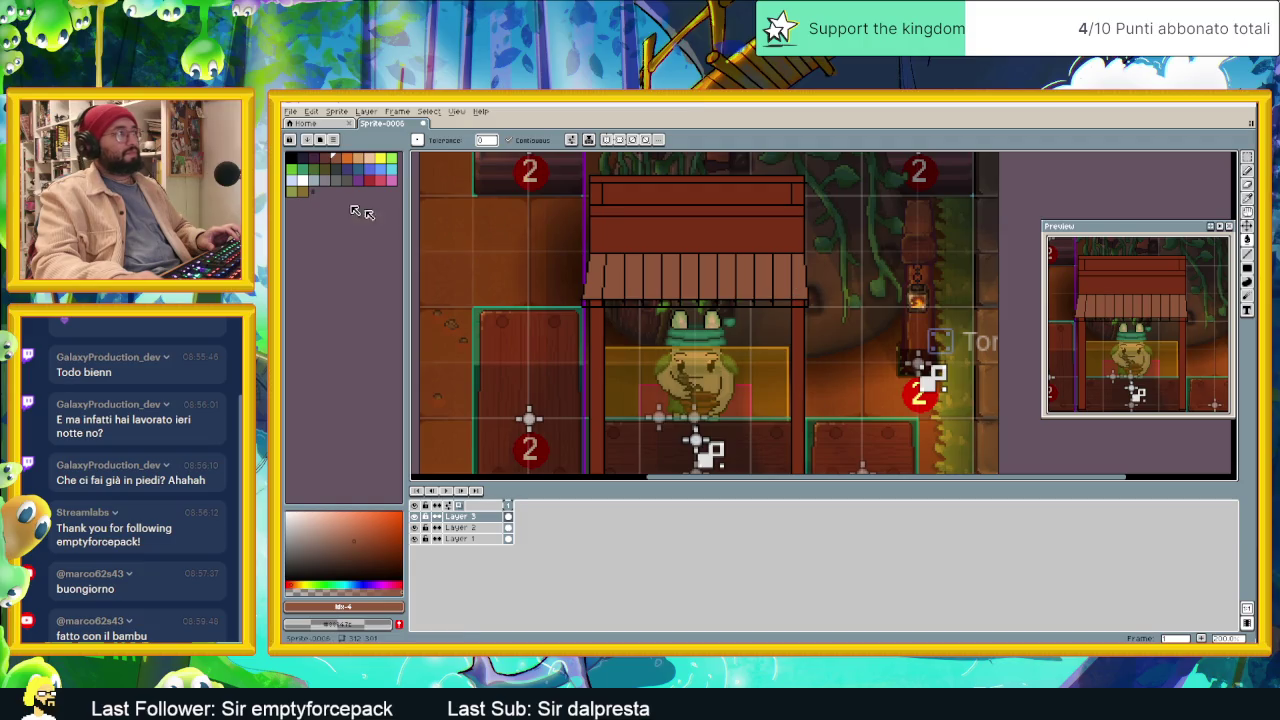
Step: Pick a different palette colour and zoom around the stall roof
{"action": "left_click", "coordinate": [325, 160]}
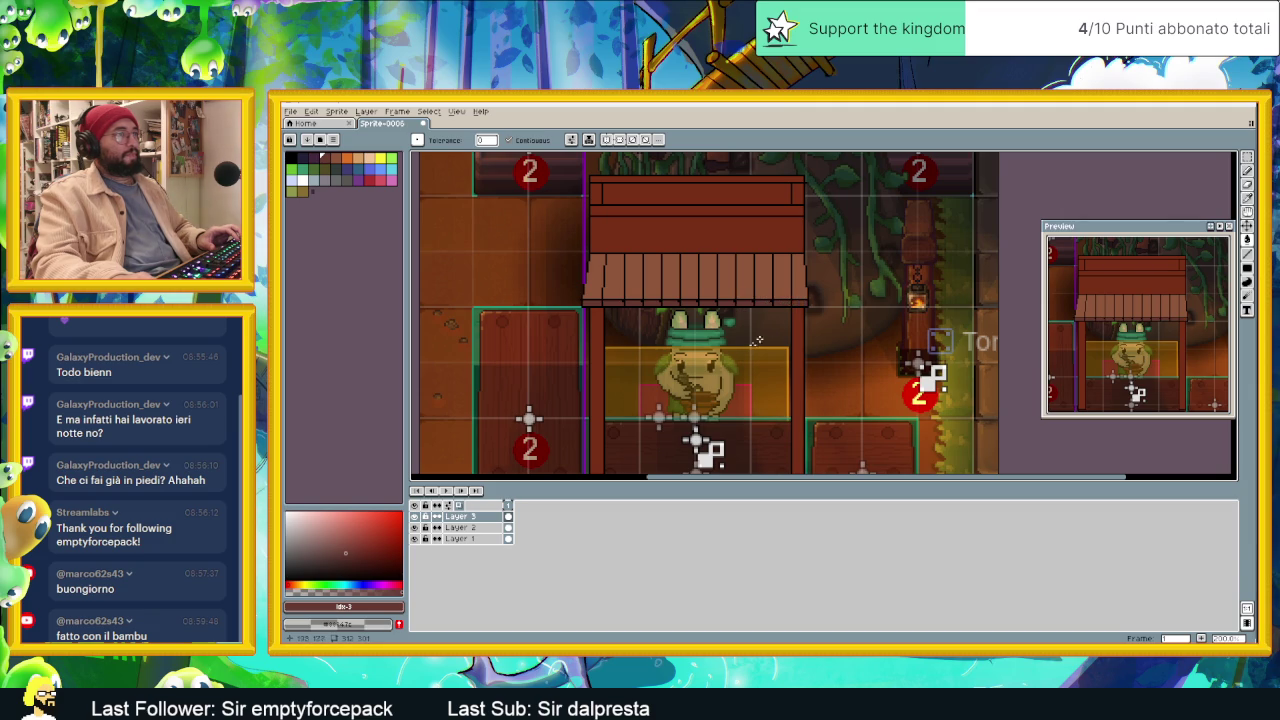
{"action": "scroll", "coordinate": [757, 340], "scroll_direction": "down", "scroll_amount": 1}
{"action": "scroll", "coordinate": [746, 393], "scroll_direction": "down", "scroll_amount": 1}
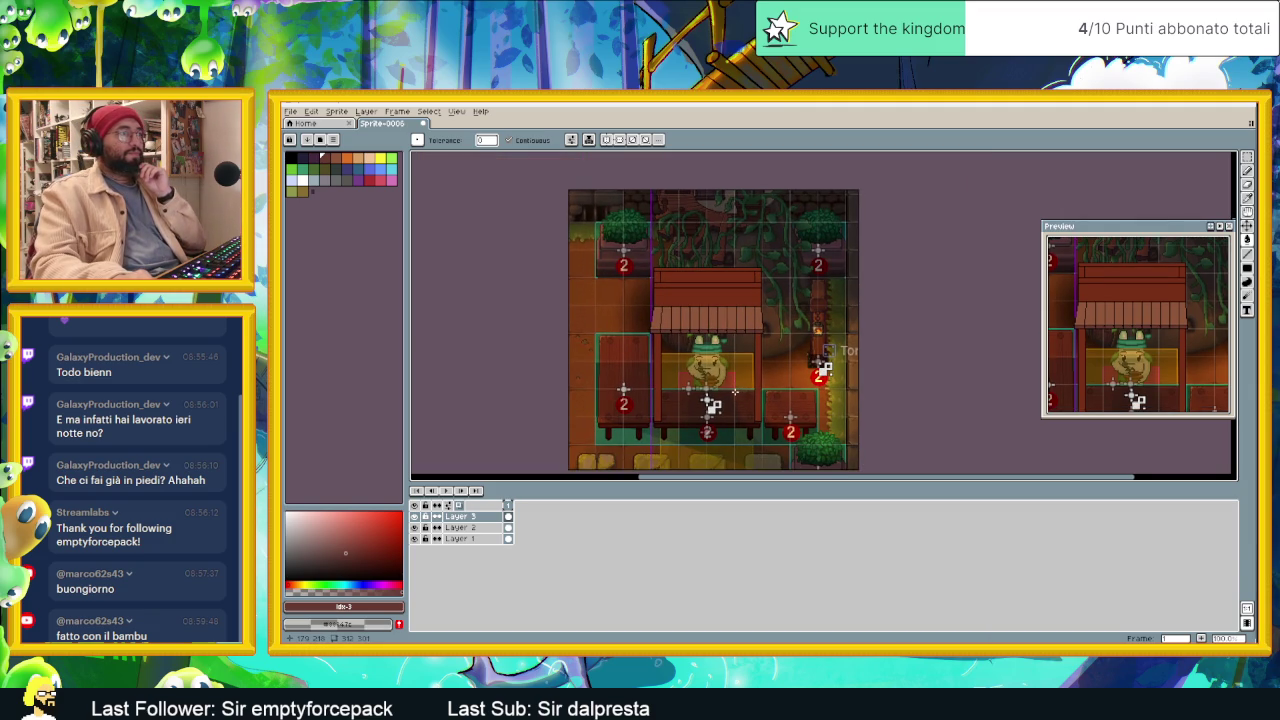
{"action": "scroll", "coordinate": [734, 391], "scroll_direction": "up", "scroll_amount": 1}
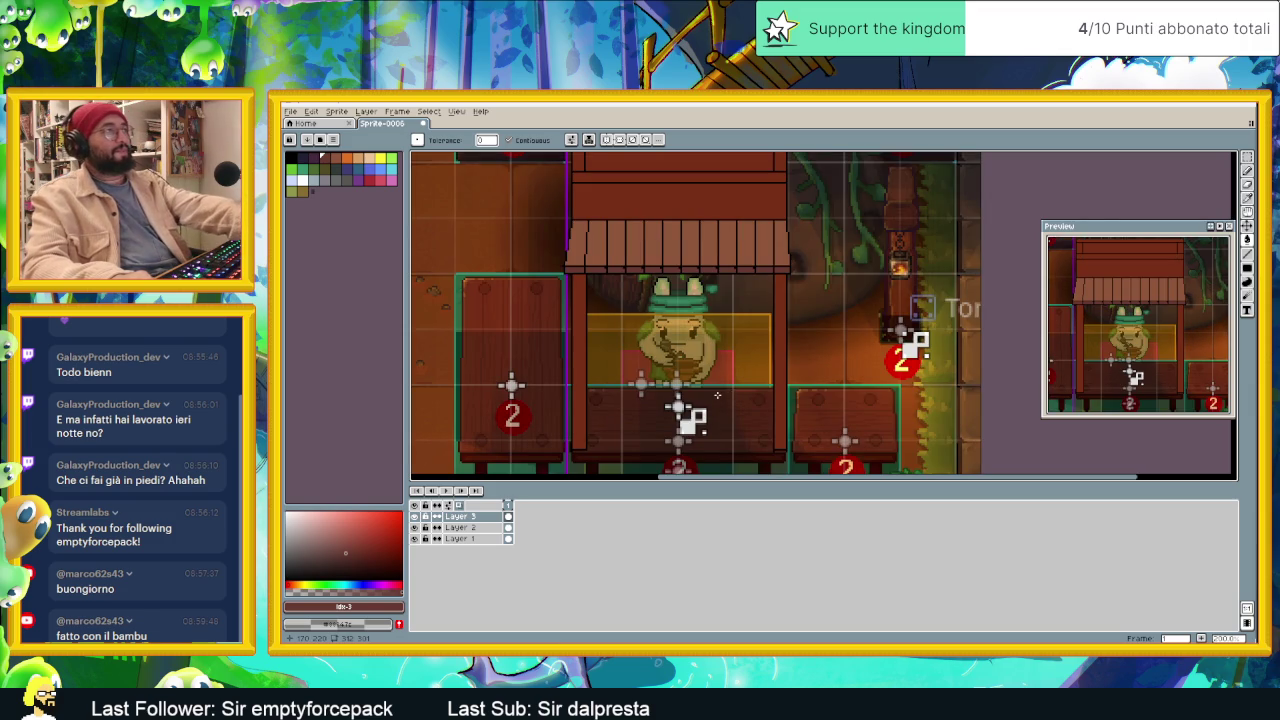
{"action": "scroll", "coordinate": [725, 370], "scroll_direction": "up", "scroll_amount": 1}
{"action": "scroll", "coordinate": [732, 352], "scroll_direction": "down", "scroll_amount": 1}
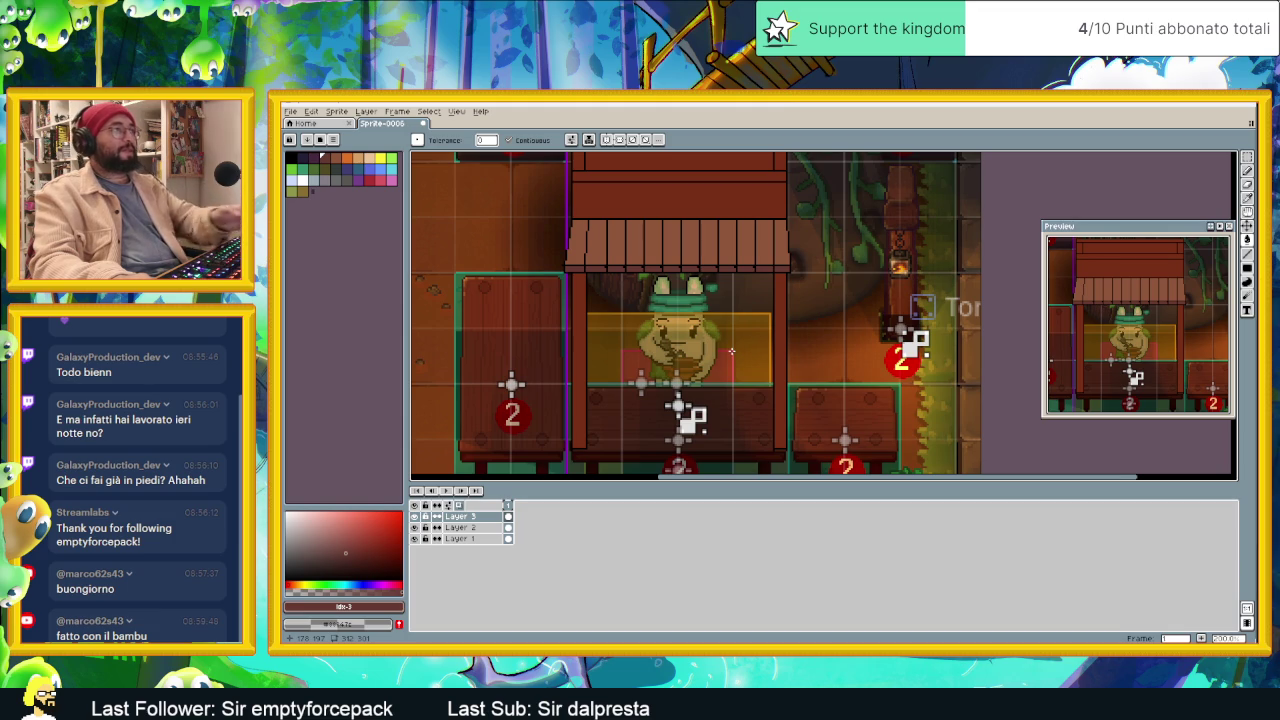
{"action": "scroll", "coordinate": [732, 351], "scroll_direction": "down", "scroll_amount": 1}
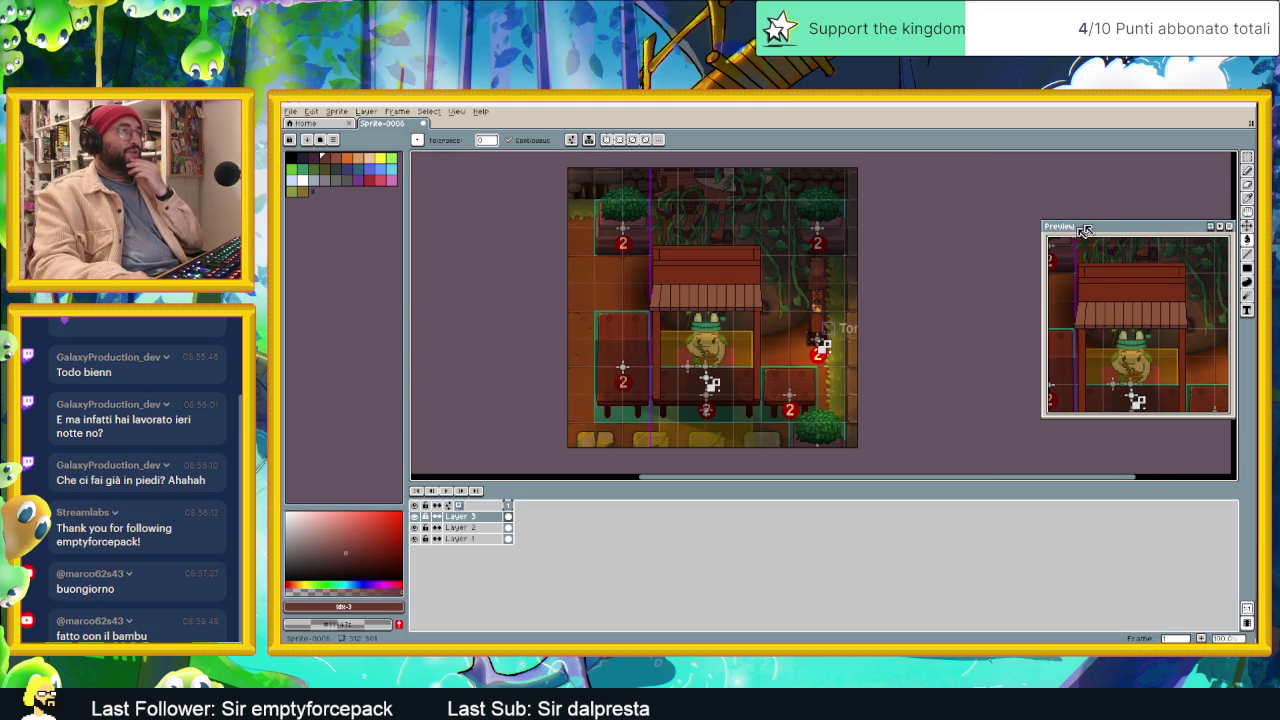
Step: Select the roof's top band on Layer 2 and move it up a few pixels
{"action": "left_click", "coordinate": [1247, 157]}
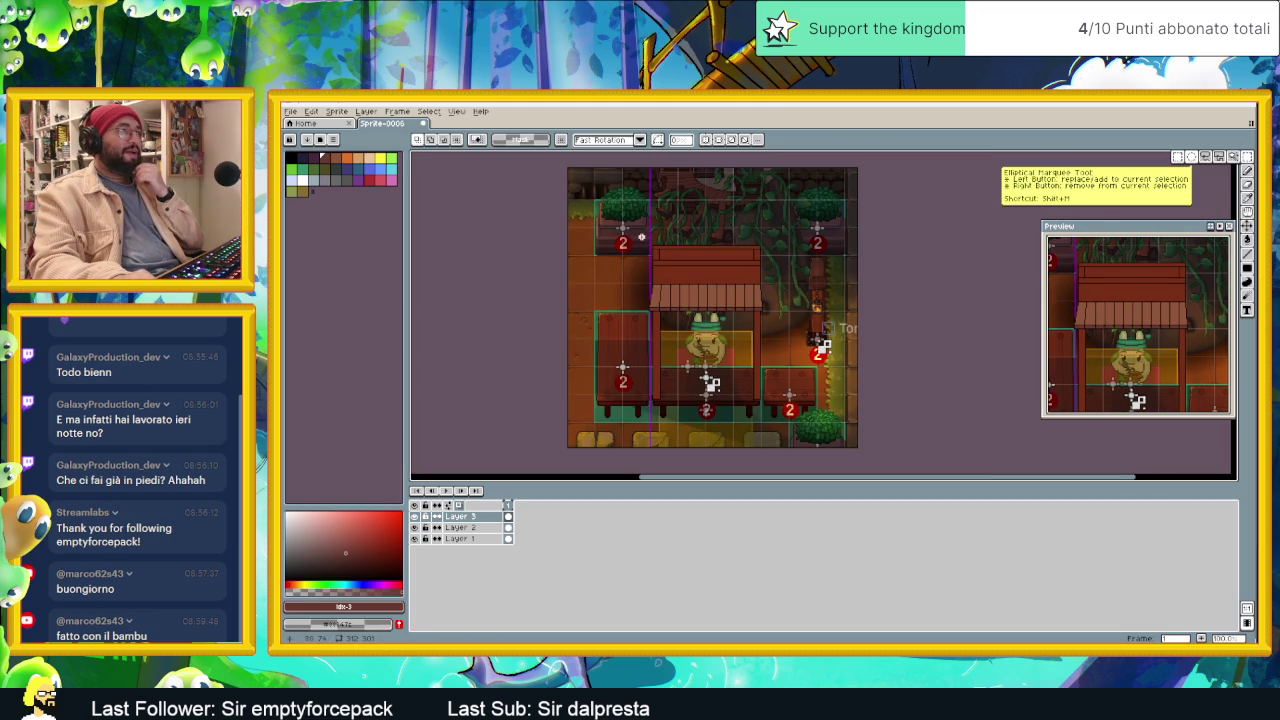
{"action": "left_click_drag", "start_coordinate": [638, 234], "coordinate": [772, 272]}
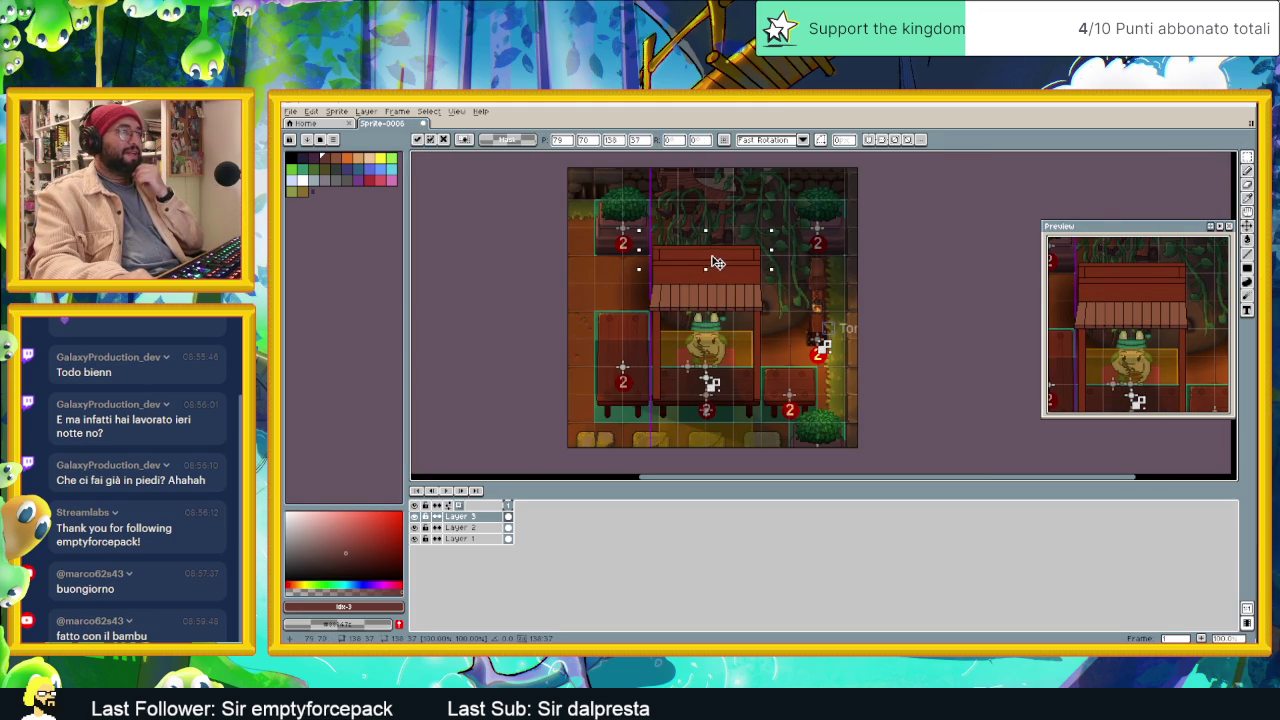
{"action": "left_click", "coordinate": [460, 527]}
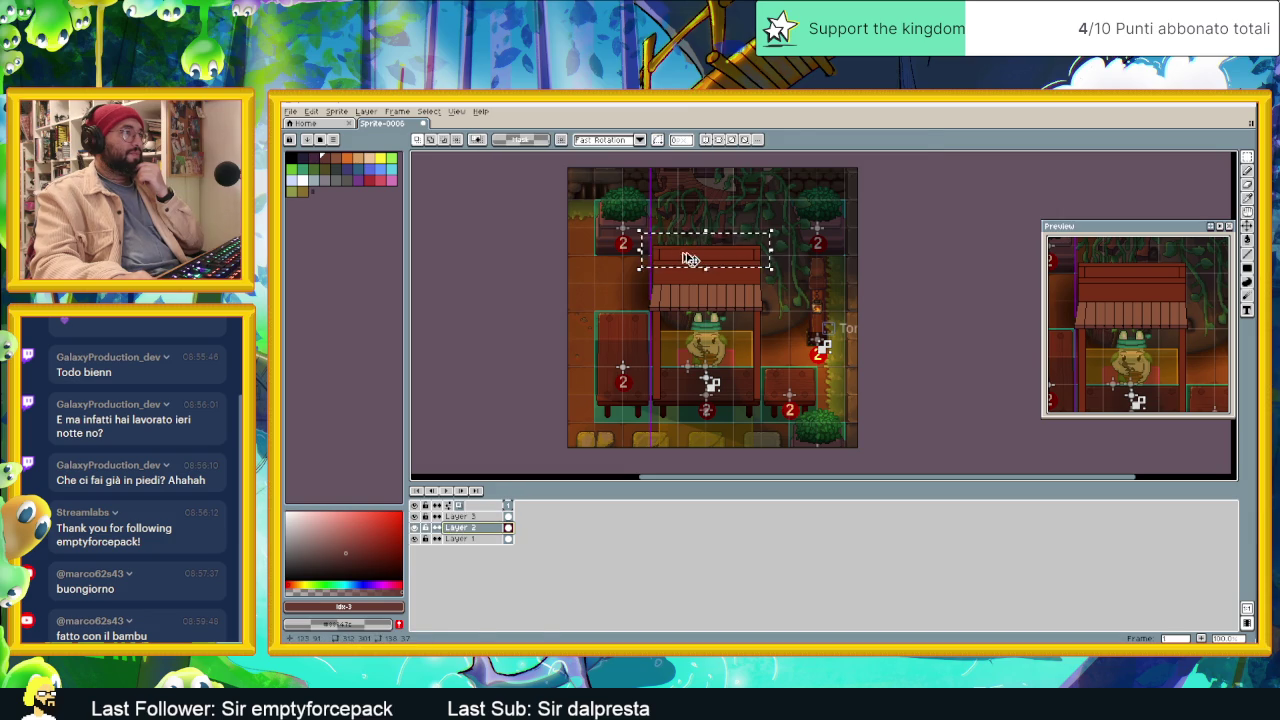
{"action": "left_click_drag", "start_coordinate": [690, 259], "coordinate": [698, 246]}
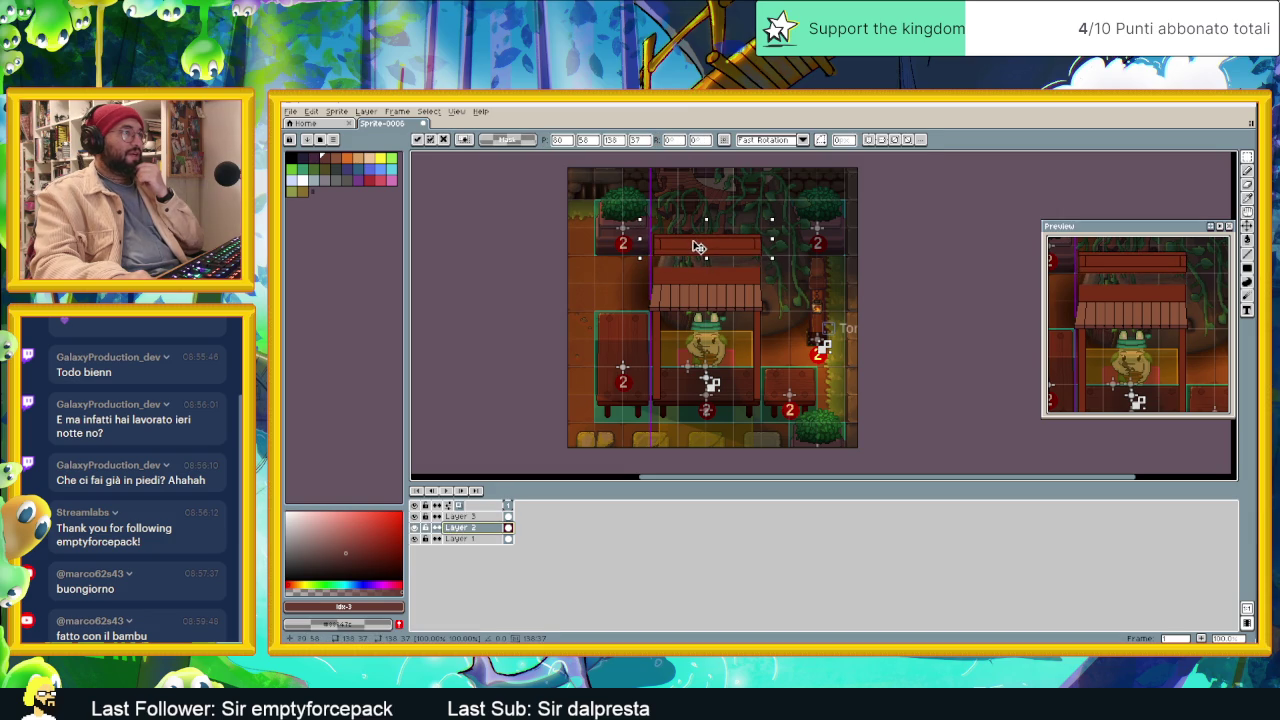
{"action": "key", "text": "Return"}
{"action": "scroll", "coordinate": [733, 265], "scroll_direction": "up", "scroll_amount": 3}
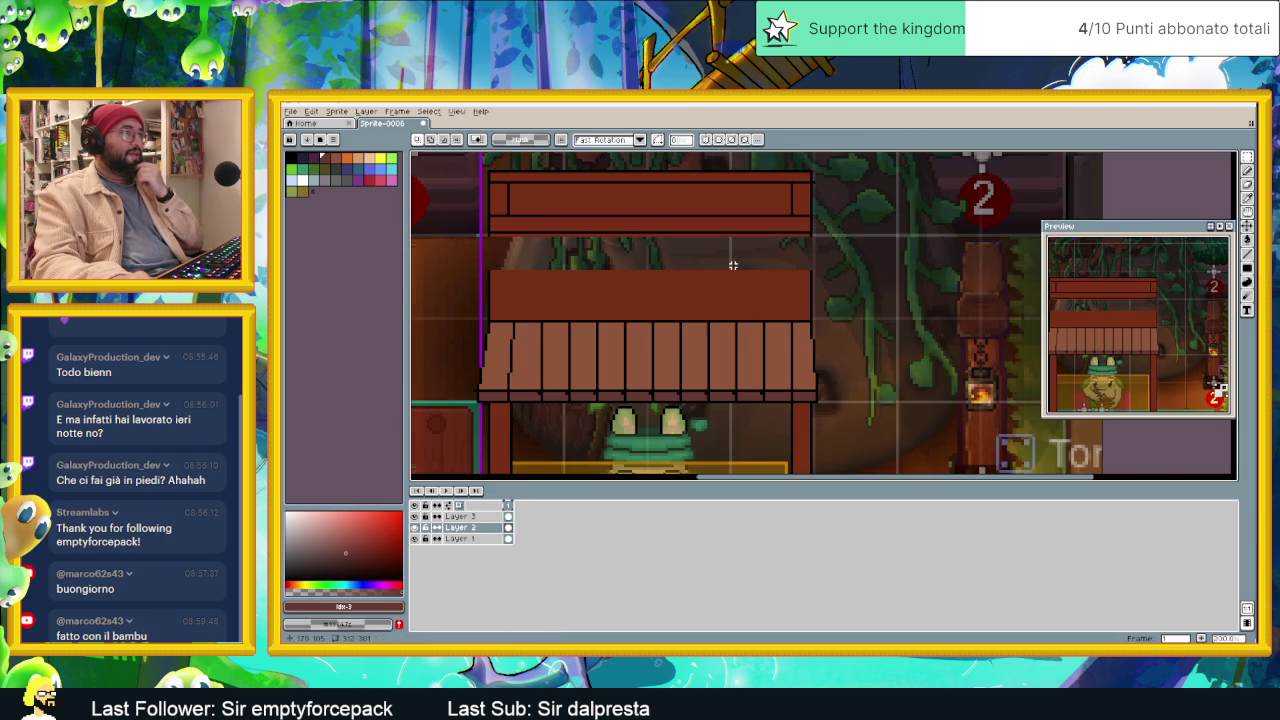
Step: Draw a black pencil line down the roof wall's right edge
{"action": "key", "text": "b"}
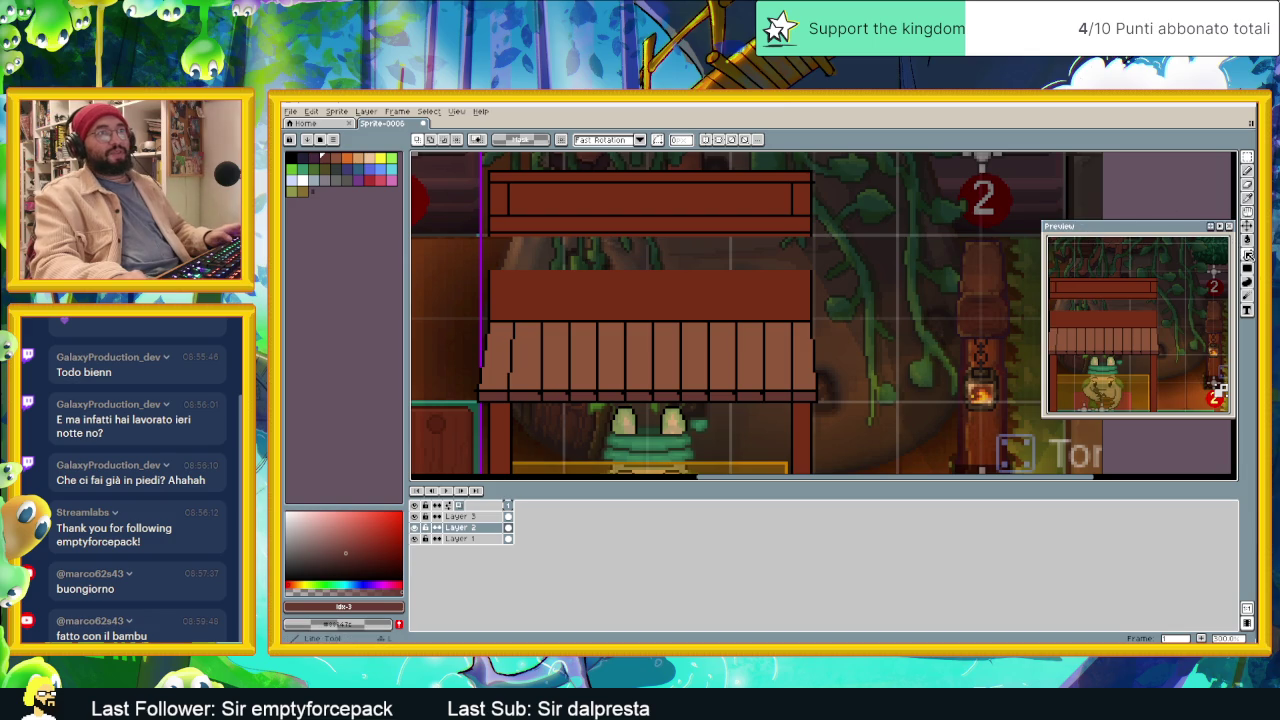
{"action": "scroll", "coordinate": [489, 222], "scroll_direction": "up", "scroll_amount": 1}
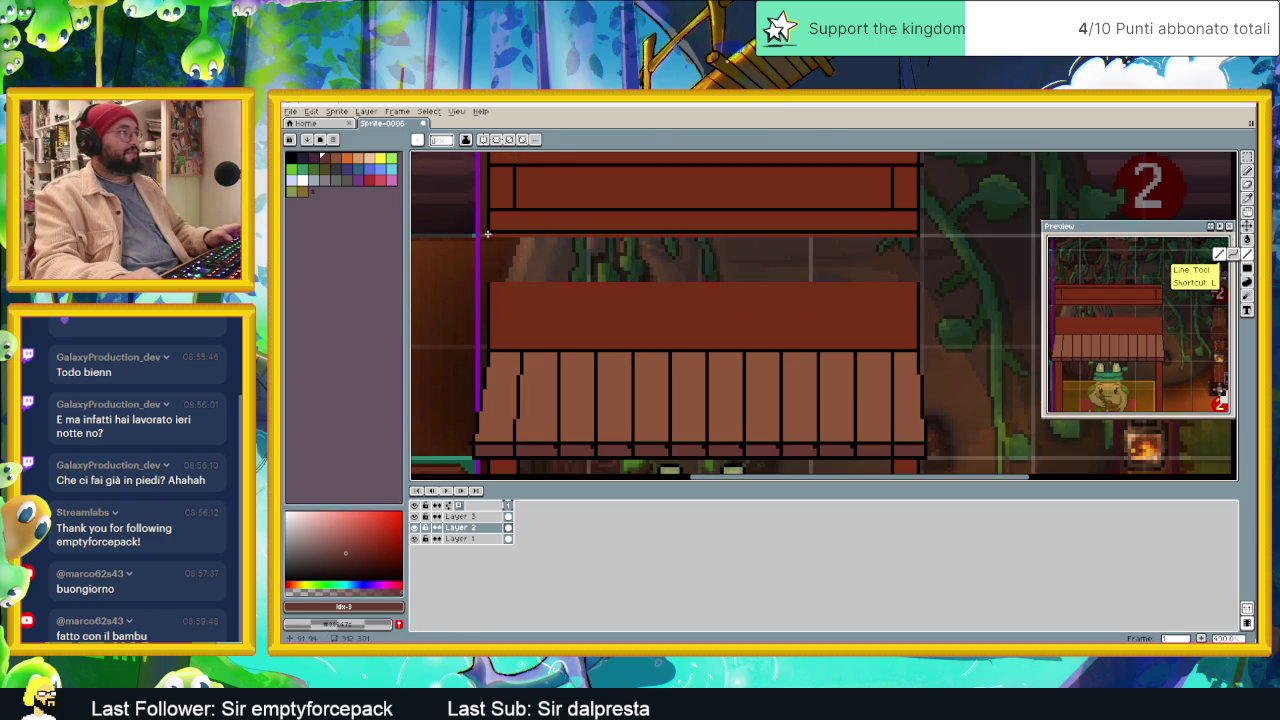
{"action": "key", "text": "alt"}
{"action": "left_click", "coordinate": [487, 225], "text": "alt"}
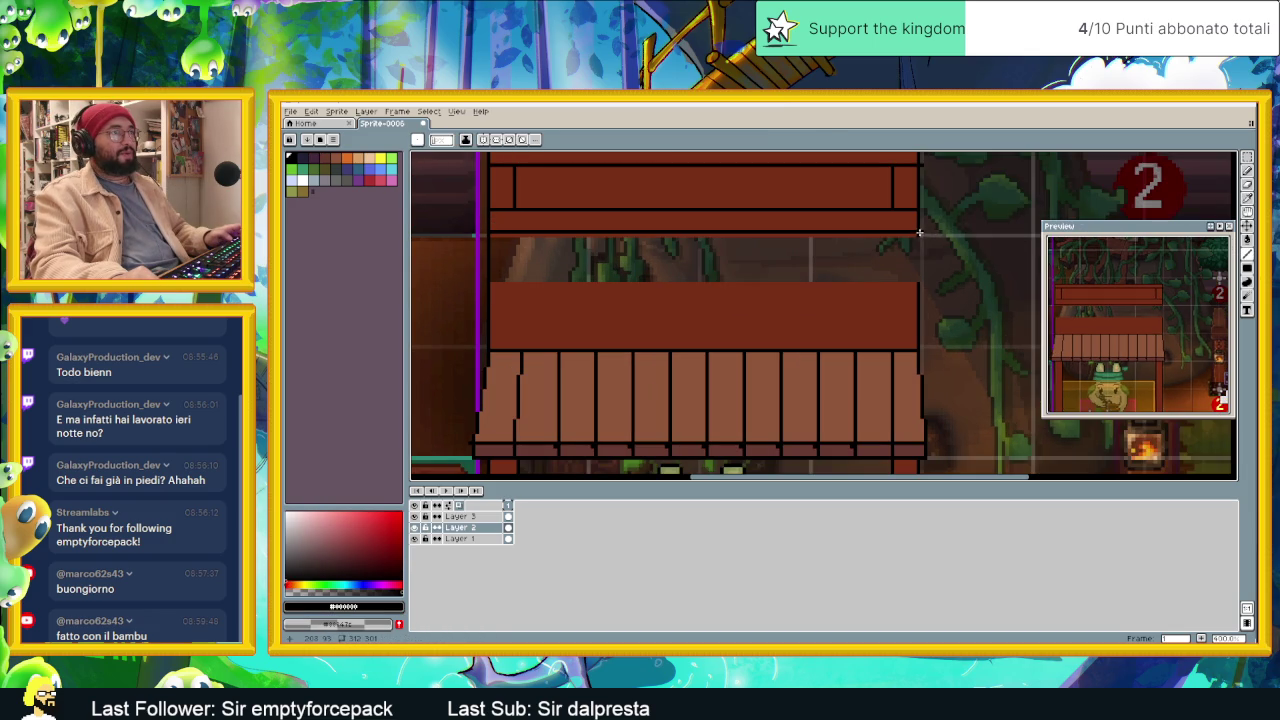
{"action": "left_click_drag", "start_coordinate": [915, 262], "coordinate": [914, 293]}
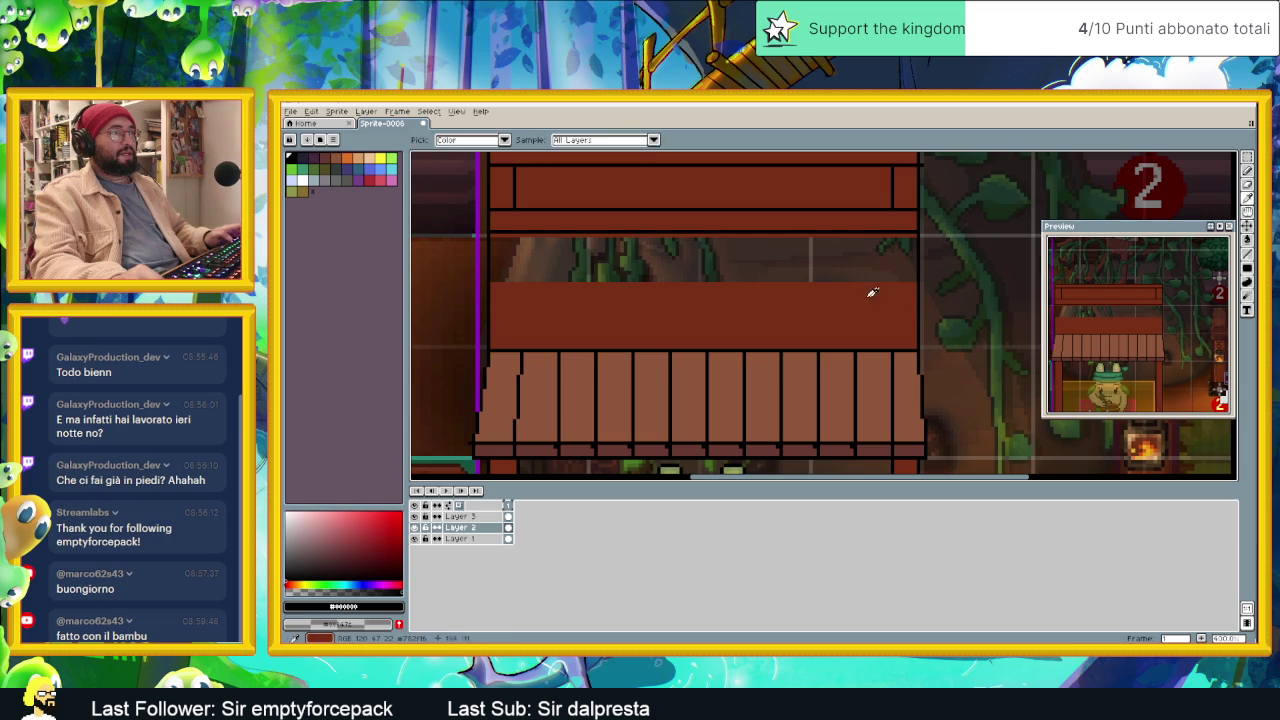
Step: Fill the empty roof band under the raised top with the wall's reddish brown
{"action": "left_click", "coordinate": [871, 289], "text": "alt"}
{"action": "left_click", "coordinate": [1246, 240]}
{"action": "left_click", "coordinate": [771, 264]}
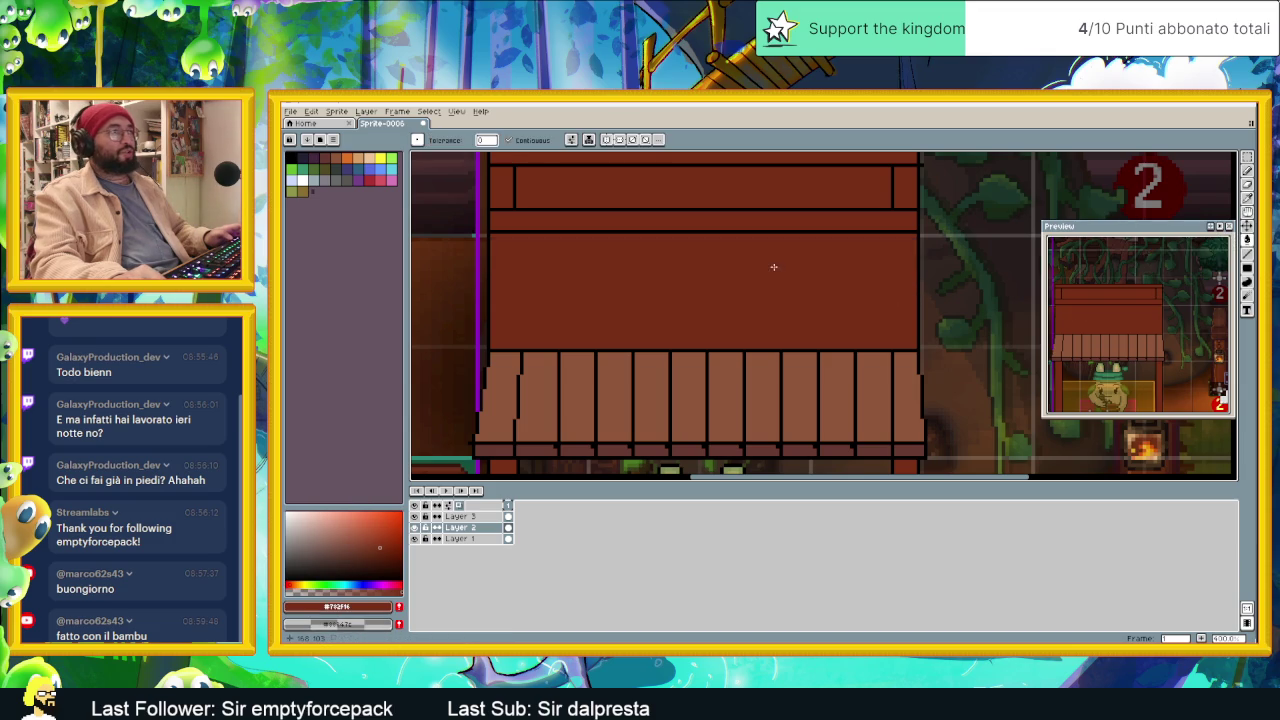
{"action": "scroll", "coordinate": [778, 268], "scroll_direction": "down", "scroll_amount": 3}
{"action": "scroll", "coordinate": [777, 338], "scroll_direction": "up", "scroll_amount": 2}
{"action": "scroll", "coordinate": [775, 345], "scroll_direction": "down", "scroll_amount": 2}
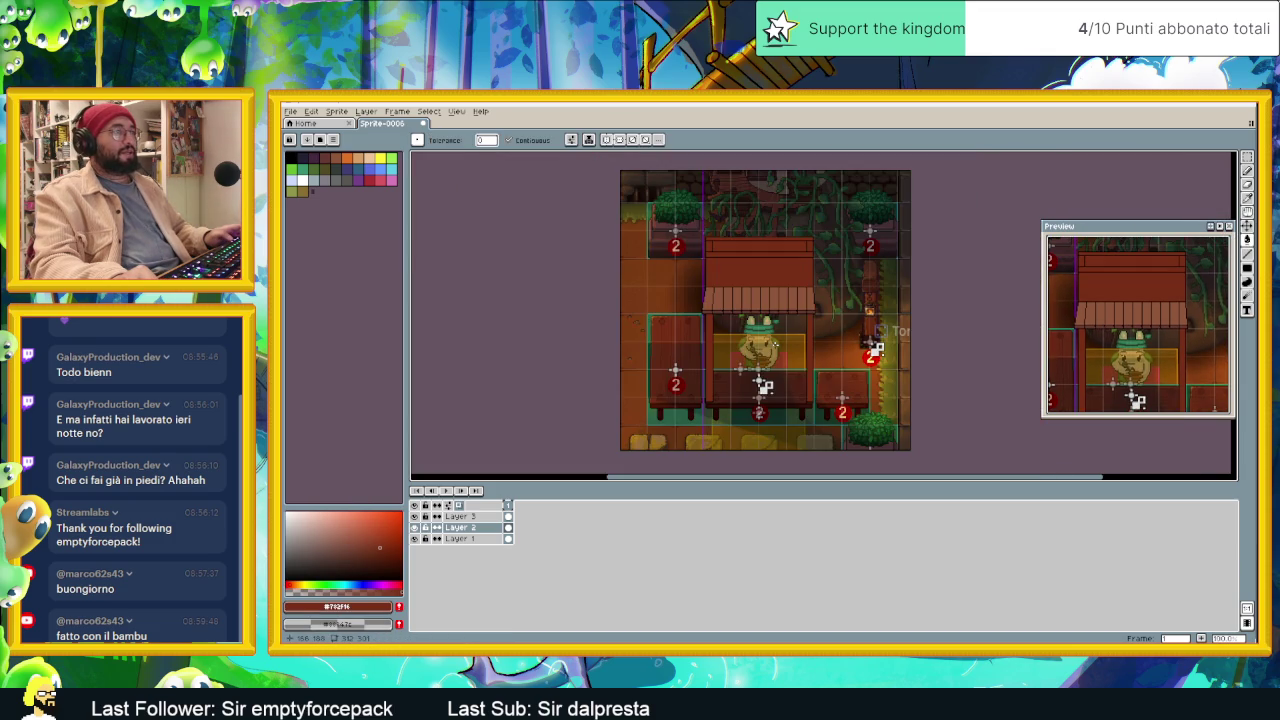
{"action": "scroll", "coordinate": [737, 370], "scroll_direction": "up", "scroll_amount": 1}
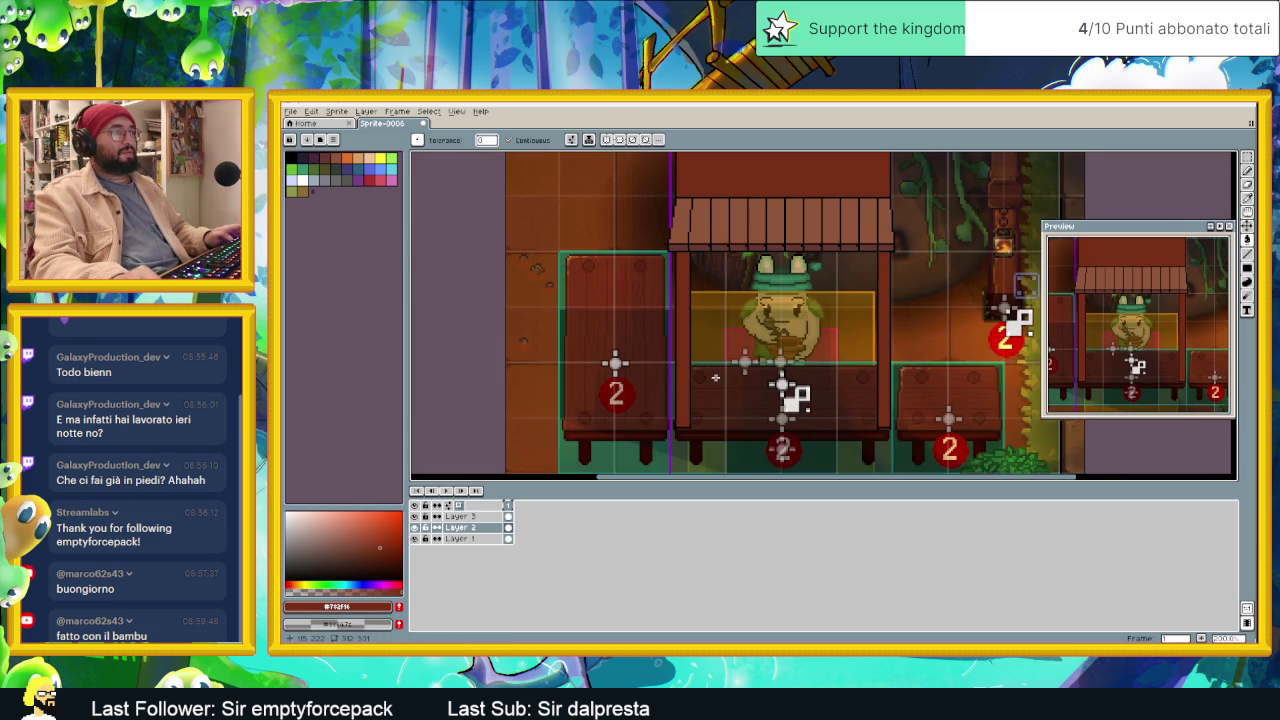
{"action": "scroll", "coordinate": [745, 376], "scroll_direction": "up", "scroll_amount": 1}
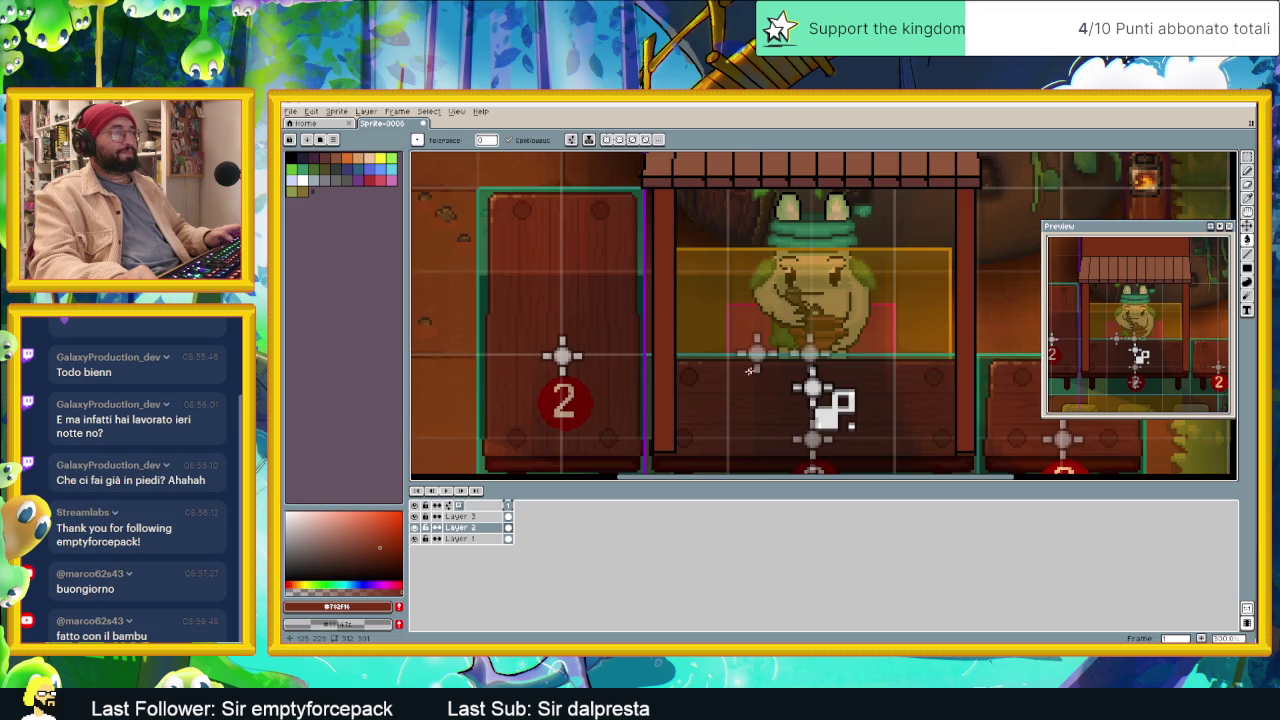
{"action": "scroll", "coordinate": [749, 371], "scroll_direction": "down", "scroll_amount": 1}
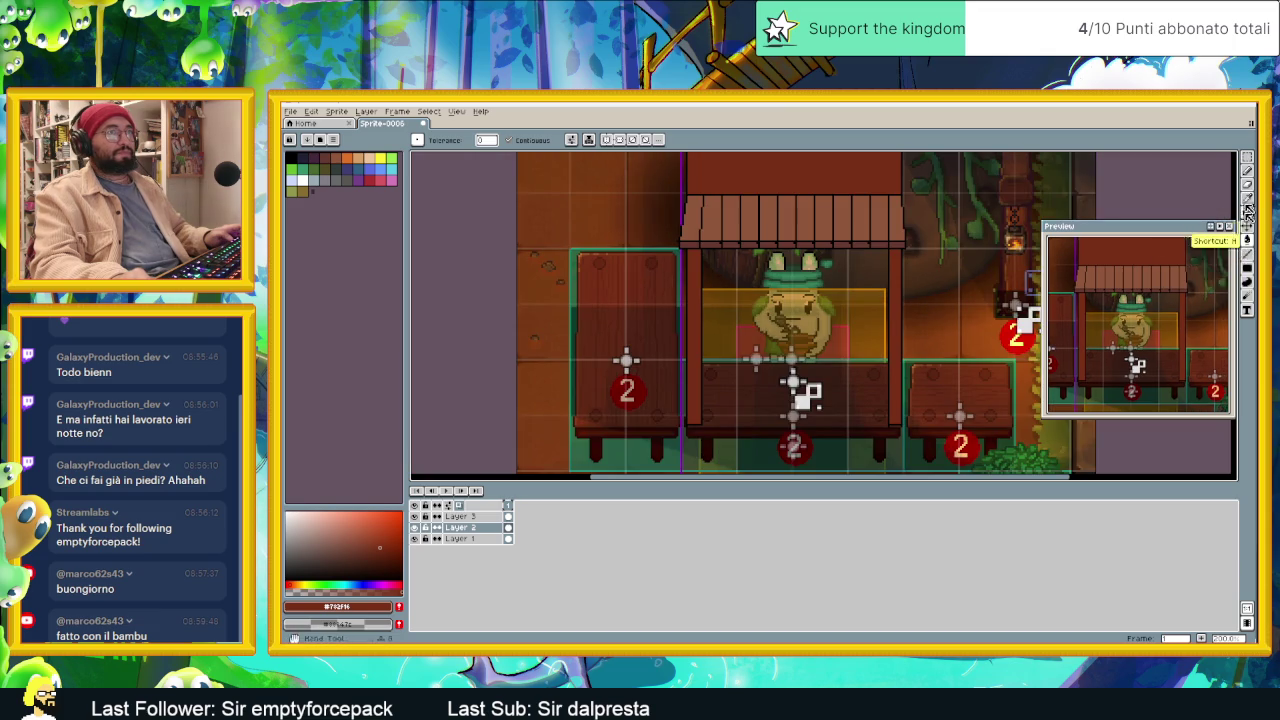
{"action": "scroll", "coordinate": [885, 332], "scroll_direction": "up", "scroll_amount": 1}
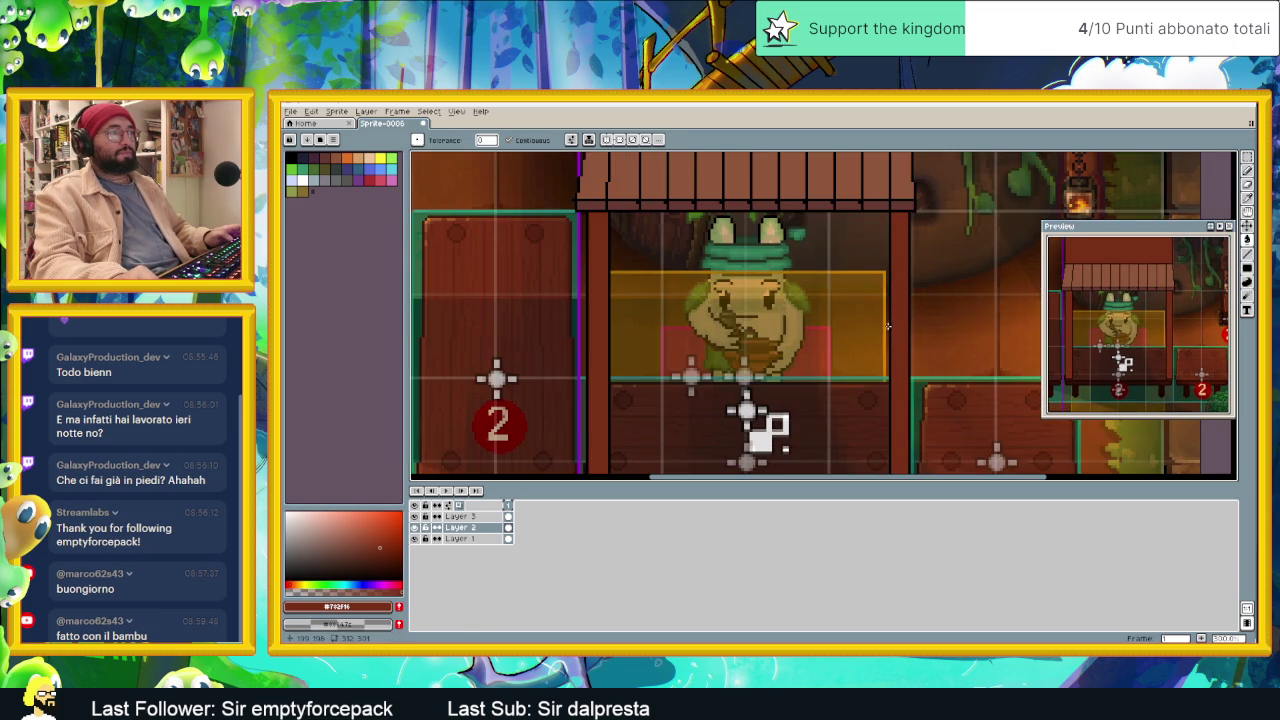
{"action": "key", "text": "i"}
{"action": "left_click", "coordinate": [895, 320]}
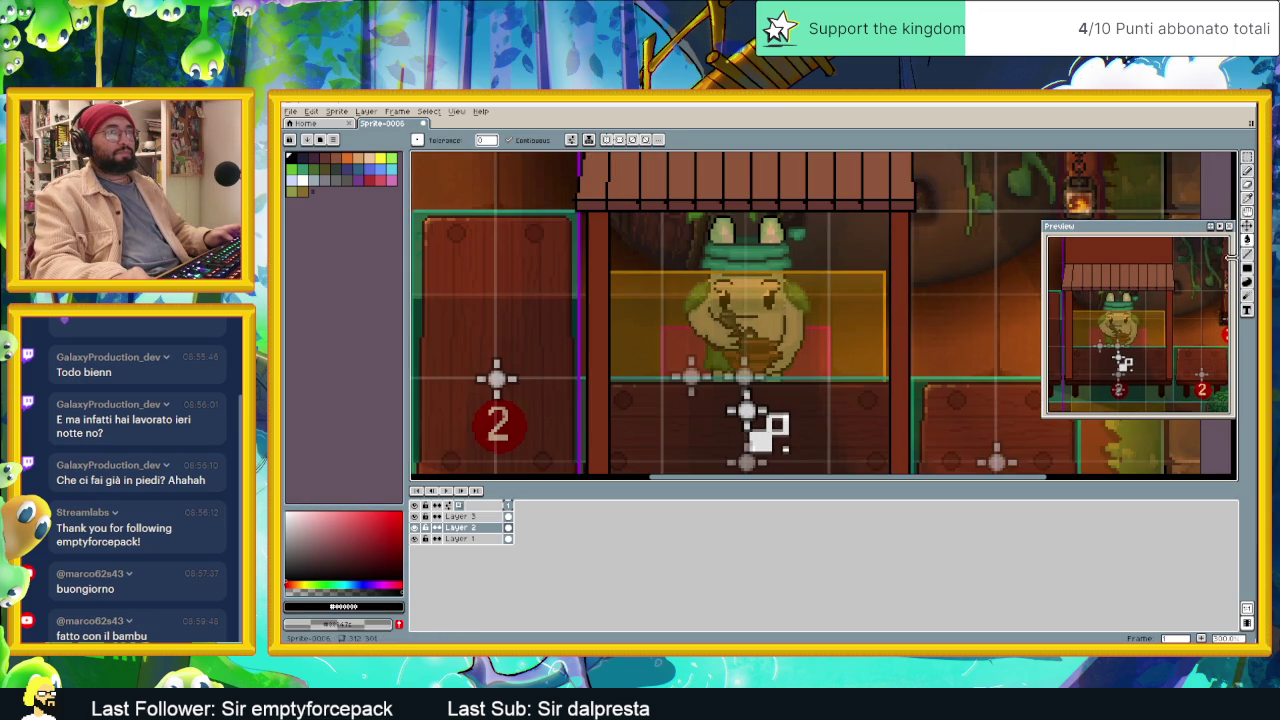
Step: Draw dark straight outline lines down the stall's posts to the base
{"action": "key", "text": "l"}
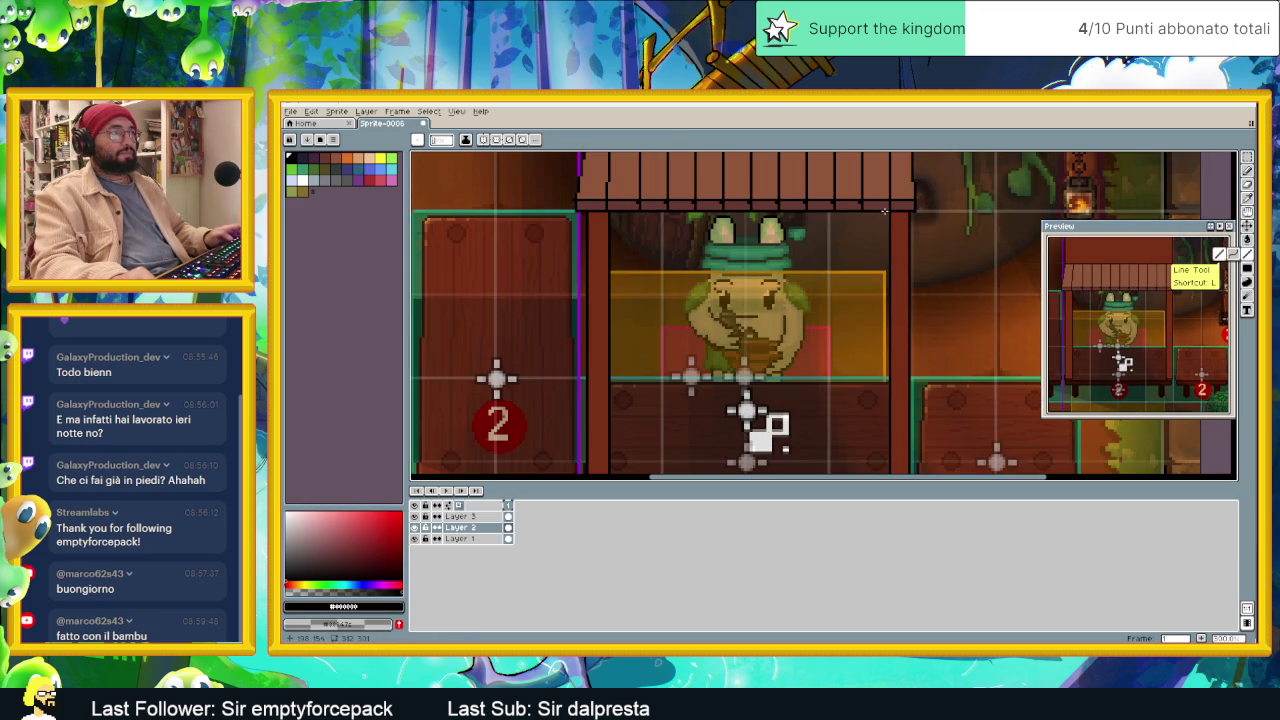
{"action": "left_click_drag", "start_coordinate": [882, 212], "coordinate": [883, 447]}
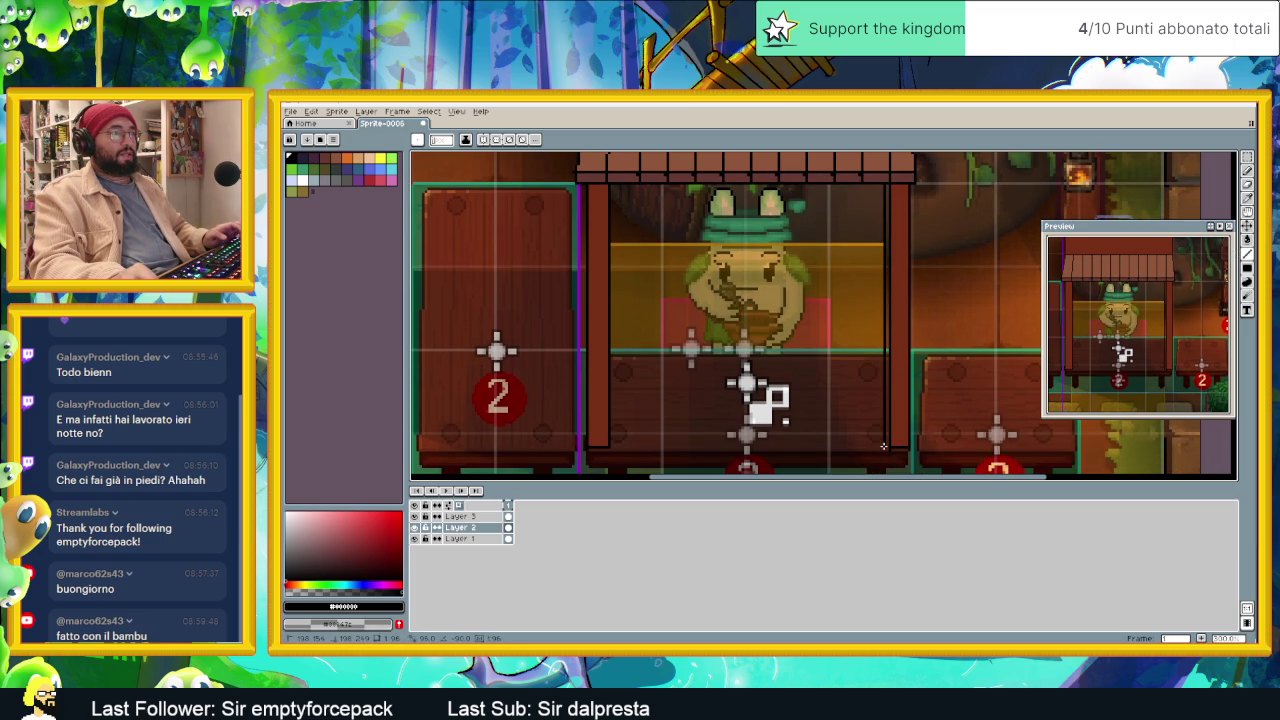
{"action": "left_click_drag", "start_coordinate": [883, 447], "coordinate": [895, 447]}
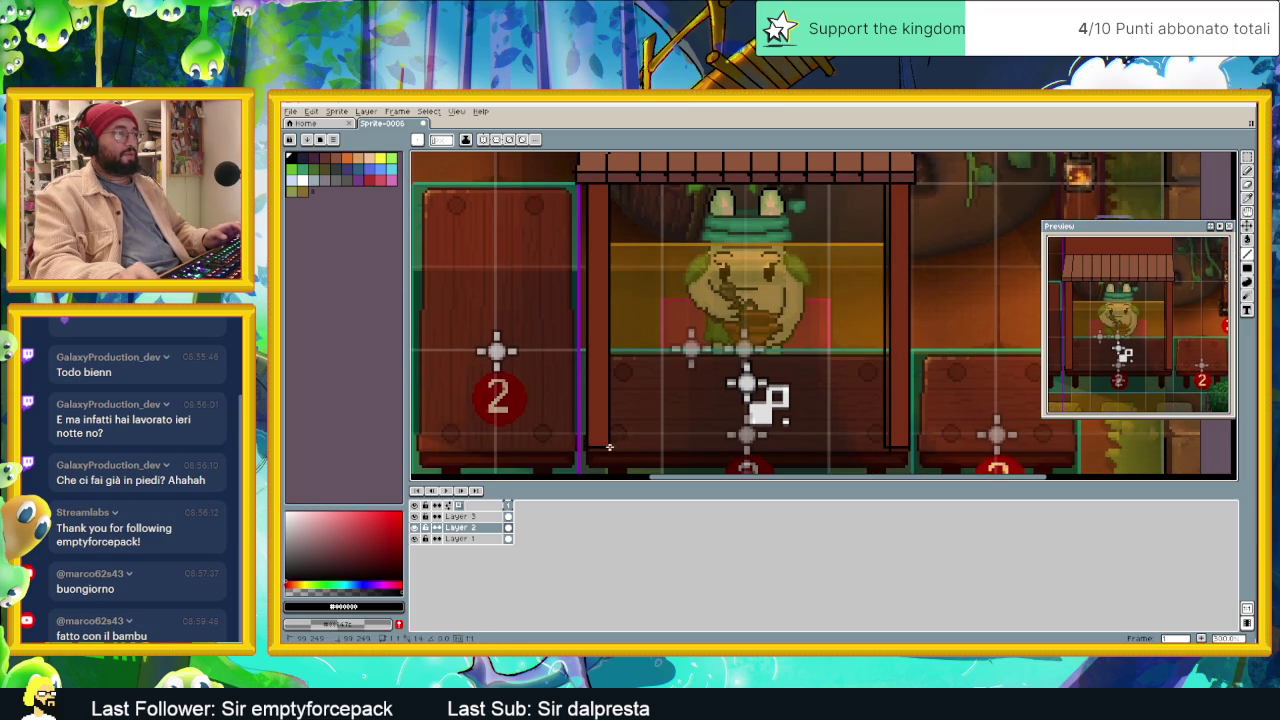
{"action": "left_click_drag", "start_coordinate": [616, 447], "coordinate": [618, 182]}
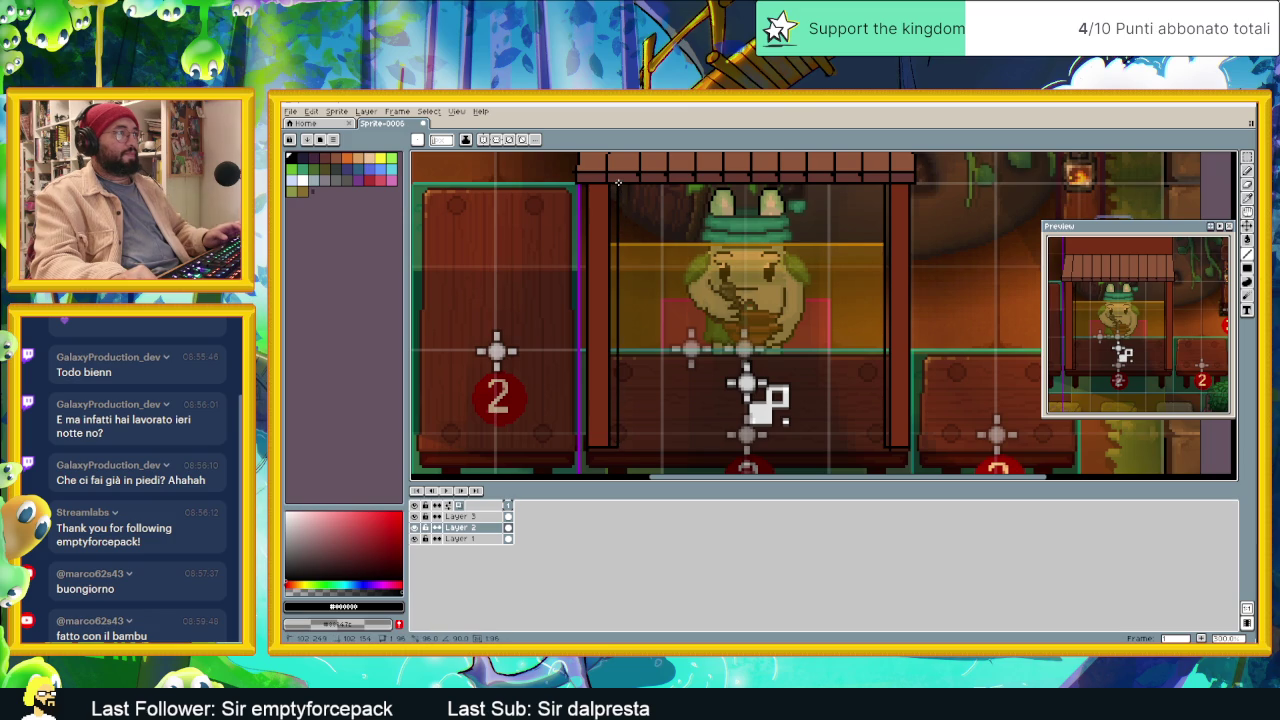
Step: Flood-fill the layer with the sampled brown, covering the background art
{"action": "left_click", "coordinate": [888, 280], "text": "alt"}
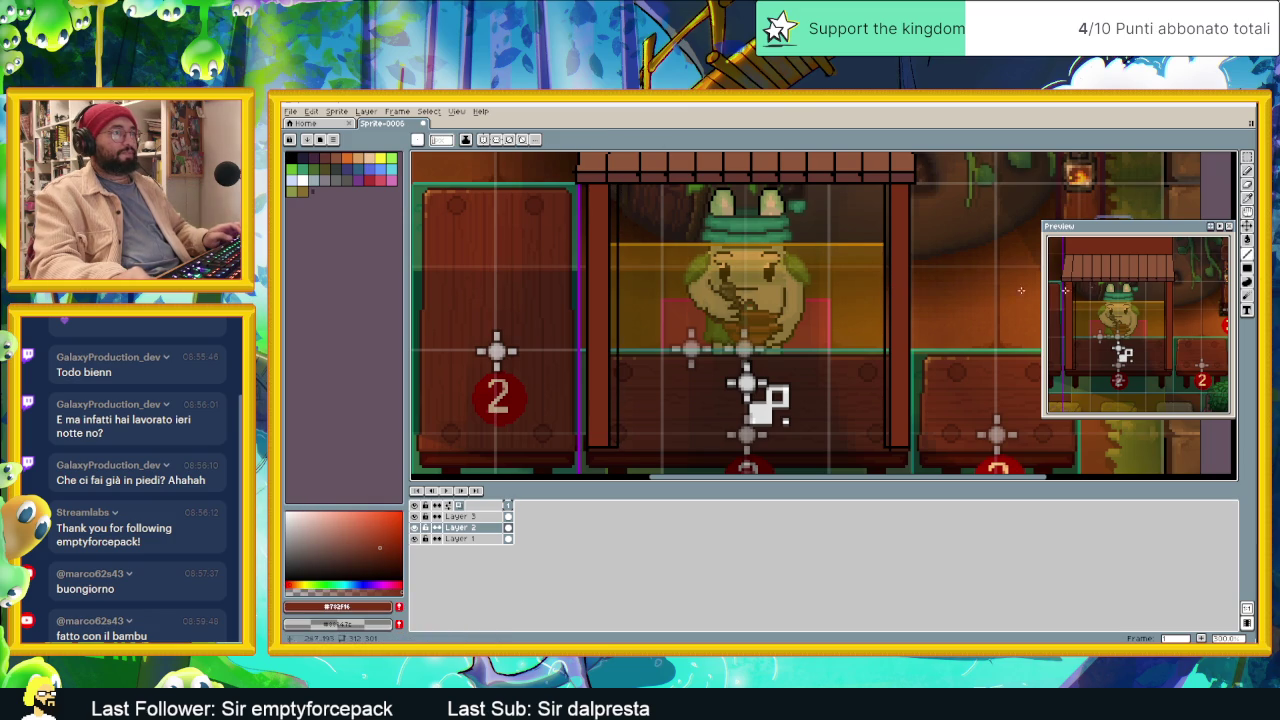
{"action": "left_click", "coordinate": [1246, 240]}
{"action": "left_click", "coordinate": [886, 265]}
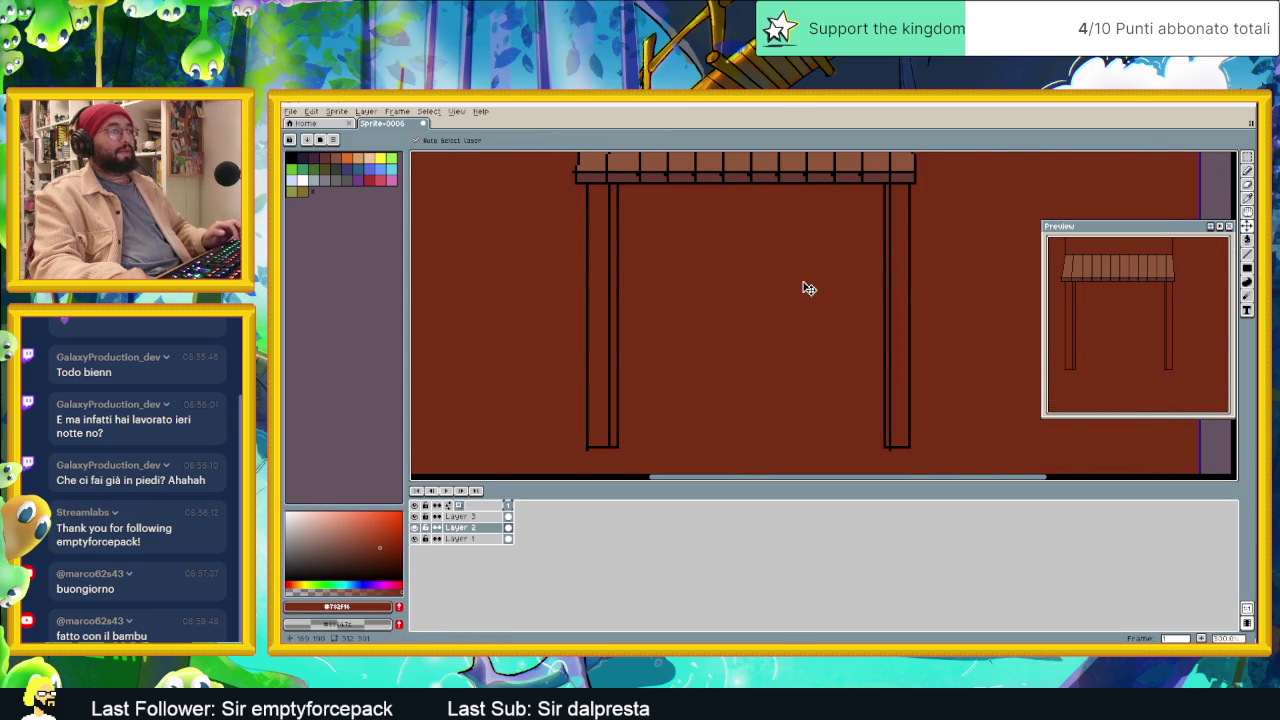
{"action": "key", "text": "ctrl+z"}
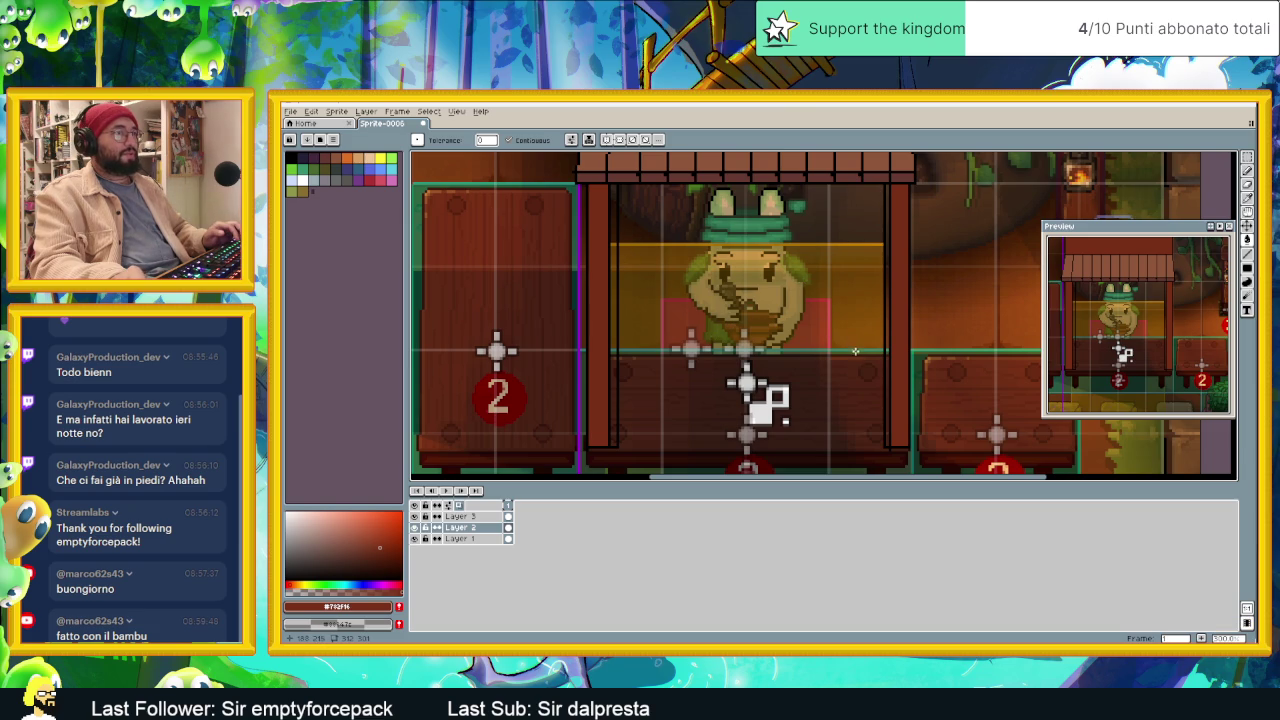
{"action": "left_click", "coordinate": [613, 413]}
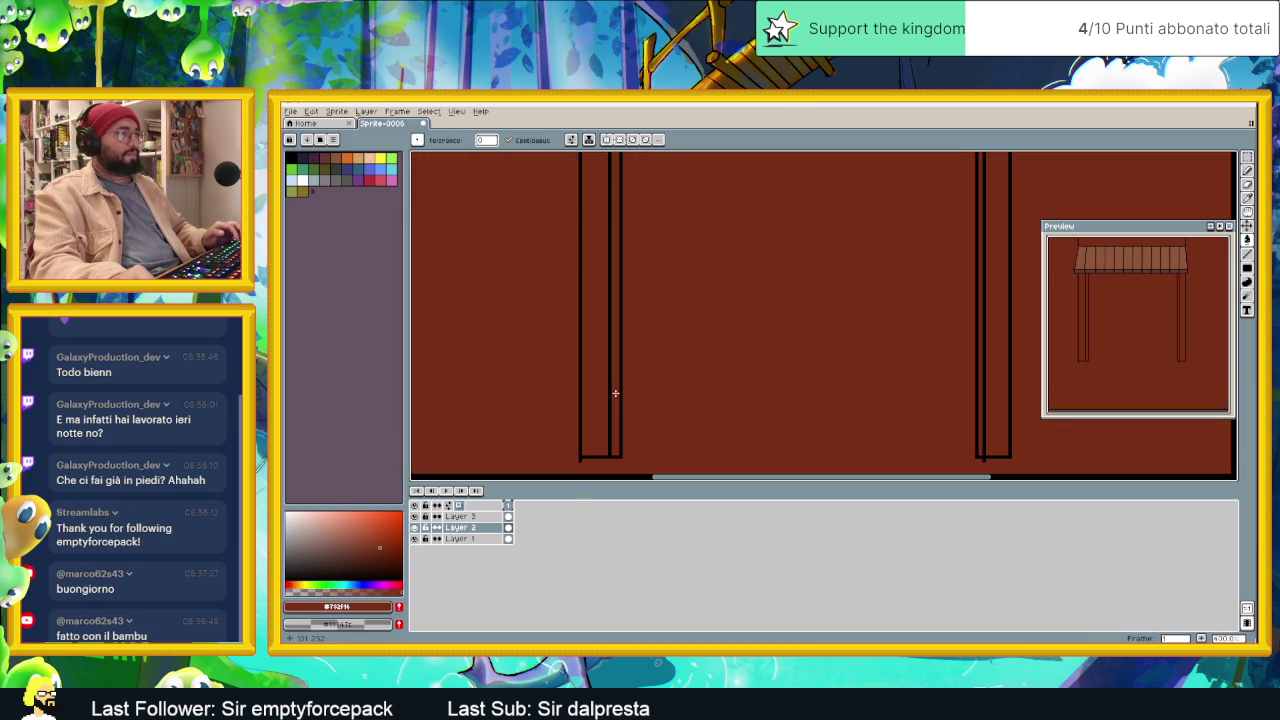
{"action": "key", "text": "ctrl+z"}
{"action": "key", "text": "ctrl+z"}
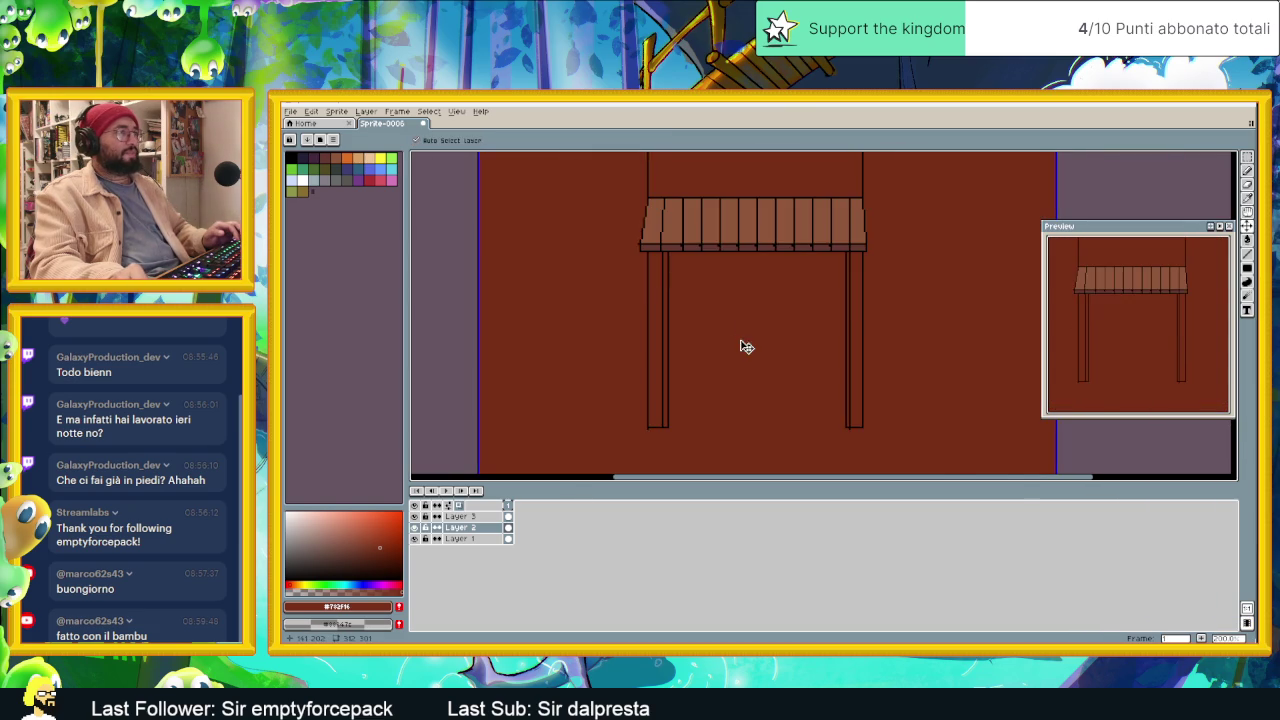
{"action": "key", "text": "ctrl+z"}
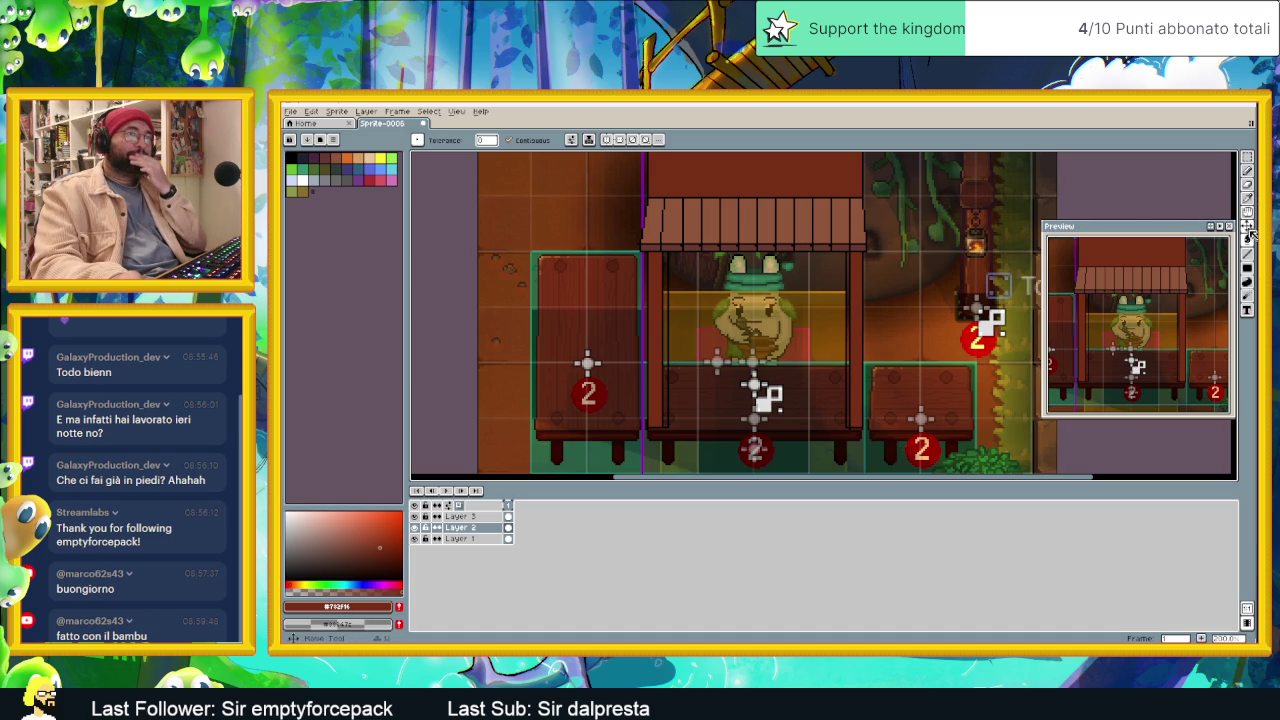
{"action": "left_click", "coordinate": [1247, 253]}
{"action": "scroll", "coordinate": [662, 256], "scroll_direction": "up", "scroll_amount": 2}
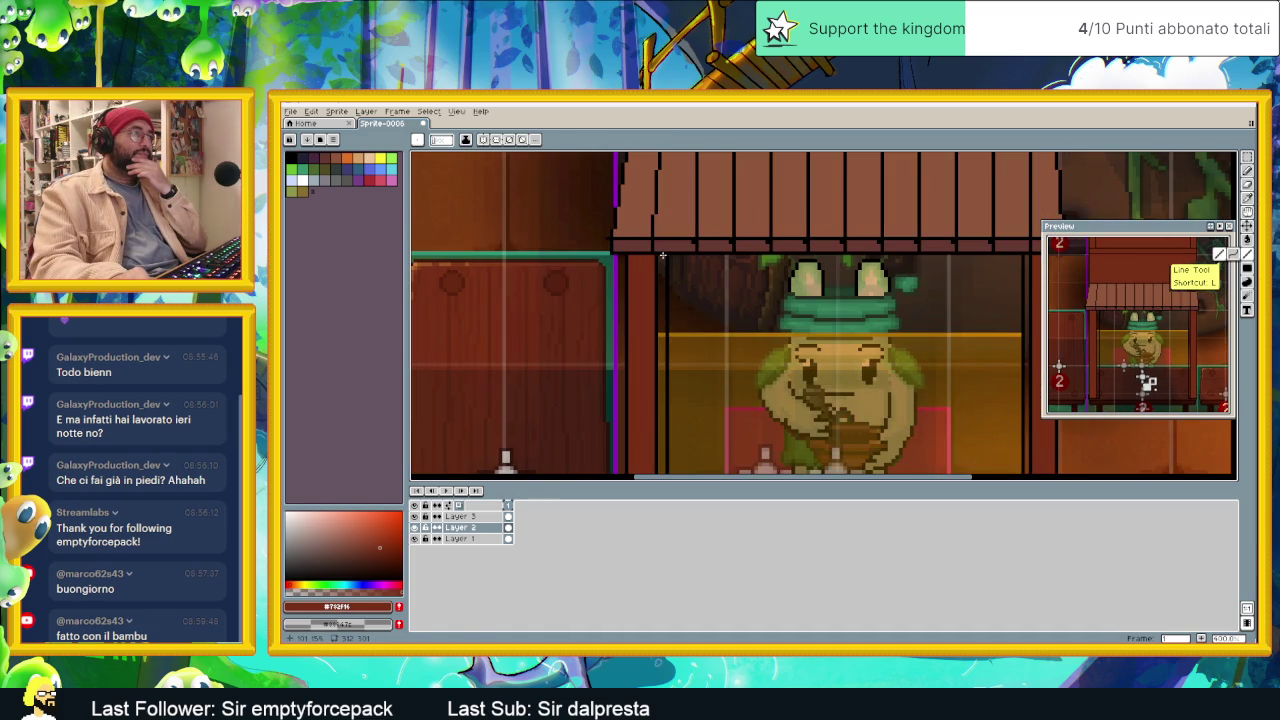
{"action": "left_click_drag", "start_coordinate": [955, 260], "coordinate": [812, 267]}
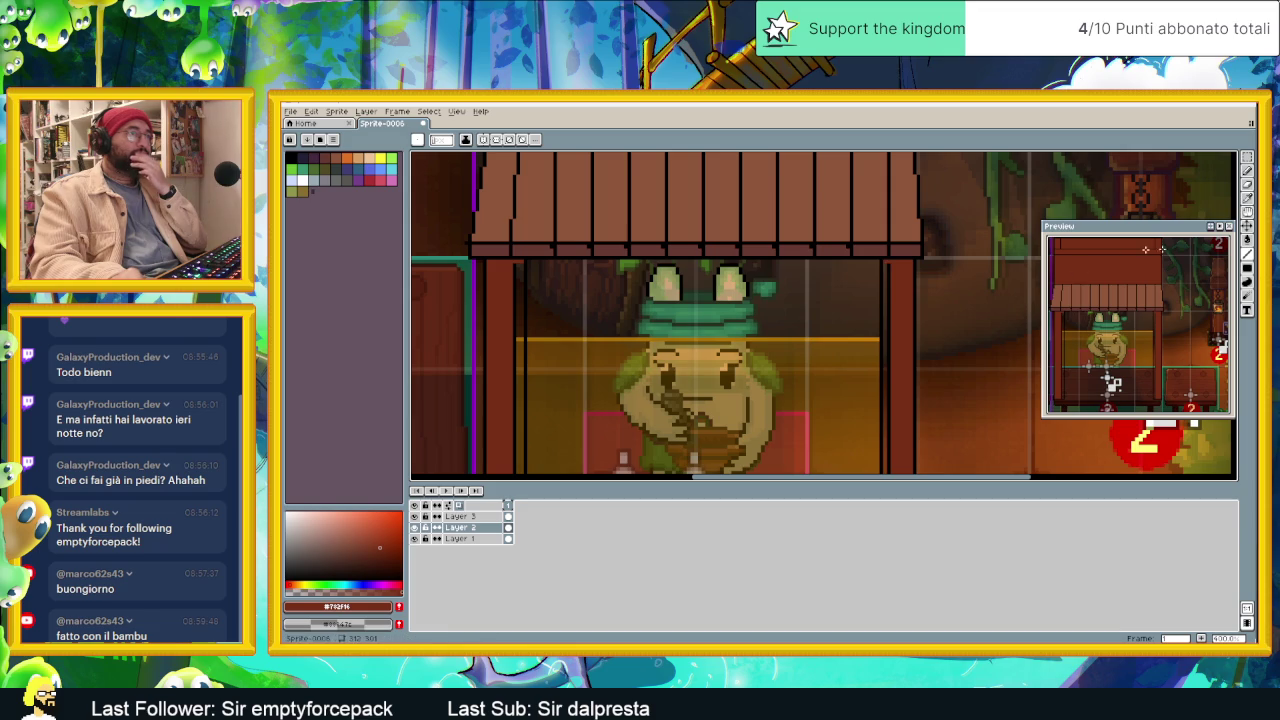
{"action": "left_click", "coordinate": [1248, 229]}
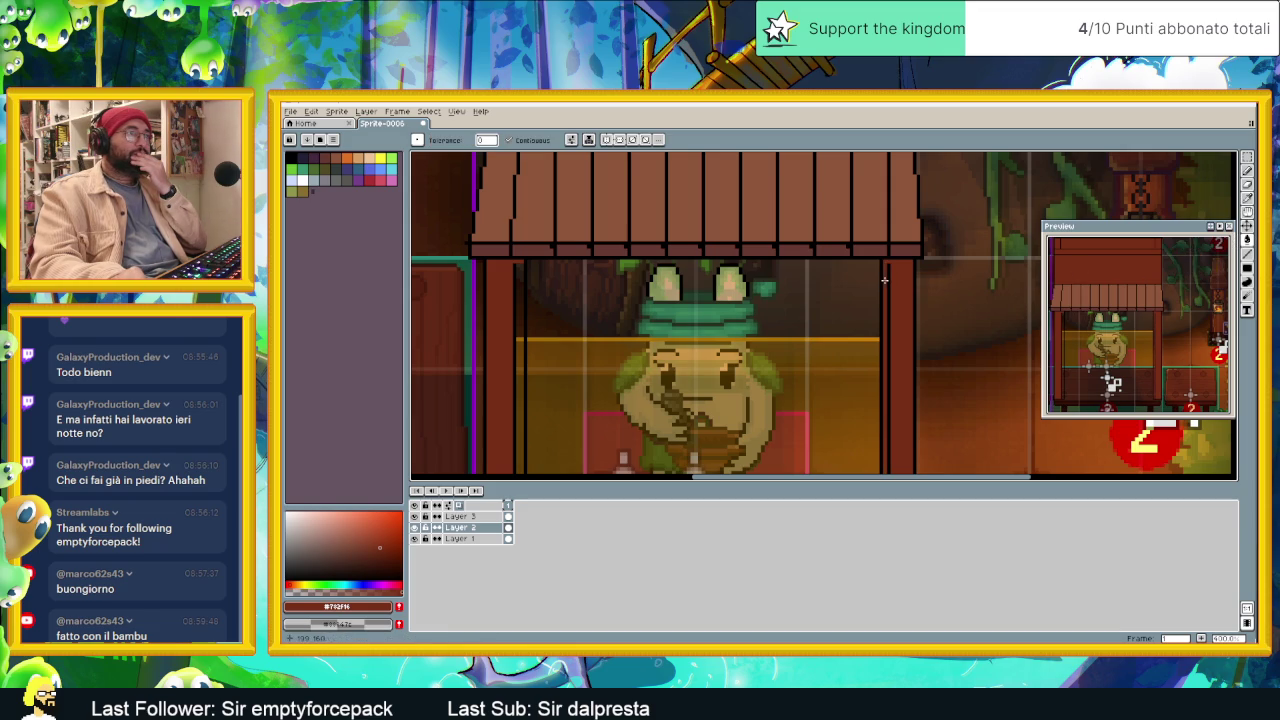
{"action": "scroll", "coordinate": [881, 332], "scroll_direction": "down", "scroll_amount": 2}
{"action": "left_click", "coordinate": [700, 323]}
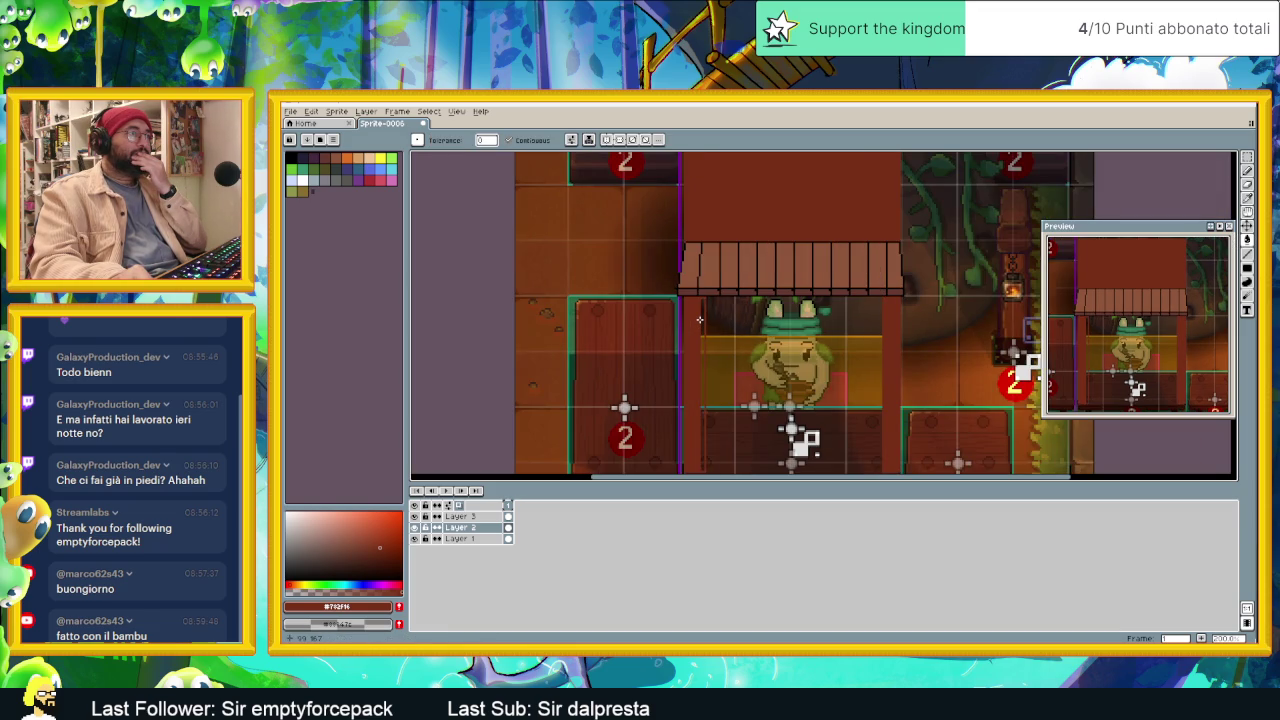
{"action": "key", "text": "v"}
{"action": "key", "text": "w"}
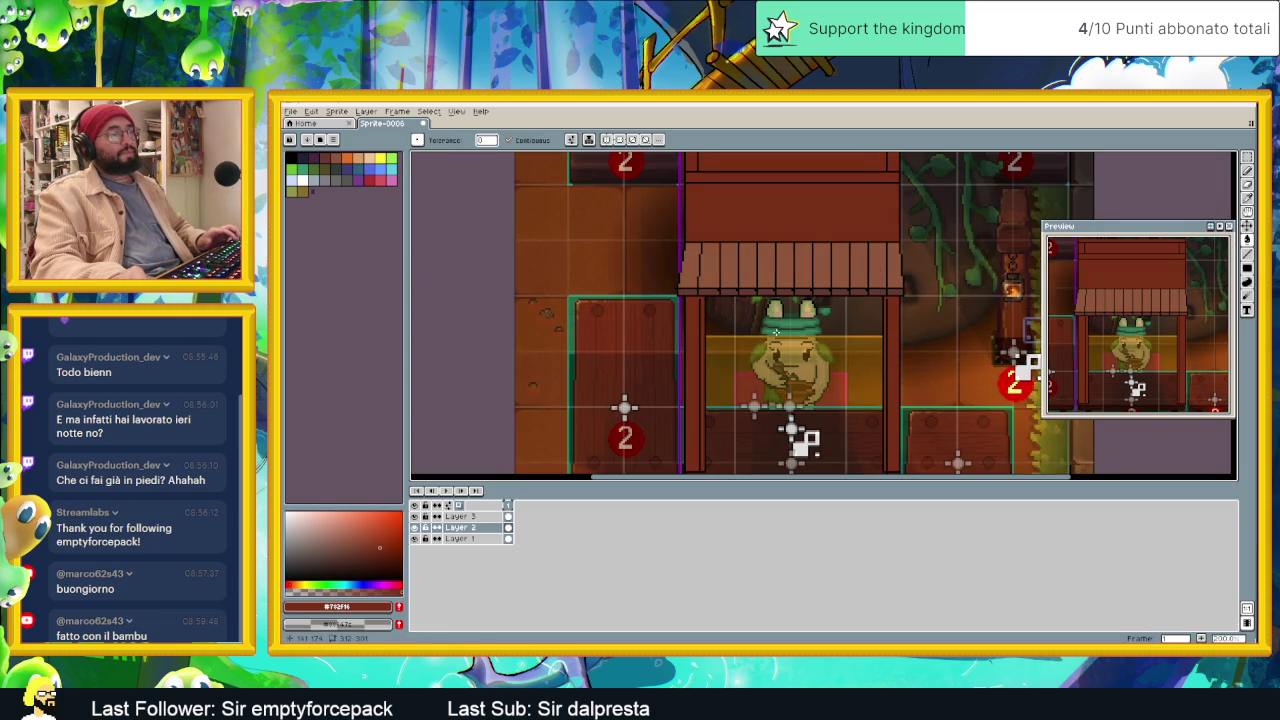
{"action": "scroll", "coordinate": [776, 339], "scroll_direction": "down", "scroll_amount": 2}
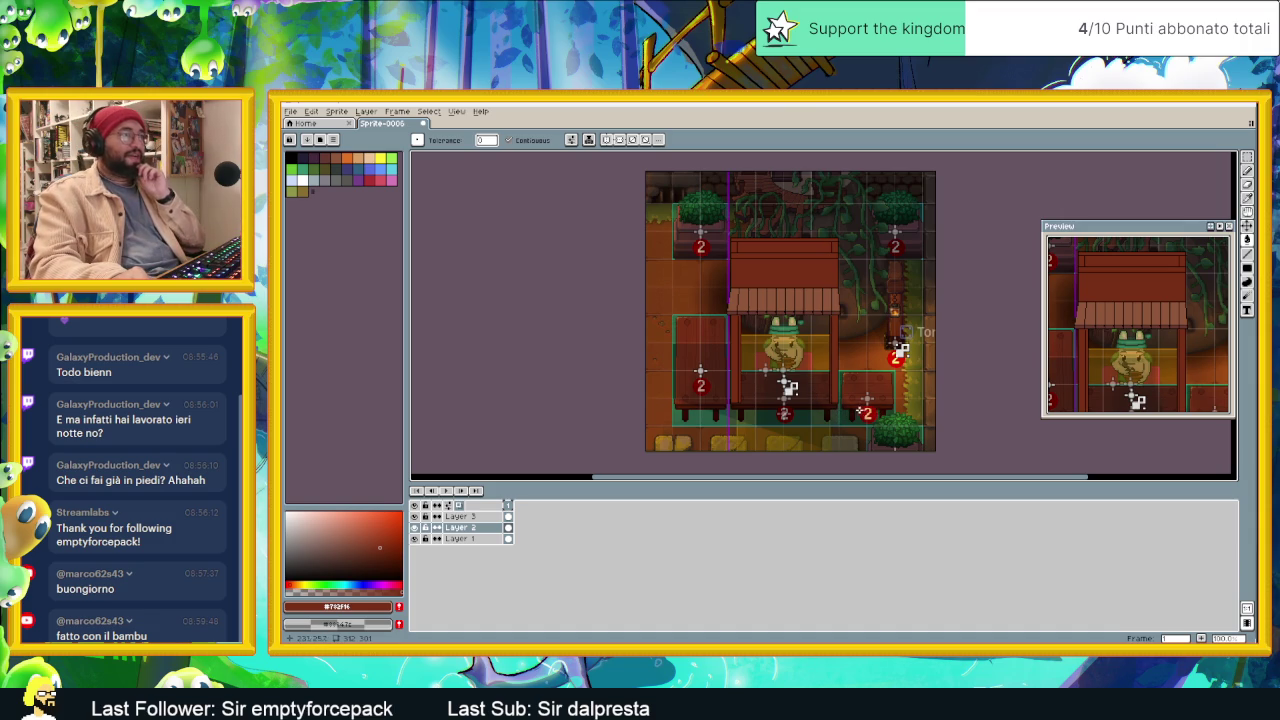
Step: Draw black plank lines along the roof top, redrawing one misplaced line
{"action": "left_click_drag", "start_coordinate": [823, 408], "coordinate": [818, 401]}
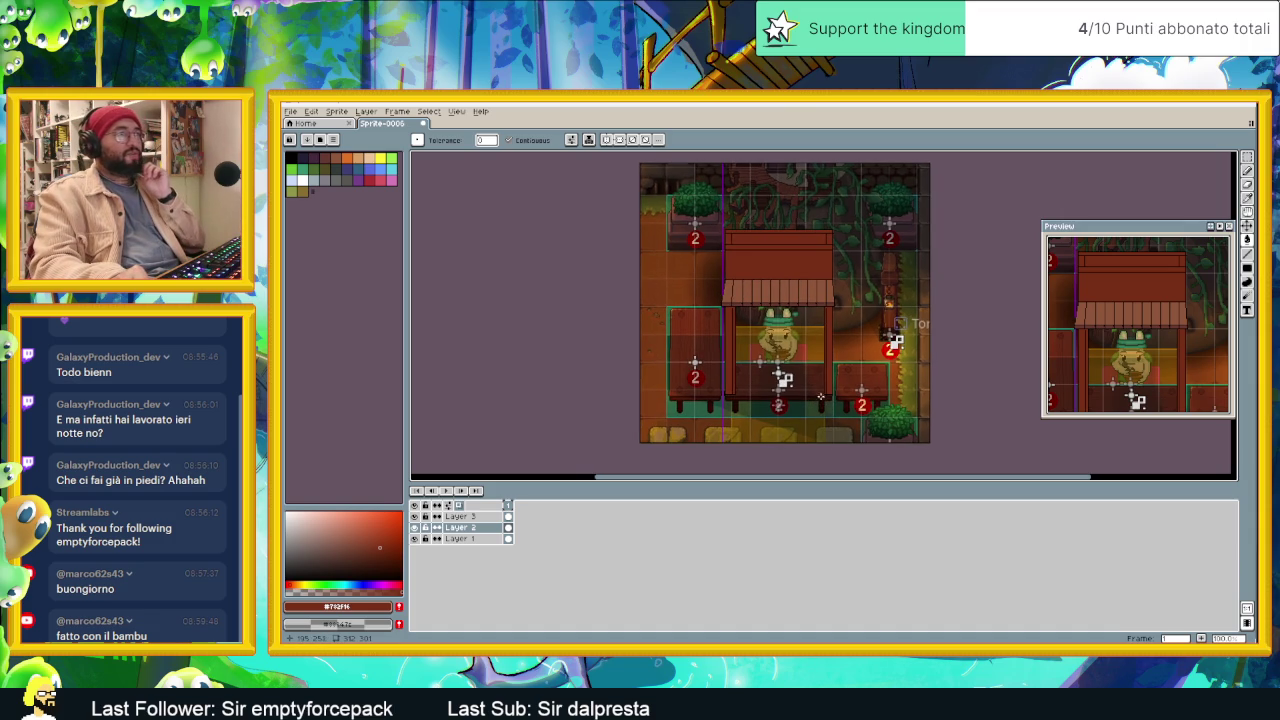
{"action": "scroll", "coordinate": [789, 290], "scroll_direction": "up", "scroll_amount": 1}
{"action": "scroll", "coordinate": [820, 266], "scroll_direction": "up", "scroll_amount": 1}
{"action": "scroll", "coordinate": [816, 273], "scroll_direction": "down", "scroll_amount": 1}
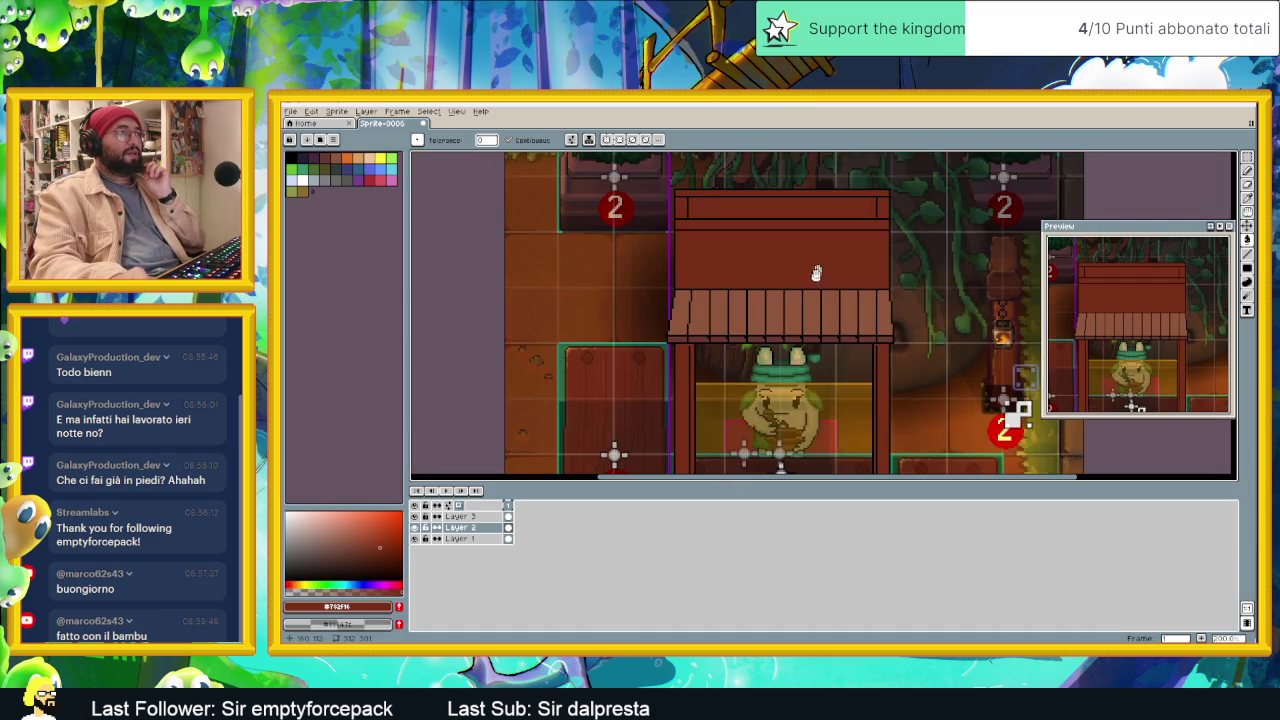
{"action": "left_click_drag", "start_coordinate": [816, 273], "coordinate": [808, 327]}
{"action": "left_click", "coordinate": [1247, 253]}
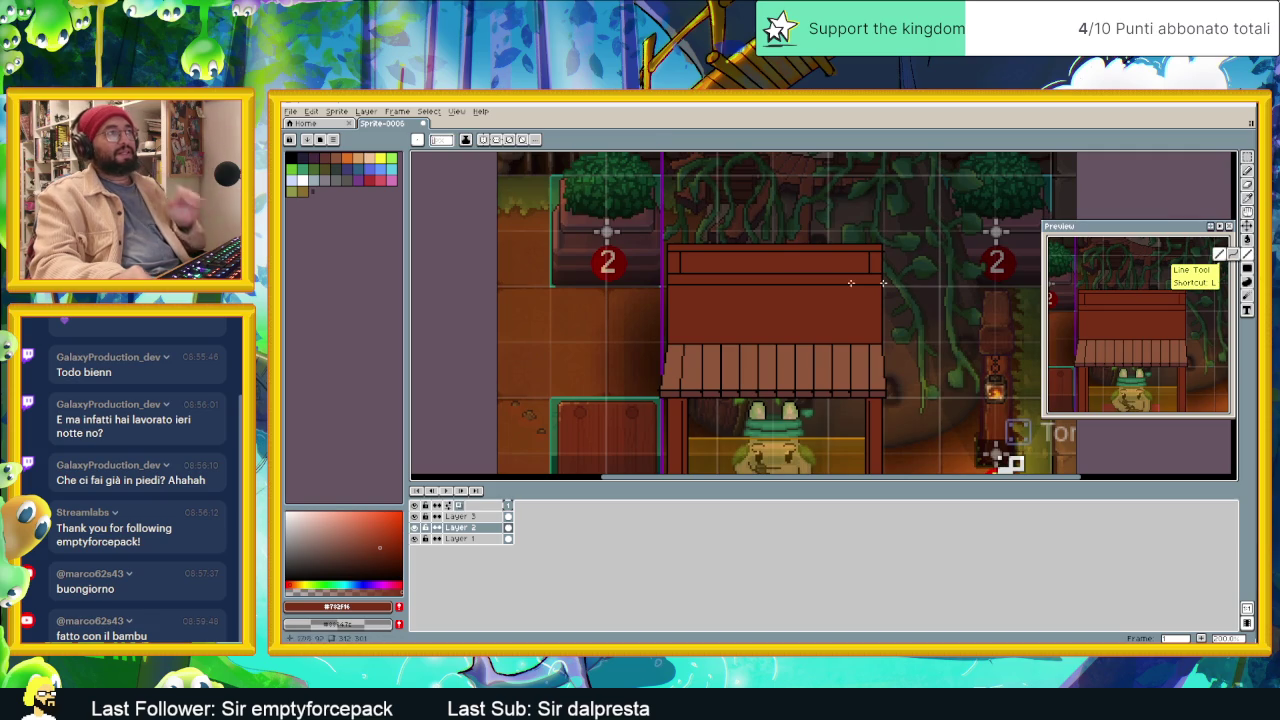
{"action": "left_click", "coordinate": [747, 258], "text": "alt"}
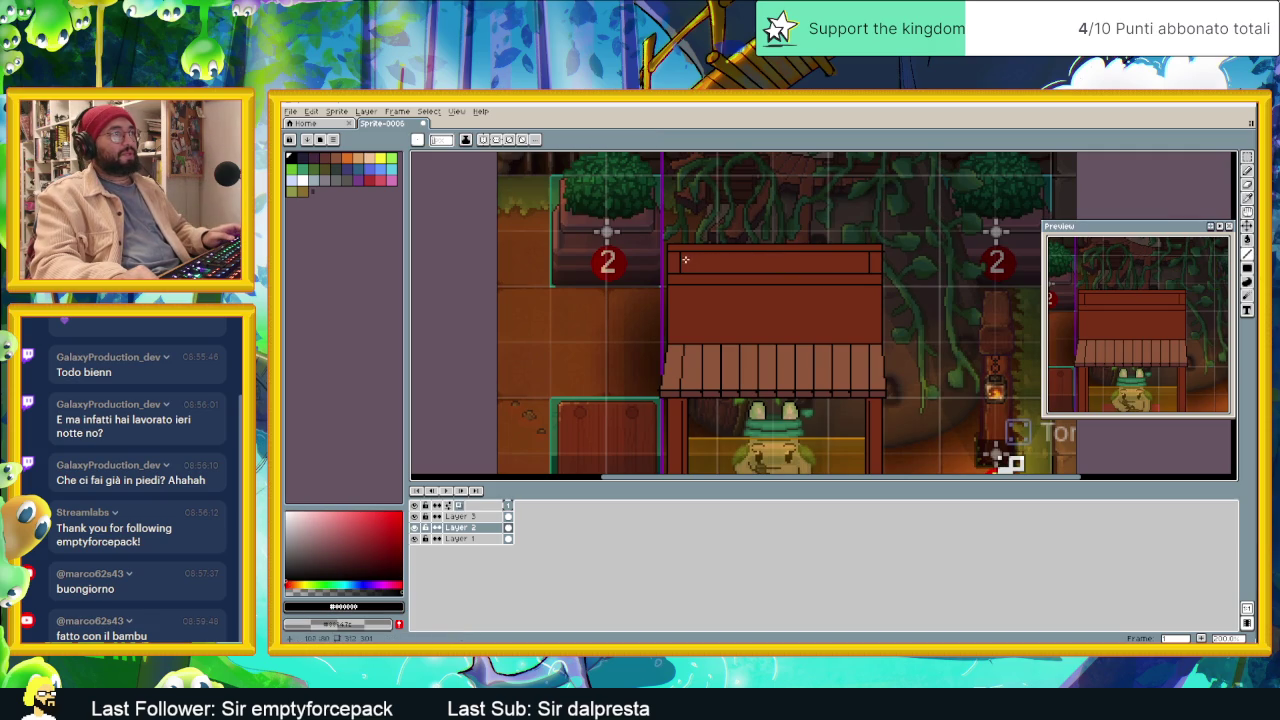
{"action": "left_click_drag", "start_coordinate": [685, 260], "coordinate": [870, 260]}
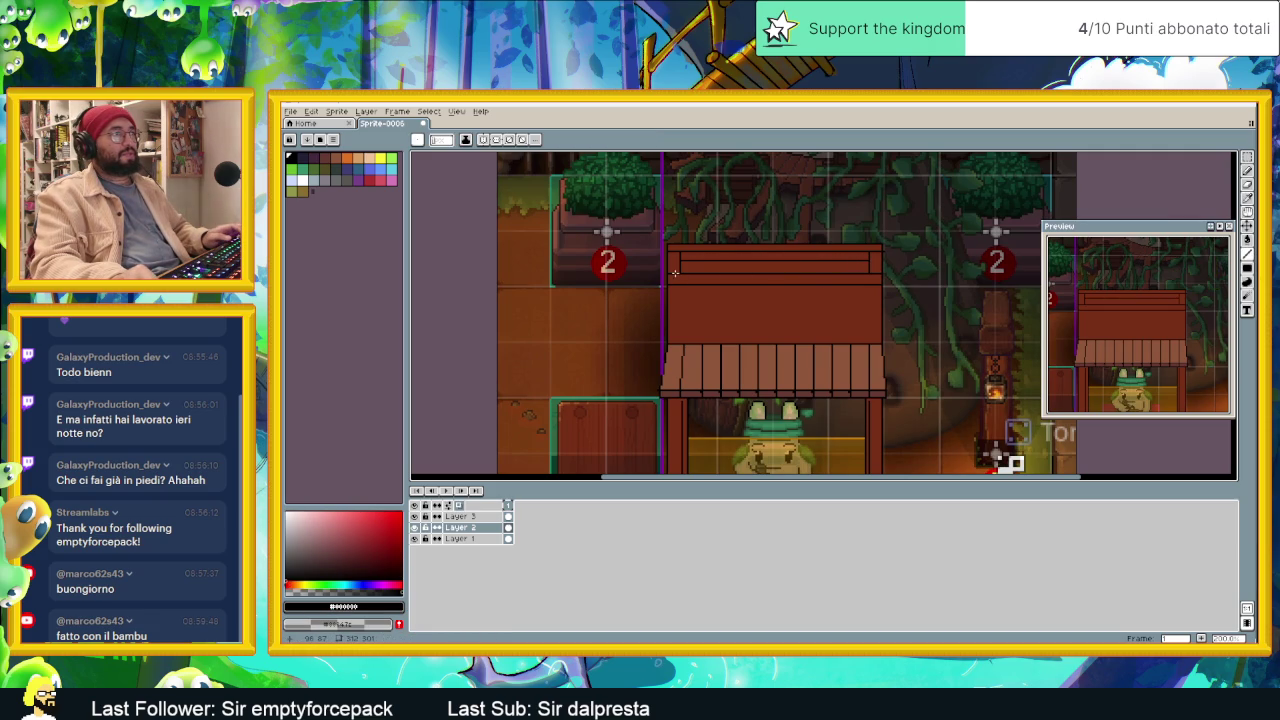
{"action": "left_click_drag", "start_coordinate": [682, 267], "coordinate": [862, 267]}
{"action": "key", "text": "ctrl+z"}
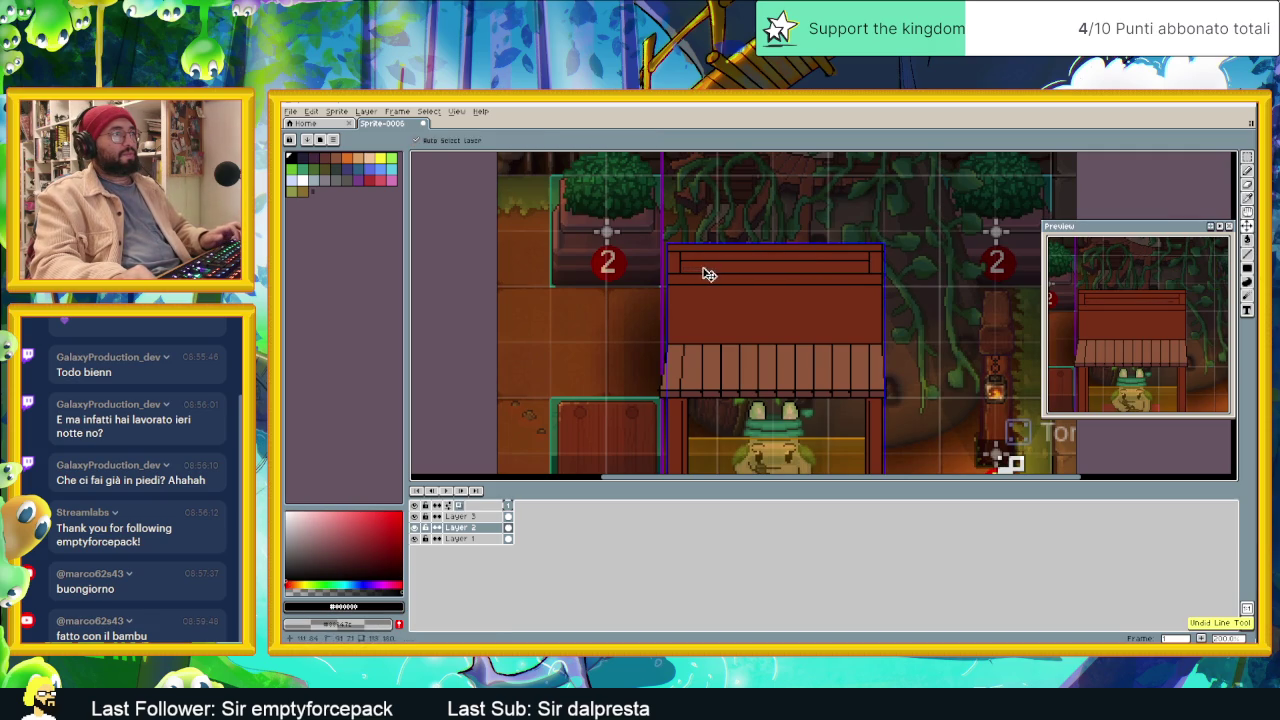
{"action": "left_click_drag", "start_coordinate": [682, 267], "coordinate": [866, 266]}
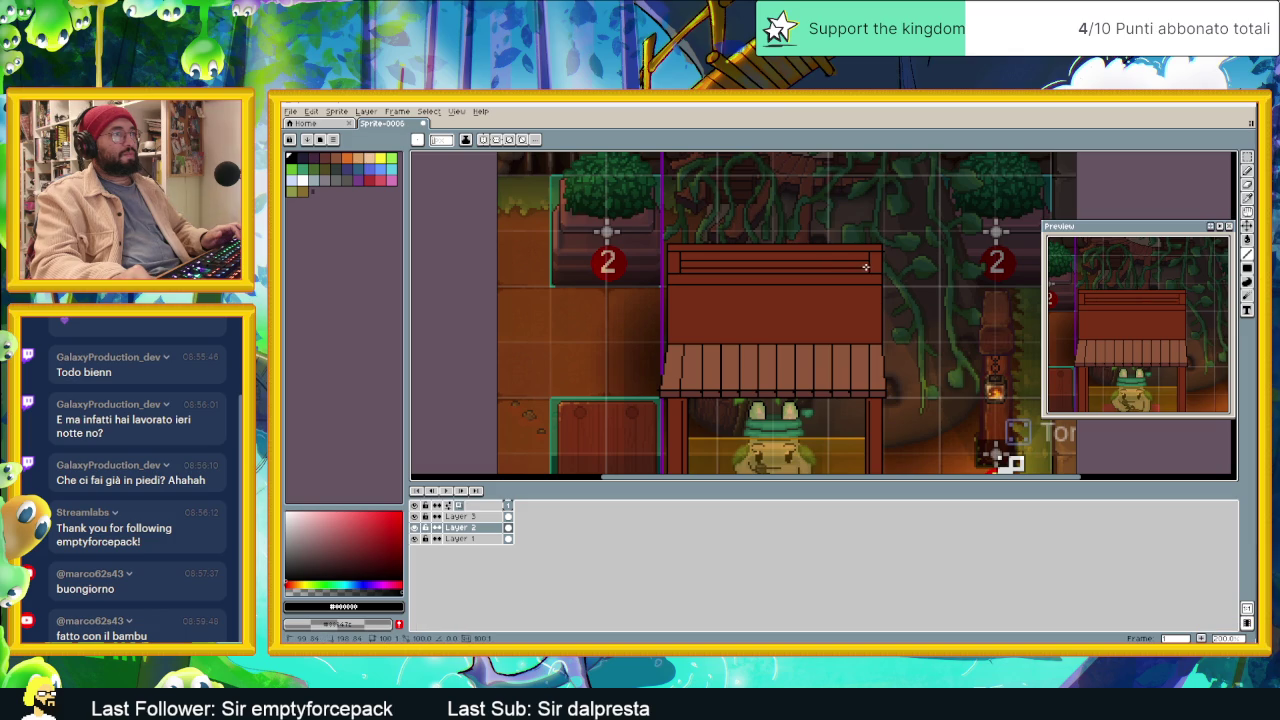
Step: Add more dark plank lines across the lower roof and the top plank
{"action": "scroll", "coordinate": [870, 266], "scroll_direction": "down", "scroll_amount": 1}
{"action": "scroll", "coordinate": [870, 321], "scroll_direction": "down", "scroll_amount": 1}
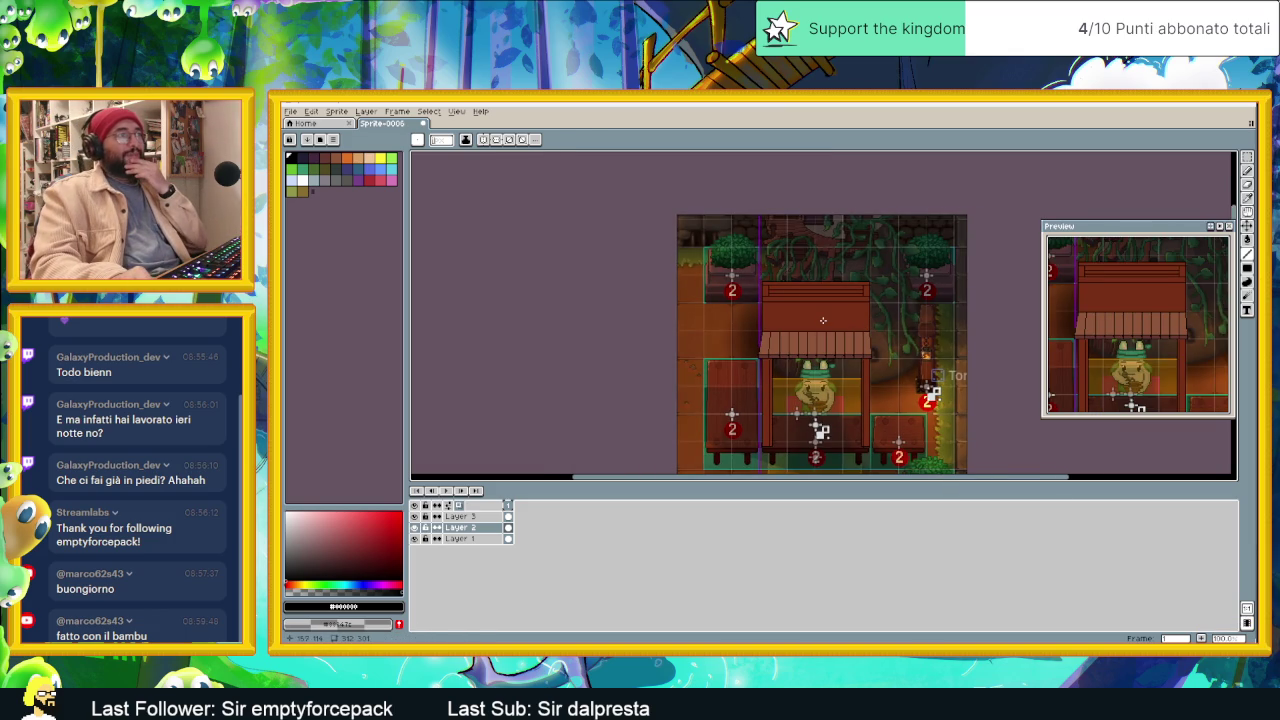
{"action": "scroll", "coordinate": [822, 320], "scroll_direction": "up", "scroll_amount": 1}
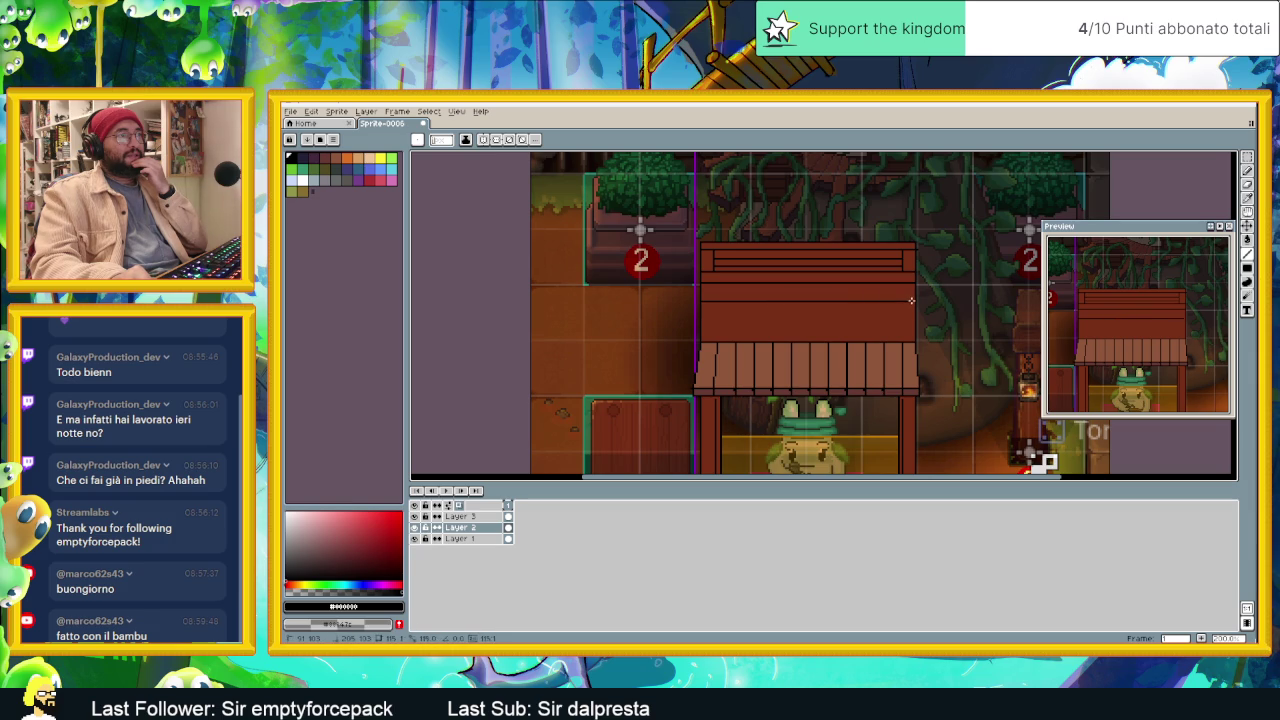
{"action": "left_click_drag", "start_coordinate": [700, 319], "coordinate": [887, 319]}
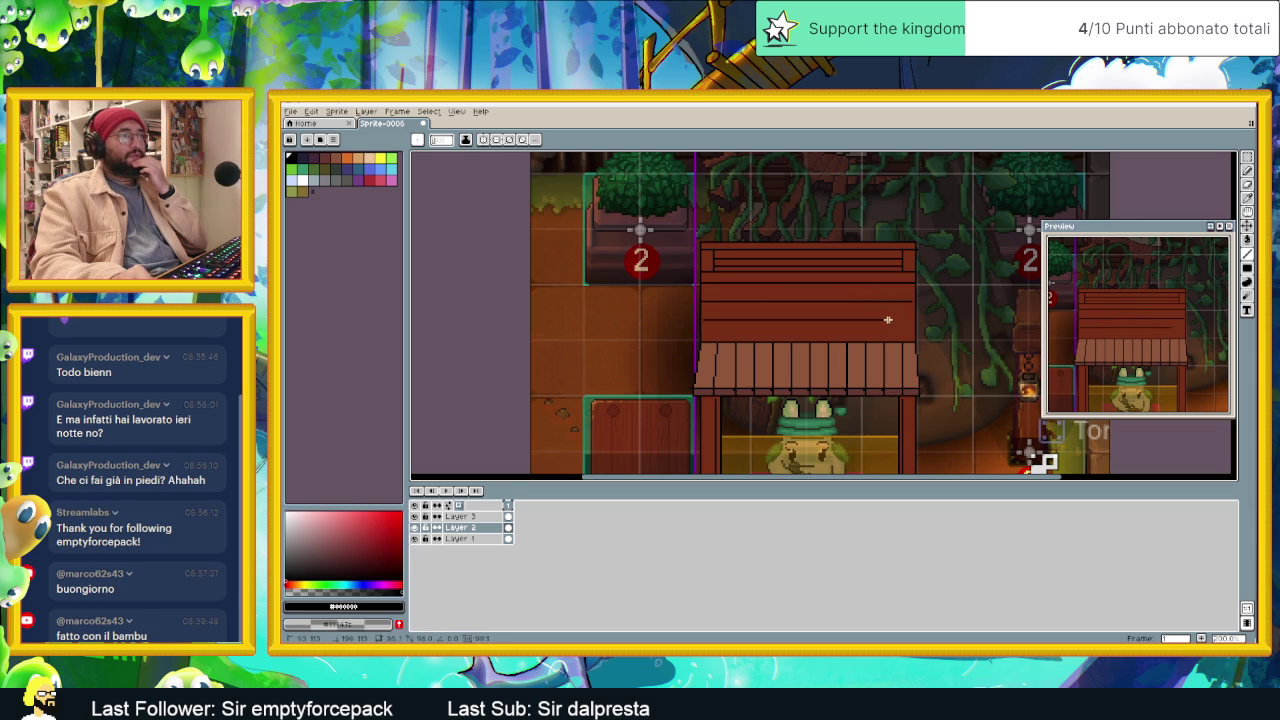
{"action": "left_click_drag", "start_coordinate": [702, 331], "coordinate": [909, 332]}
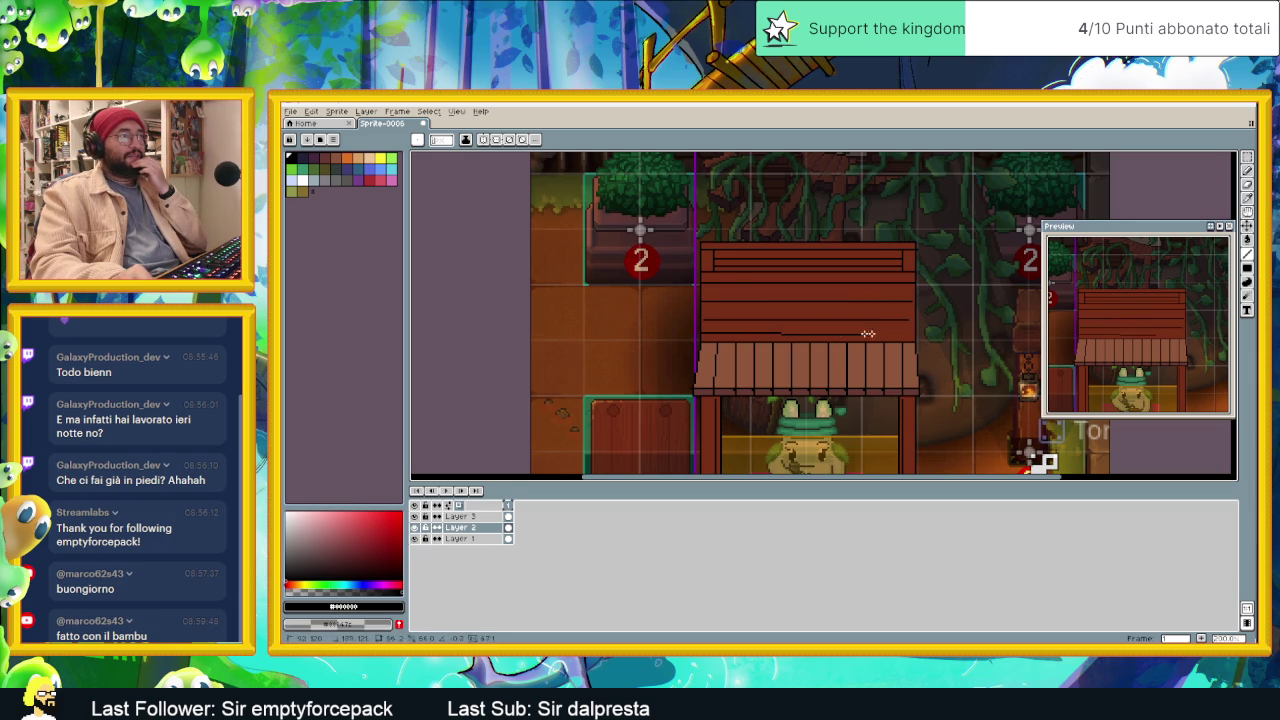
{"action": "scroll", "coordinate": [909, 341], "scroll_direction": "down", "scroll_amount": 1}
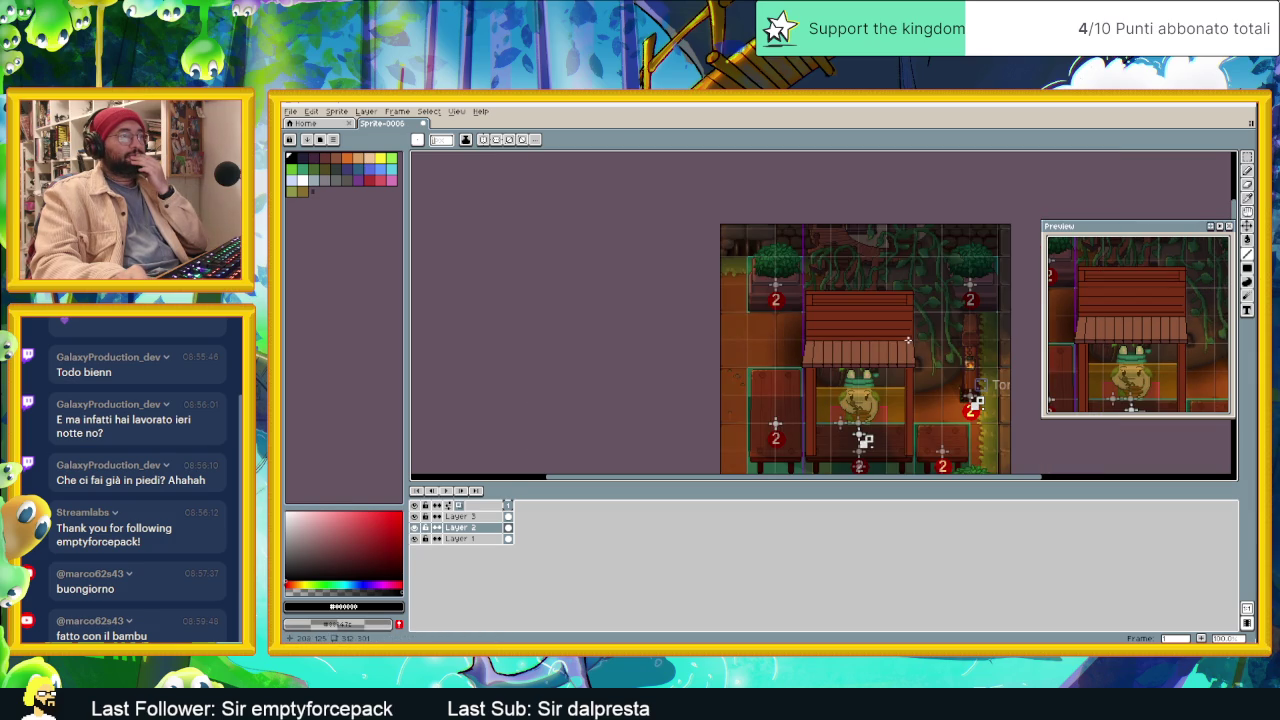
{"action": "left_click_drag", "start_coordinate": [916, 359], "coordinate": [887, 341]}
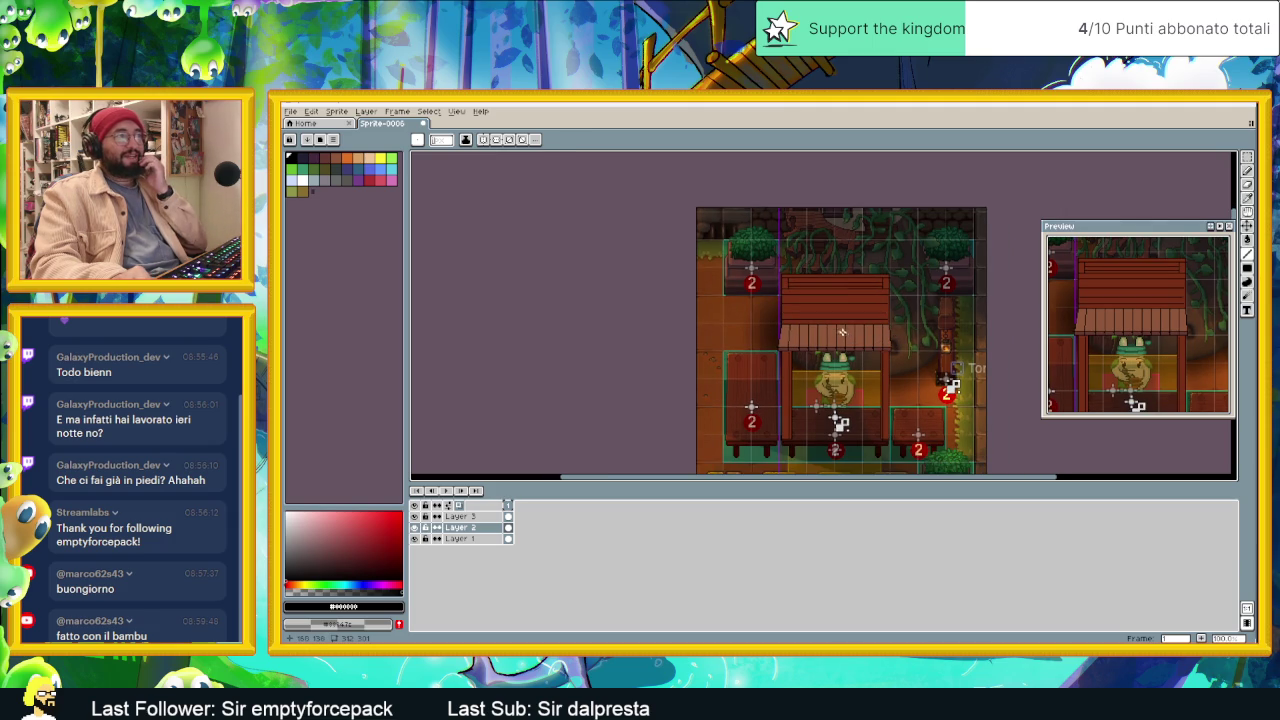
{"action": "scroll", "coordinate": [830, 310], "scroll_direction": "up", "scroll_amount": 2}
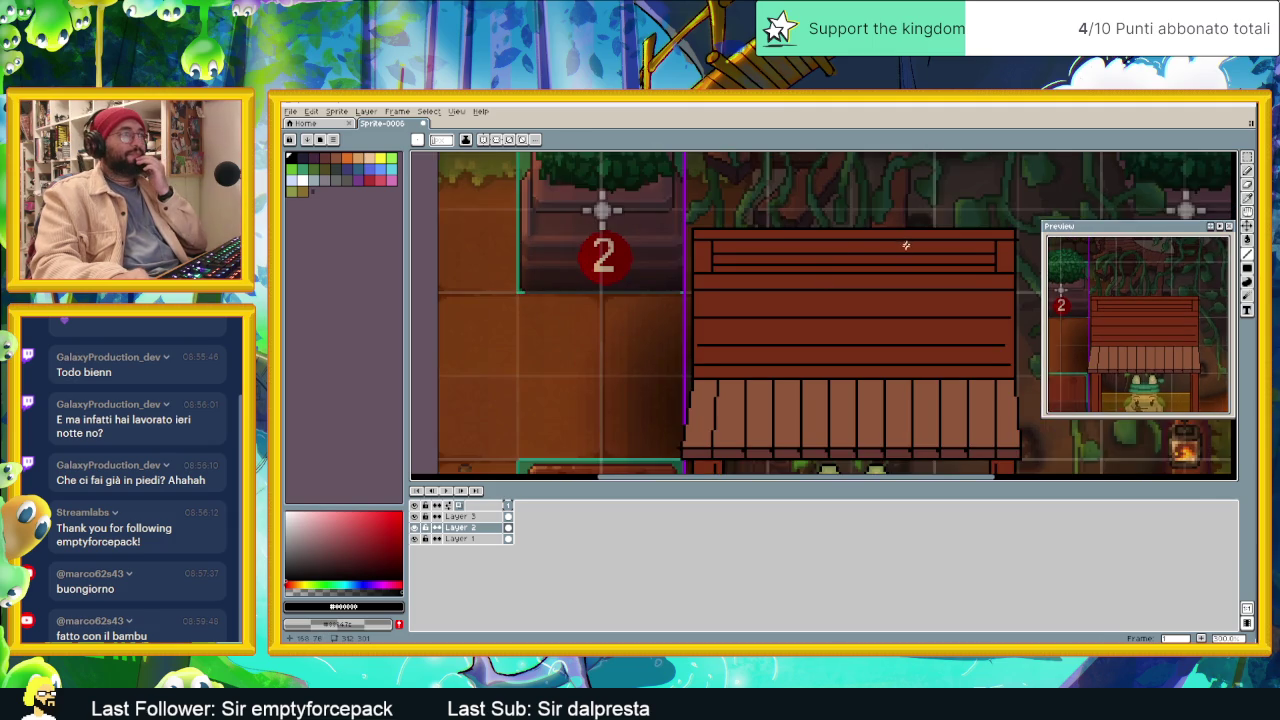
{"action": "scroll", "coordinate": [700, 271], "scroll_direction": "up", "scroll_amount": 1}
{"action": "mouse_move", "coordinate": [628, 265]}
{"action": "left_mouse_down"}
{"action": "mouse_move", "coordinate": [980, 265]}
{"action": "mouse_move", "coordinate": [636, 265]}
{"action": "left_mouse_up"}
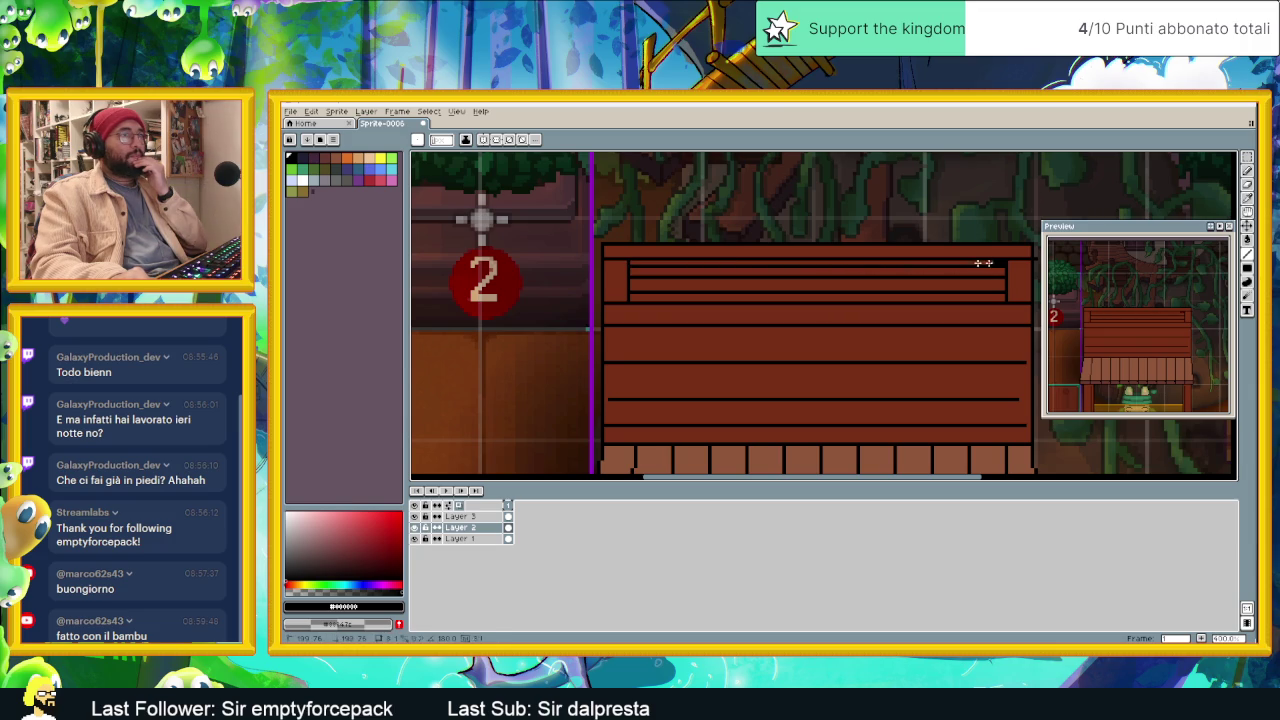
Step: Zoom and recentre the view to review the slatted roof
{"action": "scroll", "coordinate": [636, 265], "scroll_direction": "down", "scroll_amount": 2}
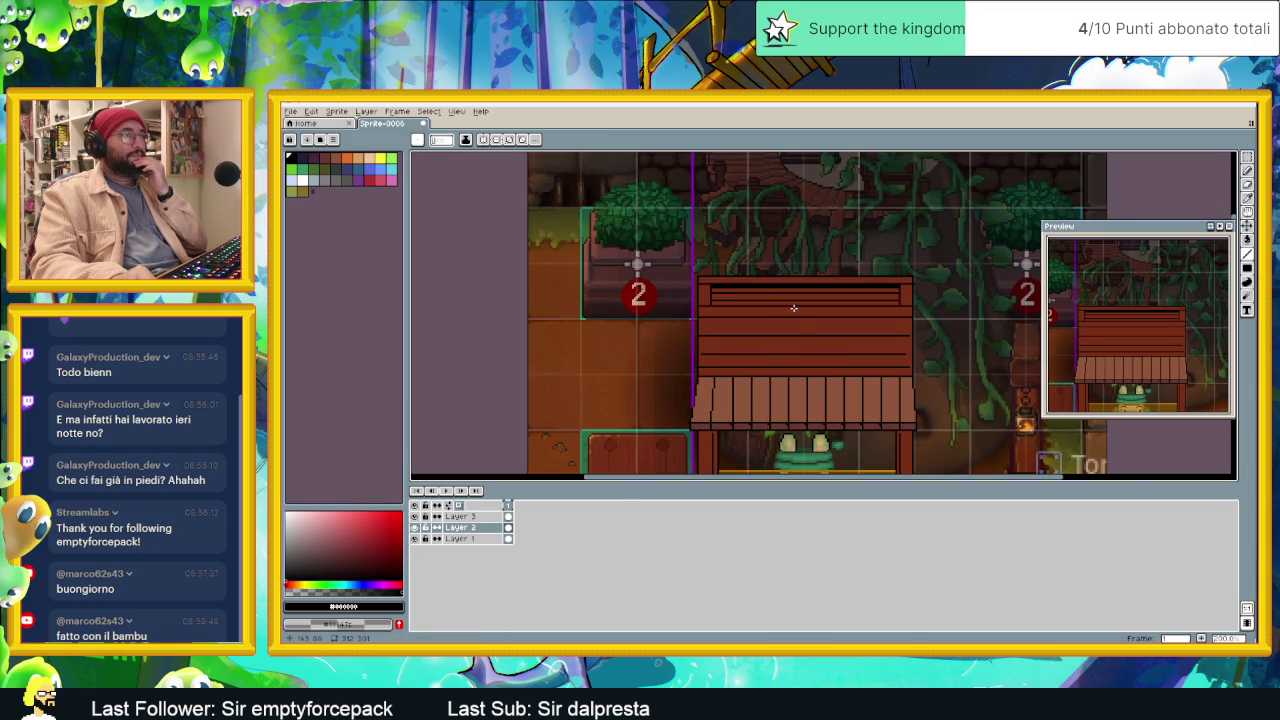
{"action": "scroll", "coordinate": [806, 324], "scroll_direction": "down", "scroll_amount": 2}
{"action": "left_click_drag", "start_coordinate": [850, 360], "coordinate": [843, 348]}
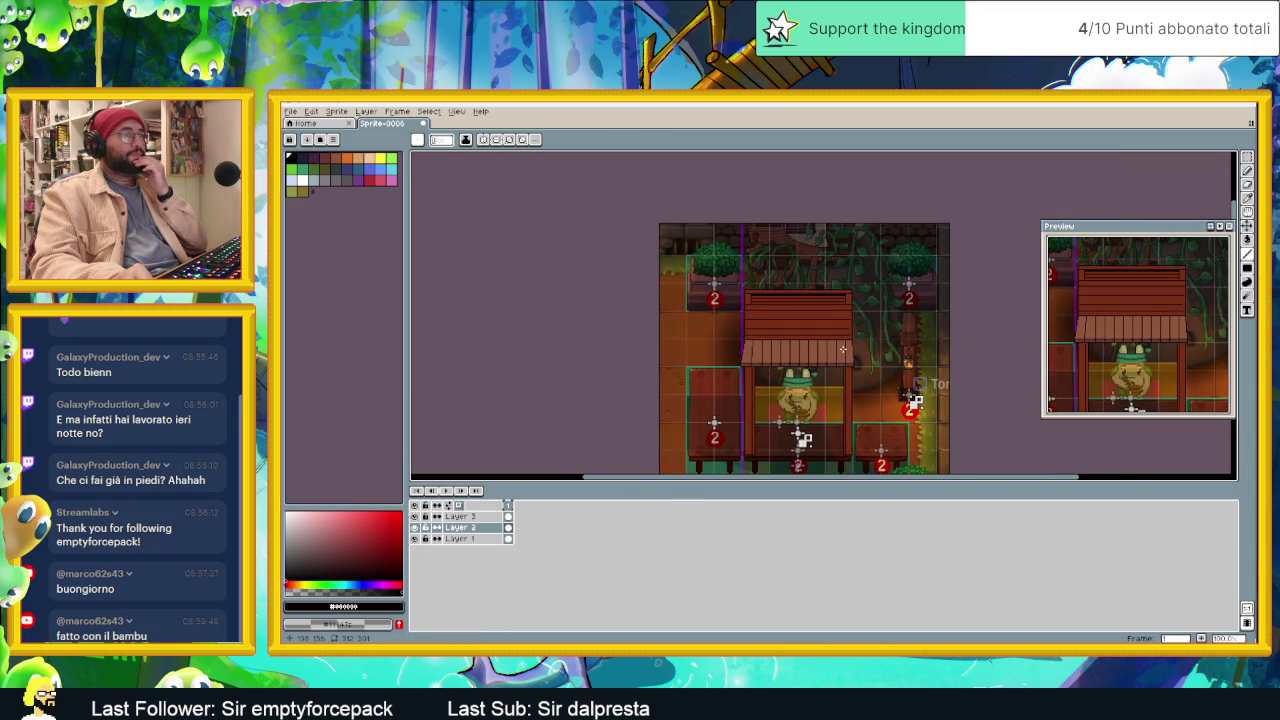
{"action": "scroll", "coordinate": [843, 349], "scroll_direction": "down", "scroll_amount": 1}
{"action": "scroll", "coordinate": [851, 366], "scroll_direction": "up", "scroll_amount": 1}
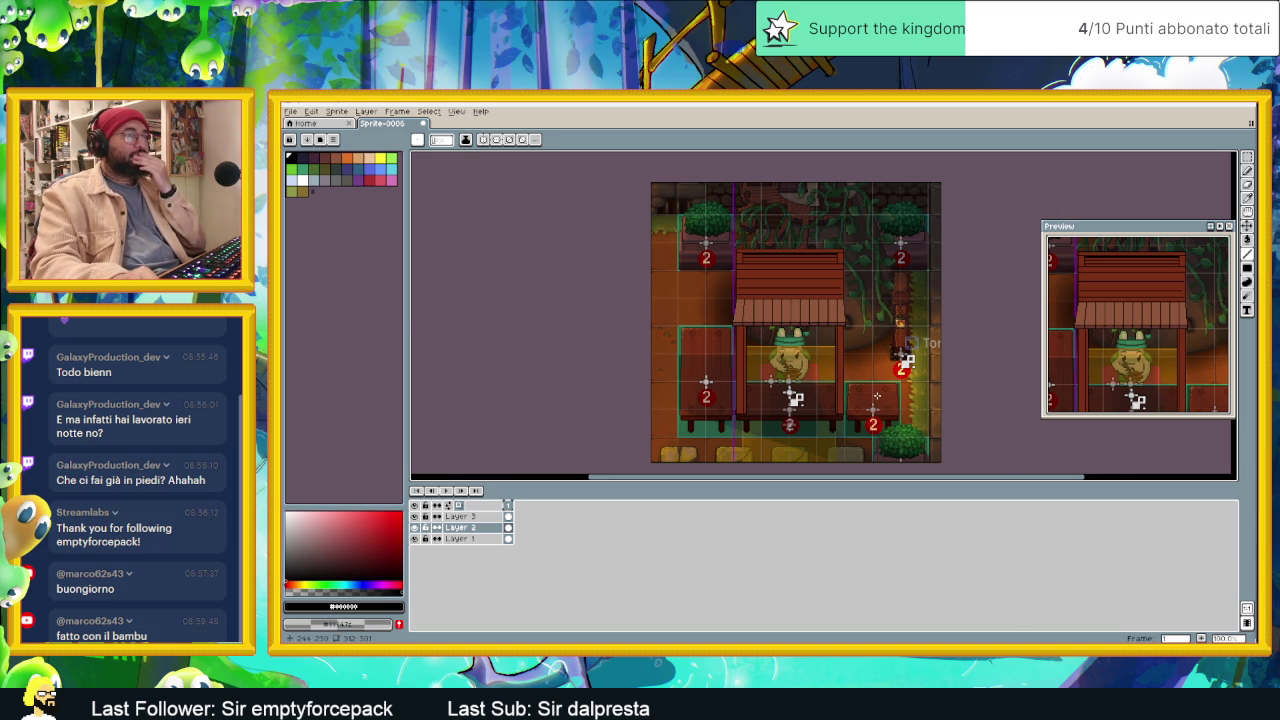
{"action": "scroll", "coordinate": [876, 396], "scroll_direction": "up", "scroll_amount": 1}
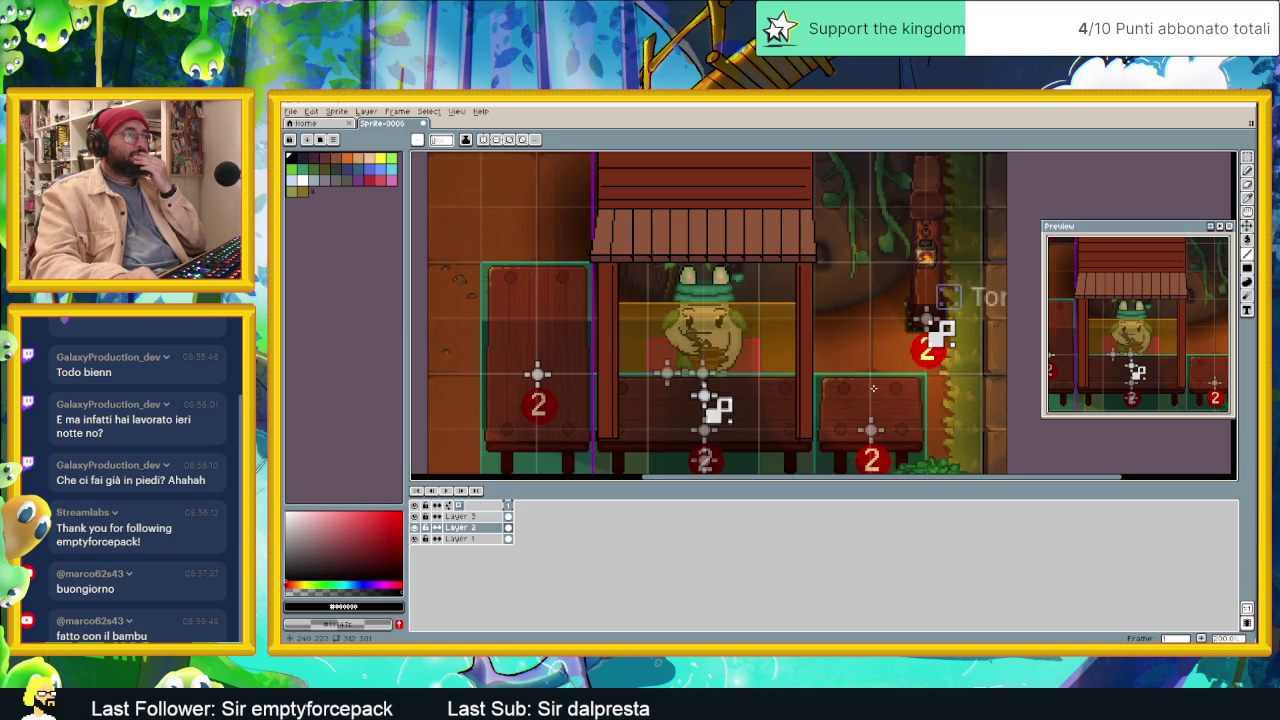
{"action": "scroll", "coordinate": [873, 388], "scroll_direction": "down", "scroll_amount": 1}
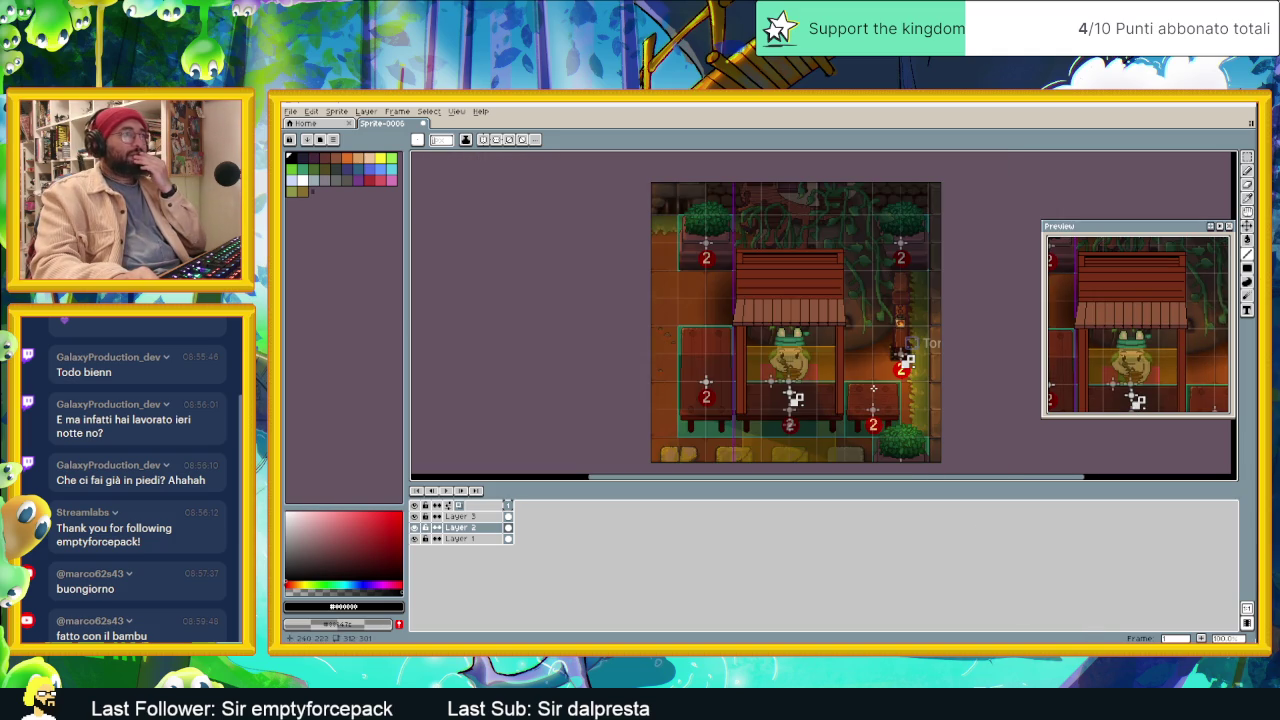
Step: Merge the top layer down into the layer below and make it active
{"action": "left_click", "coordinate": [1245, 156]}
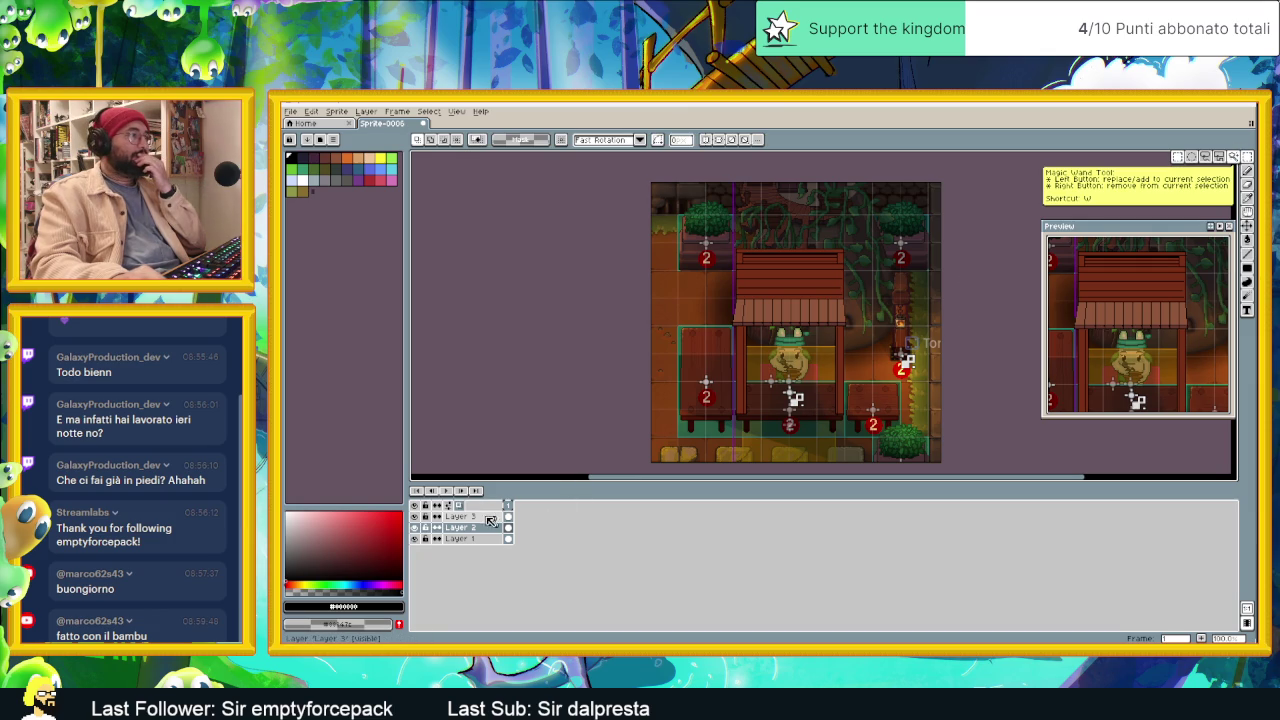
{"action": "right_click", "coordinate": [486, 516]}
{"action": "mouse_move", "coordinate": [520, 536]}
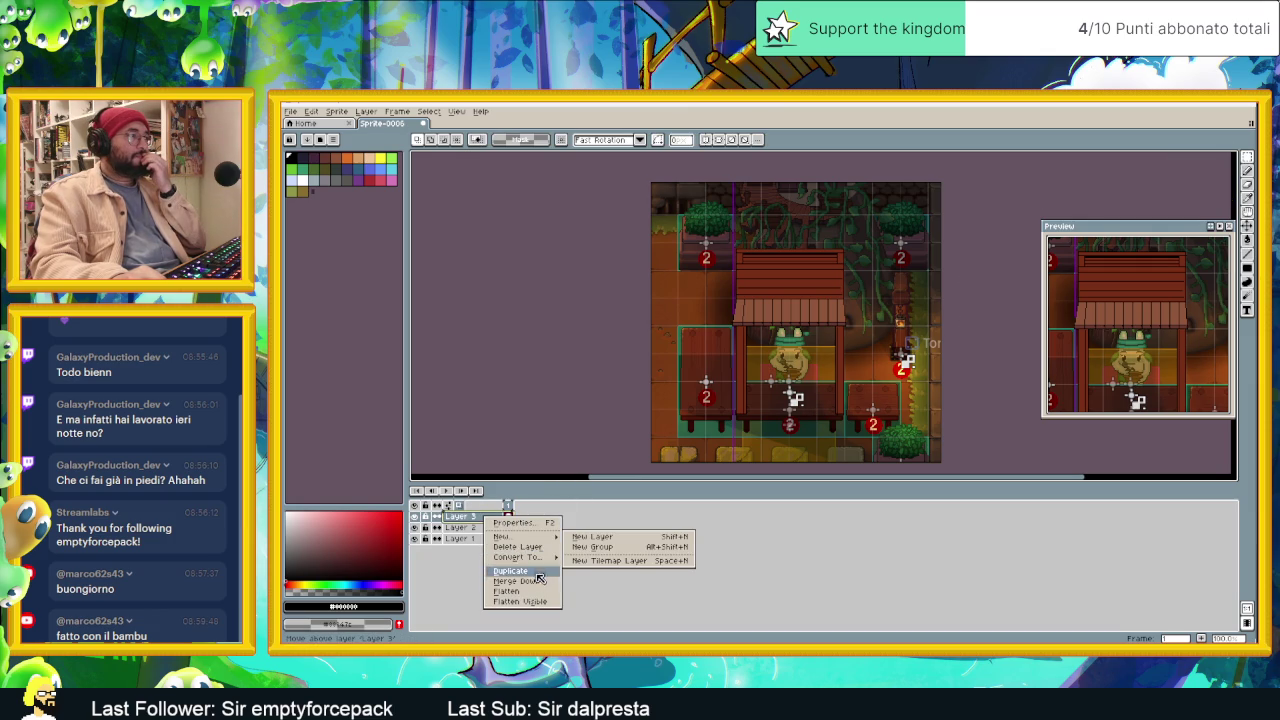
{"action": "left_click", "coordinate": [537, 583]}
{"action": "left_click", "coordinate": [540, 526]}
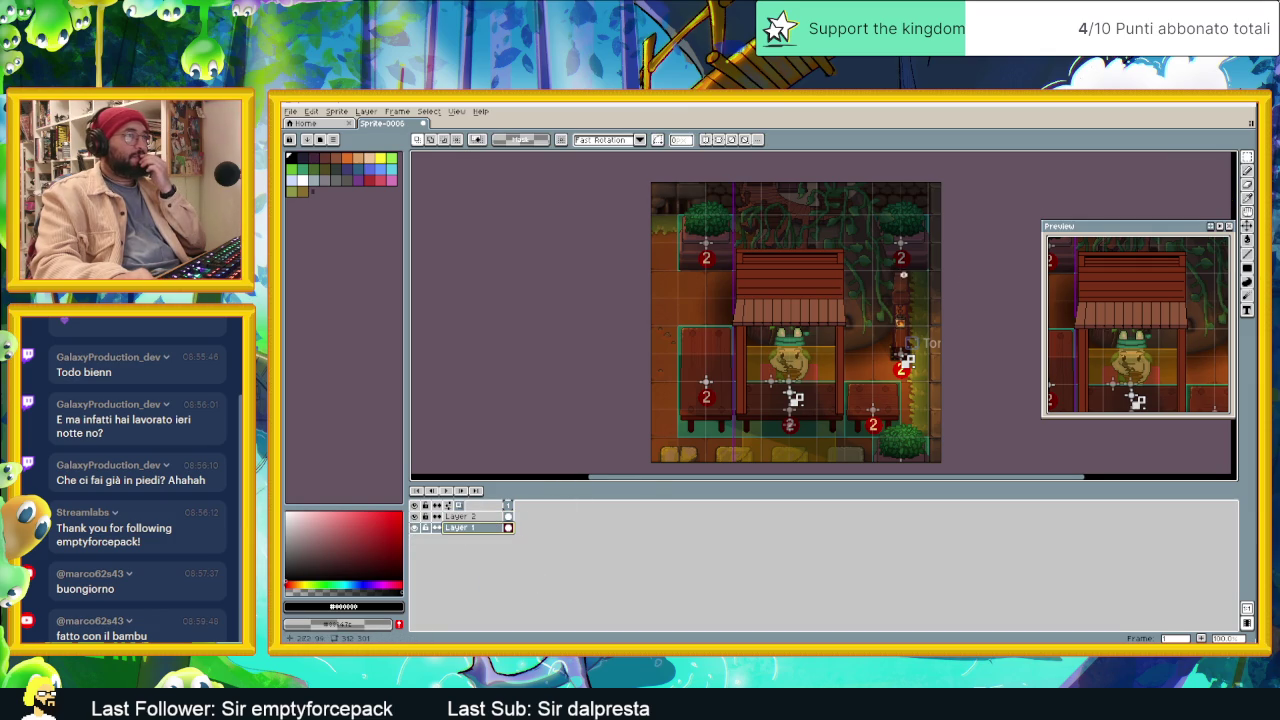
Step: Select the stall's right-hand slice and shift it to the right
{"action": "scroll", "coordinate": [860, 300], "scroll_direction": "up", "scroll_amount": 1}
{"action": "mouse_move", "coordinate": [835, 178]}
{"action": "left_mouse_down"}
{"action": "mouse_move", "coordinate": [771, 470]}
{"action": "mouse_move", "coordinate": [769, 457]}
{"action": "left_mouse_up"}
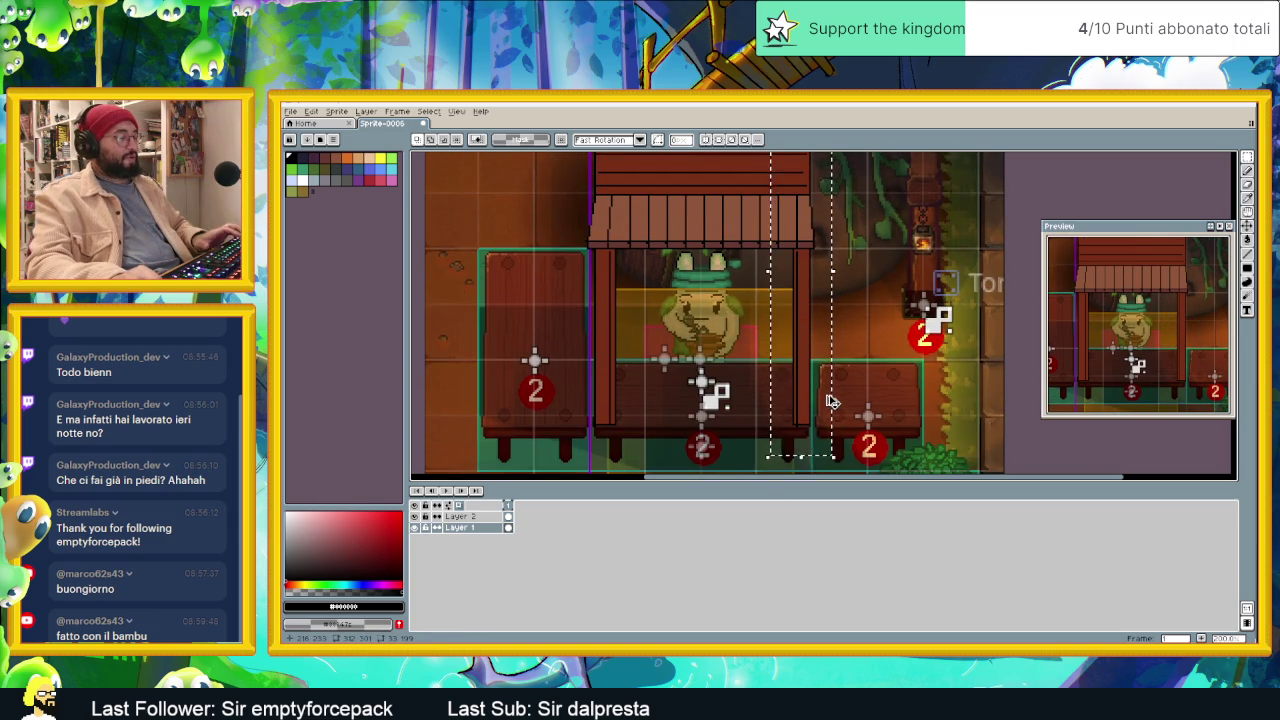
{"action": "left_click_drag", "start_coordinate": [802, 238], "coordinate": [892, 232]}
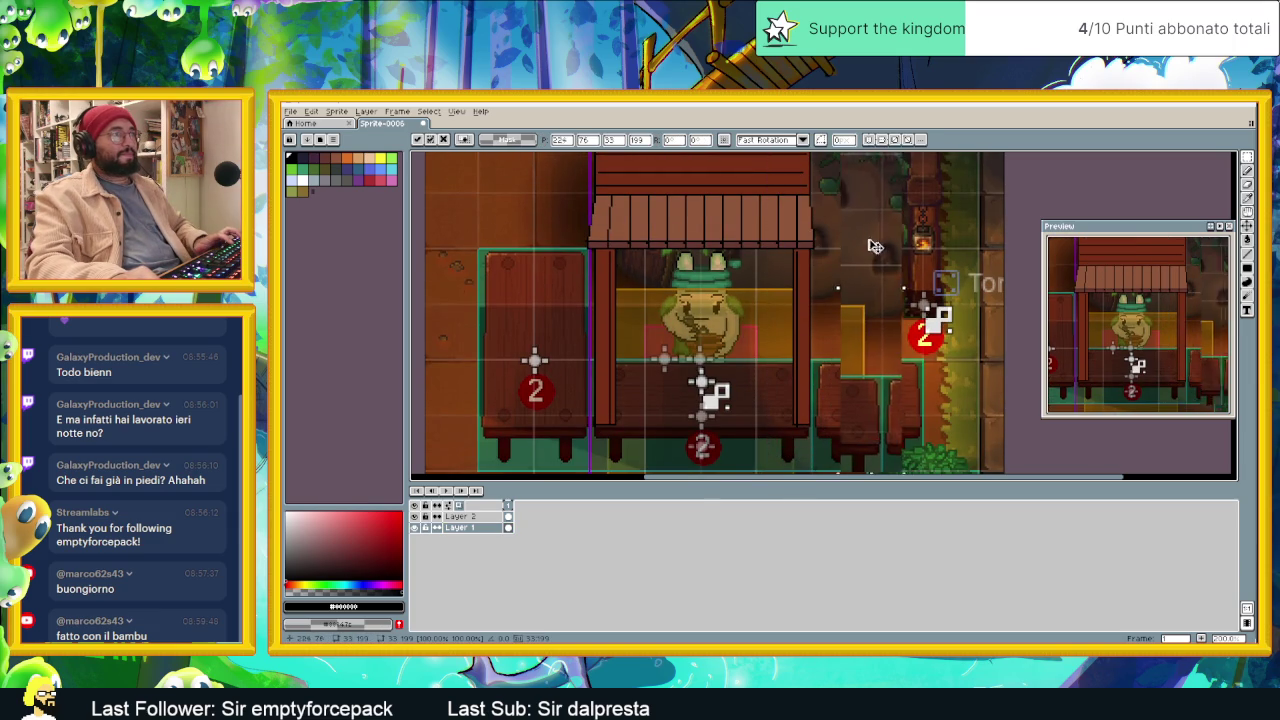
{"action": "key", "text": "Return"}
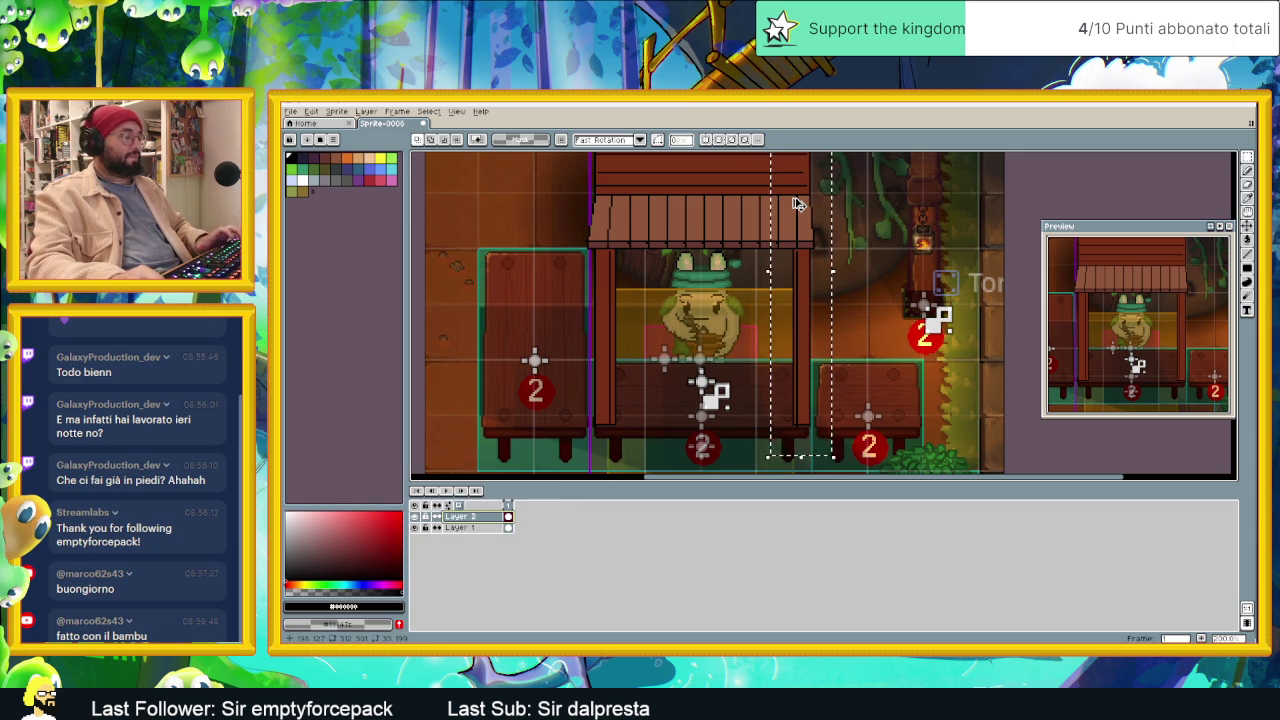
Step: Undo an accidental layer duplicate and move the stall slice further right
{"action": "key", "text": "ctrl+c"}
{"action": "key", "text": "ctrl+v"}
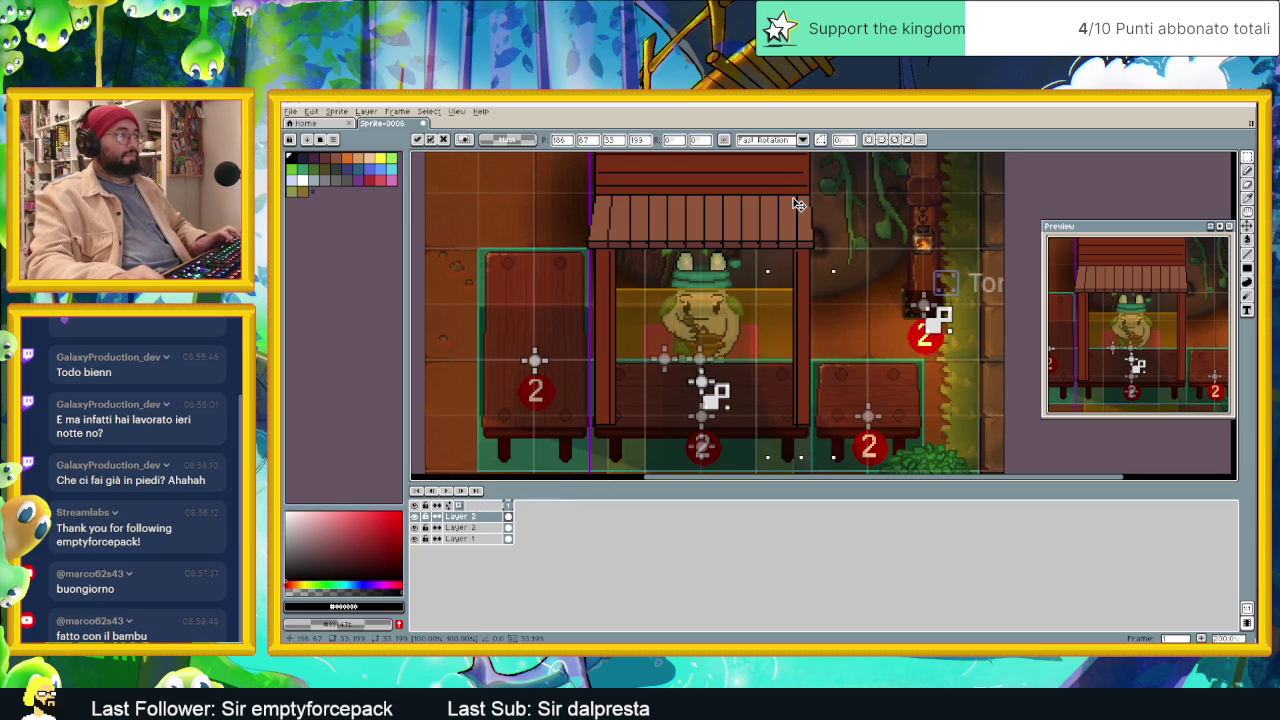
{"action": "key", "text": "ctrl+z"}
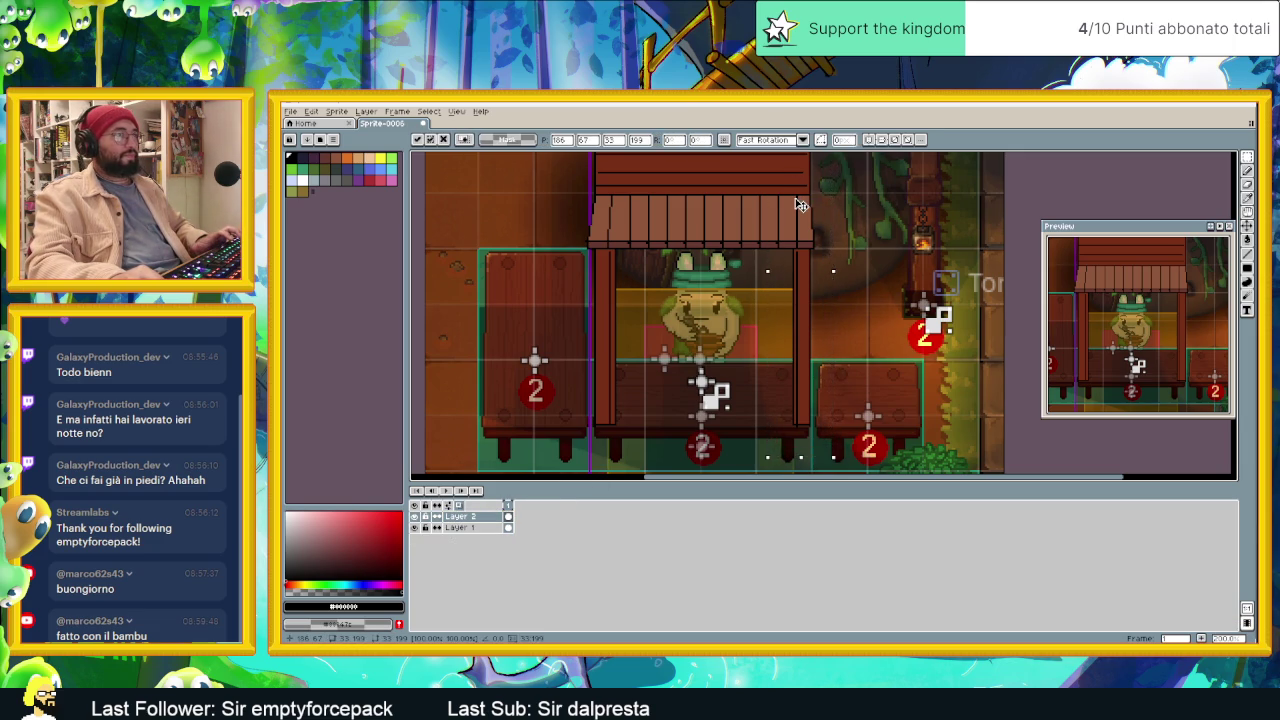
{"action": "left_click_drag", "start_coordinate": [797, 204], "coordinate": [910, 205]}
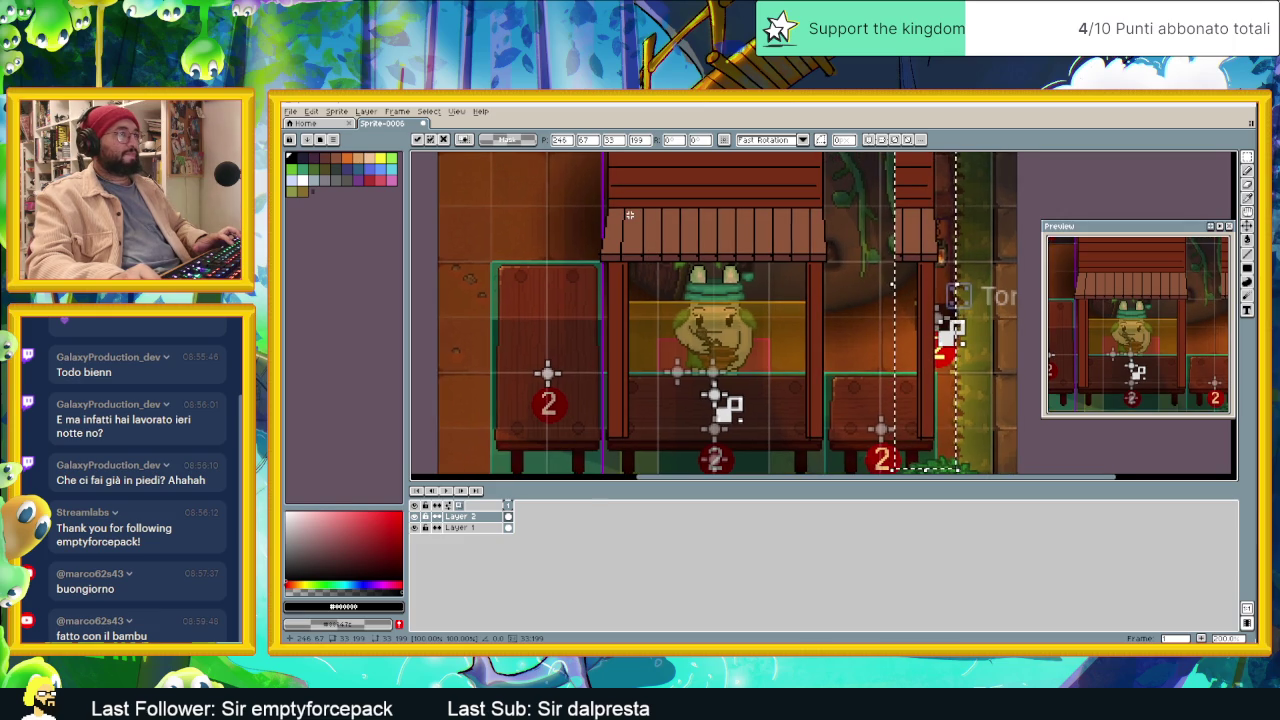
{"action": "scroll", "coordinate": [629, 215], "scroll_direction": "down", "scroll_amount": 2}
{"action": "key", "text": "Return"}
{"action": "left_click_drag", "start_coordinate": [612, 158], "coordinate": [640, 340]}
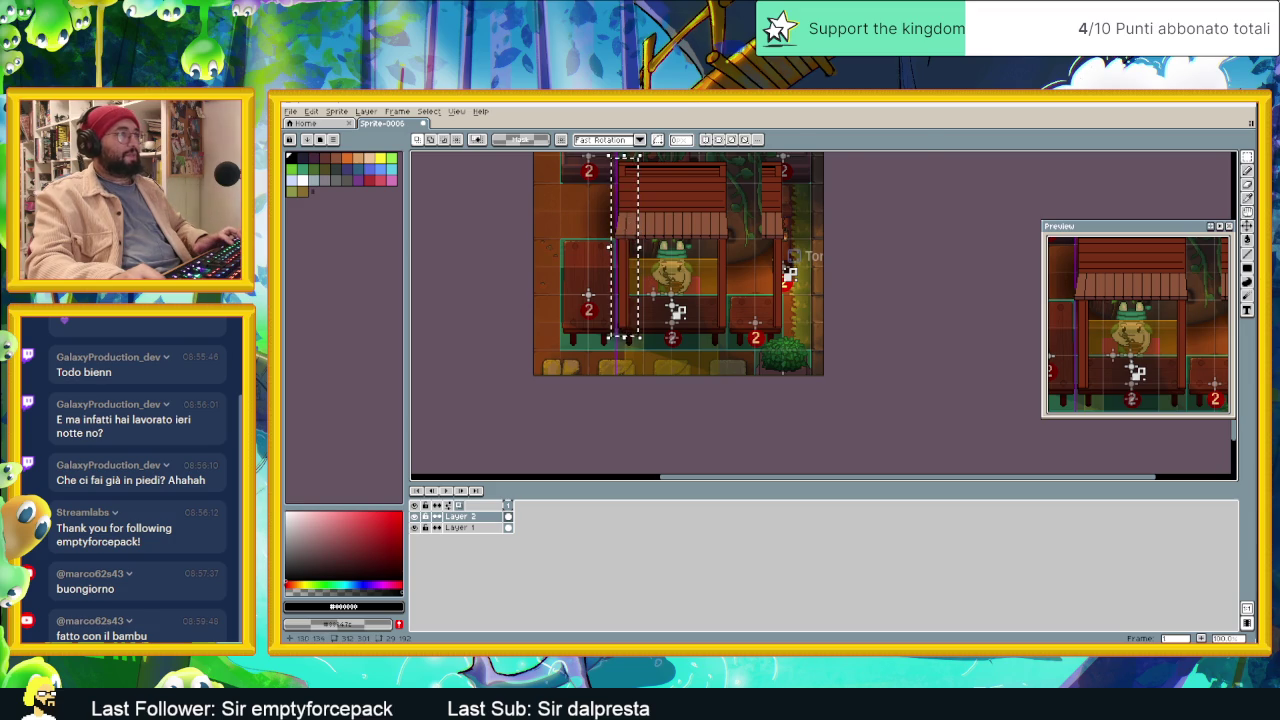
Step: Move the selected pillar strip to the stall's right edge
{"action": "left_click", "coordinate": [632, 240]}
{"action": "left_click_drag", "start_coordinate": [628, 208], "coordinate": [752, 208]}
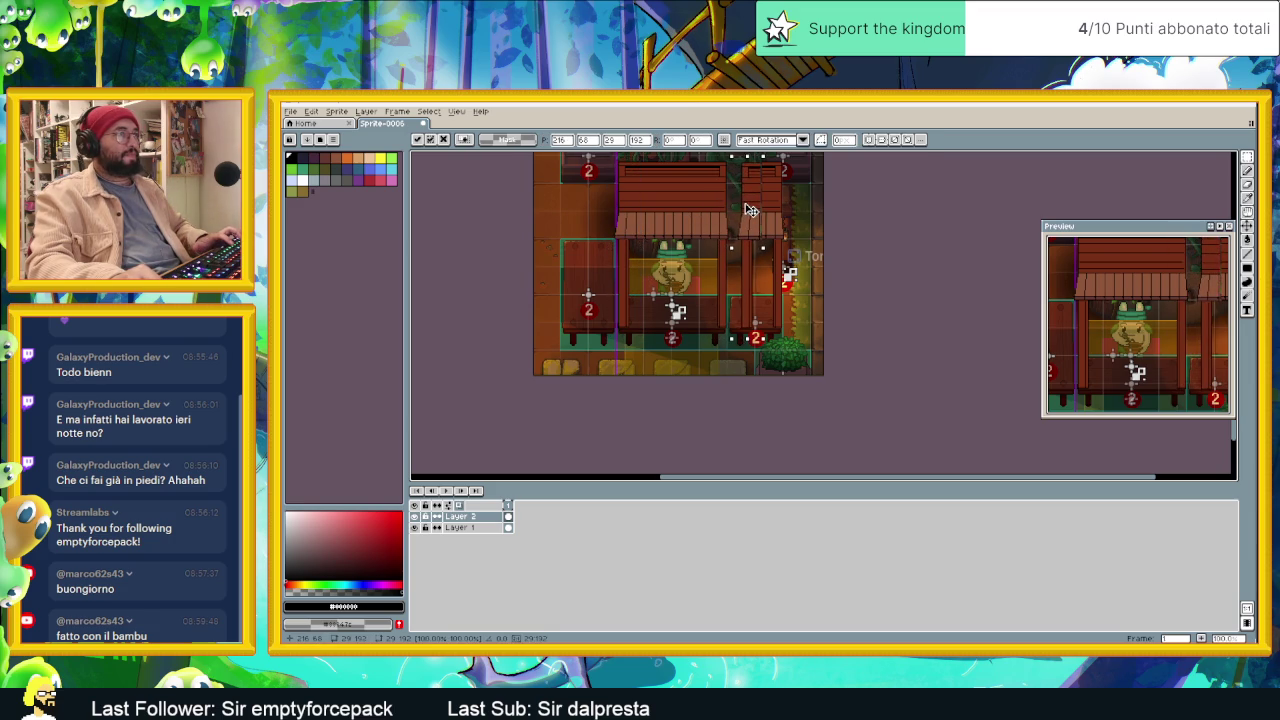
{"action": "scroll", "coordinate": [772, 223], "scroll_direction": "up", "scroll_amount": 2}
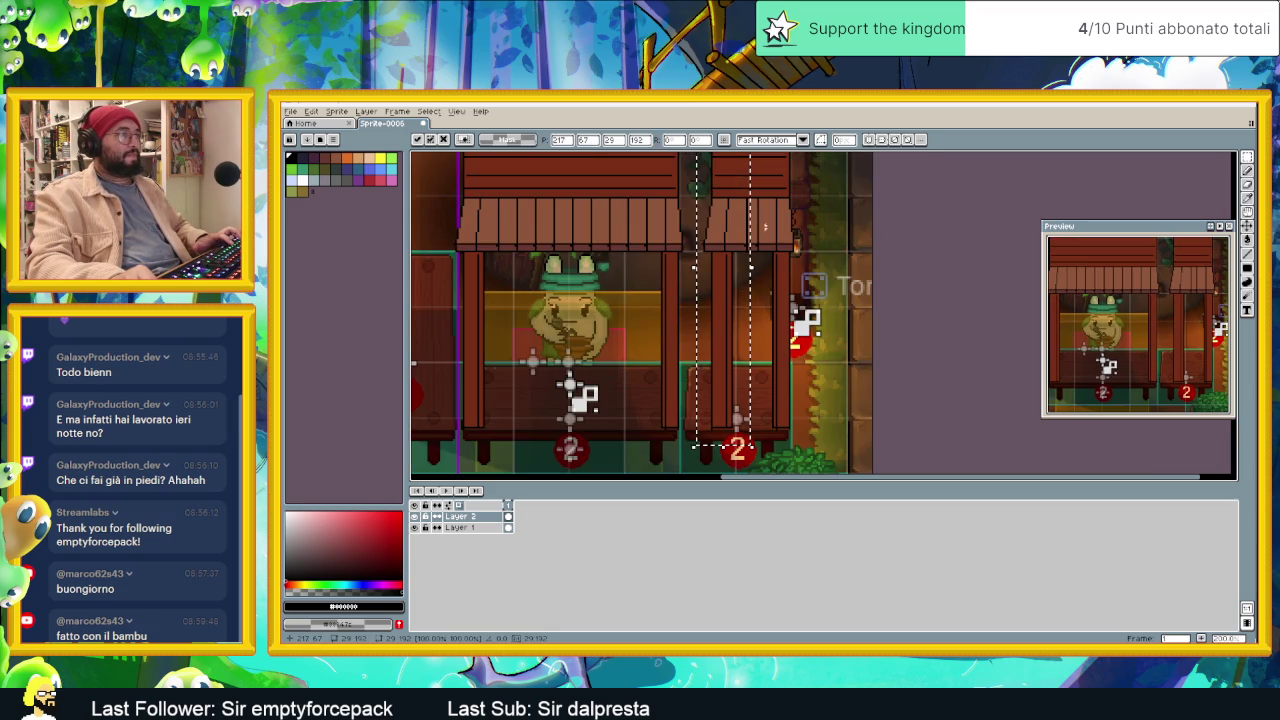
{"action": "mouse_move", "coordinate": [737, 220]}
{"action": "left_mouse_down"}
{"action": "mouse_move", "coordinate": [716, 223]}
{"action": "mouse_move", "coordinate": [780, 224]}
{"action": "left_mouse_up"}
{"action": "key", "text": "Return"}
Step: Widen a thin vertical roof strip to the right with a transform
{"action": "scroll", "coordinate": [780, 224], "scroll_direction": "up", "scroll_amount": 1}
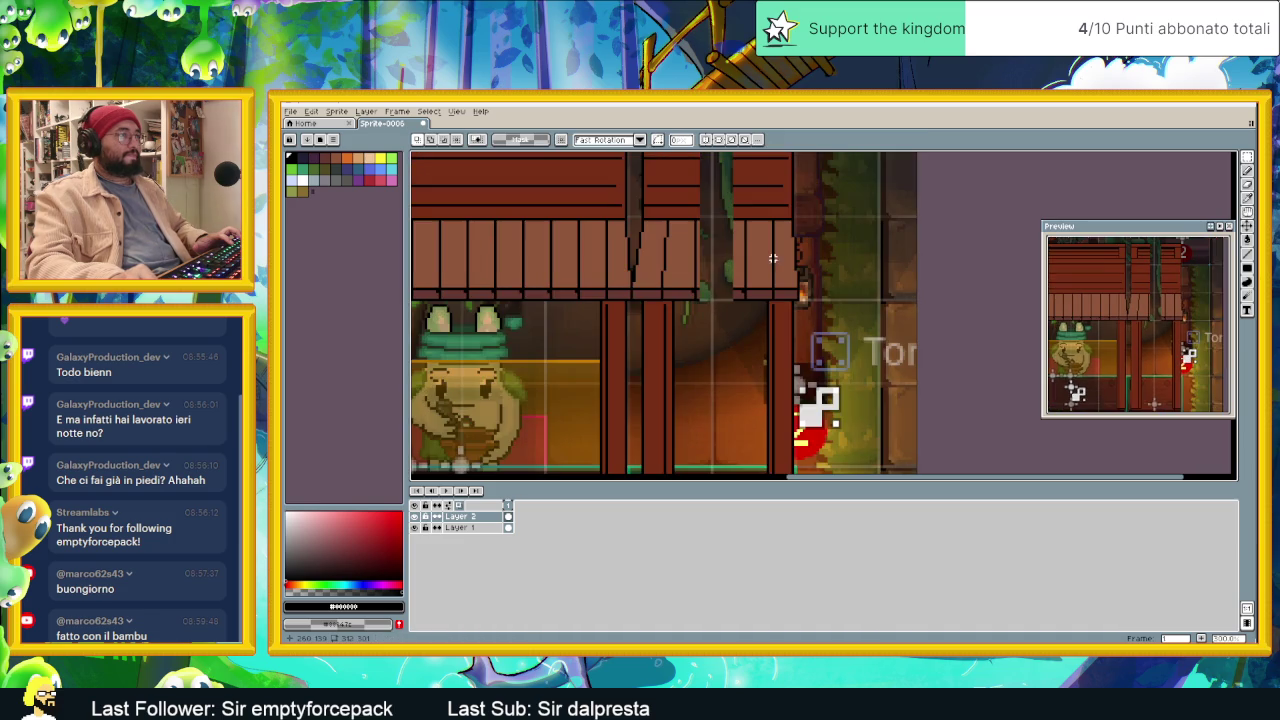
{"action": "left_click_drag", "start_coordinate": [706, 253], "coordinate": [706, 299]}
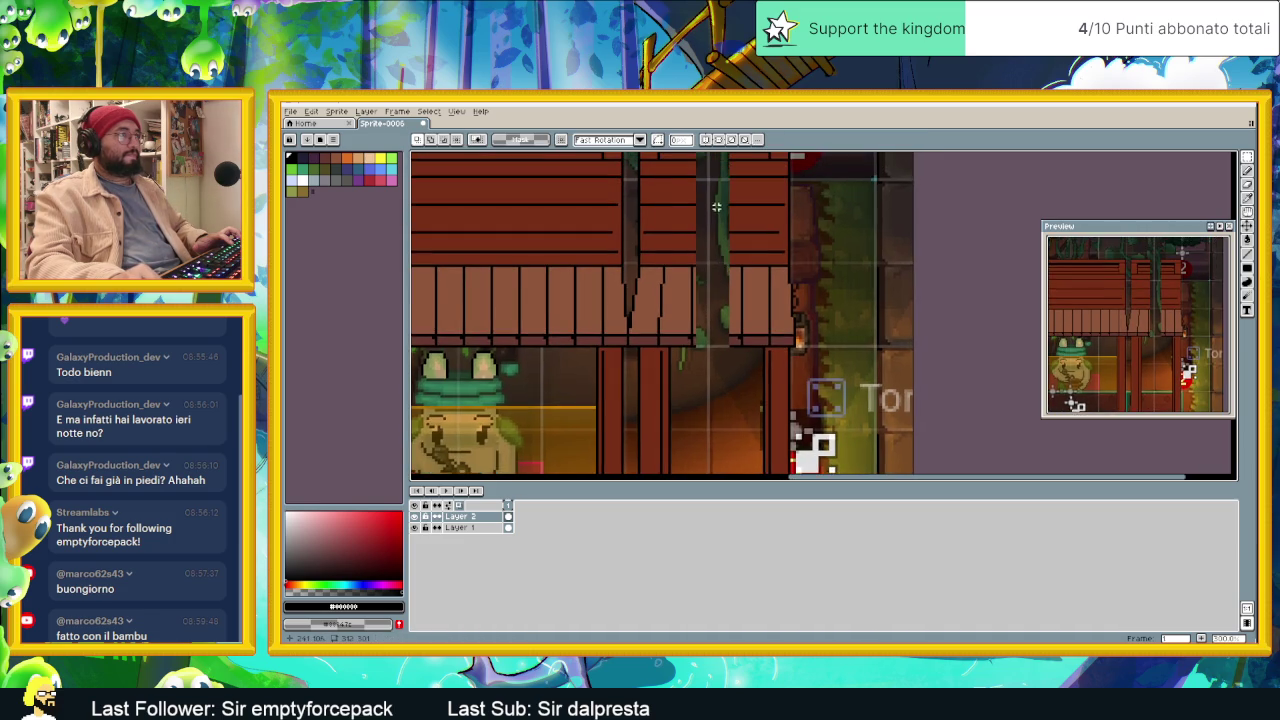
{"action": "scroll", "coordinate": [706, 299], "scroll_direction": "down", "scroll_amount": 1}
{"action": "left_click_drag", "start_coordinate": [711, 186], "coordinate": [711, 233]}
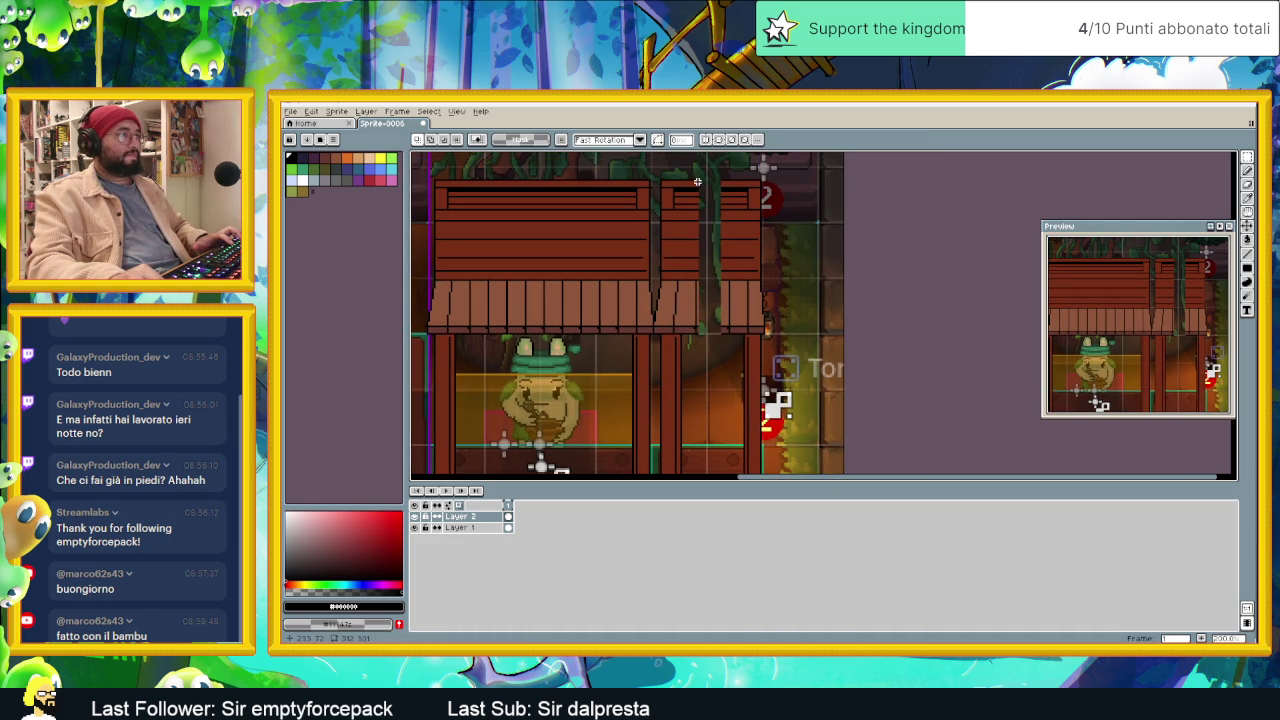
{"action": "left_click_drag", "start_coordinate": [697, 185], "coordinate": [697, 325]}
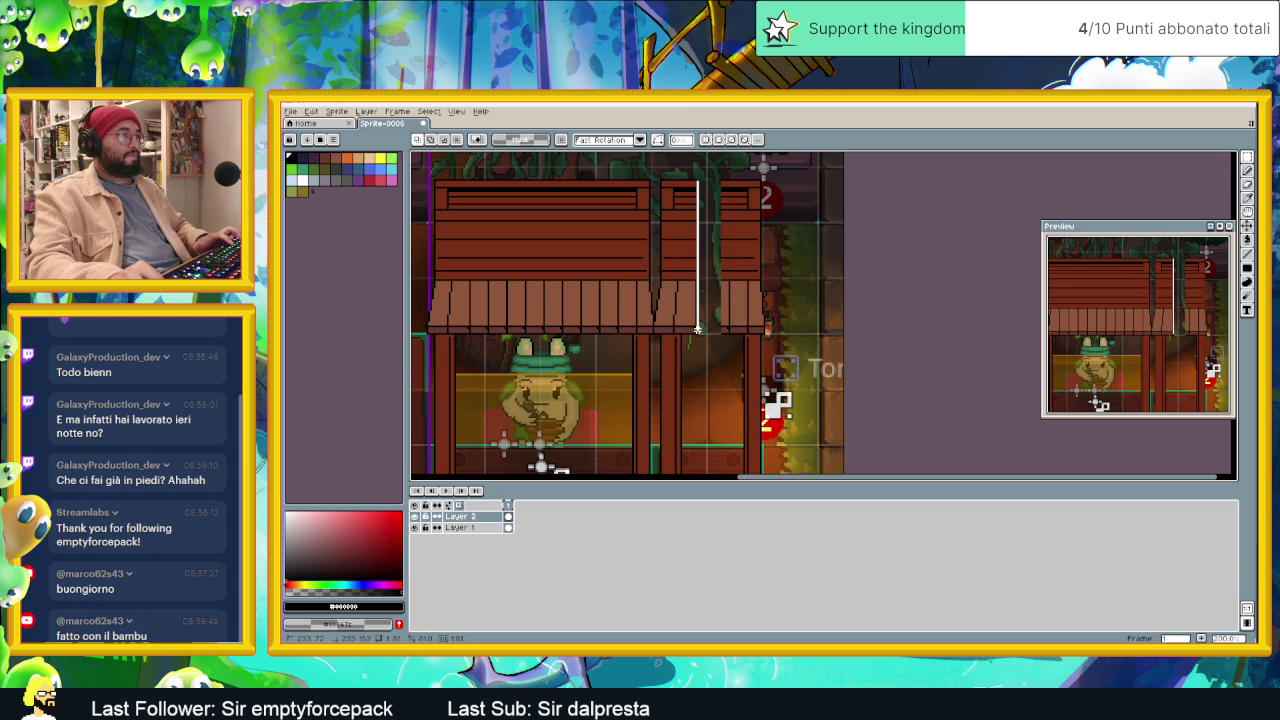
{"action": "key", "text": "w"}
{"action": "left_click", "coordinate": [697, 328]}
{"action": "left_click_drag", "start_coordinate": [703, 252], "coordinate": [724, 262]}
{"action": "key", "text": "Return"}
{"action": "scroll", "coordinate": [807, 264], "scroll_direction": "down", "scroll_amount": 3}
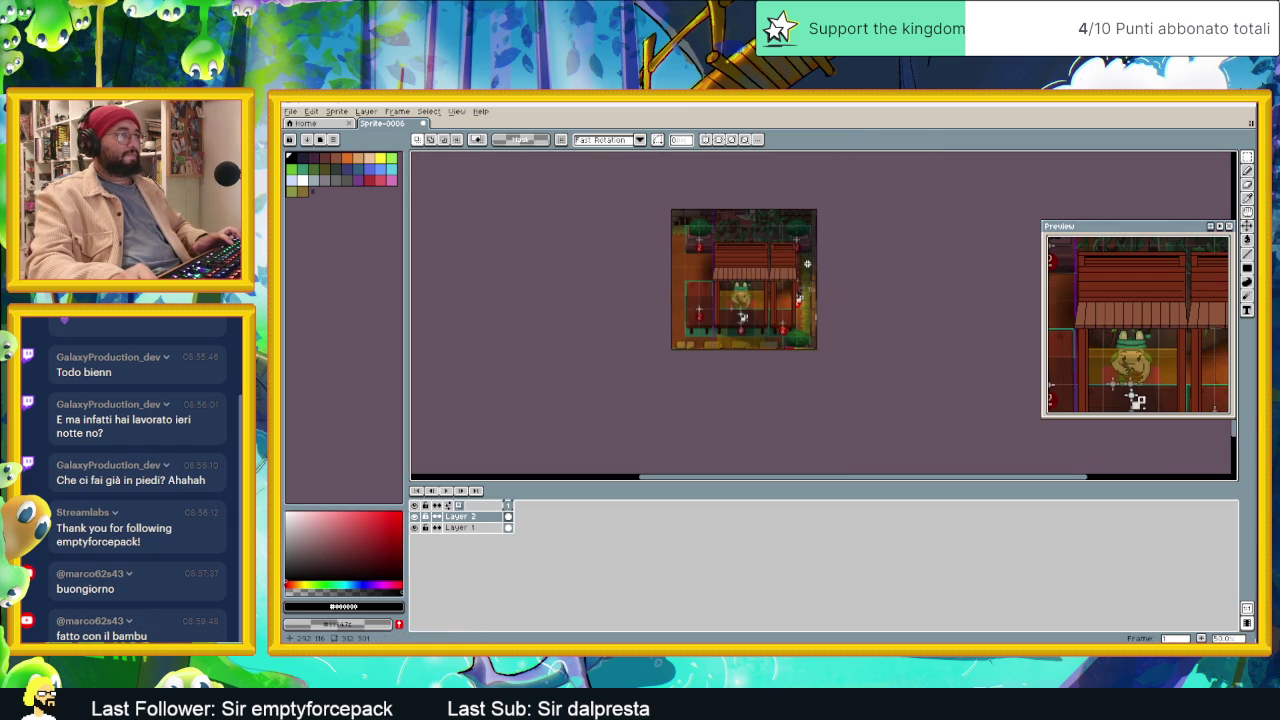
{"action": "scroll", "coordinate": [807, 264], "scroll_direction": "up", "scroll_amount": 2}
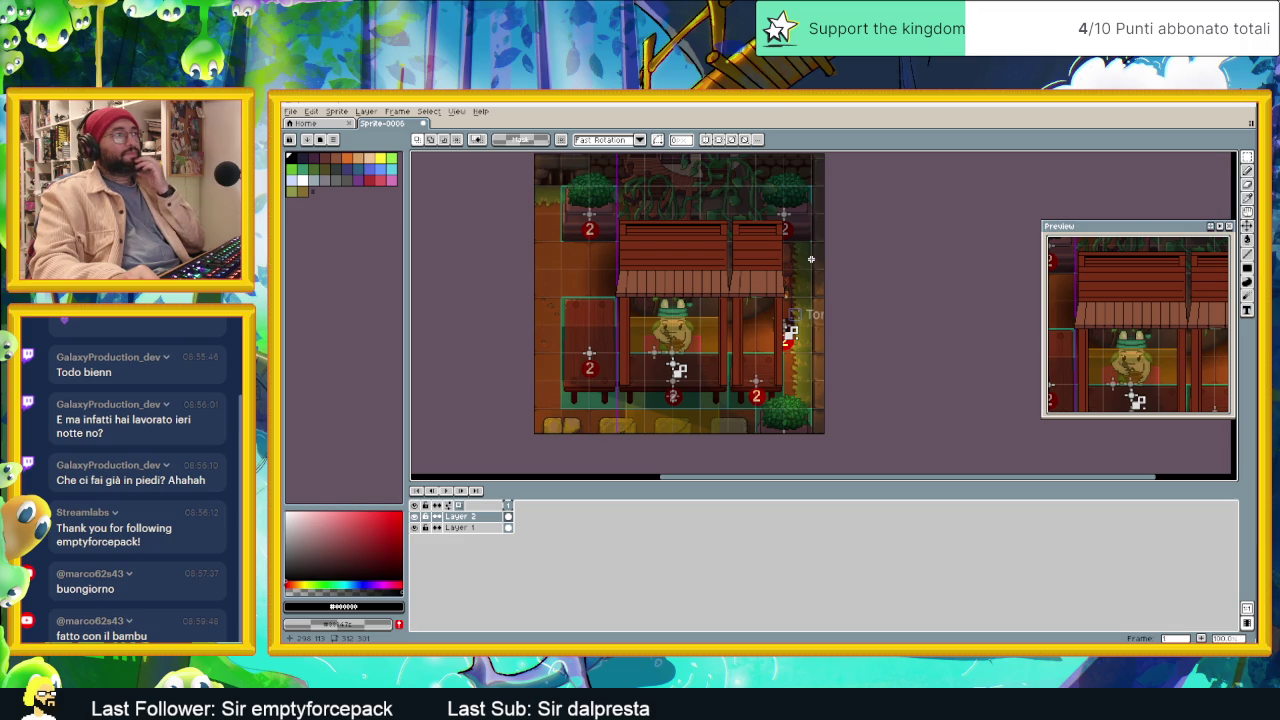
{"action": "scroll", "coordinate": [796, 234], "scroll_direction": "up", "scroll_amount": 2}
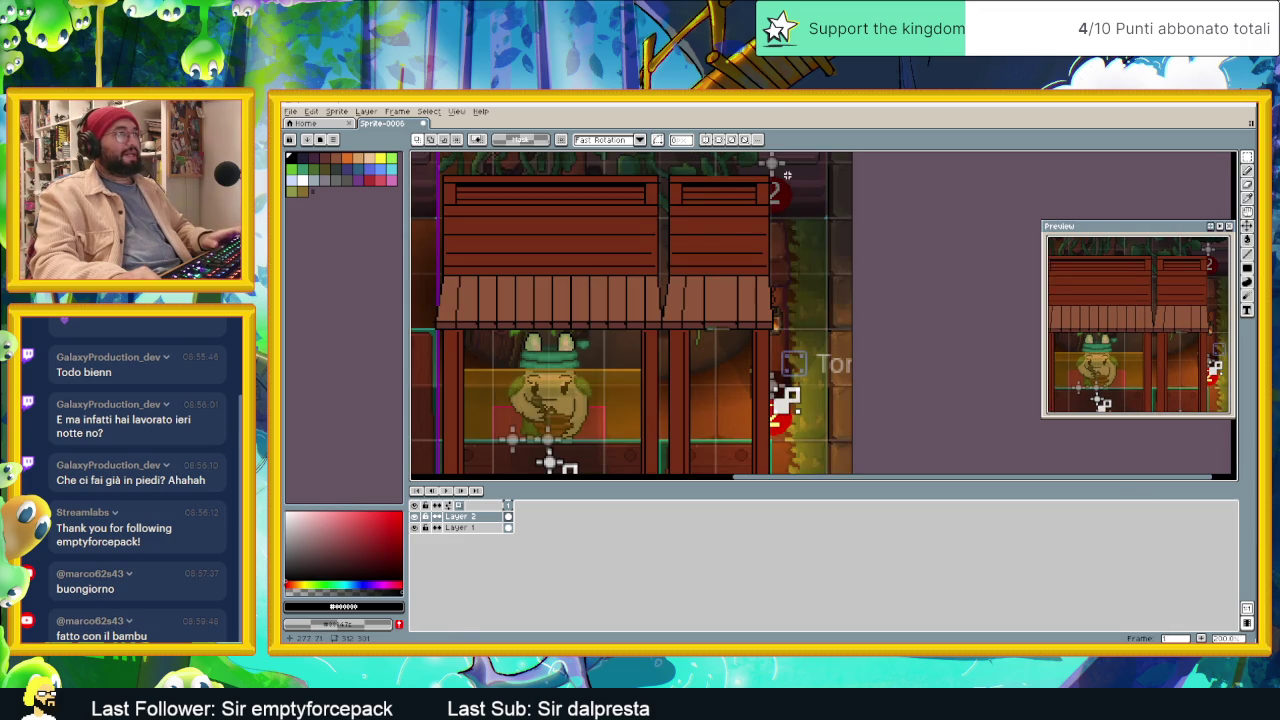
Step: Select the right roof section with its posts and lower it several pixels
{"action": "left_click_drag", "start_coordinate": [787, 175], "coordinate": [660, 350]}
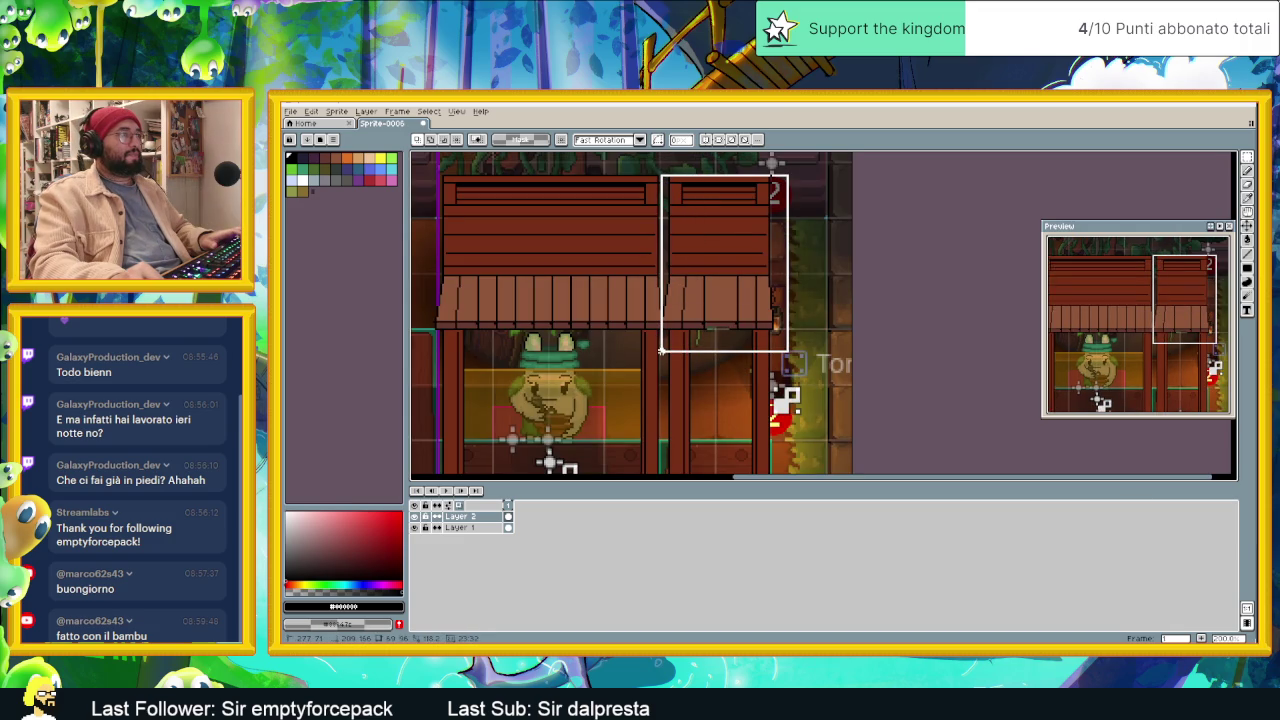
{"action": "scroll", "coordinate": [791, 331], "scroll_direction": "down", "scroll_amount": 2}
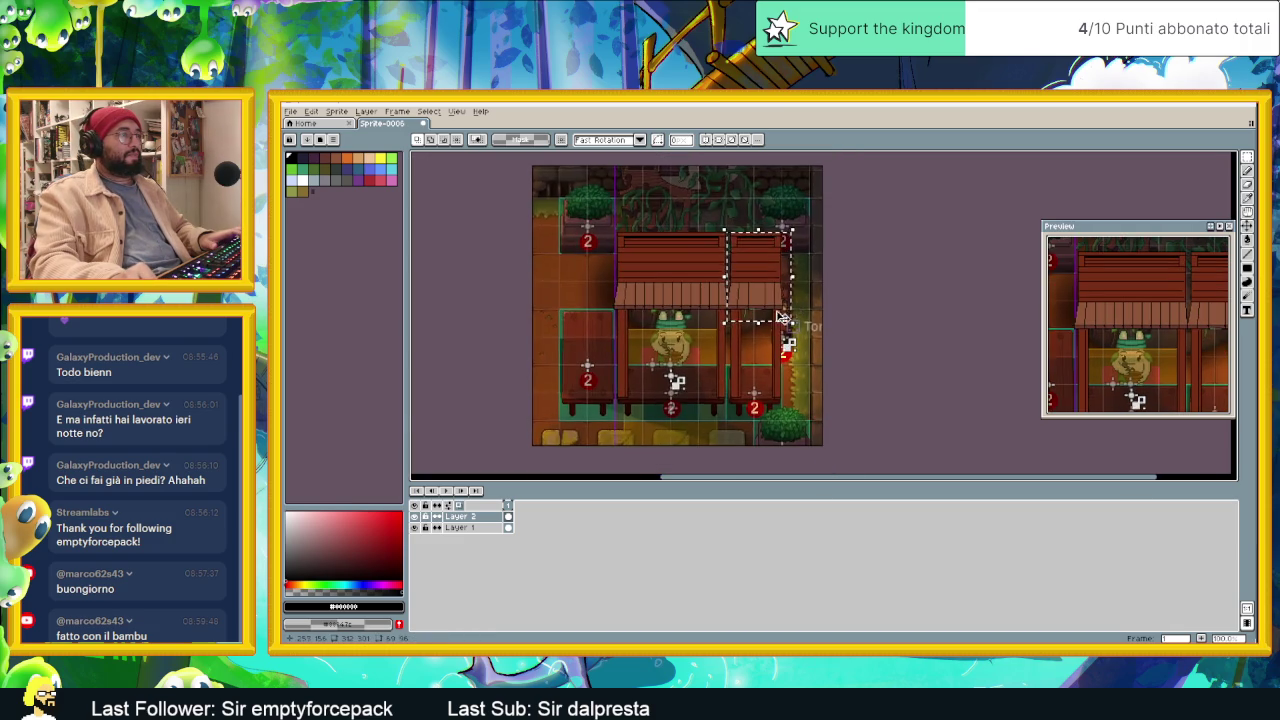
{"action": "scroll", "coordinate": [786, 329], "scroll_direction": "up", "scroll_amount": 2}
{"action": "scroll", "coordinate": [775, 318], "scroll_direction": "up", "scroll_amount": 1}
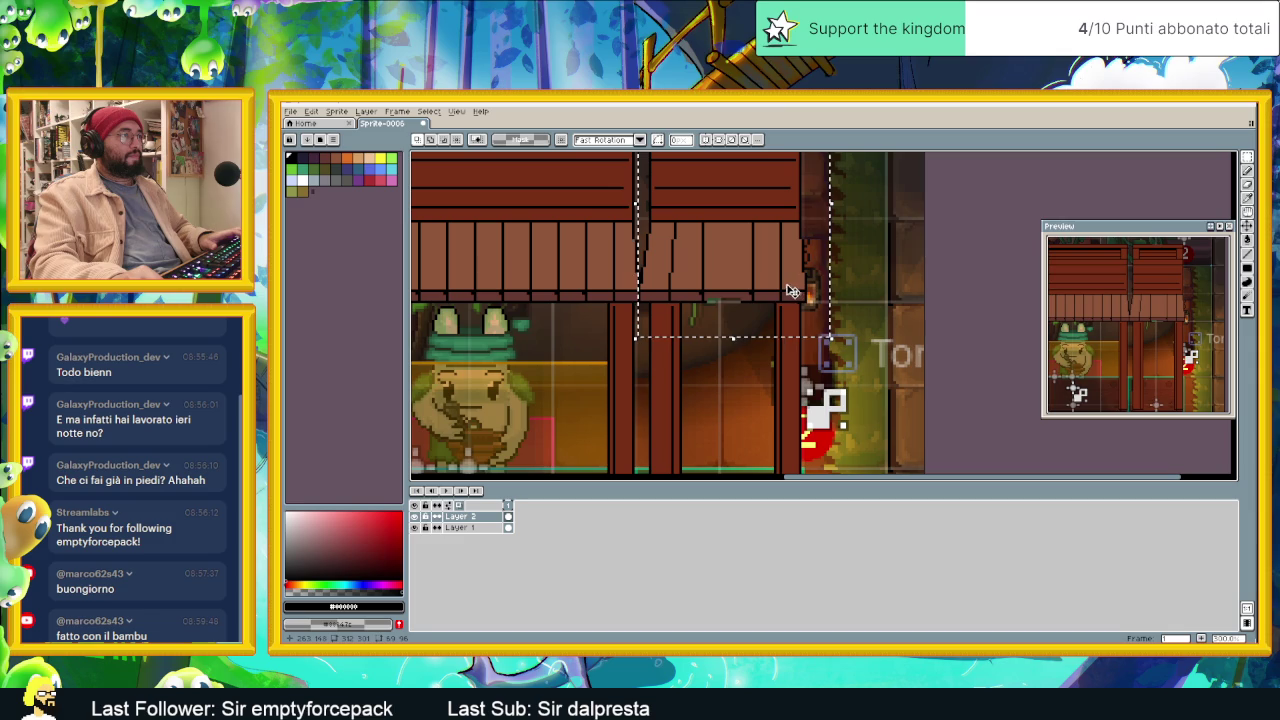
{"action": "scroll", "coordinate": [800, 280], "scroll_direction": "up", "scroll_amount": 1}
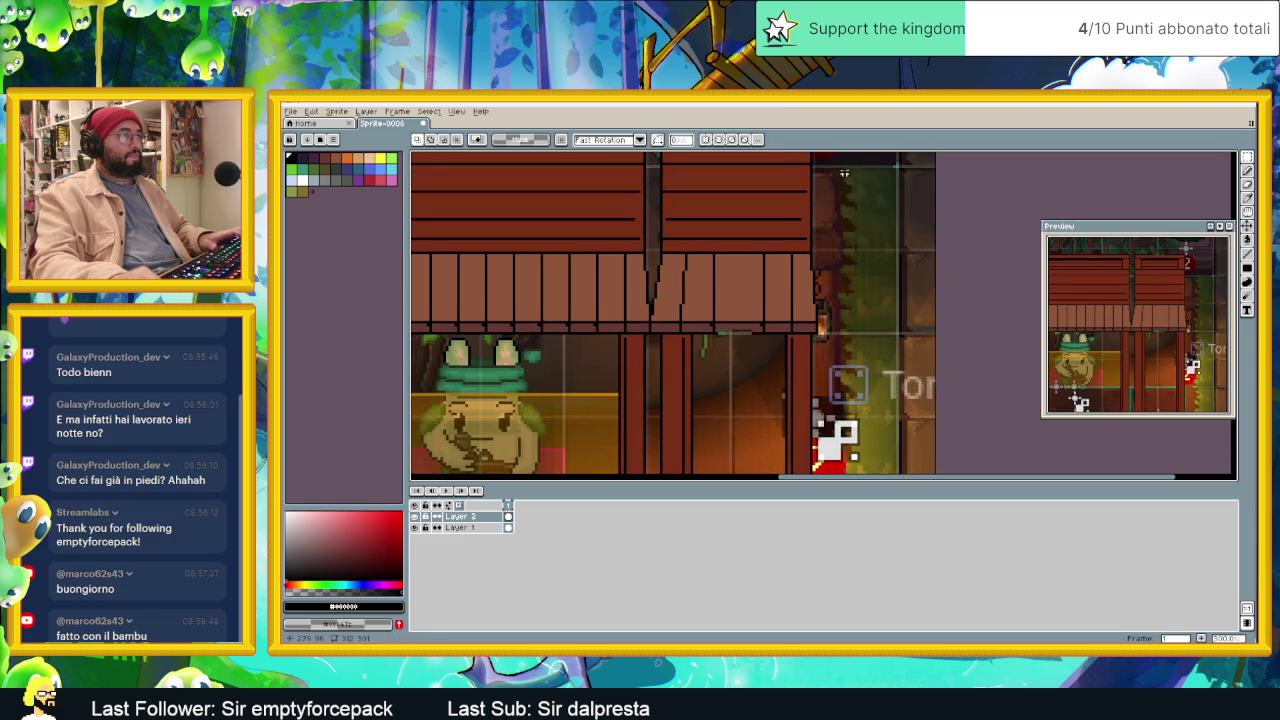
{"action": "scroll", "coordinate": [838, 262], "scroll_direction": "up", "scroll_amount": 1}
{"action": "left_click_drag", "start_coordinate": [818, 162], "coordinate": [651, 407]}
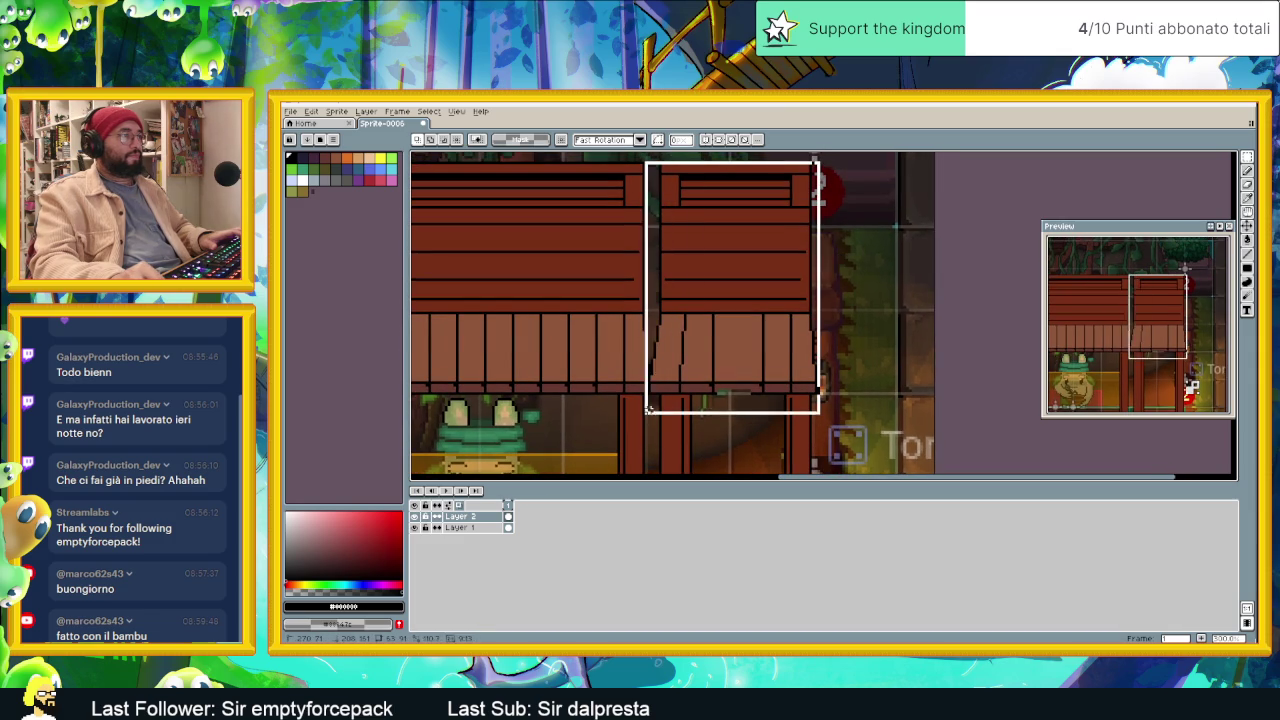
{"action": "left_click", "coordinate": [815, 370]}
{"action": "key", "text": "Down"}
{"action": "key", "text": "Down"}
{"action": "key", "text": "Down"}
{"action": "key", "text": "Down"}
{"action": "key", "text": "Down"}
{"action": "key", "text": "Down"}
{"action": "key", "text": "Down"}
{"action": "key", "text": "Down"}
{"action": "key", "text": "Down"}
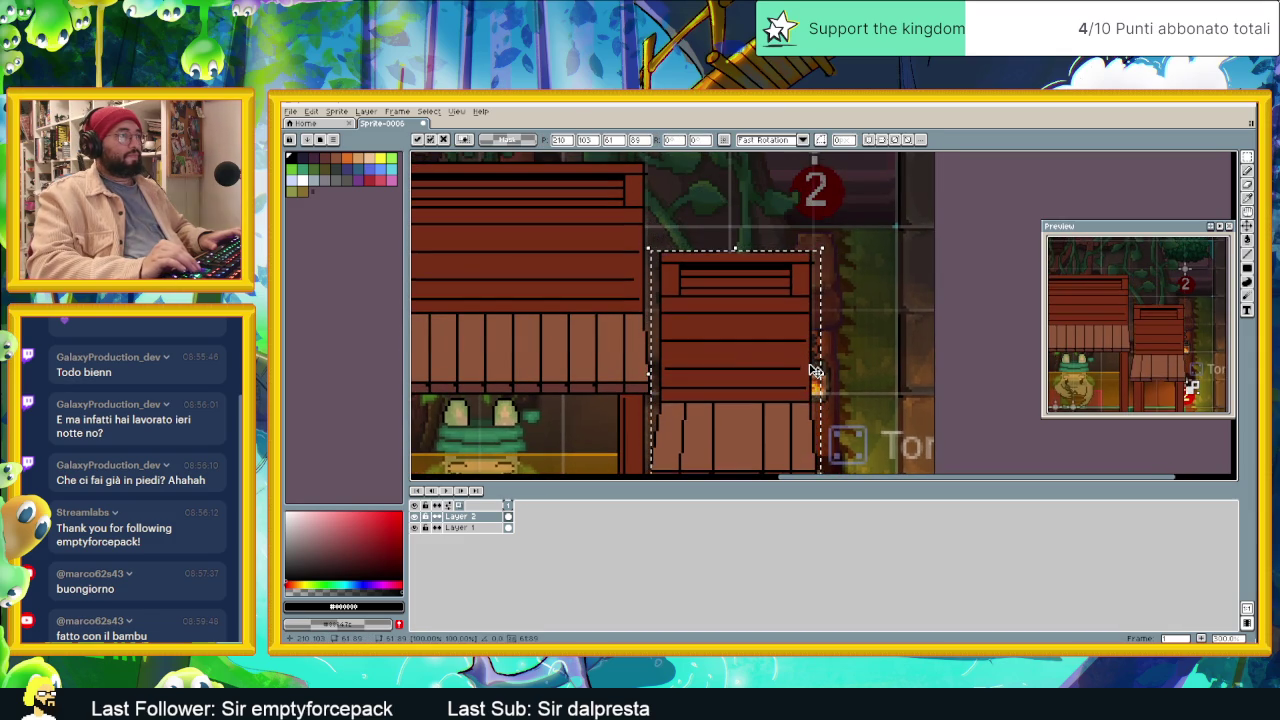
{"action": "scroll", "coordinate": [815, 370], "scroll_direction": "down", "scroll_amount": 3}
{"action": "scroll", "coordinate": [830, 360], "scroll_direction": "up", "scroll_amount": 1}
{"action": "scroll", "coordinate": [843, 352], "scroll_direction": "up", "scroll_amount": 1}
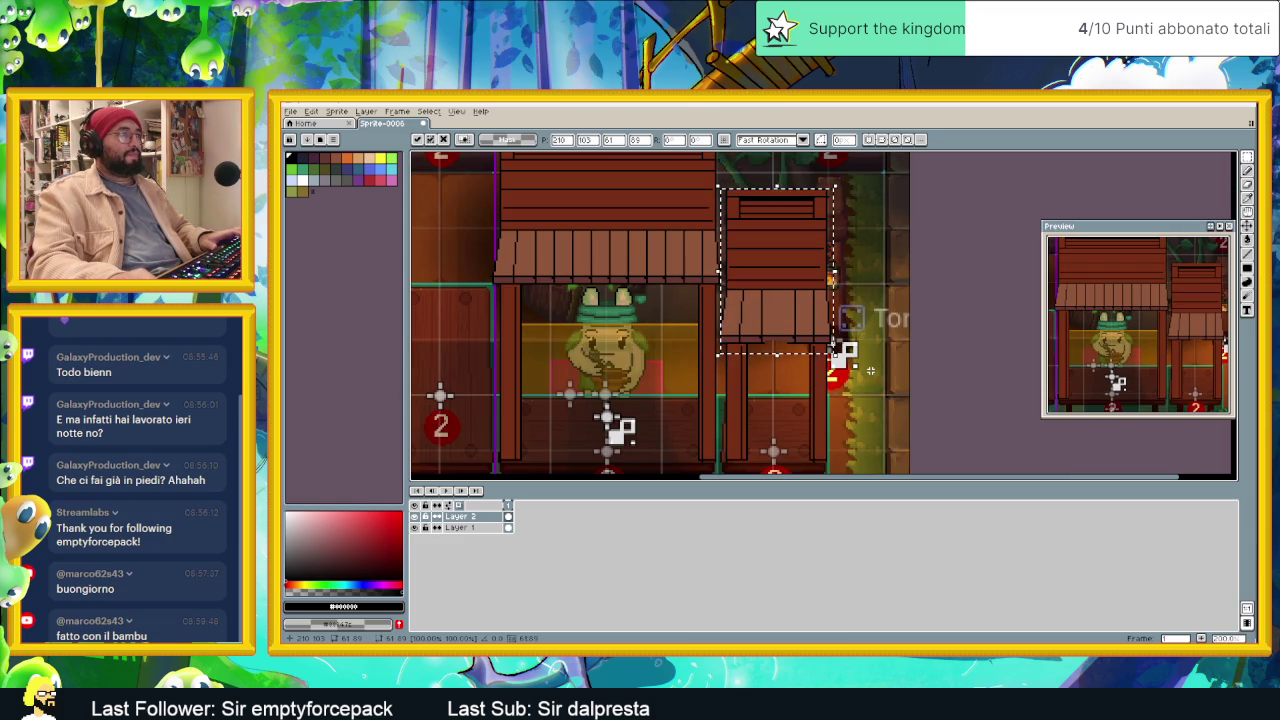
{"action": "left_click", "coordinate": [878, 389]}
Step: Nudge the right roof's top block down two pixels and deselect
{"action": "scroll", "coordinate": [878, 389], "scroll_direction": "down", "scroll_amount": 2}
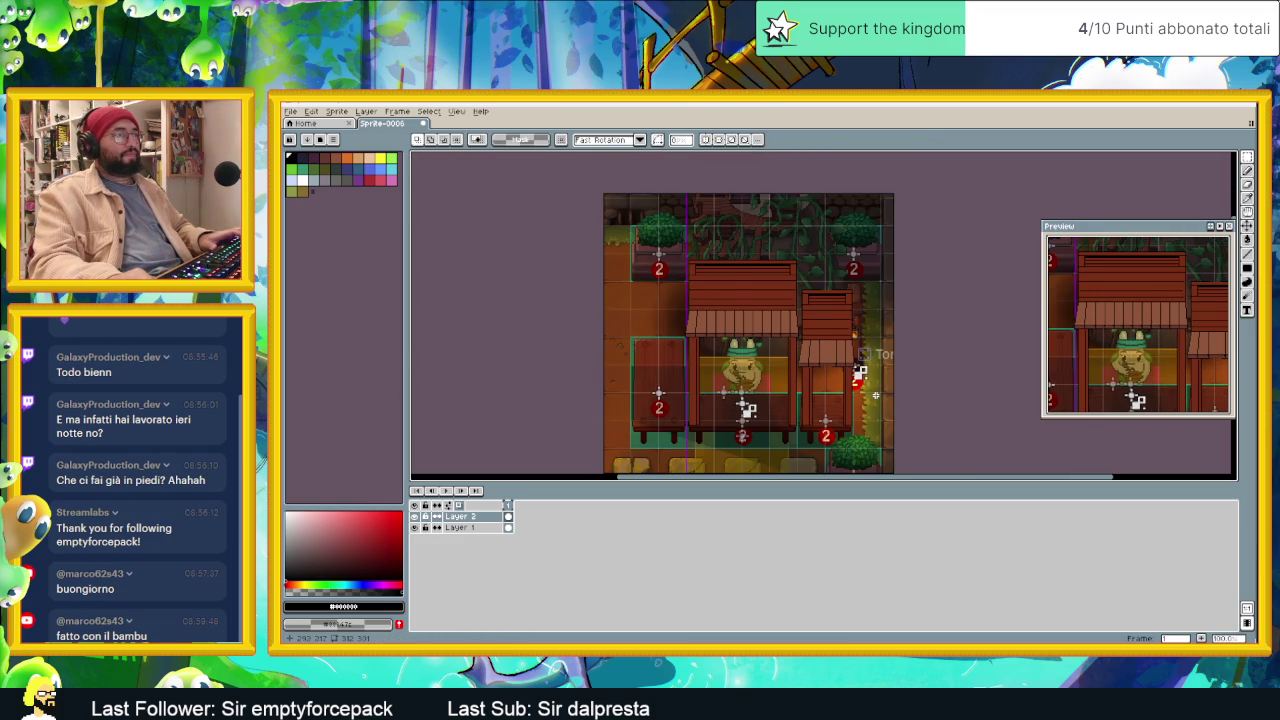
{"action": "scroll", "coordinate": [875, 396], "scroll_direction": "up", "scroll_amount": 2}
{"action": "left_click_drag", "start_coordinate": [842, 195], "coordinate": [728, 266]}
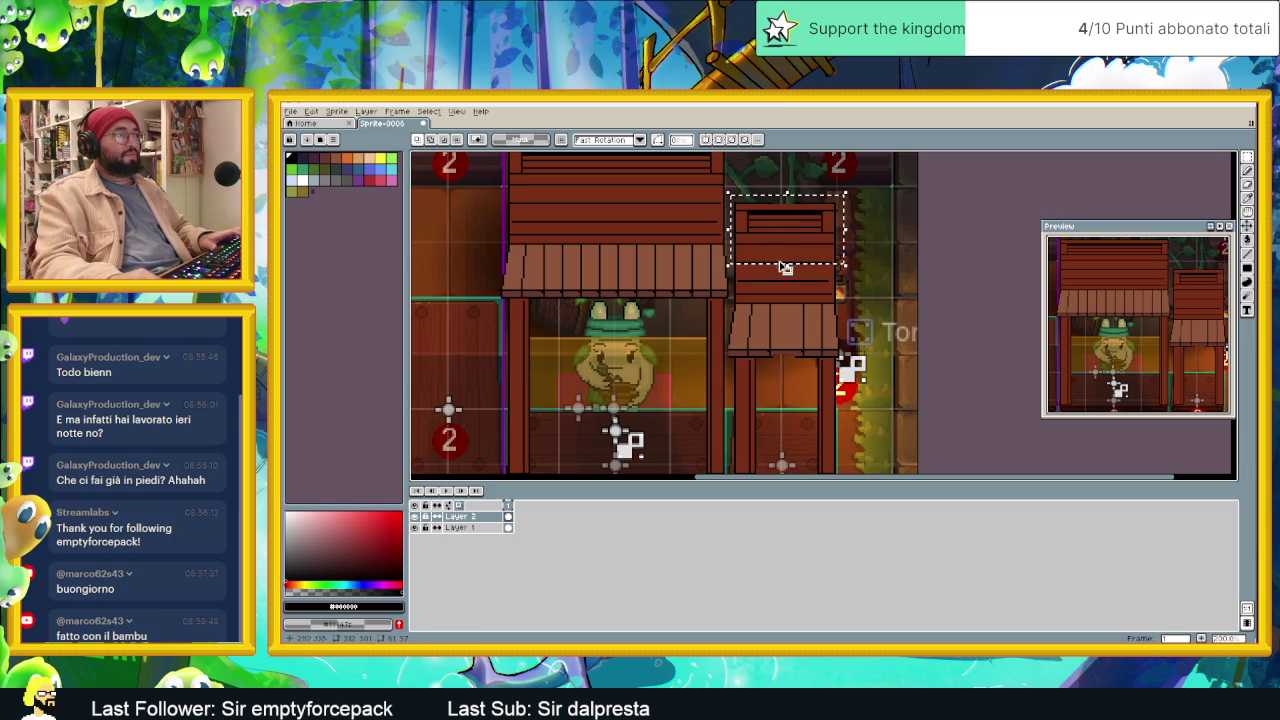
{"action": "key", "text": "Down"}
{"action": "key", "text": "Down"}
{"action": "key", "text": "Down"}
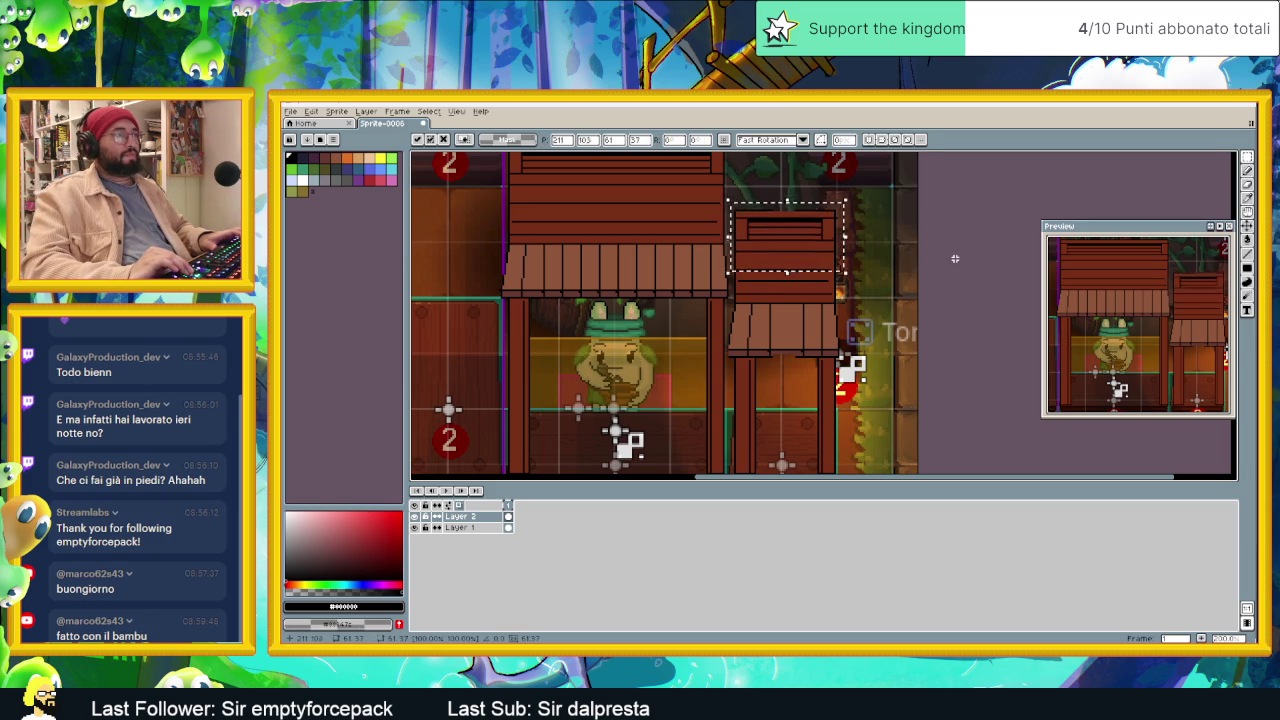
{"action": "key", "text": "Down"}
{"action": "key", "text": "Down"}
{"action": "key", "text": "Down"}
{"action": "key", "text": "Down"}
{"action": "key", "text": "Down"}
{"action": "key", "text": "Down"}
{"action": "key", "text": "Down"}
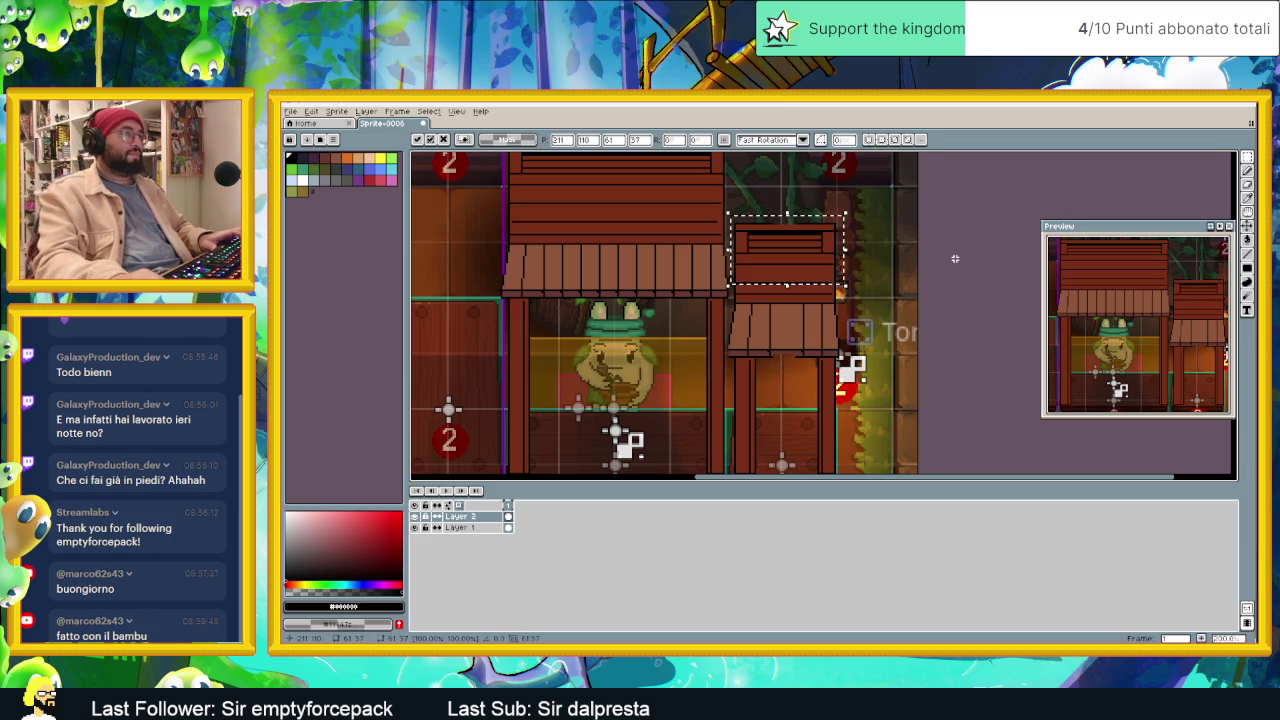
{"action": "key", "text": "ctrl+d"}
{"action": "scroll", "coordinate": [830, 338], "scroll_direction": "down", "scroll_amount": 2}
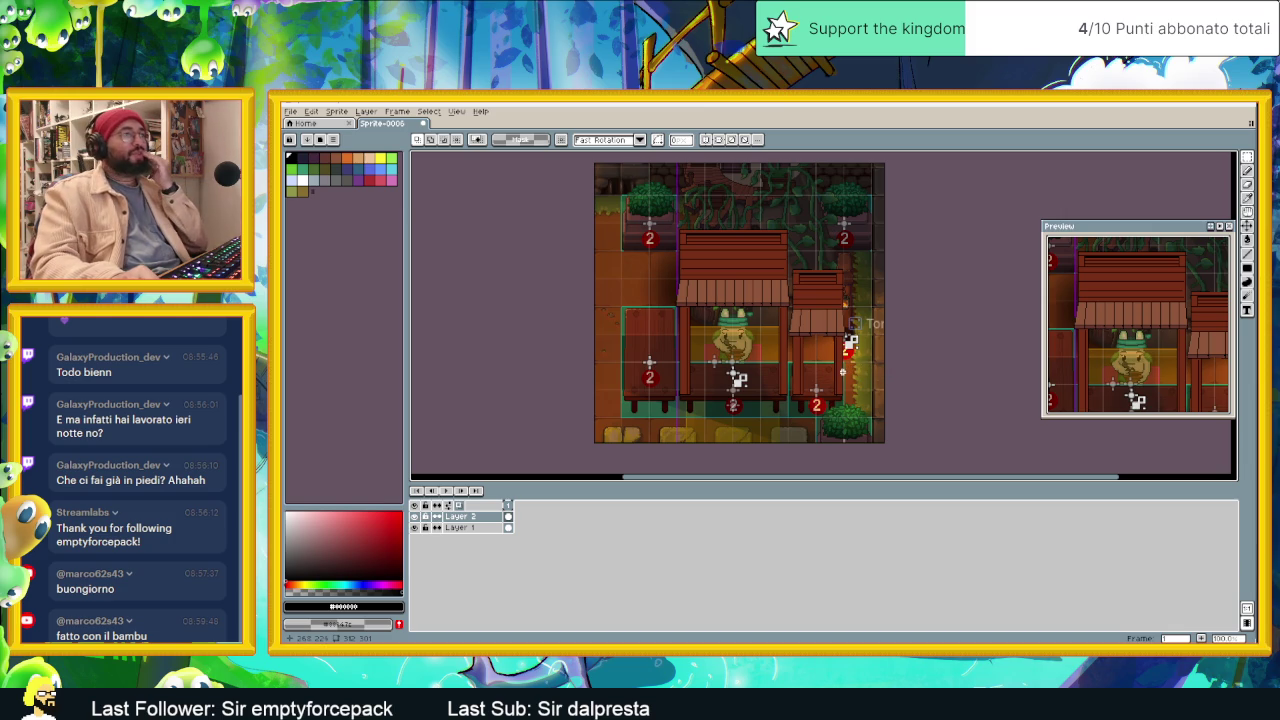
{"action": "scroll", "coordinate": [737, 300], "scroll_direction": "up", "scroll_amount": 1}
{"action": "scroll", "coordinate": [737, 300], "scroll_direction": "down", "scroll_amount": 1}
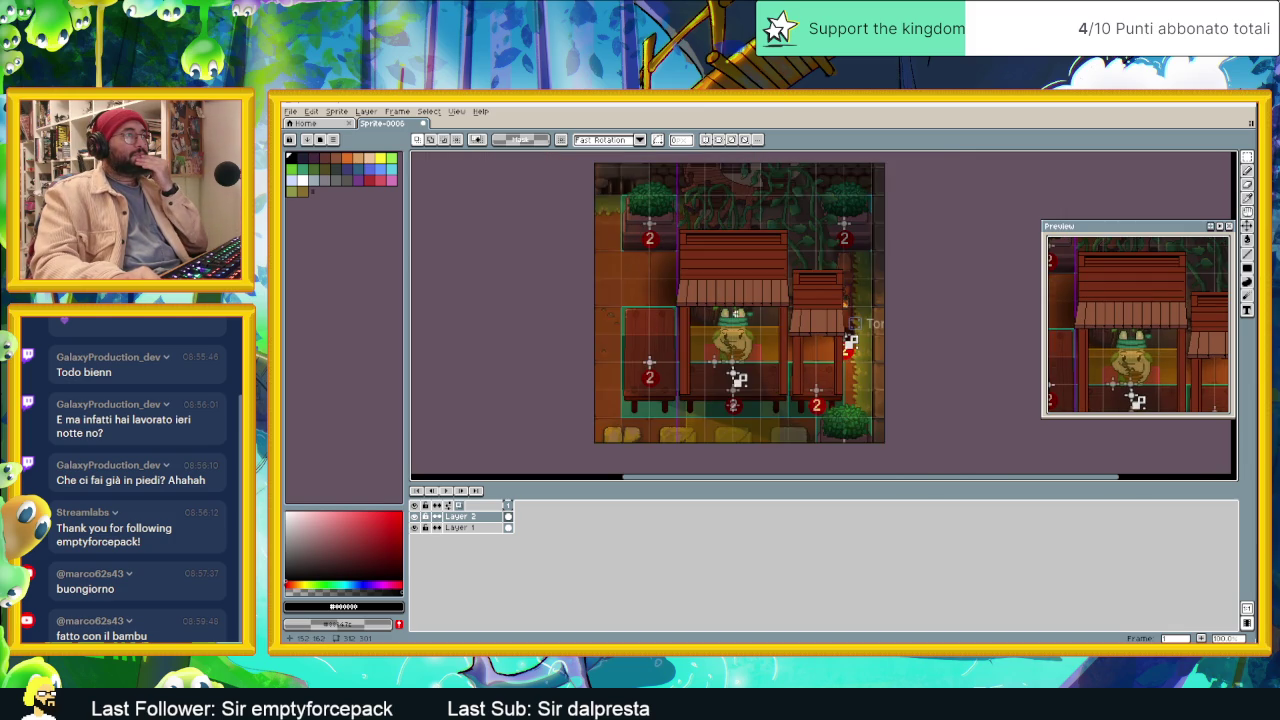
{"action": "scroll", "coordinate": [737, 313], "scroll_direction": "up", "scroll_amount": 1}
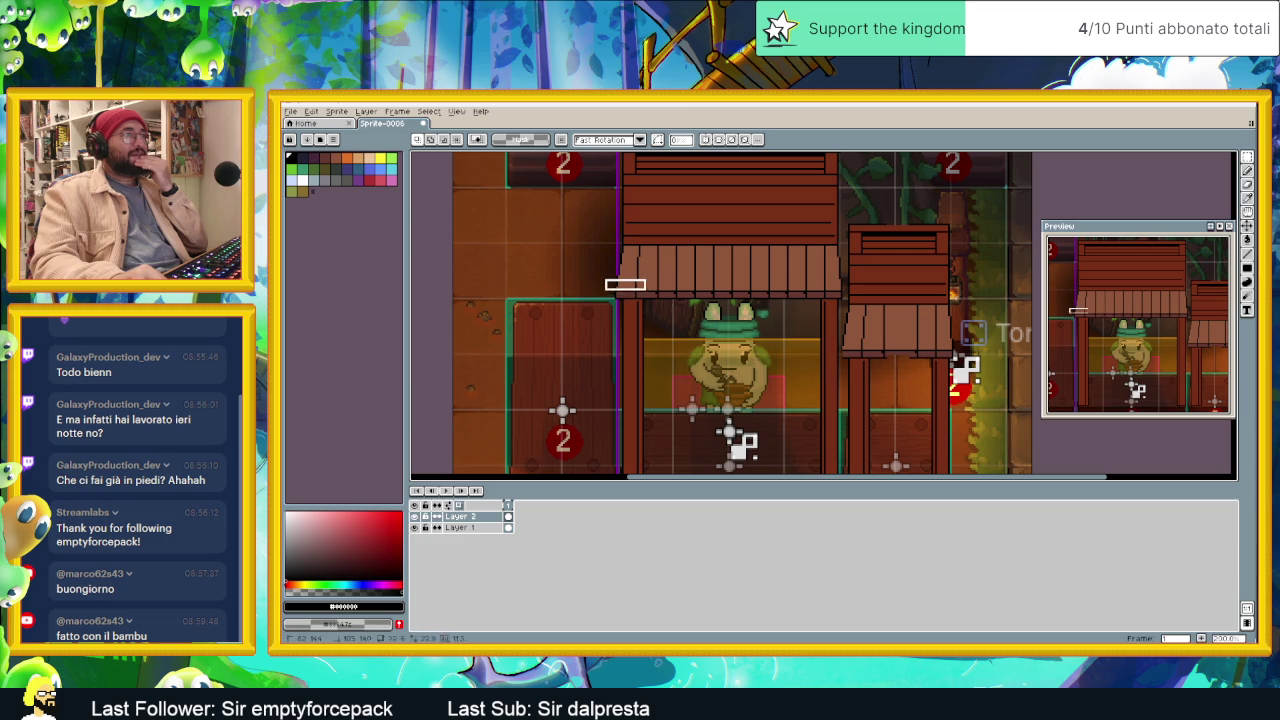
Step: Raise the frog stall's striped awning two pixels with the arrow keys
{"action": "left_click_drag", "start_coordinate": [645, 290], "coordinate": [843, 298]}
{"action": "key", "text": "Up"}
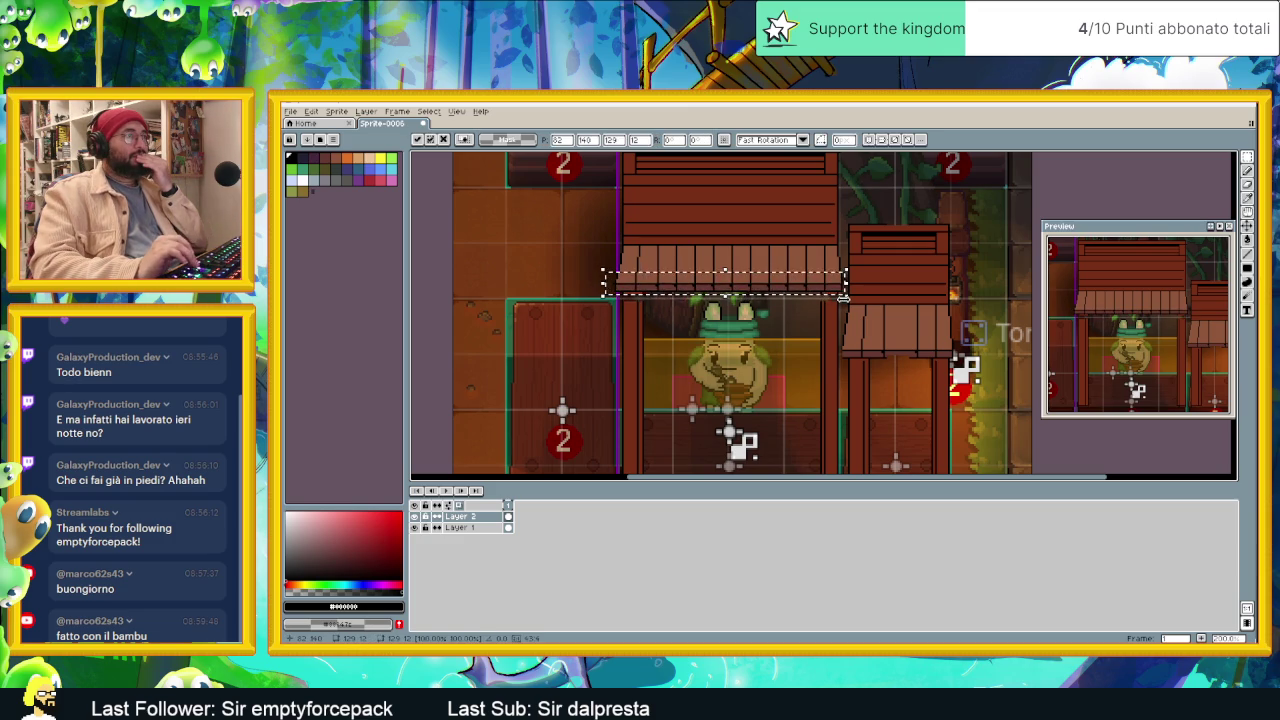
{"action": "key", "text": "Up"}
{"action": "key", "text": "Up"}
{"action": "key", "text": "Up"}
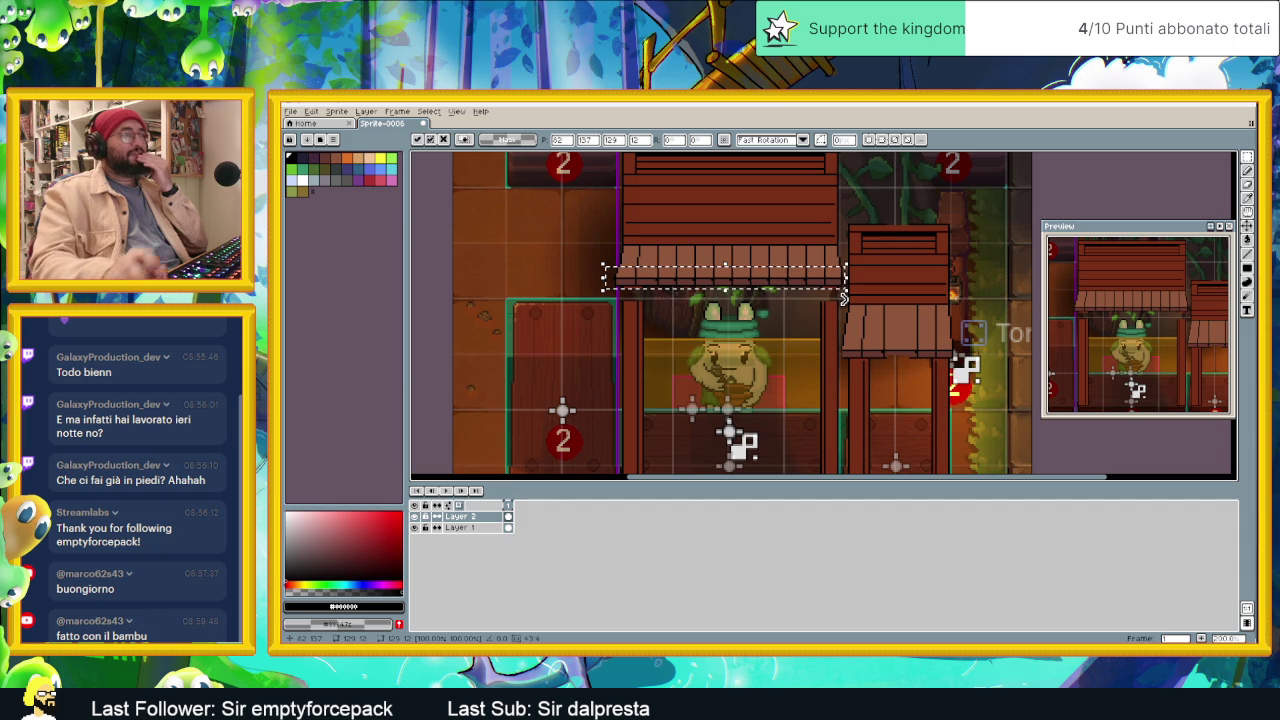
{"action": "key", "text": "Return"}
Step: Select and adjust the strip just under the awning
{"action": "scroll", "coordinate": [880, 268], "scroll_direction": "down", "scroll_amount": 1}
{"action": "left_click_drag", "start_coordinate": [880, 268], "coordinate": [831, 297]}
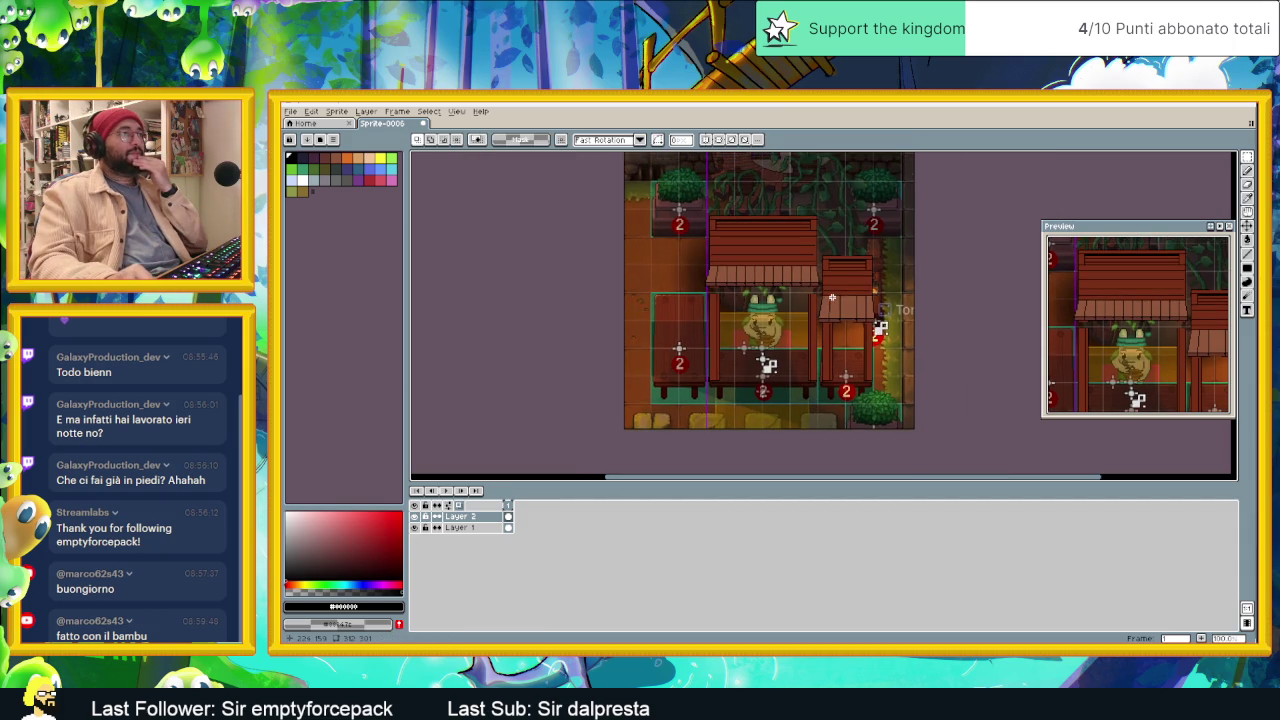
{"action": "scroll", "coordinate": [758, 296], "scroll_direction": "up", "scroll_amount": 1}
{"action": "scroll", "coordinate": [728, 296], "scroll_direction": "up", "scroll_amount": 1}
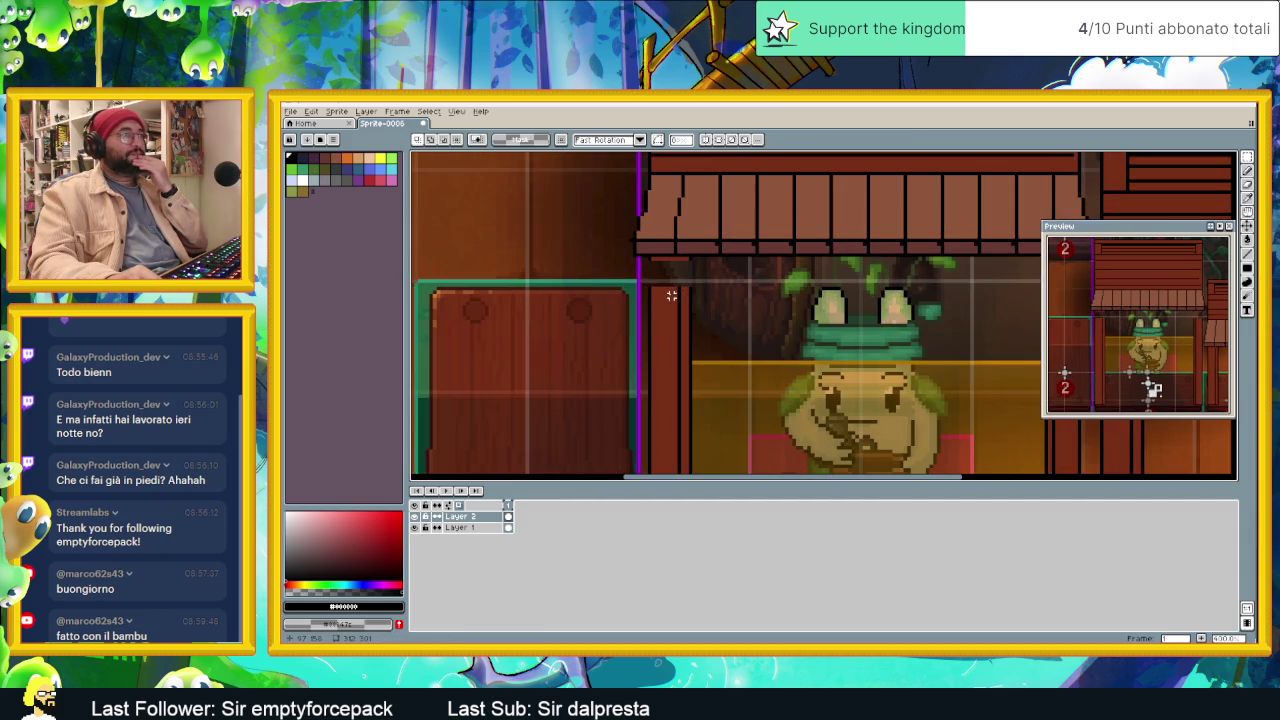
{"action": "scroll", "coordinate": [971, 280], "scroll_direction": "down", "scroll_amount": 1}
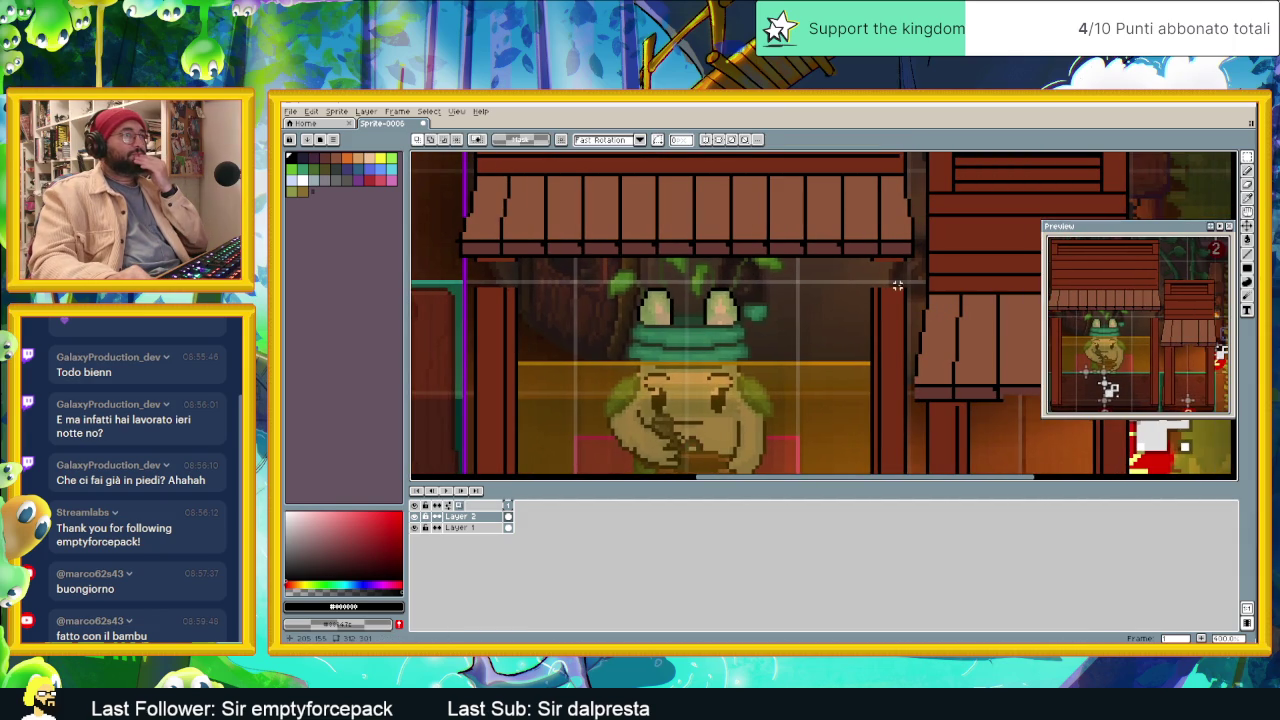
{"action": "left_click_drag", "start_coordinate": [851, 289], "coordinate": [475, 290]}
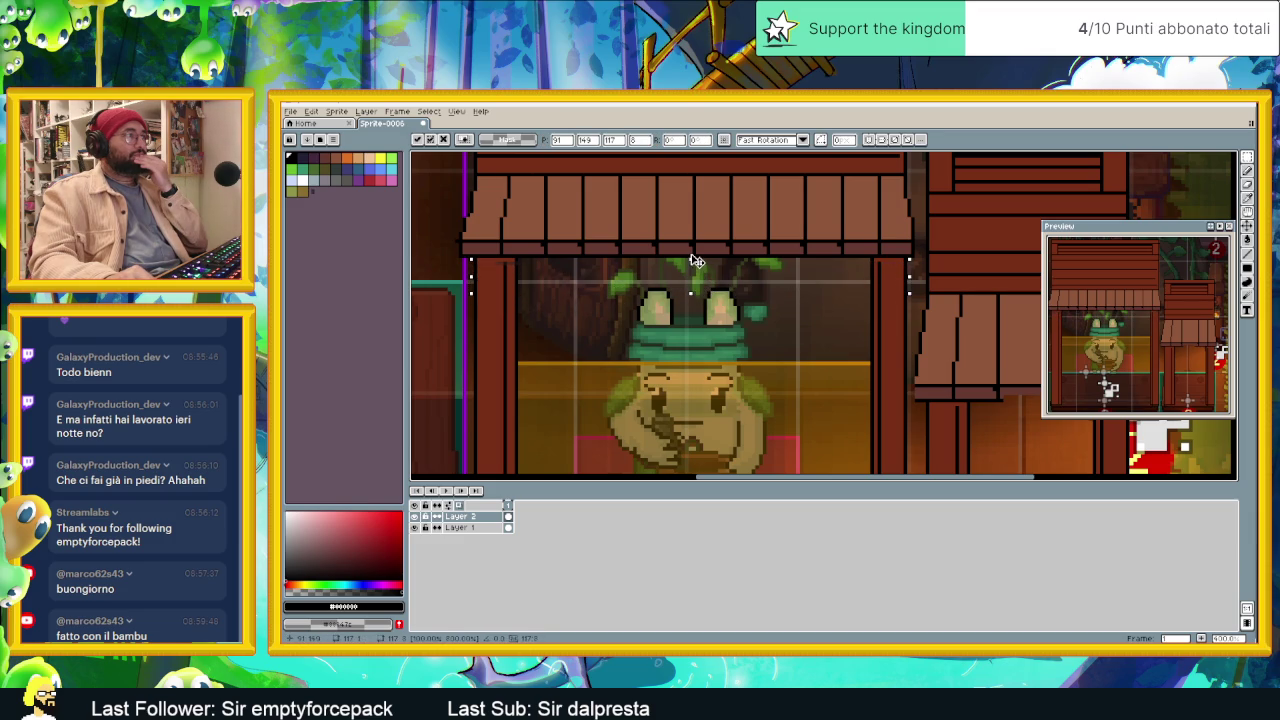
{"action": "key", "text": "Return"}
{"action": "scroll", "coordinate": [779, 328], "scroll_direction": "down", "scroll_amount": 3}
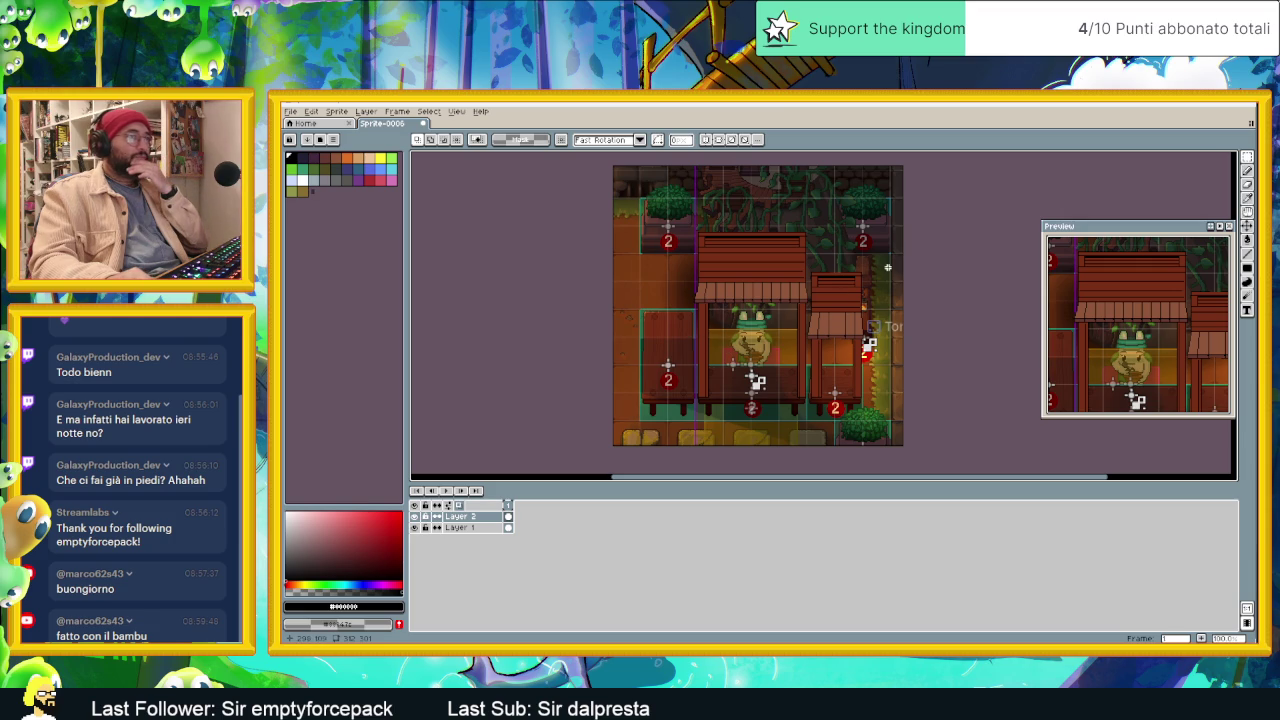
Step: Duplicate the small right-hand stall and place the copy left of the frog's stall
{"action": "left_click_drag", "start_coordinate": [880, 261], "coordinate": [808, 392]}
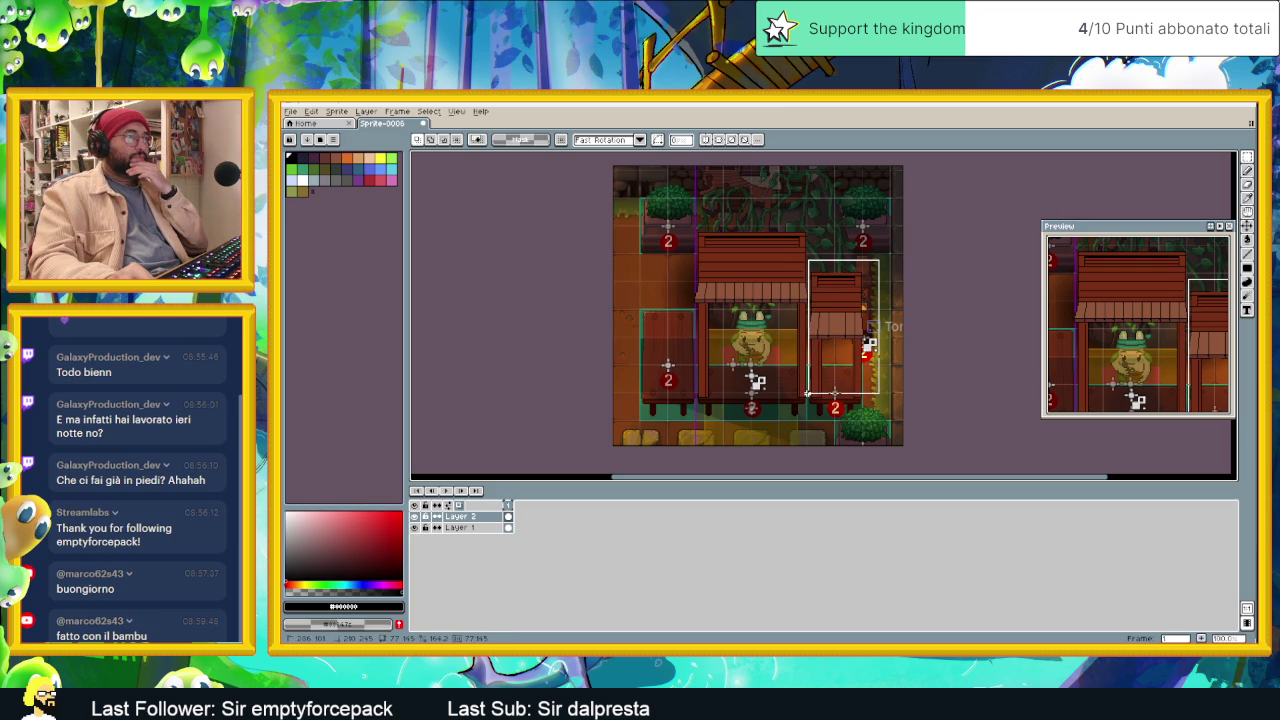
{"action": "left_click", "coordinate": [861, 411]}
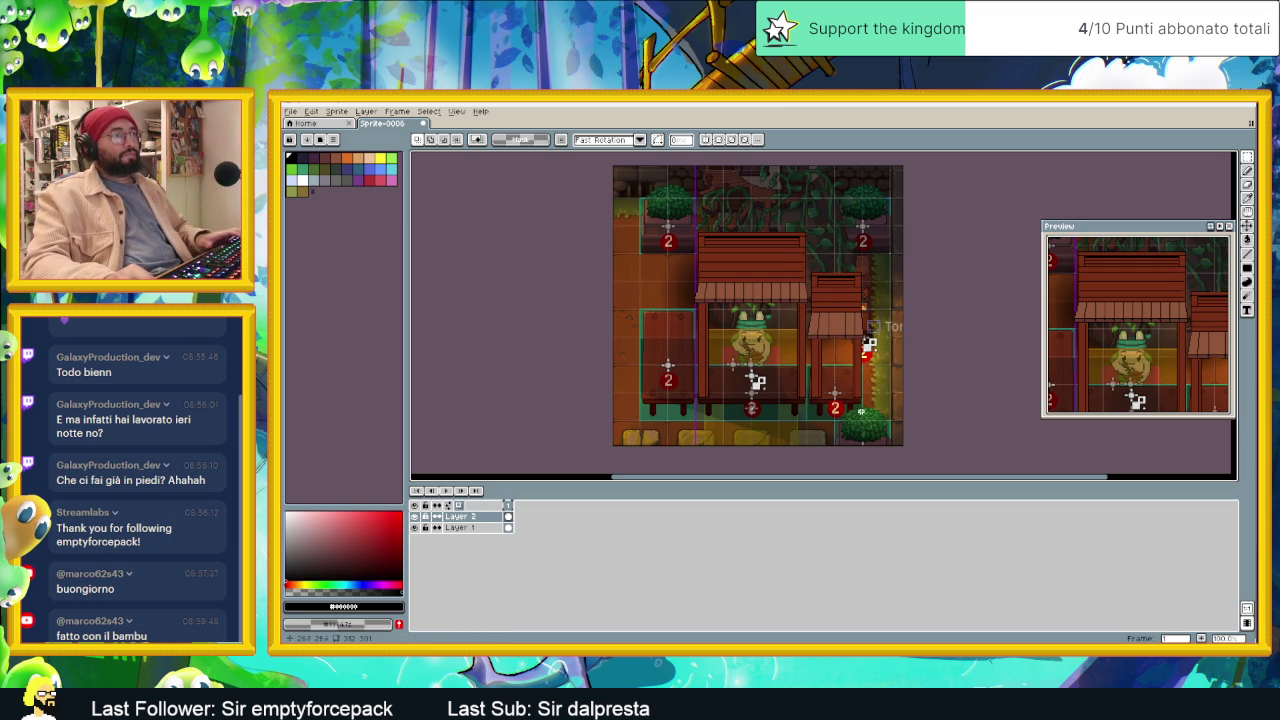
{"action": "scroll", "coordinate": [821, 353], "scroll_direction": "up", "scroll_amount": 1}
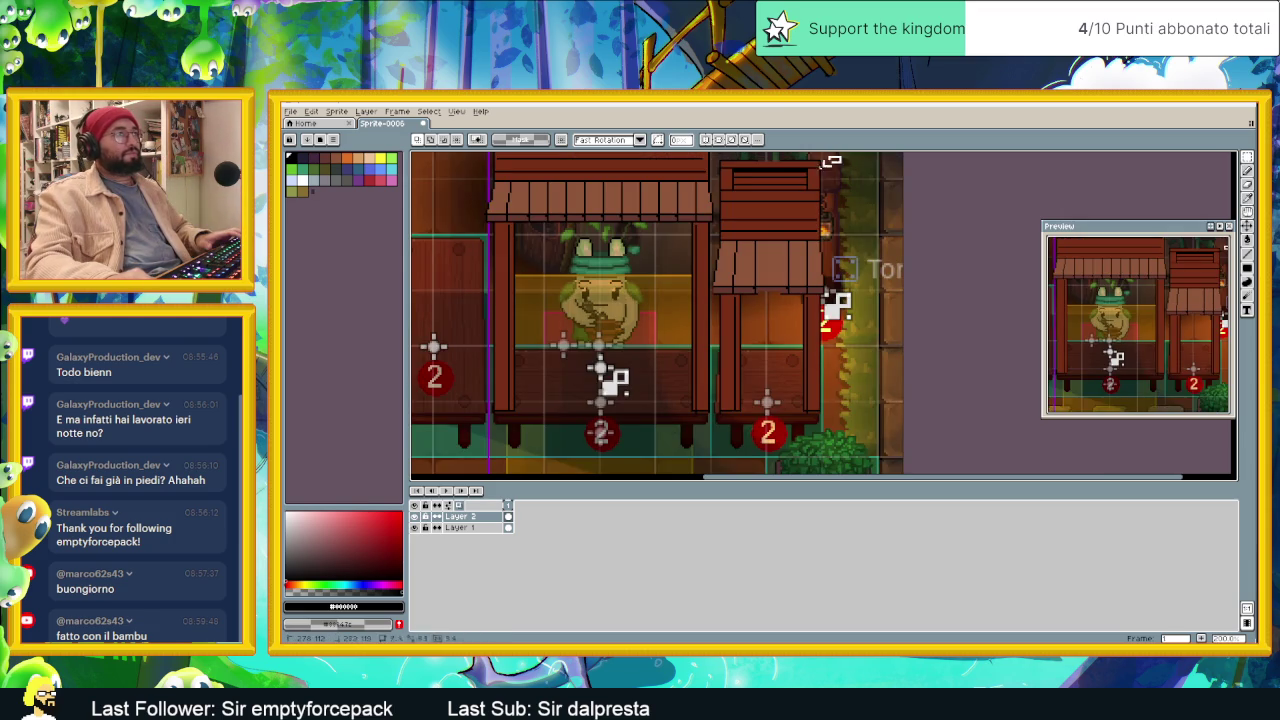
{"action": "left_click_drag", "start_coordinate": [841, 157], "coordinate": [712, 433]}
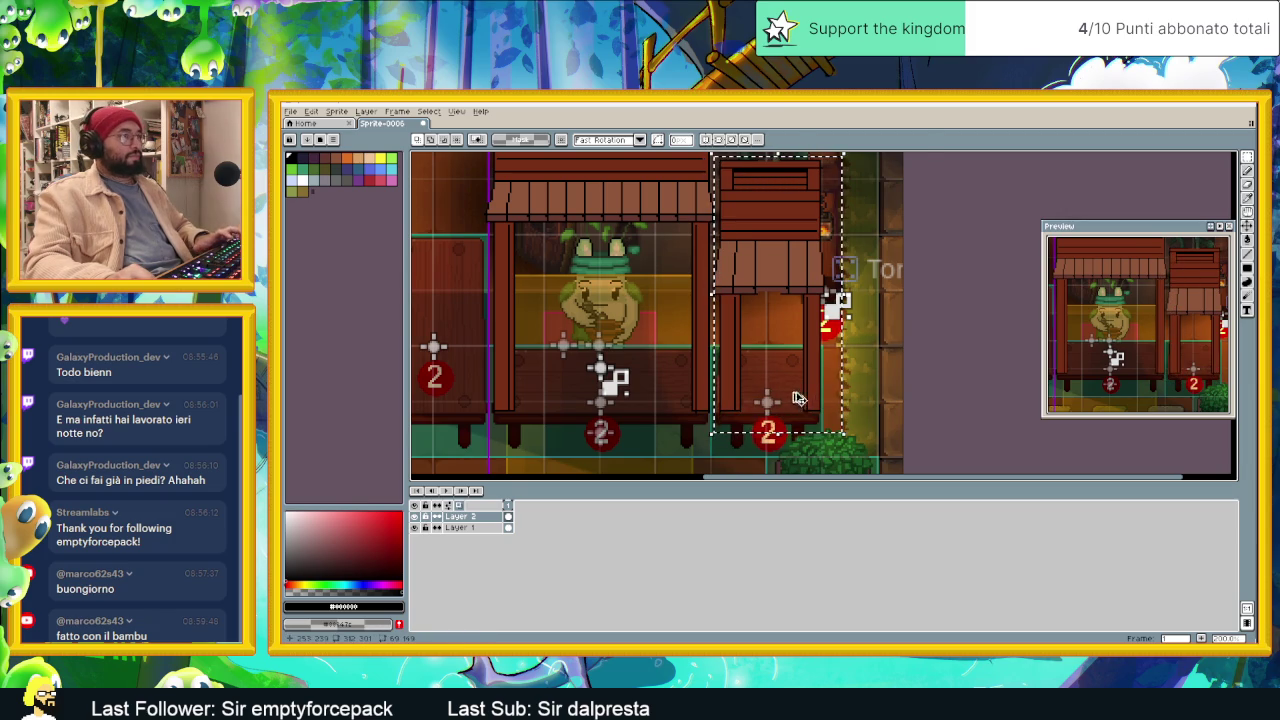
{"action": "key", "text": "ctrl+t"}
{"action": "mouse_move", "coordinate": [776, 265]}
{"action": "left_mouse_down"}
{"action": "mouse_move", "coordinate": [896, 290]}
{"action": "mouse_move", "coordinate": [559, 289]}
{"action": "left_mouse_up"}
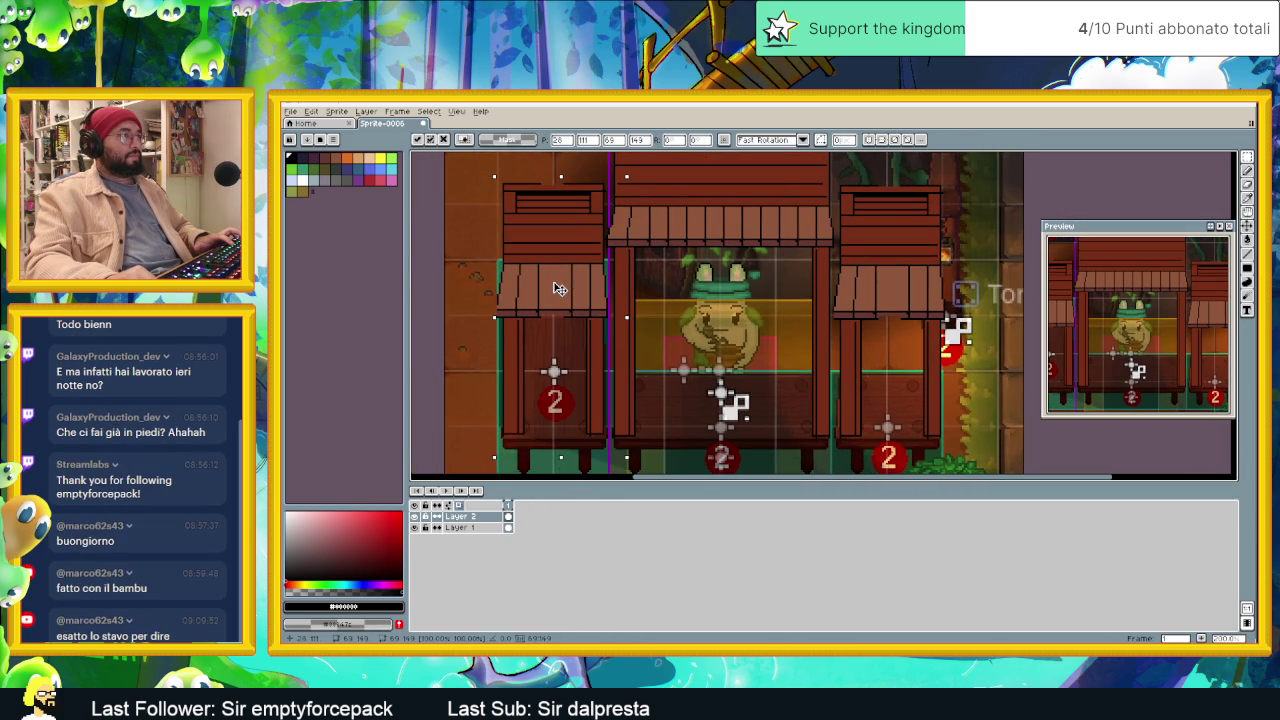
{"action": "key", "text": "Return"}
Step: Align the thin vertical strip beside the copied stall, nudging it up, right, then down
{"action": "scroll", "coordinate": [540, 305], "scroll_direction": "up", "scroll_amount": 3}
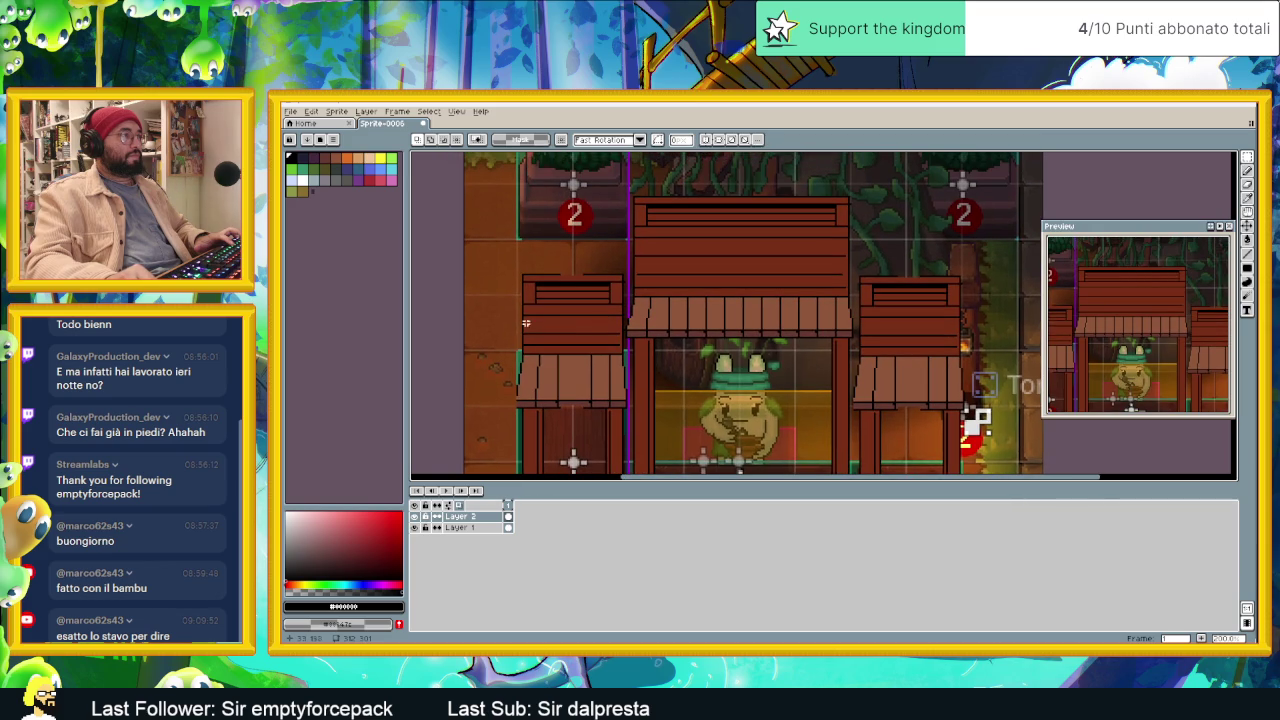
{"action": "scroll", "coordinate": [525, 317], "scroll_direction": "down", "scroll_amount": 1}
{"action": "scroll", "coordinate": [520, 279], "scroll_direction": "up", "scroll_amount": 1}
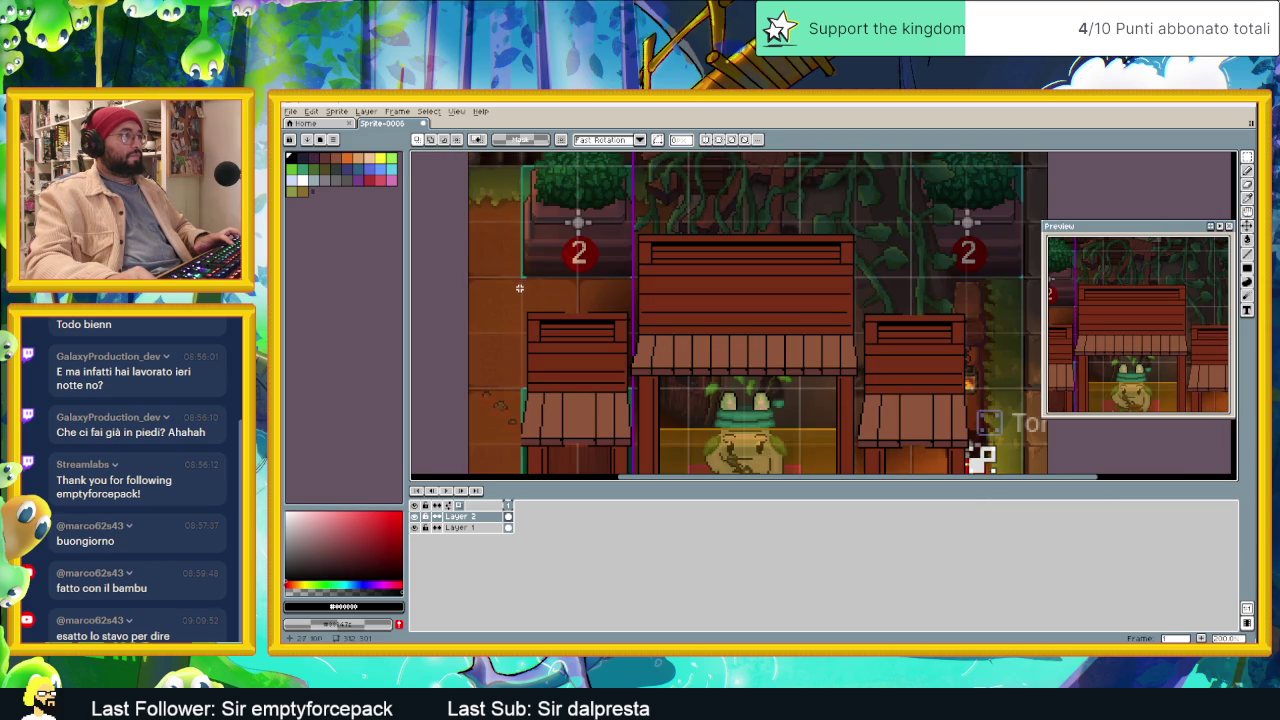
{"action": "left_click_drag", "start_coordinate": [613, 322], "coordinate": [617, 325]}
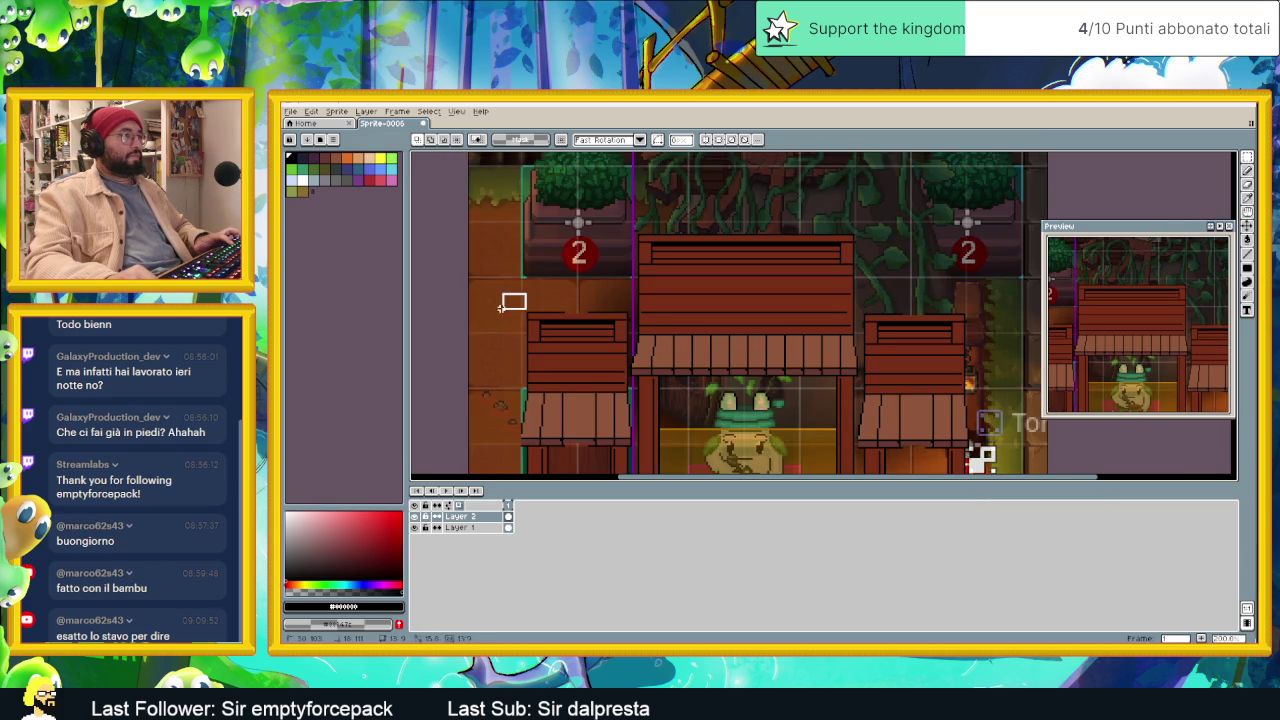
{"action": "scroll", "coordinate": [500, 306], "scroll_direction": "down", "scroll_amount": 1}
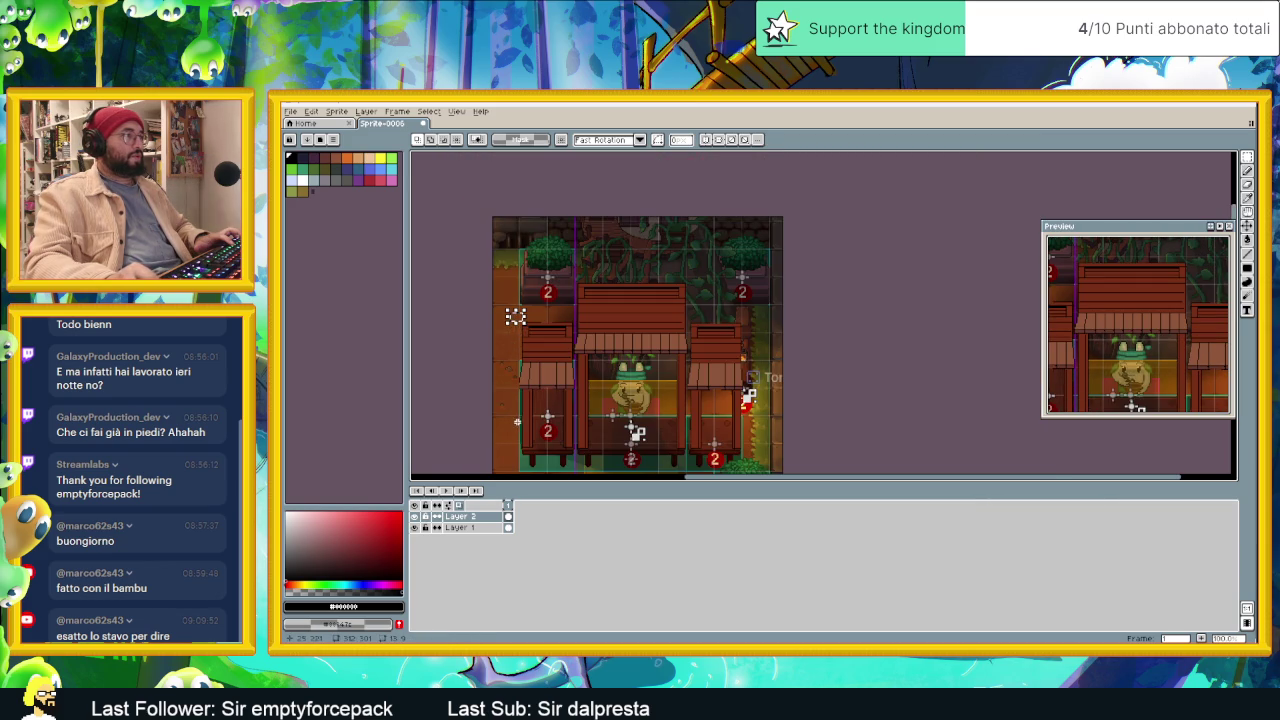
{"action": "left_click", "coordinate": [477, 371]}
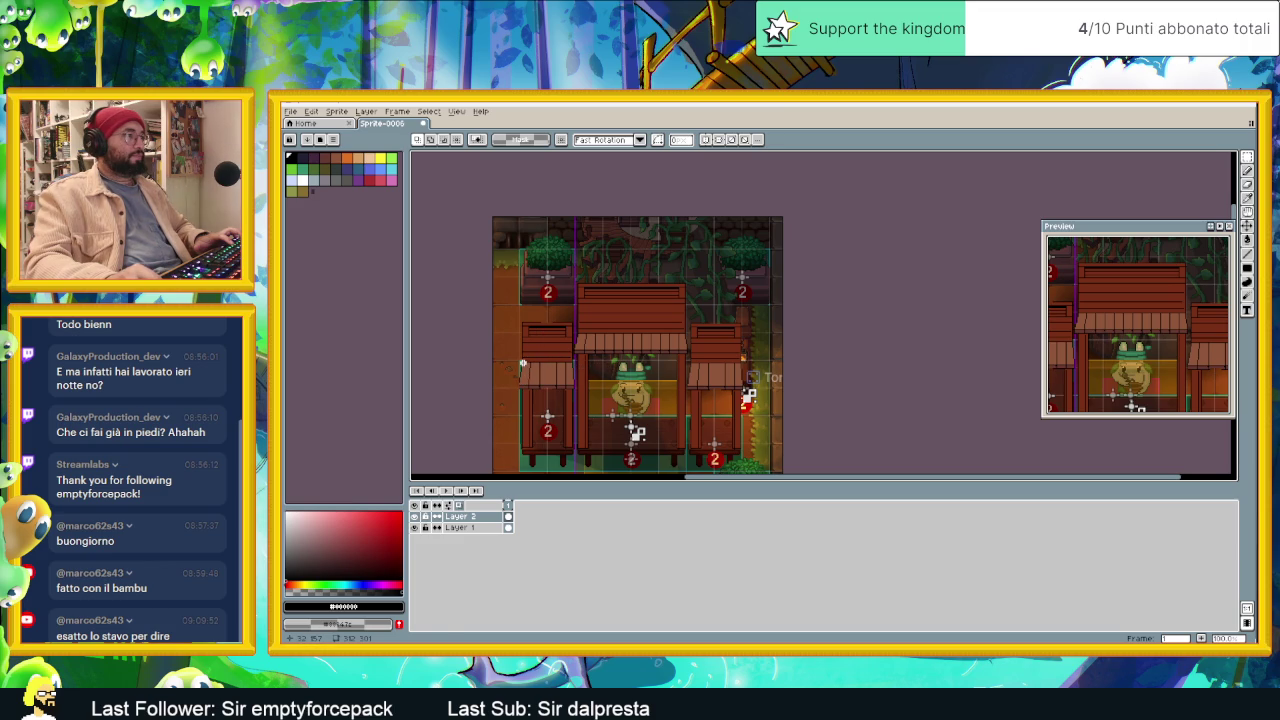
{"action": "mouse_move", "coordinate": [523, 363]}
{"action": "left_mouse_down"}
{"action": "mouse_move", "coordinate": [537, 451]}
{"action": "mouse_move", "coordinate": [510, 360]}
{"action": "left_mouse_up"}
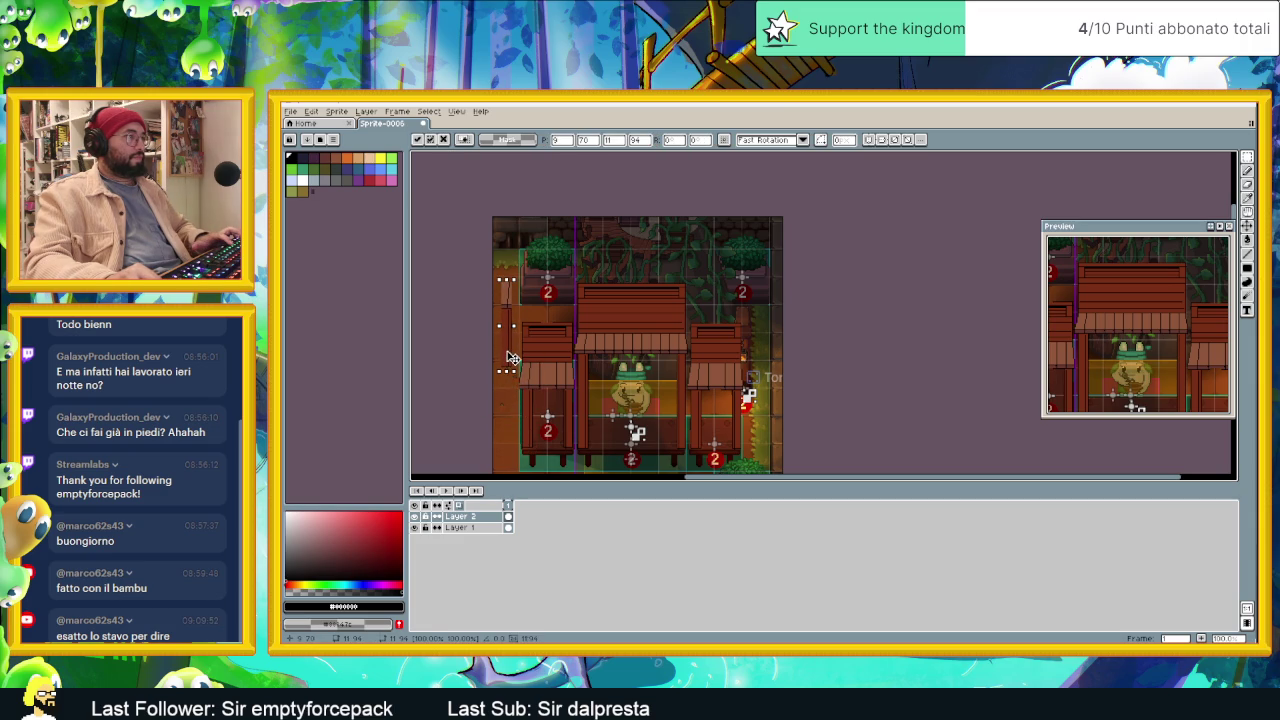
{"action": "key", "text": "Up"}
{"action": "key", "text": "Right"}
{"action": "key", "text": "Right"}
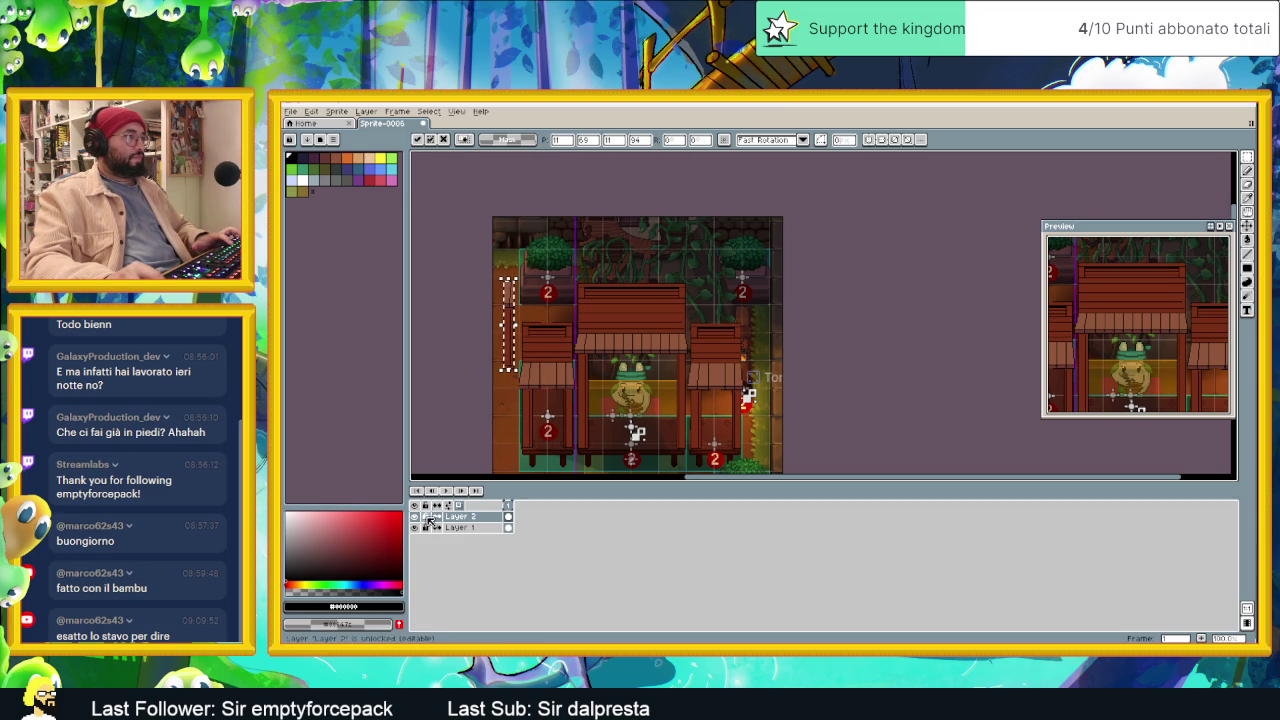
{"action": "key", "text": "Return"}
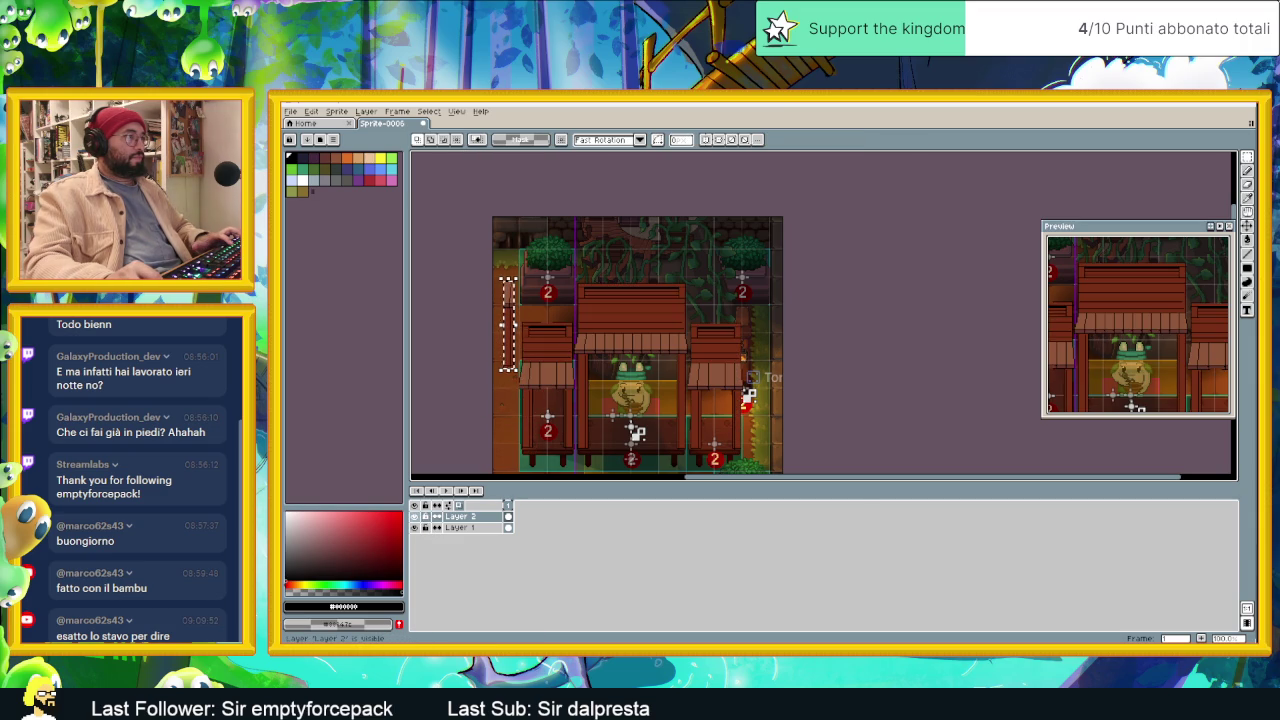
{"action": "key", "text": "Down"}
{"action": "key", "text": "Down"}
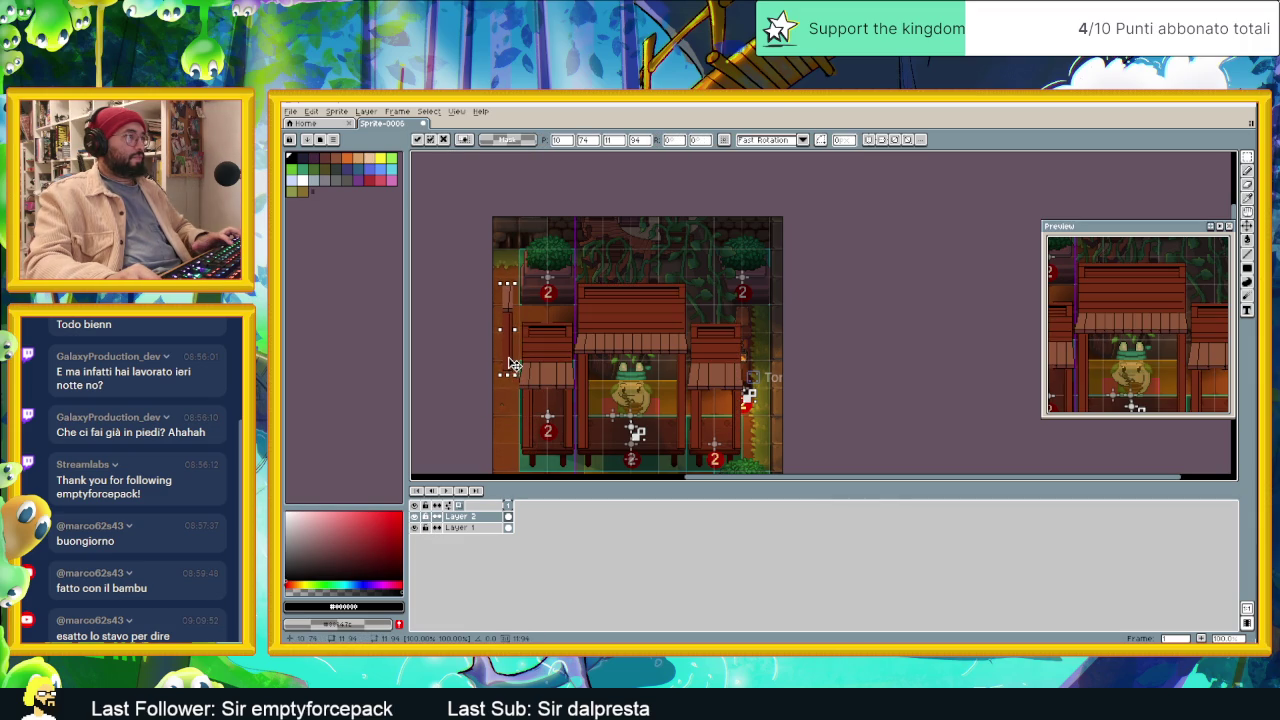
{"action": "key", "text": "Down"}
{"action": "key", "text": "ctrl+d"}
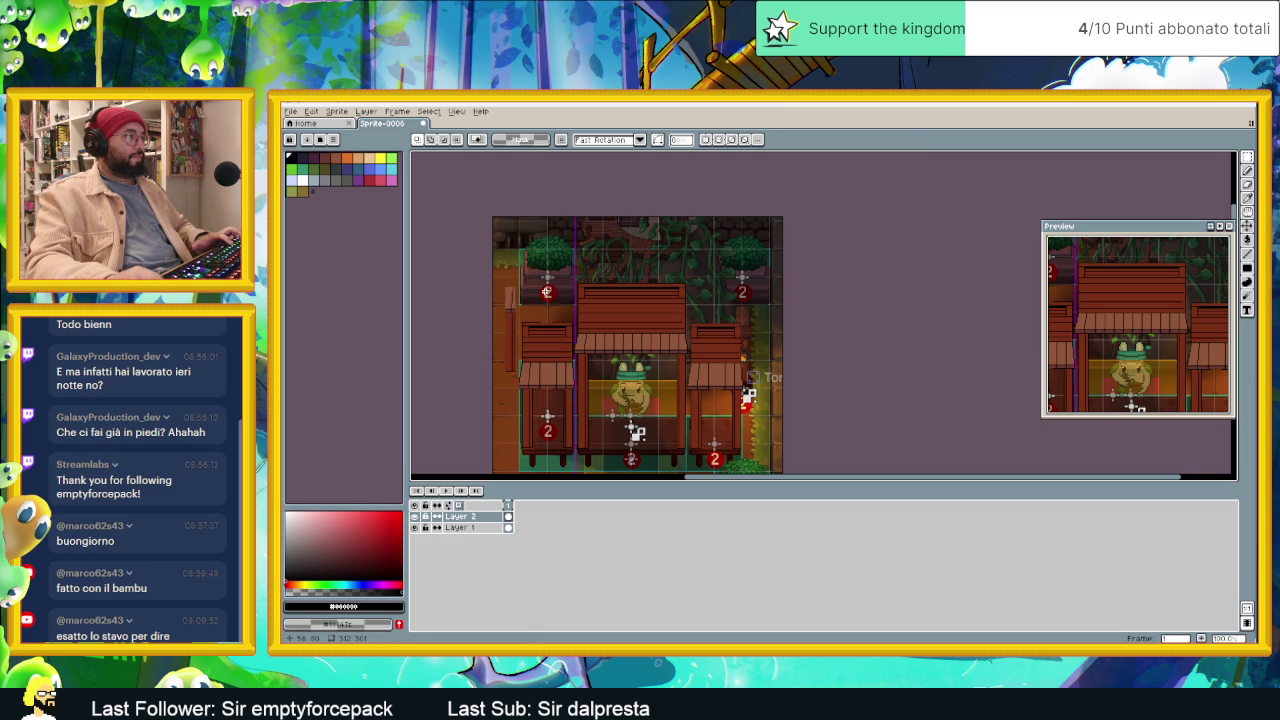
{"action": "scroll", "coordinate": [540, 310], "scroll_direction": "up", "scroll_amount": 1}
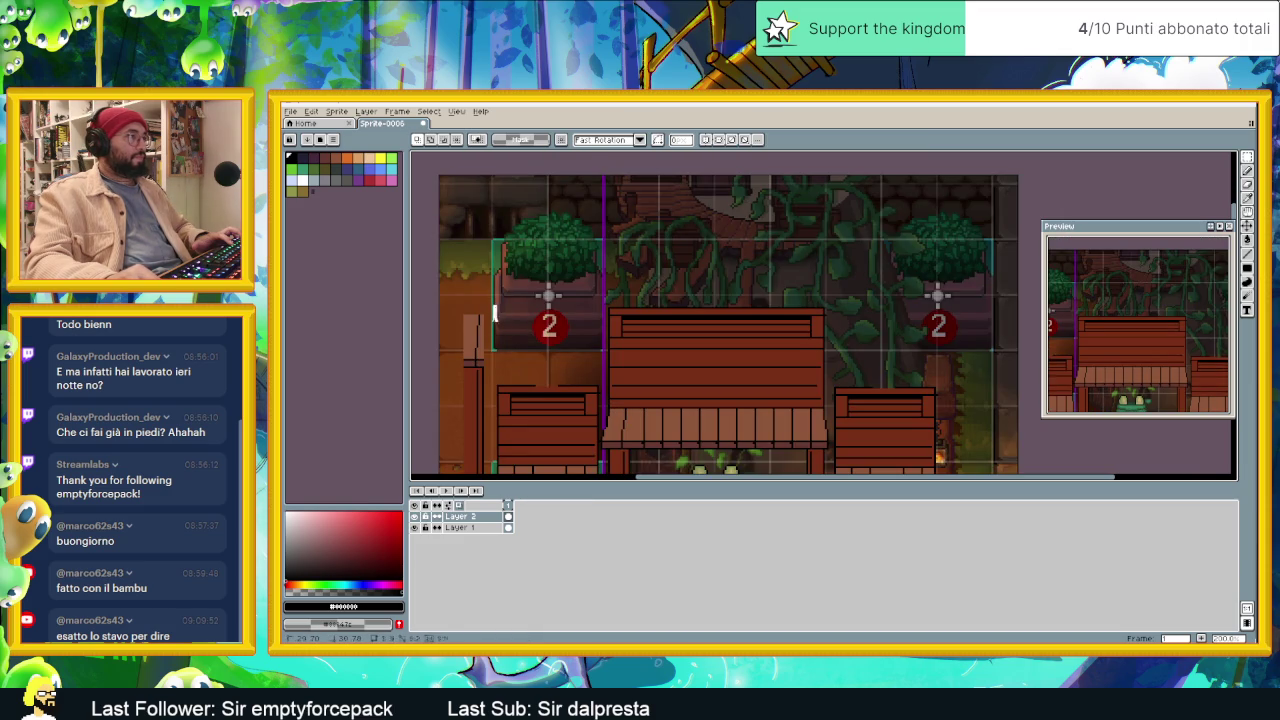
Step: Stretch the left stall's block upward with the transform's top handle so it stands taller
{"action": "mouse_move", "coordinate": [492, 305]}
{"action": "left_mouse_down"}
{"action": "mouse_move", "coordinate": [601, 404]}
{"action": "mouse_move", "coordinate": [571, 394]}
{"action": "mouse_move", "coordinate": [571, 327]}
{"action": "left_mouse_up"}
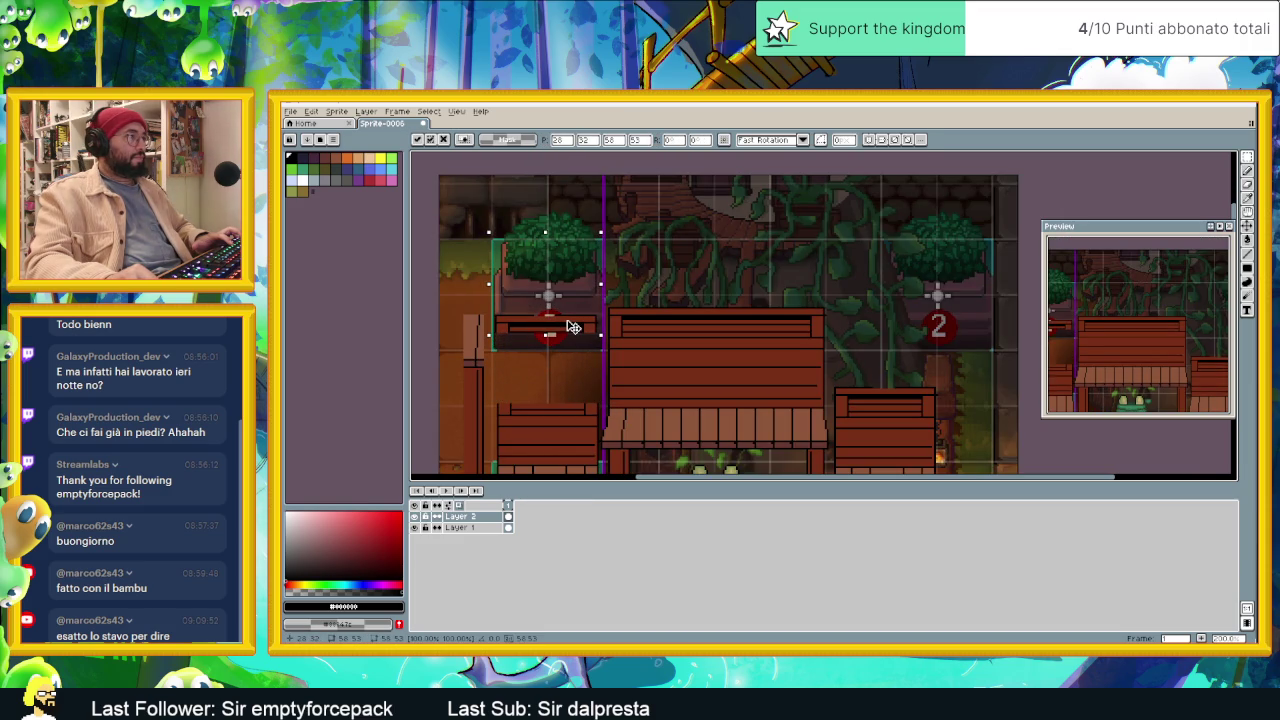
{"action": "left_click", "coordinate": [644, 276]}
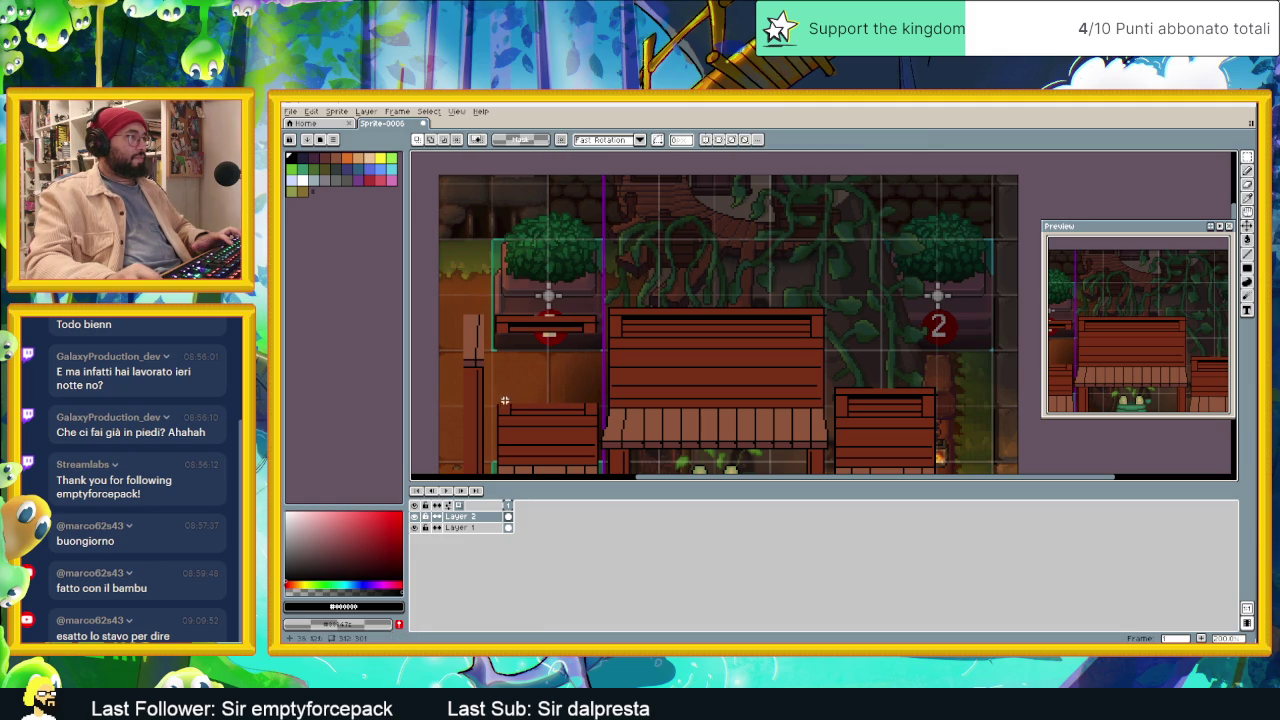
{"action": "mouse_move", "coordinate": [497, 400]}
{"action": "left_mouse_down"}
{"action": "mouse_move", "coordinate": [590, 405]}
{"action": "mouse_move", "coordinate": [548, 330]}
{"action": "left_mouse_up"}
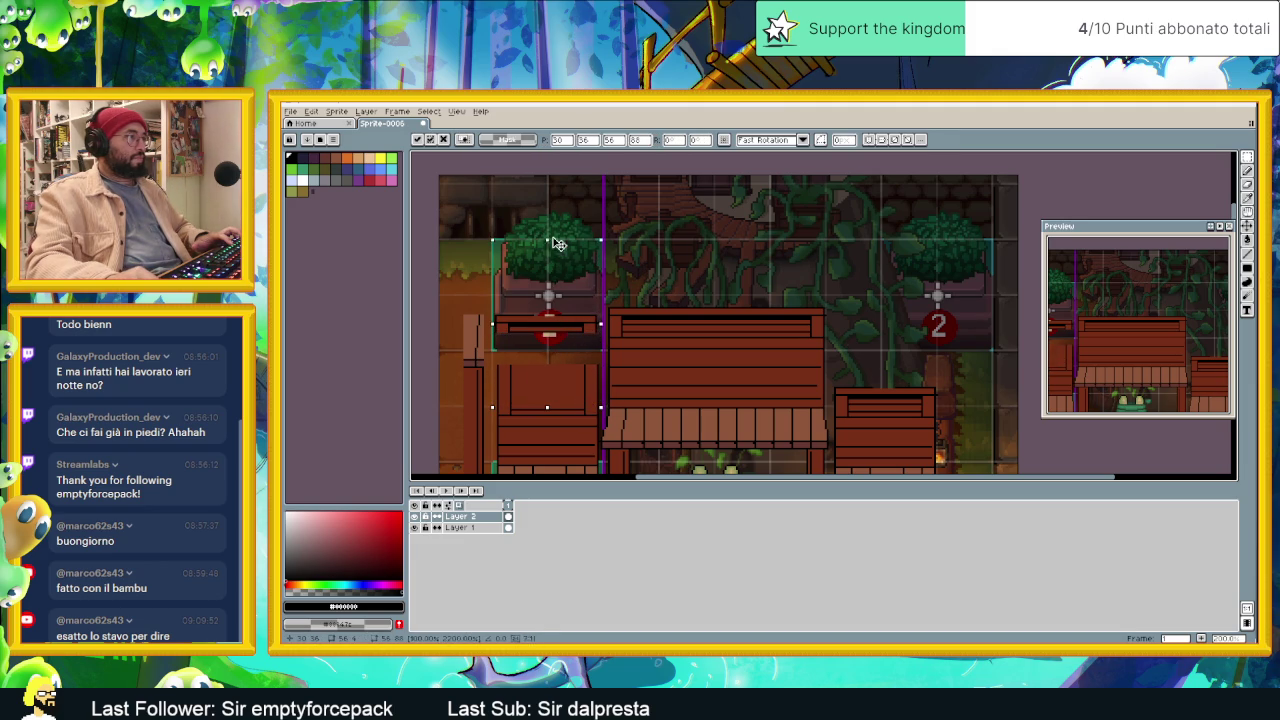
{"action": "left_click_drag", "start_coordinate": [558, 244], "coordinate": [537, 201]}
{"action": "left_click", "coordinate": [666, 353]}
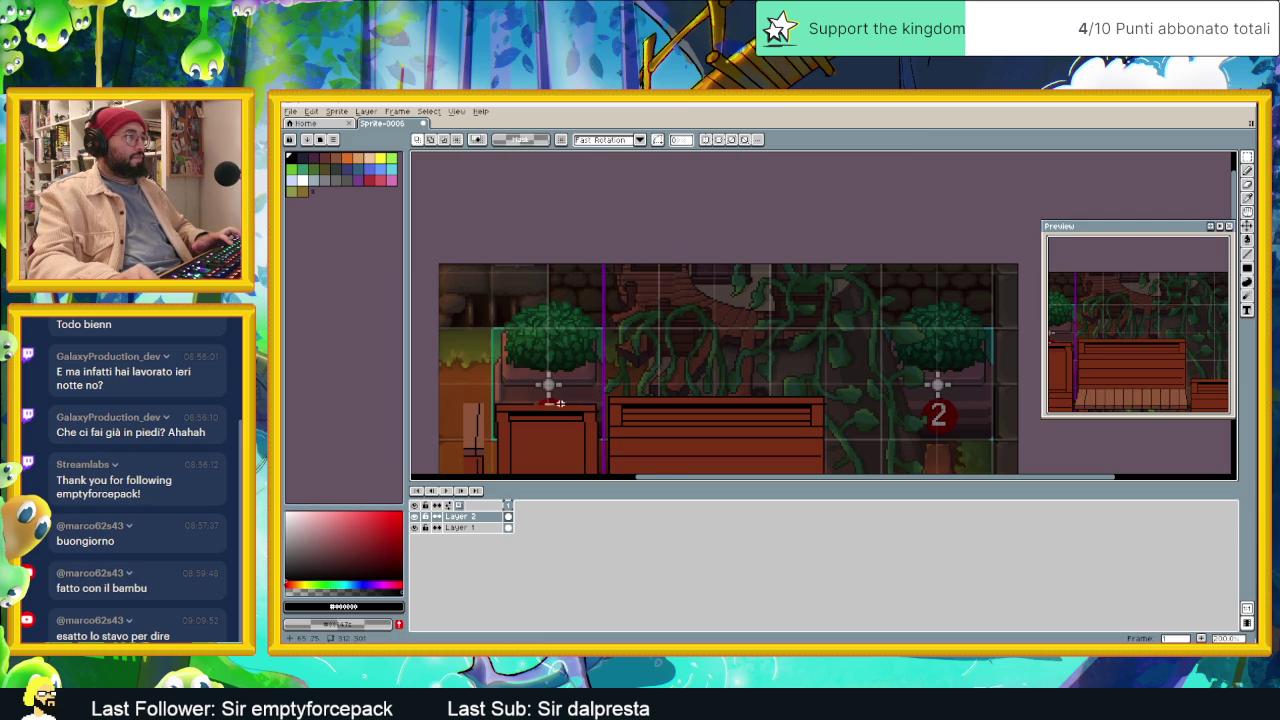
{"action": "scroll", "coordinate": [560, 403], "scroll_direction": "down", "scroll_amount": 2}
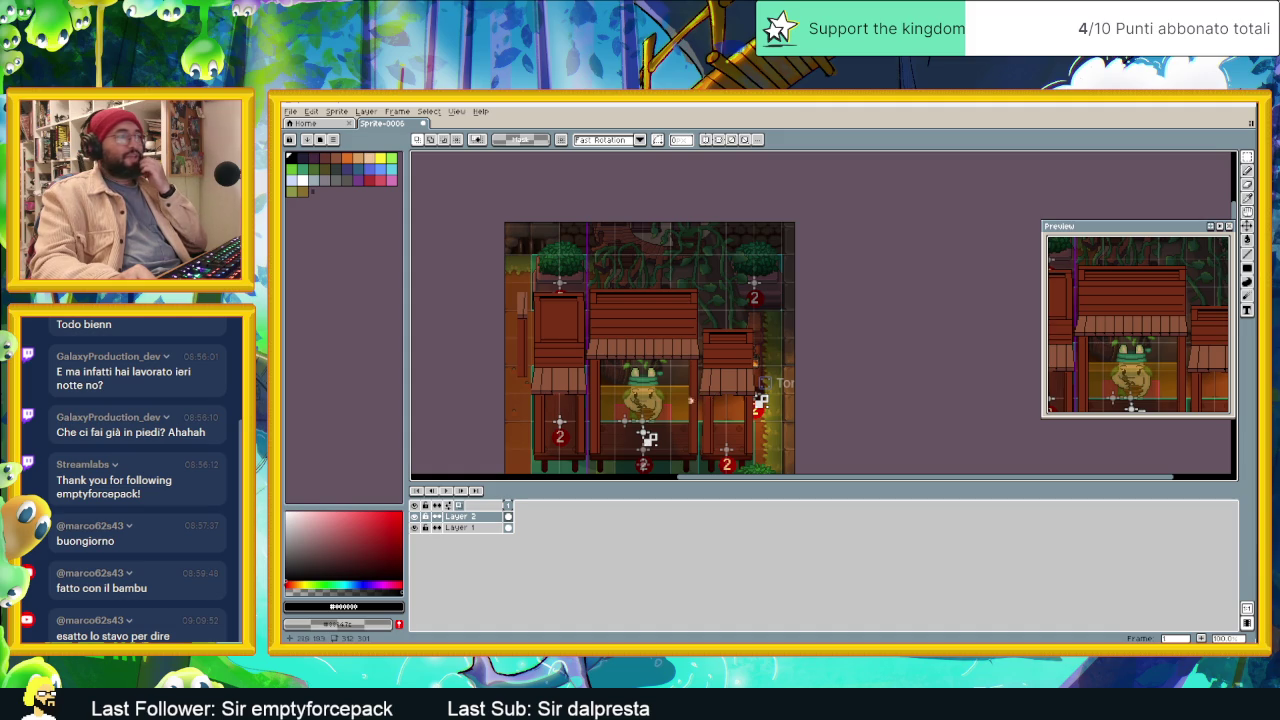
{"action": "scroll", "coordinate": [713, 398], "scroll_direction": "down", "scroll_amount": 1}
{"action": "scroll", "coordinate": [713, 380], "scroll_direction": "down", "scroll_amount": 1}
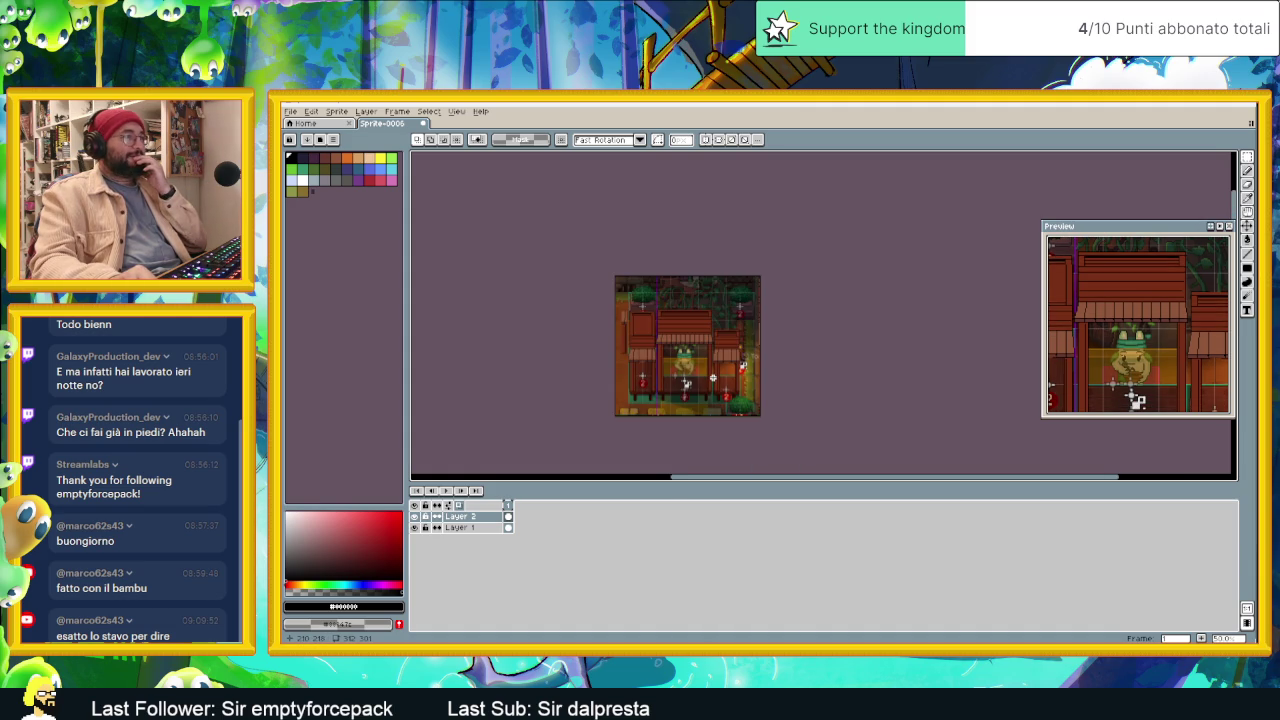
{"action": "scroll", "coordinate": [712, 378], "scroll_direction": "up", "scroll_amount": 1}
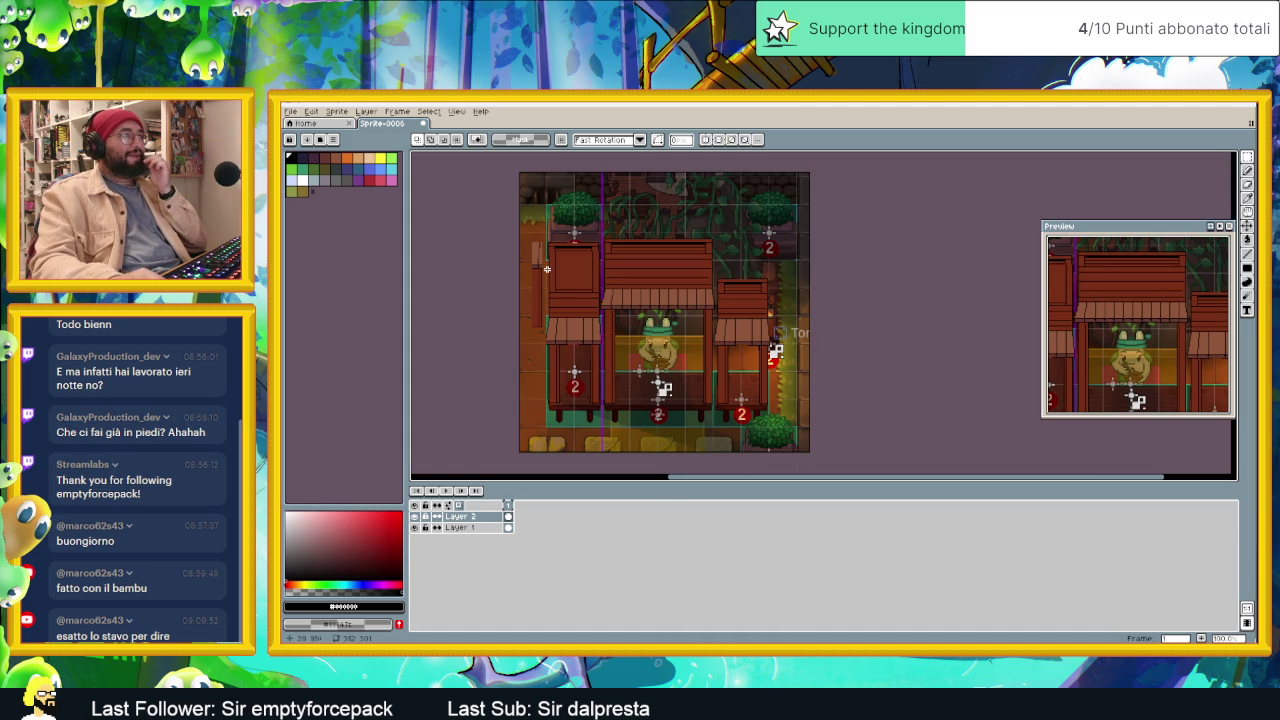
Step: Delete the tall leftmost stall building
{"action": "left_click_drag", "start_coordinate": [541, 313], "coordinate": [547, 335]}
{"action": "left_click", "coordinate": [547, 335]}
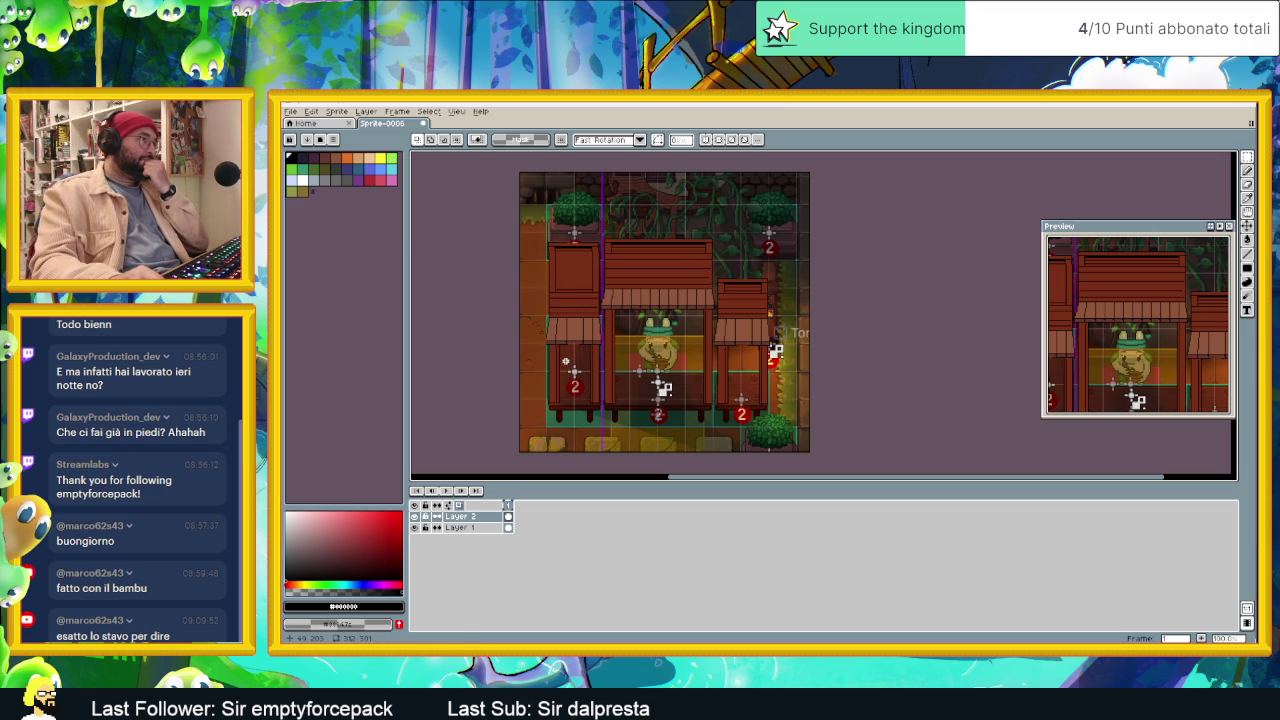
{"action": "left_click_drag", "start_coordinate": [536, 231], "coordinate": [598, 417]}
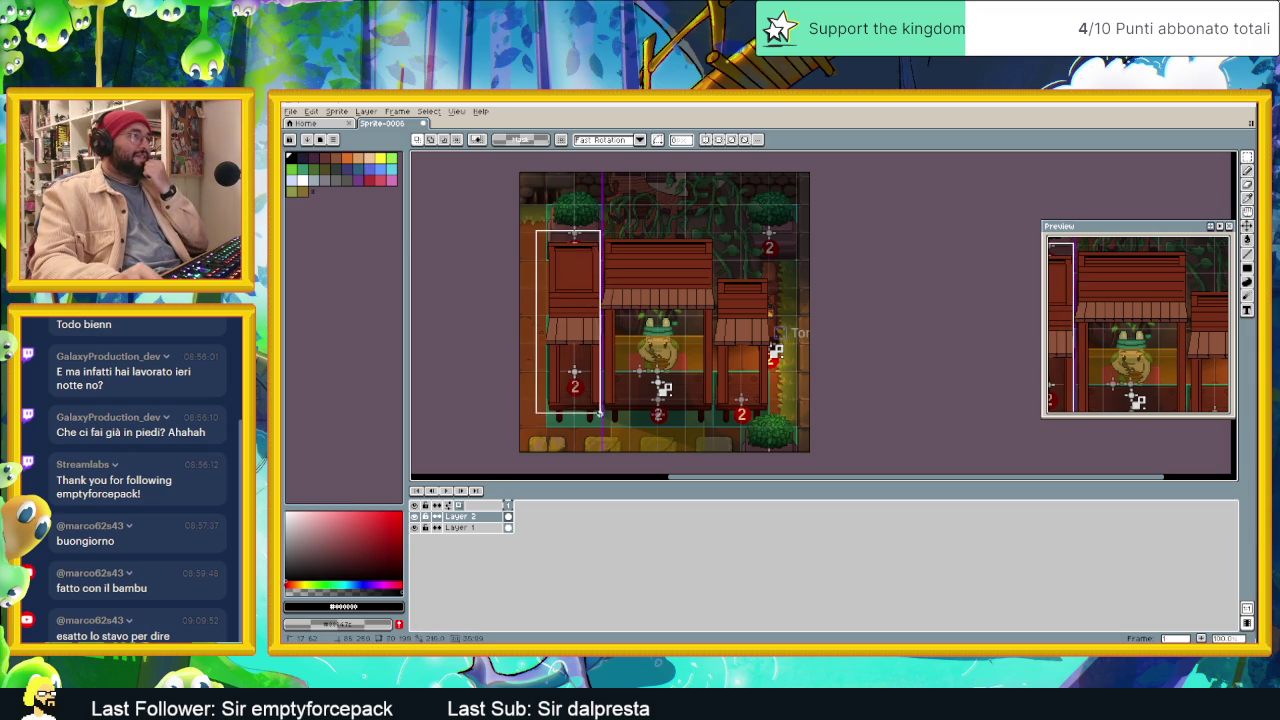
{"action": "key", "text": "Delete"}
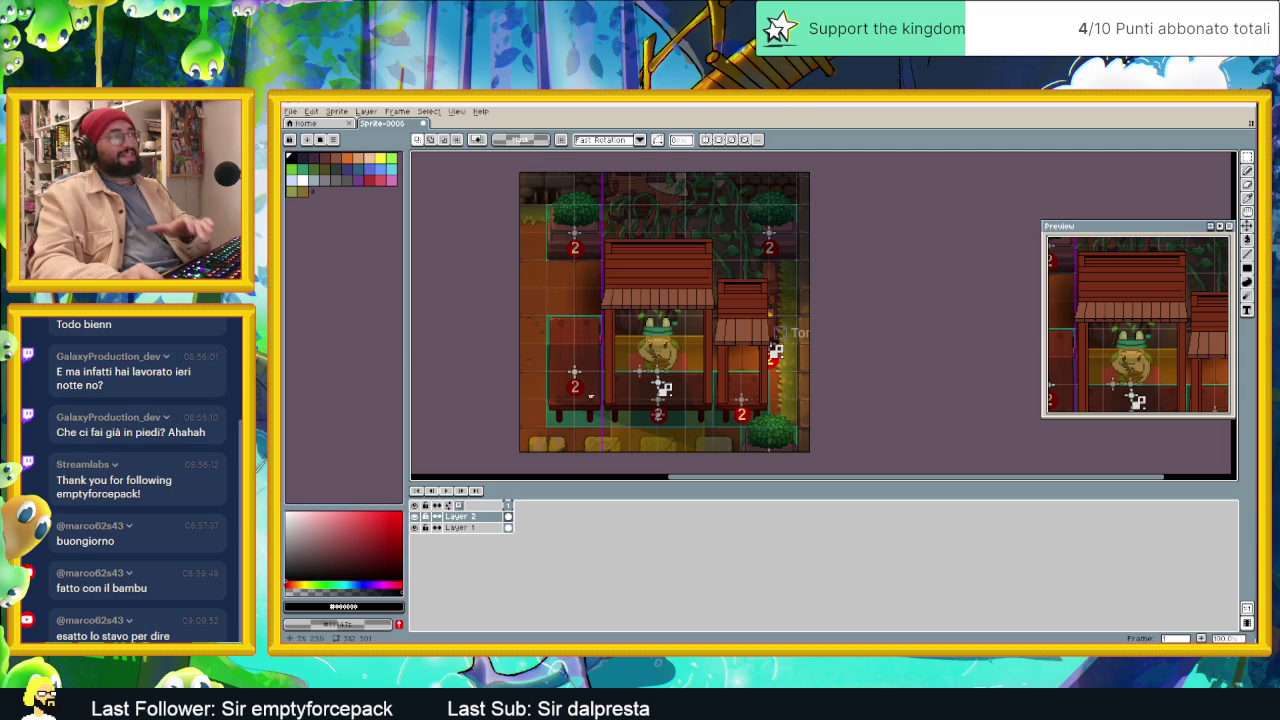
{"action": "scroll", "coordinate": [571, 286], "scroll_direction": "up", "scroll_amount": 1}
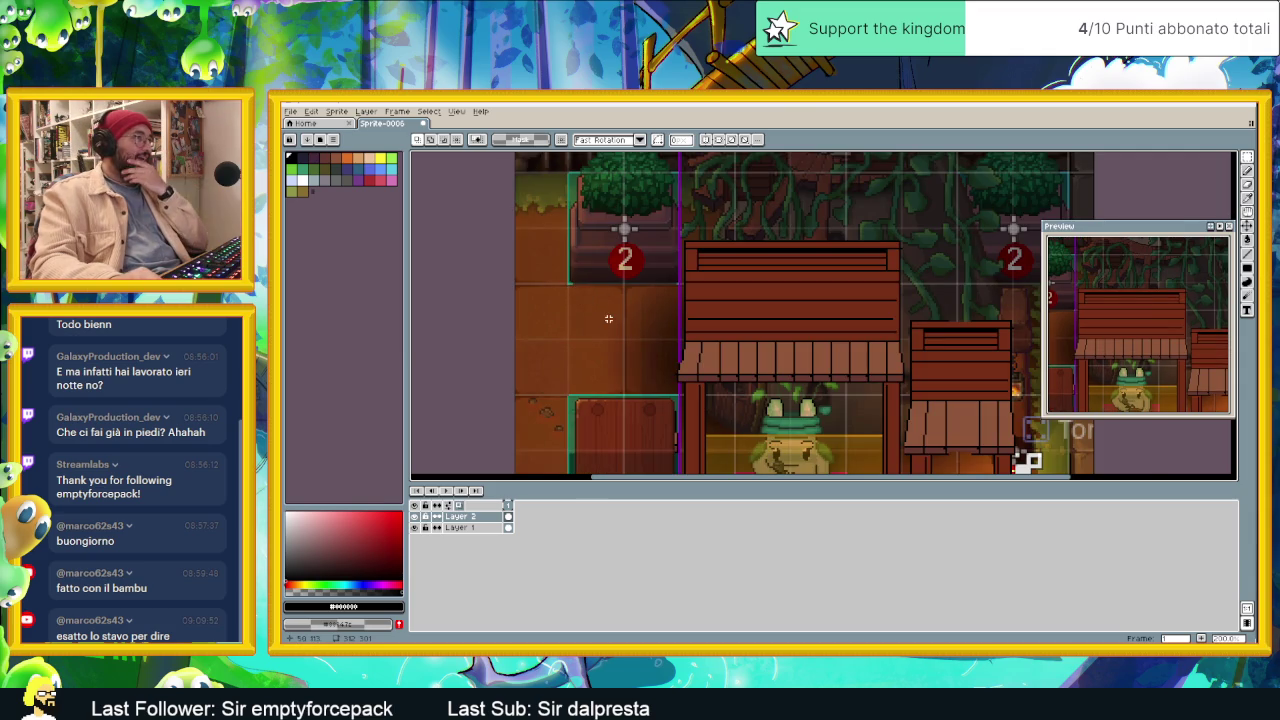
Step: Draw a slanted awning outline with two plank lines jutting left from the central stall
{"action": "key", "text": "l"}
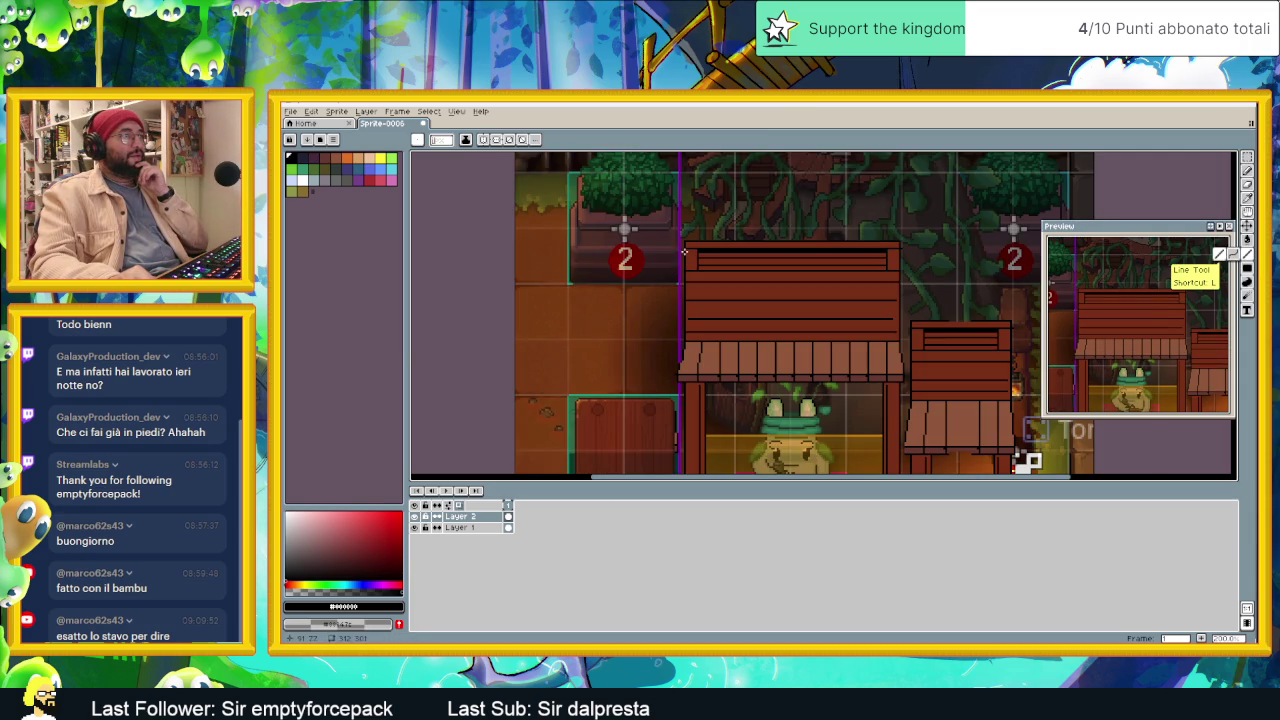
{"action": "mouse_move", "coordinate": [680, 267]}
{"action": "left_mouse_down"}
{"action": "mouse_move", "coordinate": [594, 285]}
{"action": "mouse_move", "coordinate": [620, 332]}
{"action": "mouse_move", "coordinate": [615, 350]}
{"action": "mouse_move", "coordinate": [683, 323]}
{"action": "mouse_move", "coordinate": [614, 338]}
{"action": "left_mouse_up"}
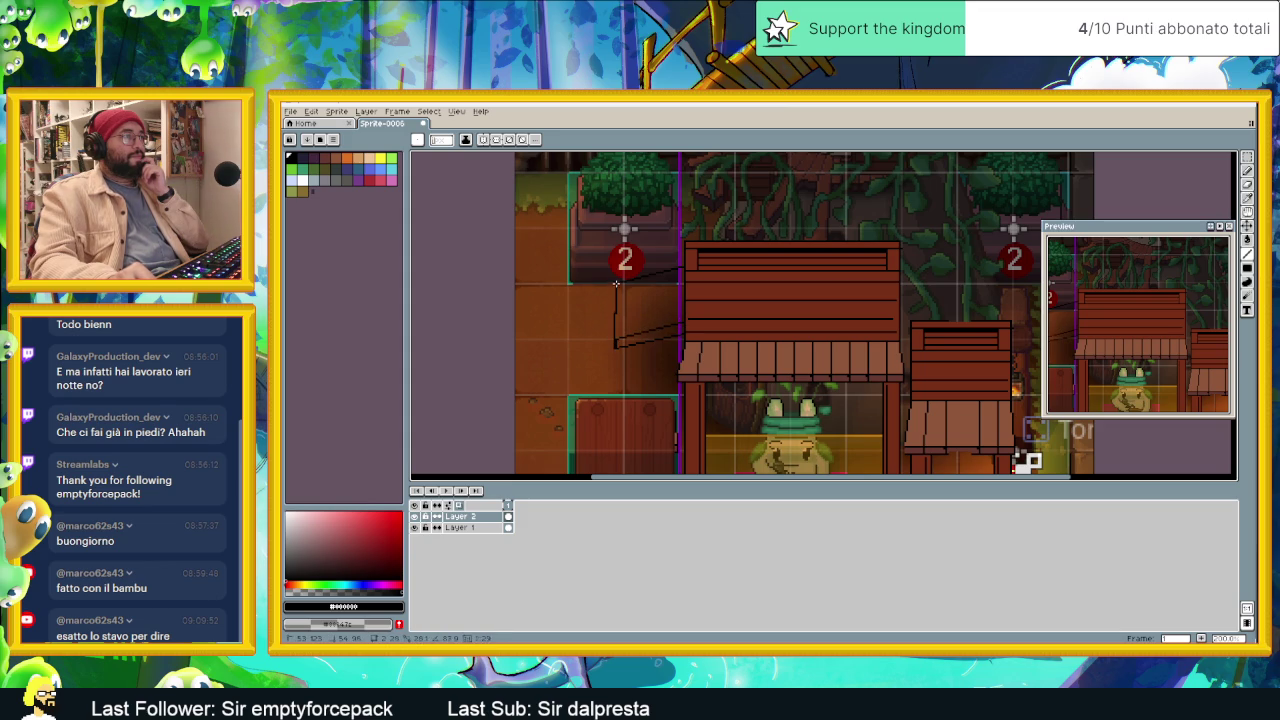
{"action": "left_click_drag", "start_coordinate": [615, 283], "coordinate": [615, 283]}
{"action": "left_click_drag", "start_coordinate": [616, 330], "coordinate": [615, 338]}
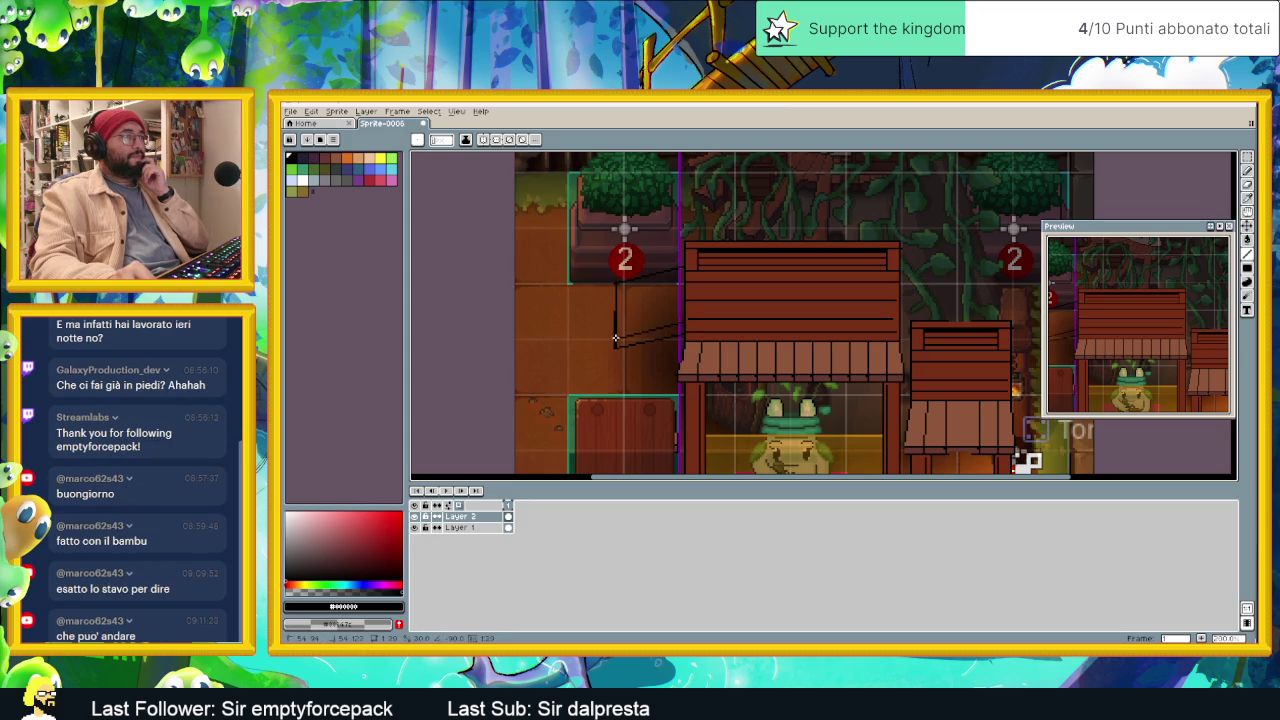
{"action": "left_click_drag", "start_coordinate": [616, 284], "coordinate": [682, 281]}
{"action": "left_click_drag", "start_coordinate": [616, 313], "coordinate": [681, 295]}
{"action": "left_click_drag", "start_coordinate": [619, 325], "coordinate": [672, 313]}
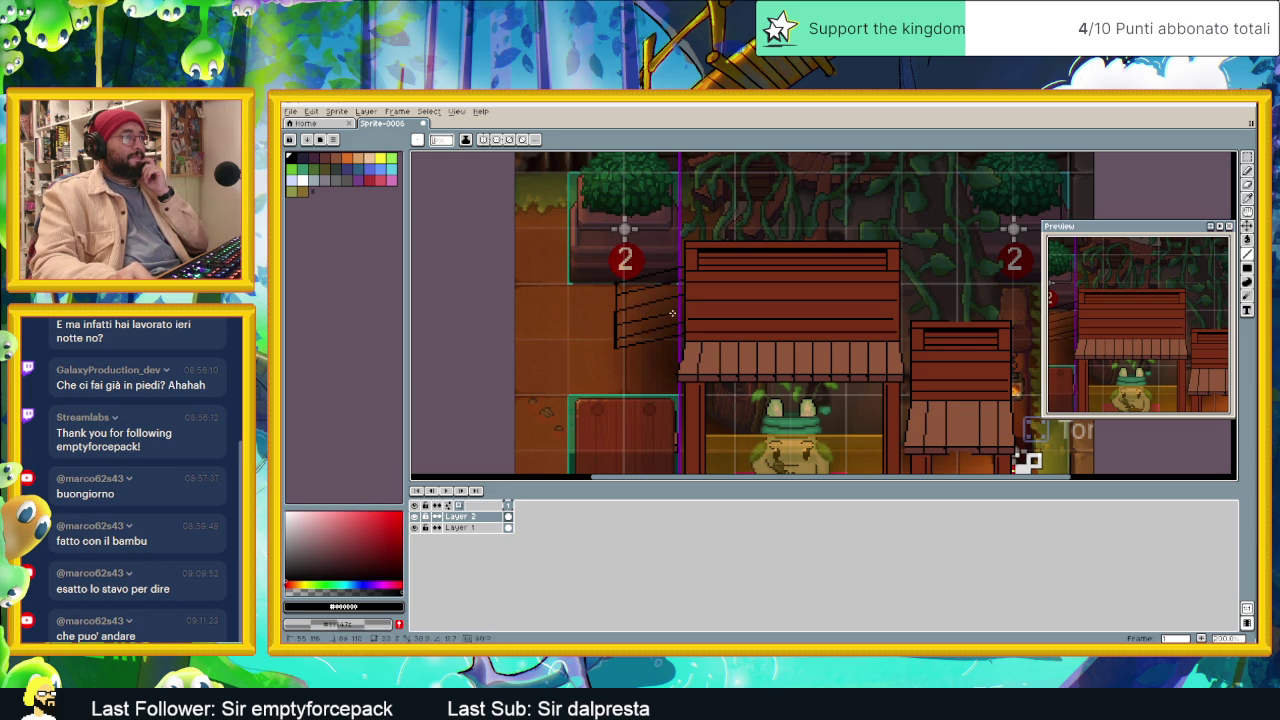
{"action": "scroll", "coordinate": [682, 310], "scroll_direction": "down", "scroll_amount": 2}
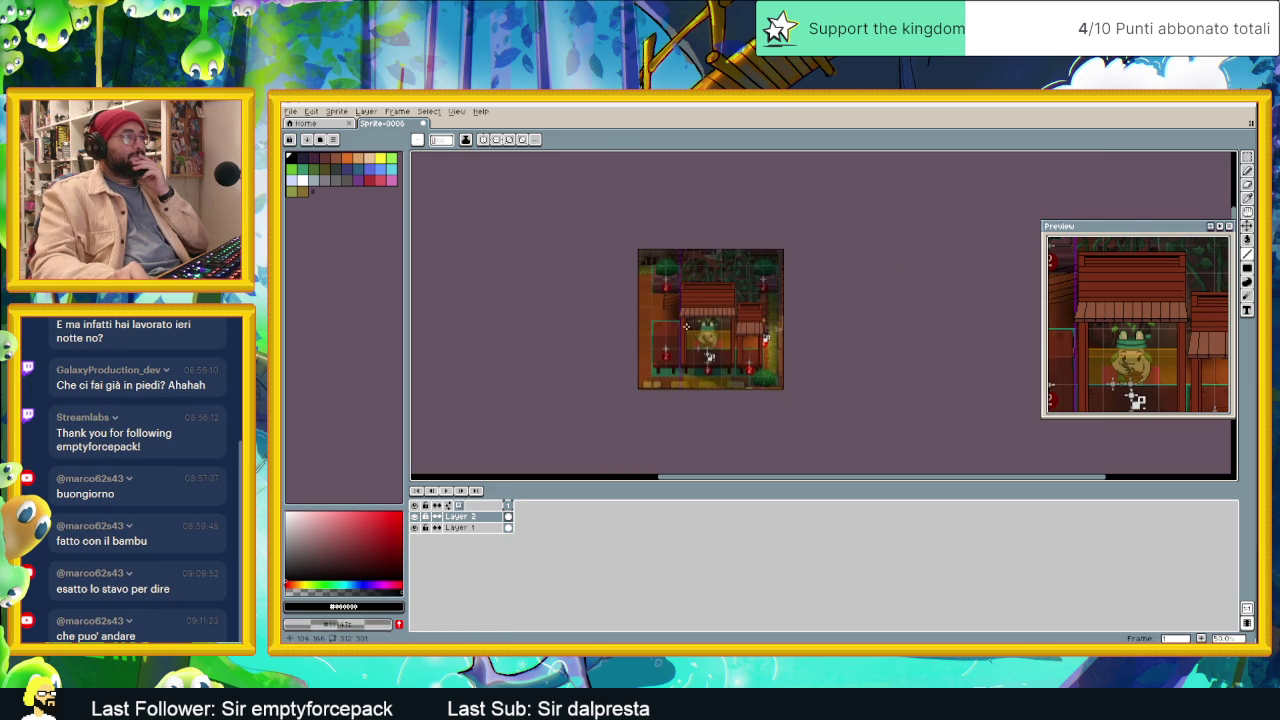
{"action": "scroll", "coordinate": [682, 327], "scroll_direction": "up", "scroll_amount": 1}
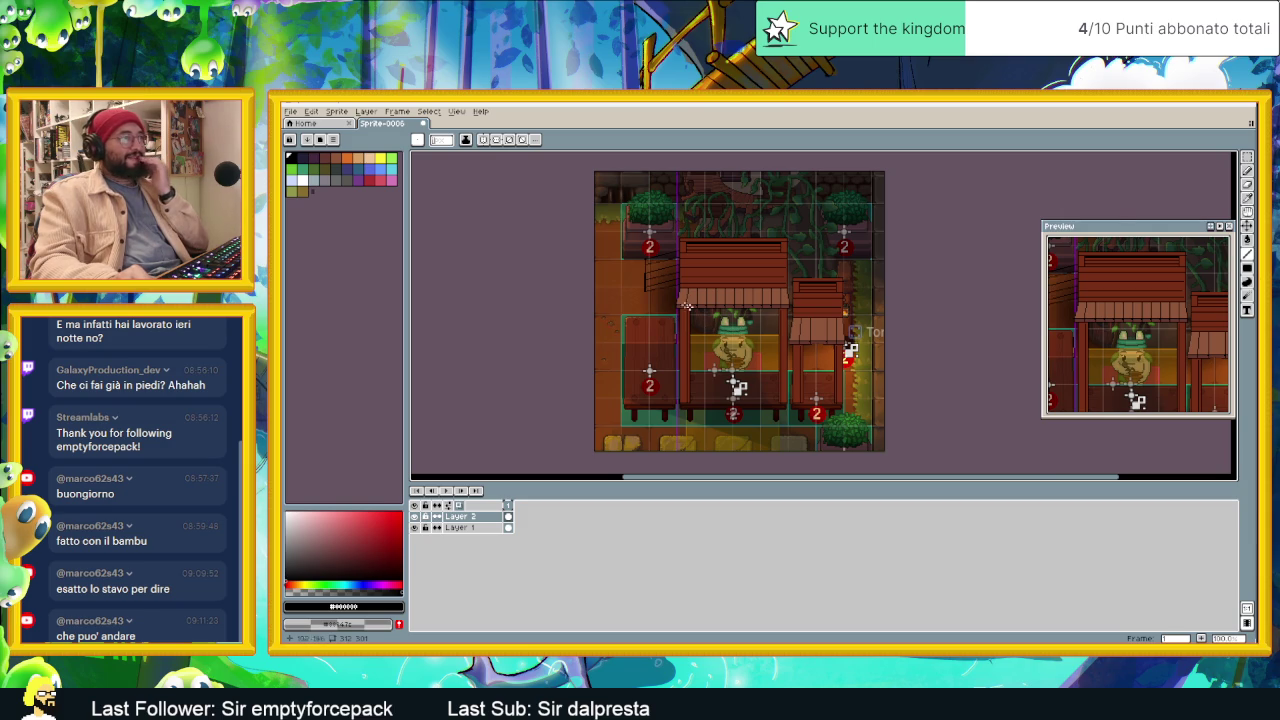
{"action": "scroll", "coordinate": [648, 272], "scroll_direction": "up", "scroll_amount": 1}
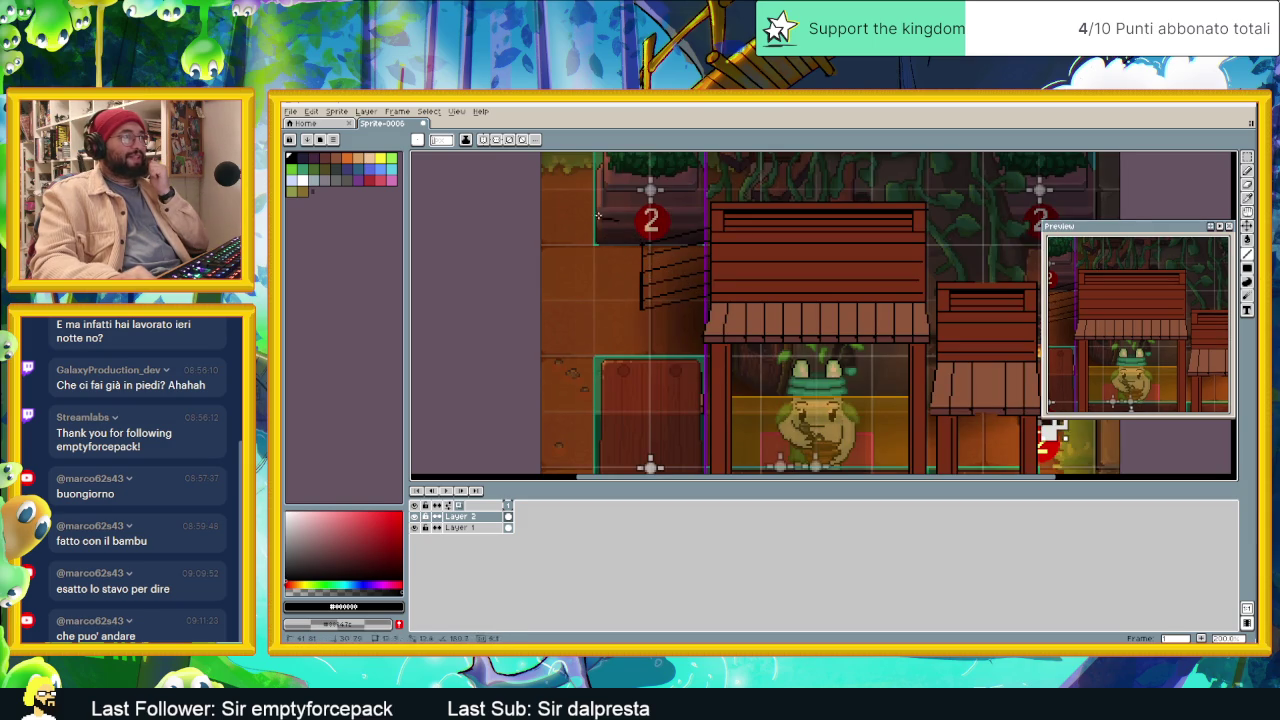
Step: Select the newly drawn slanted awning and commit its placement
{"action": "left_click", "coordinate": [1248, 158]}
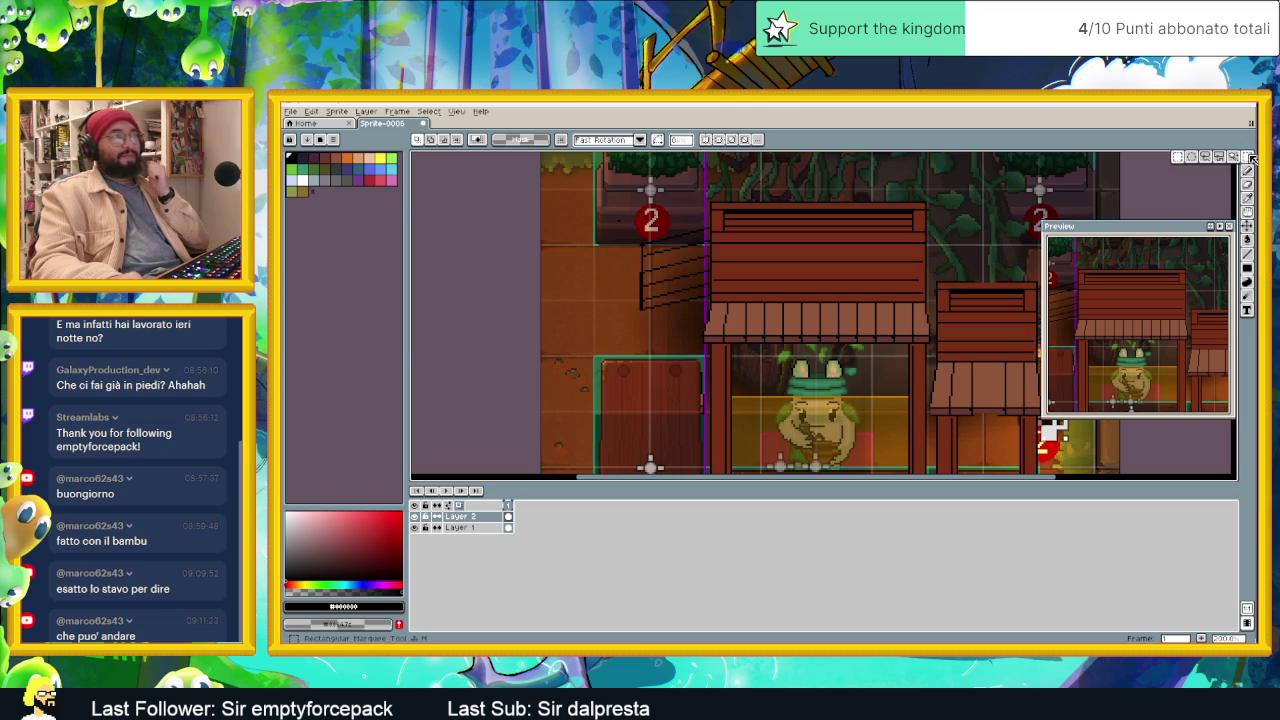
{"action": "mouse_move", "coordinate": [633, 217]}
{"action": "left_mouse_down"}
{"action": "mouse_move", "coordinate": [708, 307]}
{"action": "mouse_move", "coordinate": [688, 309]}
{"action": "left_mouse_up"}
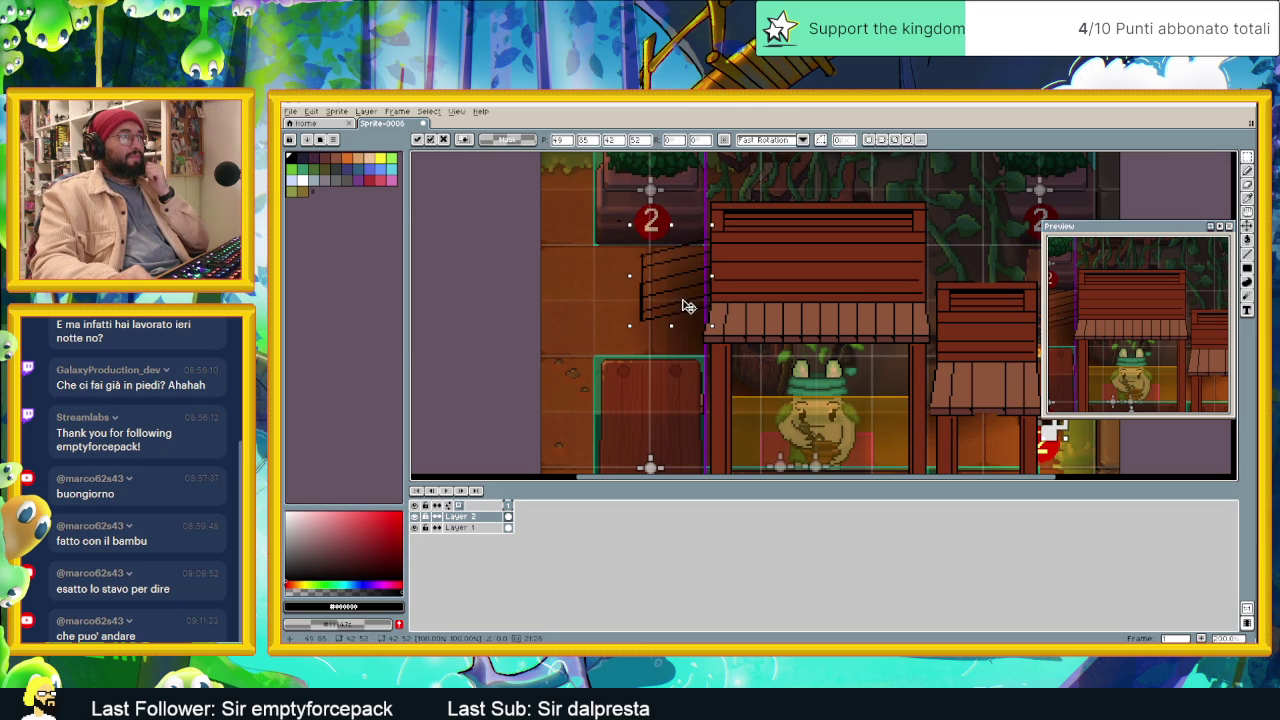
{"action": "left_click", "coordinate": [605, 347]}
{"action": "scroll", "coordinate": [625, 345], "scroll_direction": "down", "scroll_amount": 2}
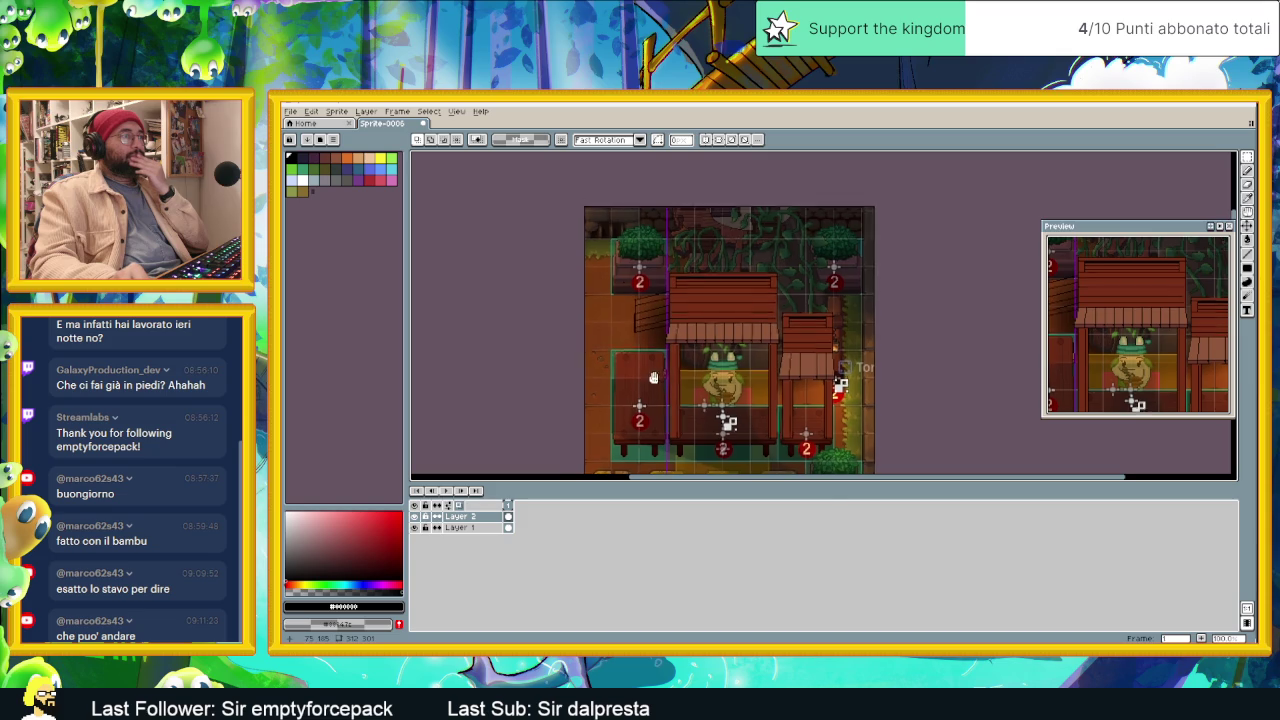
{"action": "scroll", "coordinate": [650, 340], "scroll_direction": "down", "scroll_amount": 2}
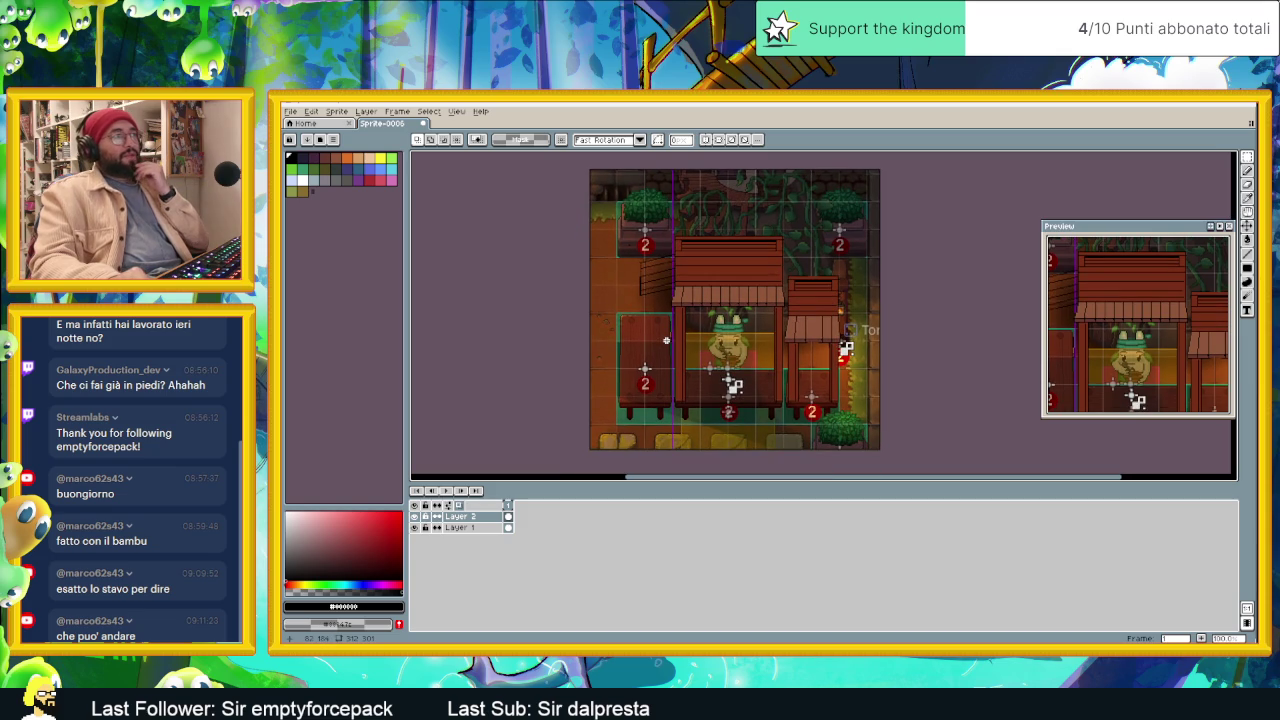
{"action": "scroll", "coordinate": [677, 335], "scroll_direction": "up", "scroll_amount": 2}
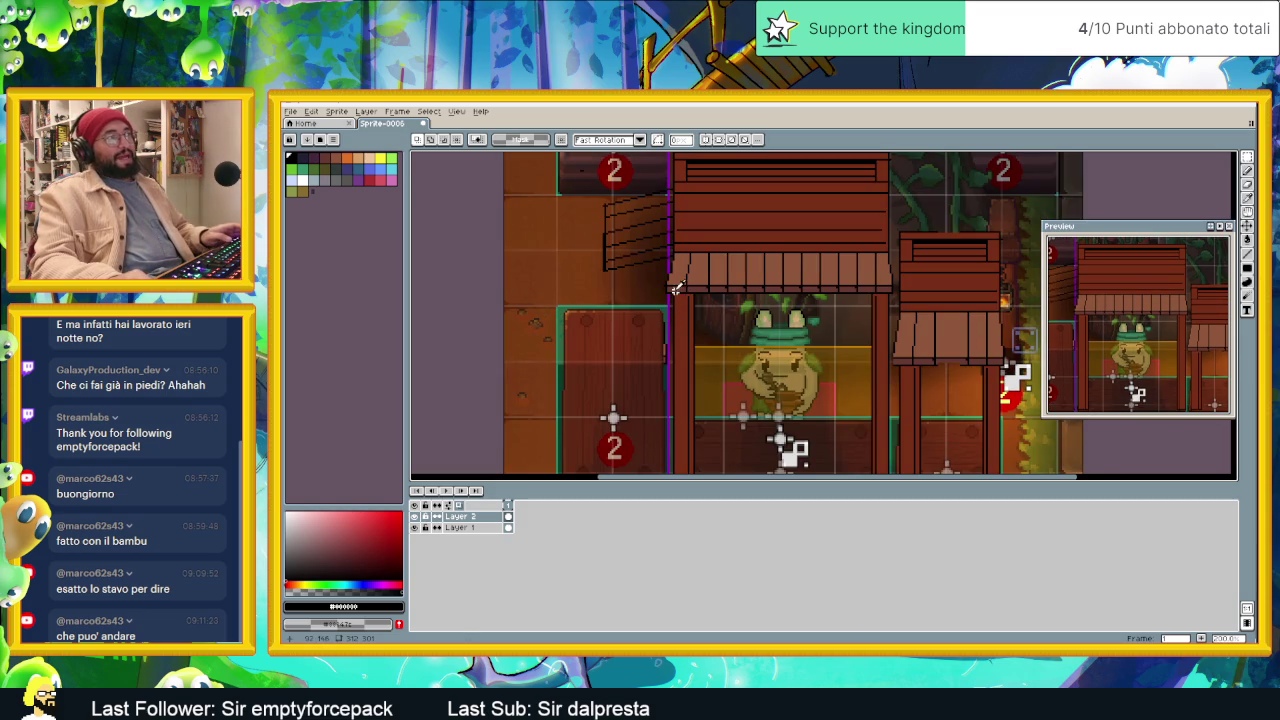
Step: Bucket-fill the four awning planks with lighter brown sampled from the stall wood
{"action": "left_click", "coordinate": [679, 283], "text": "alt"}
{"action": "key", "text": "g"}
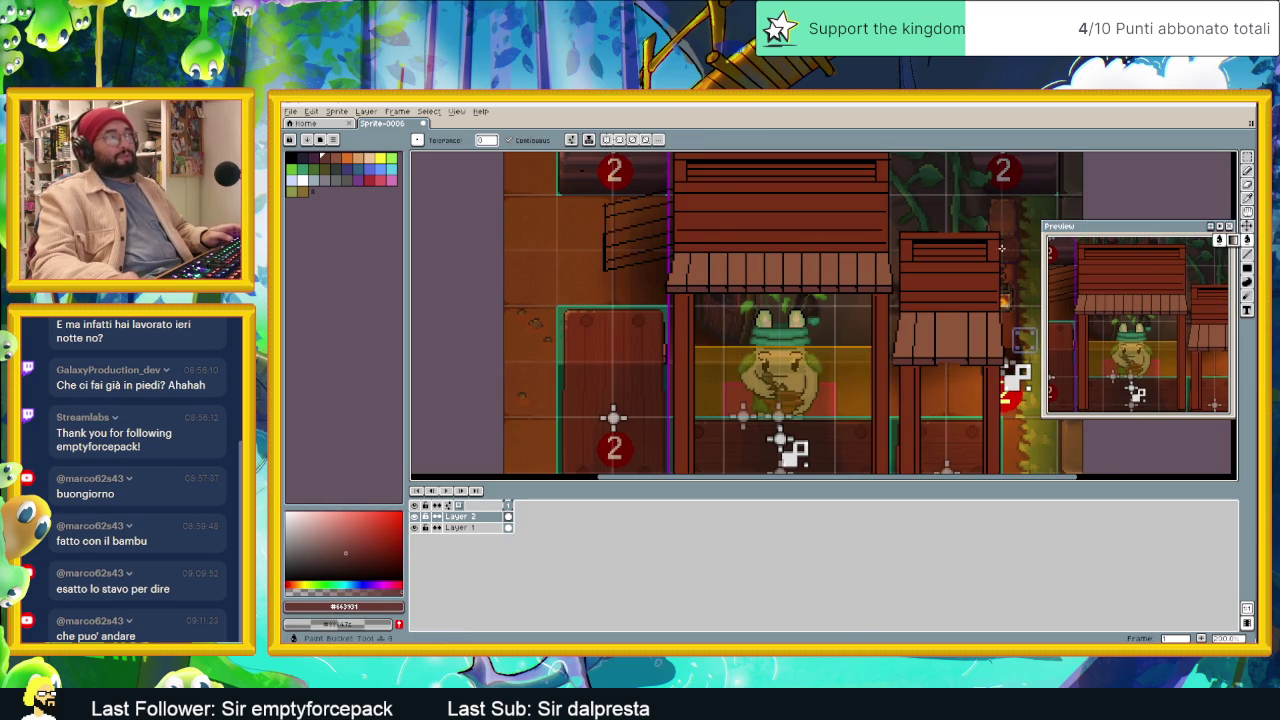
{"action": "left_click", "coordinate": [641, 246], "text": "alt"}
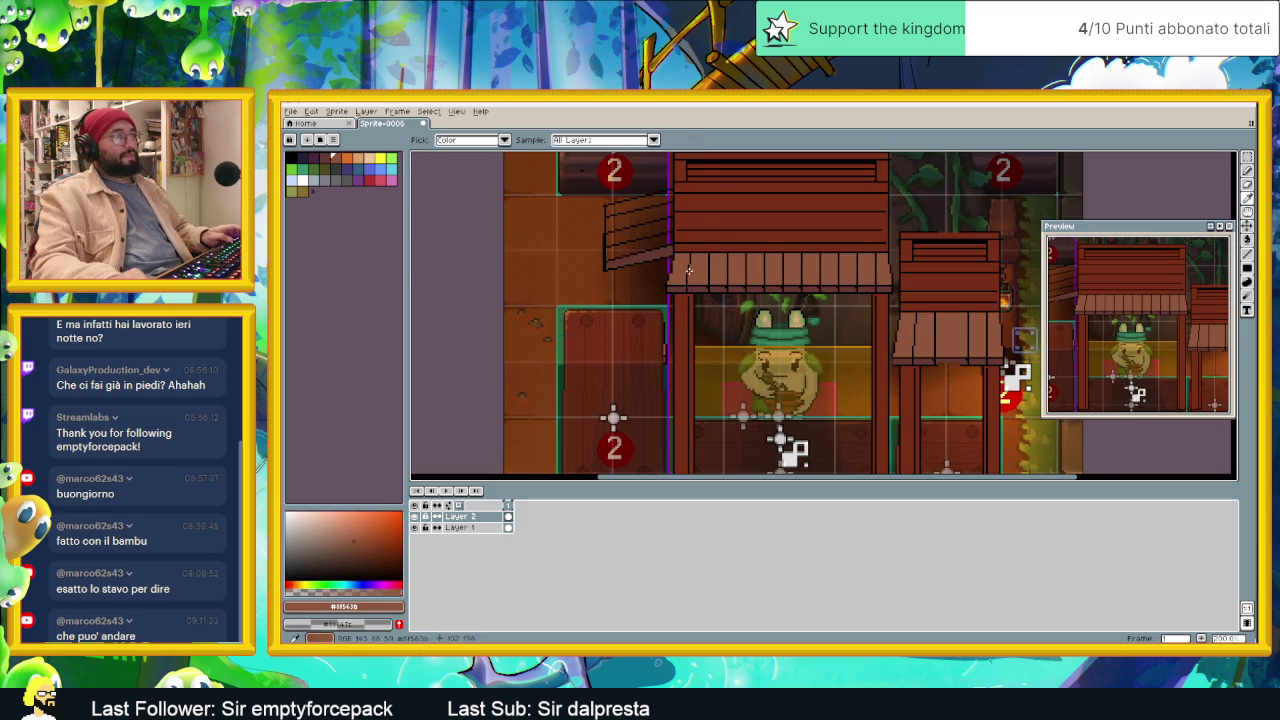
{"action": "left_click", "coordinate": [641, 243]}
{"action": "left_click", "coordinate": [640, 232]}
{"action": "left_click", "coordinate": [640, 218]}
{"action": "left_click", "coordinate": [640, 204]}
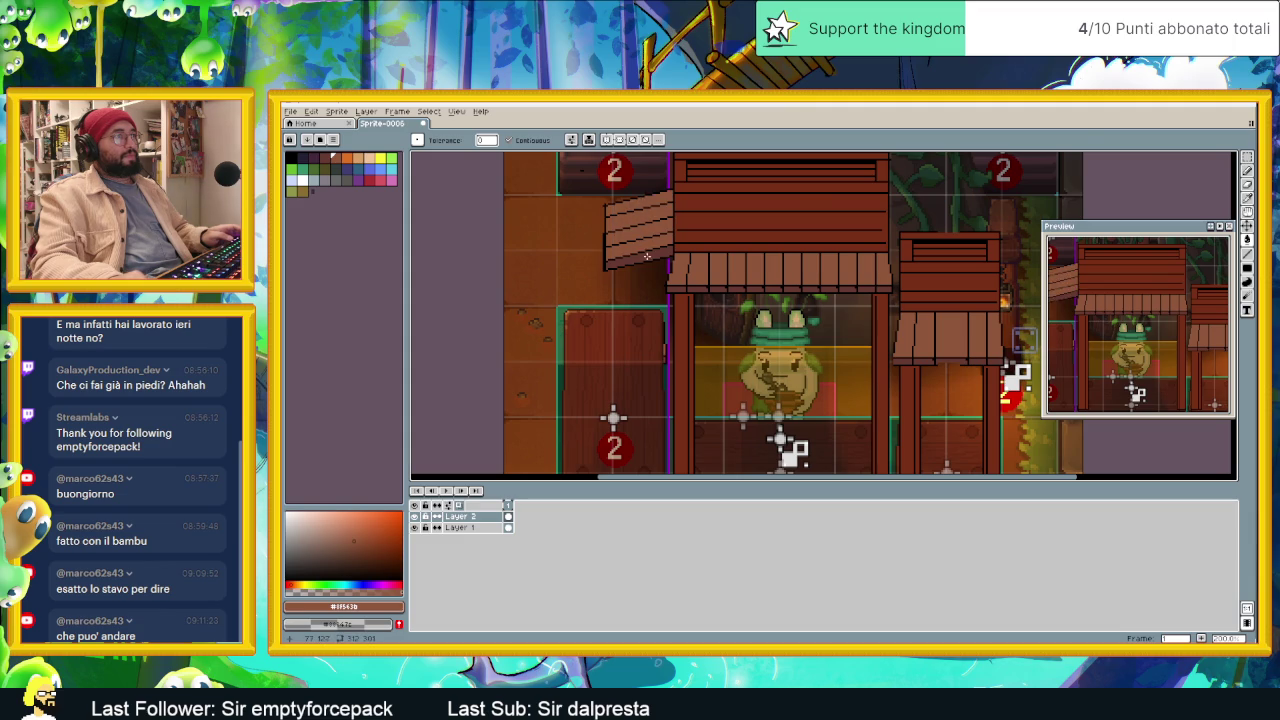
{"action": "scroll", "coordinate": [648, 259], "scroll_direction": "down", "scroll_amount": 2}
{"action": "left_click_drag", "start_coordinate": [681, 300], "coordinate": [666, 304]}
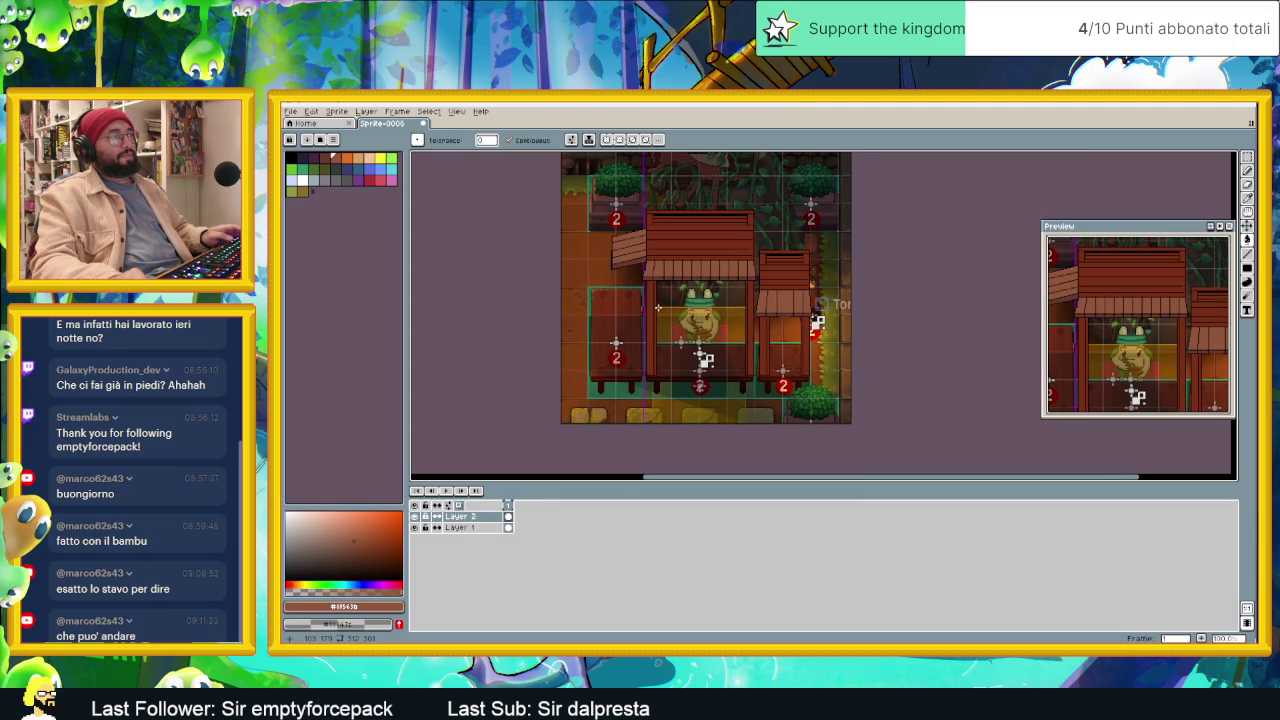
{"action": "left_click_drag", "start_coordinate": [642, 332], "coordinate": [694, 314]}
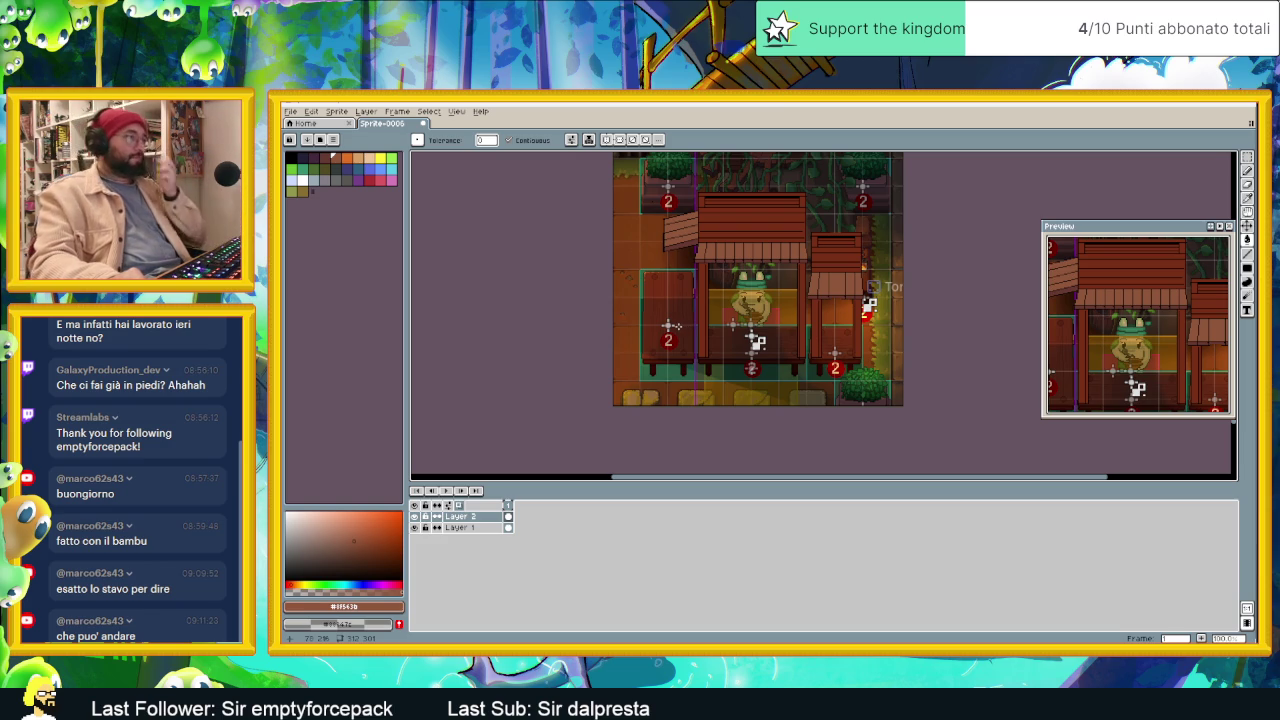
Step: Review the mockup zoomed out, then switch to the Japanese food stall image search
{"action": "scroll", "coordinate": [701, 328], "scroll_direction": "down", "scroll_amount": 1}
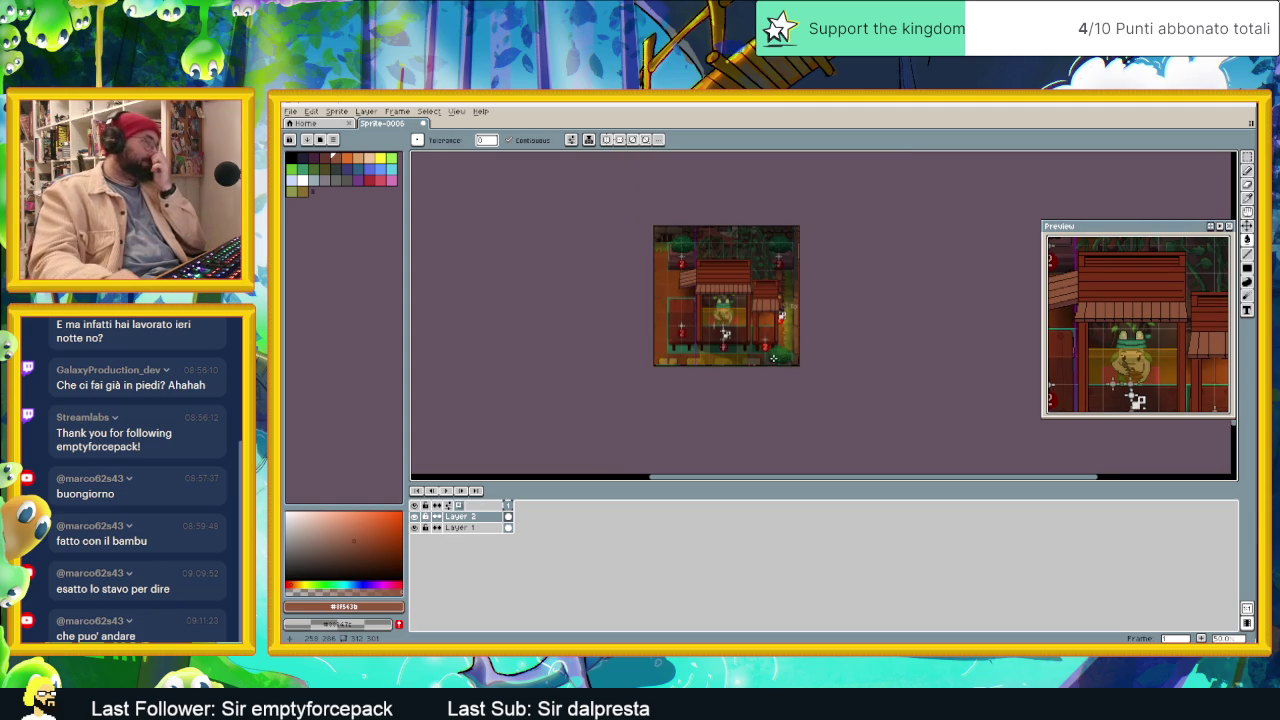
{"action": "scroll", "coordinate": [755, 331], "scroll_direction": "up", "scroll_amount": 1}
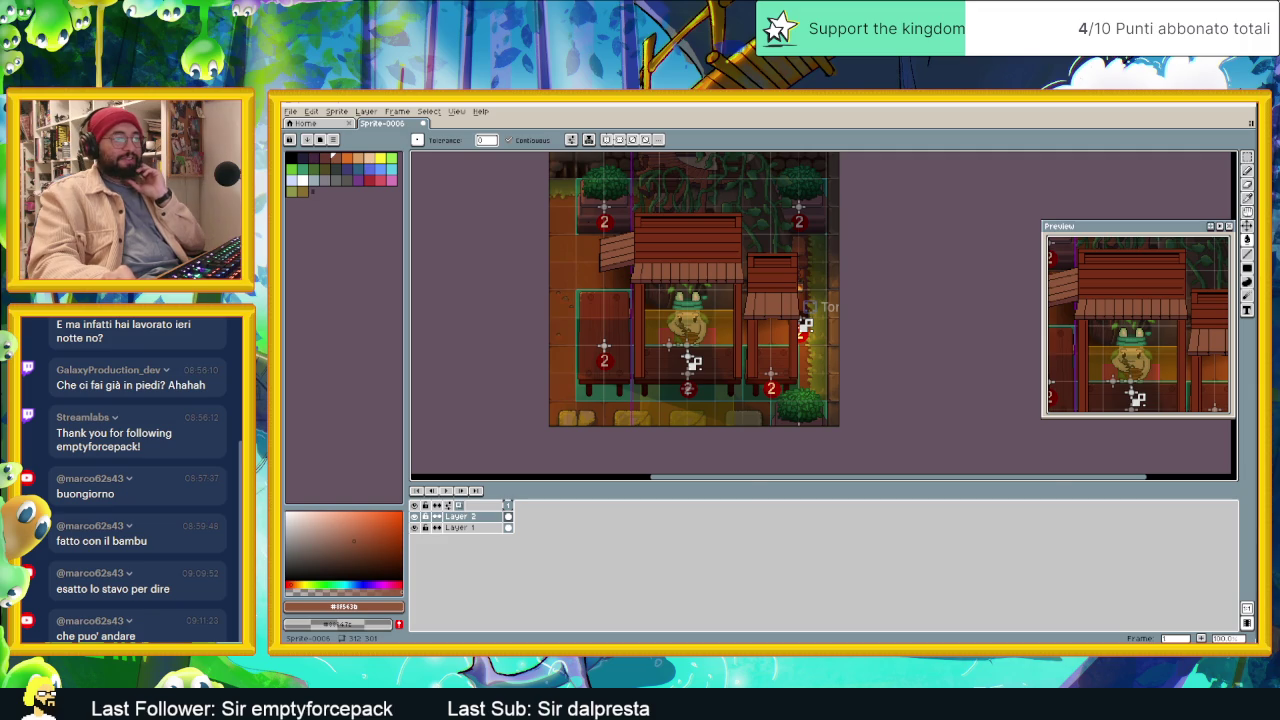
{"action": "key", "text": "alt+Tab"}
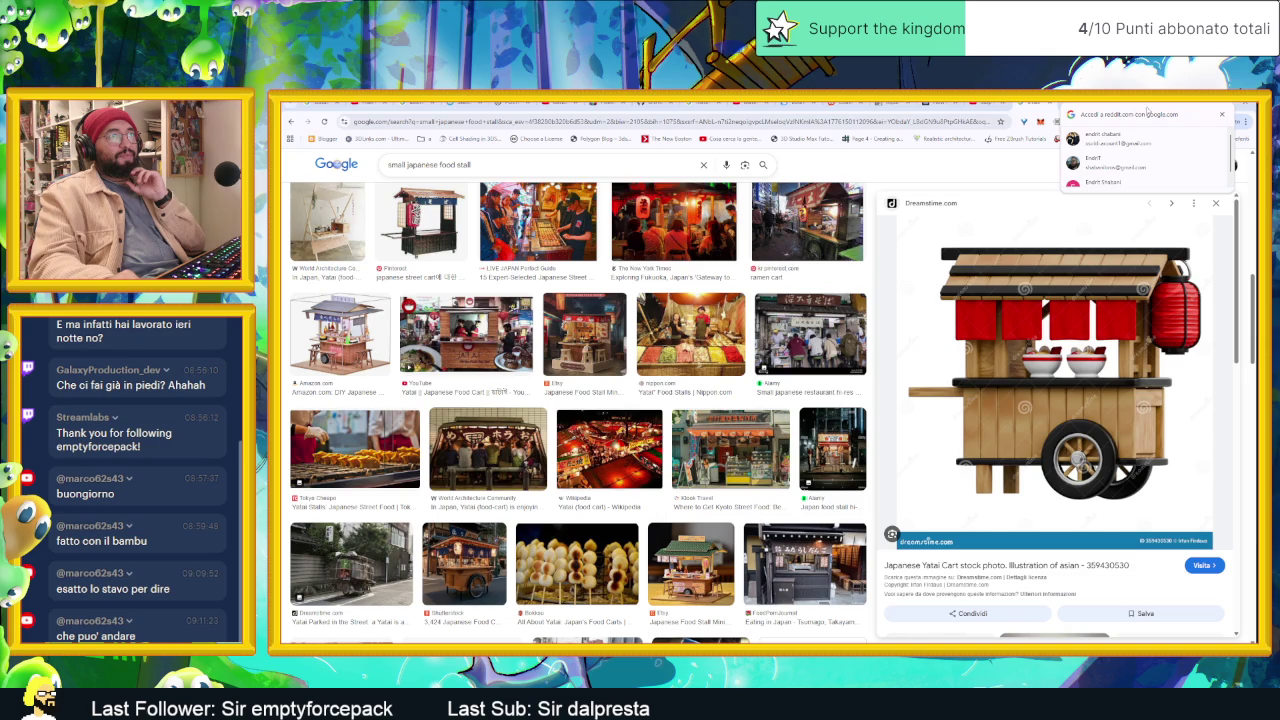
Step: Shrink the Chrome window and open a fresh Google start-page tab, toggling the account panel
{"action": "left_click_drag", "start_coordinate": [1040, 105], "coordinate": [965, 305]}
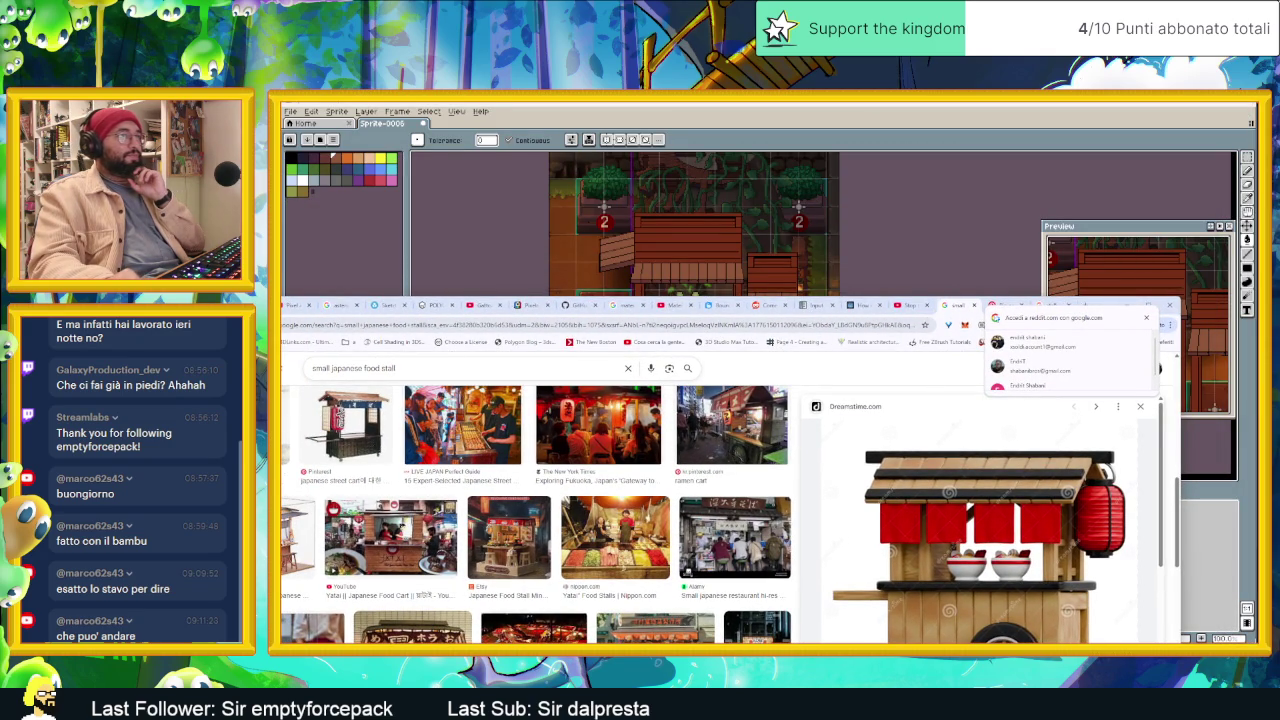
{"action": "left_click", "coordinate": [1081, 306]}
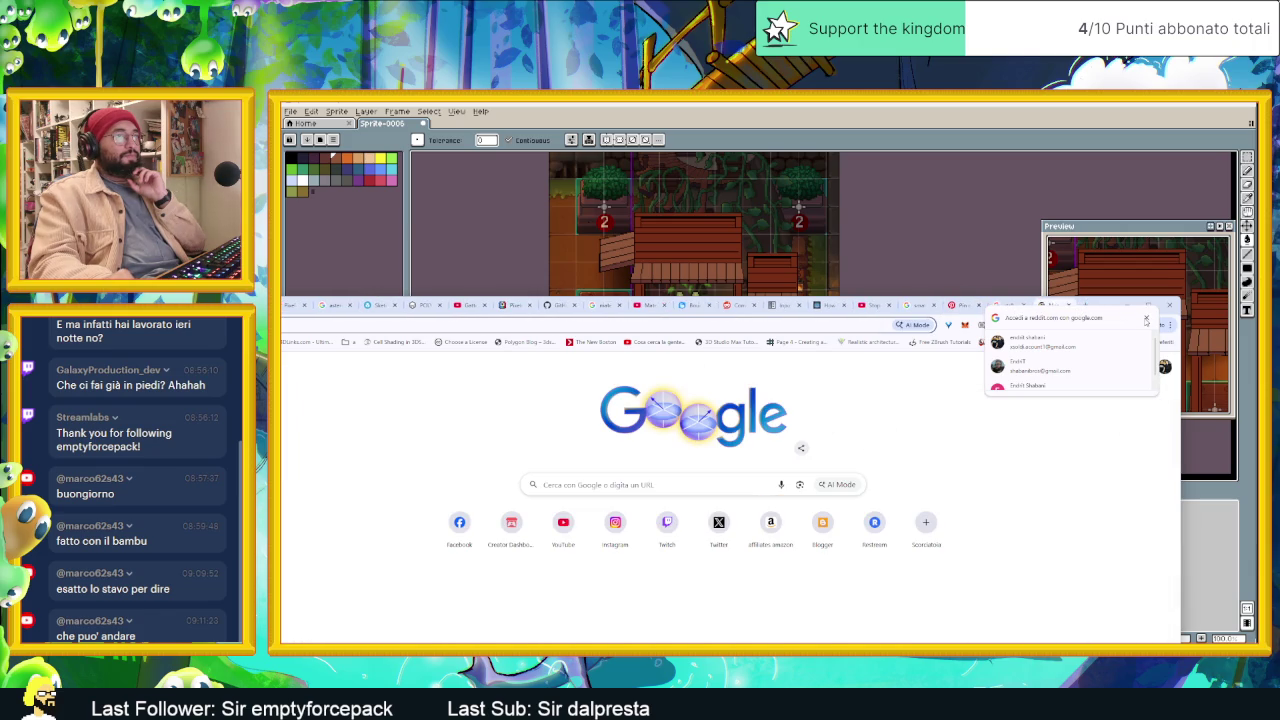
{"action": "left_click", "coordinate": [1170, 325]}
{"action": "left_click", "coordinate": [1165, 367]}
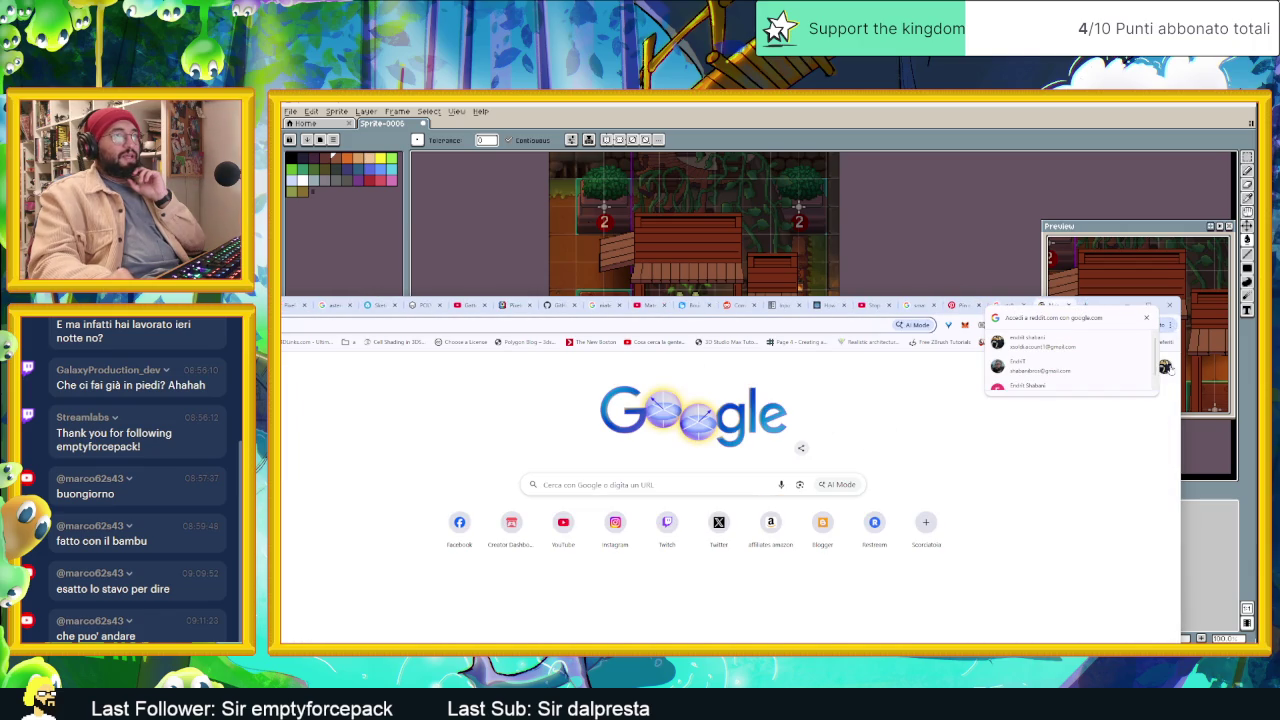
{"action": "left_click", "coordinate": [1165, 367]}
{"action": "left_click", "coordinate": [1165, 367]}
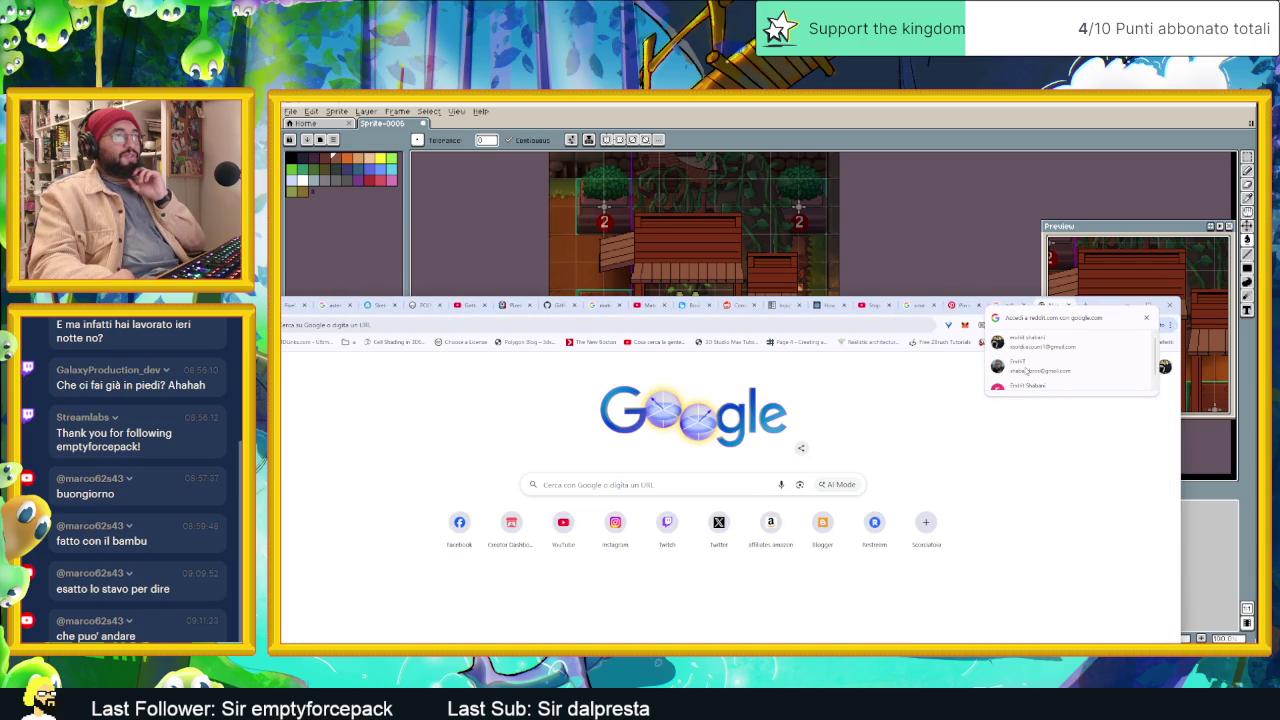
{"action": "left_click", "coordinate": [803, 328]}
Step: Peek at the mockup, then show the Reddit Godot thread and dismiss the Google sign-in prompt
{"action": "left_click", "coordinate": [1127, 305]}
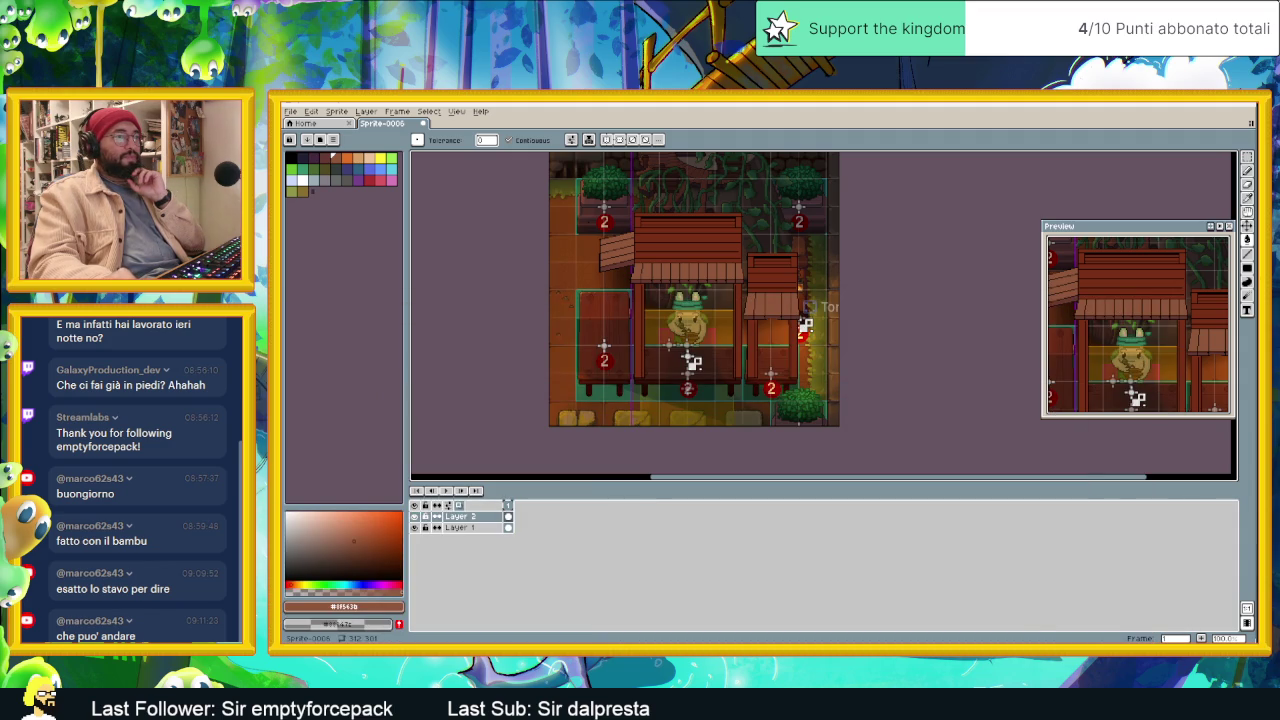
{"action": "key", "text": "alt+Tab"}
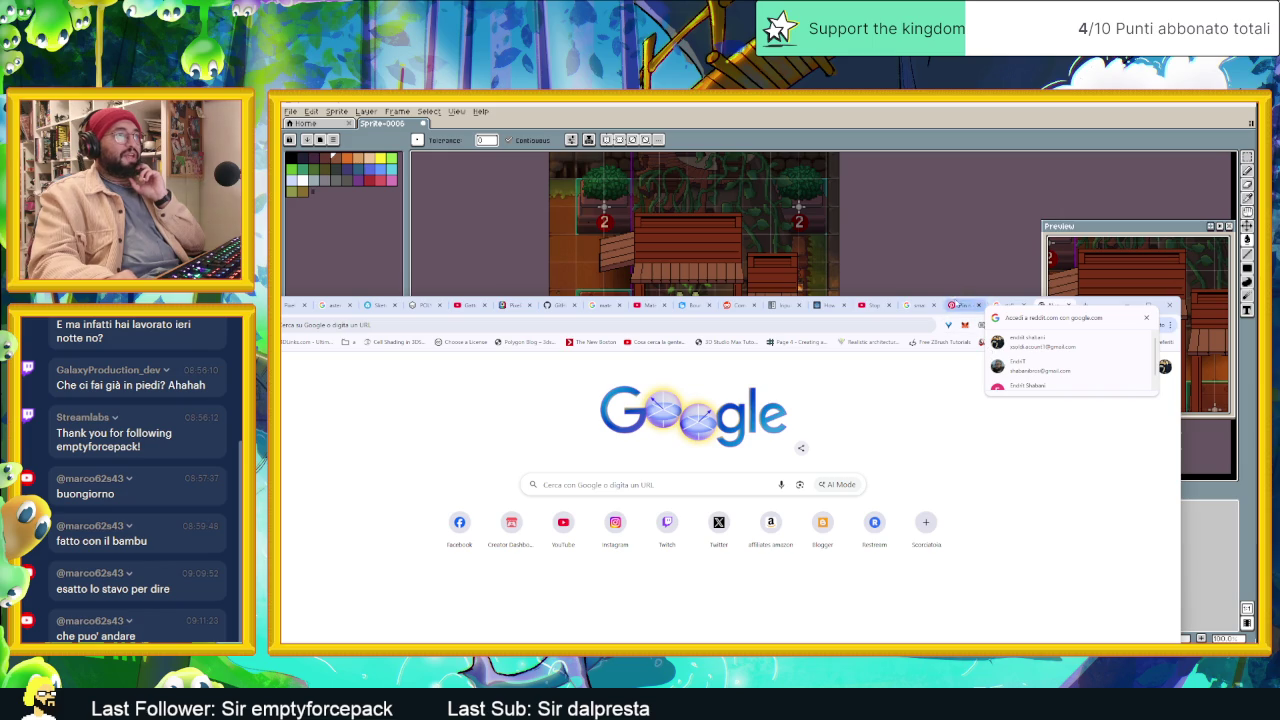
{"action": "left_click", "coordinate": [745, 305]}
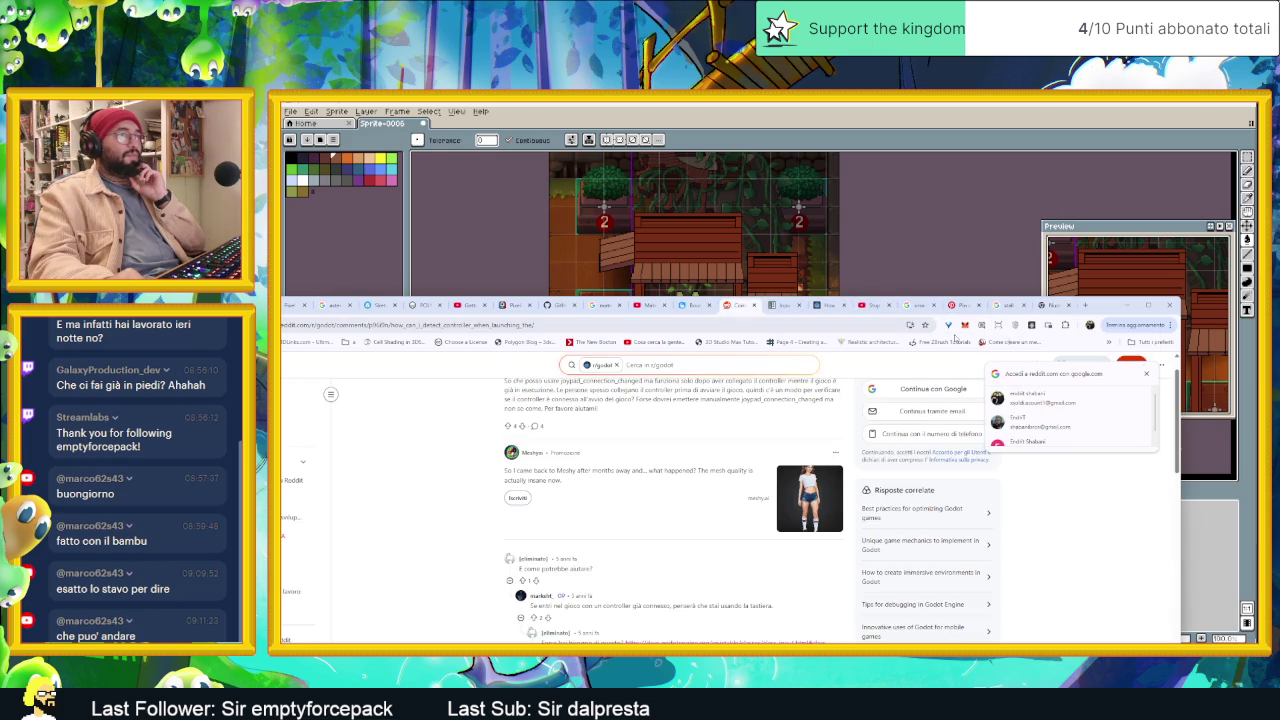
{"action": "left_click", "coordinate": [1146, 373]}
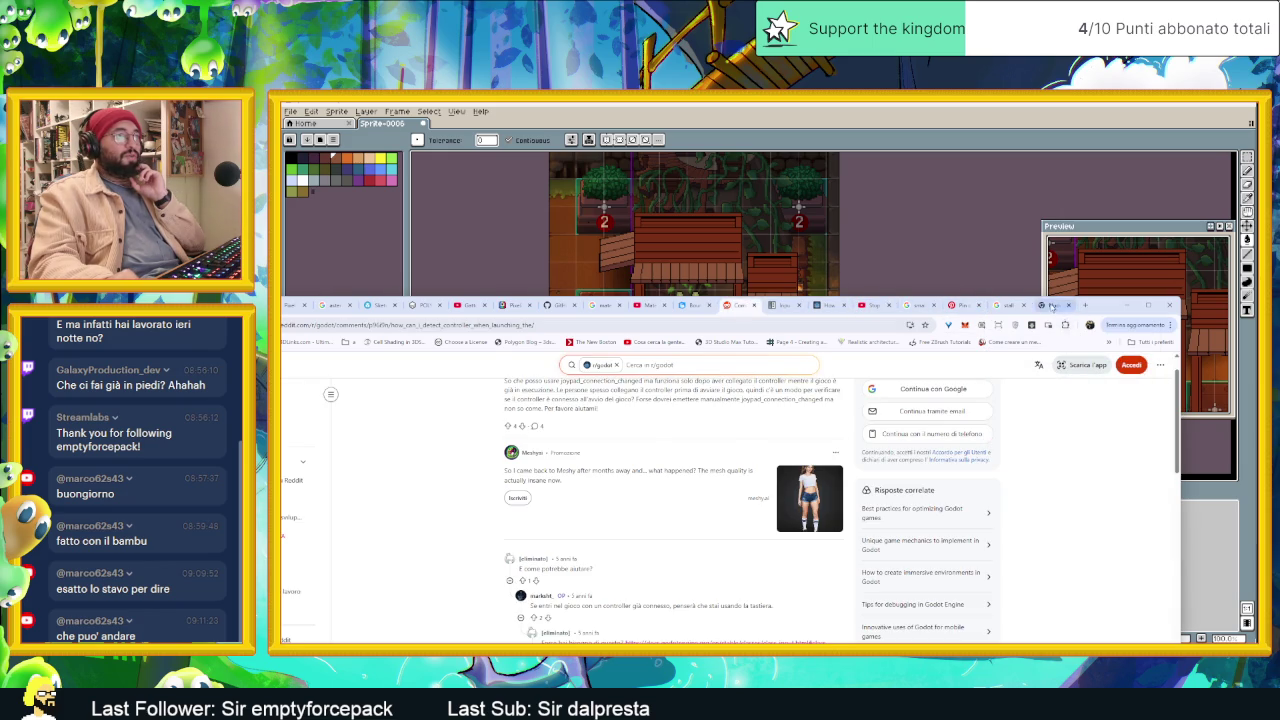
Step: Search Google for 'bambu pixel art palet'
{"action": "left_click", "coordinate": [1052, 306]}
{"action": "type", "text": "bamb"}
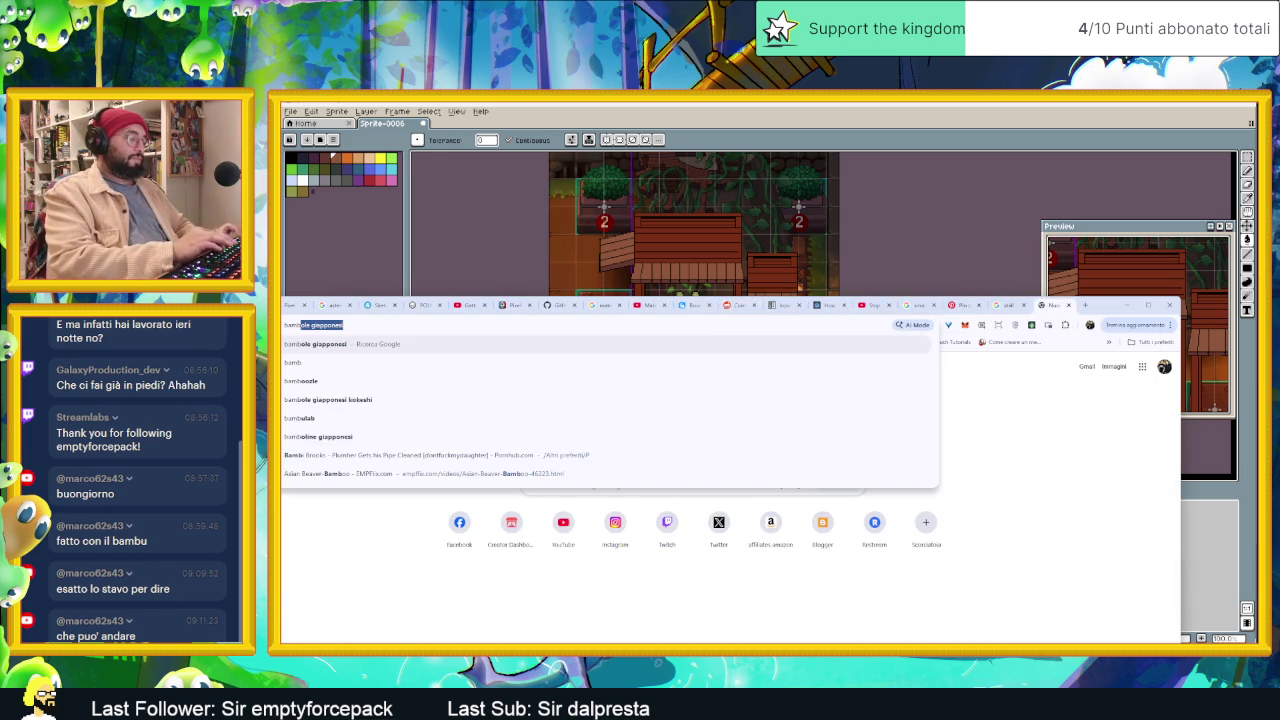
{"action": "type", "text": "u pal"}
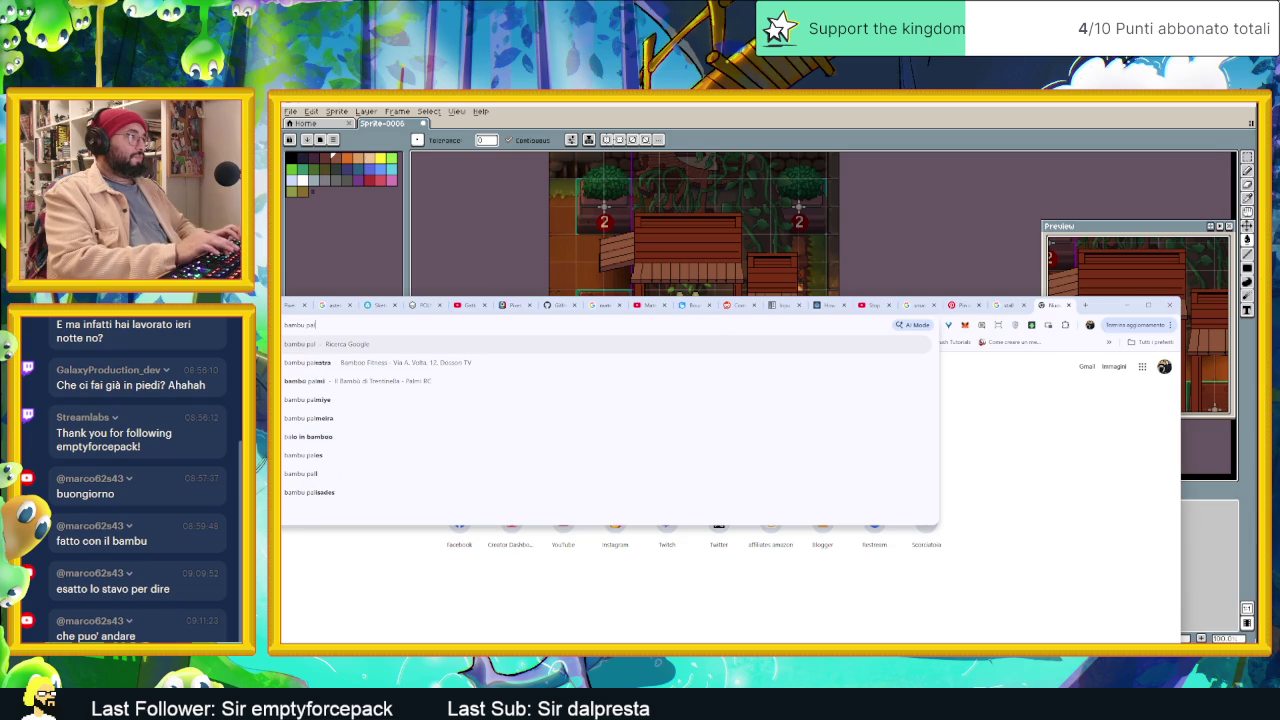
{"action": "key", "text": "BackSpace"}
{"action": "key", "text": "BackSpace"}
{"action": "type", "text": "ixel"}
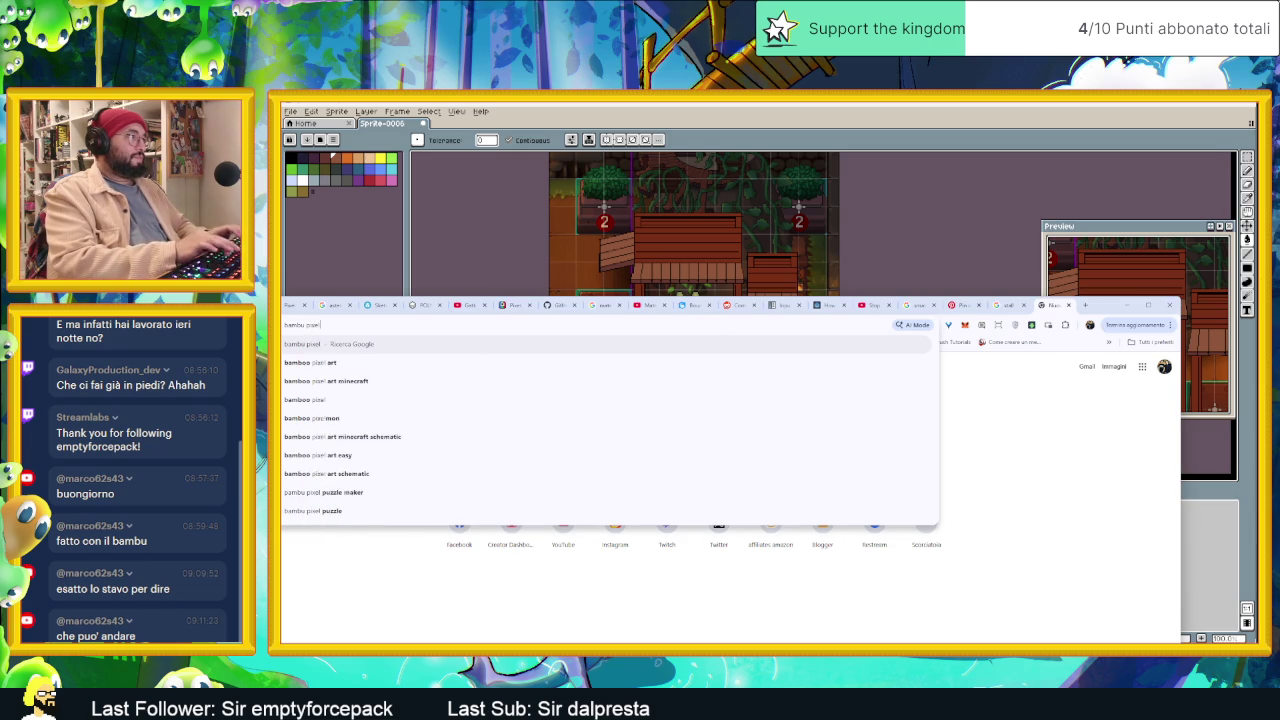
{"action": "type", "text": " art palet"}
{"action": "key", "text": "Return"}
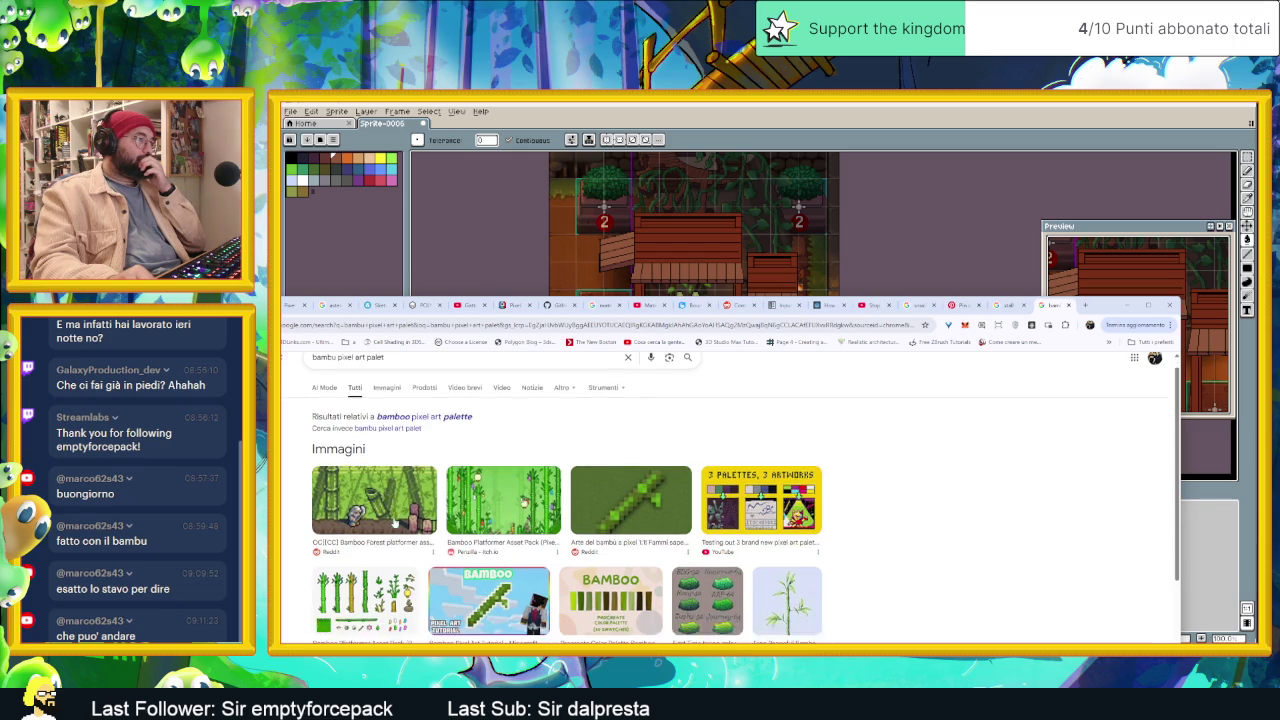
Step: Browse down through the Pinterest Pixel Art Bamboo pins
{"action": "scroll", "coordinate": [393, 524], "scroll_direction": "down", "scroll_amount": 3}
{"action": "scroll", "coordinate": [393, 530], "scroll_direction": "up", "scroll_amount": 1}
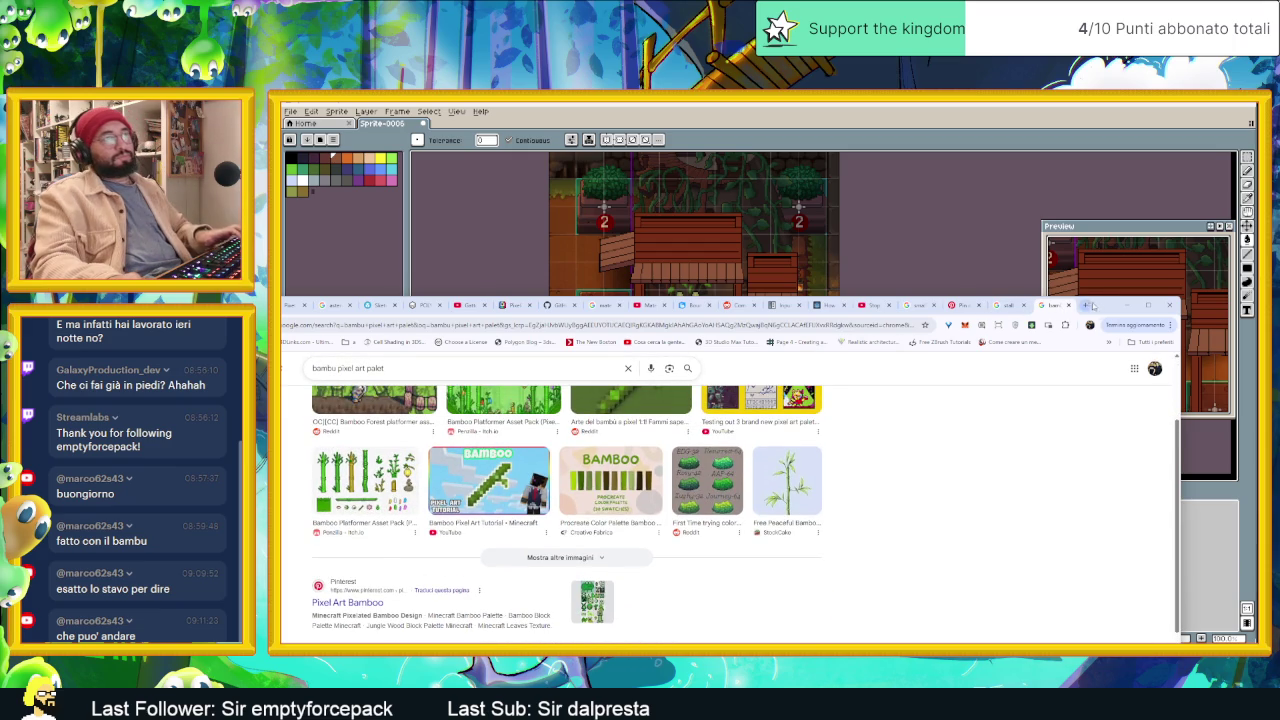
{"action": "left_click_drag", "start_coordinate": [1103, 305], "coordinate": [1110, 102]}
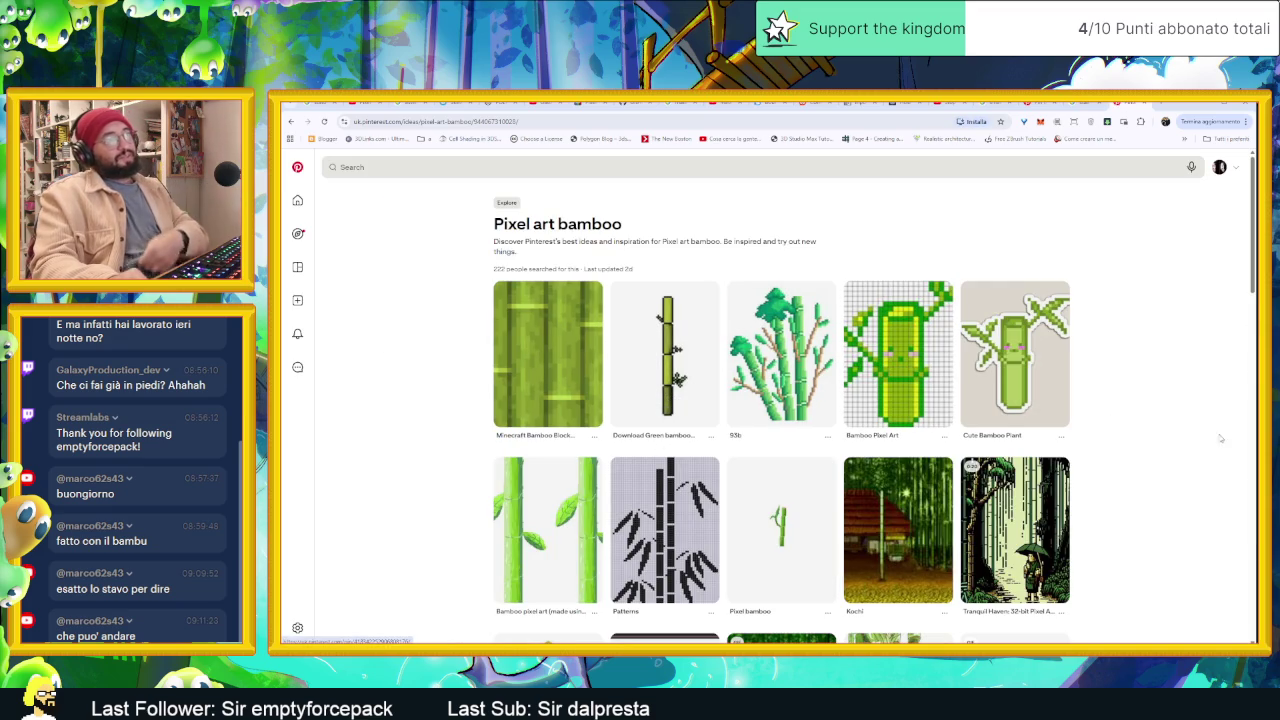
{"action": "scroll", "coordinate": [1170, 472], "scroll_direction": "down", "scroll_amount": 3}
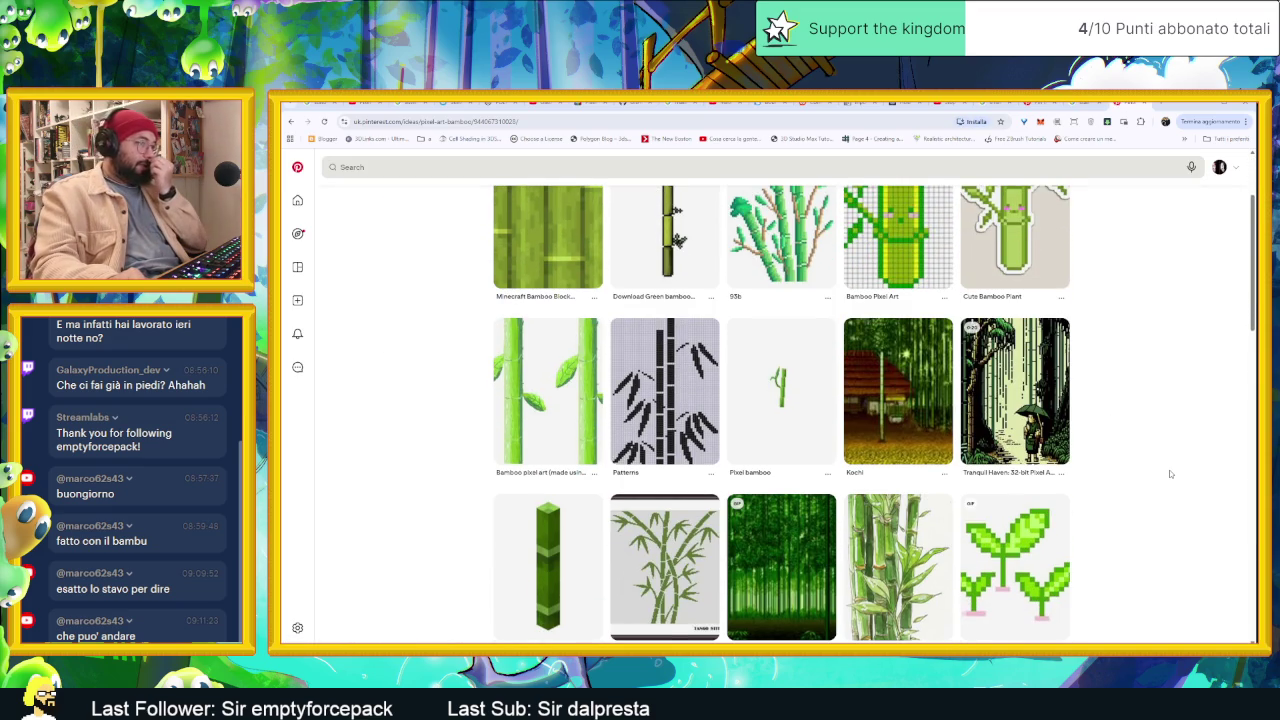
{"action": "scroll", "coordinate": [1170, 474], "scroll_direction": "down", "scroll_amount": 3}
{"action": "scroll", "coordinate": [1170, 474], "scroll_direction": "down", "scroll_amount": 3}
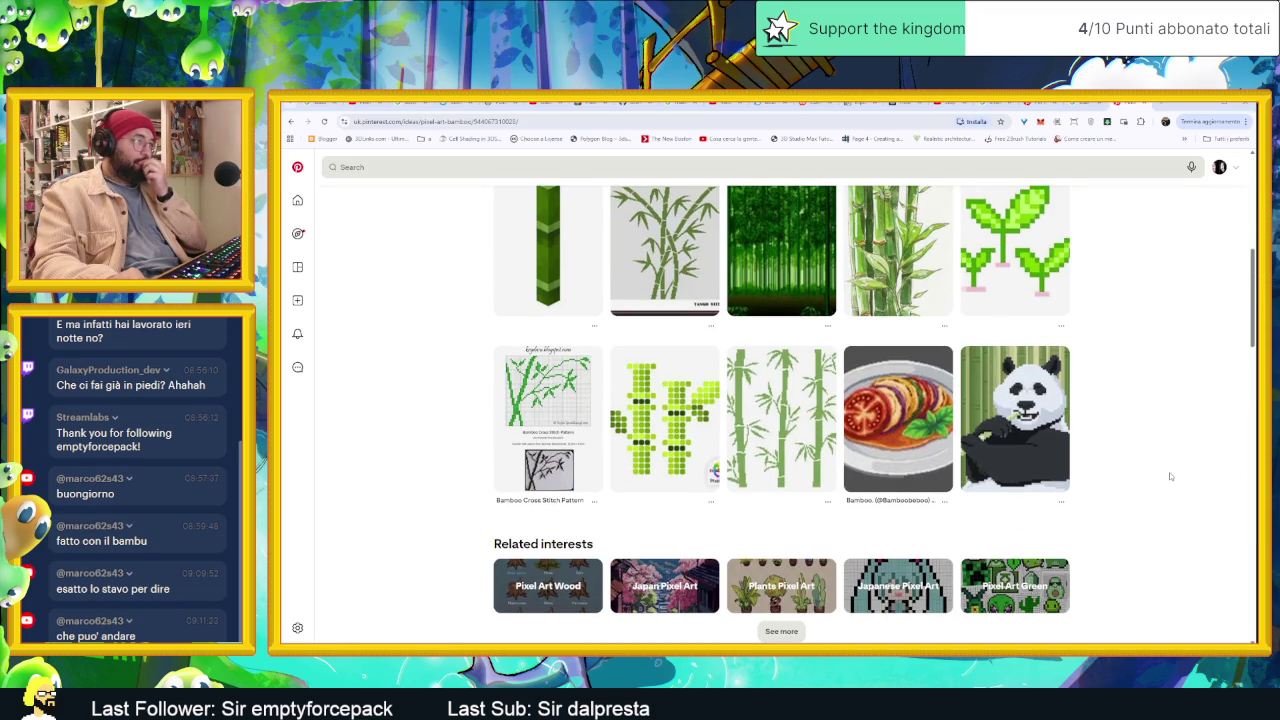
{"action": "scroll", "coordinate": [1169, 472], "scroll_direction": "down", "scroll_amount": 2}
{"action": "scroll", "coordinate": [1169, 472], "scroll_direction": "down", "scroll_amount": 1}
{"action": "scroll", "coordinate": [1169, 472], "scroll_direction": "down", "scroll_amount": 2}
{"action": "scroll", "coordinate": [1169, 472], "scroll_direction": "down", "scroll_amount": 2}
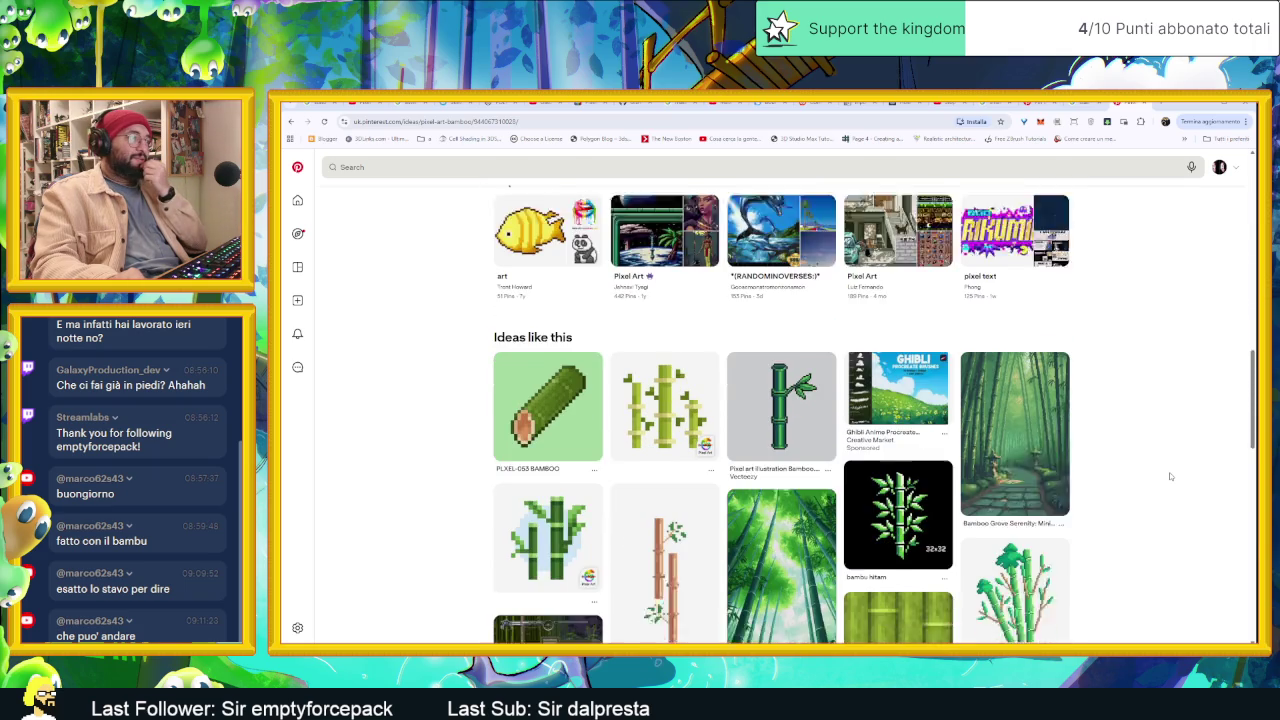
{"action": "scroll", "coordinate": [1169, 476], "scroll_direction": "down", "scroll_amount": 1}
{"action": "scroll", "coordinate": [1169, 476], "scroll_direction": "down", "scroll_amount": 2}
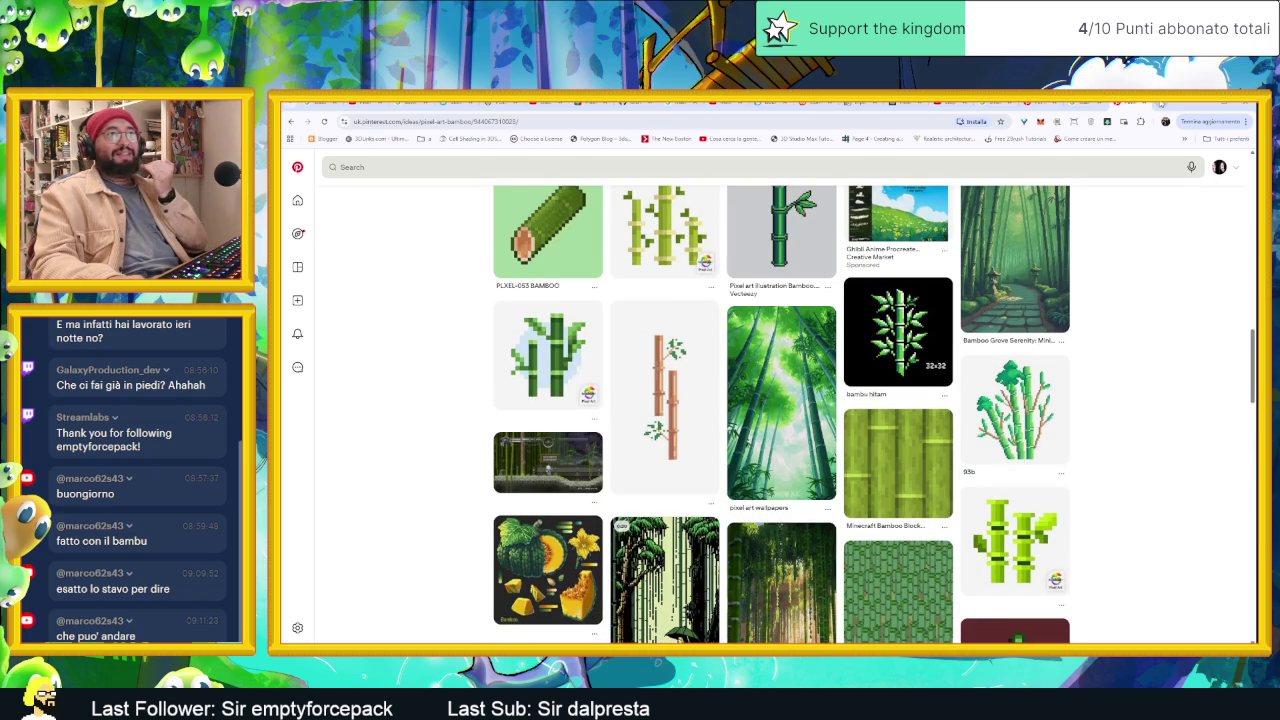
{"action": "left_click", "coordinate": [1160, 103]}
Step: Run a Google search for just 'bambu'
{"action": "type", "text": "bam"}
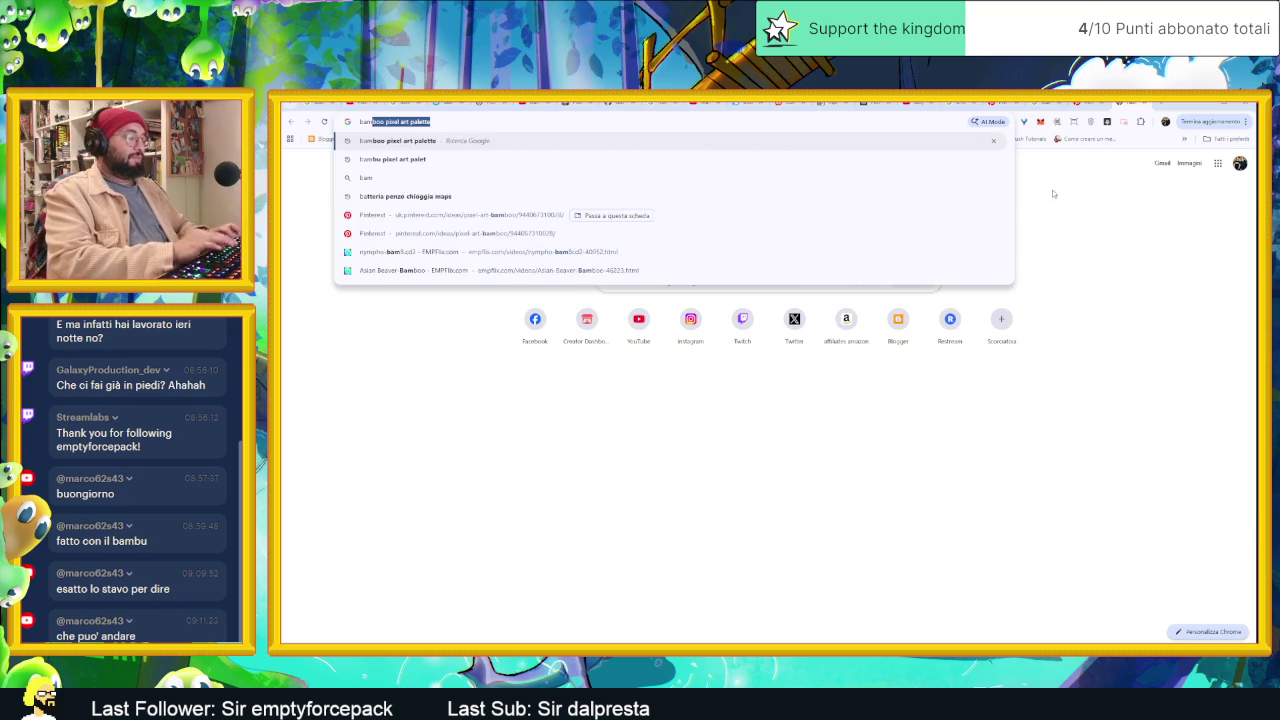
{"action": "key", "text": "Down"}
{"action": "key", "text": "Return"}
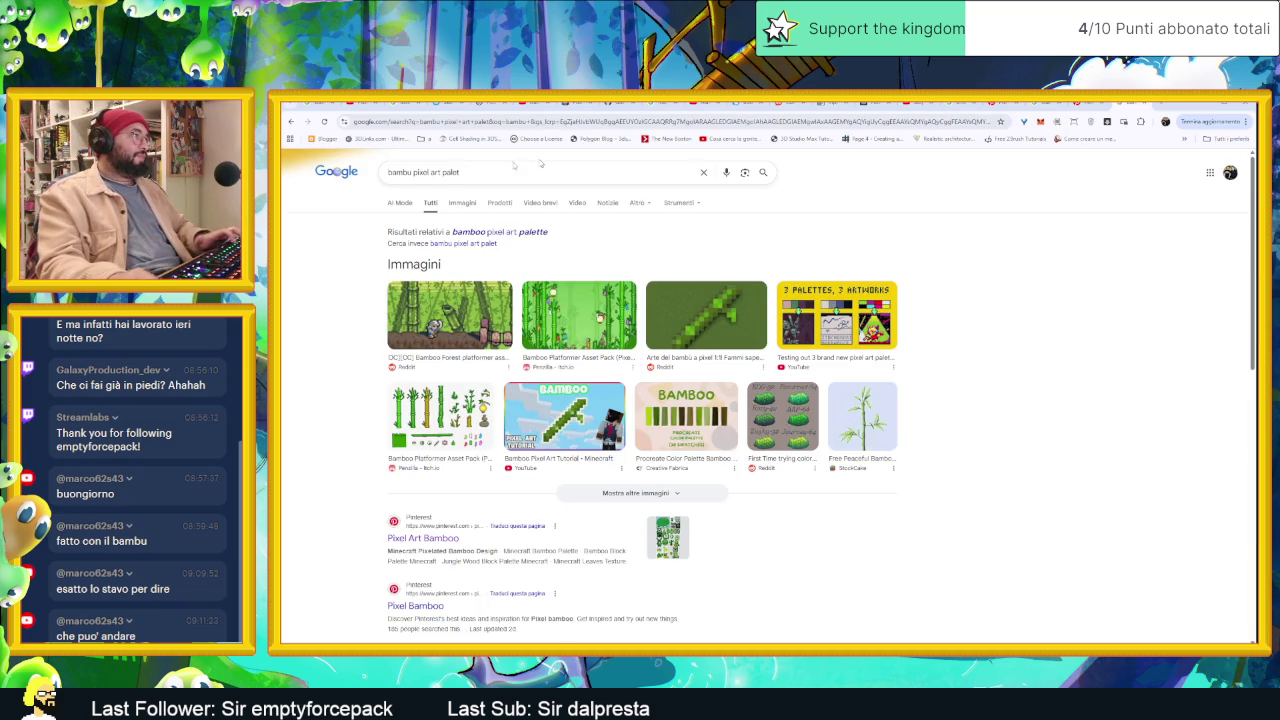
{"action": "key", "text": "BackSpace"}
{"action": "key", "text": "Return"}
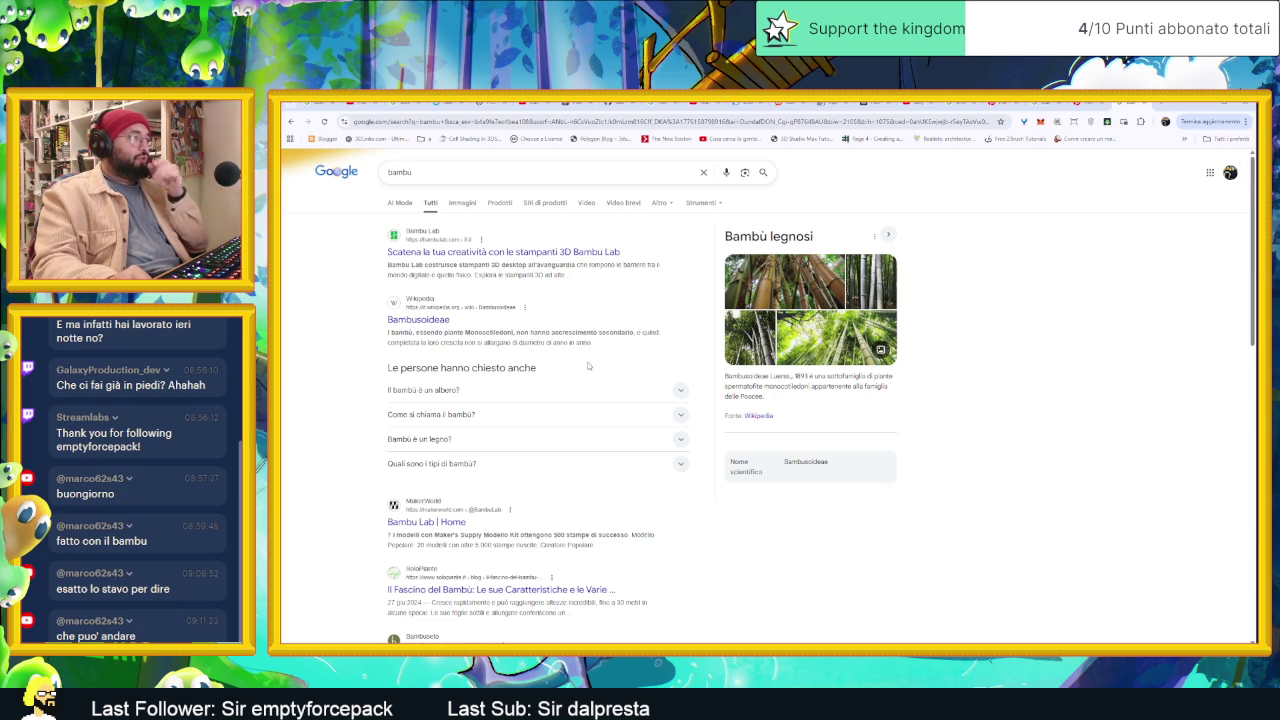
Step: Expand and collapse the related questions on bamboo as a tree, its name, Italy and contraindications
{"action": "left_click", "coordinate": [683, 390]}
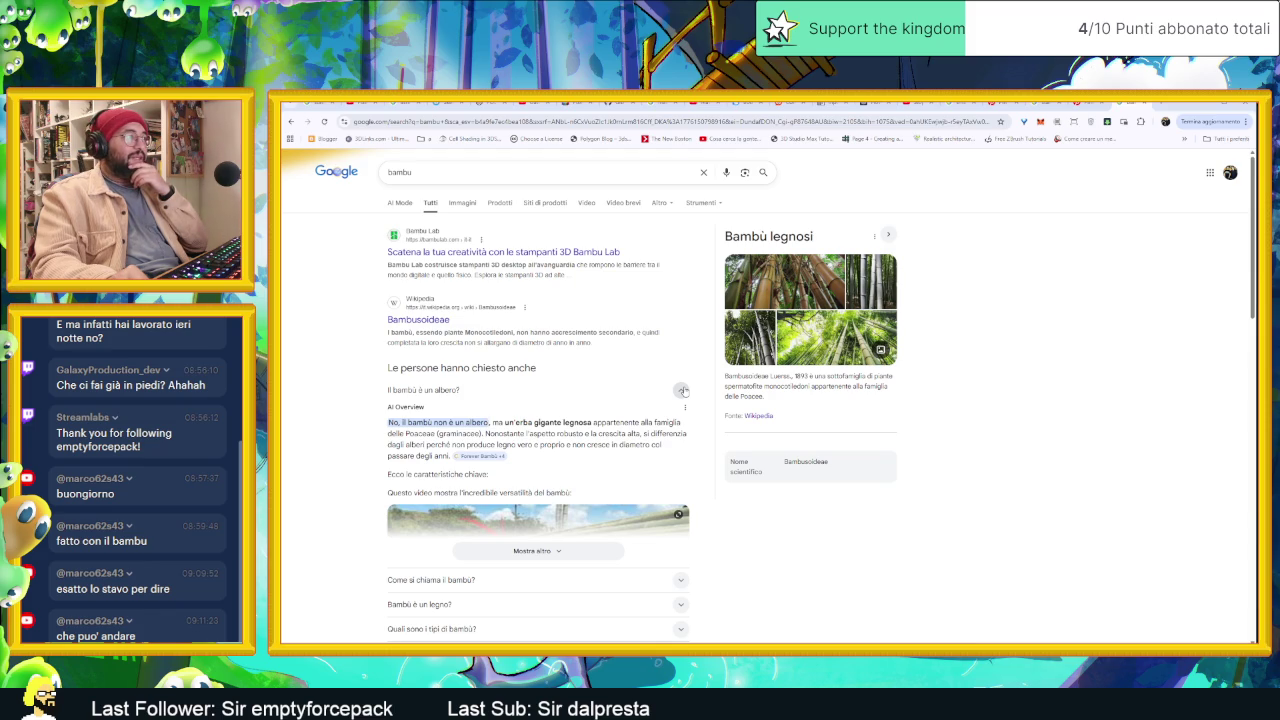
{"action": "left_click", "coordinate": [682, 390]}
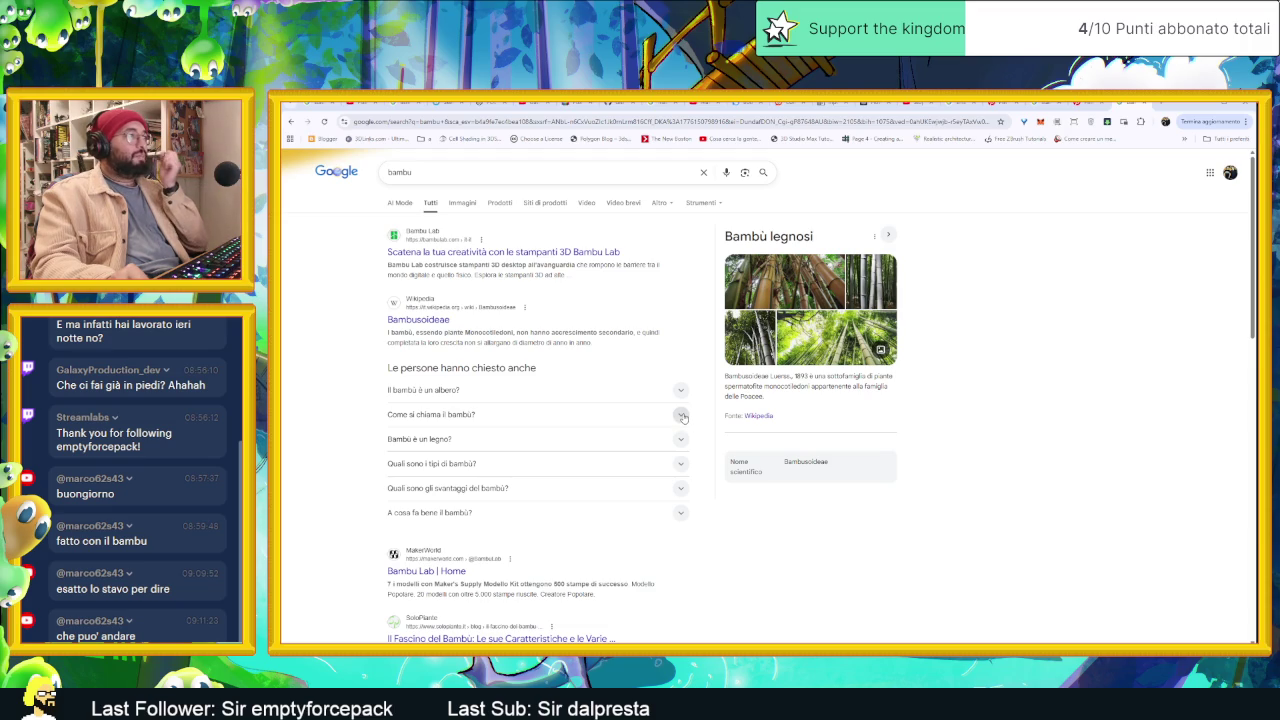
{"action": "left_click", "coordinate": [684, 416]}
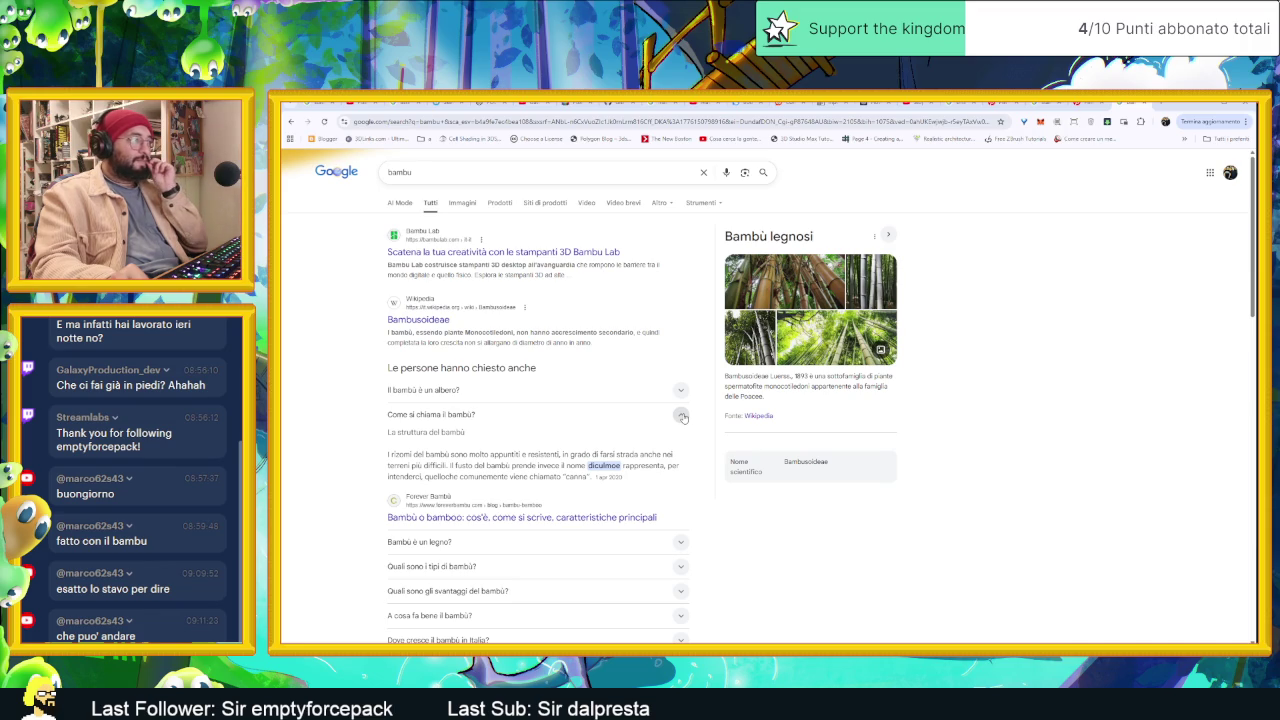
{"action": "left_click", "coordinate": [683, 417]}
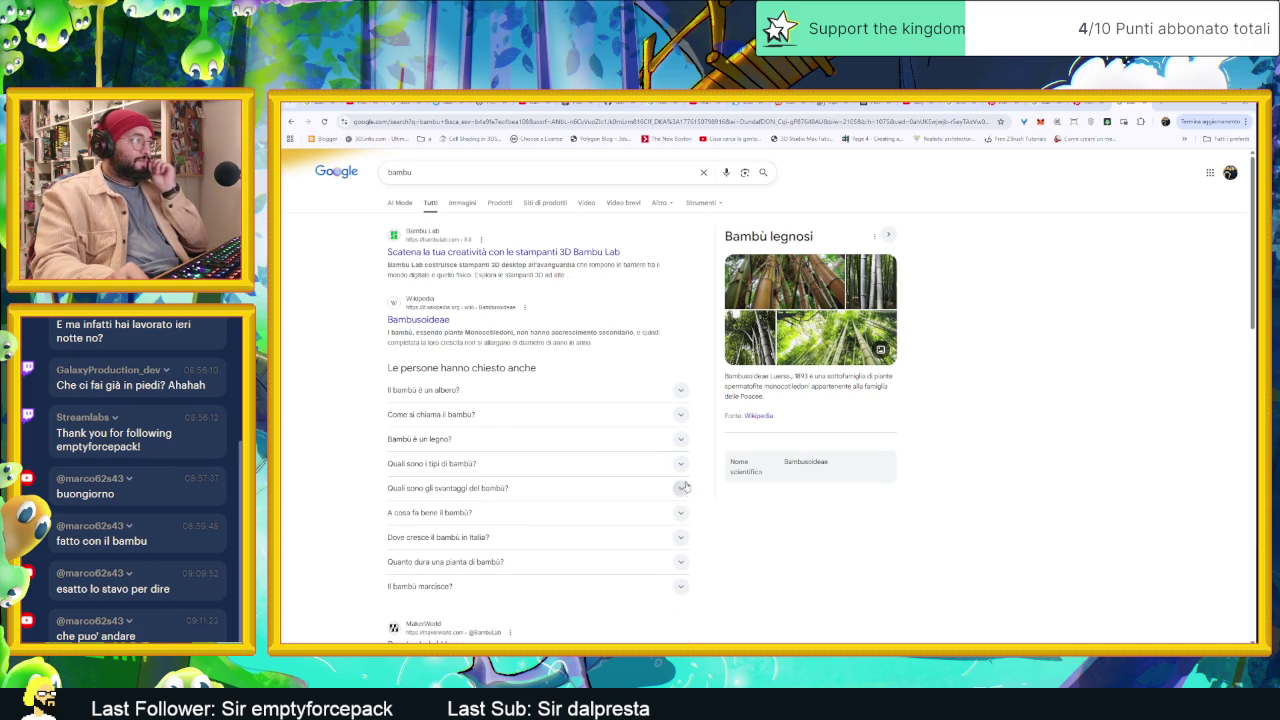
{"action": "left_click", "coordinate": [681, 538]}
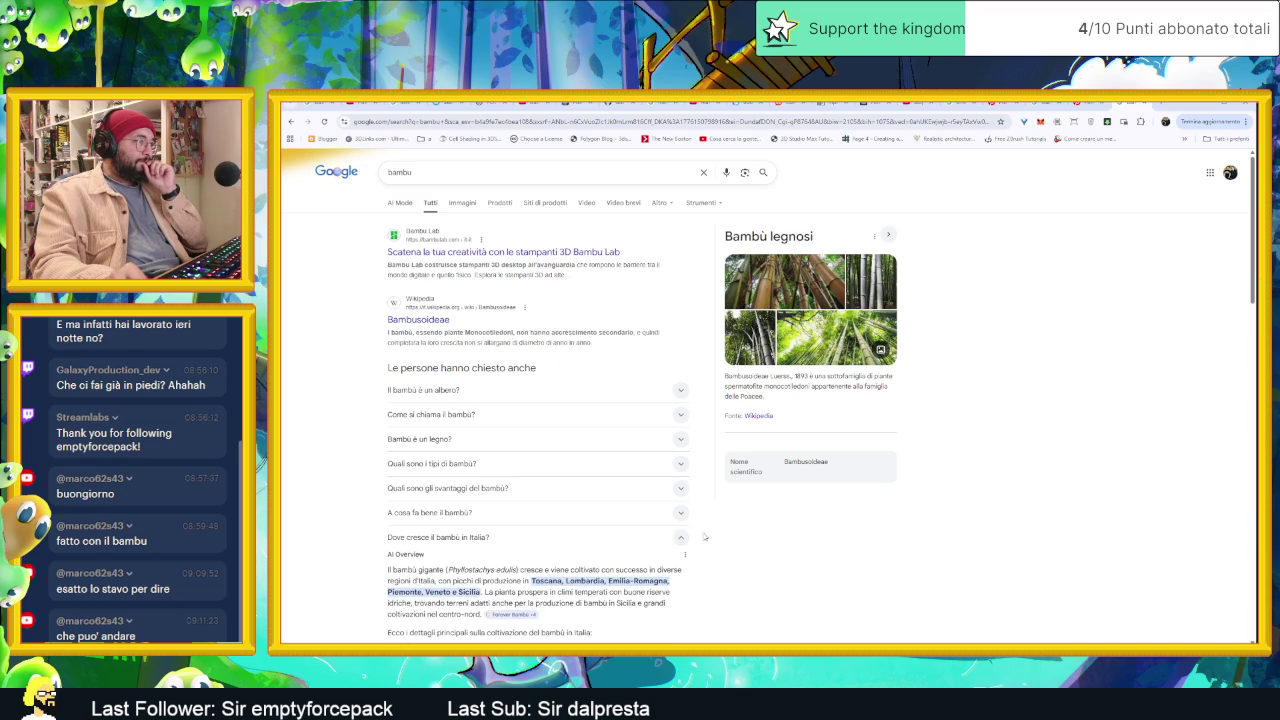
{"action": "scroll", "coordinate": [705, 537], "scroll_direction": "down", "scroll_amount": 1}
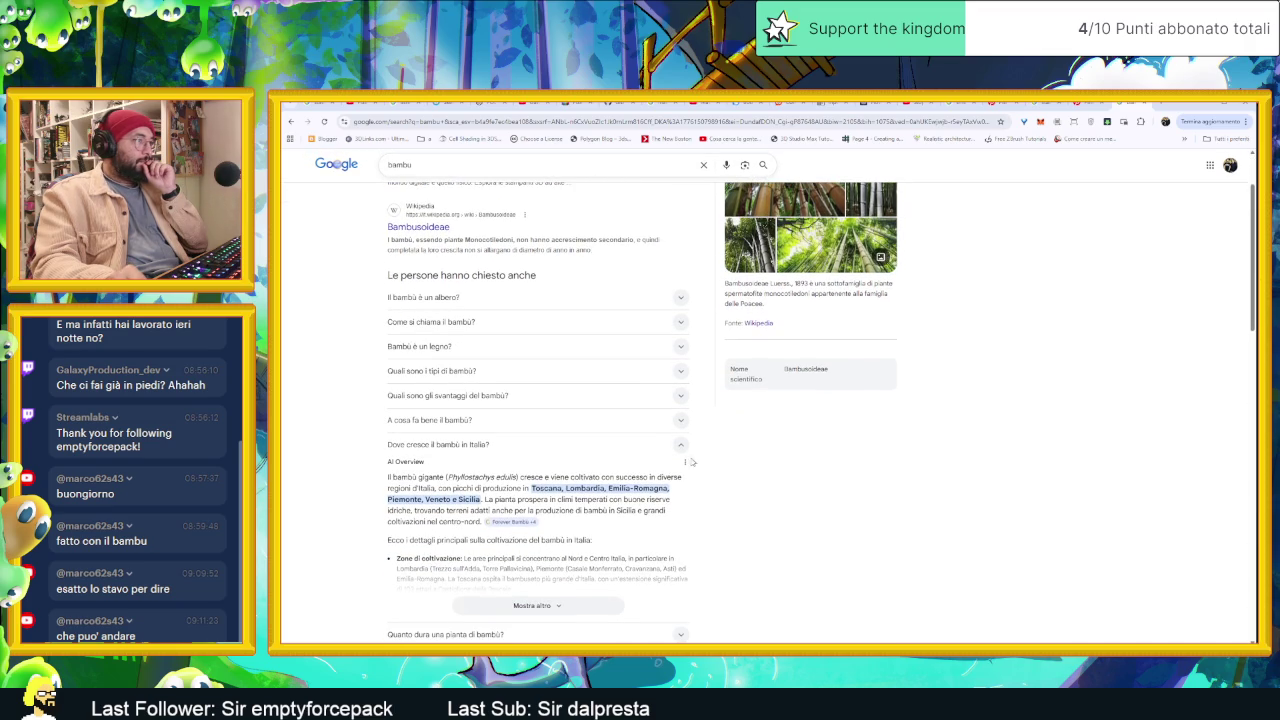
{"action": "left_click", "coordinate": [681, 444]}
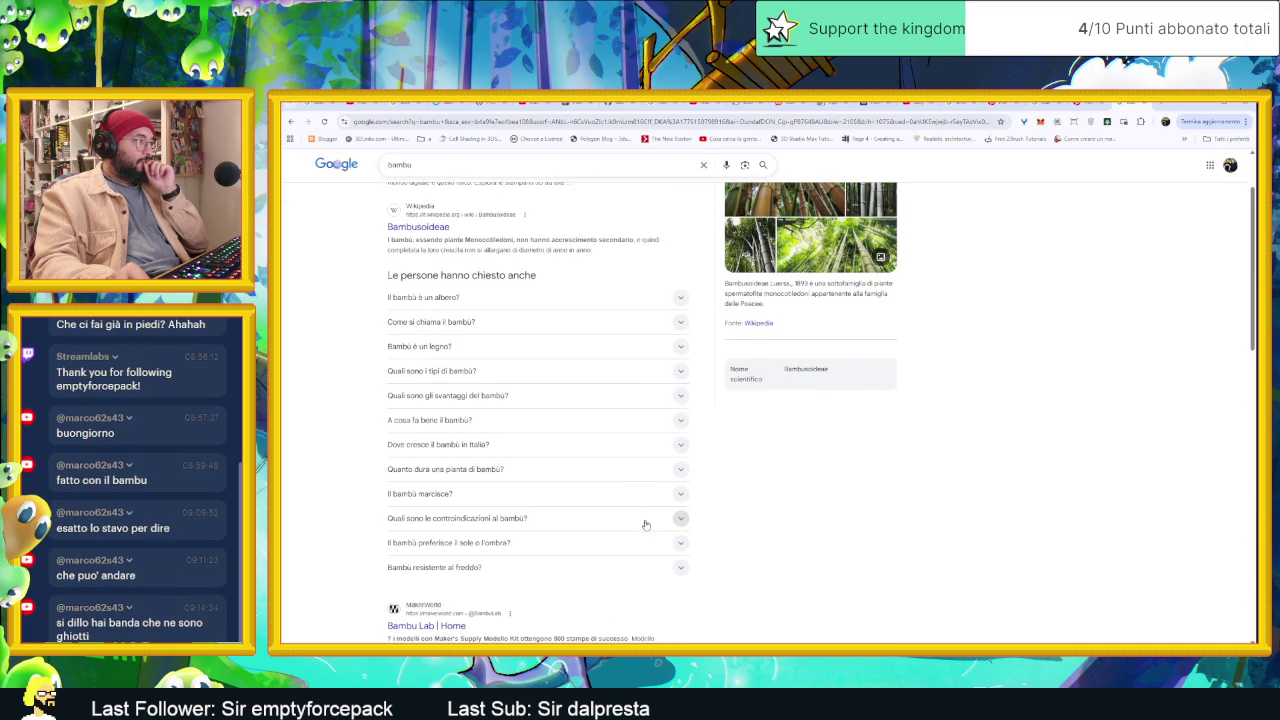
{"action": "left_click", "coordinate": [683, 524]}
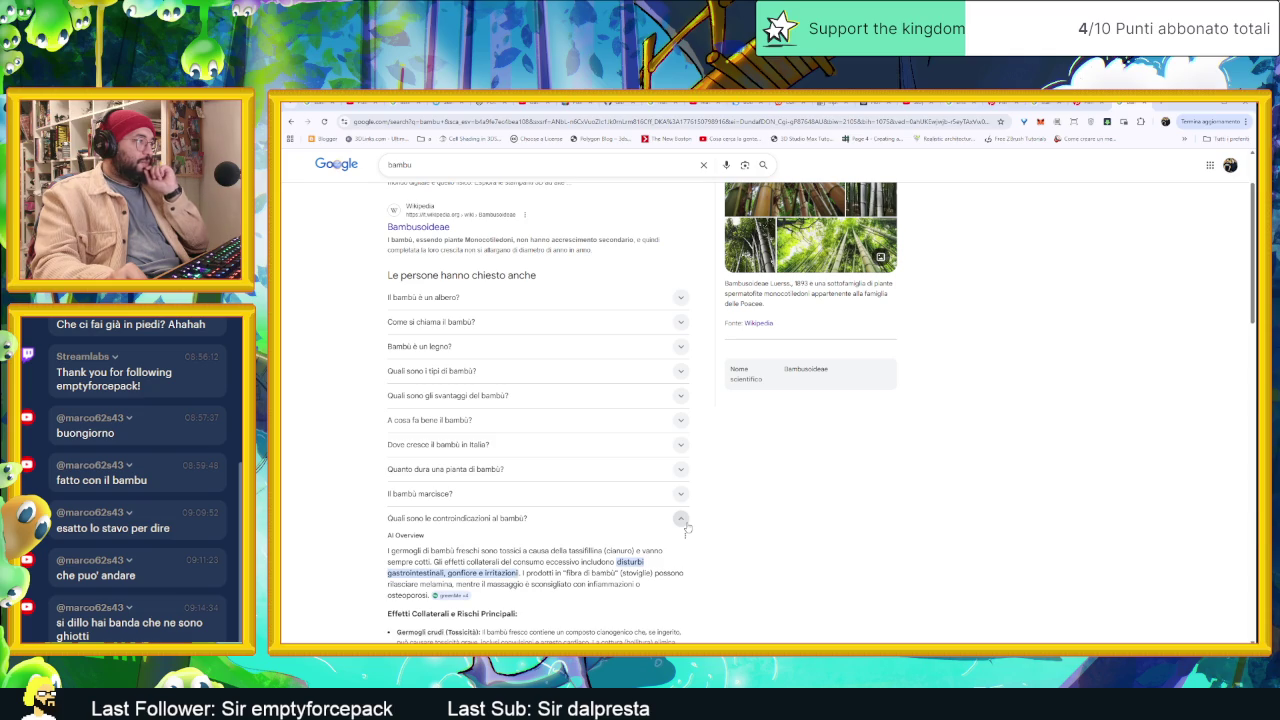
{"action": "left_click", "coordinate": [682, 520]}
Step: Check whether bamboo is poisonous and Italy's most poisonous plant, then open the Bambusoideae article
{"action": "scroll", "coordinate": [759, 523], "scroll_direction": "down", "scroll_amount": 1}
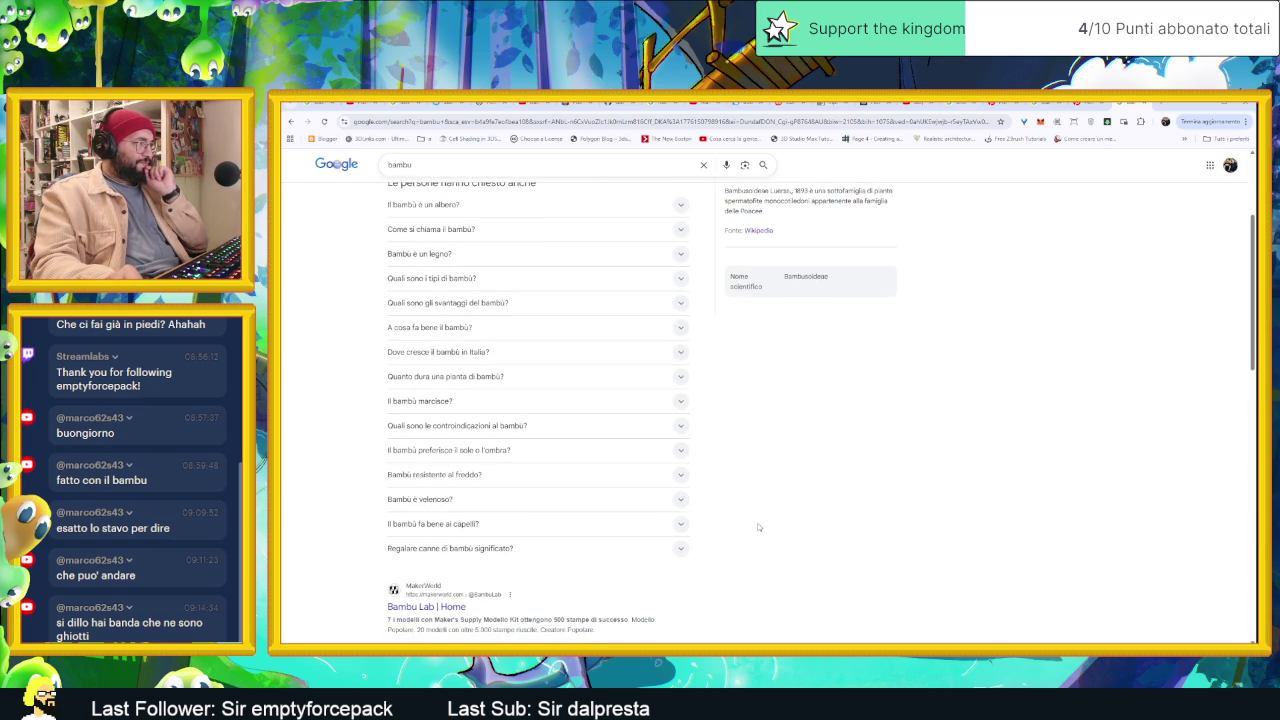
{"action": "left_click", "coordinate": [682, 500]}
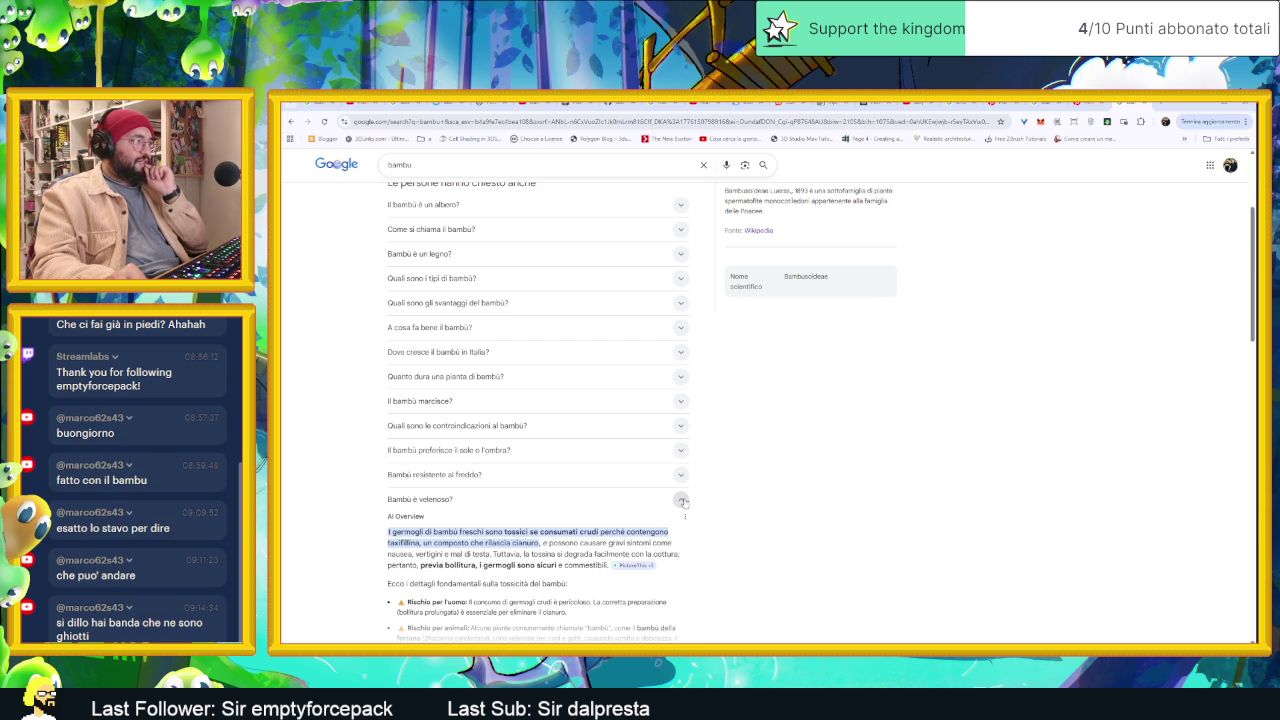
{"action": "left_click", "coordinate": [683, 502]}
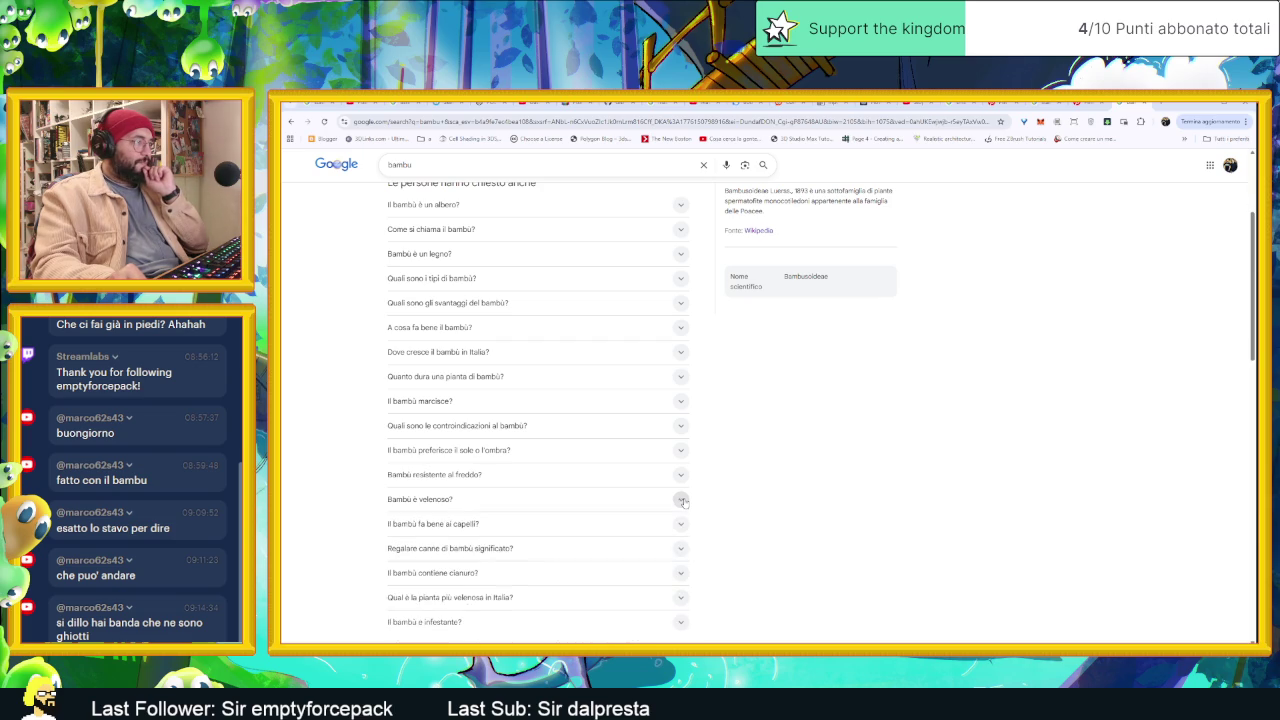
{"action": "scroll", "coordinate": [697, 505], "scroll_direction": "down", "scroll_amount": 2}
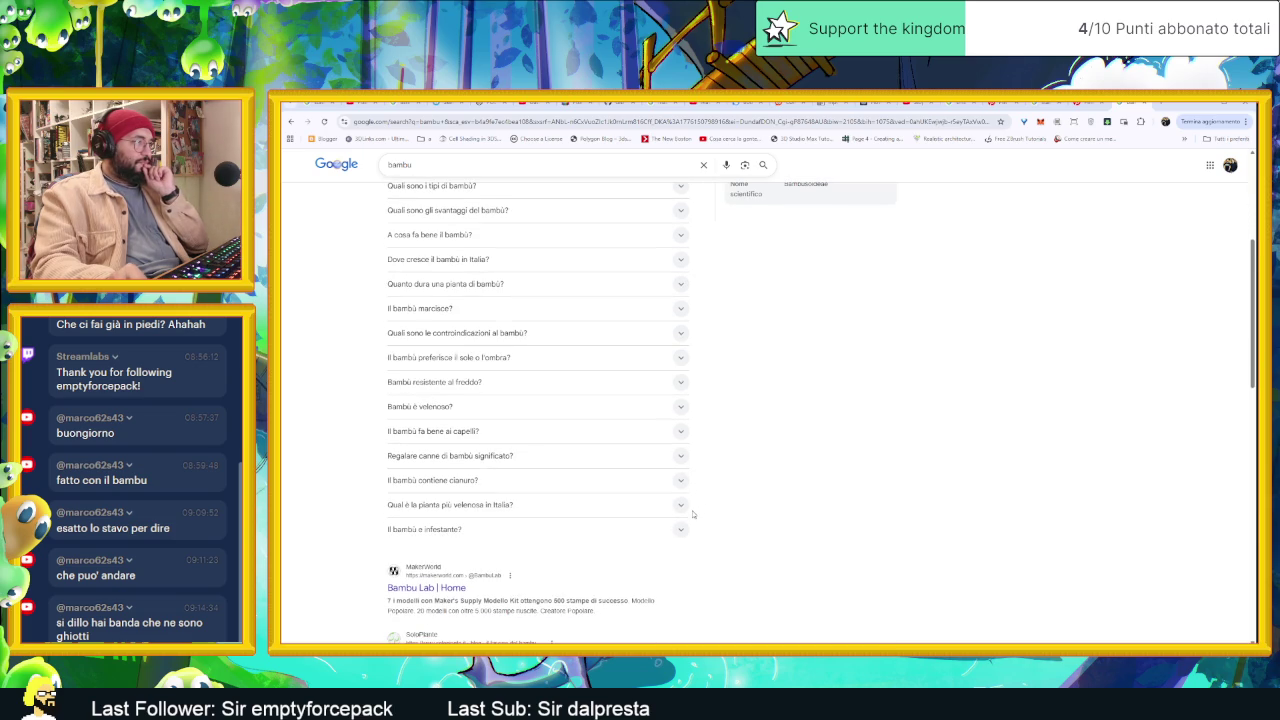
{"action": "left_click", "coordinate": [680, 505]}
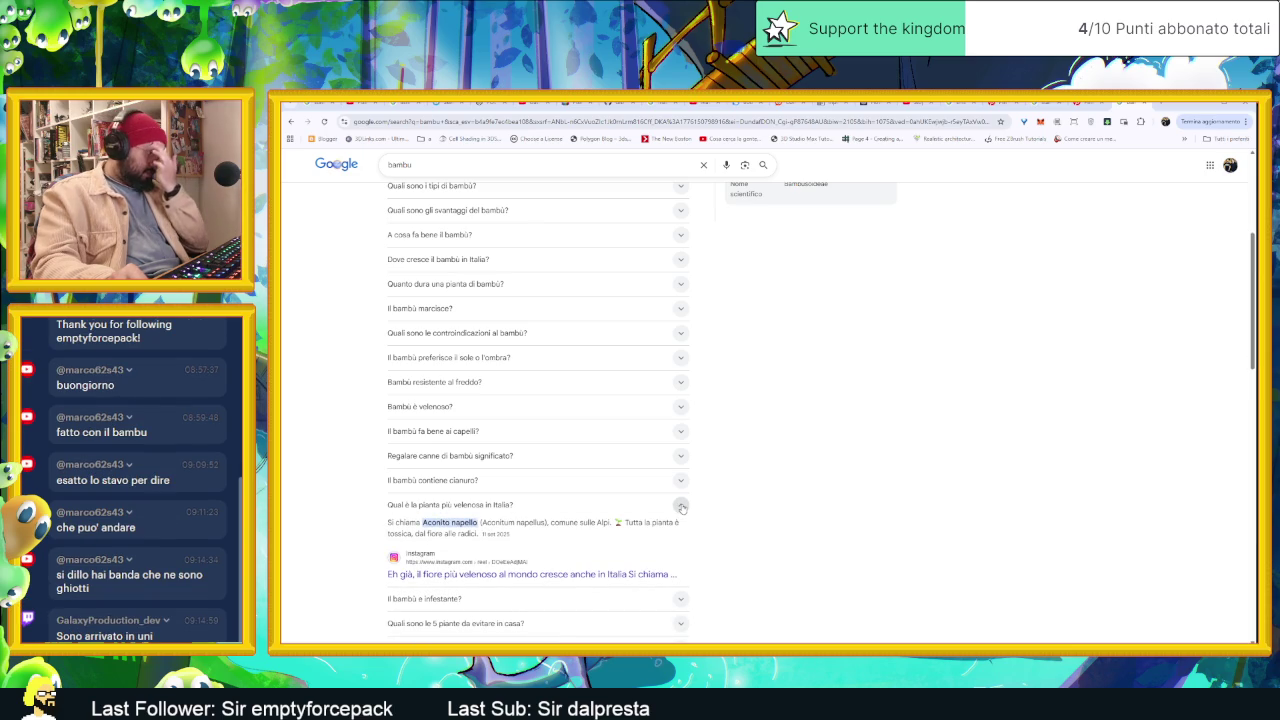
{"action": "left_click", "coordinate": [680, 505]}
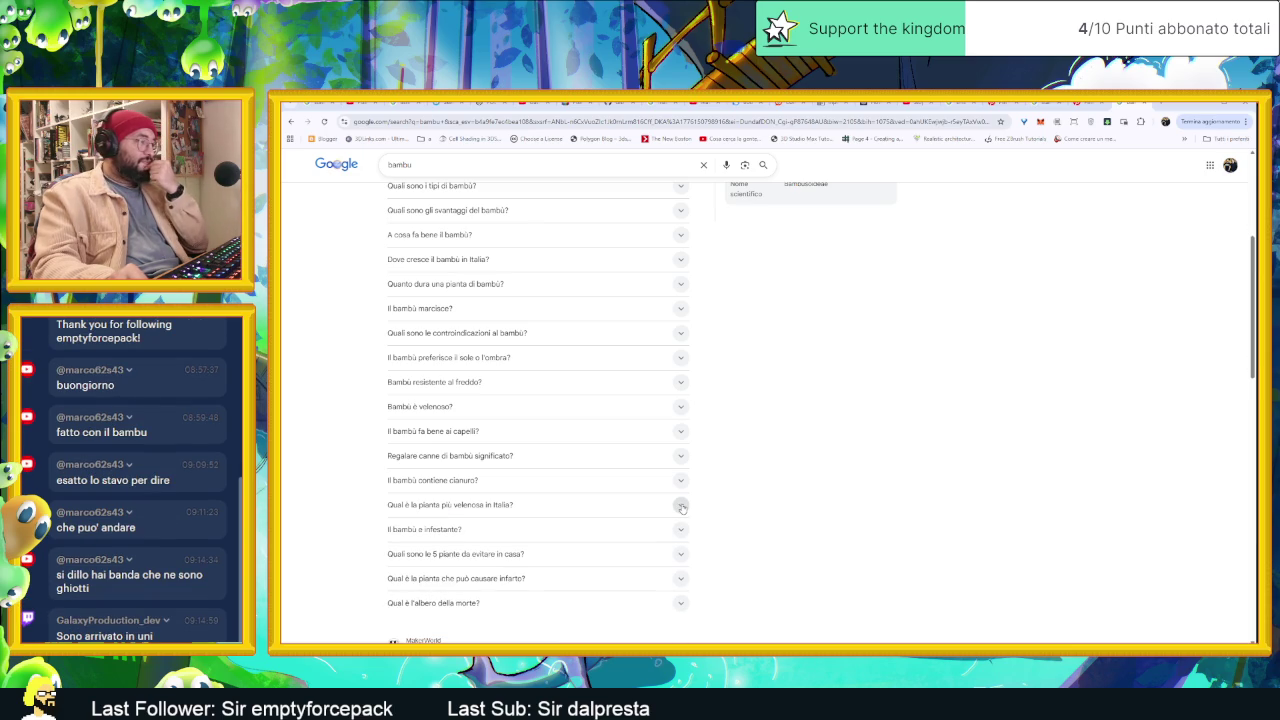
{"action": "scroll", "coordinate": [538, 386], "scroll_direction": "up", "scroll_amount": 5}
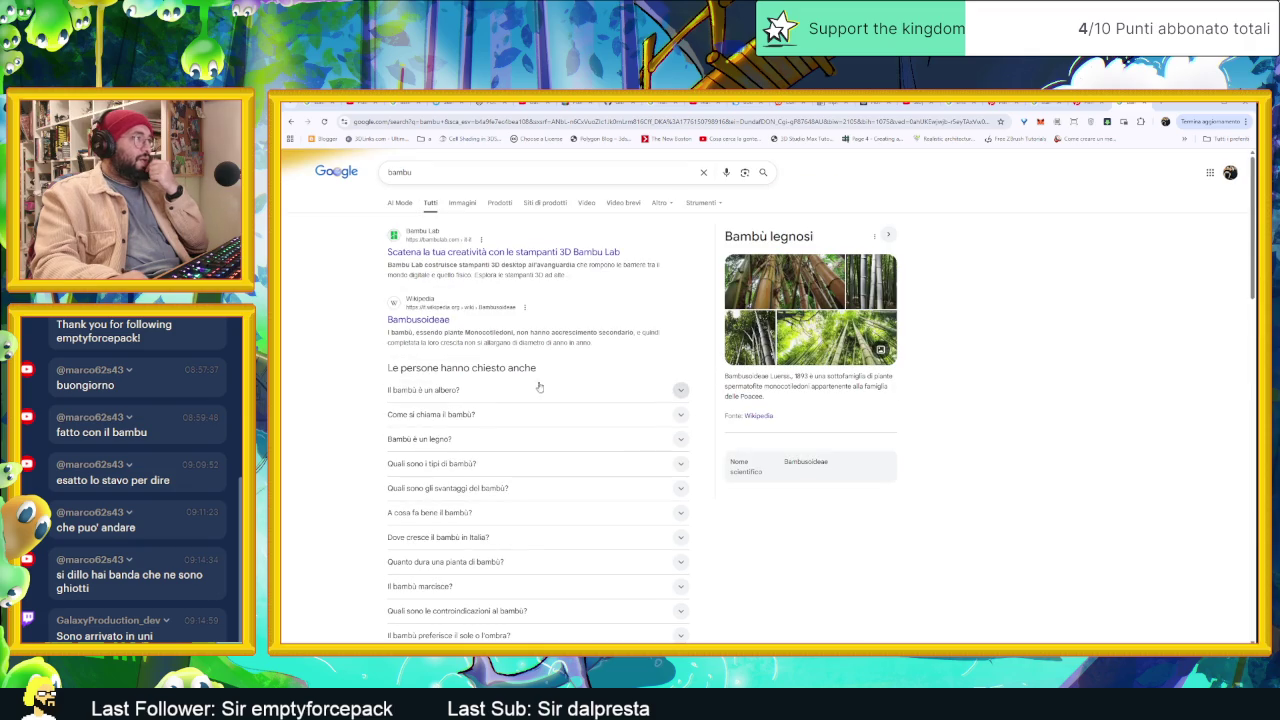
{"action": "left_click", "coordinate": [405, 321]}
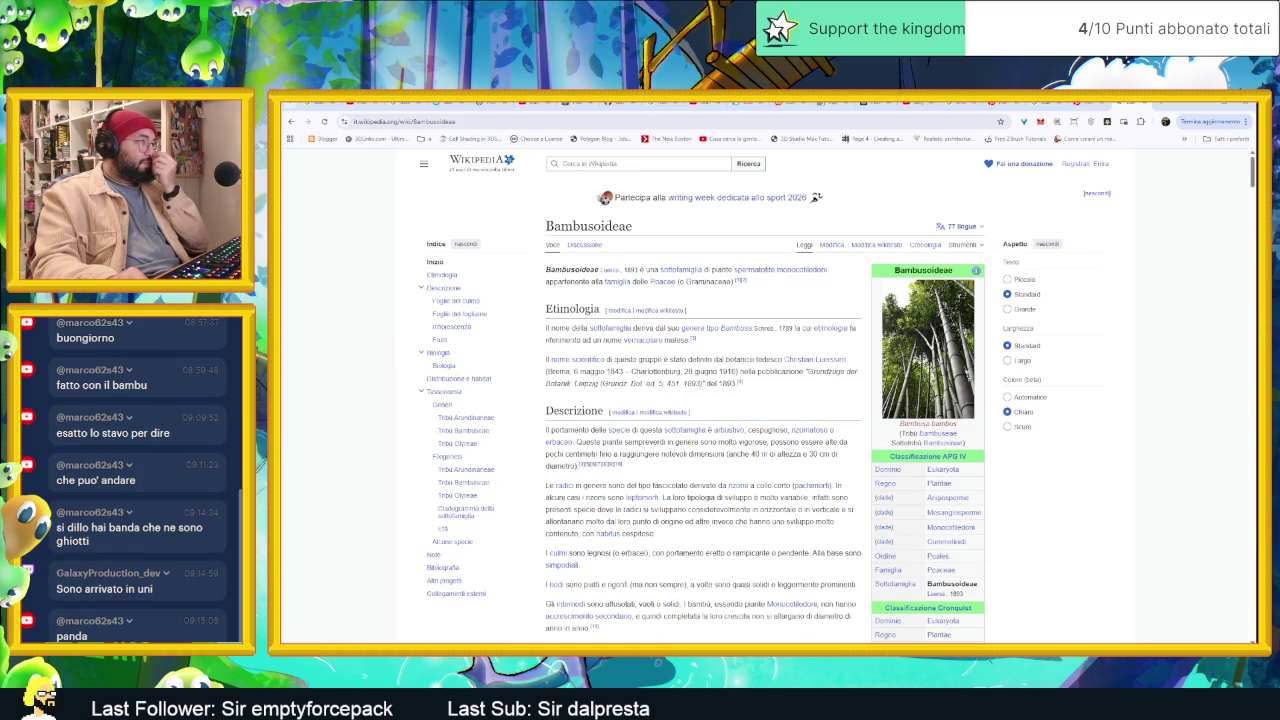
Step: Skim the Bambusoideae Wikipedia article, then go back to the bambu results
{"action": "scroll", "coordinate": [700, 400], "scroll_direction": "down", "scroll_amount": 1}
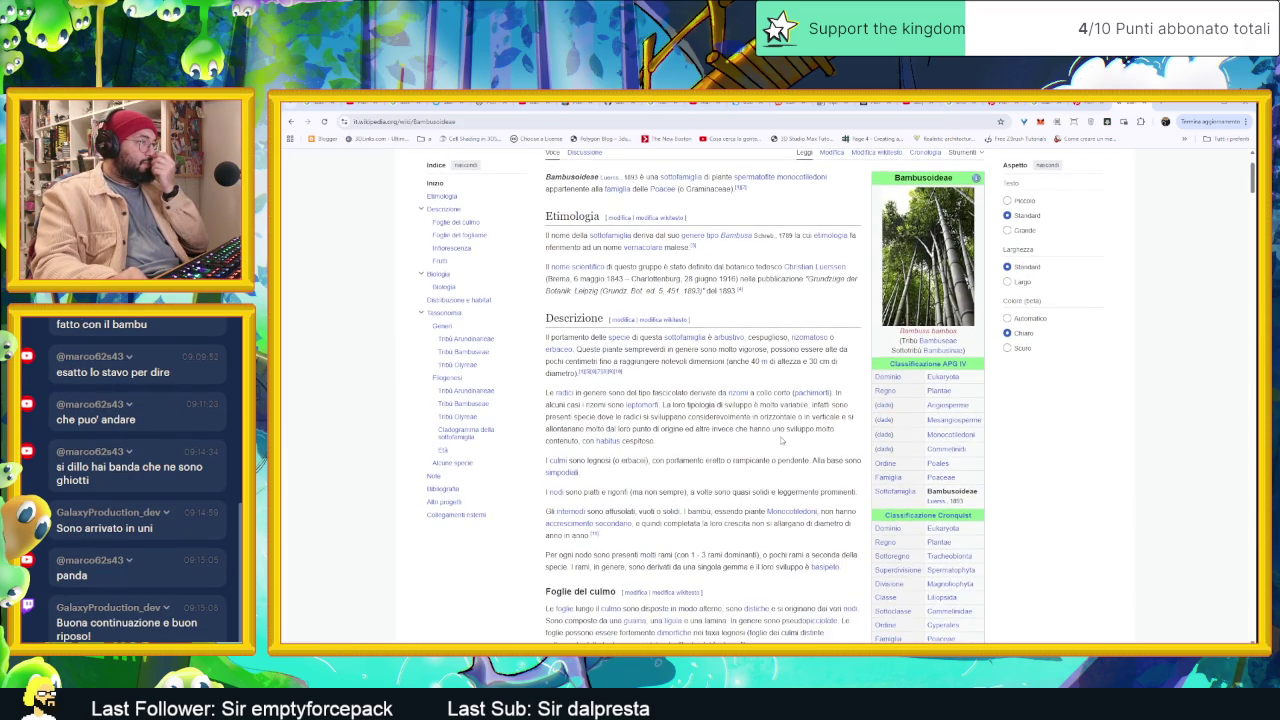
{"action": "scroll", "coordinate": [700, 400], "scroll_direction": "down", "scroll_amount": 2}
{"action": "scroll", "coordinate": [778, 448], "scroll_direction": "down", "scroll_amount": 3}
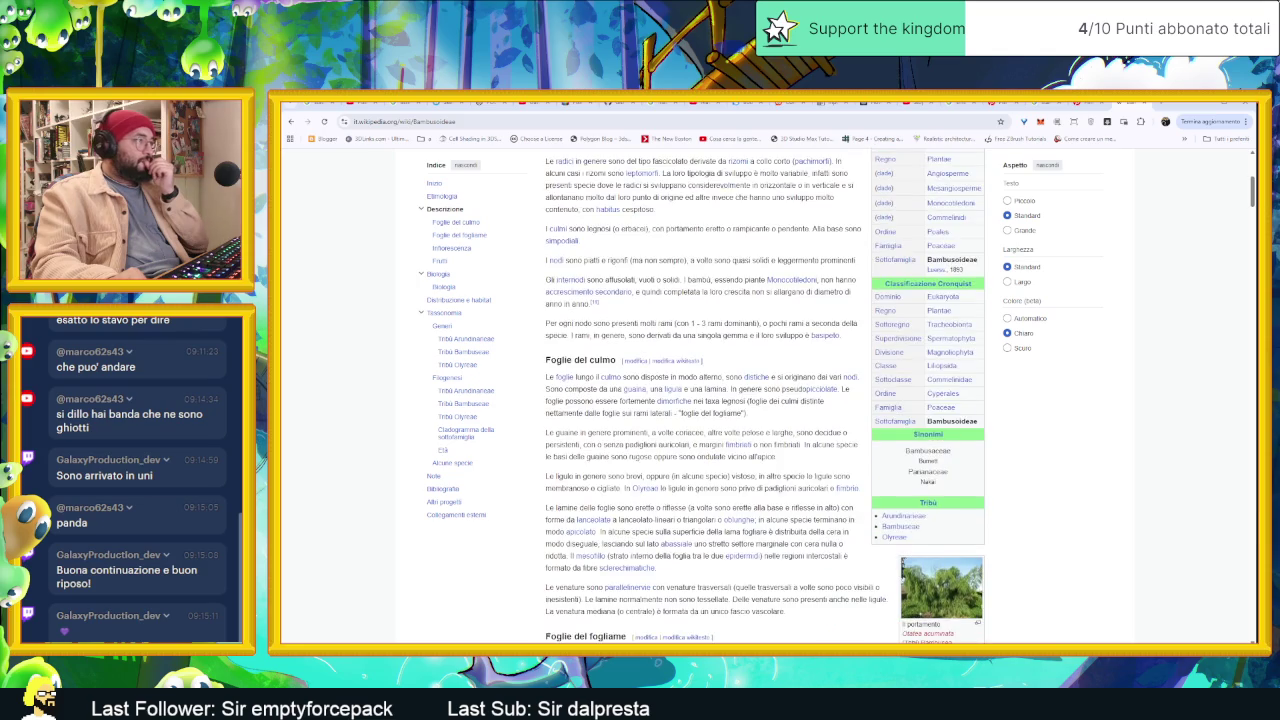
{"action": "scroll", "coordinate": [778, 448], "scroll_direction": "down", "scroll_amount": 2}
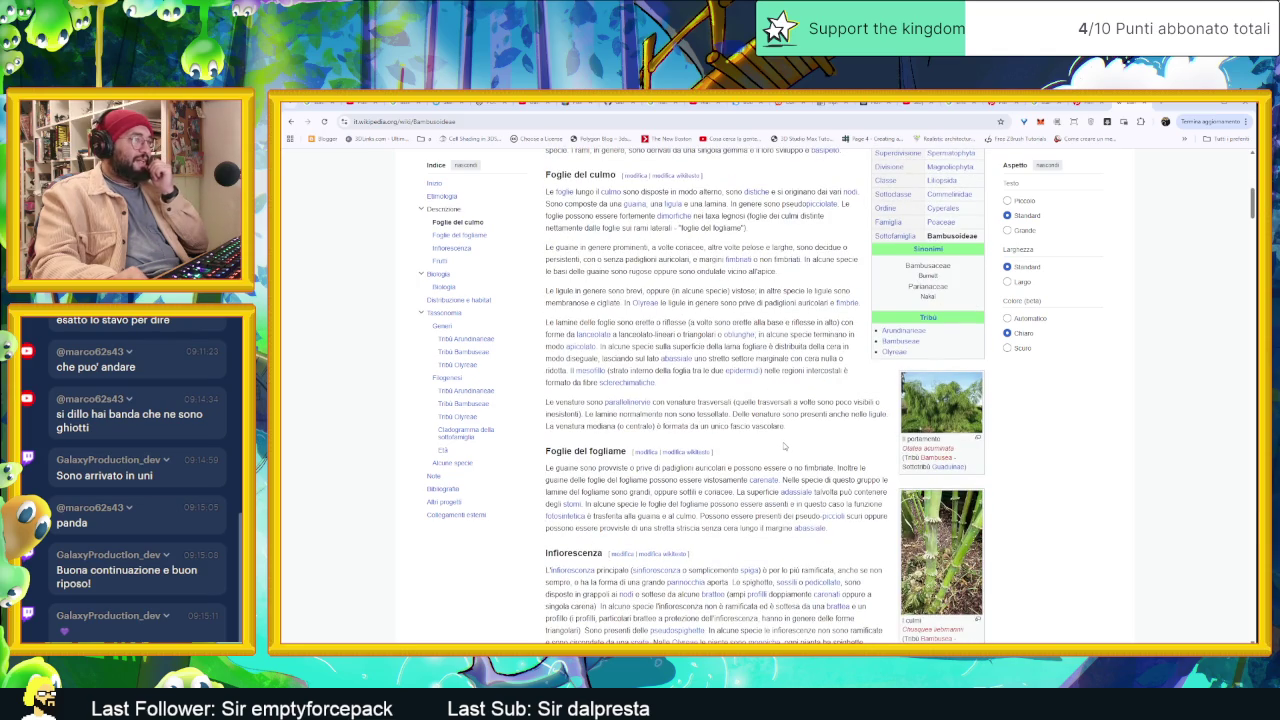
{"action": "key", "text": "alt+Left"}
Step: Search 'bambu curiosita', expand the AI Overview and continue it in AI Mode
{"action": "left_click", "coordinate": [600, 172]}
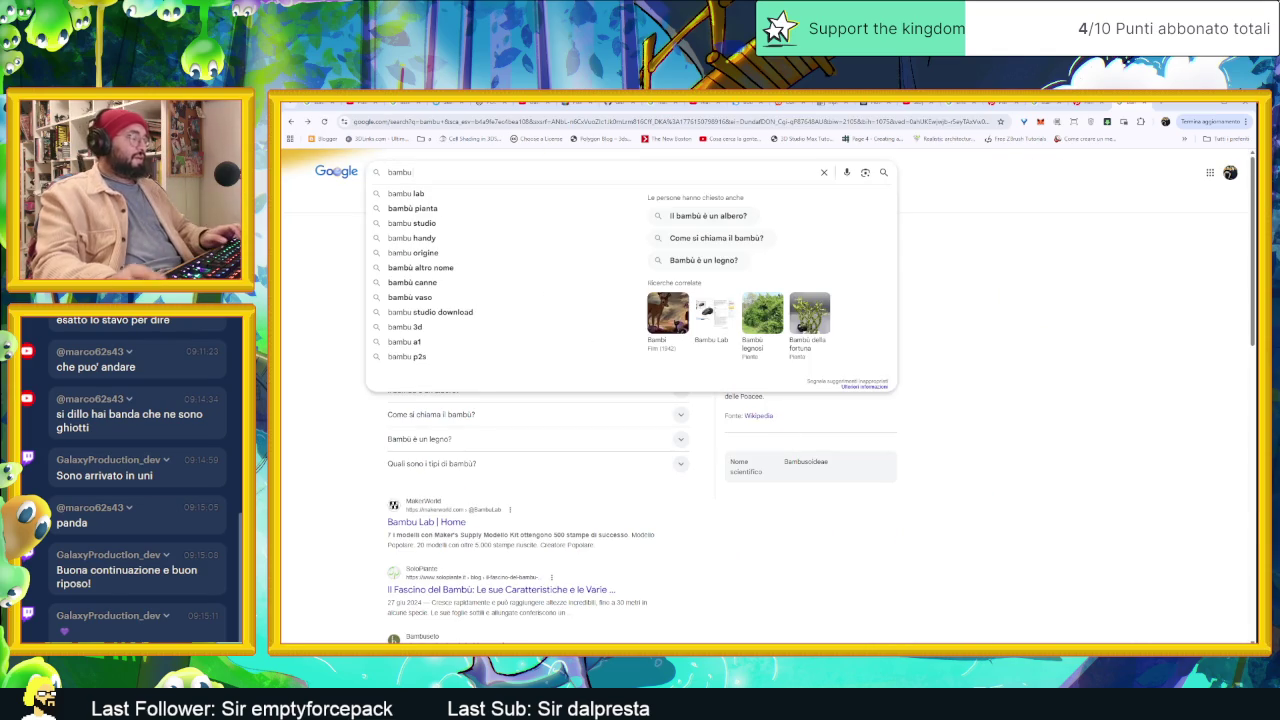
{"action": "type", "text": " c"}
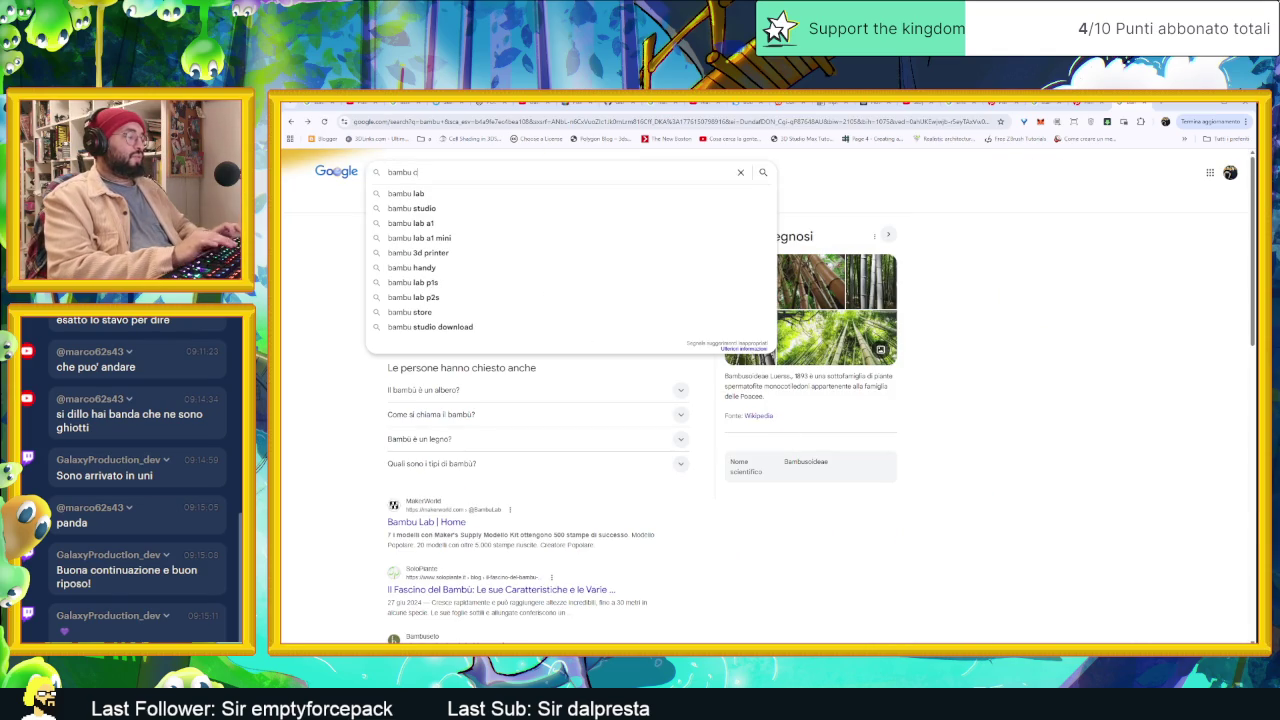
{"action": "type", "text": "uriosita"}
{"action": "key", "text": "Return"}
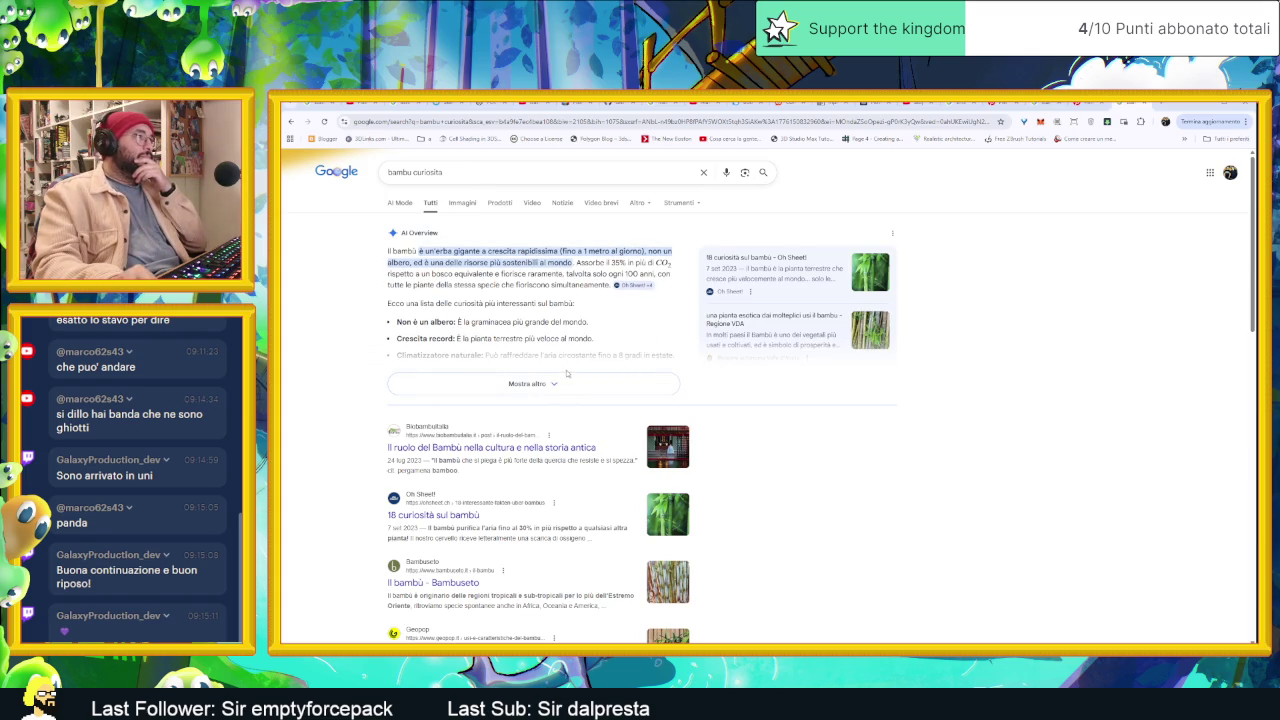
{"action": "left_click", "coordinate": [566, 376]}
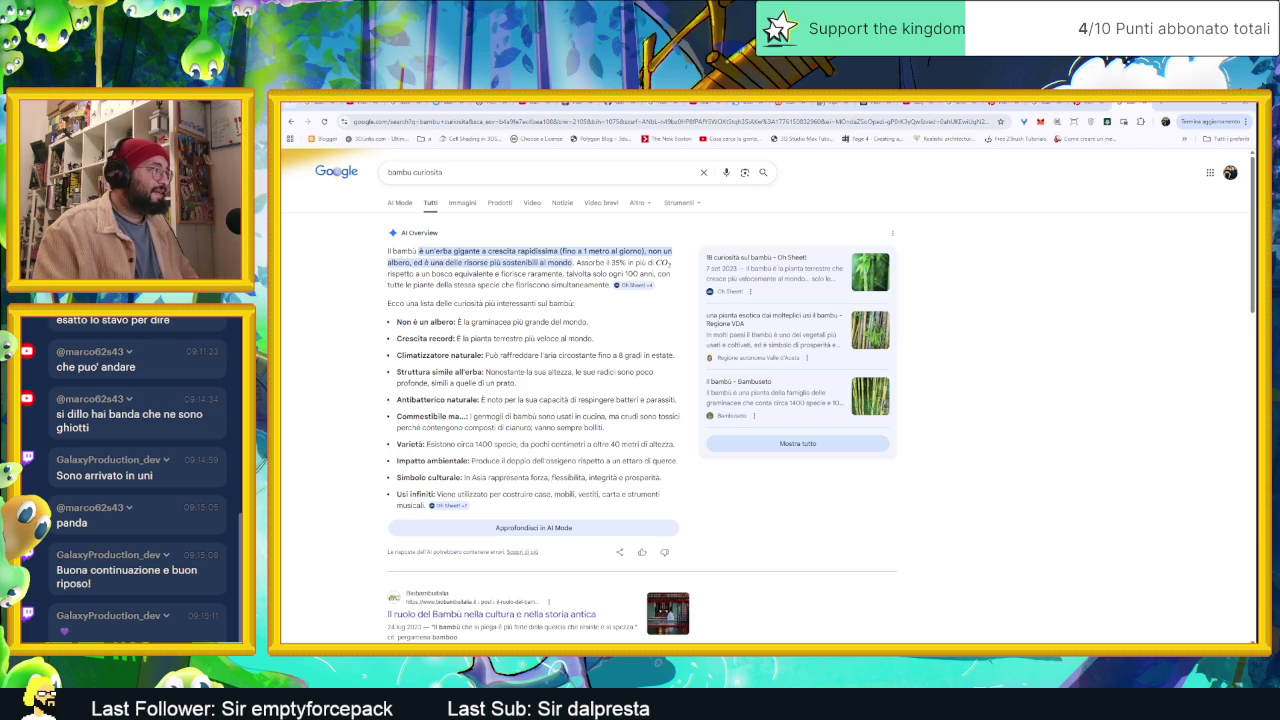
{"action": "left_click", "coordinate": [547, 530]}
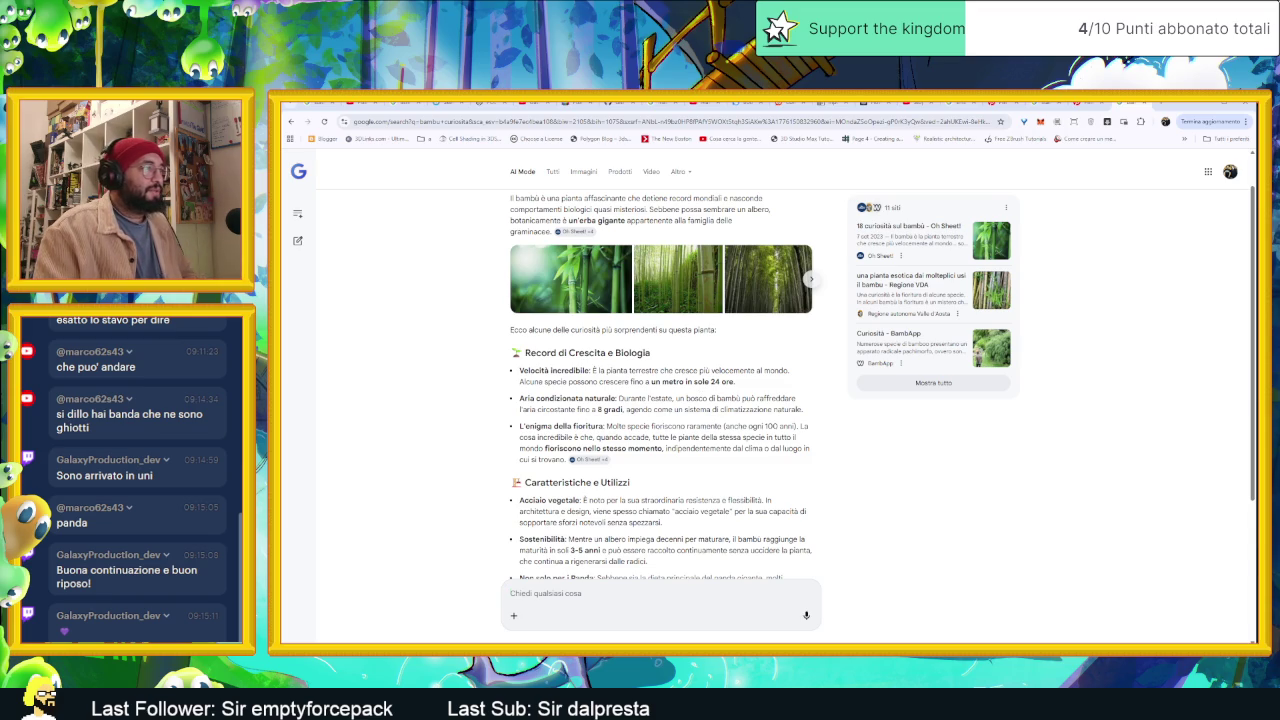
Step: Scroll through the AI Mode answer on bamboo growth records and uses, then back up
{"action": "scroll", "coordinate": [660, 384], "scroll_direction": "down", "scroll_amount": 1}
{"action": "scroll", "coordinate": [761, 469], "scroll_direction": "down", "scroll_amount": 1}
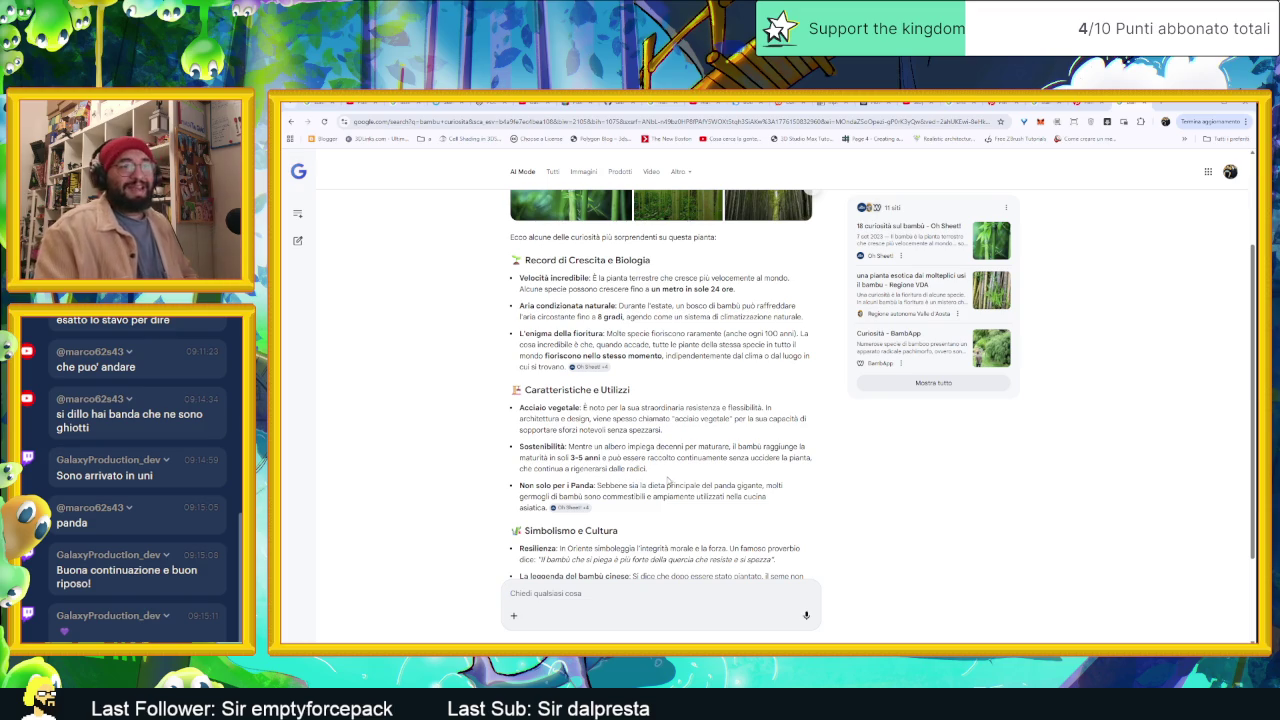
{"action": "scroll", "coordinate": [700, 483], "scroll_direction": "down", "scroll_amount": 1}
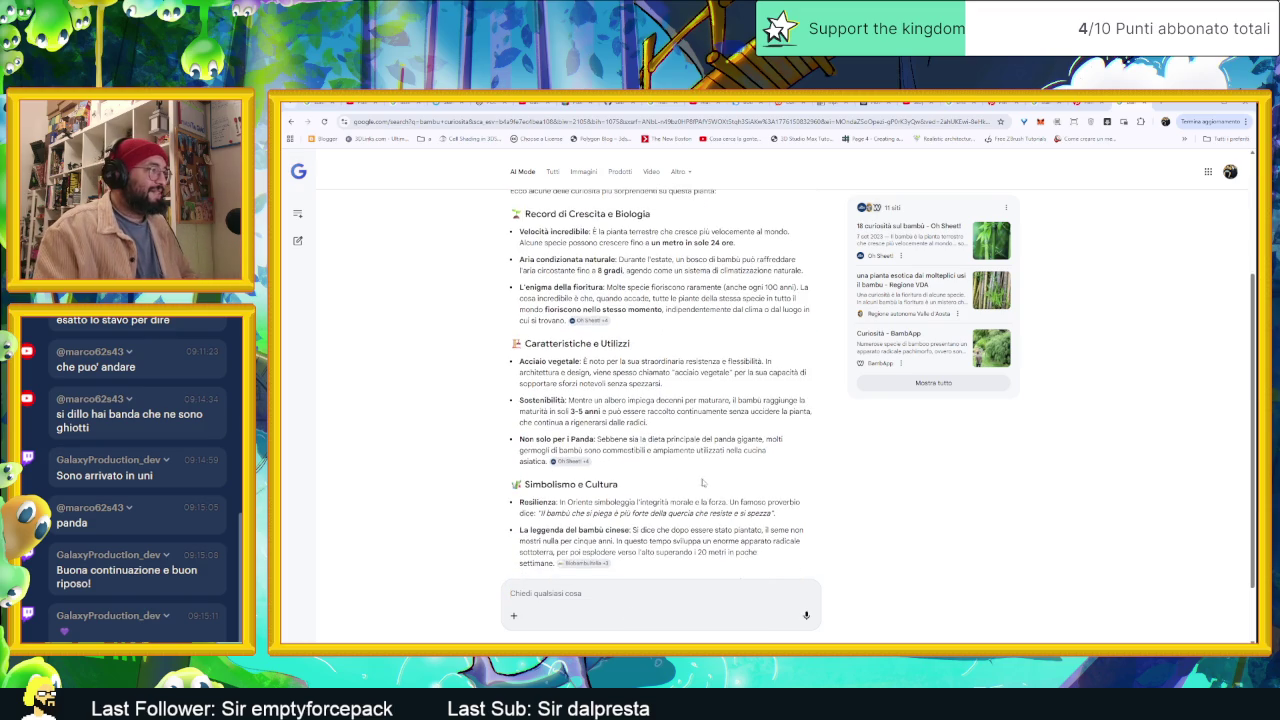
{"action": "scroll", "coordinate": [740, 492], "scroll_direction": "down", "scroll_amount": 1}
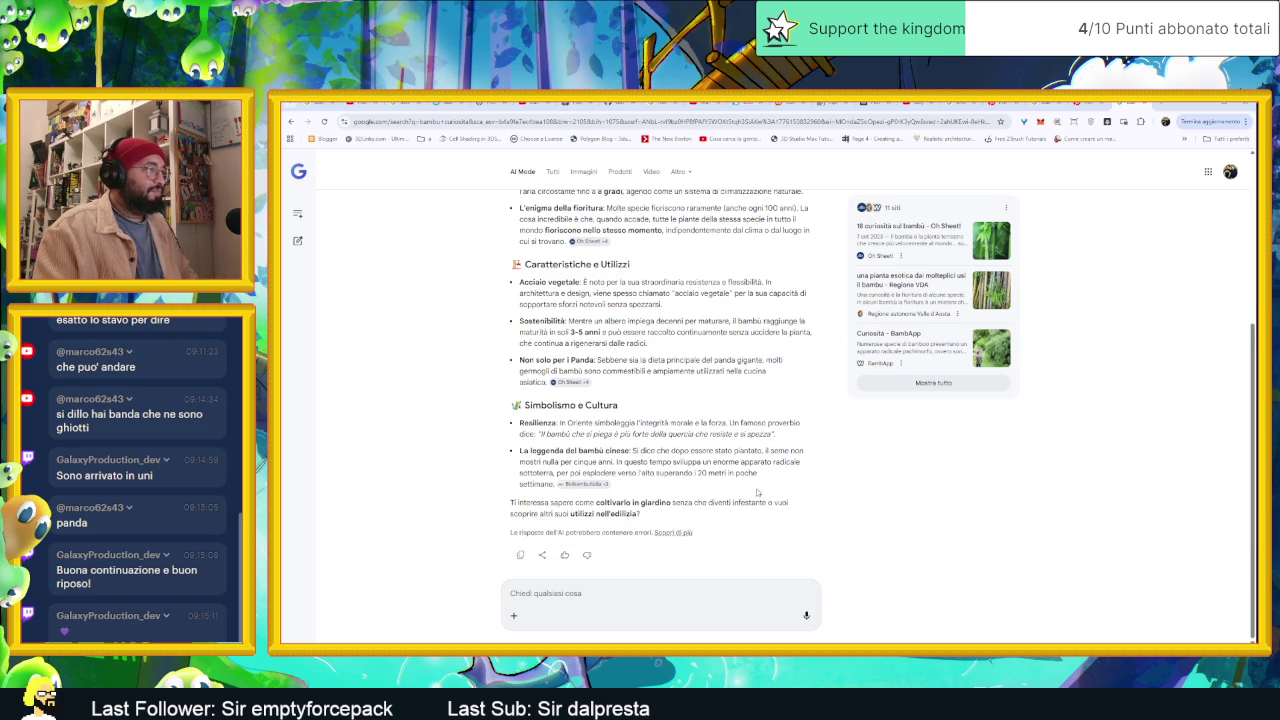
{"action": "scroll", "coordinate": [757, 491], "scroll_direction": "up", "scroll_amount": 5}
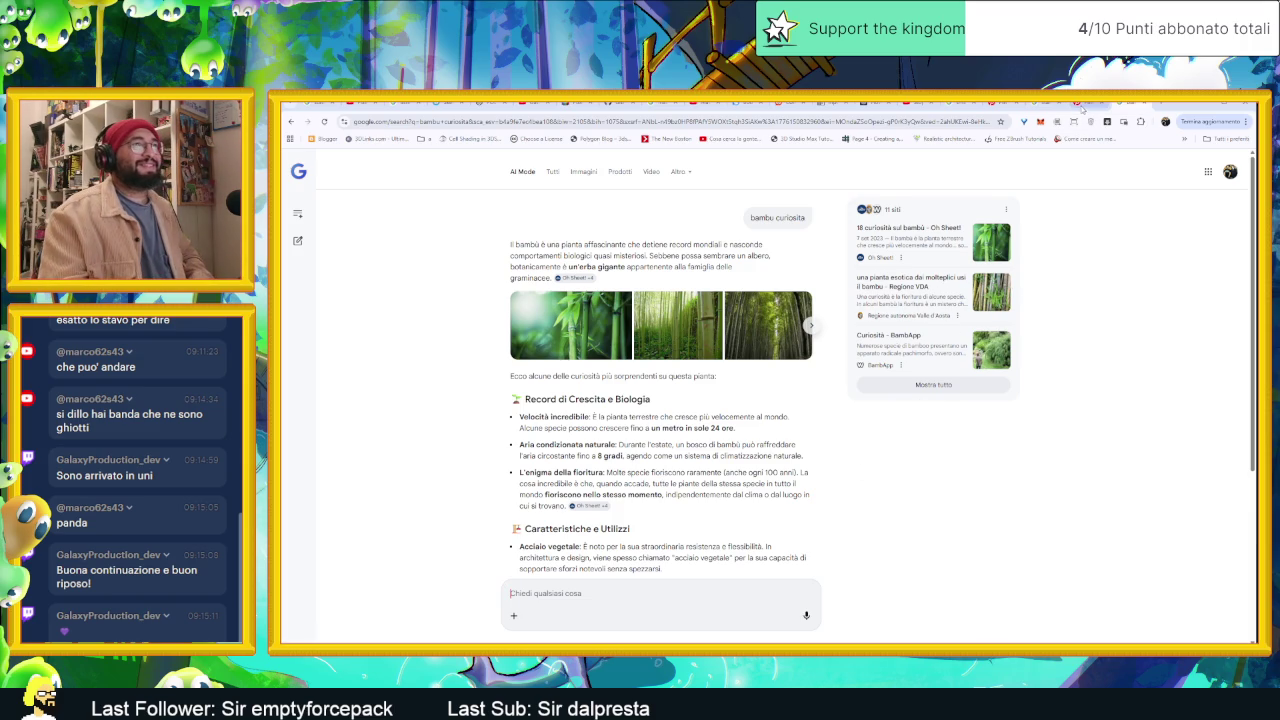
Step: Return to the Pinterest pixel art bamboo pins and scroll the results for a reference
{"action": "left_click", "coordinate": [1046, 105]}
{"action": "left_click", "coordinate": [1076, 104]}
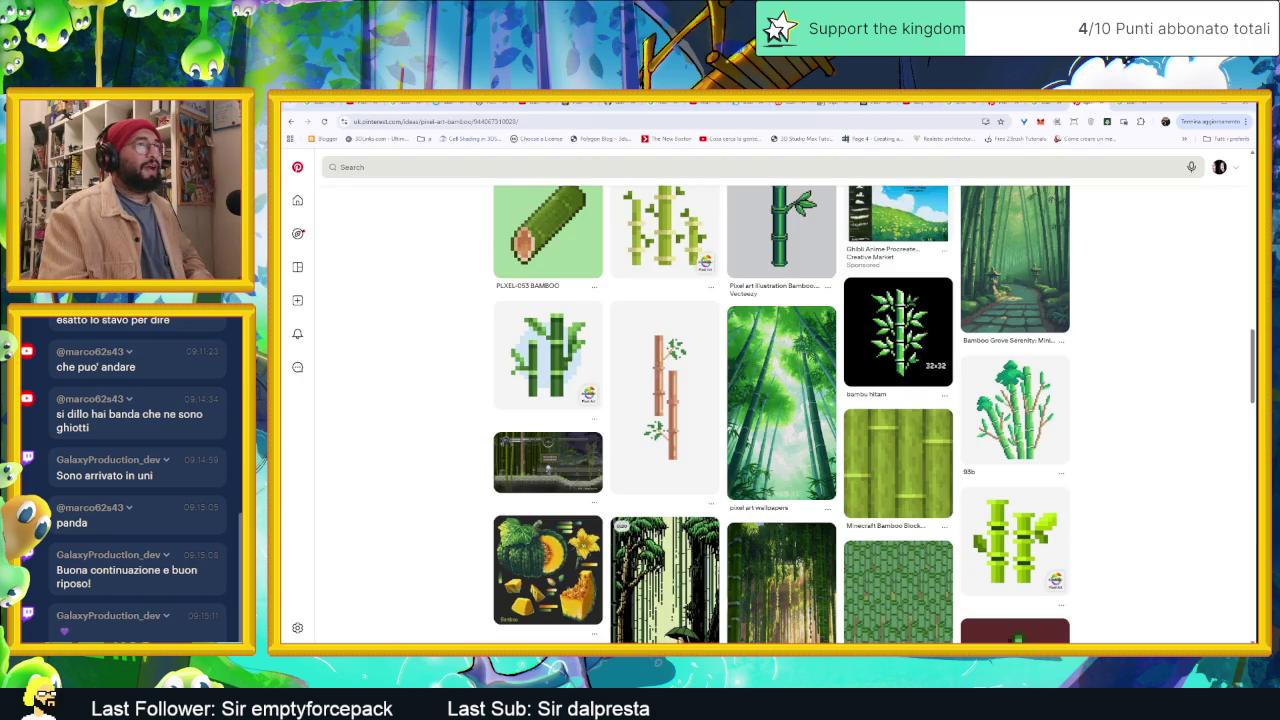
{"action": "scroll", "coordinate": [1134, 341], "scroll_direction": "down", "scroll_amount": 1}
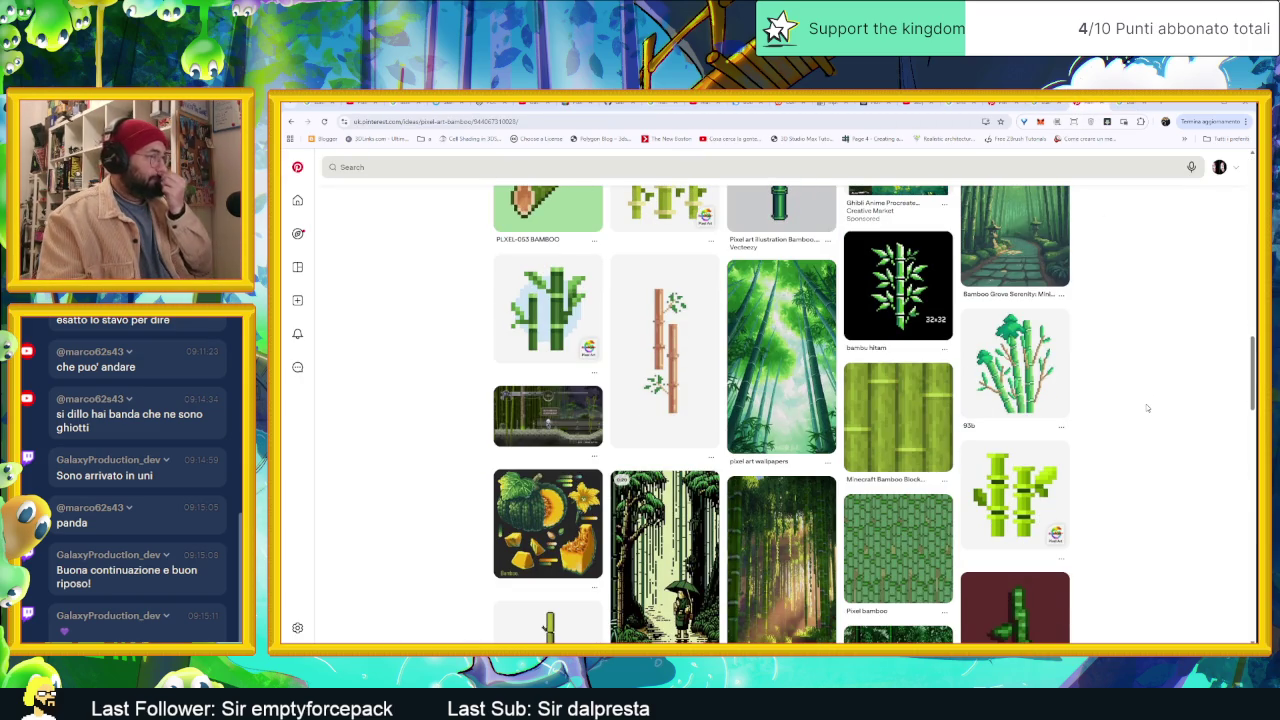
{"action": "scroll", "coordinate": [1148, 408], "scroll_direction": "down", "scroll_amount": 1}
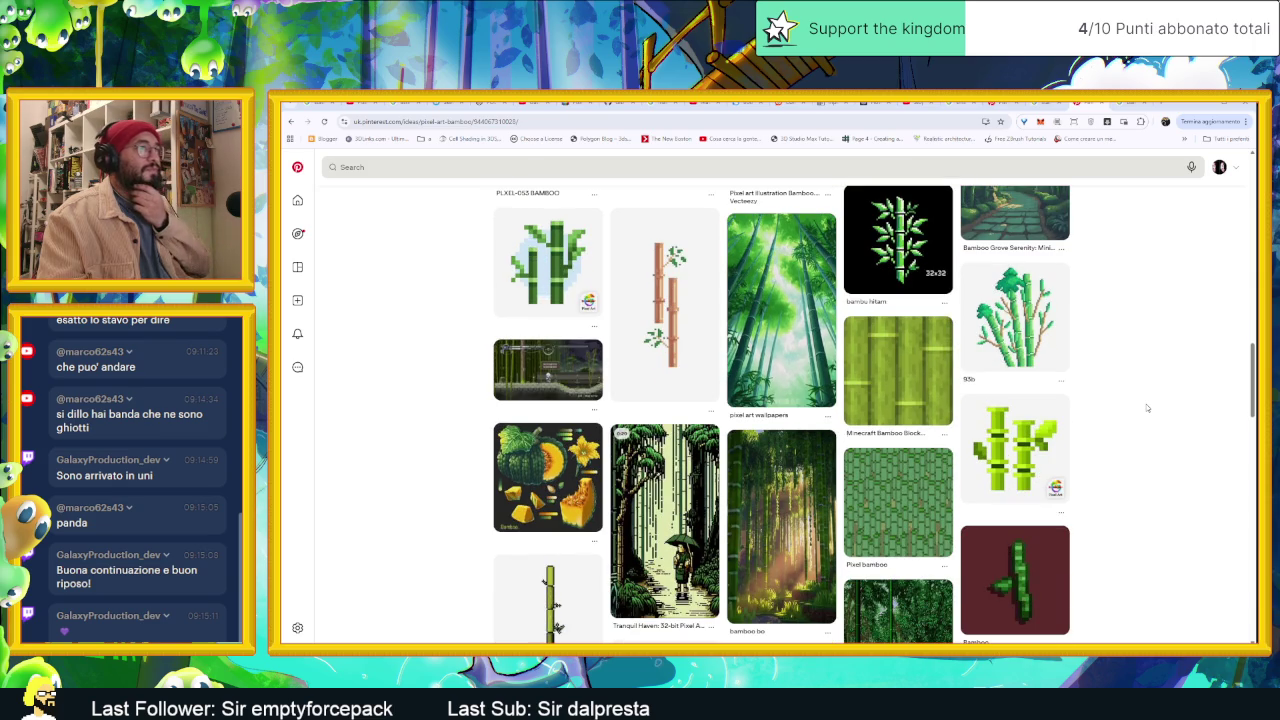
{"action": "scroll", "coordinate": [1148, 408], "scroll_direction": "down", "scroll_amount": 1}
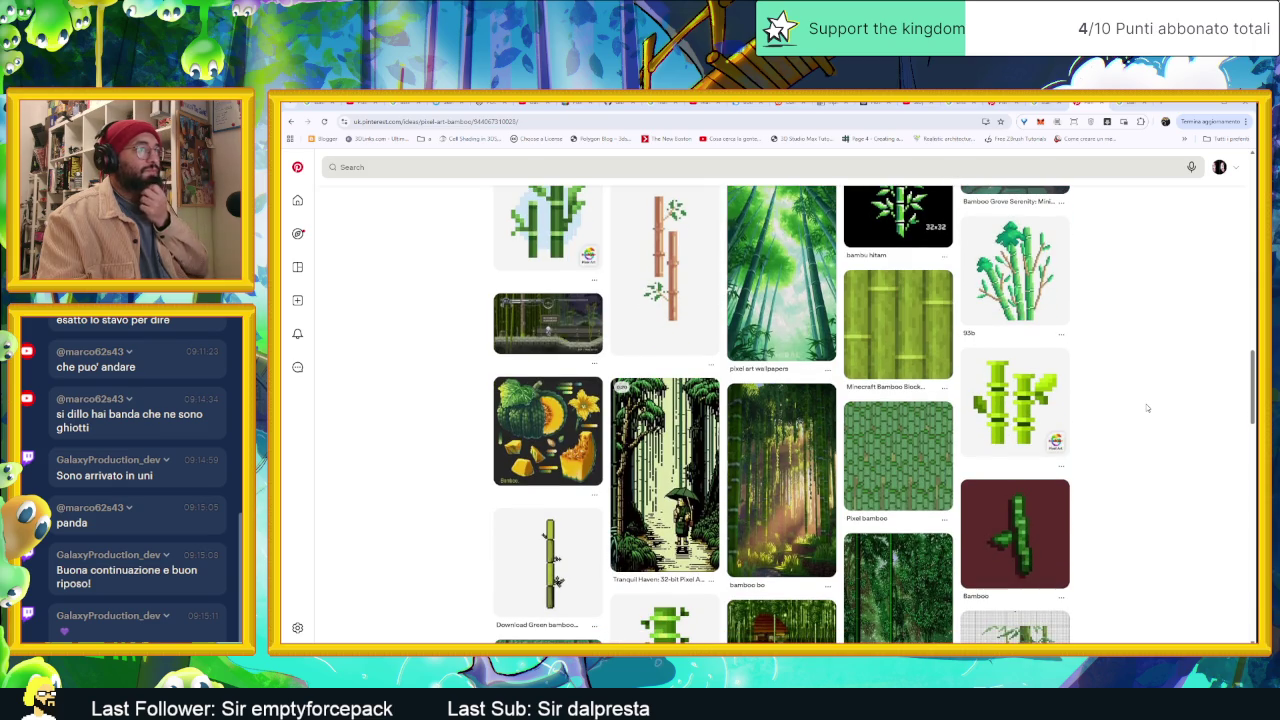
{"action": "scroll", "coordinate": [1148, 408], "scroll_direction": "down", "scroll_amount": 2}
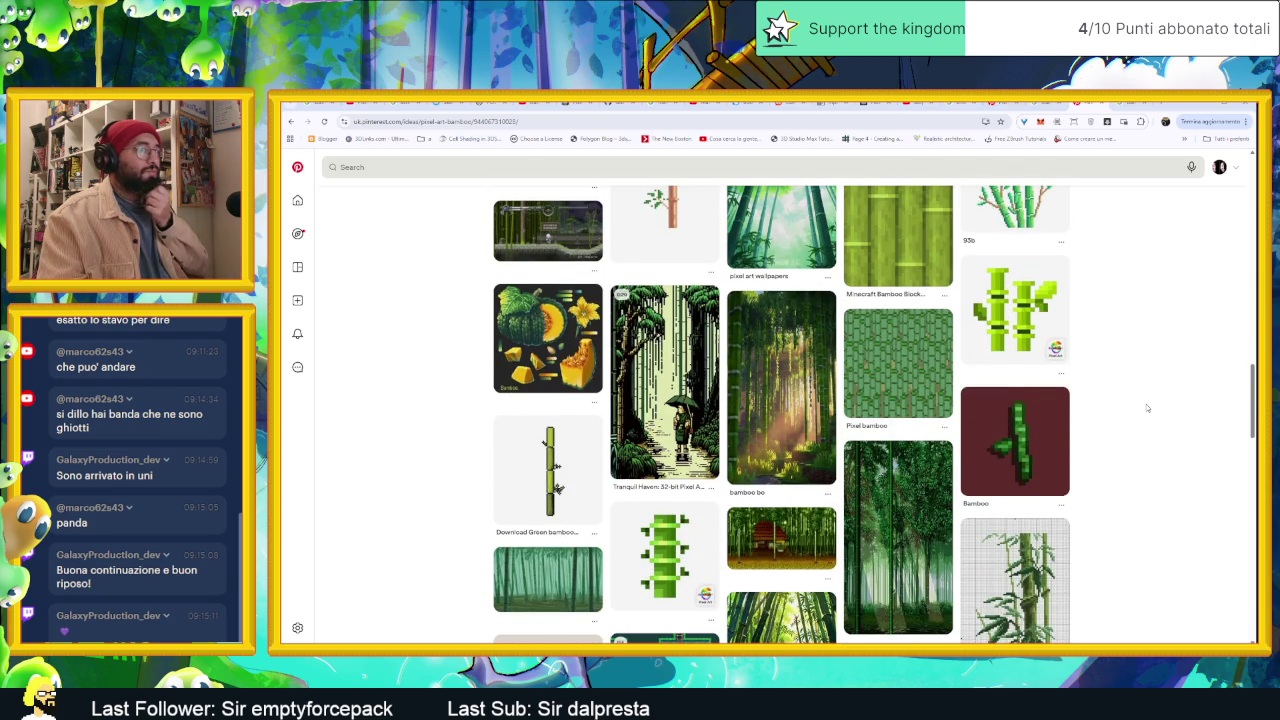
{"action": "scroll", "coordinate": [1148, 408], "scroll_direction": "down", "scroll_amount": 1}
{"action": "scroll", "coordinate": [1148, 408], "scroll_direction": "down", "scroll_amount": 2}
{"action": "scroll", "coordinate": [1148, 408], "scroll_direction": "down", "scroll_amount": 1}
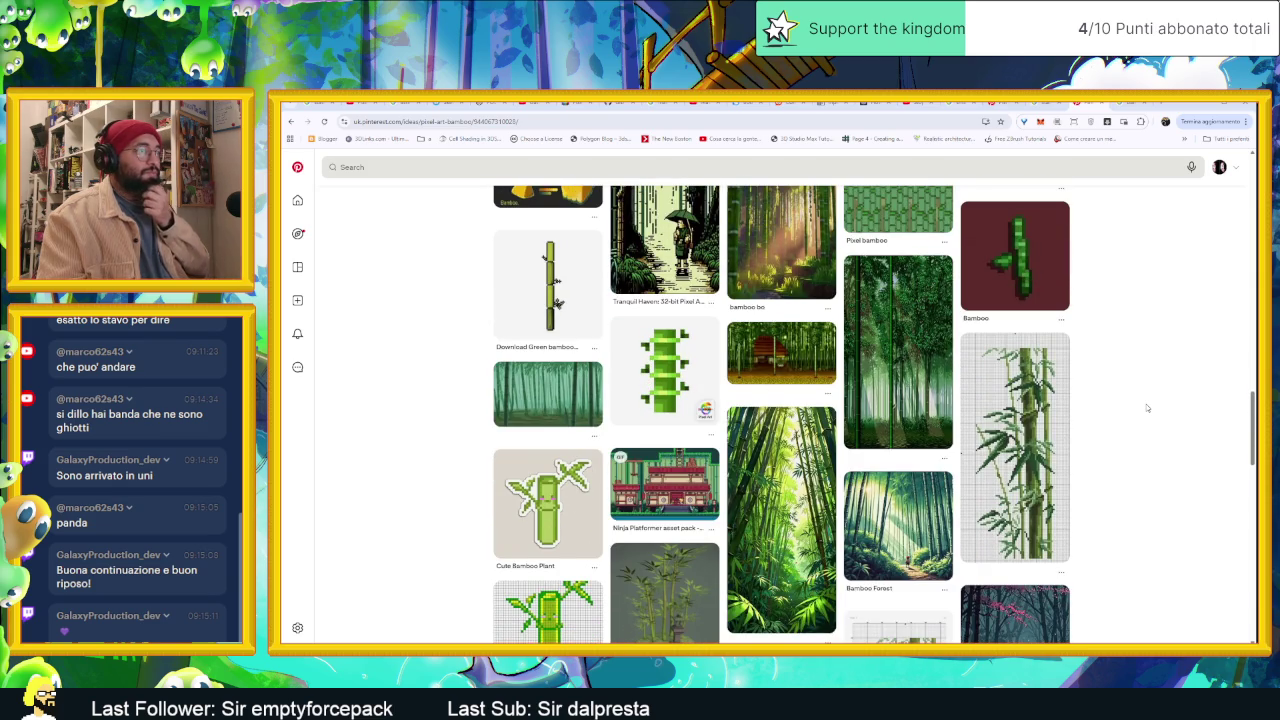
{"action": "scroll", "coordinate": [1148, 408], "scroll_direction": "down", "scroll_amount": 2}
{"action": "scroll", "coordinate": [1148, 408], "scroll_direction": "down", "scroll_amount": 2}
{"action": "scroll", "coordinate": [1148, 408], "scroll_direction": "down", "scroll_amount": 1}
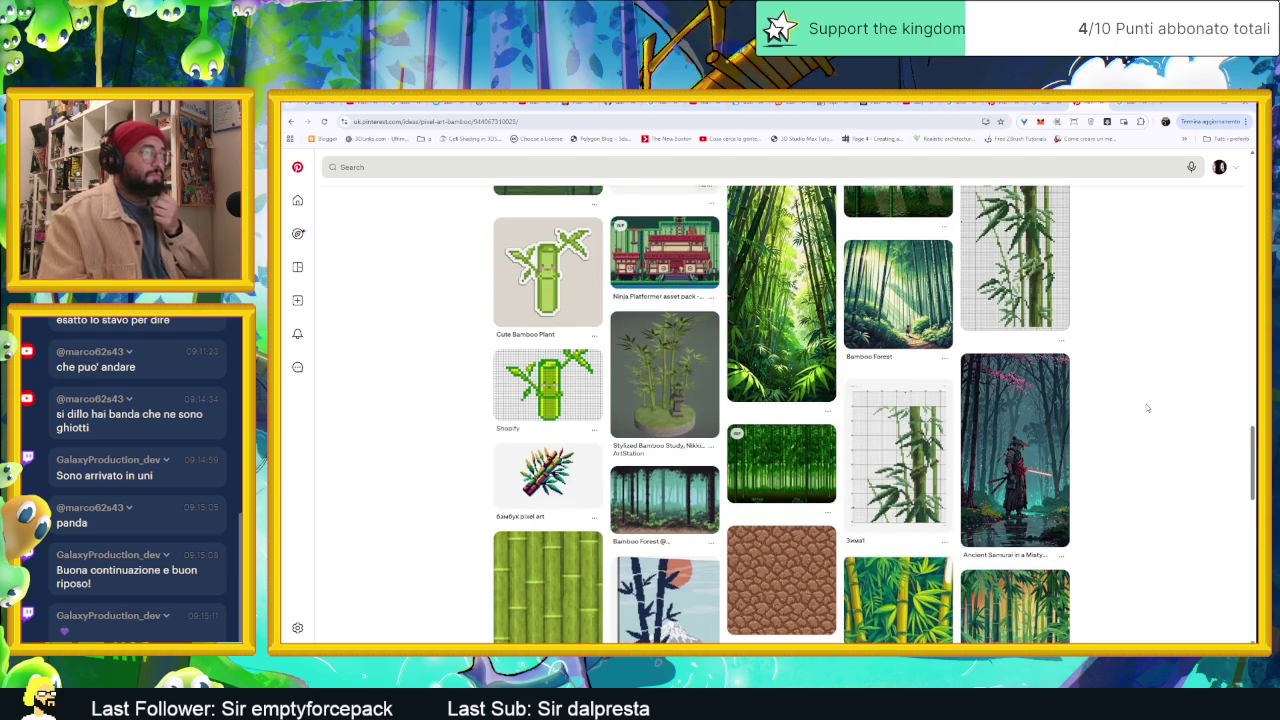
{"action": "scroll", "coordinate": [1148, 408], "scroll_direction": "down", "scroll_amount": 1}
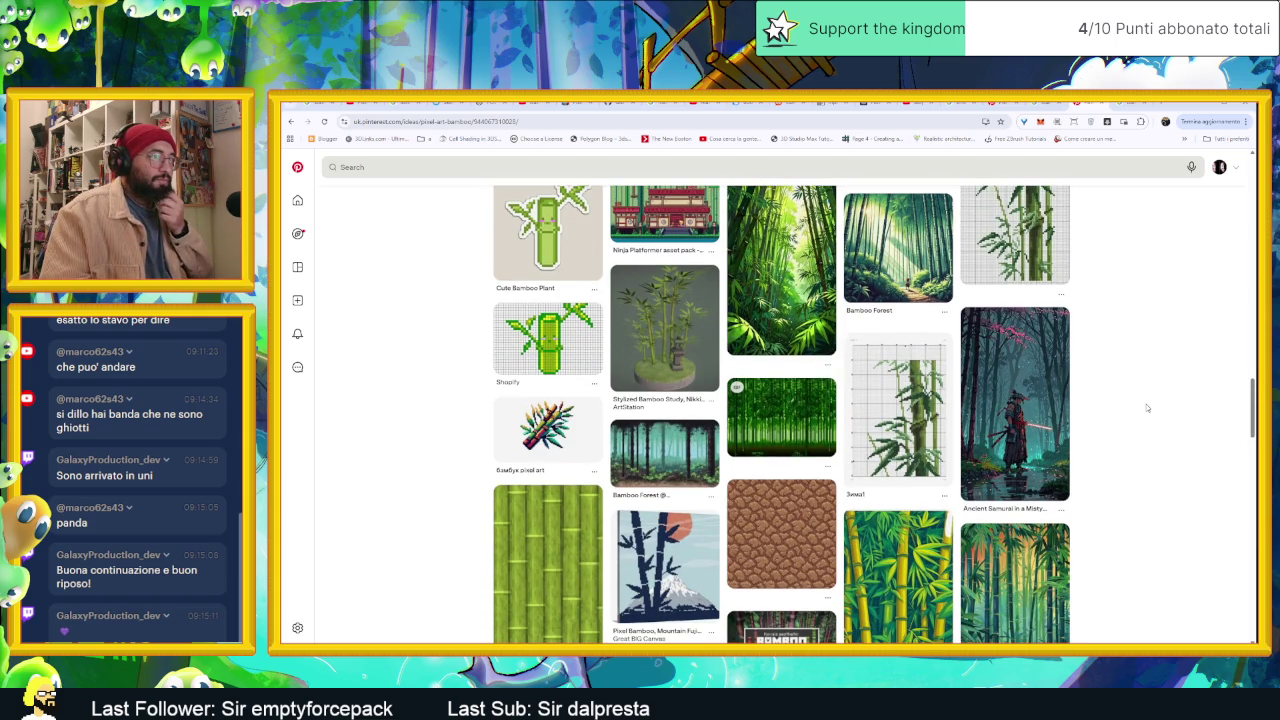
{"action": "scroll", "coordinate": [1148, 408], "scroll_direction": "down", "scroll_amount": 3}
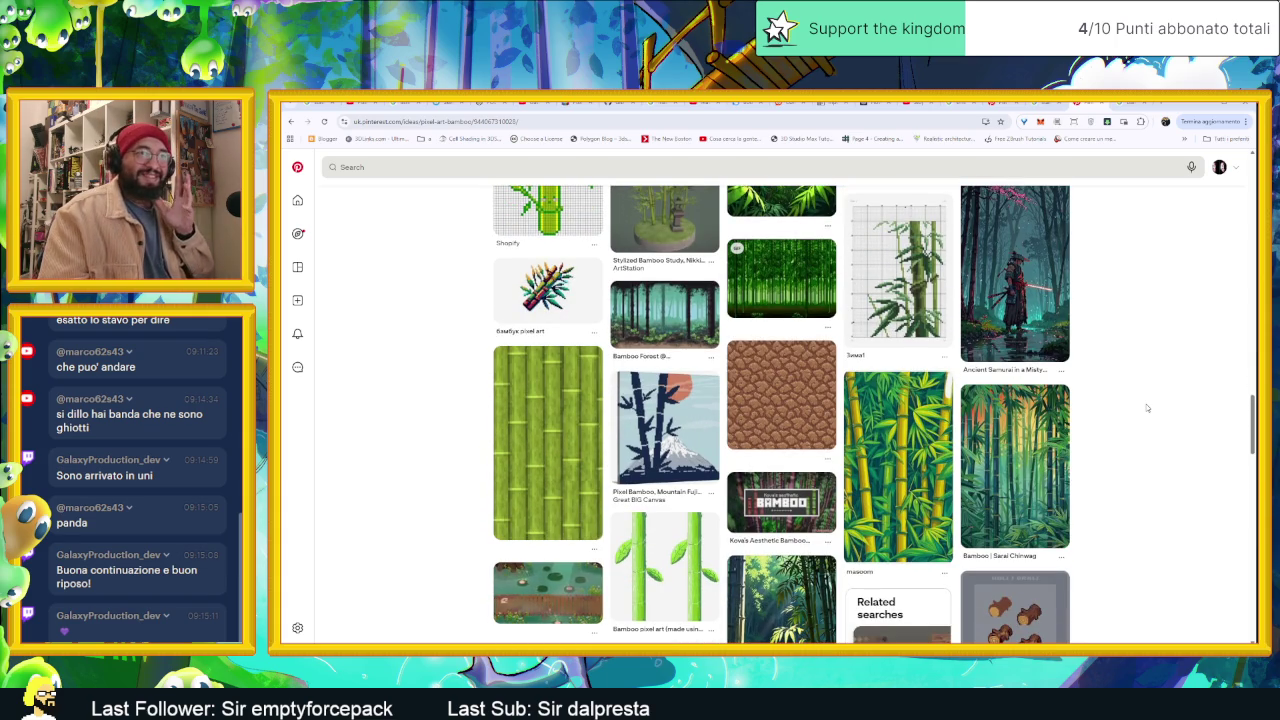
{"action": "scroll", "coordinate": [1060, 425], "scroll_direction": "down", "scroll_amount": 1}
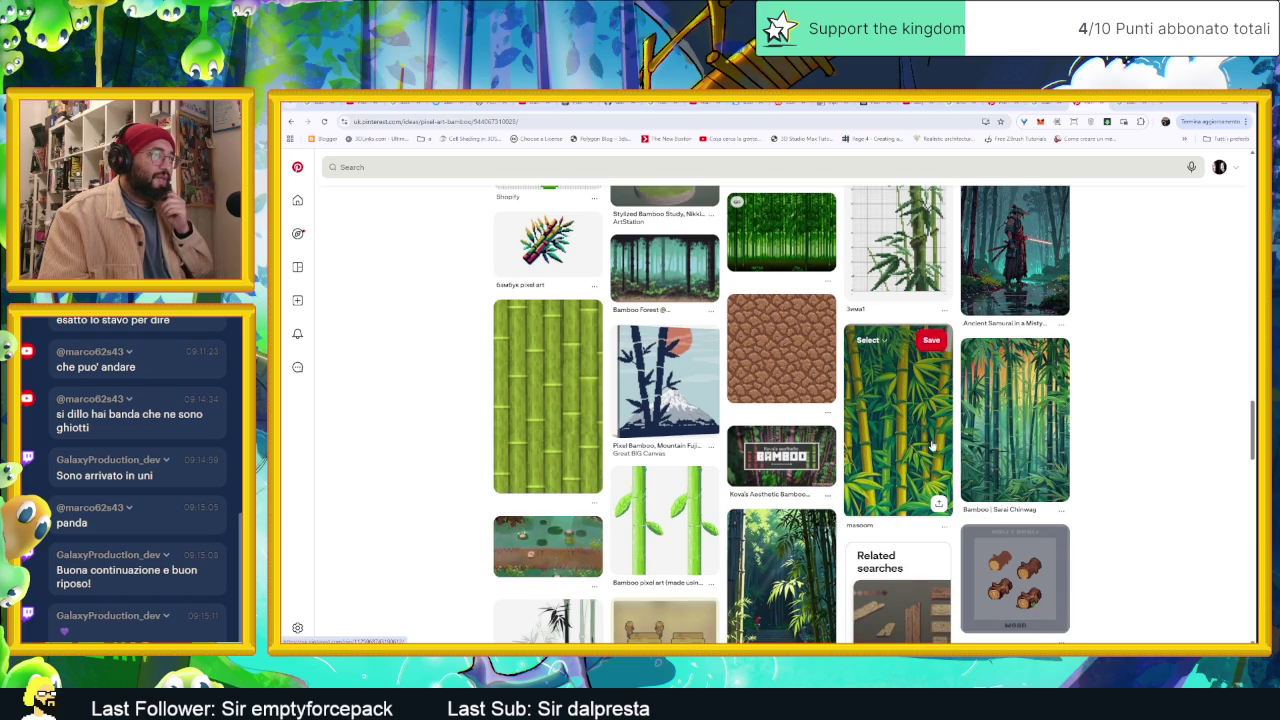
{"action": "scroll", "coordinate": [1060, 460], "scroll_direction": "down", "scroll_amount": 1}
{"action": "scroll", "coordinate": [1120, 463], "scroll_direction": "down", "scroll_amount": 2}
{"action": "scroll", "coordinate": [1120, 463], "scroll_direction": "down", "scroll_amount": 1}
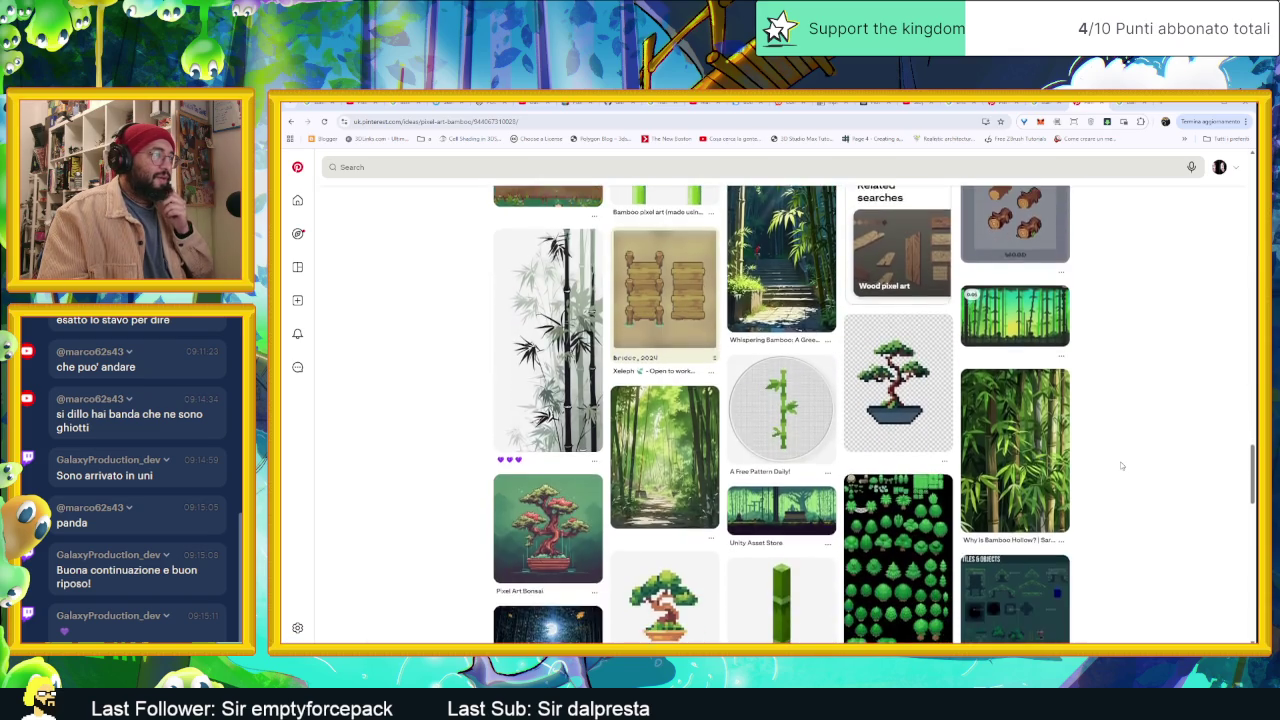
{"action": "scroll", "coordinate": [1094, 451], "scroll_direction": "up", "scroll_amount": 3}
Step: Open the bright bamboo pin, copy its image and save it to the Gioco board
{"action": "left_click", "coordinate": [913, 347]}
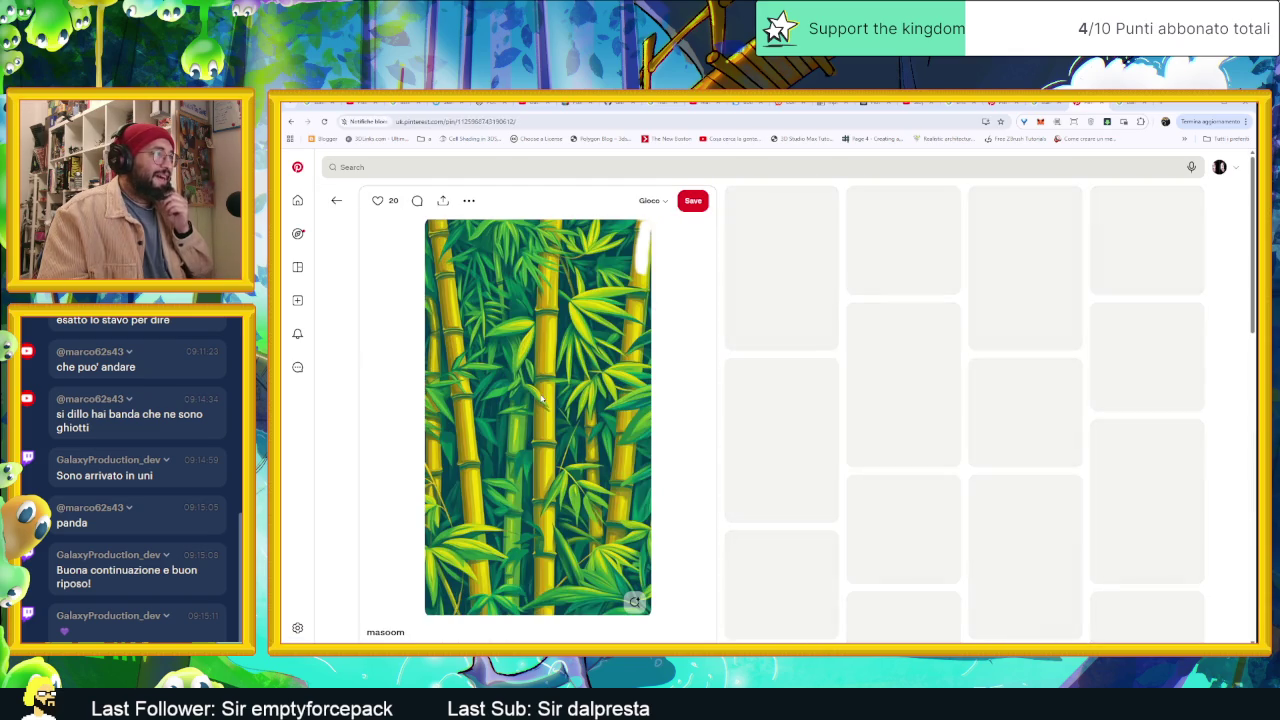
{"action": "right_click", "coordinate": [560, 387]}
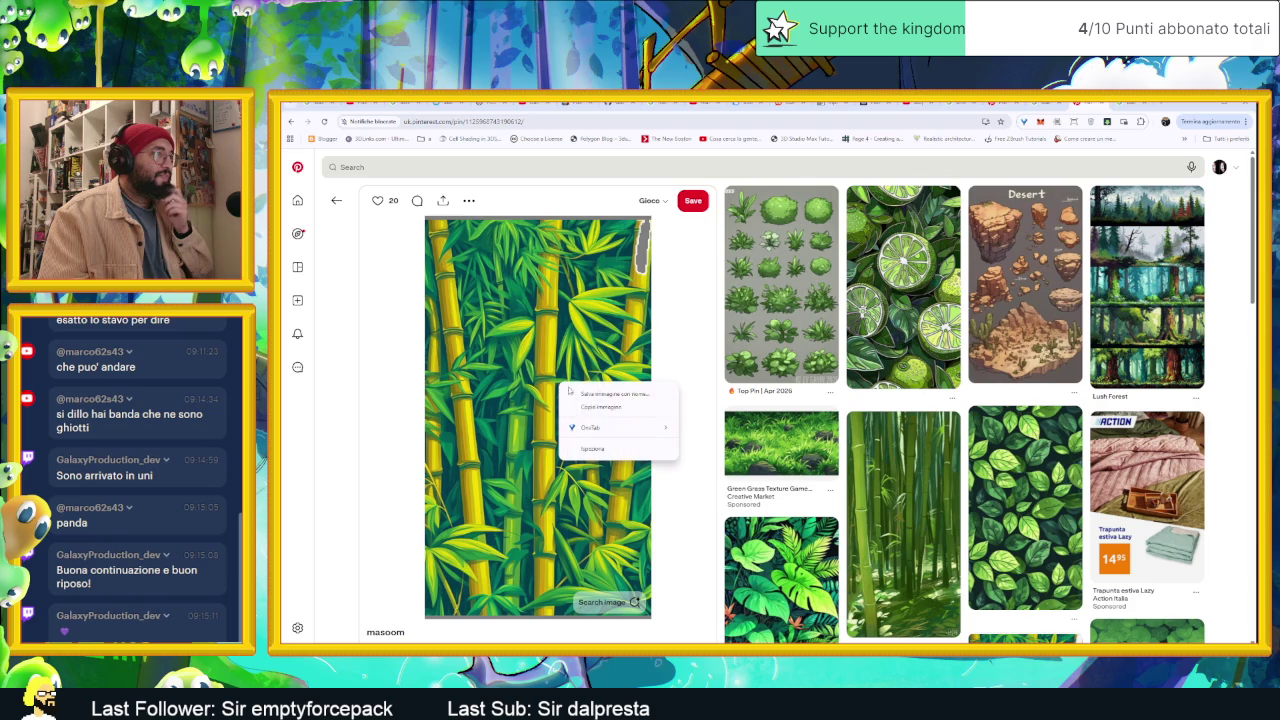
{"action": "left_click", "coordinate": [603, 412]}
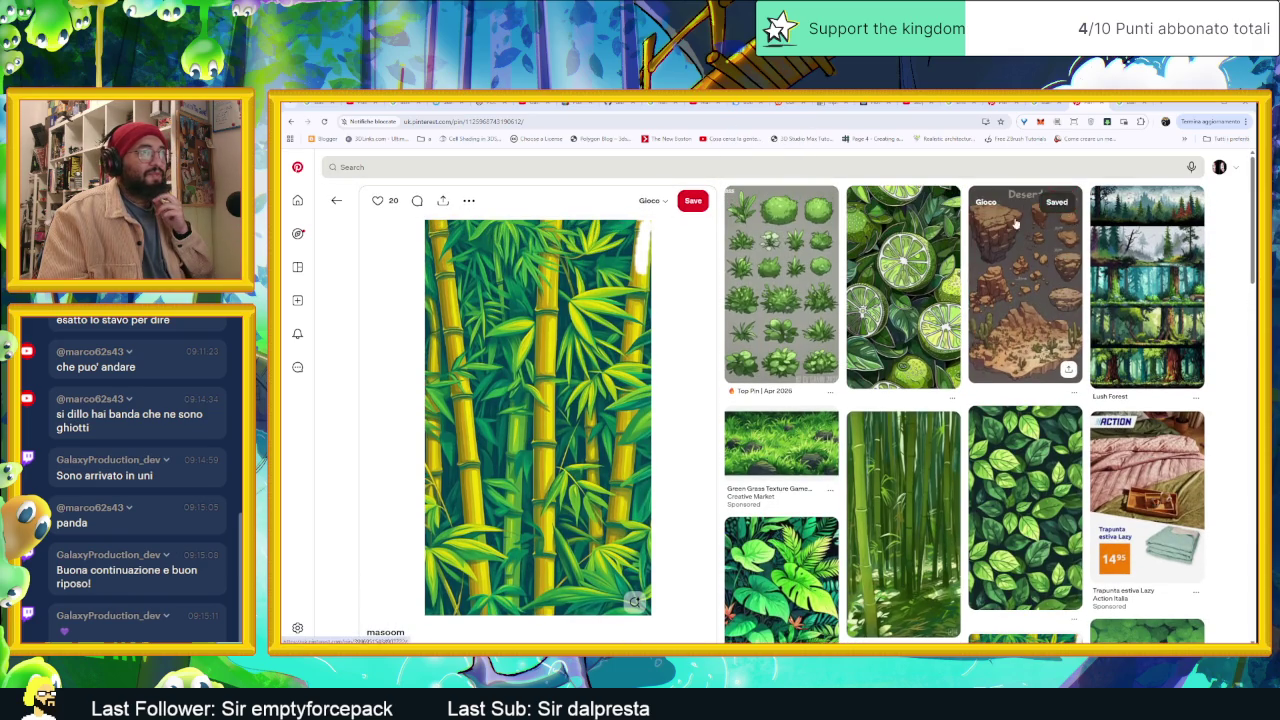
{"action": "left_click", "coordinate": [693, 200]}
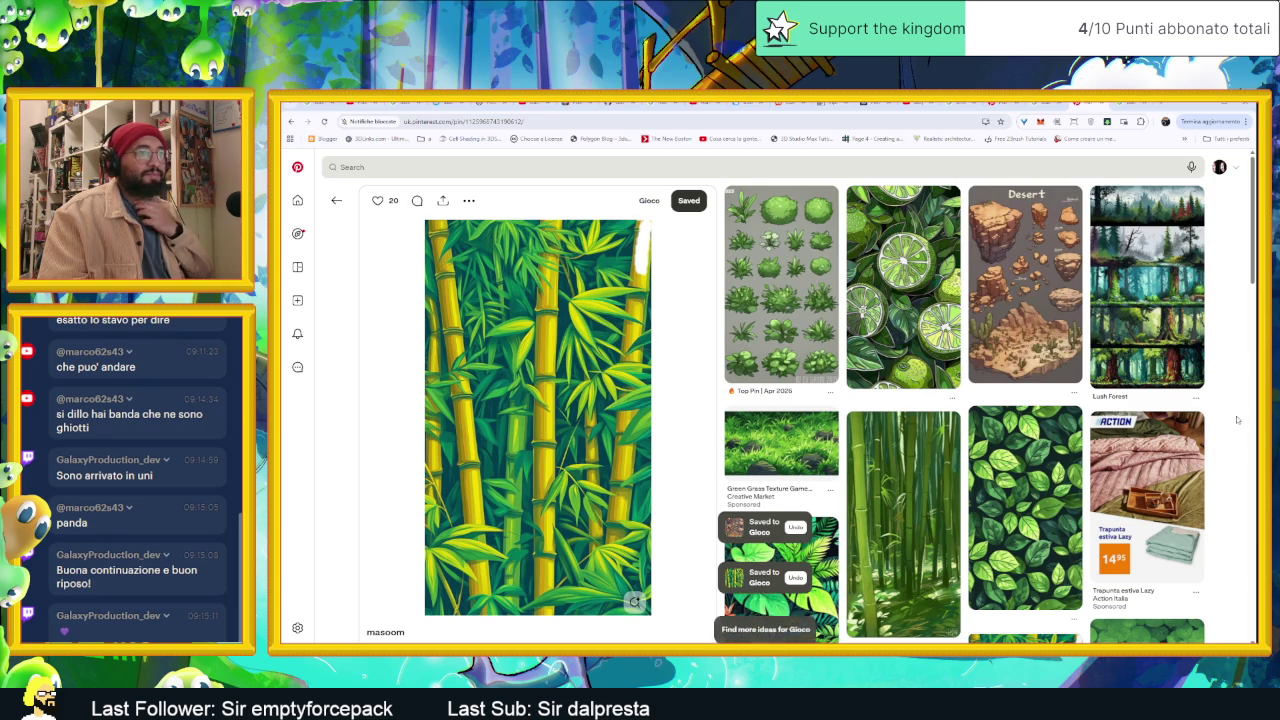
Step: Look over the rest of the bamboo pin page, then go back to Aseprite
{"action": "scroll", "coordinate": [1215, 360], "scroll_direction": "down", "scroll_amount": 5}
{"action": "scroll", "coordinate": [1229, 450], "scroll_direction": "down", "scroll_amount": 2}
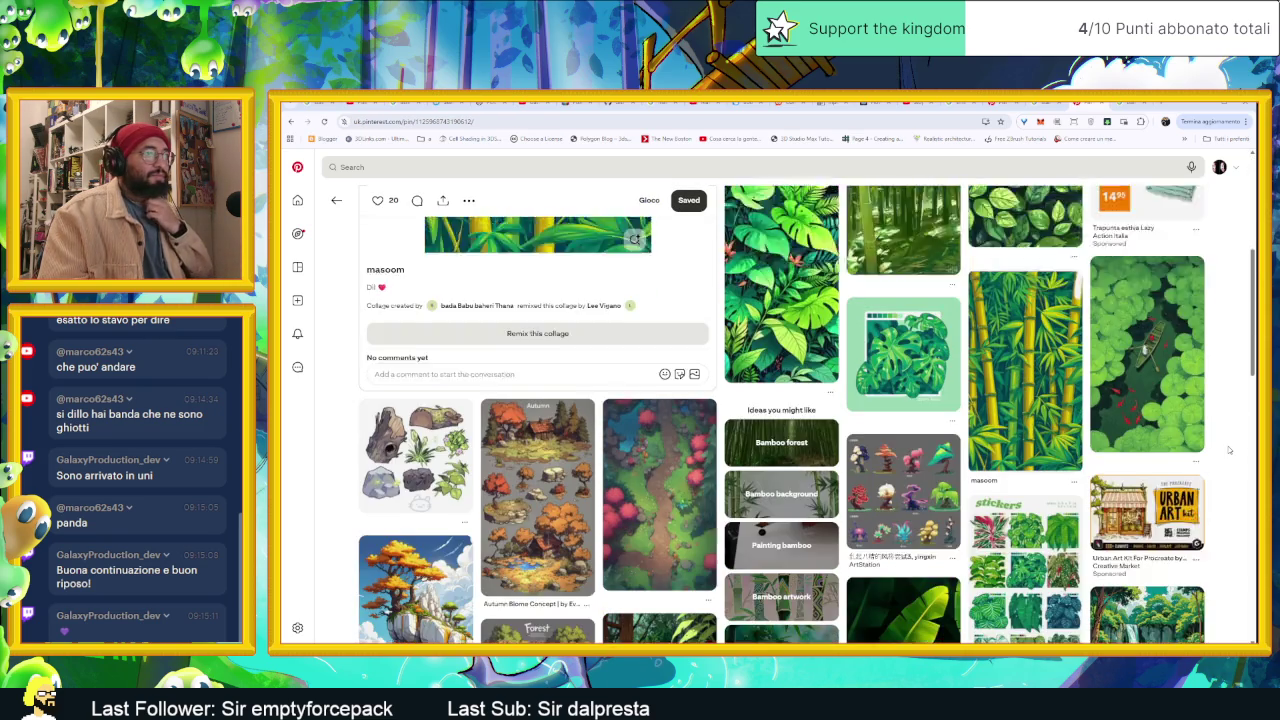
{"action": "scroll", "coordinate": [1229, 450], "scroll_direction": "down", "scroll_amount": 2}
{"action": "scroll", "coordinate": [1229, 450], "scroll_direction": "up", "scroll_amount": 2}
{"action": "scroll", "coordinate": [1229, 450], "scroll_direction": "up", "scroll_amount": 2}
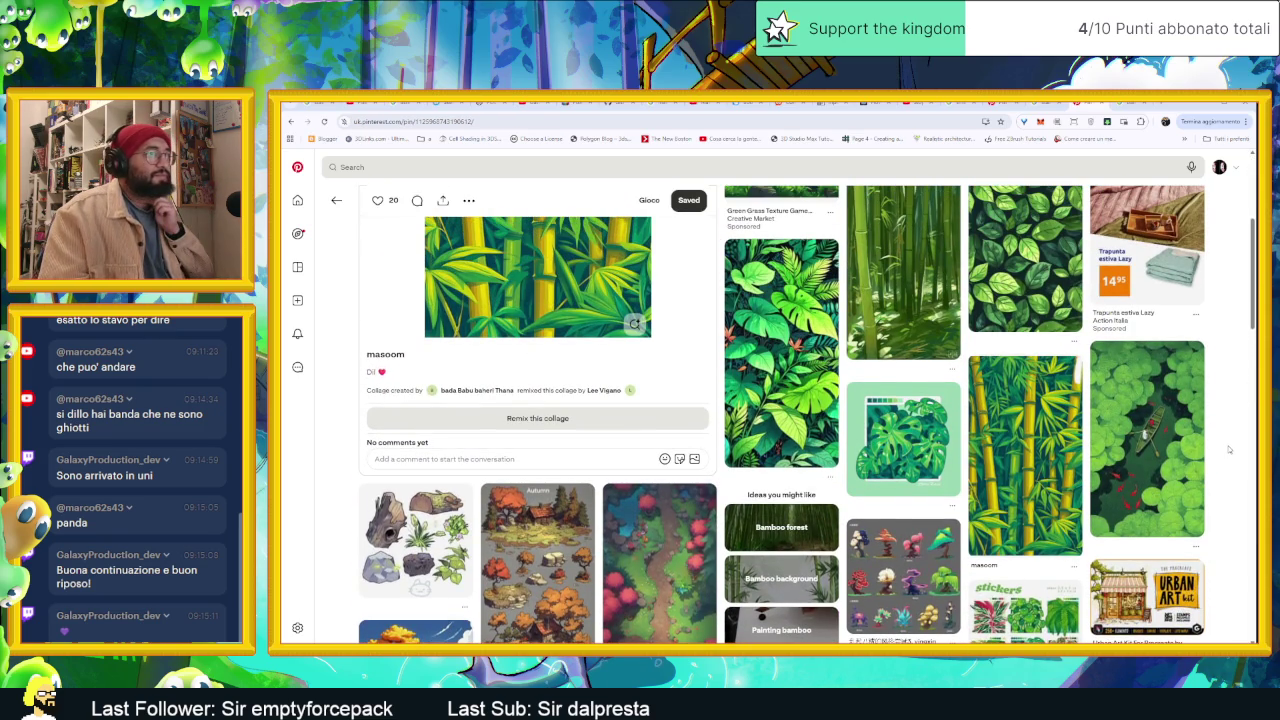
{"action": "scroll", "coordinate": [1229, 450], "scroll_direction": "down", "scroll_amount": 2}
{"action": "scroll", "coordinate": [1229, 450], "scroll_direction": "down", "scroll_amount": 3}
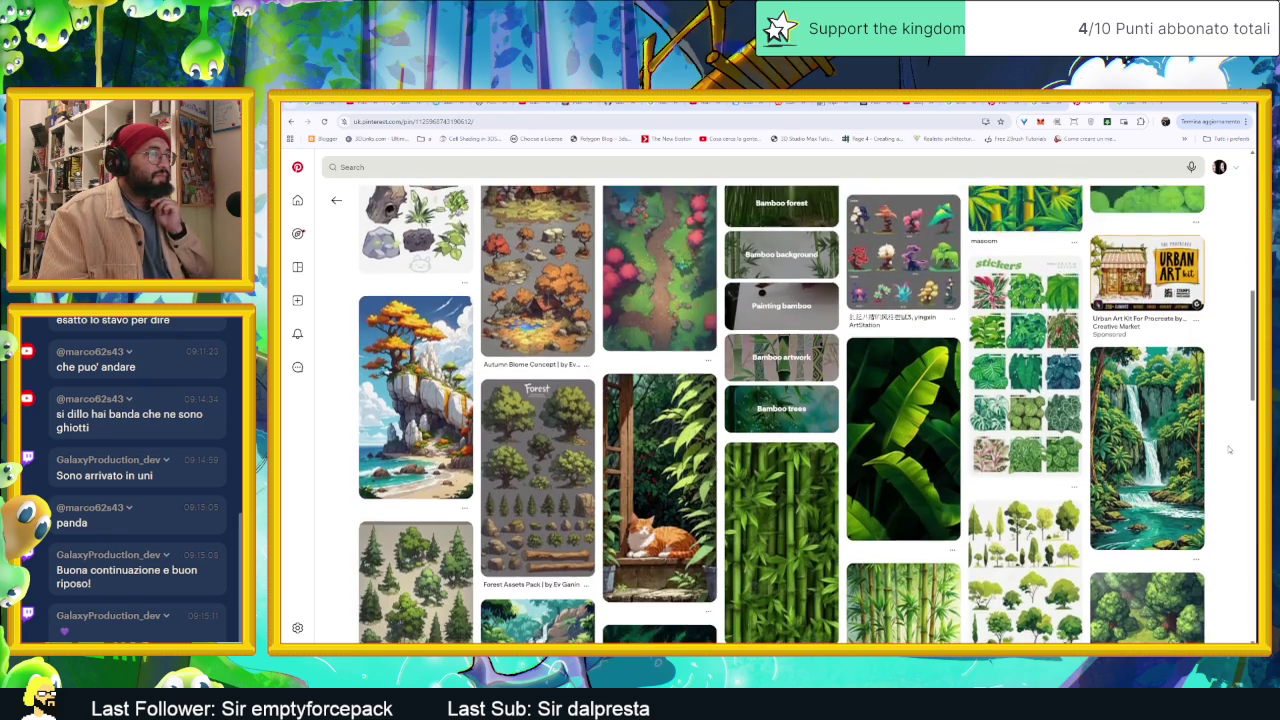
{"action": "scroll", "coordinate": [1229, 450], "scroll_direction": "down", "scroll_amount": 2}
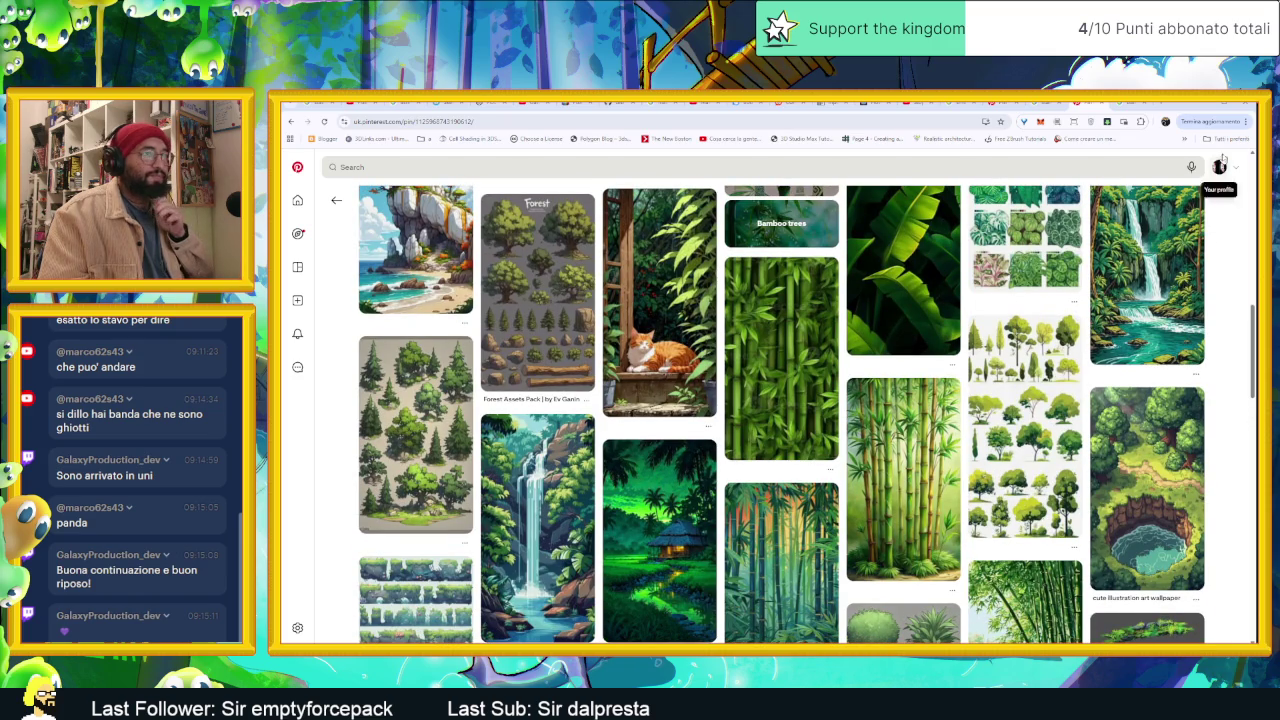
{"action": "left_click", "coordinate": [1220, 108]}
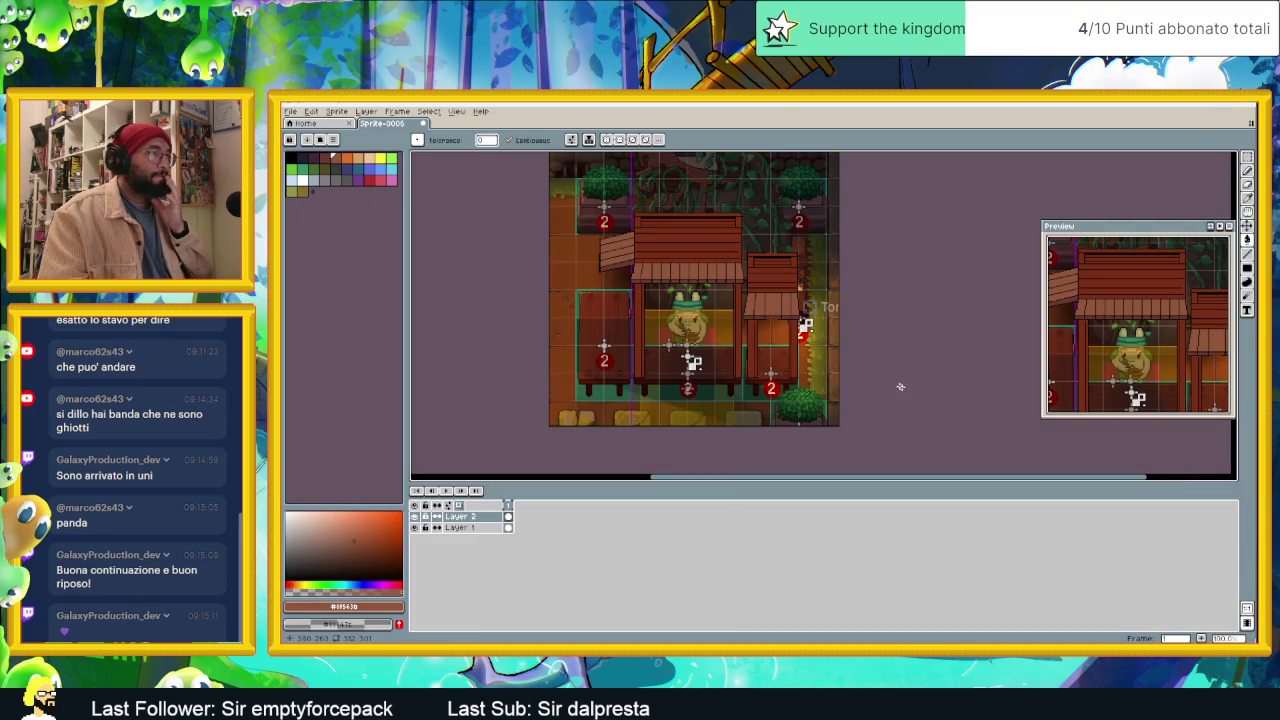
Step: Create a new 1152×2048 sprite and paste the copied bamboo image into it
{"action": "left_click", "coordinate": [291, 111]}
{"action": "left_click", "coordinate": [302, 128]}
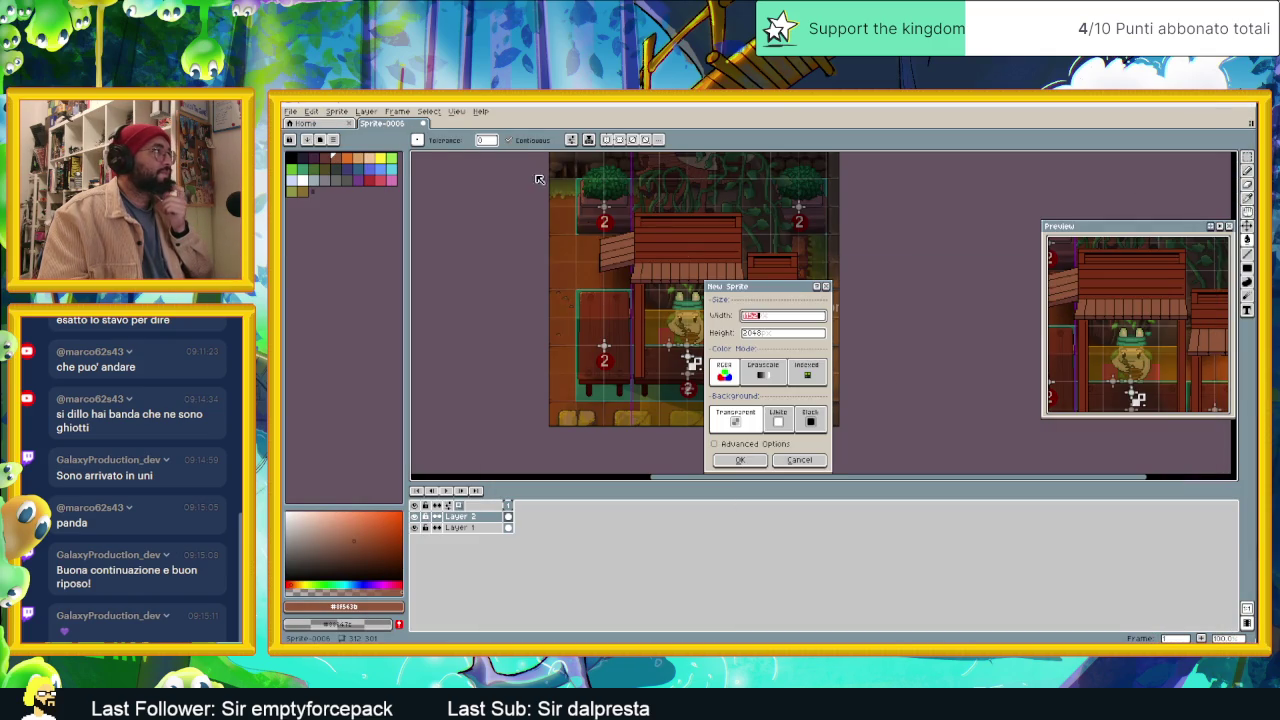
{"action": "left_click", "coordinate": [740, 460]}
{"action": "key", "text": "ctrl+v"}
Step: Zoom into the bamboo image and sample a first colour with the eyedropper
{"action": "scroll", "coordinate": [820, 360], "scroll_direction": "down", "scroll_amount": 3}
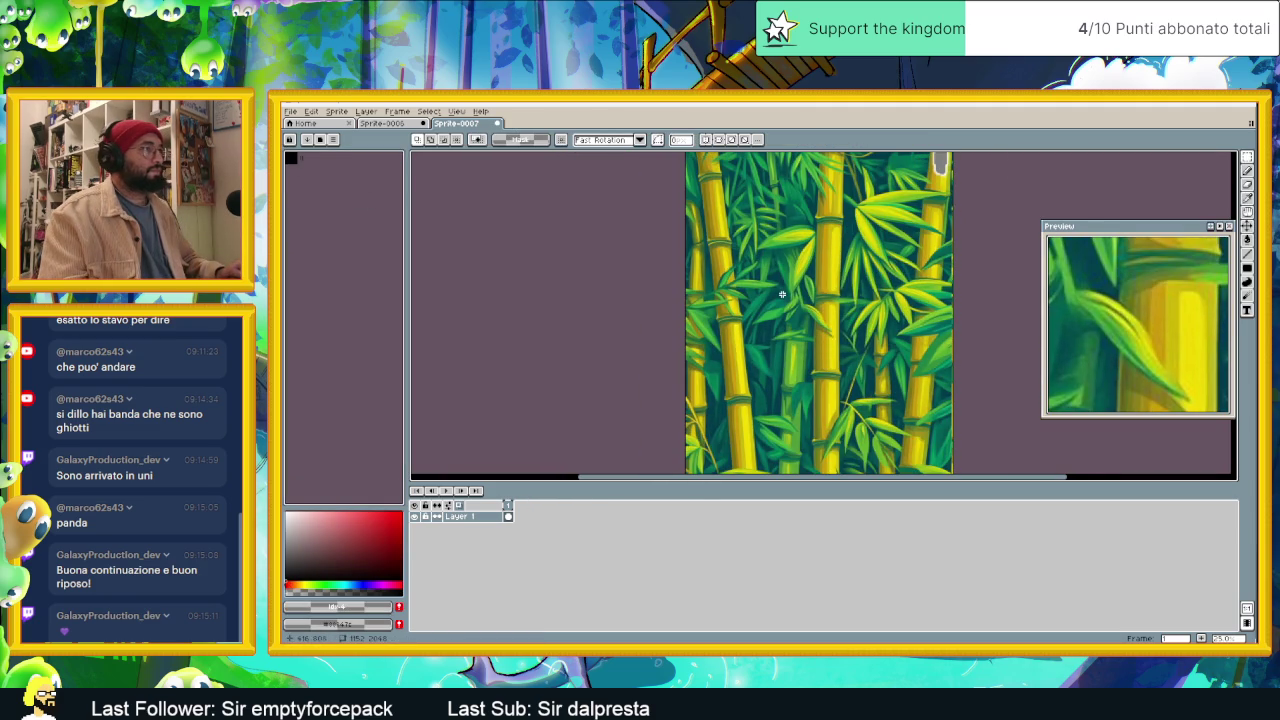
{"action": "scroll", "coordinate": [737, 328], "scroll_direction": "right", "scroll_amount": 2}
{"action": "scroll", "coordinate": [737, 328], "scroll_direction": "up", "scroll_amount": 5}
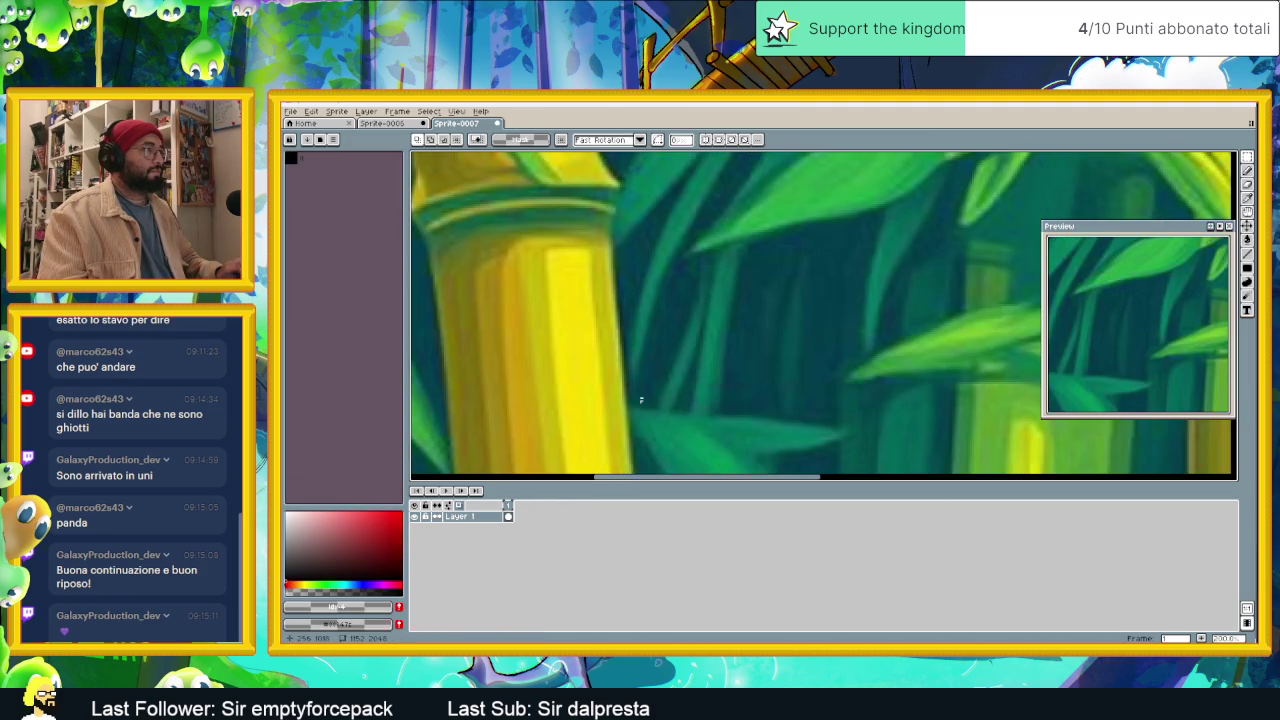
{"action": "key", "text": "i"}
{"action": "left_click", "coordinate": [452, 290]}
Step: Add the olive and a sampled stalk yellow from the bamboo image to the palette
{"action": "key", "text": "m"}
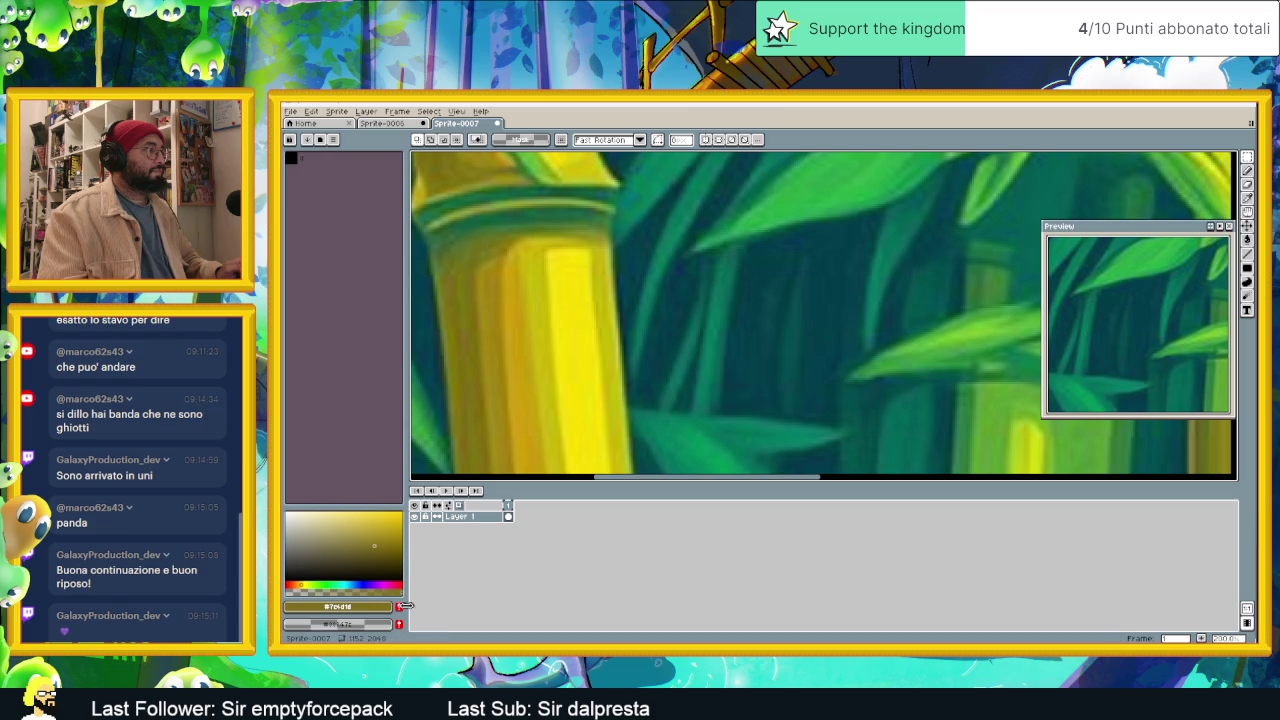
{"action": "left_click", "coordinate": [401, 606]}
{"action": "key", "text": "i"}
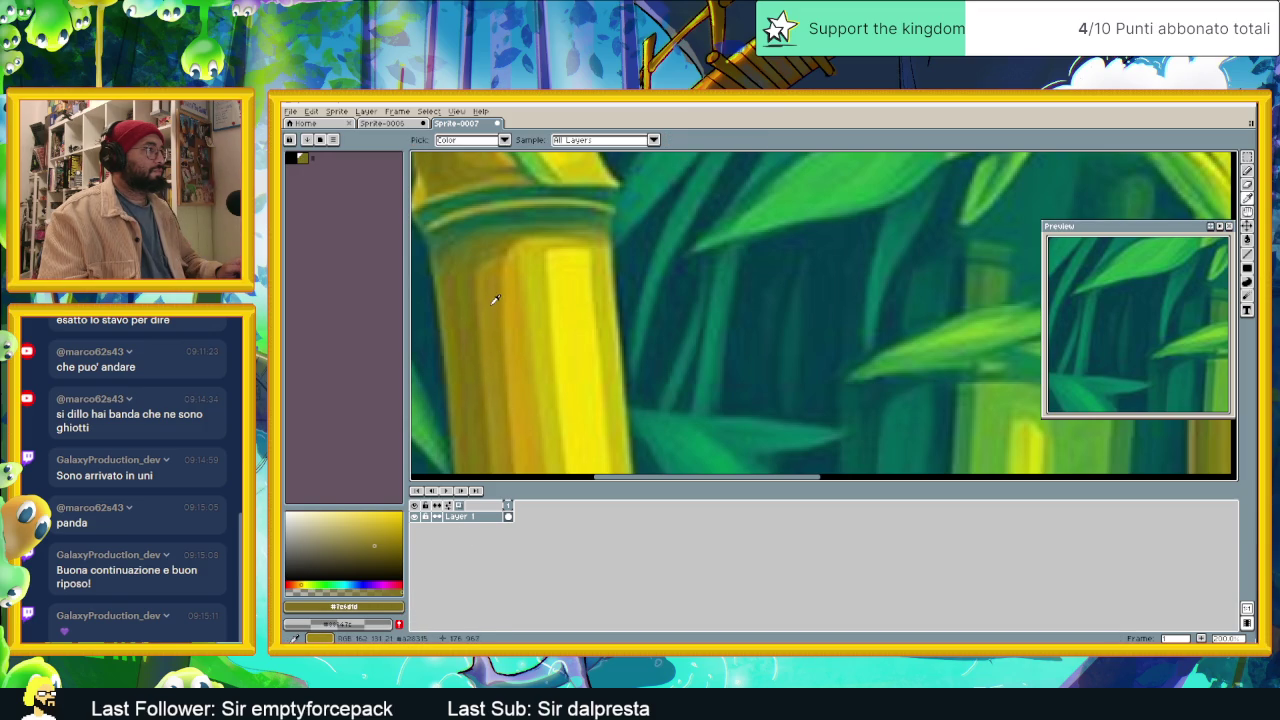
{"action": "left_click", "coordinate": [492, 298]}
{"action": "key", "text": "m"}
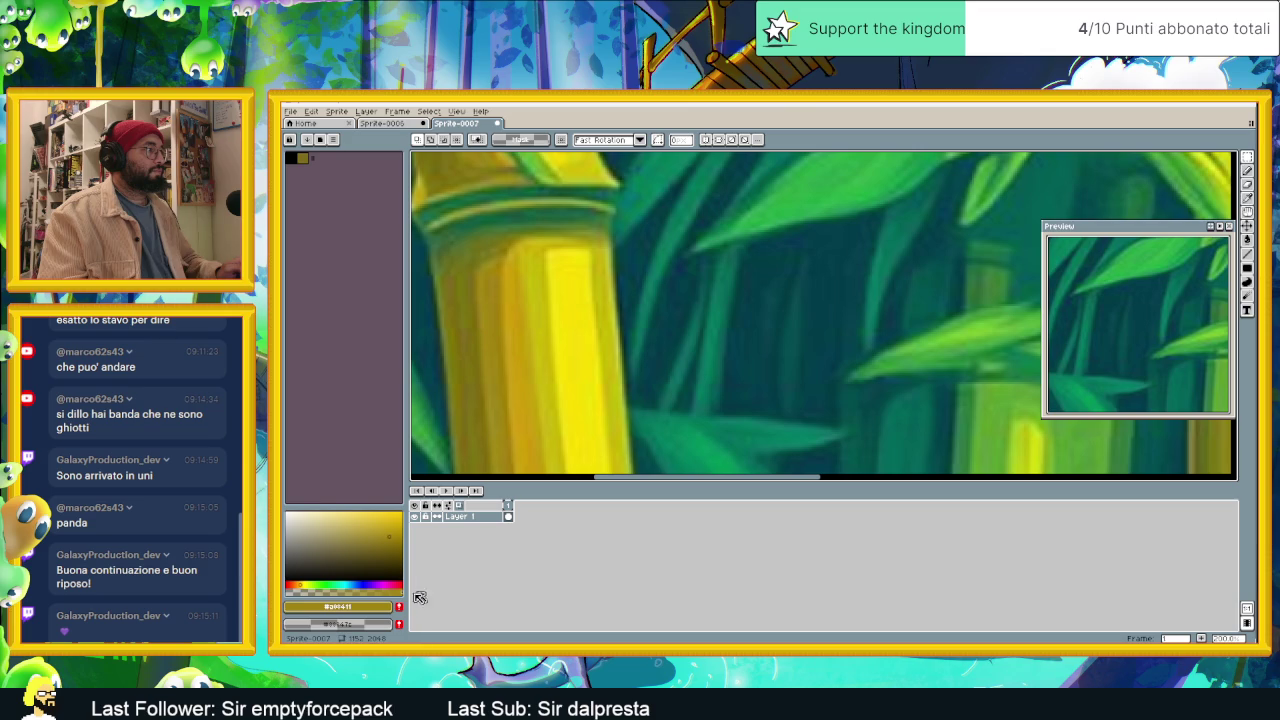
{"action": "key", "text": "i"}
{"action": "left_click", "coordinate": [520, 309]}
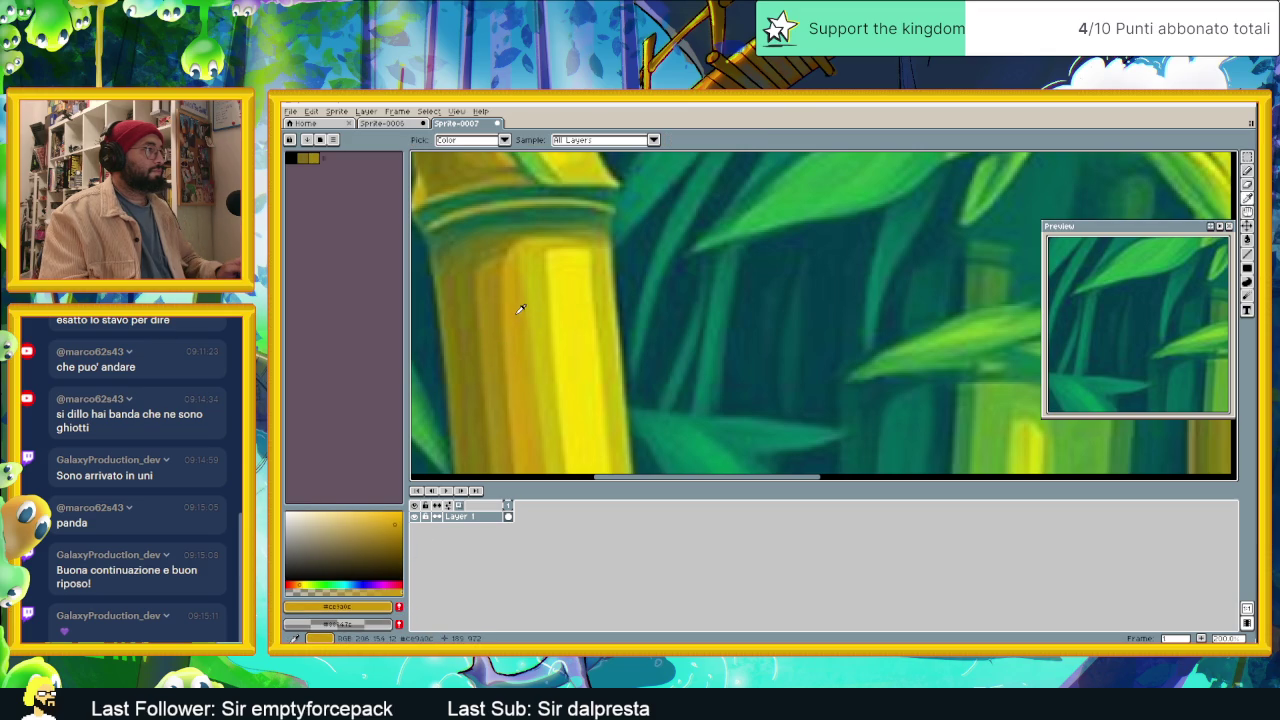
{"action": "key", "text": "m"}
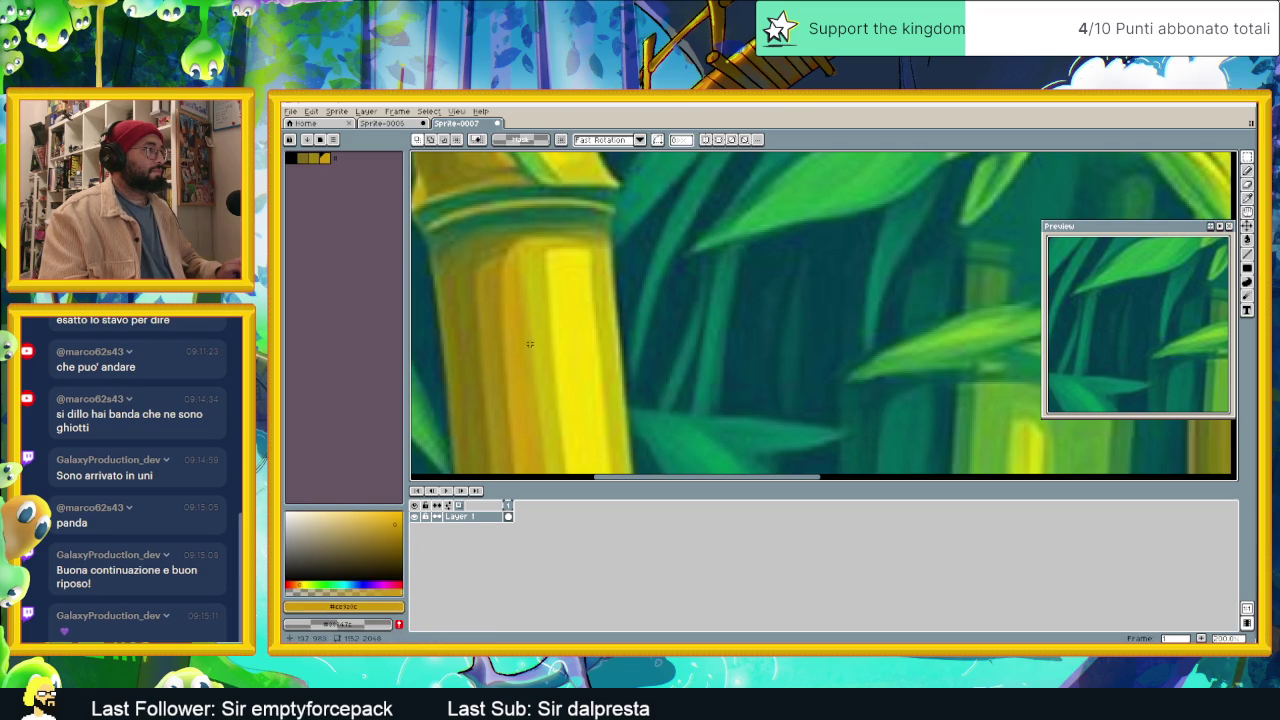
{"action": "key", "text": "i"}
{"action": "left_click", "coordinate": [546, 292]}
{"action": "key", "text": "m"}
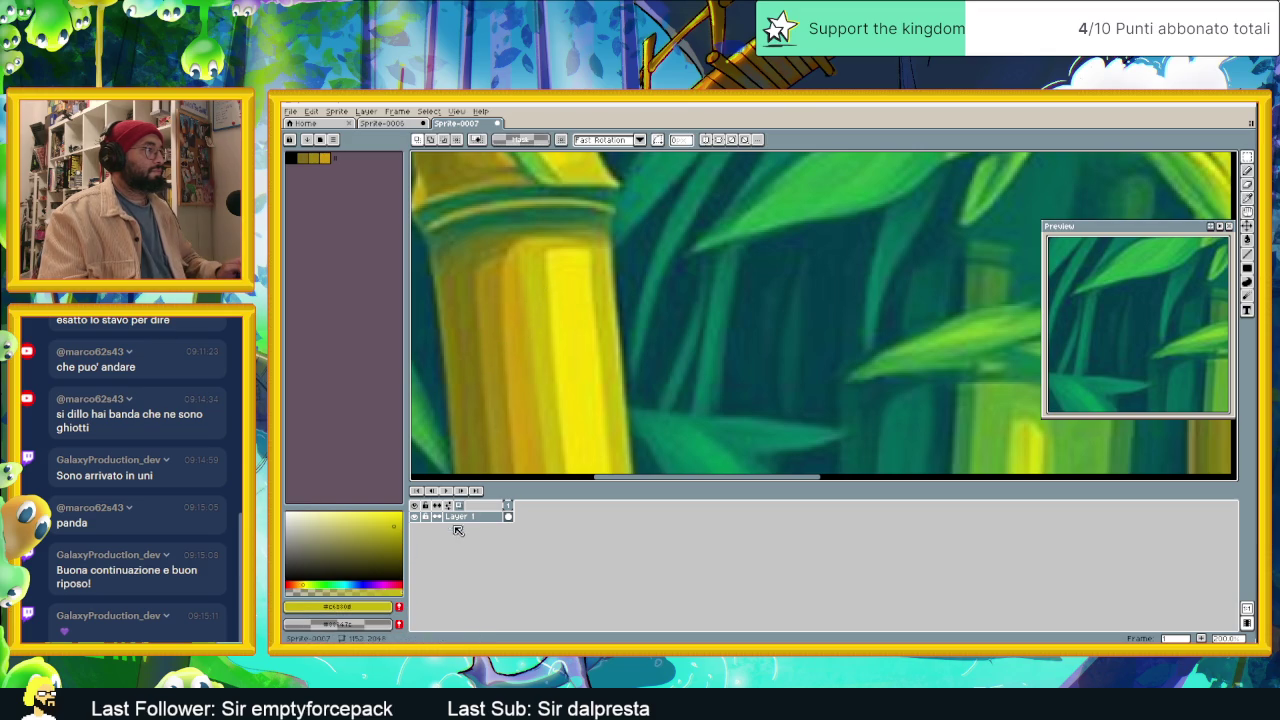
{"action": "left_click", "coordinate": [399, 606]}
Step: Add the bright yellow stalk highlight and leaf green #41723c to the palette
{"action": "key", "text": "i"}
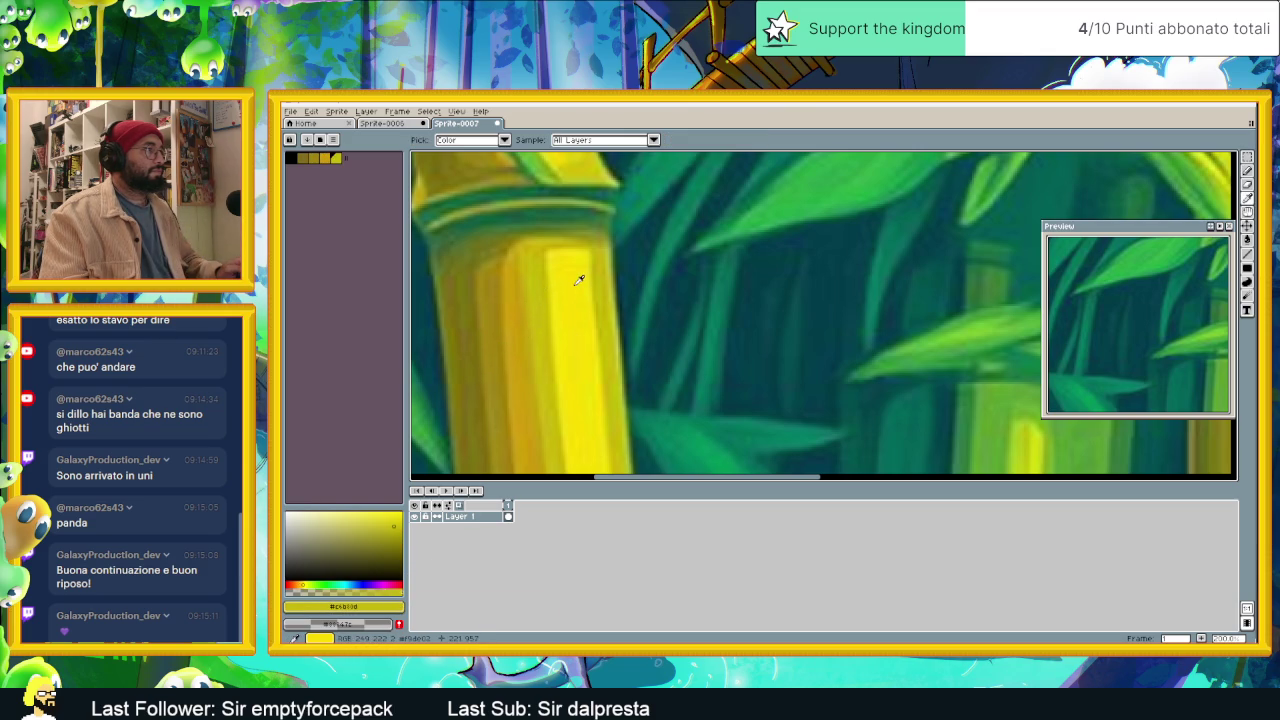
{"action": "left_click", "coordinate": [578, 280]}
{"action": "key", "text": "m"}
{"action": "left_click", "coordinate": [399, 606]}
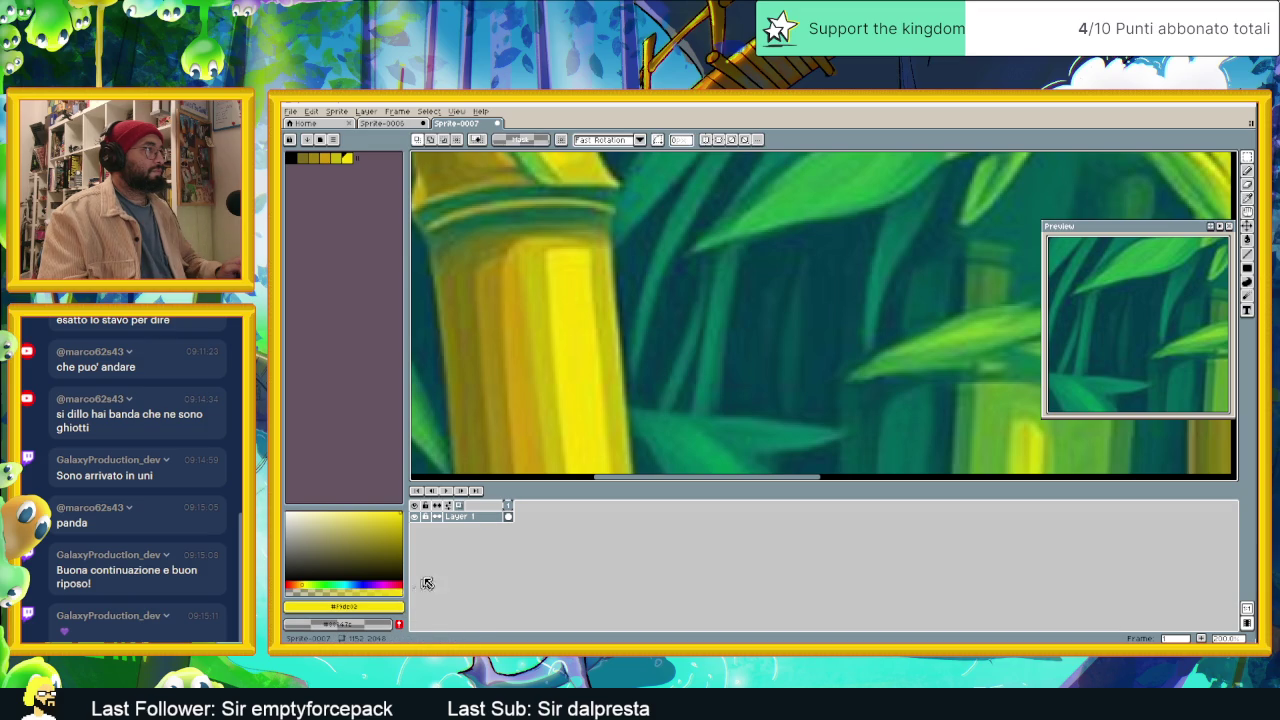
{"action": "key", "text": "i"}
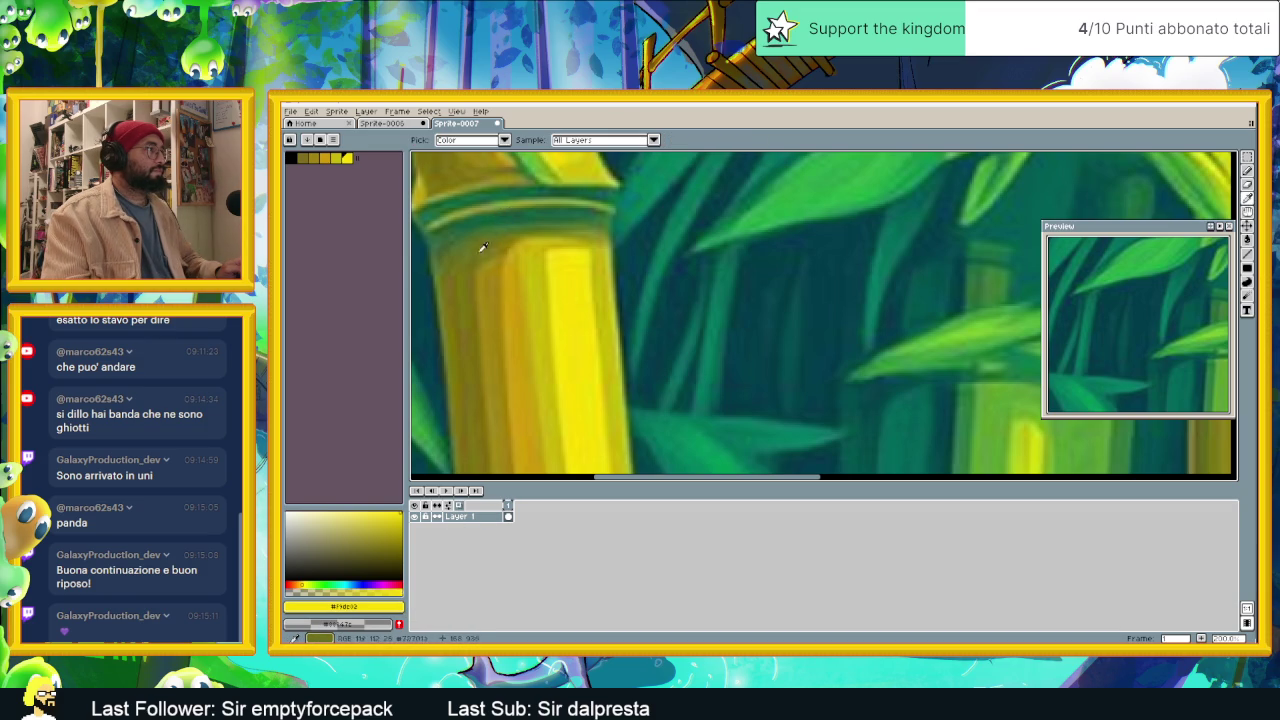
{"action": "left_click", "coordinate": [498, 223]}
{"action": "key", "text": "m"}
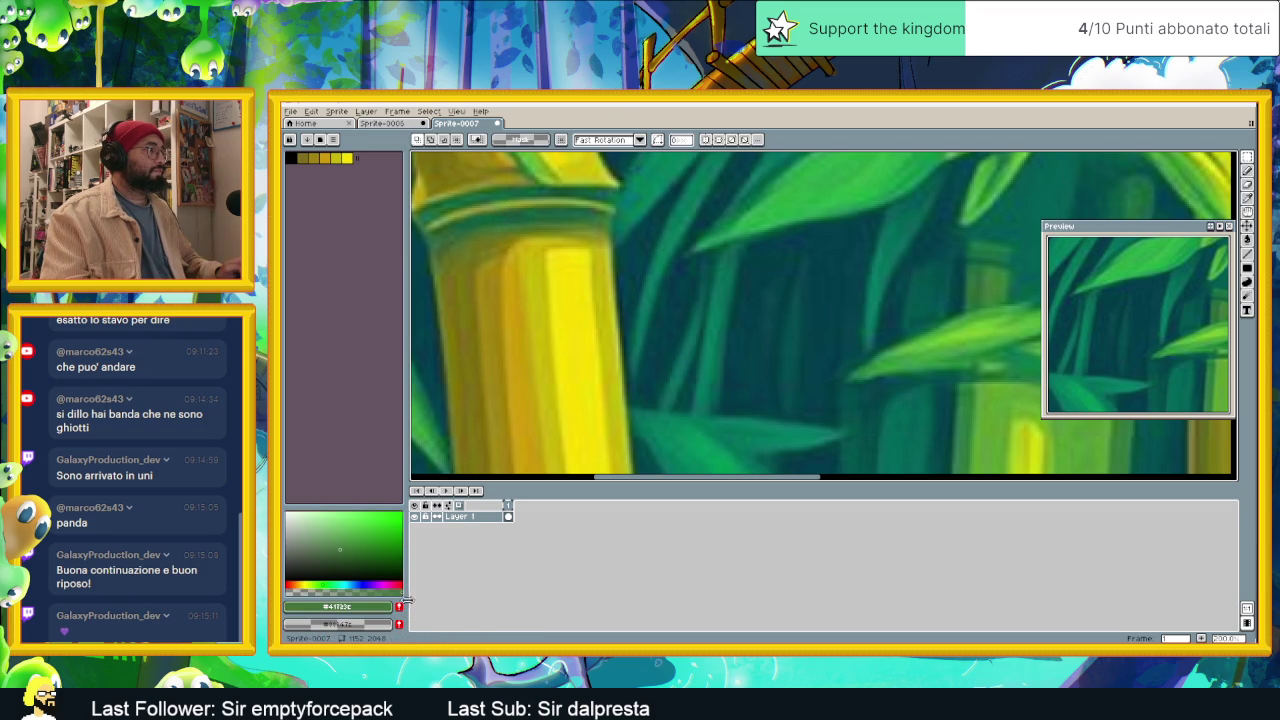
{"action": "left_click", "coordinate": [399, 606]}
Step: Add a dark green from the image to the palette, then zoom out
{"action": "key", "text": "i"}
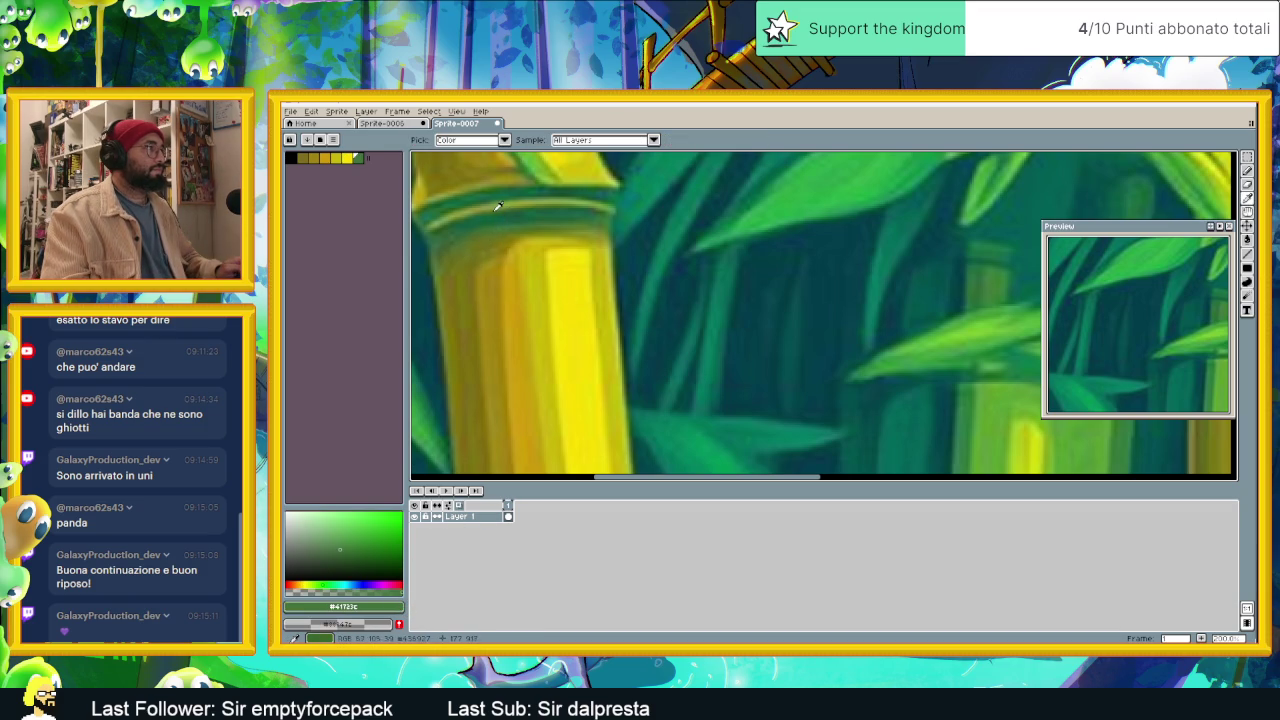
{"action": "left_click", "coordinate": [498, 206]}
{"action": "key", "text": "m"}
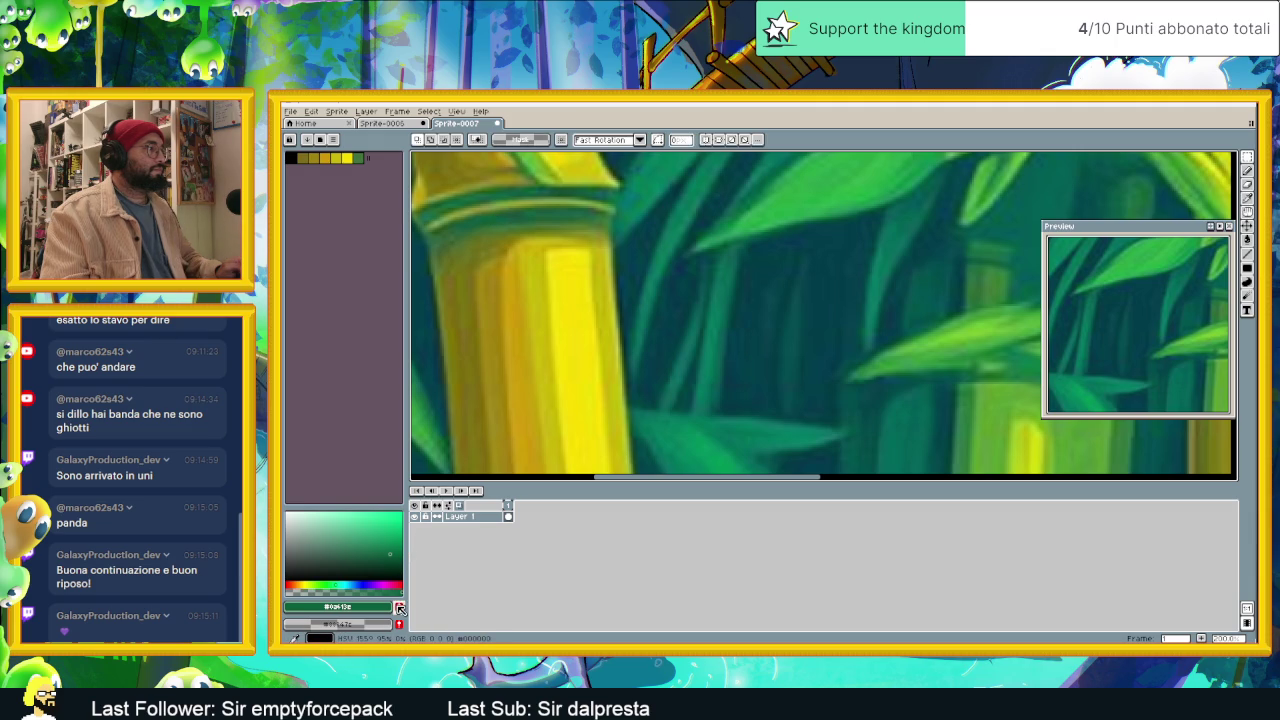
{"action": "left_click", "coordinate": [399, 606]}
{"action": "scroll", "coordinate": [528, 403], "scroll_direction": "down", "scroll_amount": 3}
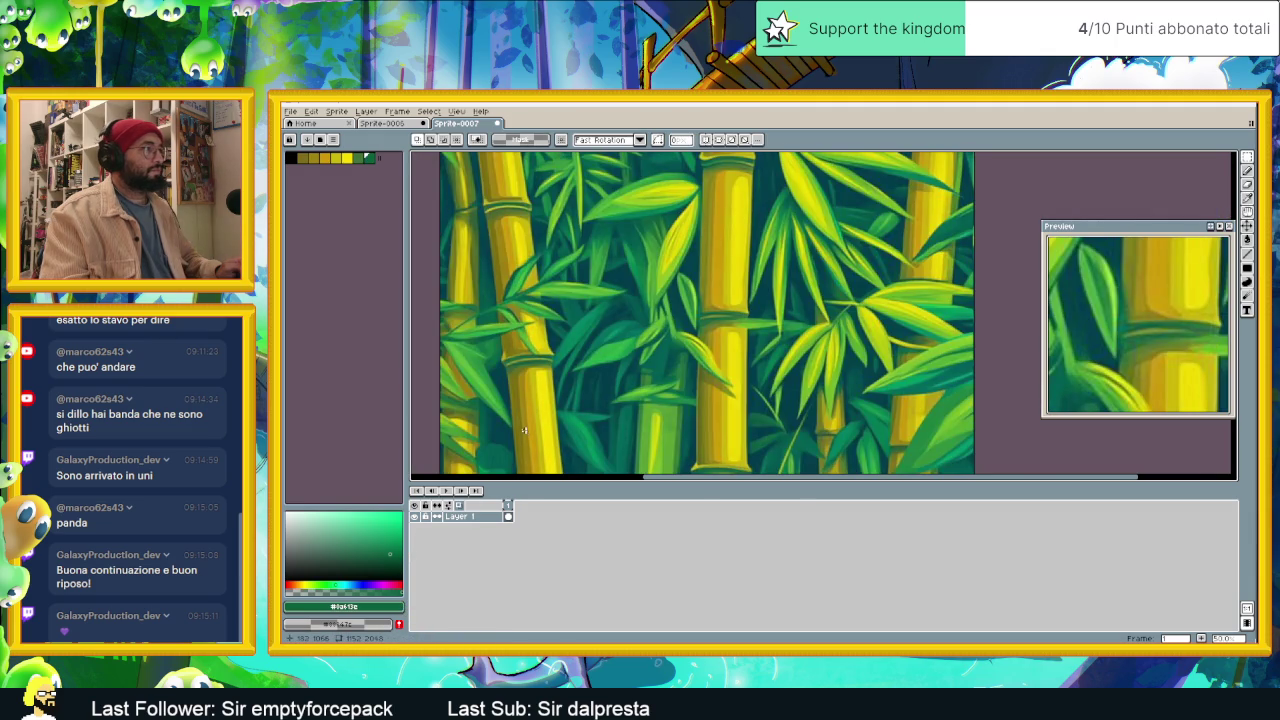
{"action": "scroll", "coordinate": [523, 430], "scroll_direction": "down", "scroll_amount": 1}
{"action": "scroll", "coordinate": [572, 440], "scroll_direction": "down", "scroll_amount": 1}
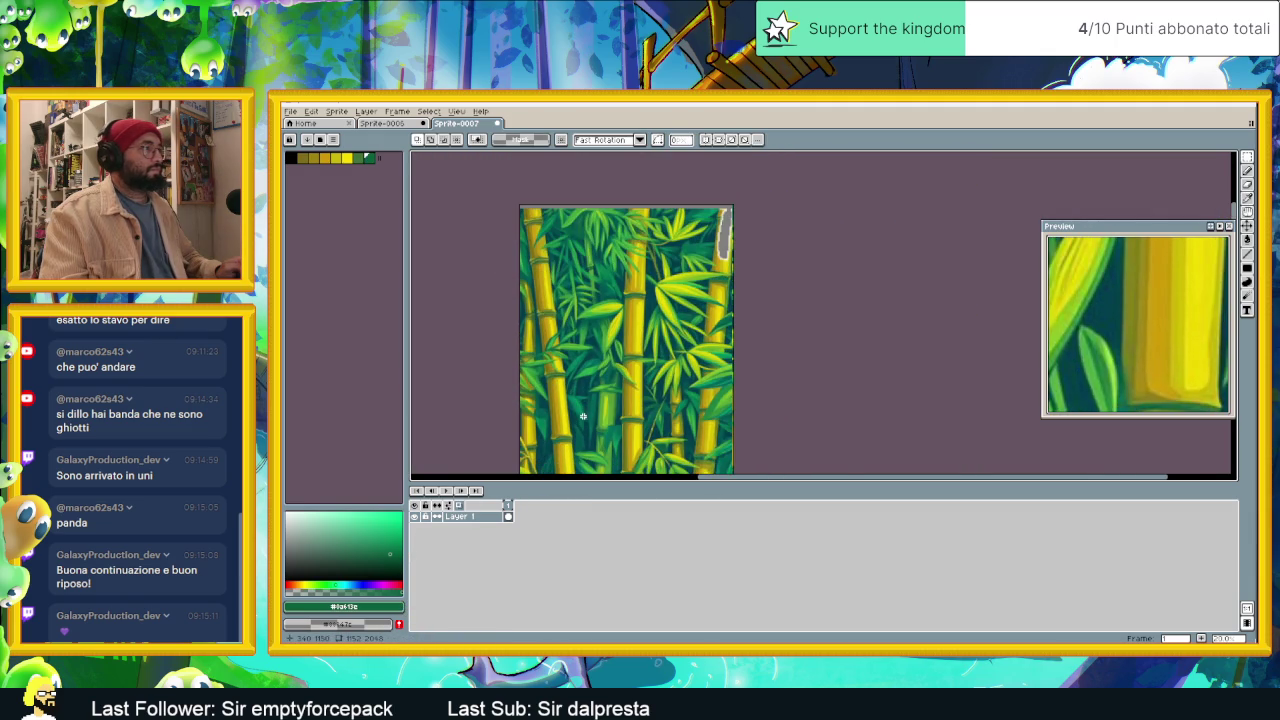
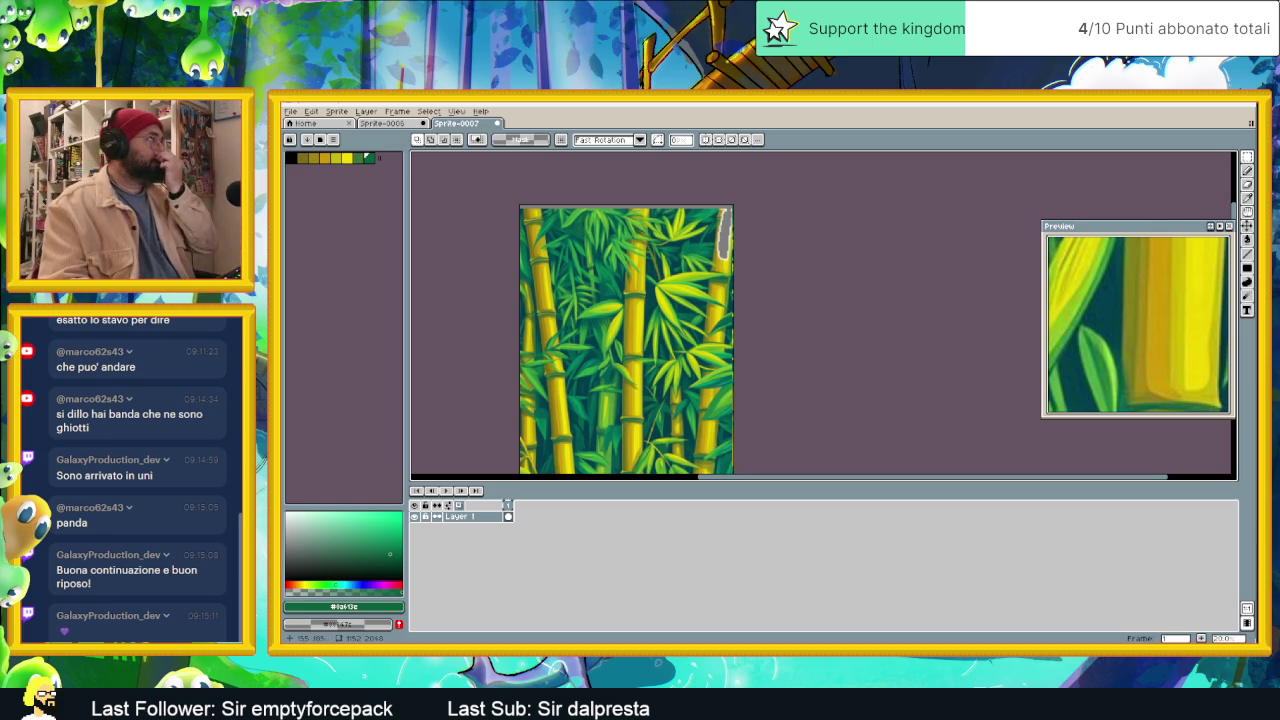
Step: Save the extracted bamboo palette to a palette file using Save Palette
{"action": "left_click", "coordinate": [334, 140]}
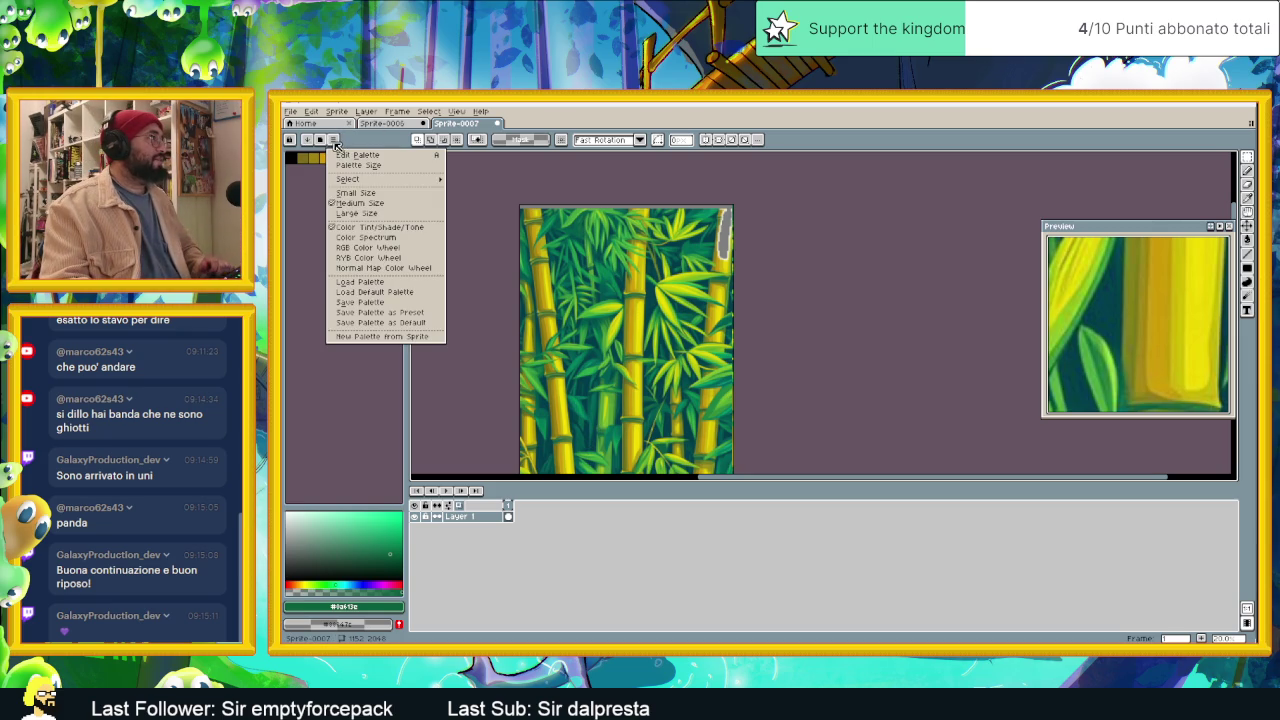
{"action": "left_click", "coordinate": [402, 303]}
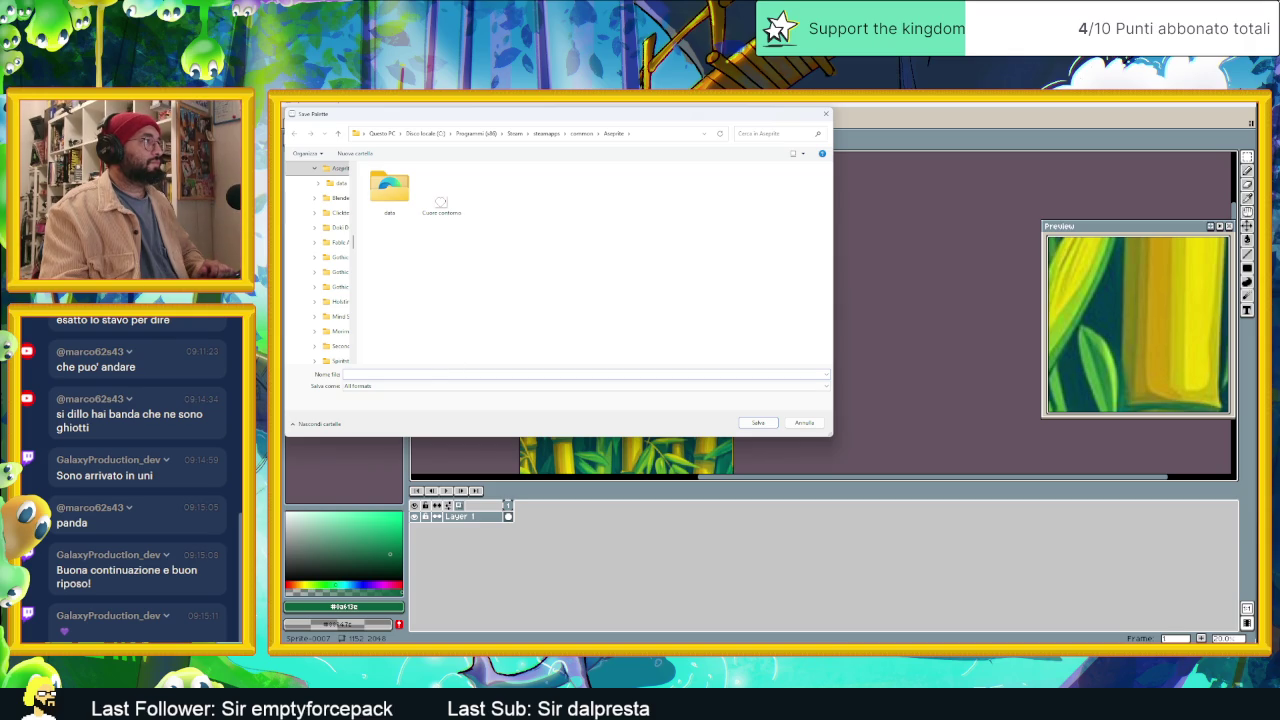
{"action": "left_click", "coordinate": [802, 422]}
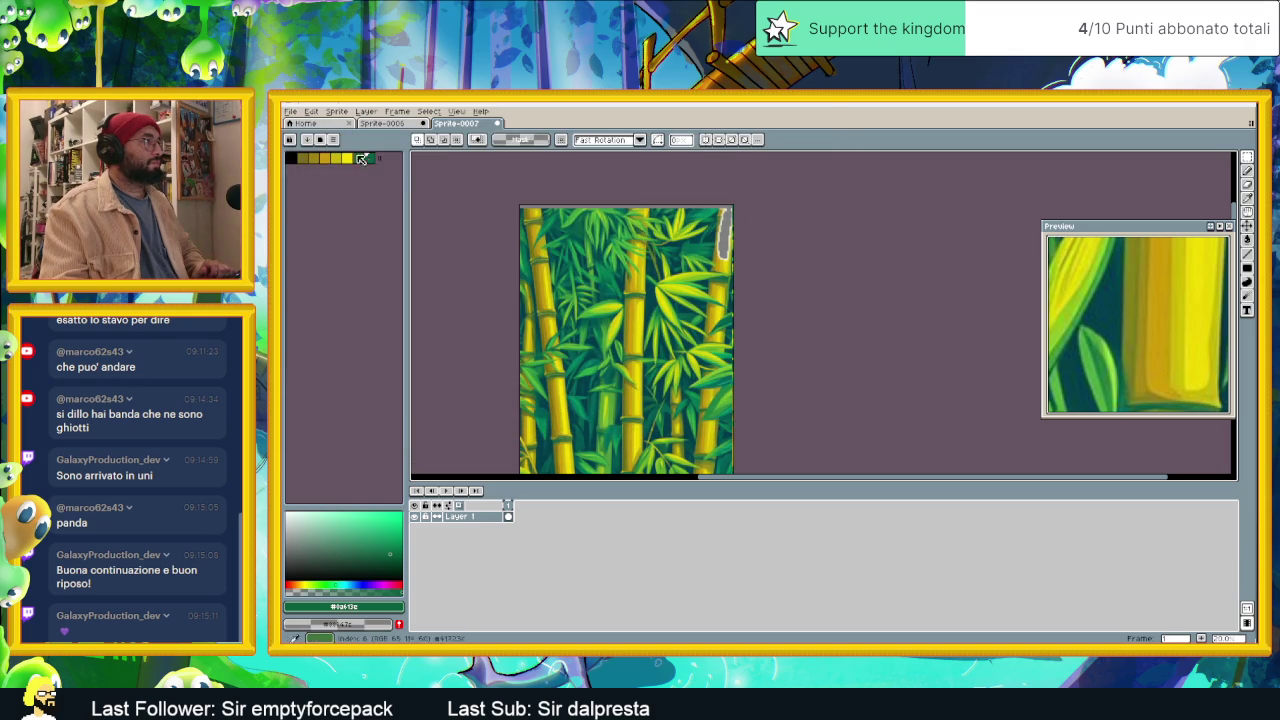
{"action": "left_click", "coordinate": [336, 140]}
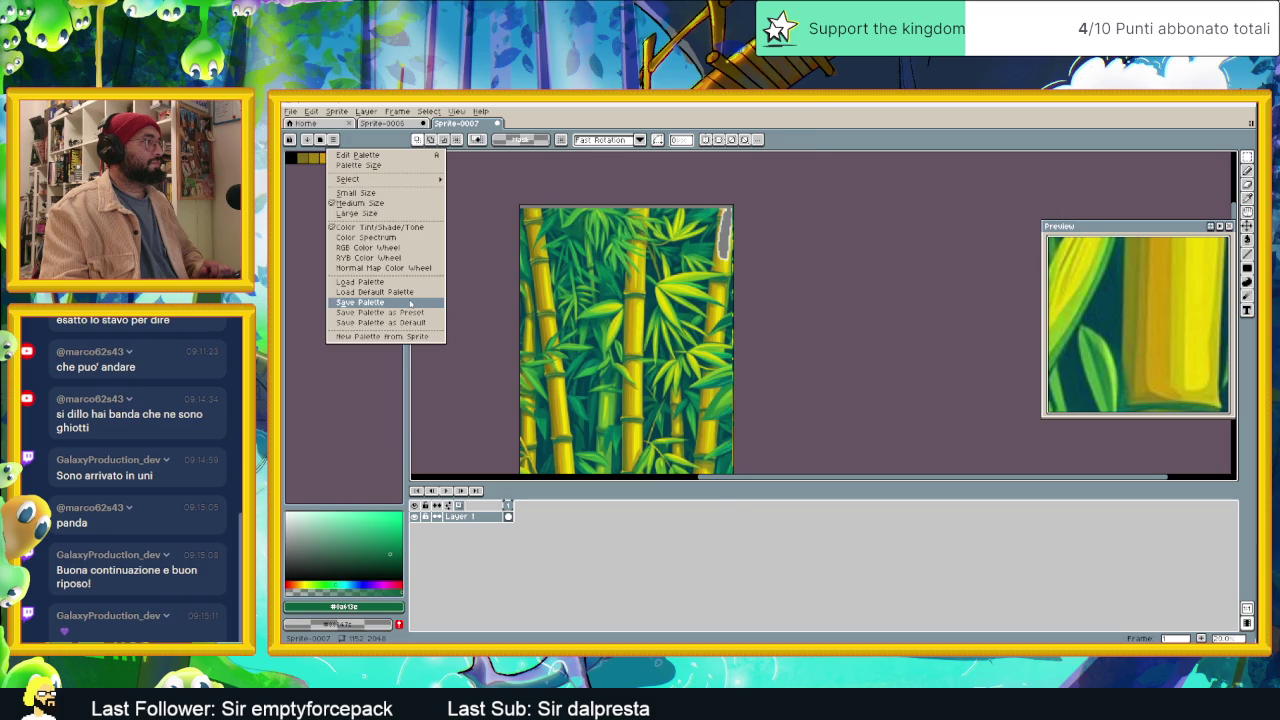
{"action": "left_click", "coordinate": [409, 302]}
Step: Cancel the repeated save dialog and switch to the Sprite-0005 game scene
{"action": "key", "text": "Escape"}
{"action": "left_click", "coordinate": [380, 123]}
{"action": "left_click", "coordinate": [309, 141]}
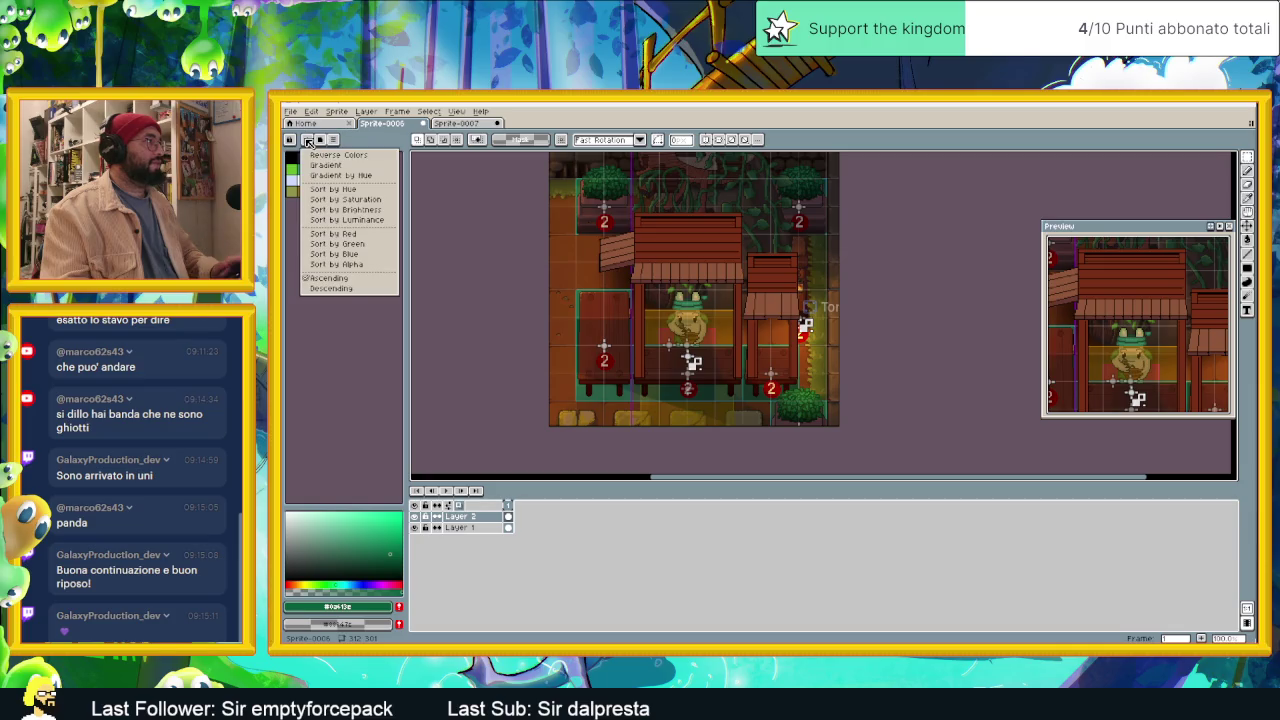
Step: Browse the built-in palette presets, searching for 'bam' and 'ba' and trying one preset
{"action": "left_click", "coordinate": [334, 141]}
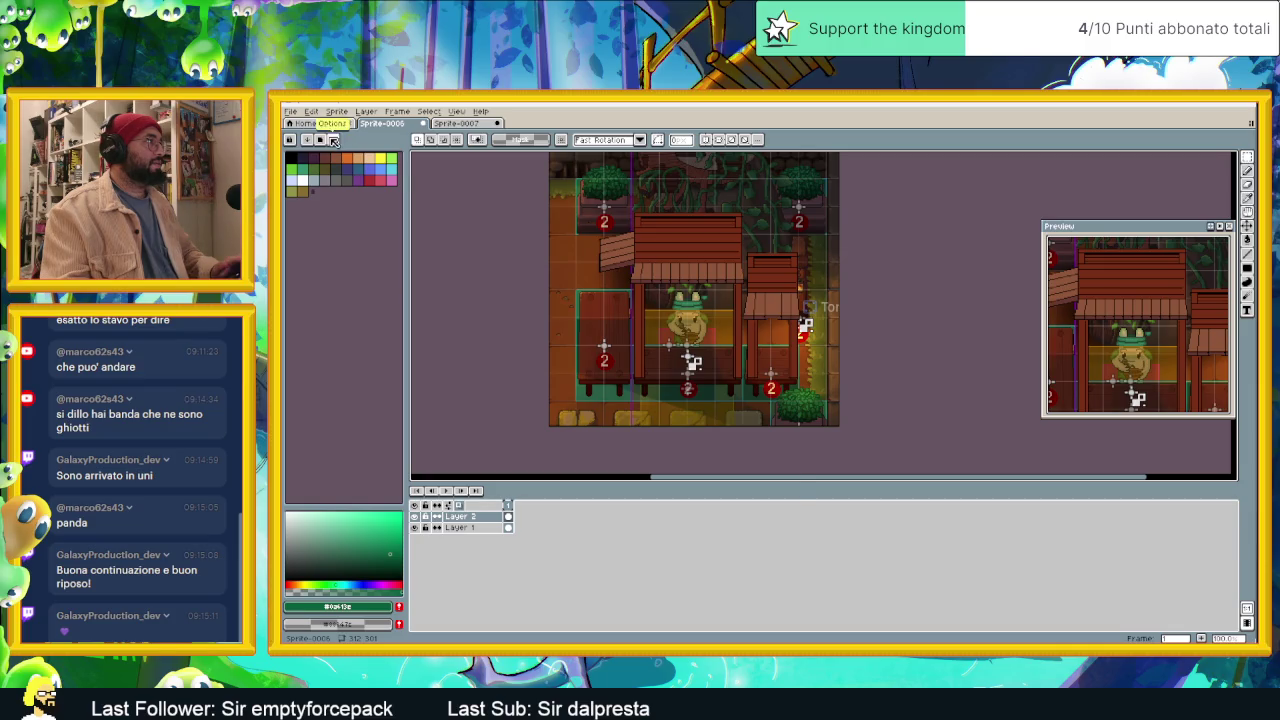
{"action": "left_click", "coordinate": [334, 141]}
{"action": "type", "text": "b"}
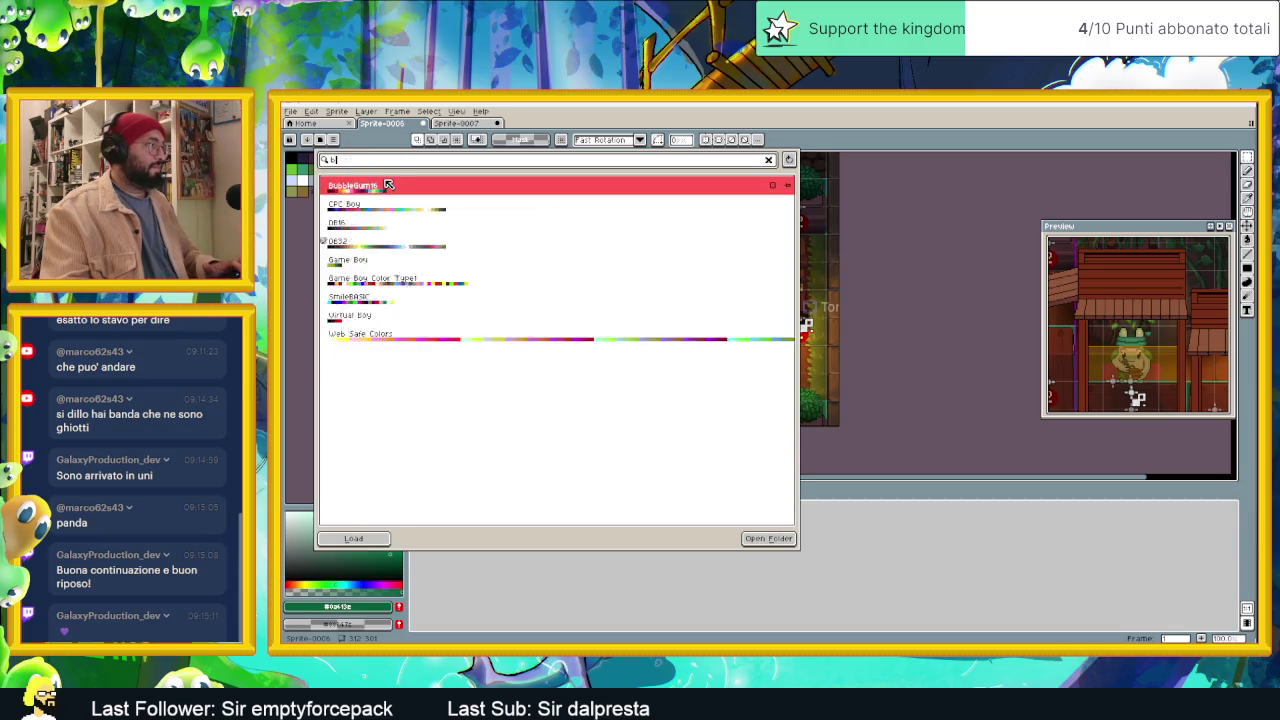
{"action": "type", "text": "a"}
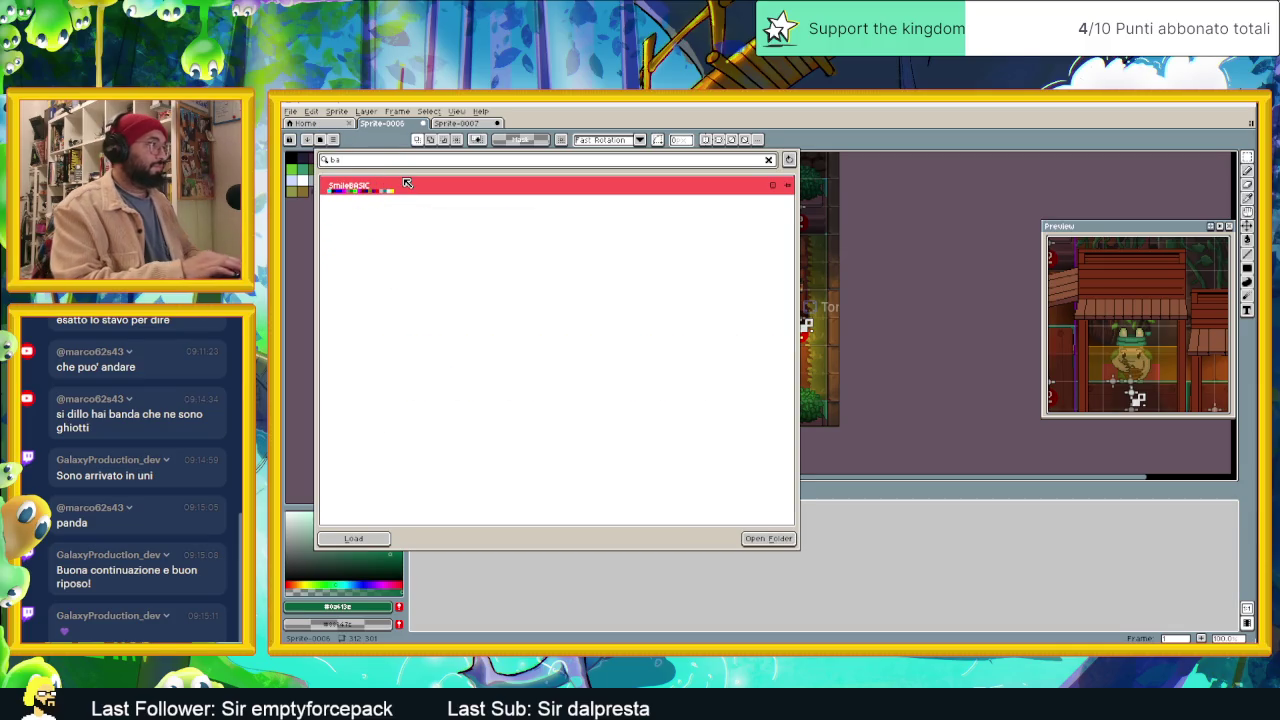
{"action": "type", "text": "m"}
{"action": "key", "text": "BackSpace"}
{"action": "key", "text": "BackSpace"}
{"action": "key", "text": "BackSpace"}
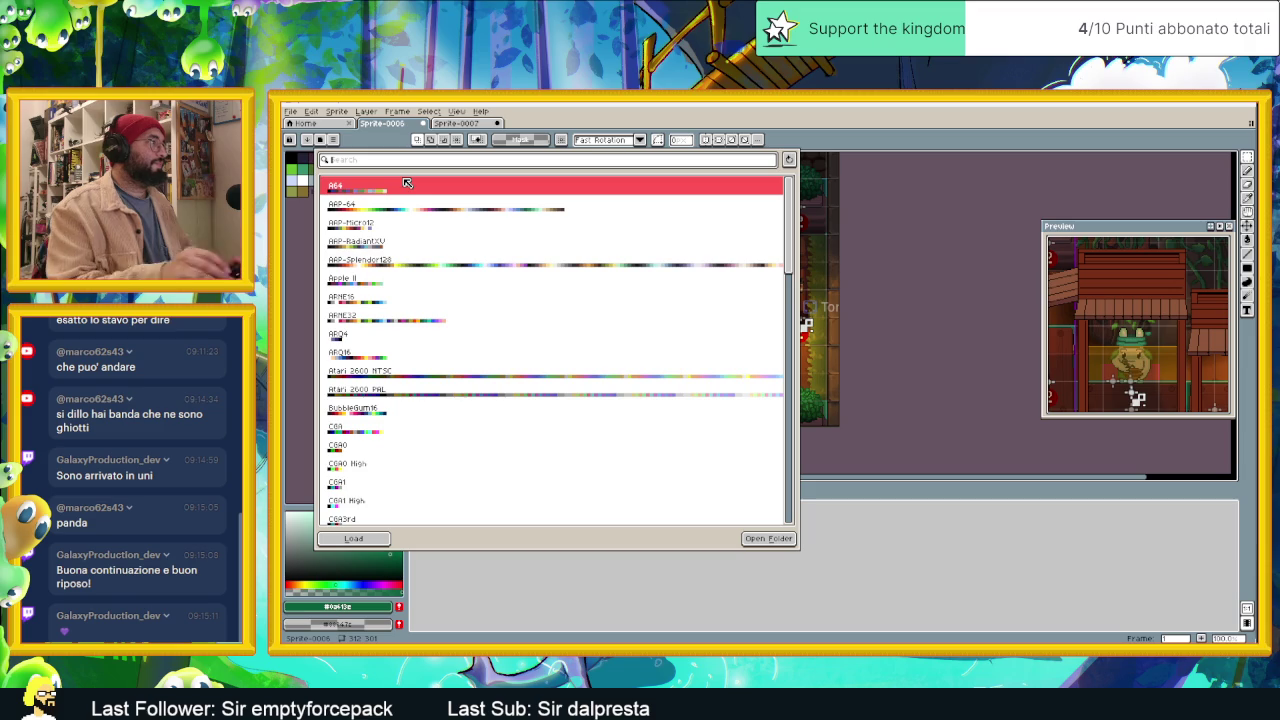
{"action": "scroll", "coordinate": [437, 366], "scroll_direction": "down", "scroll_amount": 5}
{"action": "scroll", "coordinate": [437, 366], "scroll_direction": "down", "scroll_amount": 8}
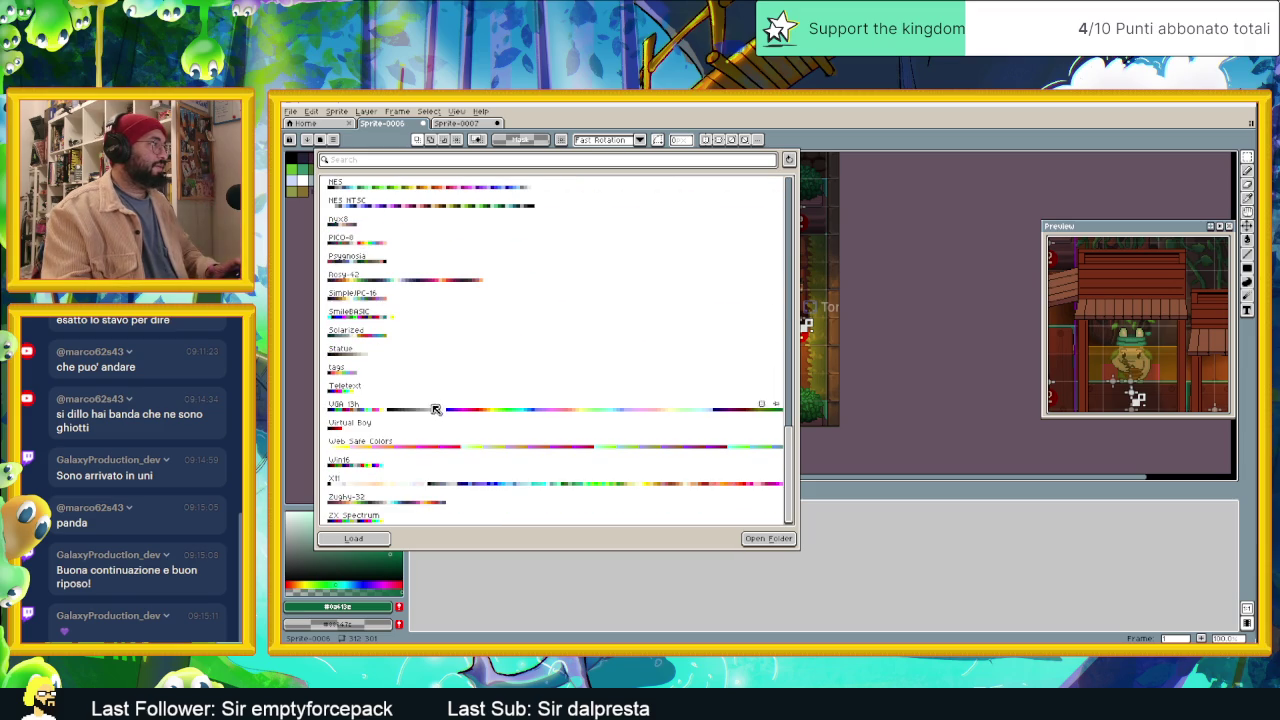
{"action": "left_click", "coordinate": [397, 505]}
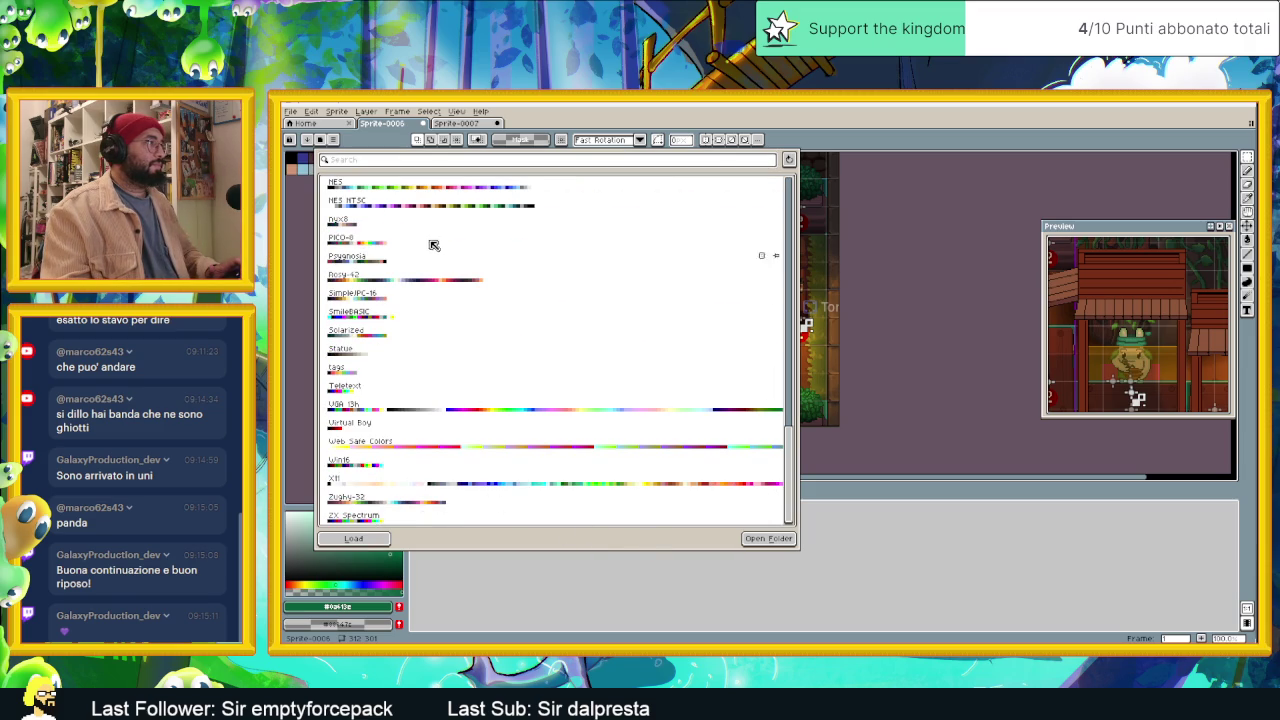
{"action": "scroll", "coordinate": [423, 318], "scroll_direction": "up", "scroll_amount": 1}
{"action": "scroll", "coordinate": [376, 250], "scroll_direction": "up", "scroll_amount": 4}
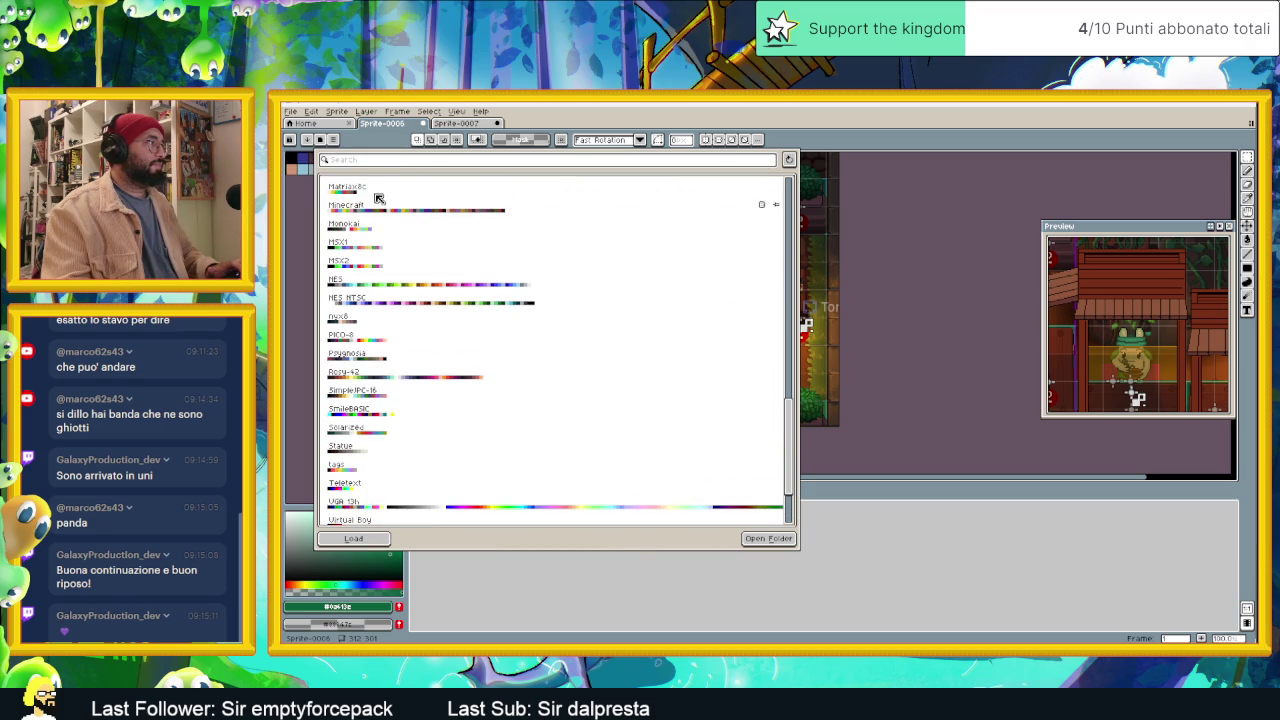
{"action": "left_click", "coordinate": [368, 163]}
{"action": "type", "text": "b"}
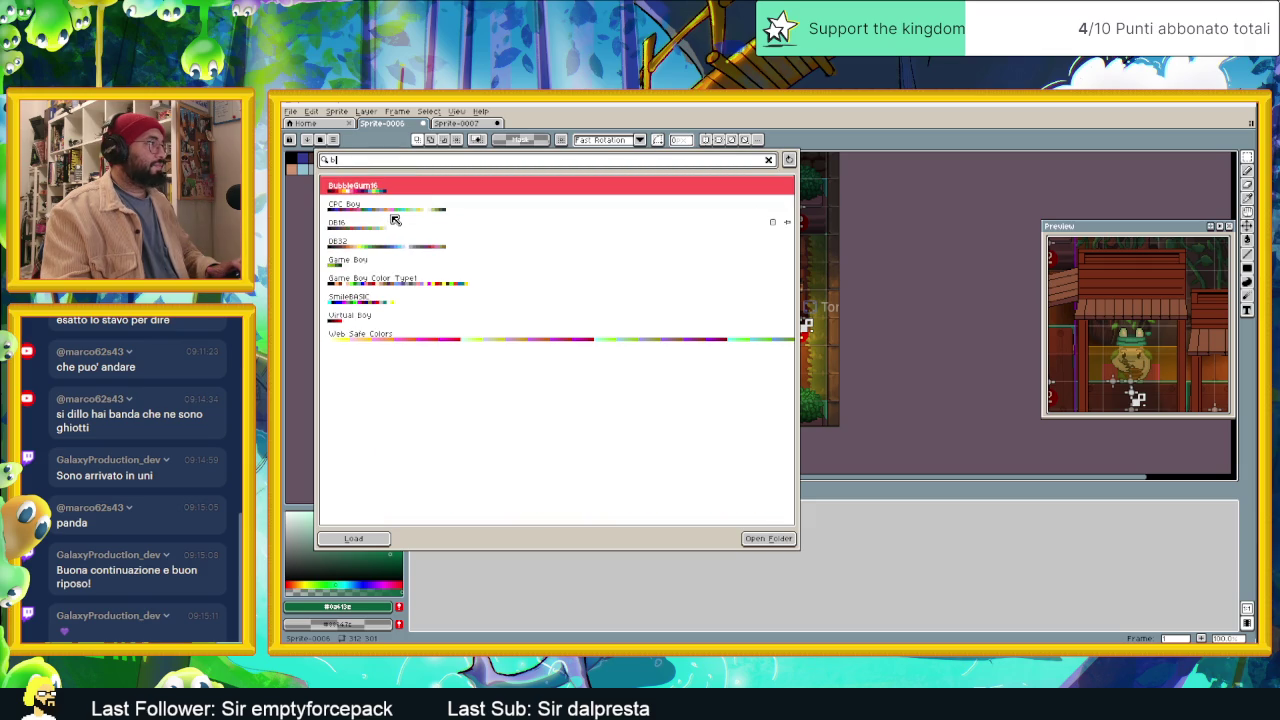
{"action": "type", "text": "a"}
{"action": "key", "text": "Return"}
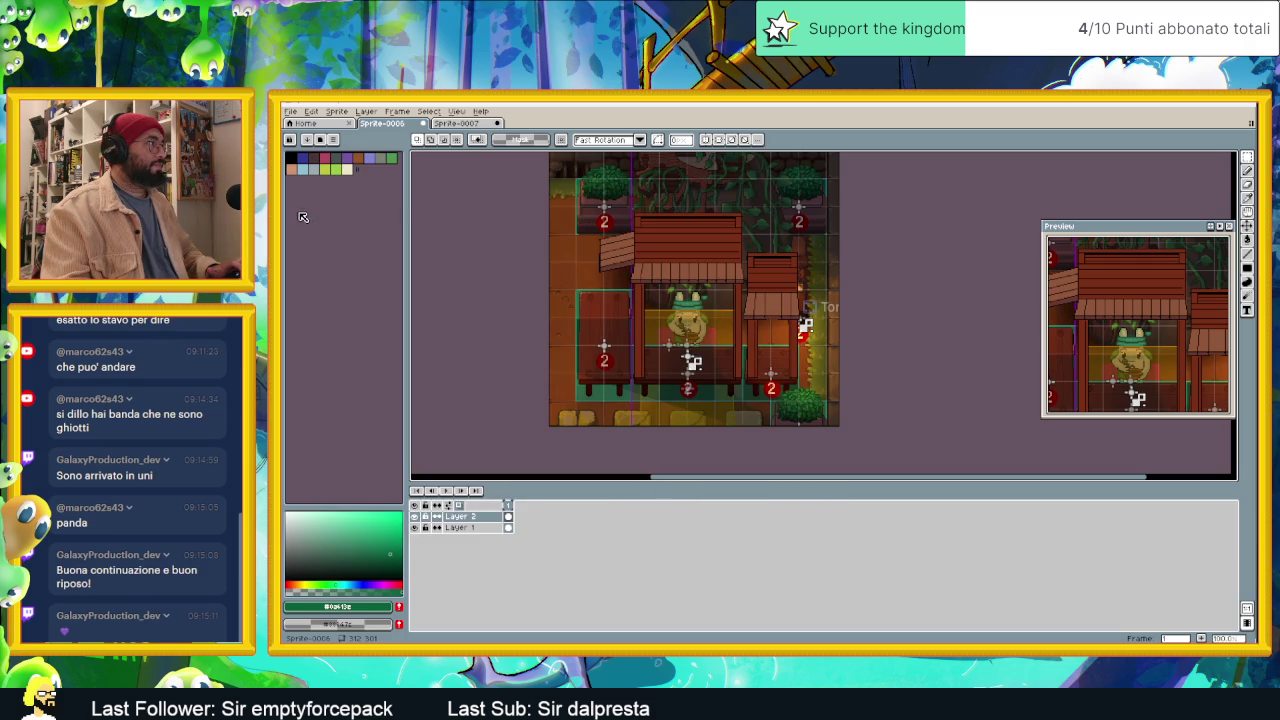
Step: Load the saved bamboo palette file into the scene with Load Palette
{"action": "left_click", "coordinate": [334, 139]}
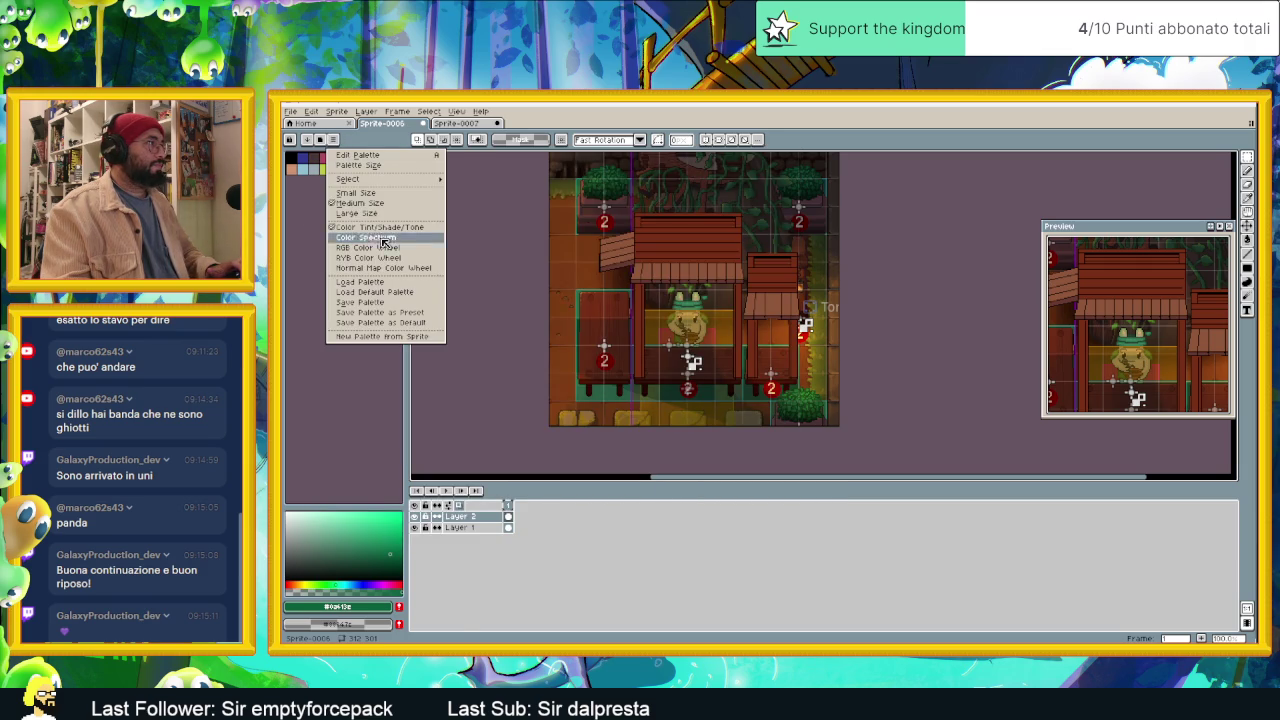
{"action": "left_click", "coordinate": [420, 287]}
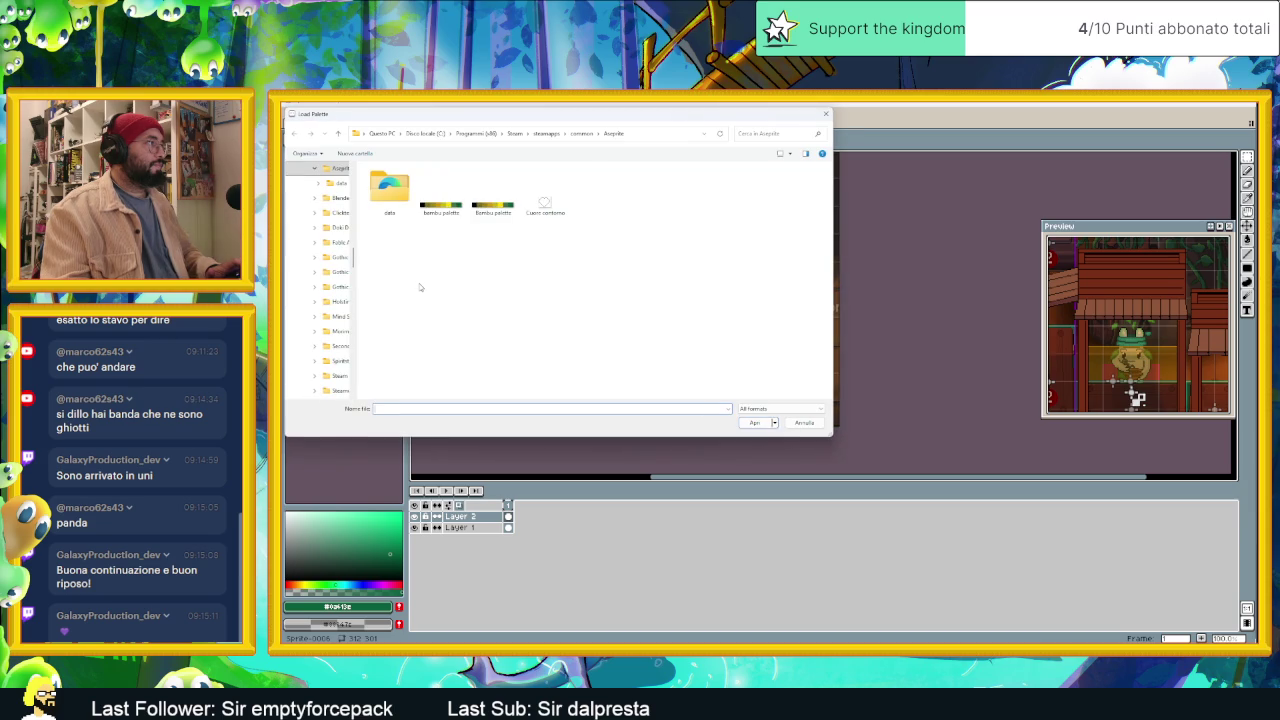
{"action": "double_click", "coordinate": [454, 208]}
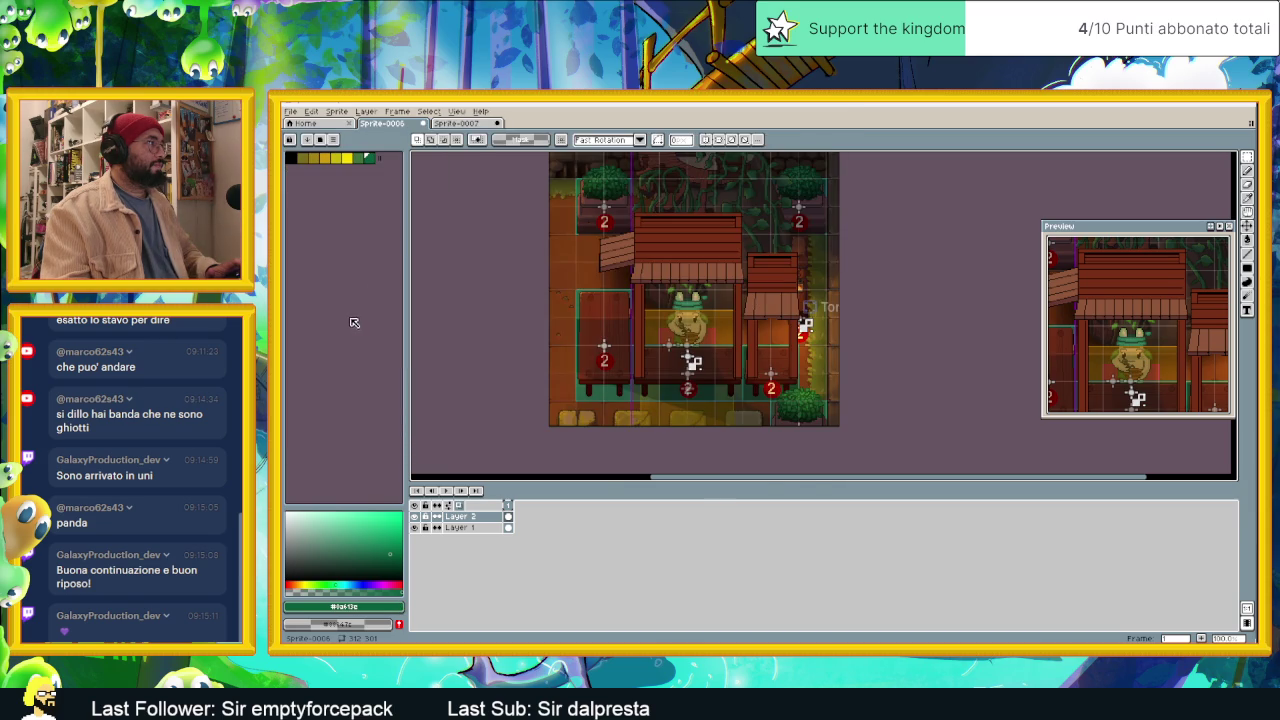
{"action": "scroll", "coordinate": [750, 337], "scroll_direction": "up", "scroll_amount": 1}
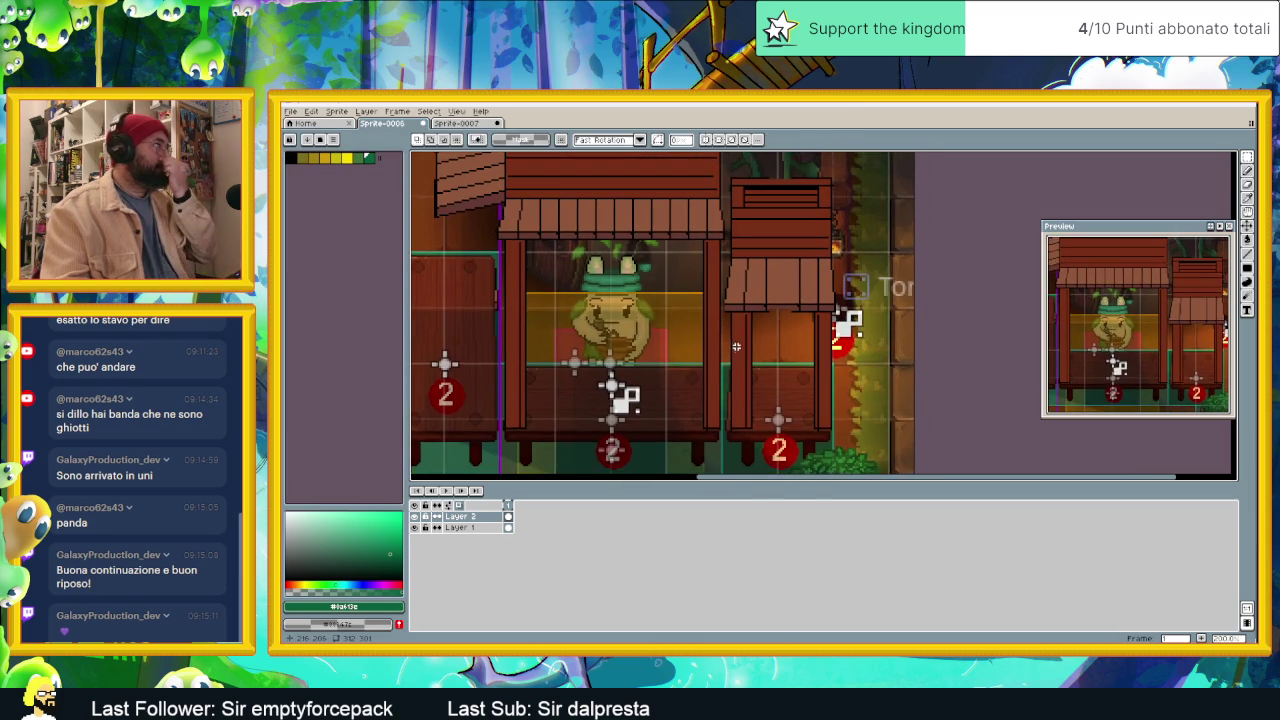
{"action": "scroll", "coordinate": [750, 337], "scroll_direction": "up", "scroll_amount": 1}
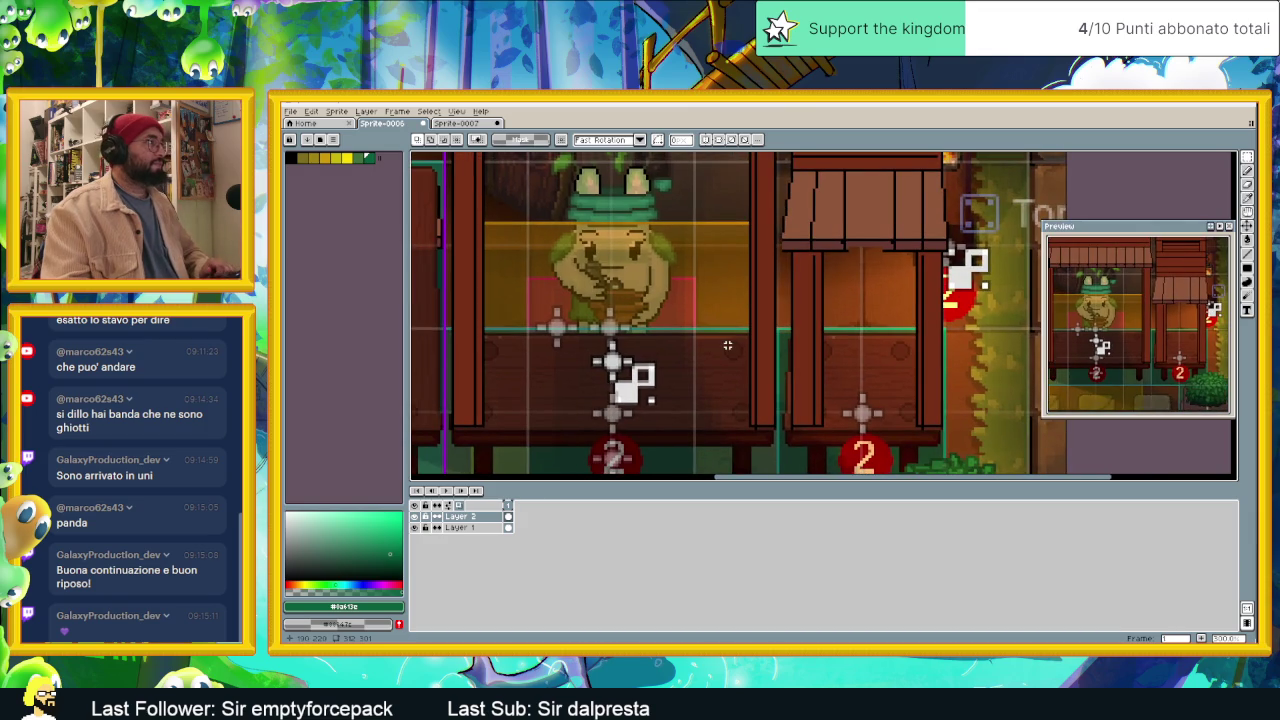
{"action": "scroll", "coordinate": [727, 345], "scroll_direction": "down", "scroll_amount": 1}
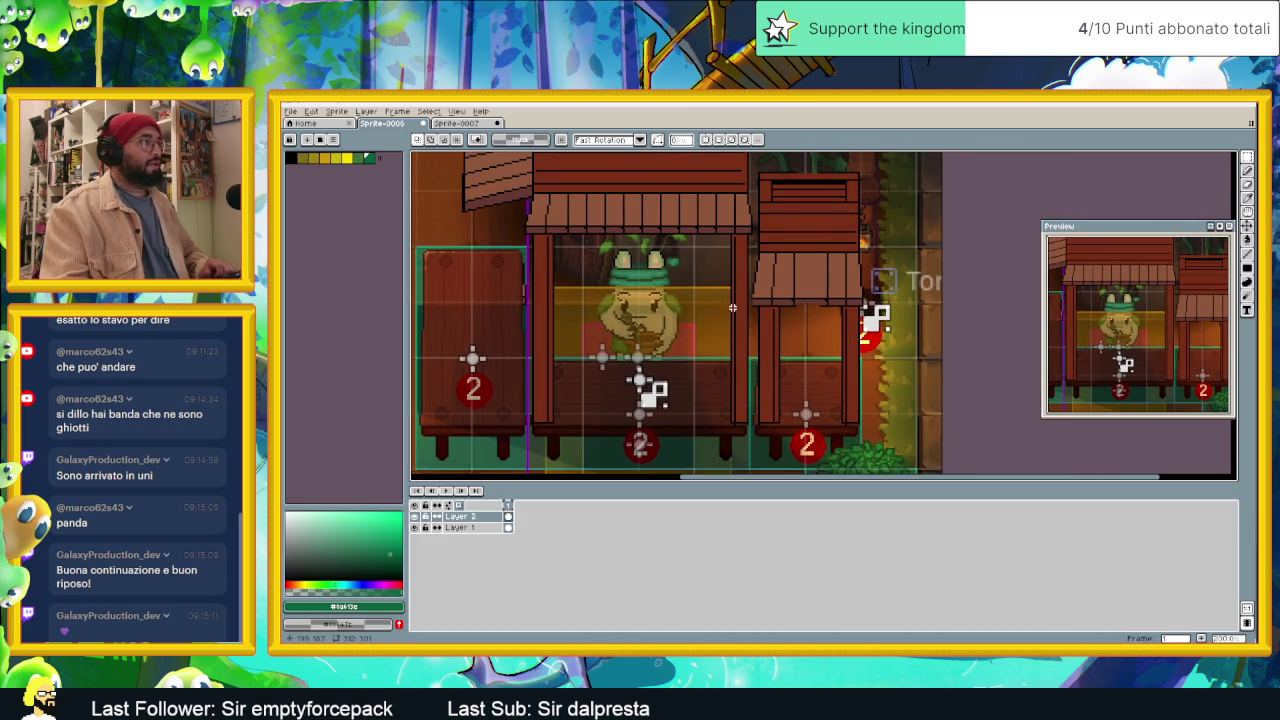
Step: In Replace Color, swap the sampled roof brown for a yellow-olive palette colour
{"action": "key", "text": "shift+r"}
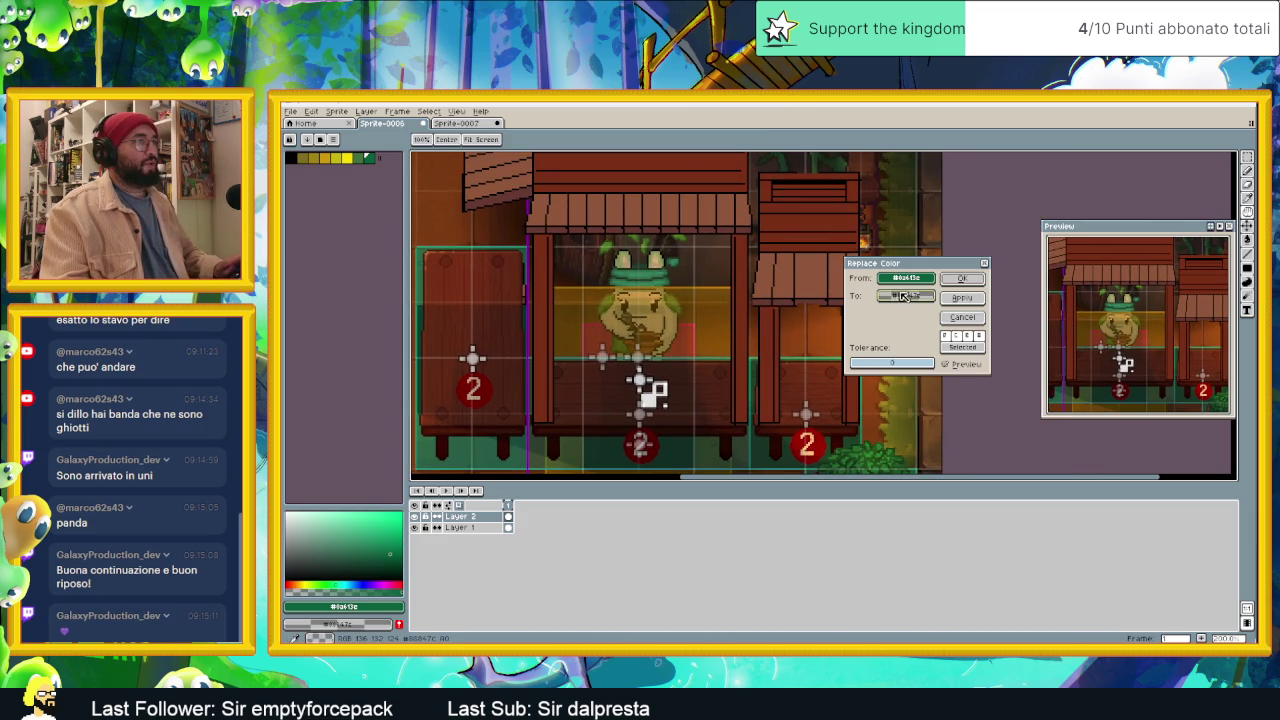
{"action": "left_click_drag", "start_coordinate": [902, 297], "coordinate": [740, 215]}
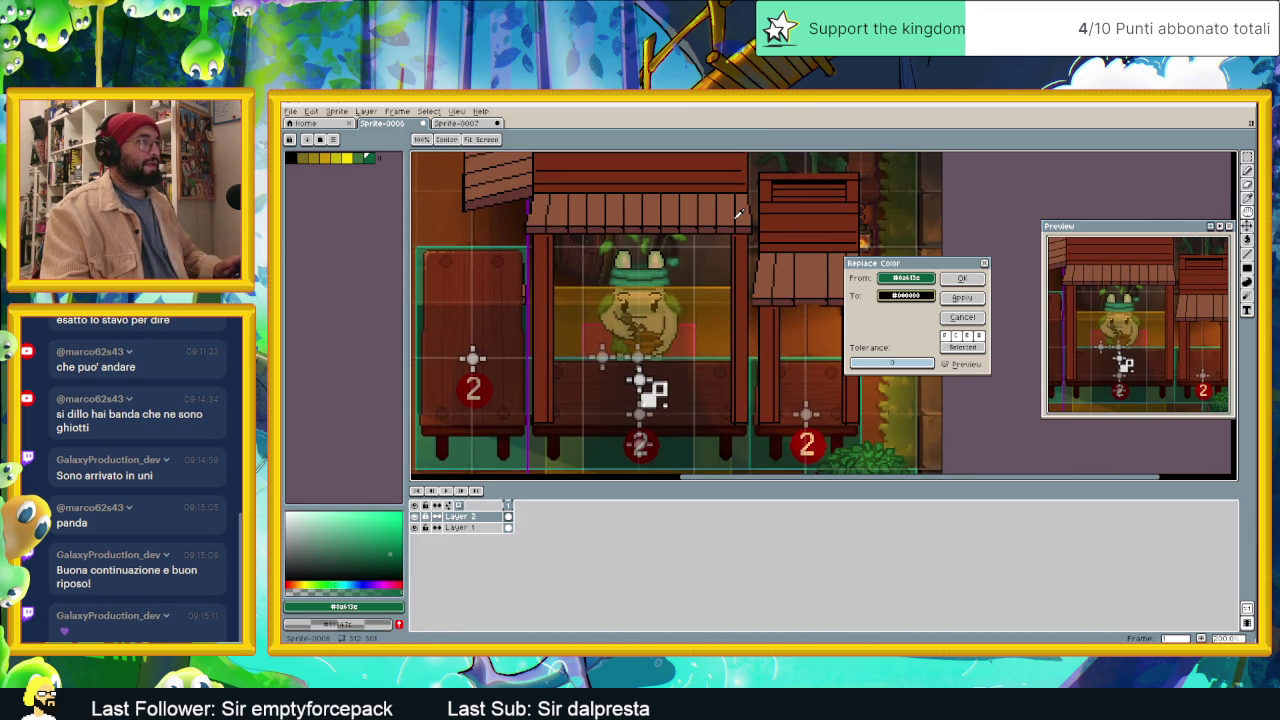
{"action": "left_click", "coordinate": [738, 208]}
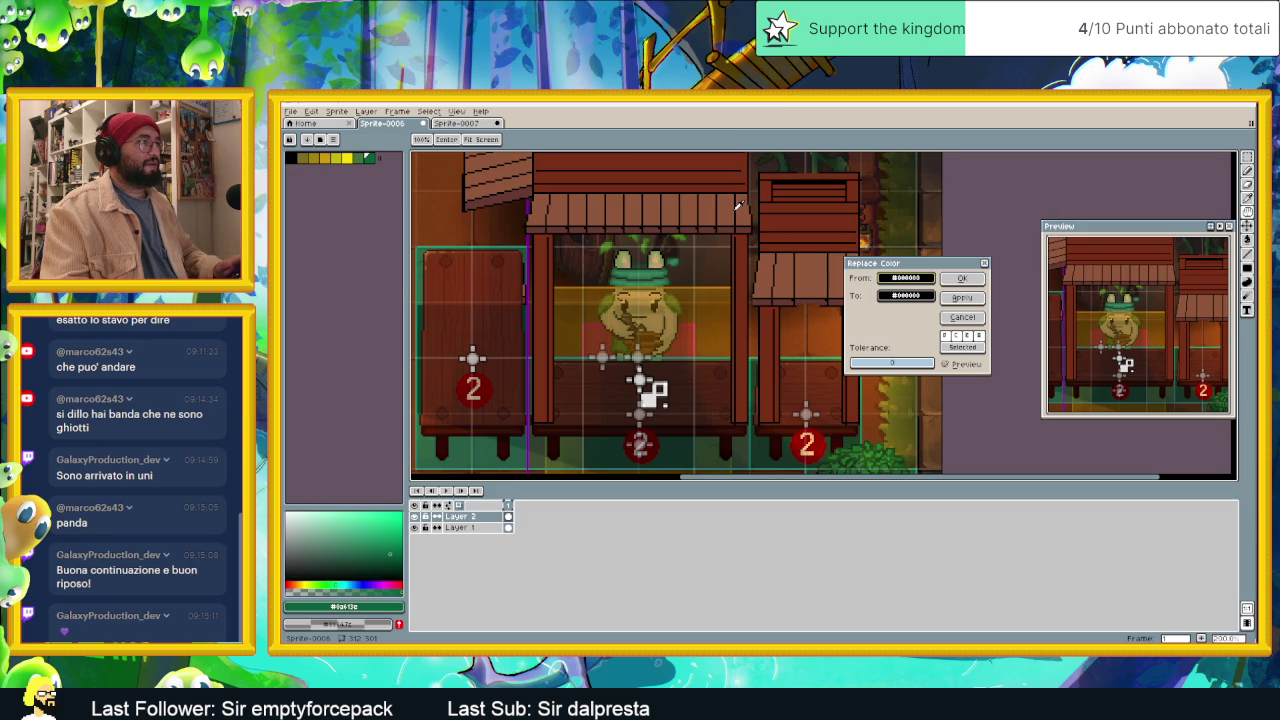
{"action": "left_click", "coordinate": [372, 158]}
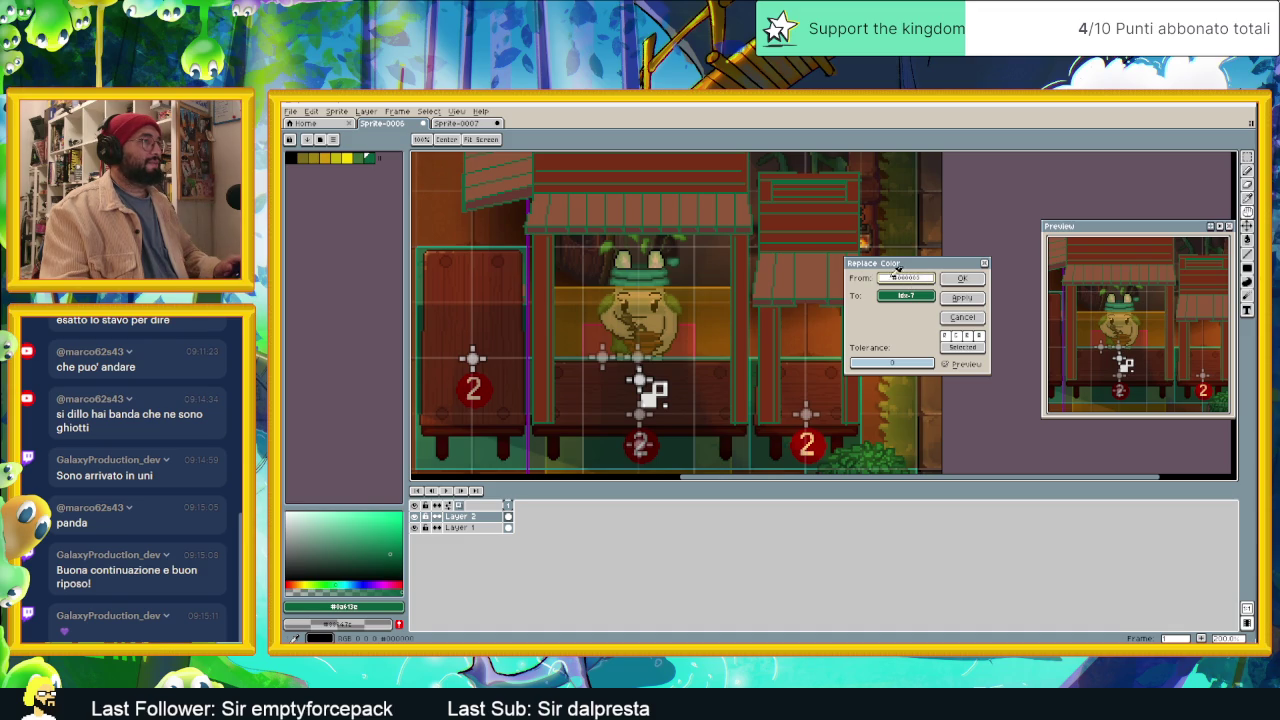
{"action": "mouse_move", "coordinate": [908, 282]}
{"action": "left_mouse_down"}
{"action": "mouse_move", "coordinate": [743, 224]}
{"action": "mouse_move", "coordinate": [748, 254]}
{"action": "left_mouse_up"}
{"action": "right_click", "coordinate": [797, 280]}
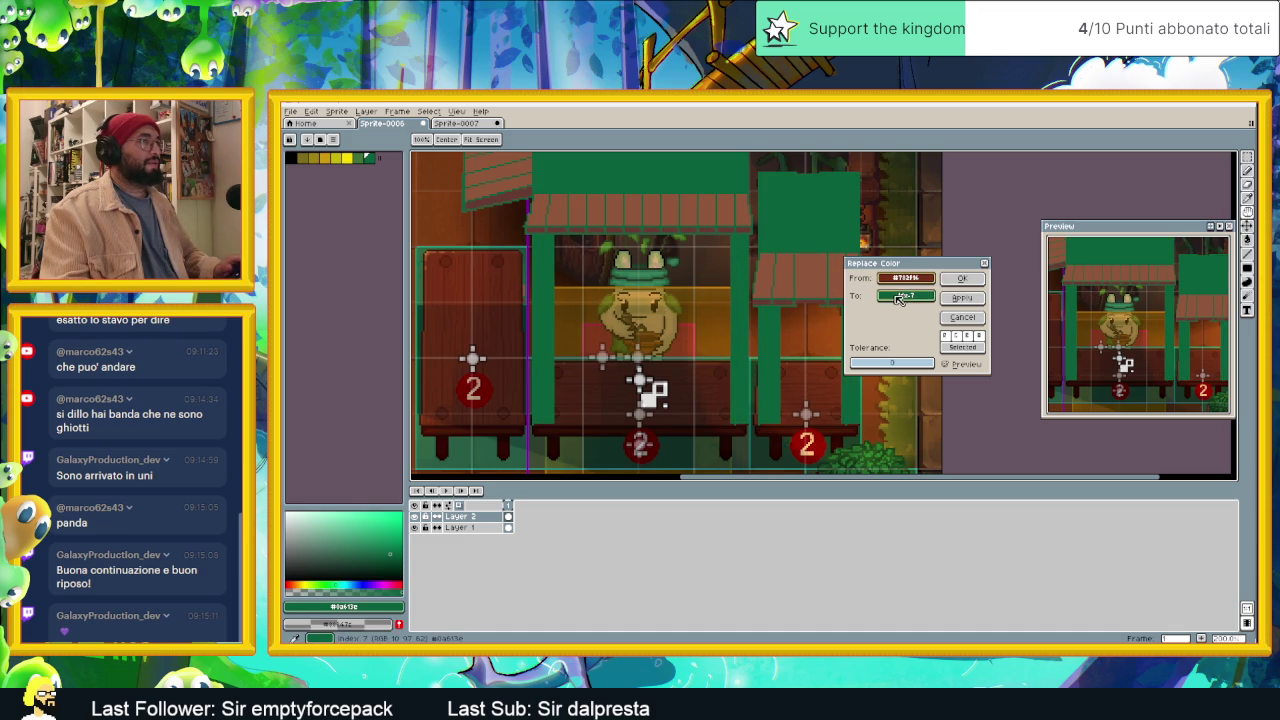
{"action": "right_click", "coordinate": [363, 157]}
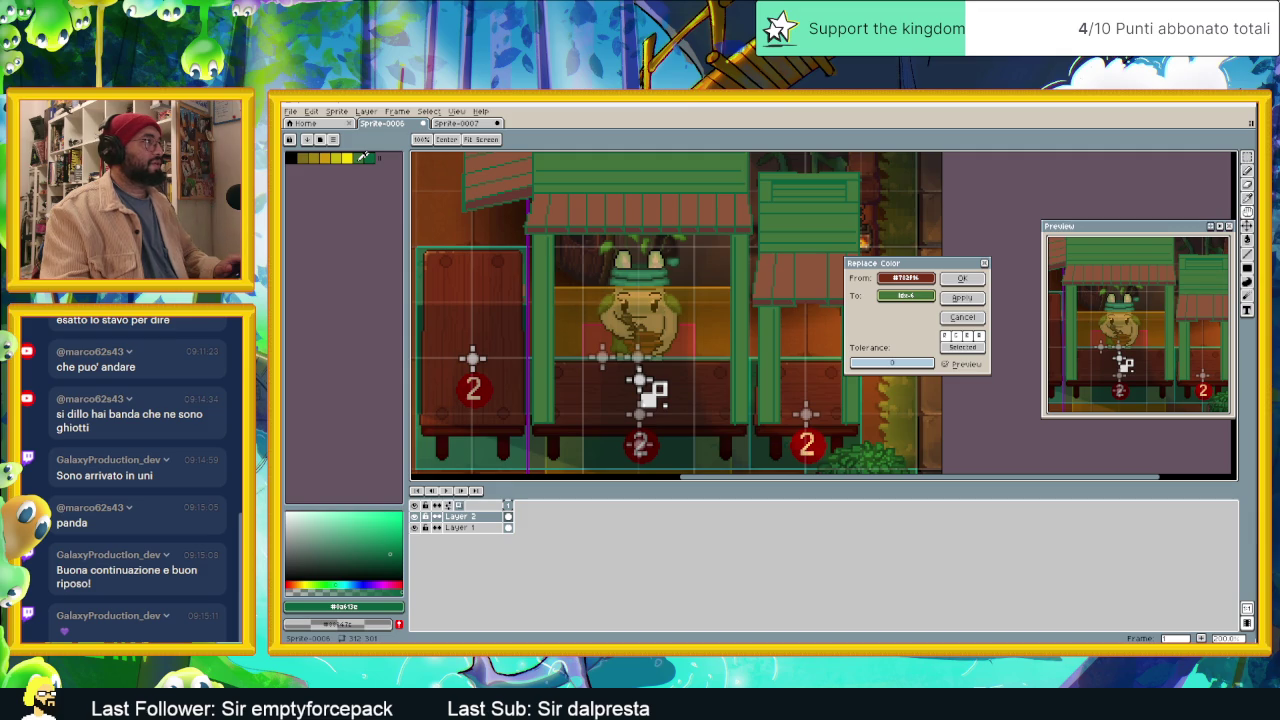
{"action": "right_click", "coordinate": [309, 157]}
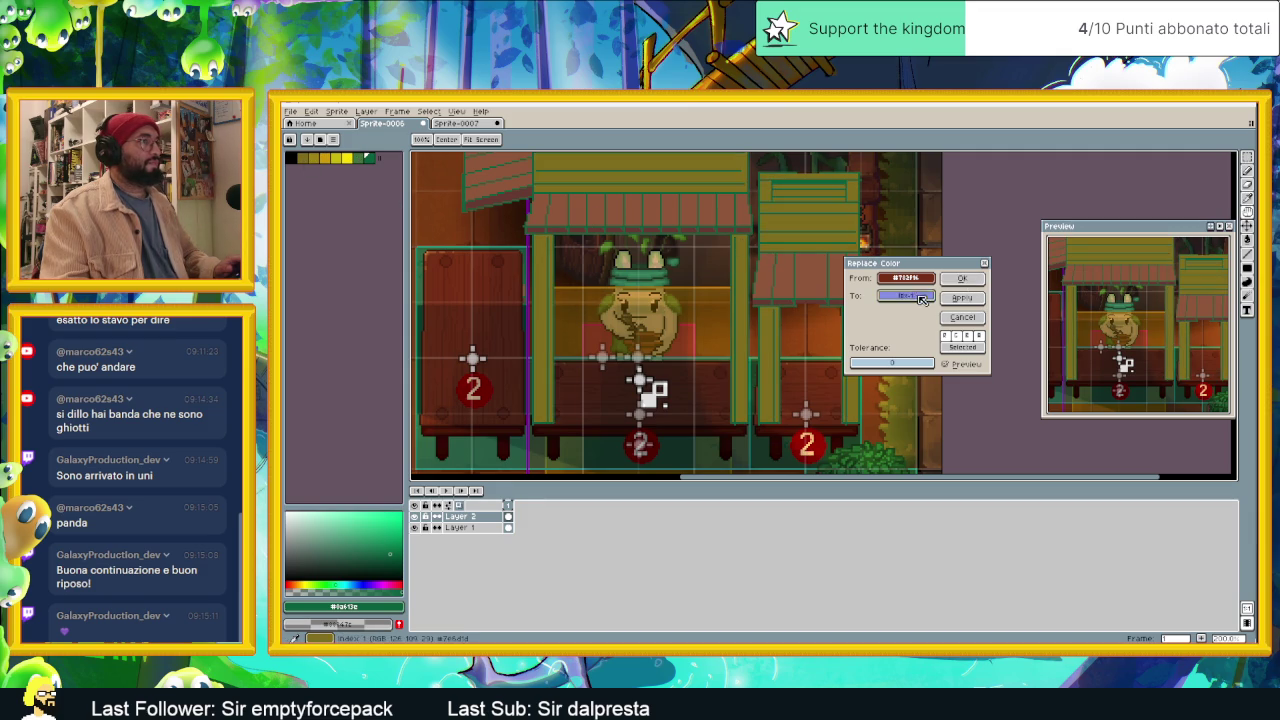
{"action": "right_click", "coordinate": [322, 157]}
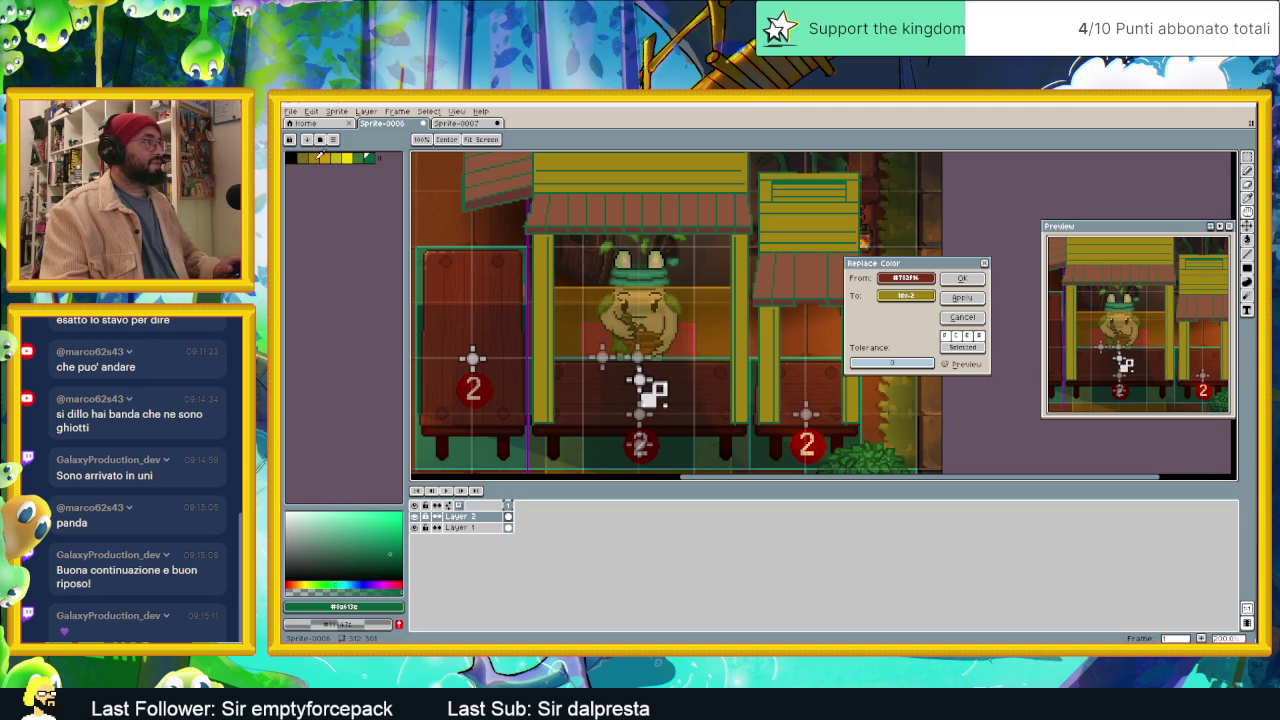
{"action": "left_click", "coordinate": [968, 300]}
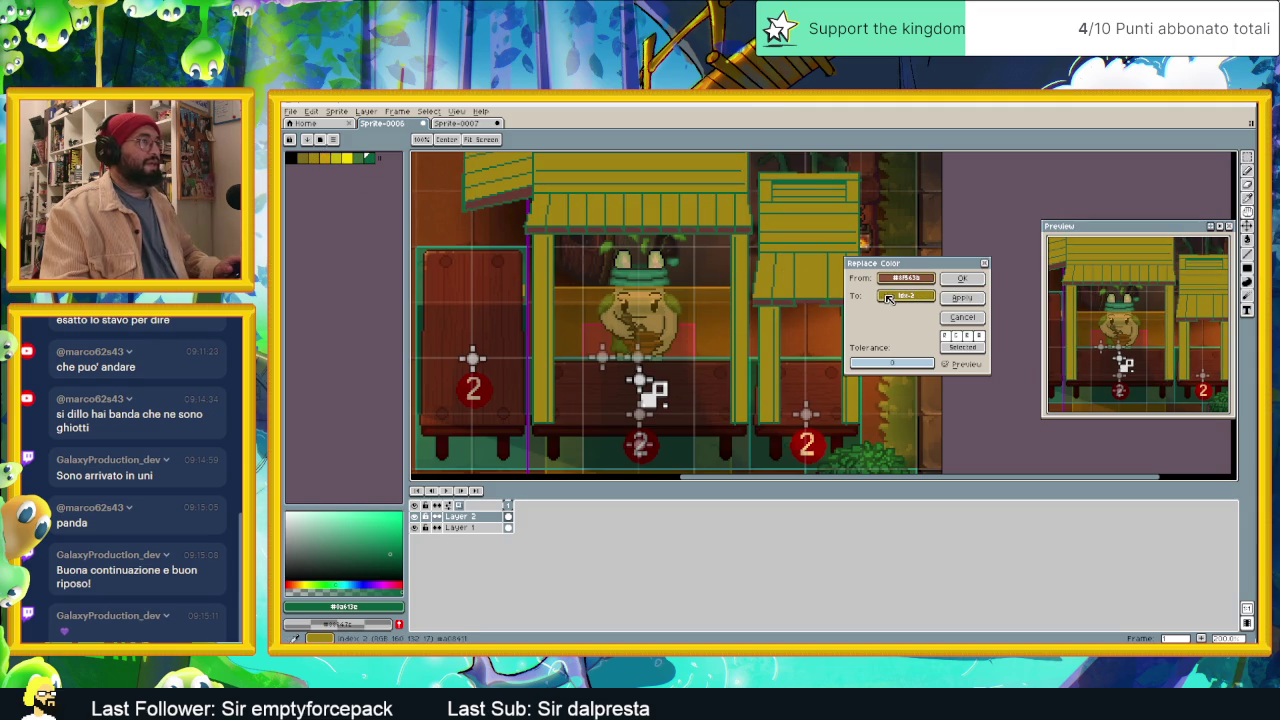
Step: Replace another sampled roof shade with palette entry 1, then set green and confirm
{"action": "right_click", "coordinate": [310, 157]}
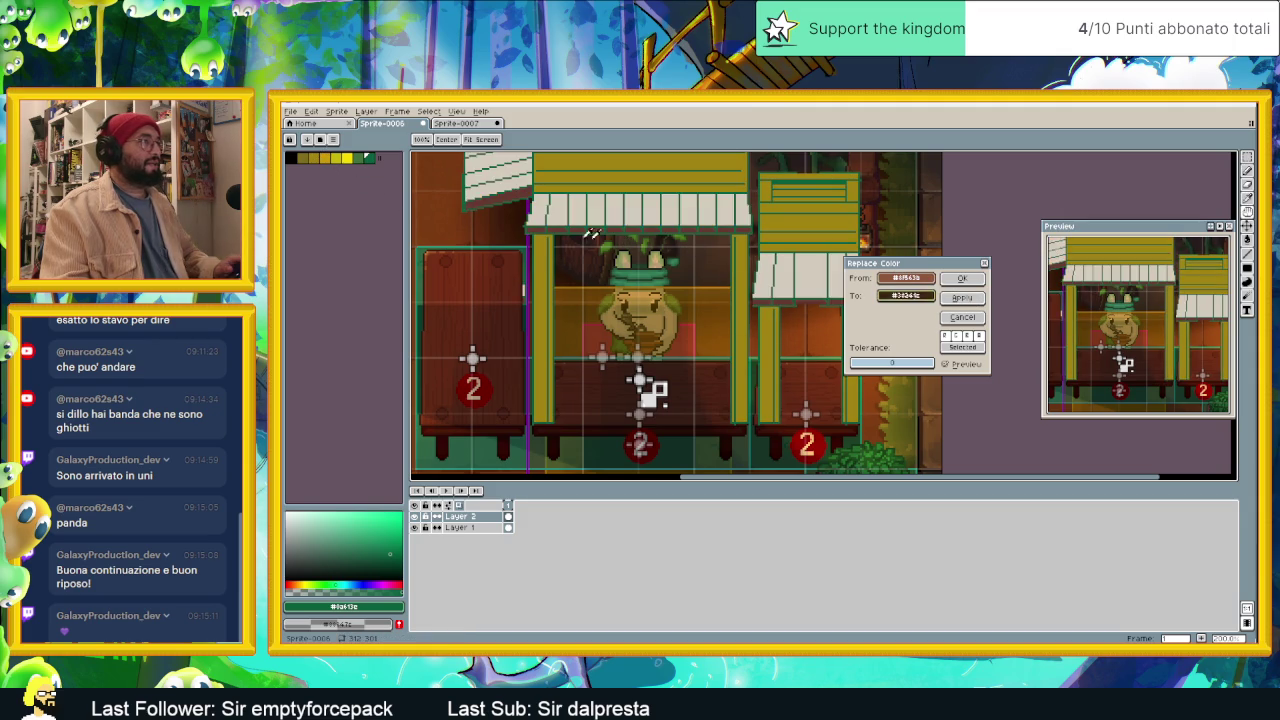
{"action": "right_click", "coordinate": [328, 156]}
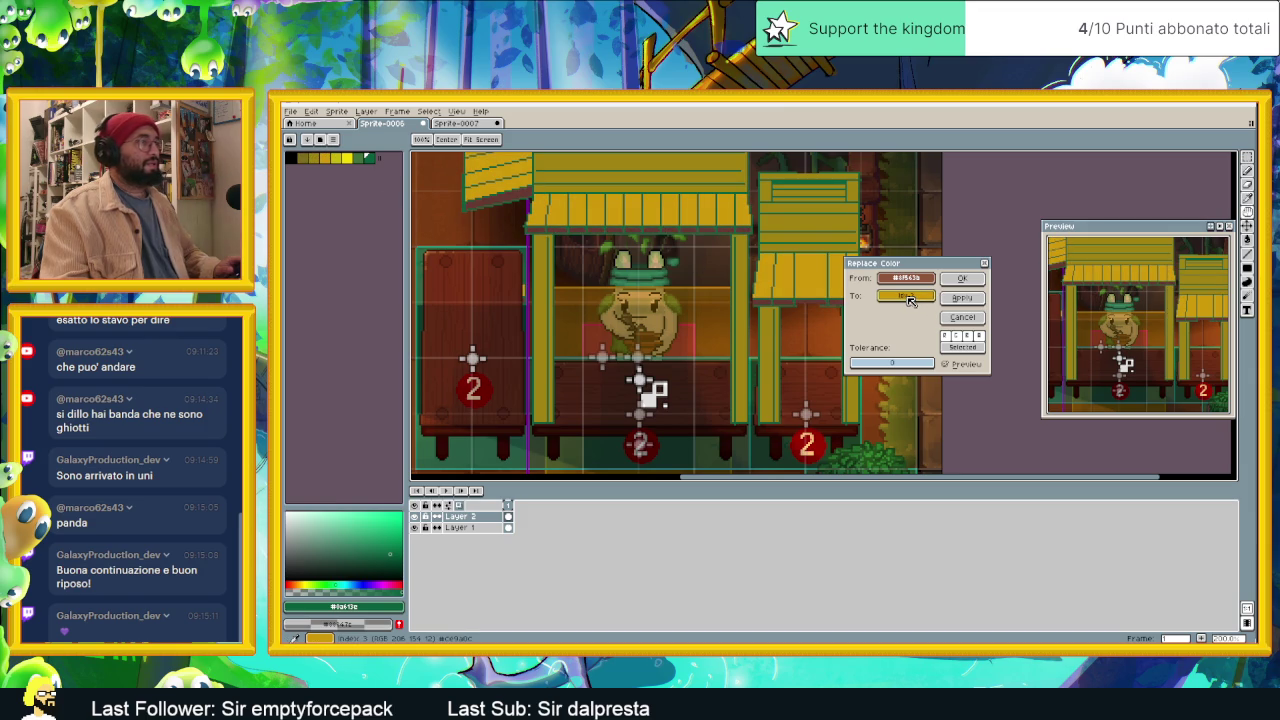
{"action": "right_click", "coordinate": [352, 172]}
{"action": "right_click", "coordinate": [346, 158]}
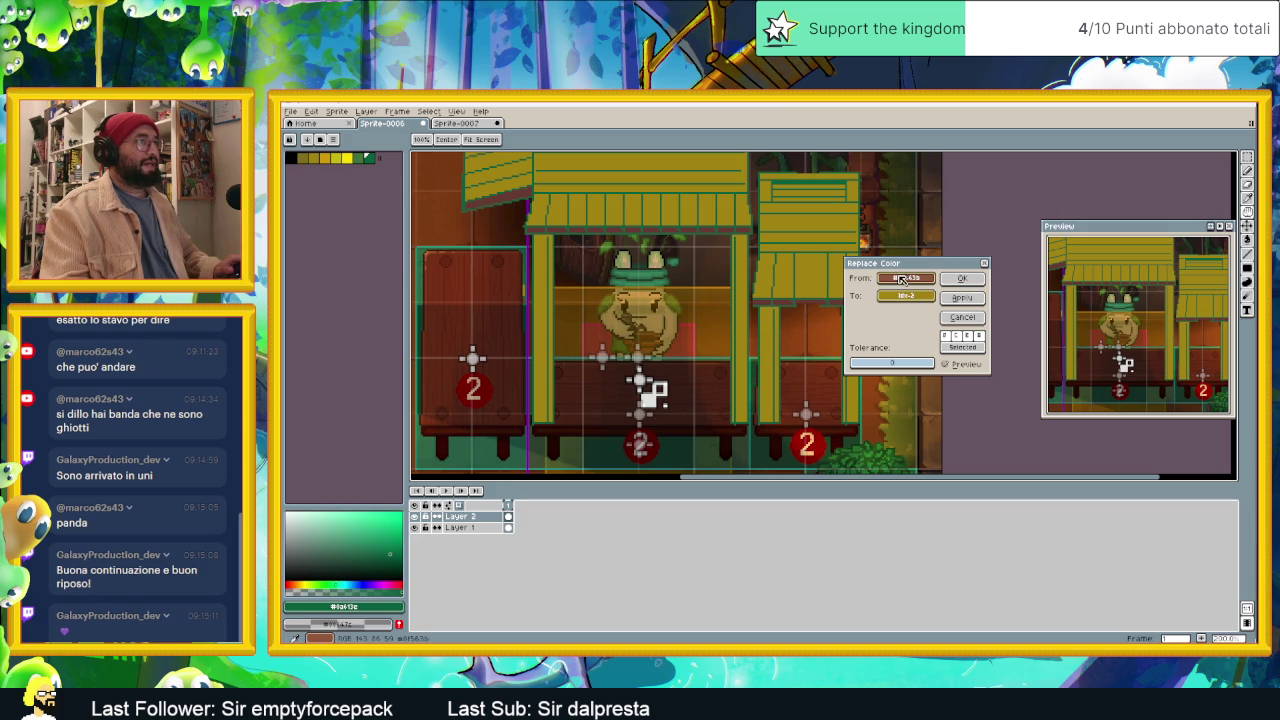
{"action": "left_click_drag", "start_coordinate": [906, 281], "coordinate": [653, 226]}
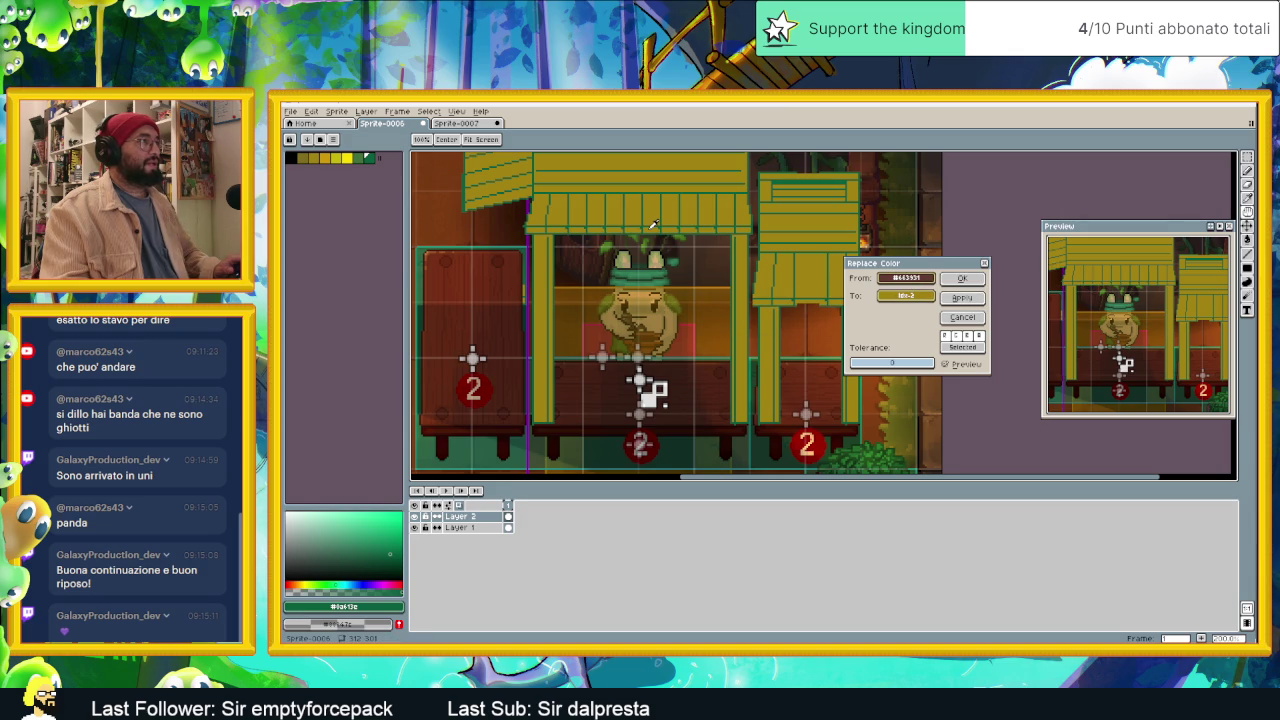
{"action": "right_click", "coordinate": [300, 157]}
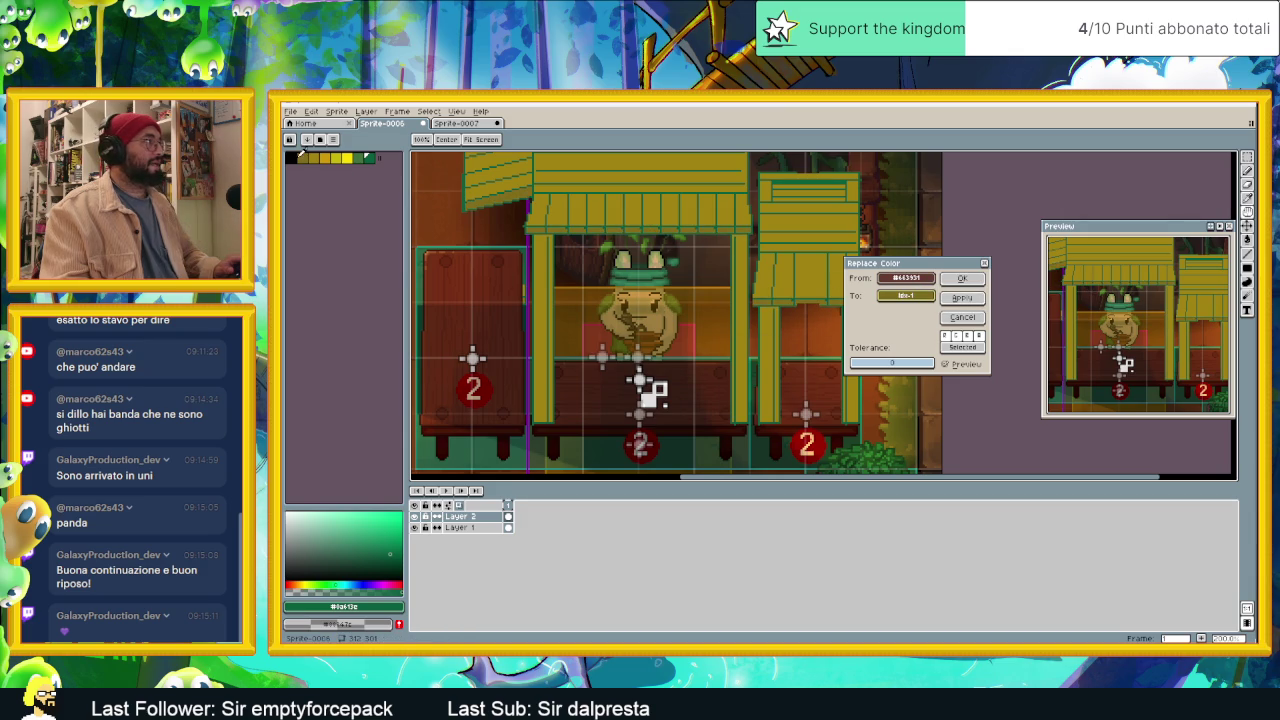
{"action": "left_click", "coordinate": [974, 299]}
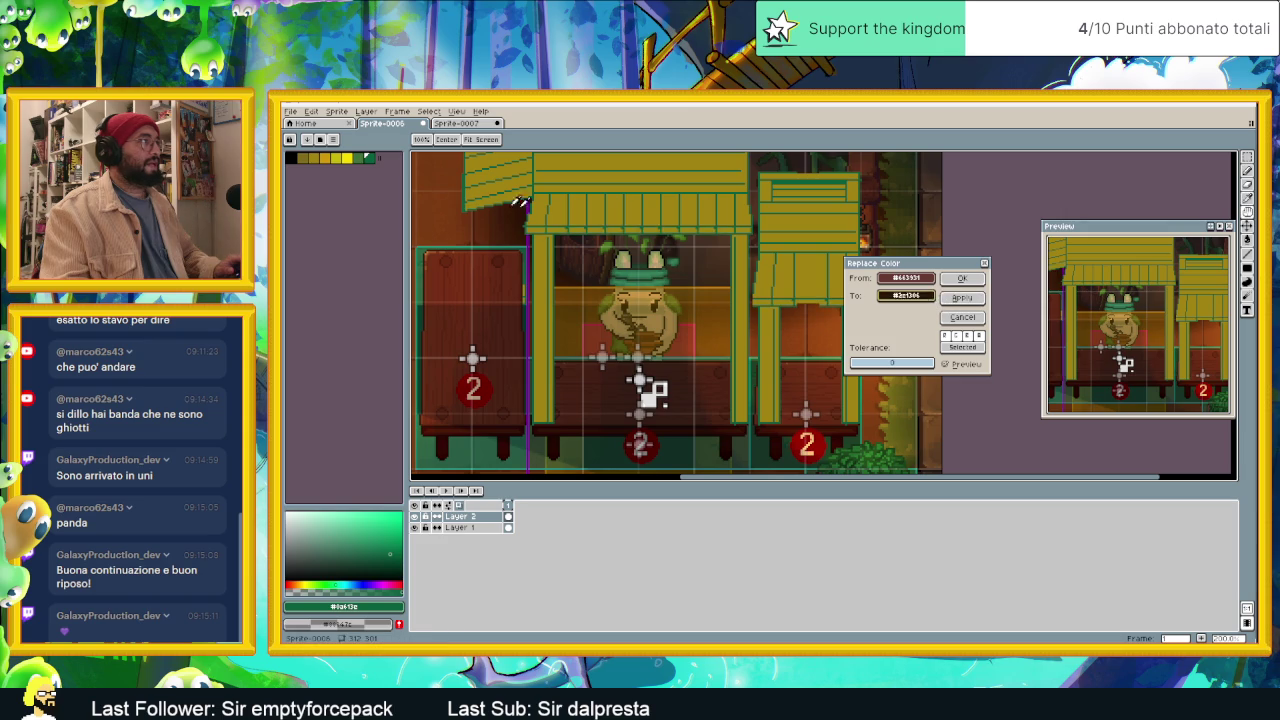
{"action": "right_click", "coordinate": [364, 157]}
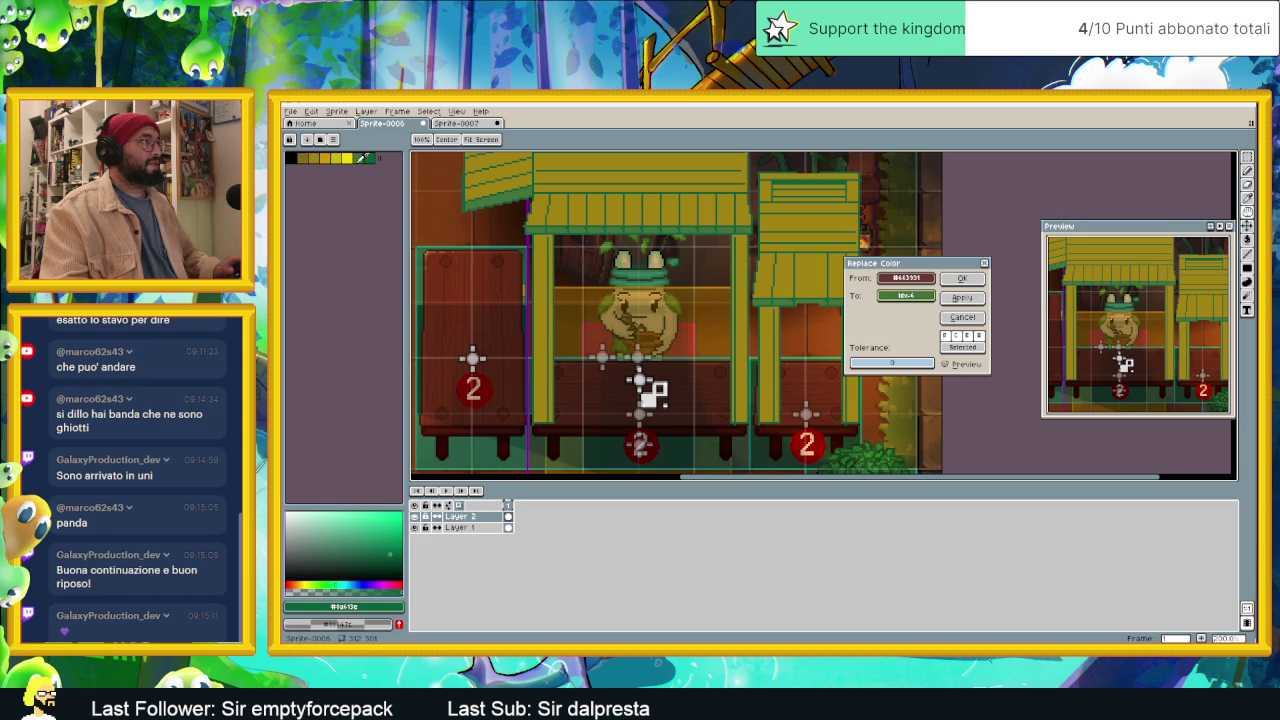
{"action": "left_click", "coordinate": [962, 280]}
Step: Zoom in on the roof and choose the yellow palette swatch as the drawing colour
{"action": "scroll", "coordinate": [880, 320], "scroll_direction": "down", "scroll_amount": 2}
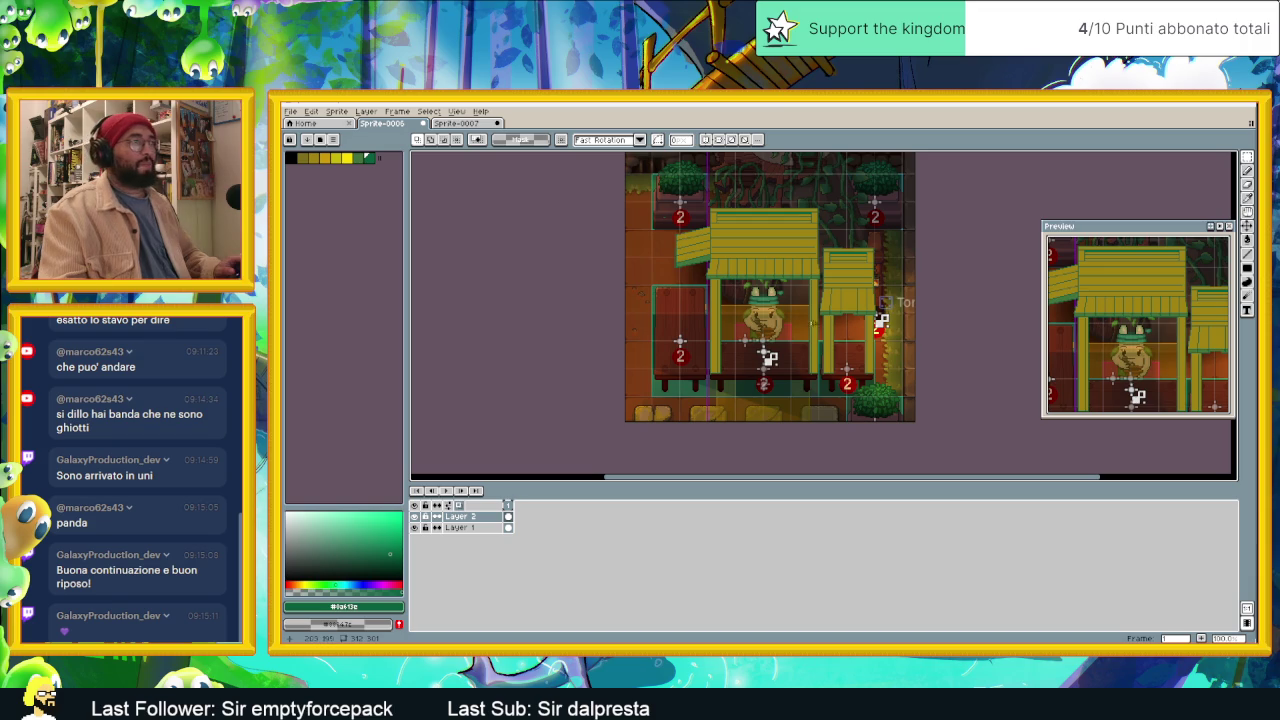
{"action": "scroll", "coordinate": [840, 330], "scroll_direction": "up", "scroll_amount": 2}
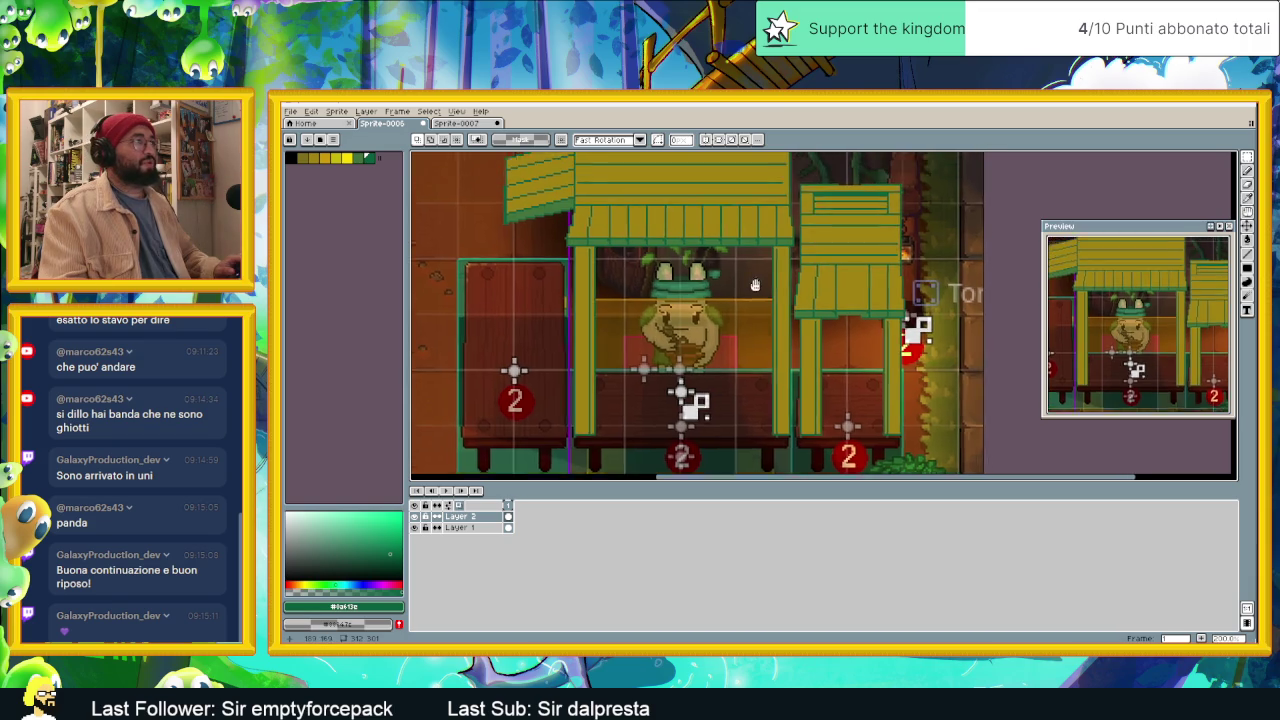
{"action": "left_click_drag", "start_coordinate": [575, 175], "coordinate": [566, 281]}
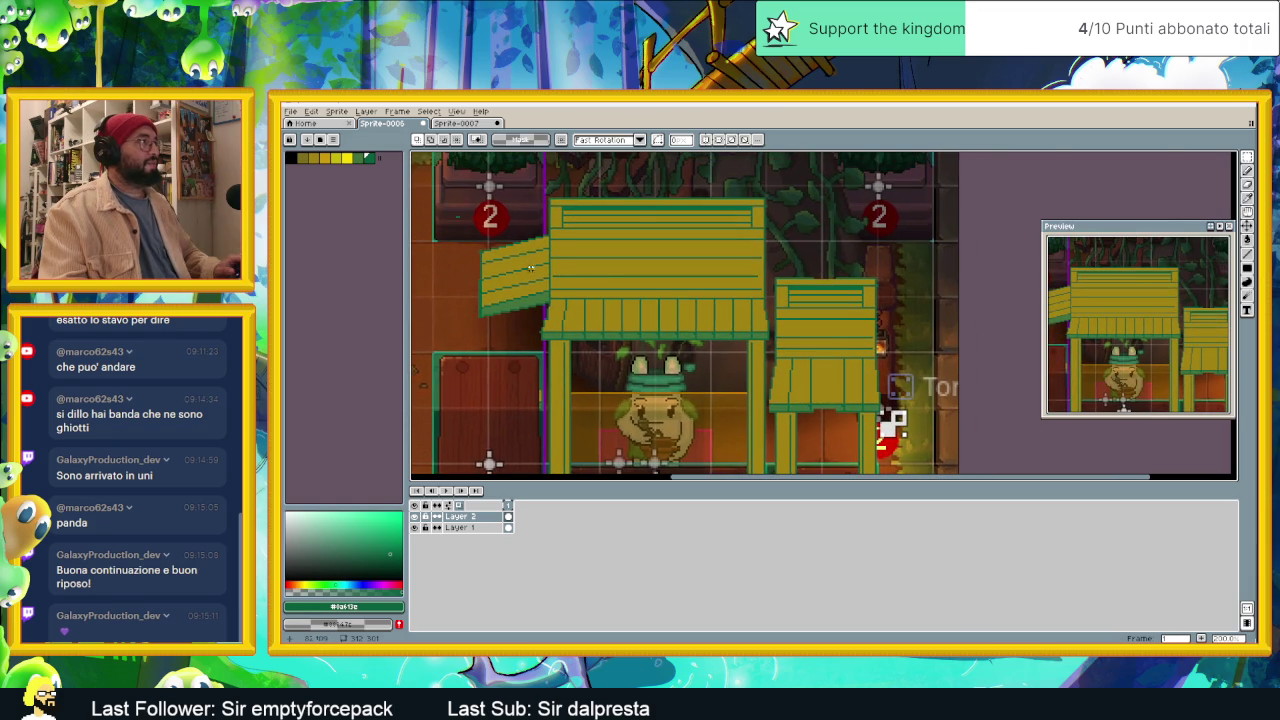
{"action": "scroll", "coordinate": [530, 267], "scroll_direction": "up", "scroll_amount": 1}
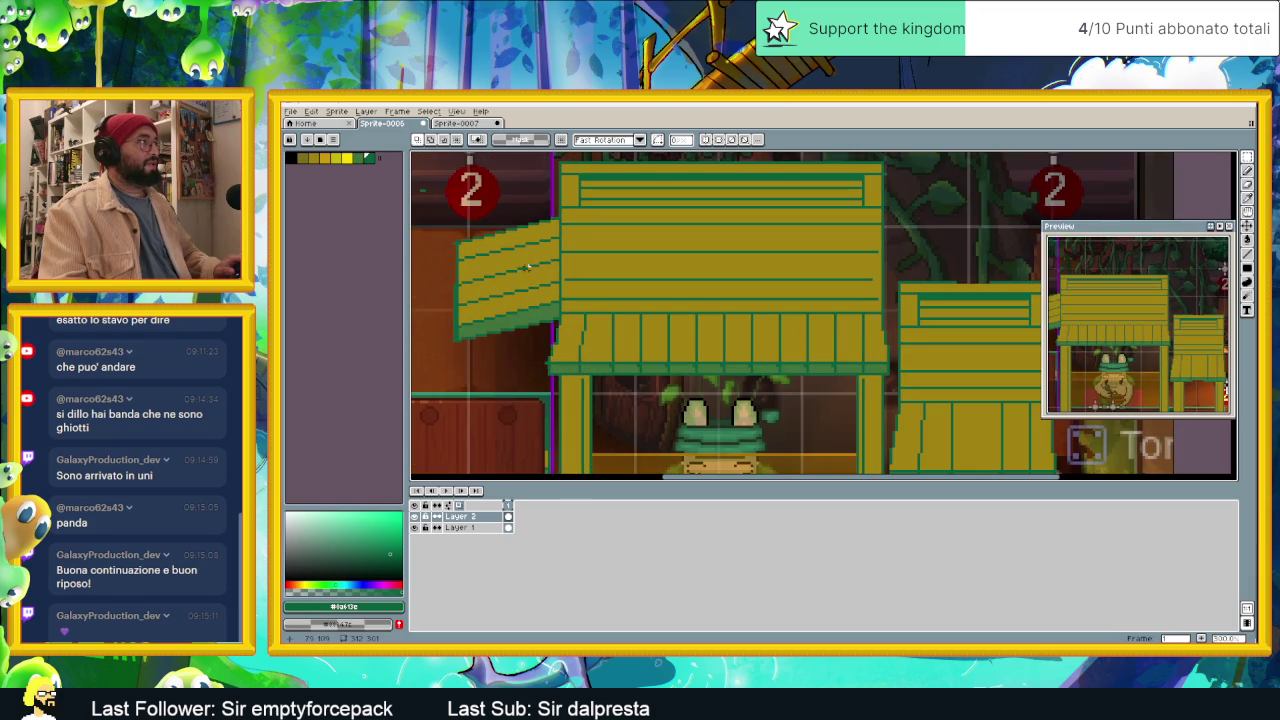
{"action": "left_click", "coordinate": [323, 158]}
{"action": "scroll", "coordinate": [590, 288], "scroll_direction": "down", "scroll_amount": 1}
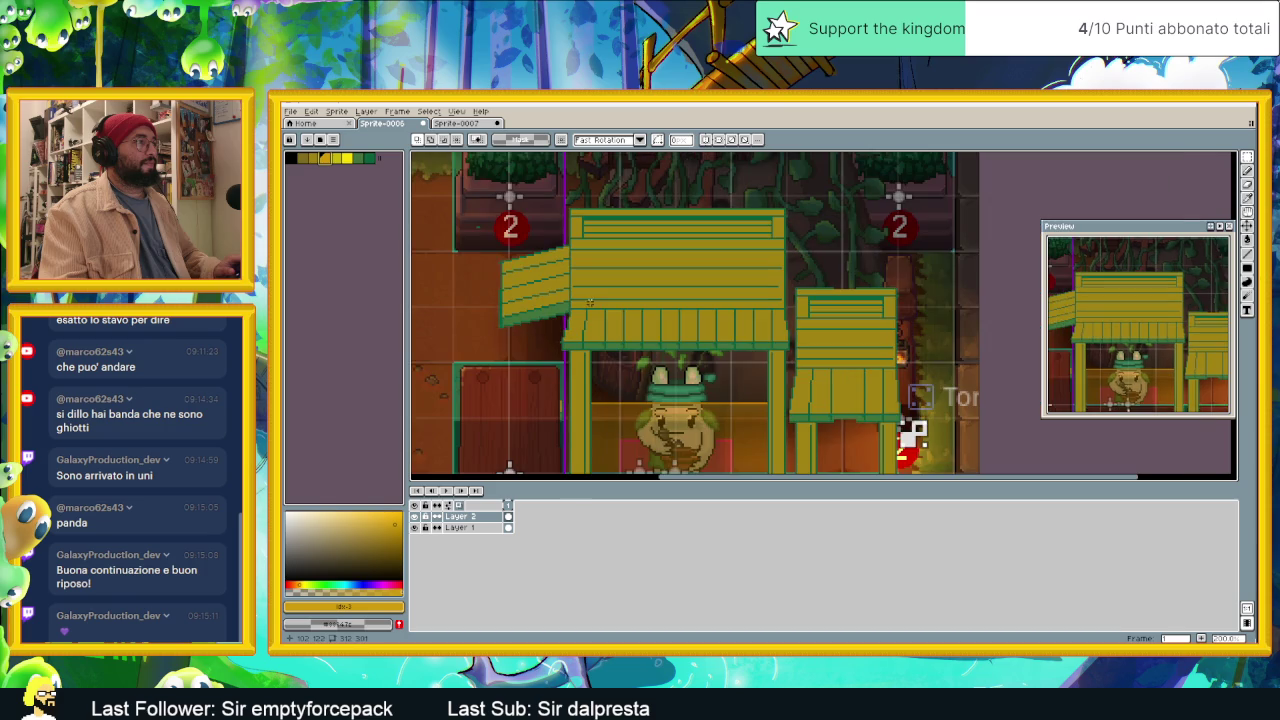
{"action": "scroll", "coordinate": [964, 316], "scroll_direction": "down", "scroll_amount": 1}
{"action": "scroll", "coordinate": [950, 324], "scroll_direction": "down", "scroll_amount": 1}
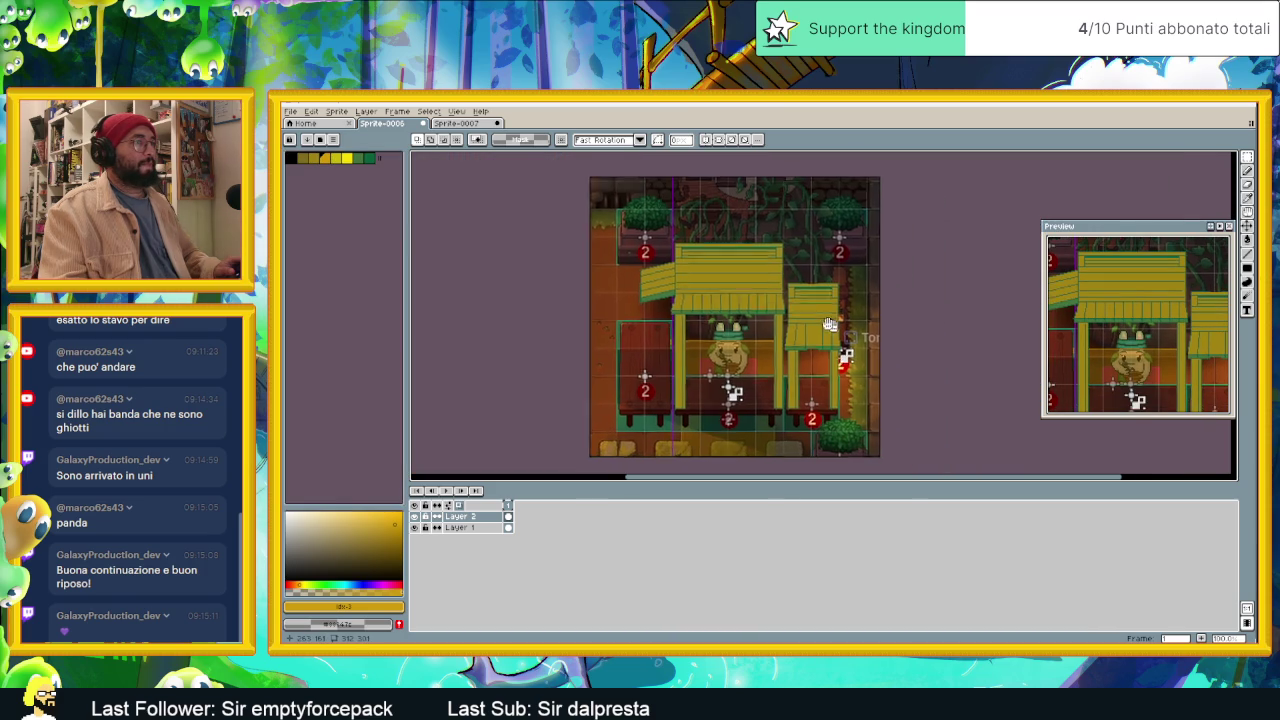
{"action": "scroll", "coordinate": [800, 315], "scroll_direction": "down", "scroll_amount": 1}
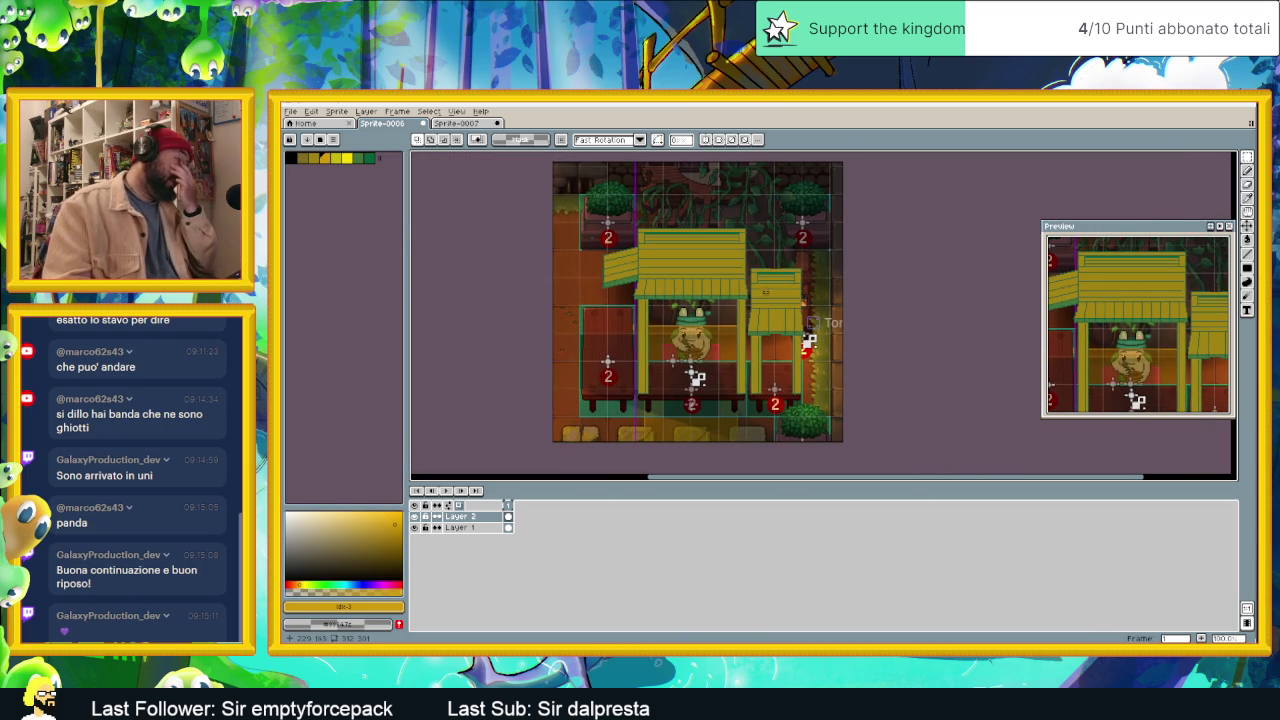
Step: With the Paint Bucket, fill roof stripes and bands using a brighter yellow swatch
{"action": "scroll", "coordinate": [708, 226], "scroll_direction": "up", "scroll_amount": 1}
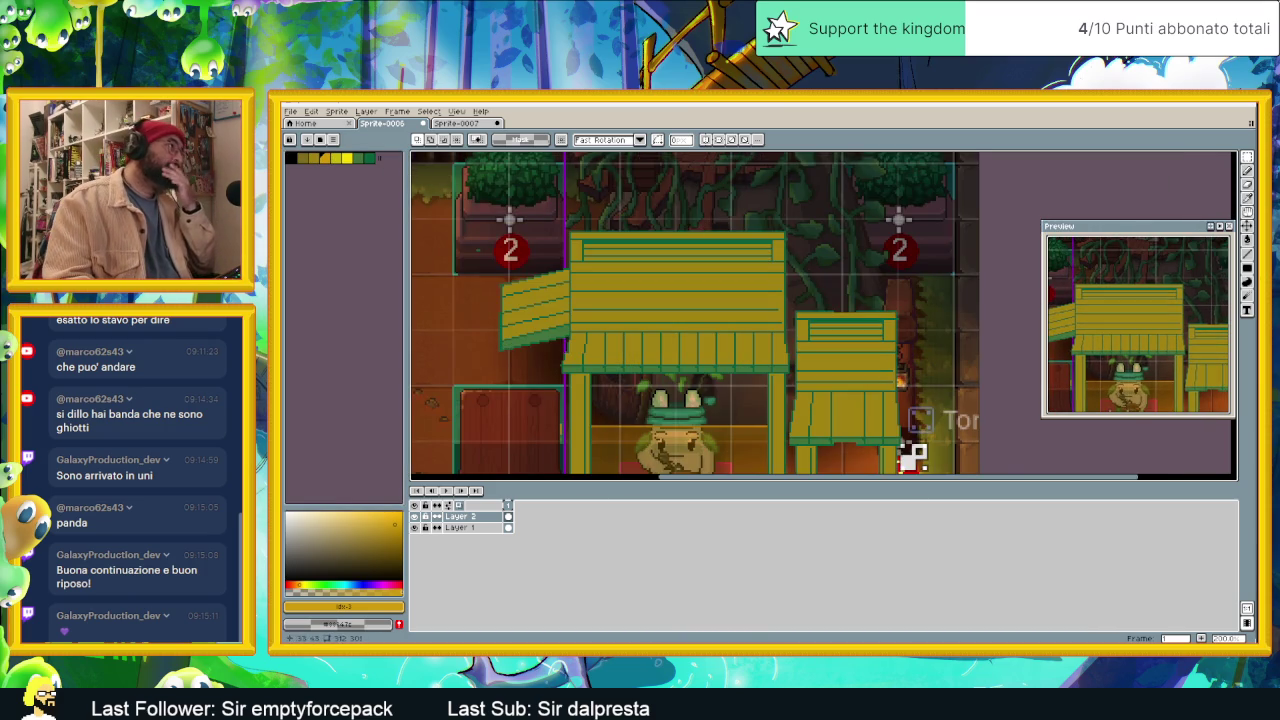
{"action": "left_click", "coordinate": [1248, 238]}
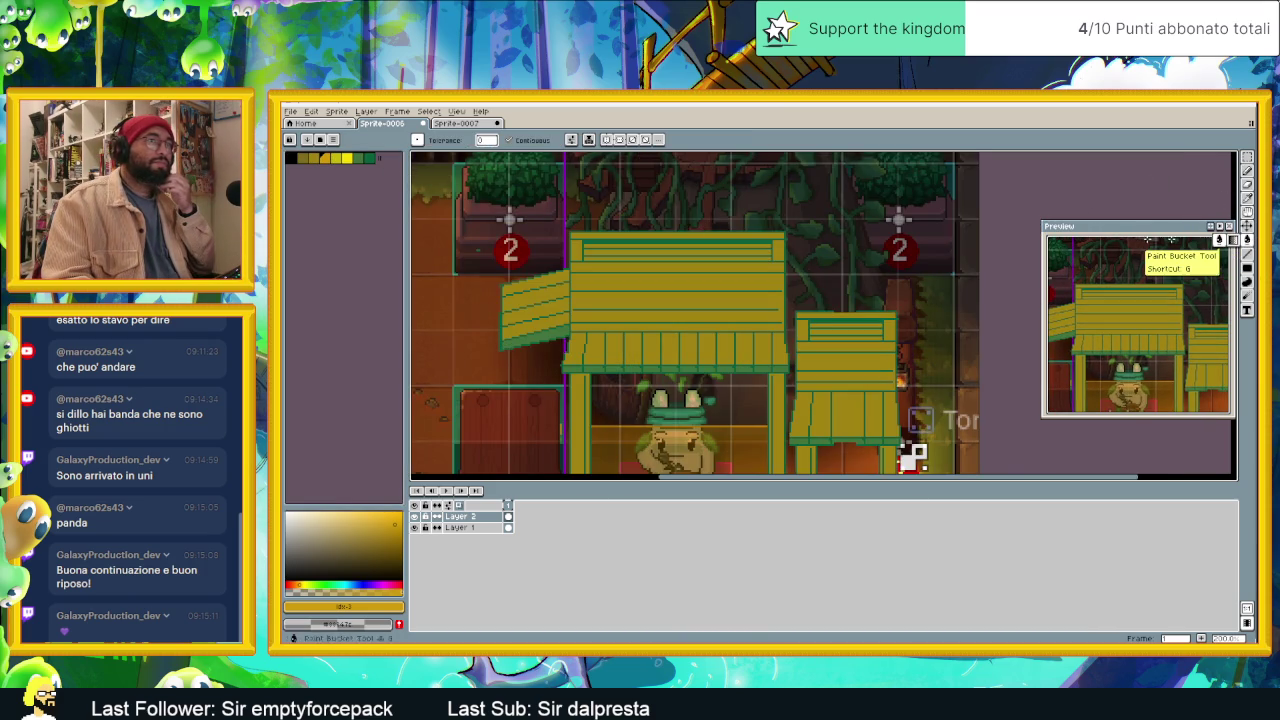
{"action": "left_click", "coordinate": [676, 246]}
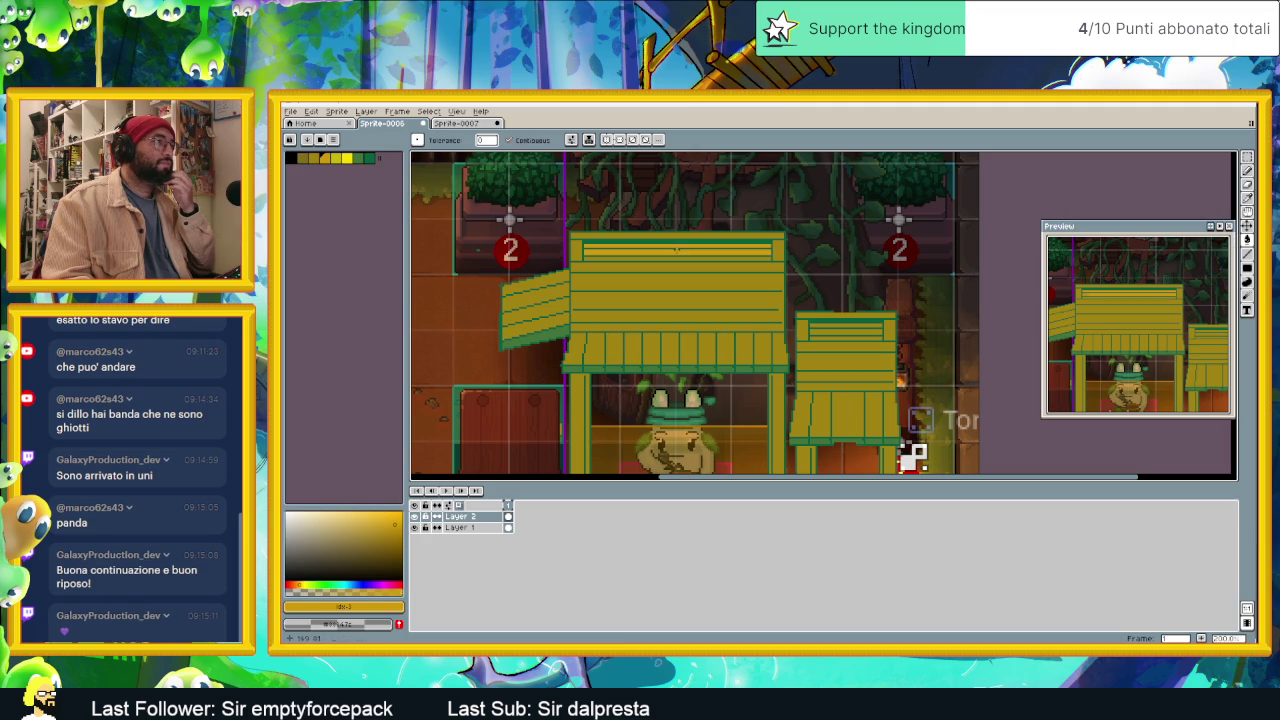
{"action": "left_click", "coordinate": [679, 260]}
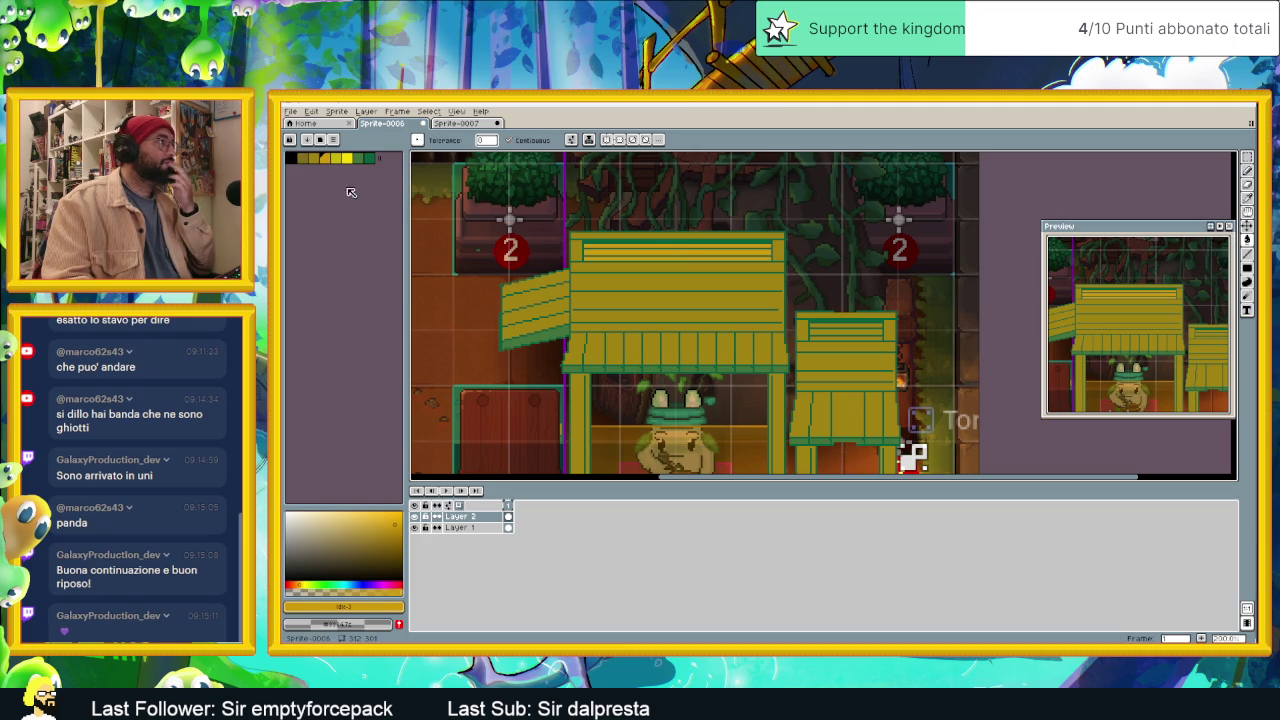
{"action": "left_click", "coordinate": [337, 157]}
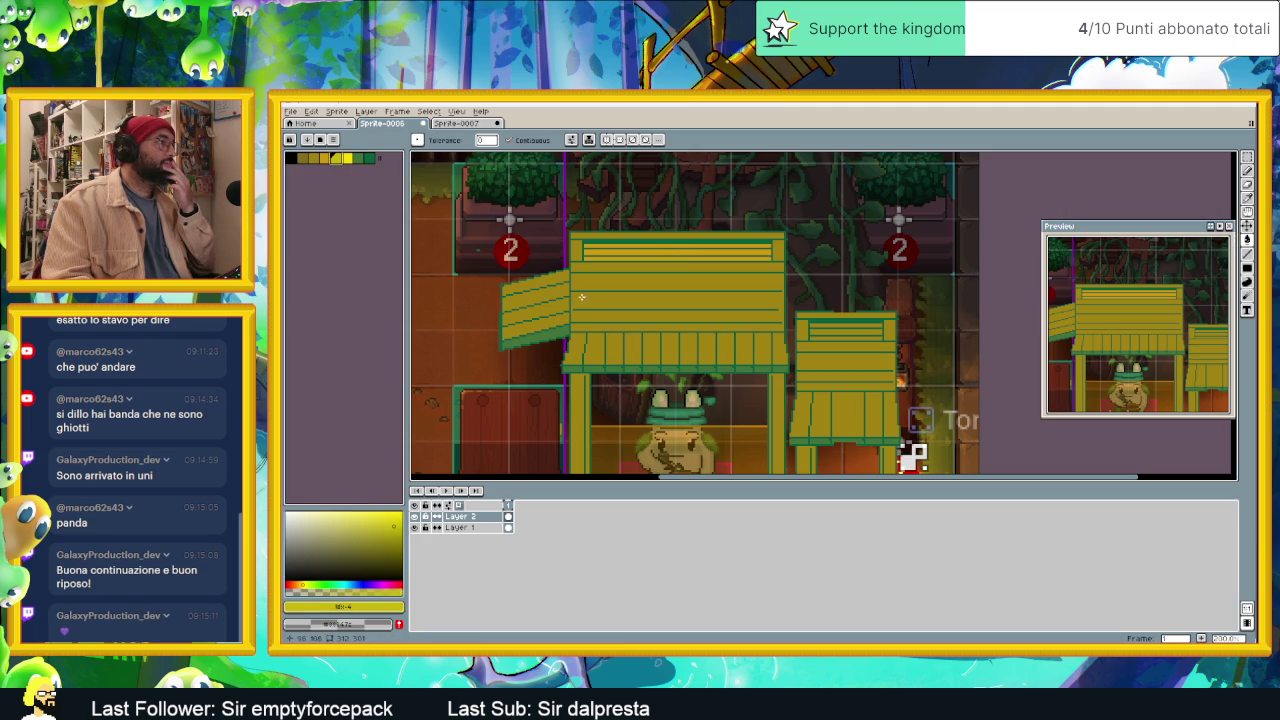
{"action": "left_click", "coordinate": [586, 282]}
{"action": "left_click", "coordinate": [598, 270]}
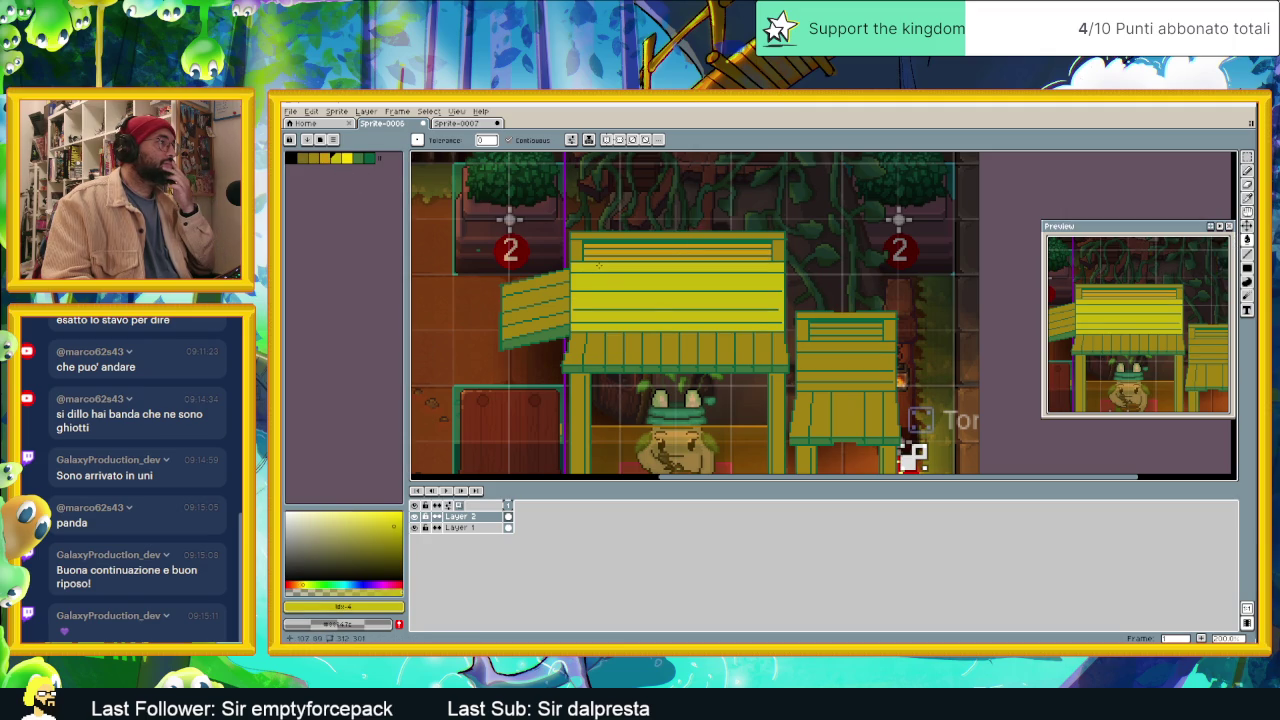
Step: Undo the unwanted yellow fills and refill only the roof's top band bright yellow
{"action": "key", "text": "v"}
{"action": "key", "text": "ctrl+z"}
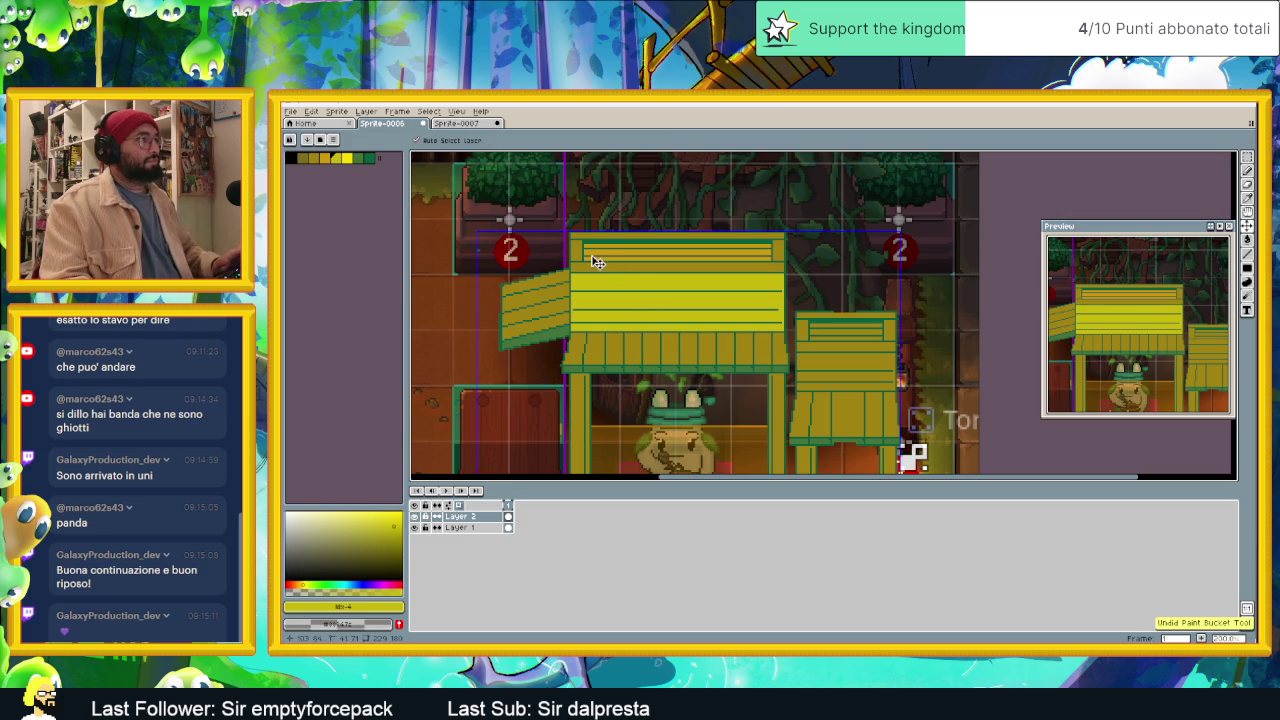
{"action": "key", "text": "ctrl+z"}
{"action": "key", "text": "g"}
{"action": "left_click", "coordinate": [575, 237]}
{"action": "key", "text": "ctrl+z"}
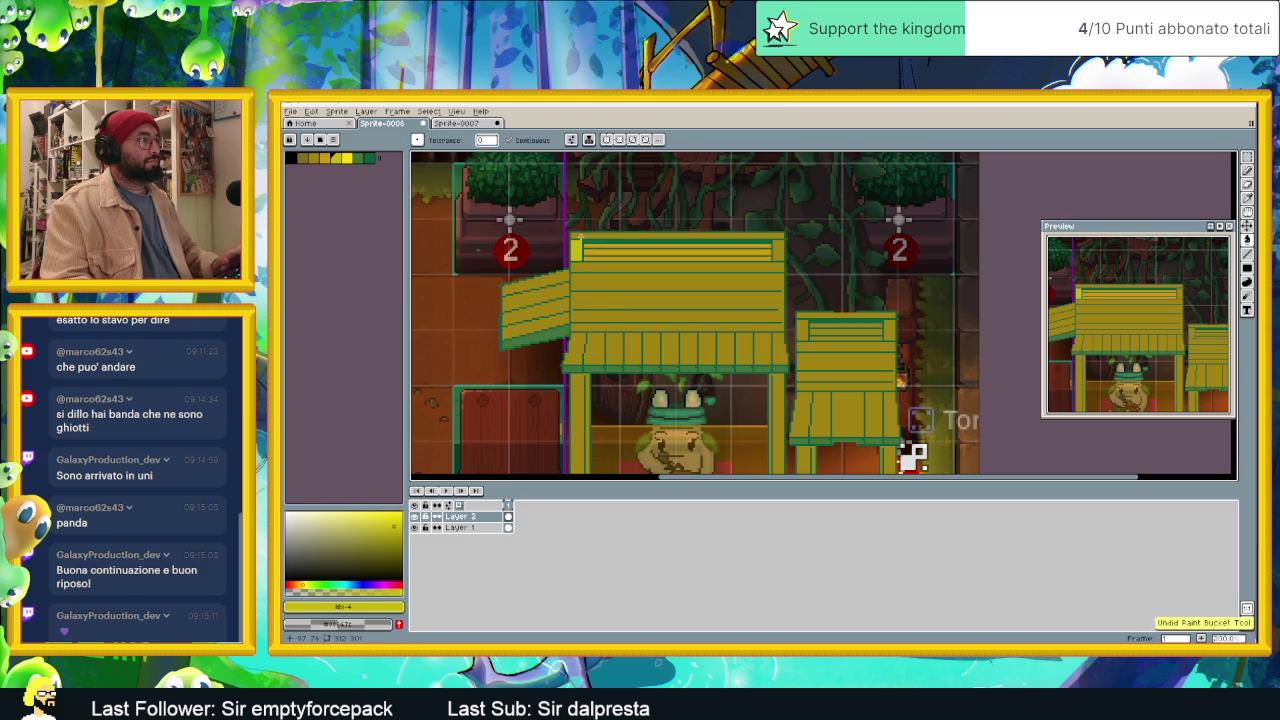
{"action": "left_click", "coordinate": [632, 241]}
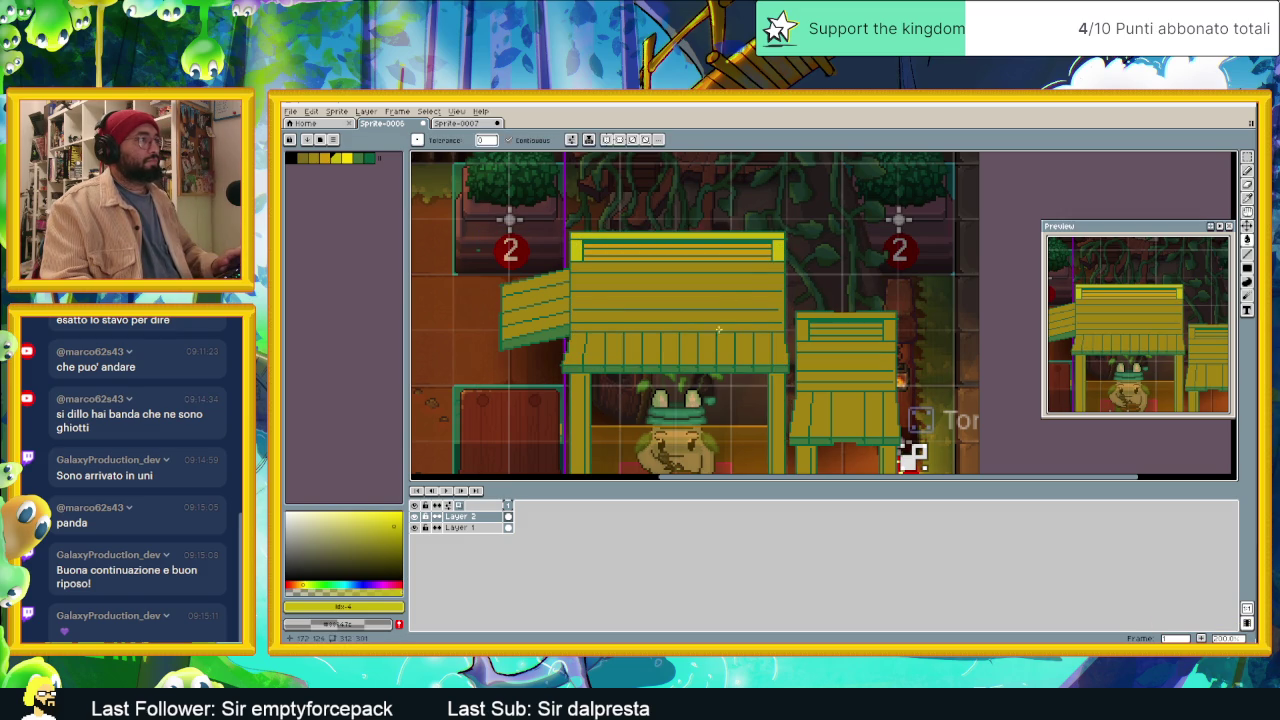
{"action": "left_click", "coordinate": [694, 268]}
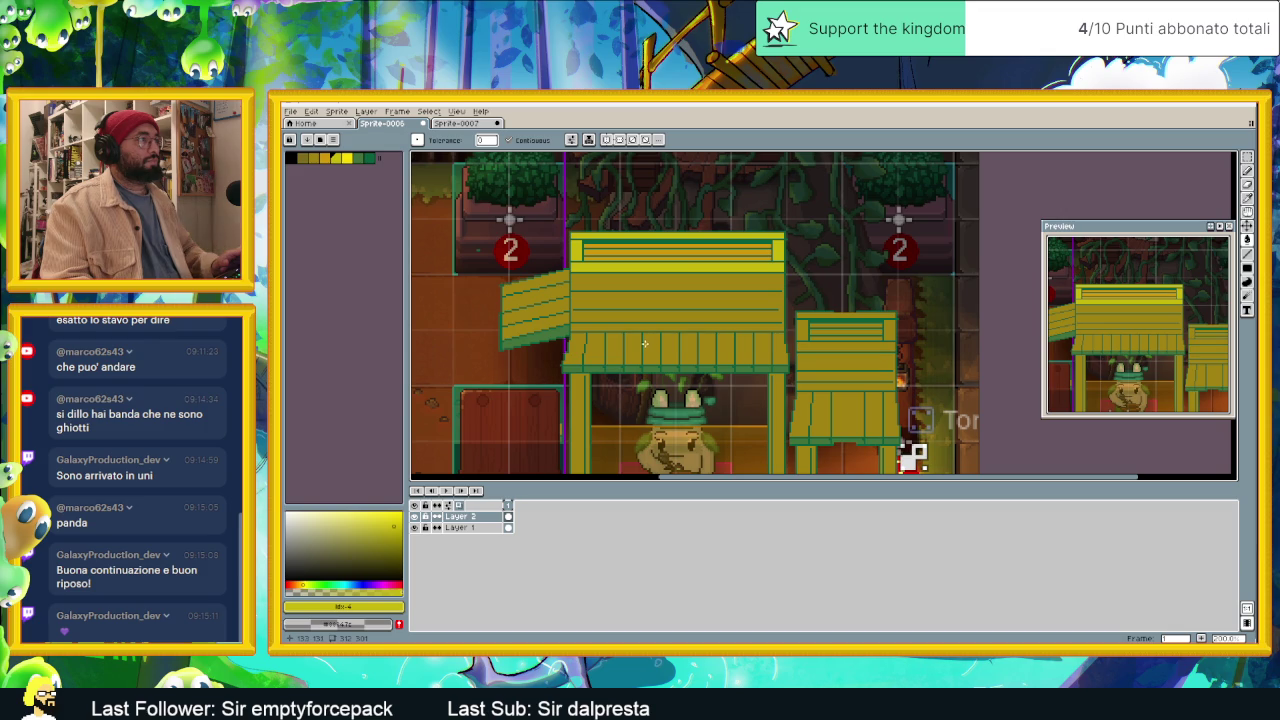
Step: Fill the upper roof area with green from the palette
{"action": "left_click", "coordinate": [367, 161]}
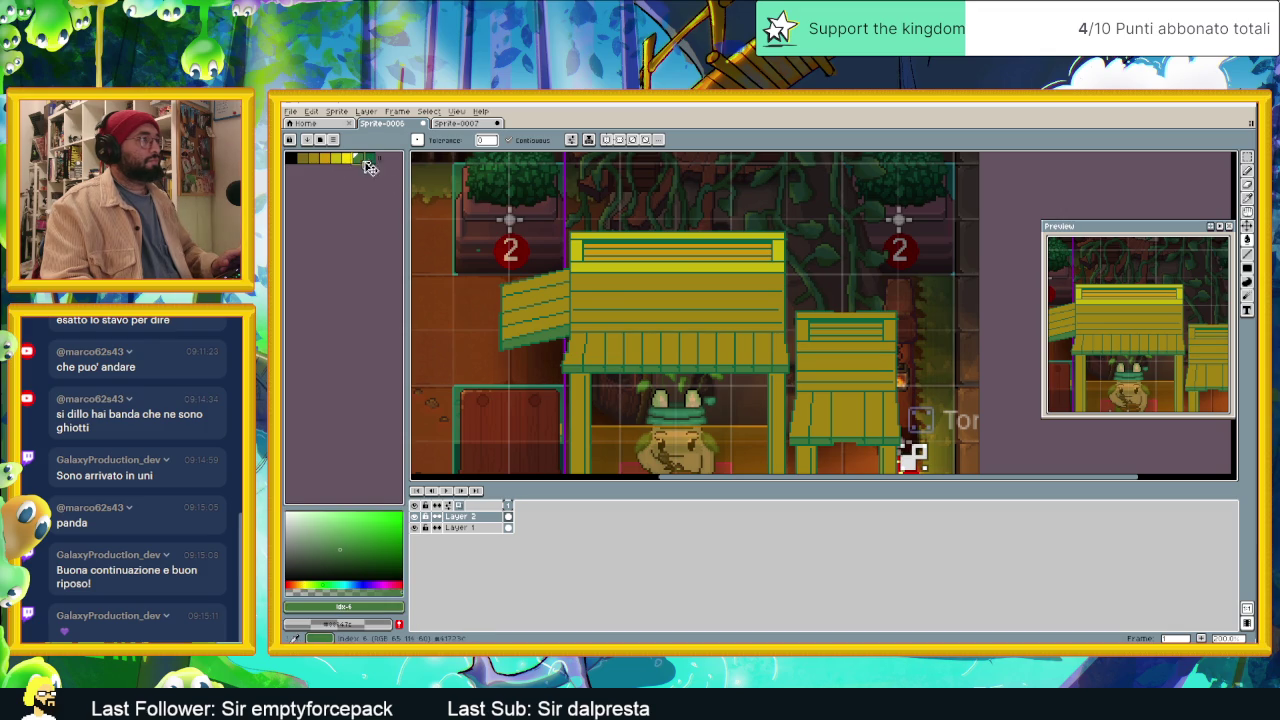
{"action": "left_click", "coordinate": [607, 306]}
{"action": "scroll", "coordinate": [640, 330], "scroll_direction": "down", "scroll_amount": 2}
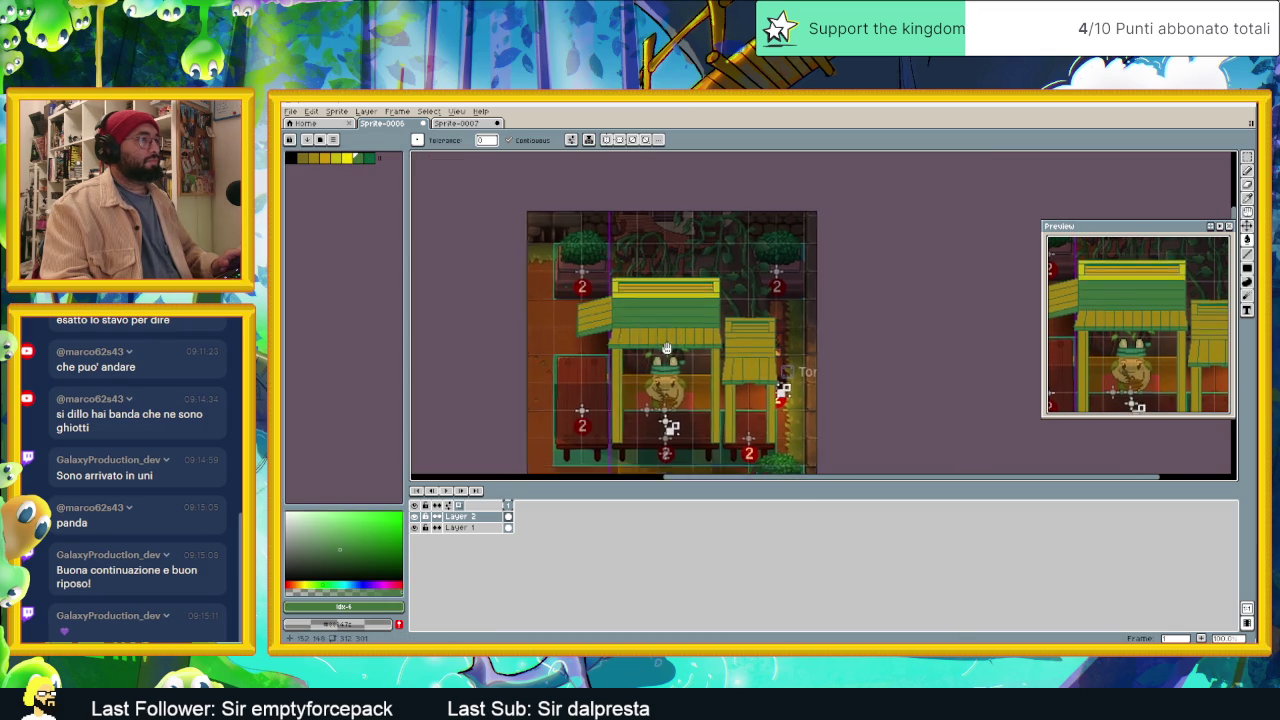
{"action": "scroll", "coordinate": [748, 342], "scroll_direction": "down", "scroll_amount": 2}
{"action": "scroll", "coordinate": [758, 343], "scroll_direction": "up", "scroll_amount": 3}
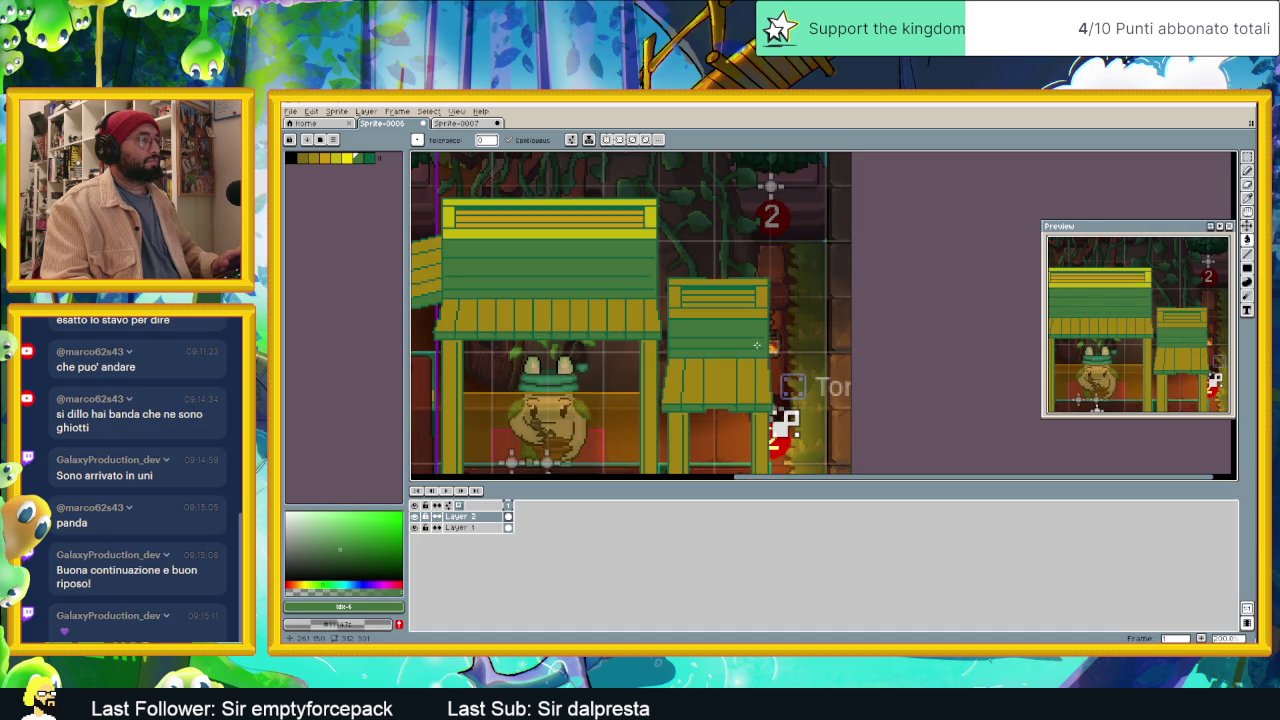
Step: Sample the roof yellow and fill the small right-hand roof's top band with it
{"action": "left_click", "coordinate": [556, 233], "text": "alt"}
{"action": "left_click", "coordinate": [700, 310]}
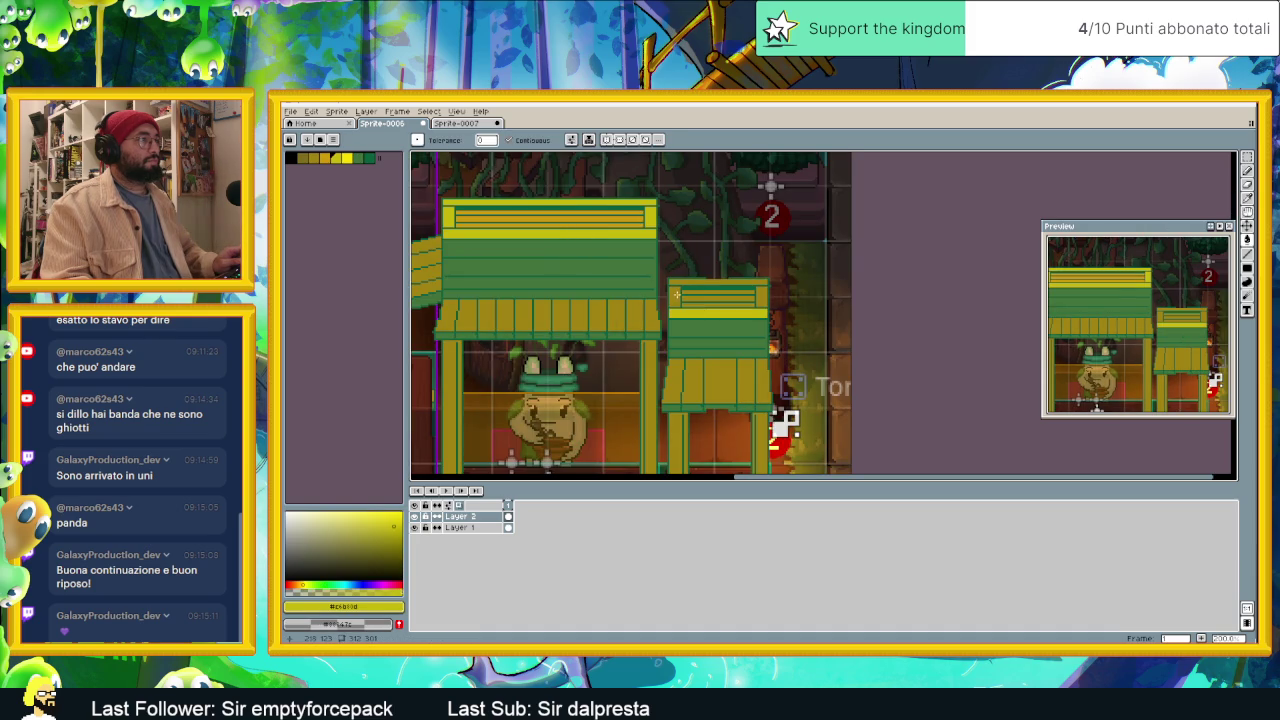
{"action": "left_click", "coordinate": [684, 282]}
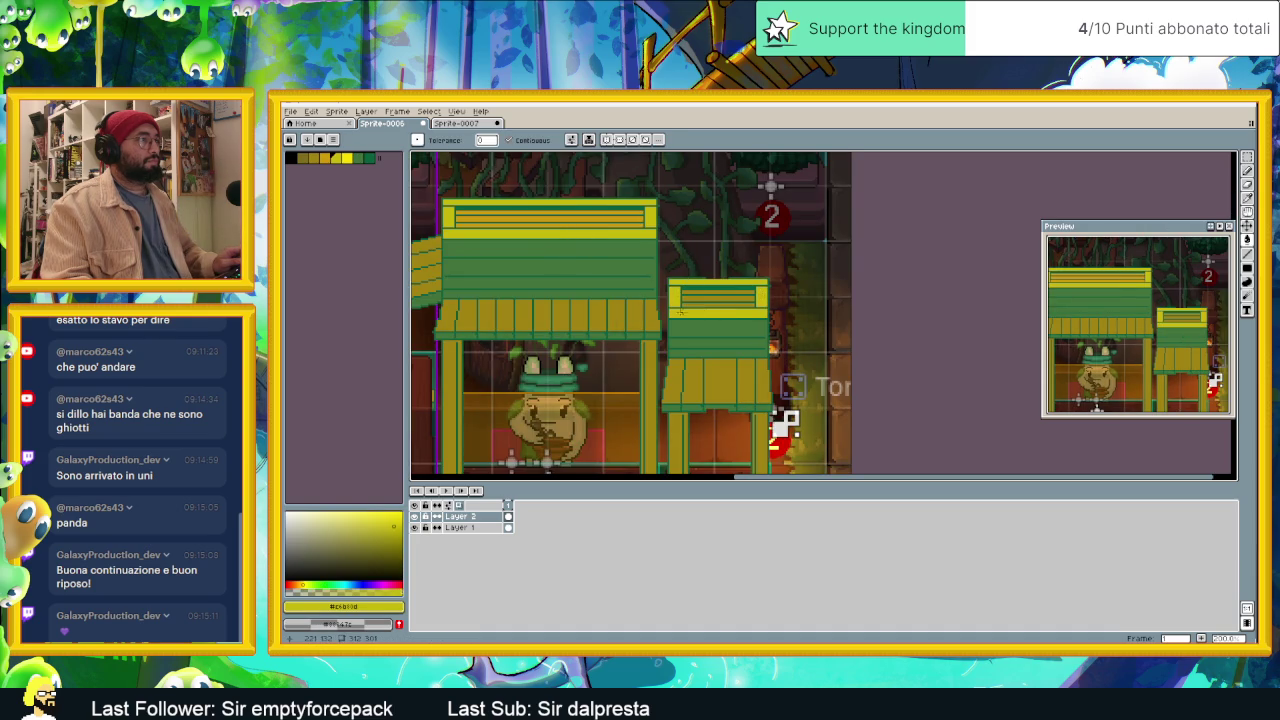
{"action": "scroll", "coordinate": [680, 312], "scroll_direction": "down", "scroll_amount": 2}
{"action": "scroll", "coordinate": [607, 312], "scroll_direction": "up", "scroll_amount": 1}
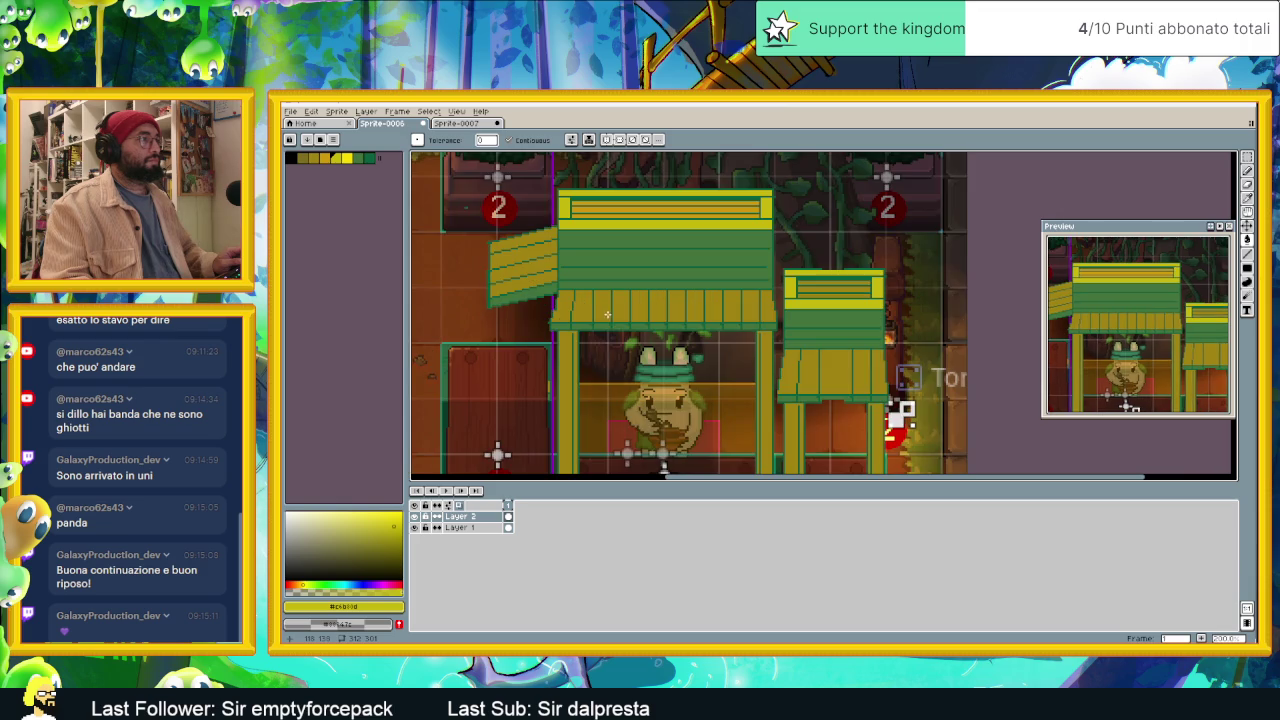
{"action": "scroll", "coordinate": [704, 334], "scroll_direction": "down", "scroll_amount": 1}
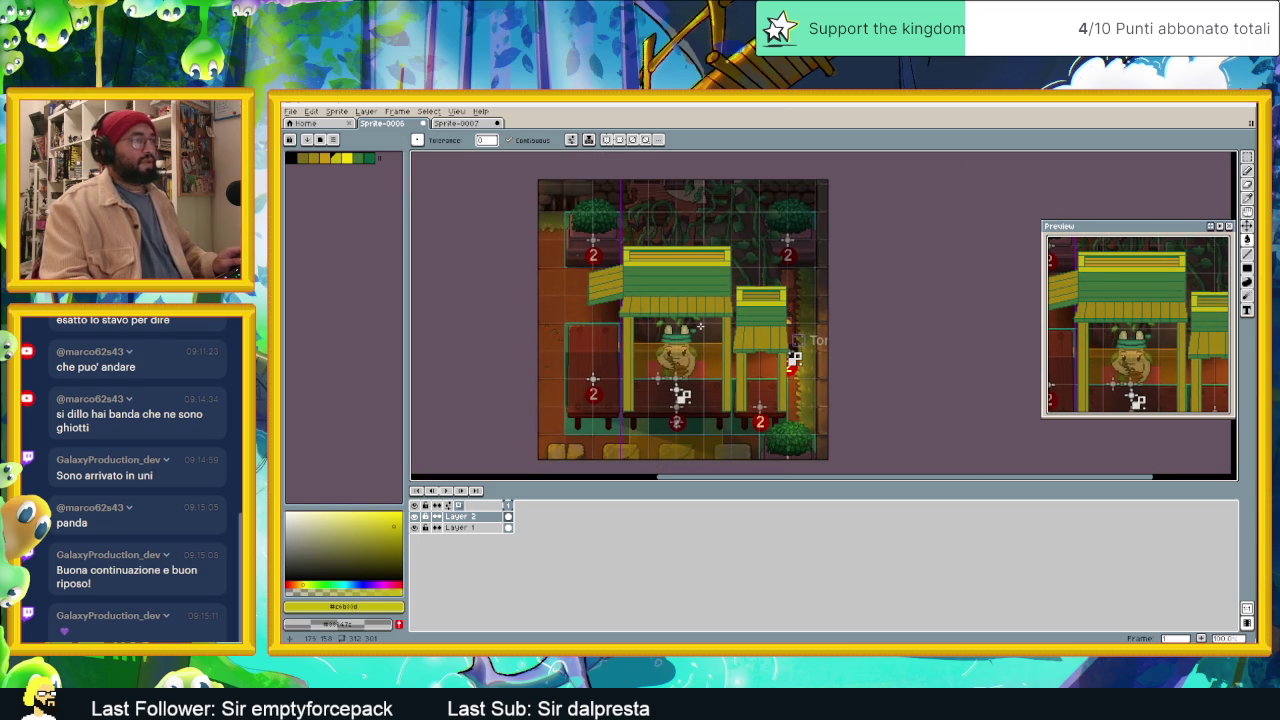
{"action": "left_click_drag", "start_coordinate": [710, 342], "coordinate": [688, 324]}
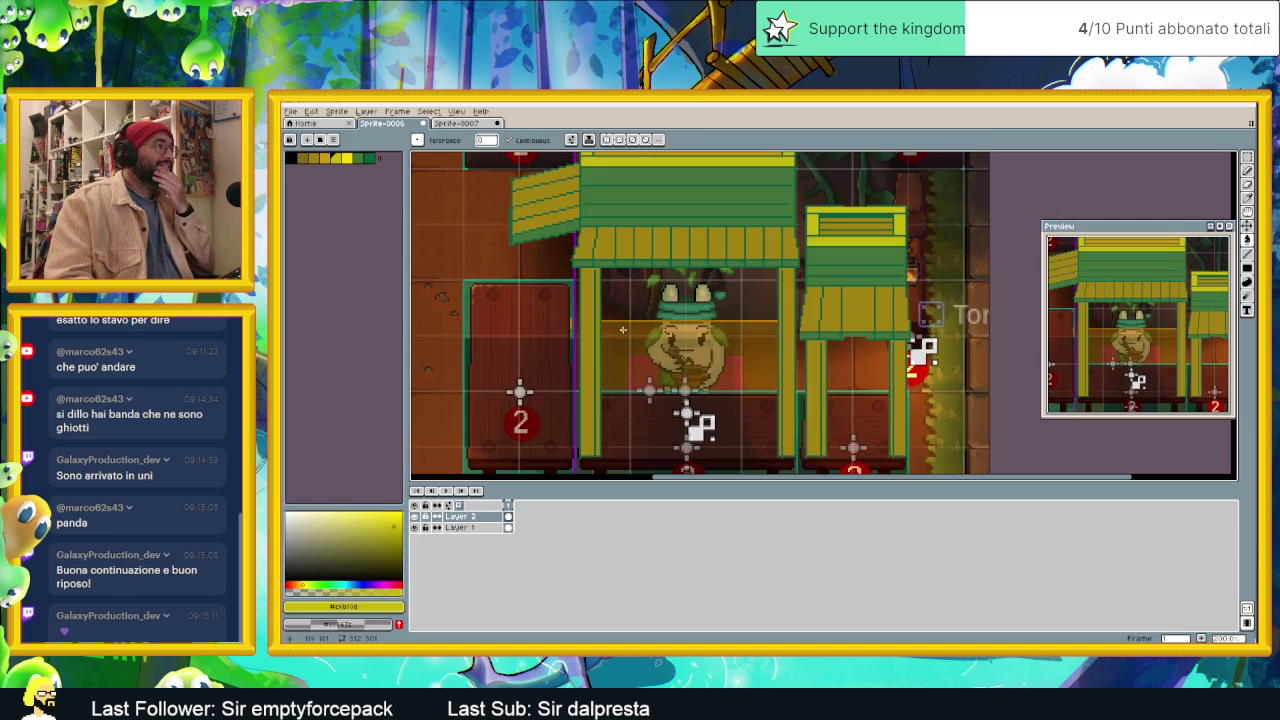
{"action": "scroll", "coordinate": [622, 329], "scroll_direction": "up", "scroll_amount": 1}
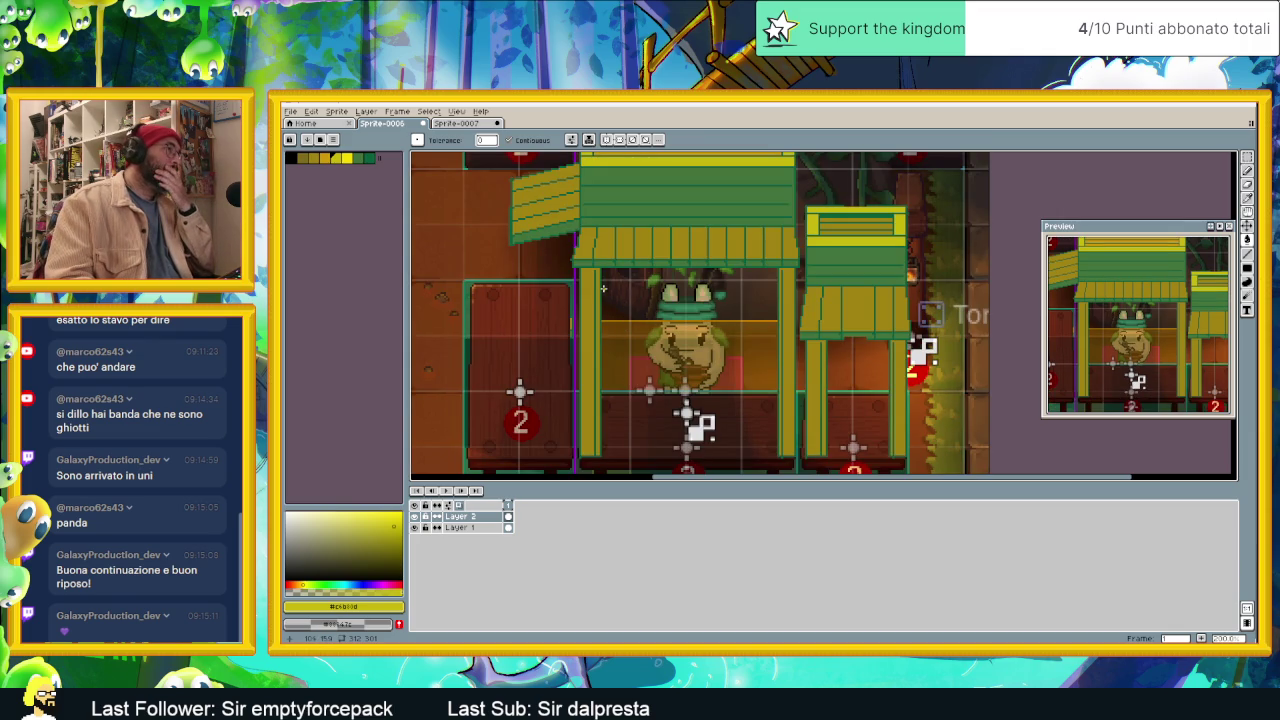
{"action": "scroll", "coordinate": [603, 288], "scroll_direction": "down", "scroll_amount": 1}
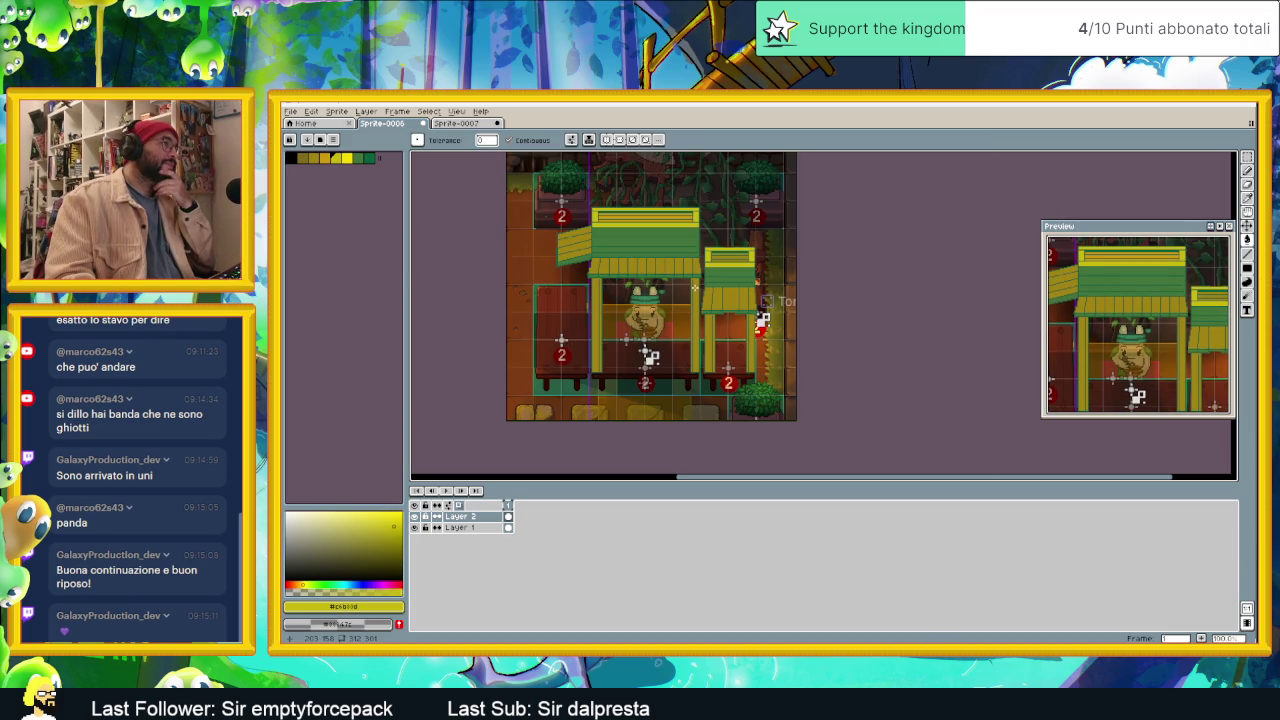
{"action": "scroll", "coordinate": [694, 288], "scroll_direction": "up", "scroll_amount": 1}
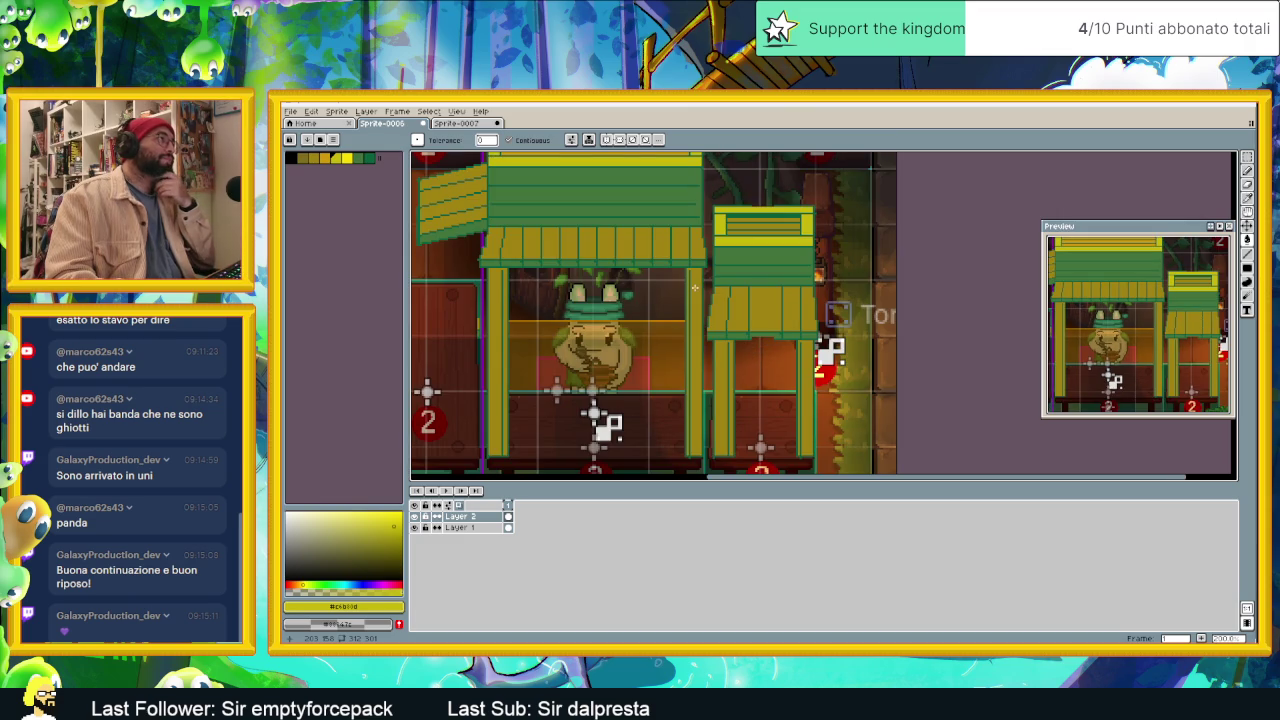
{"action": "scroll", "coordinate": [622, 286], "scroll_direction": "down", "scroll_amount": 1}
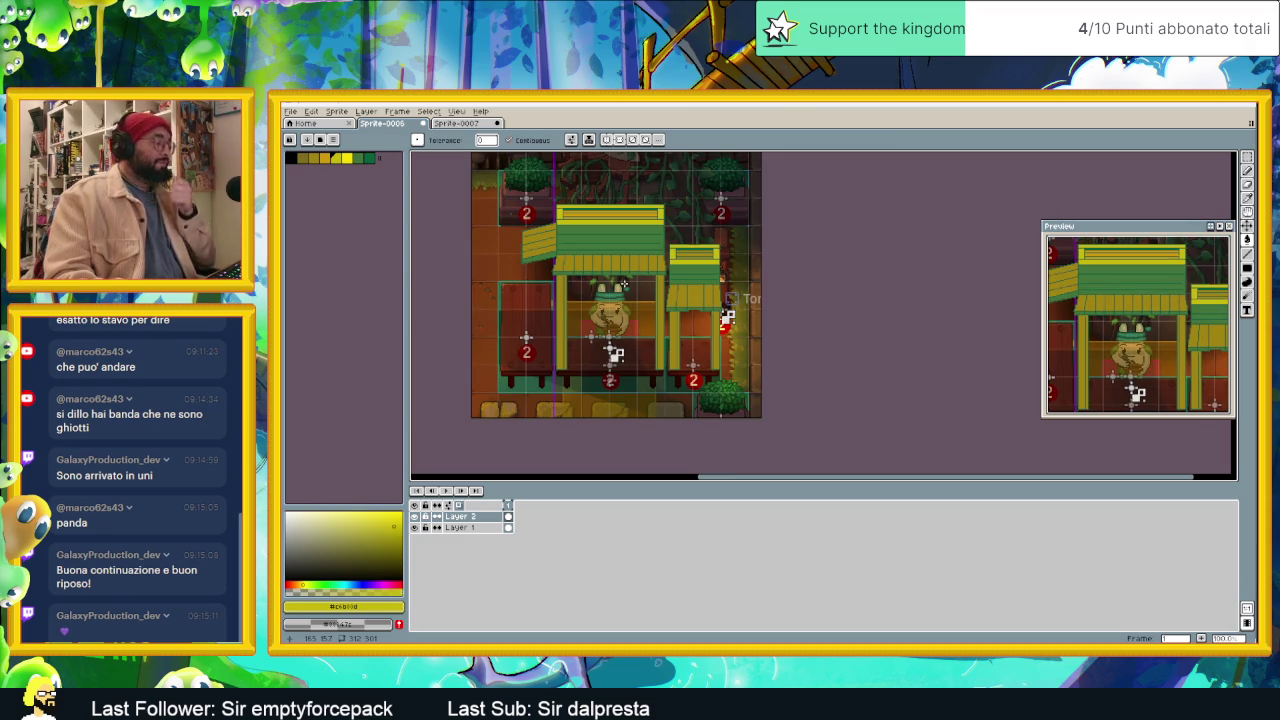
Step: Apply Edit > FX > Outline with black (index 0) as the outline colour
{"action": "left_click", "coordinate": [311, 111]}
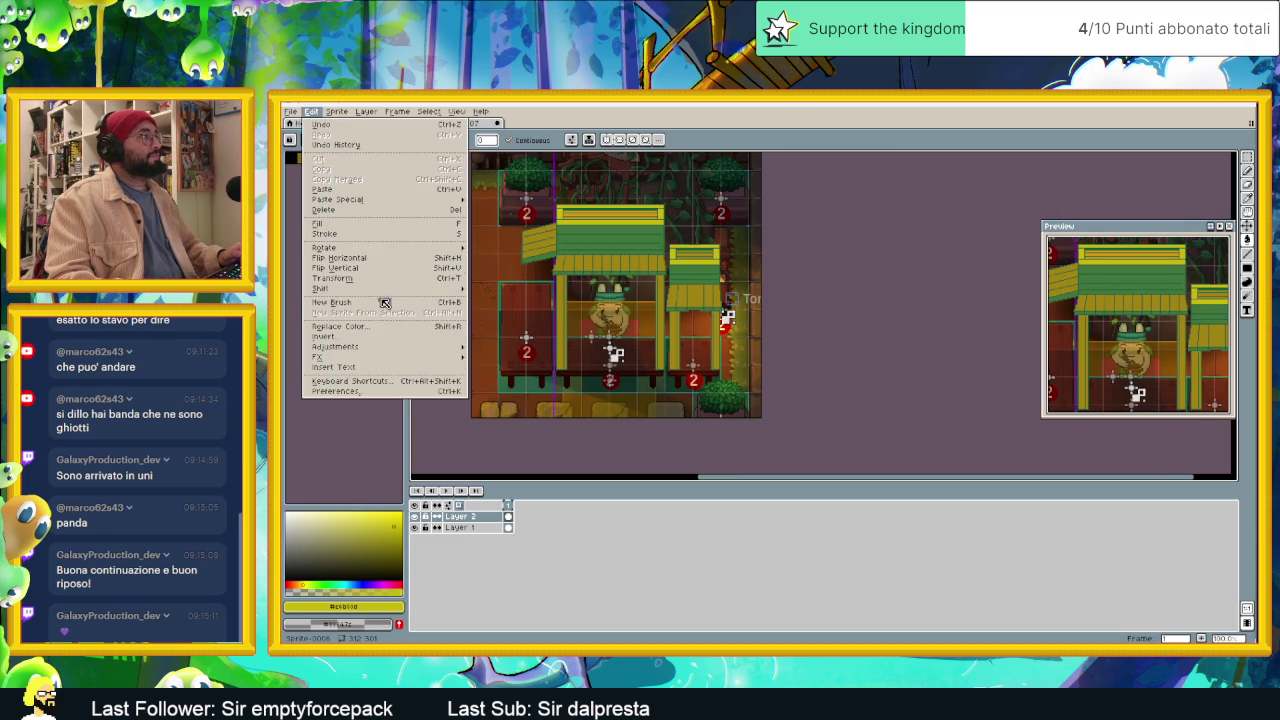
{"action": "left_click", "coordinate": [490, 360]}
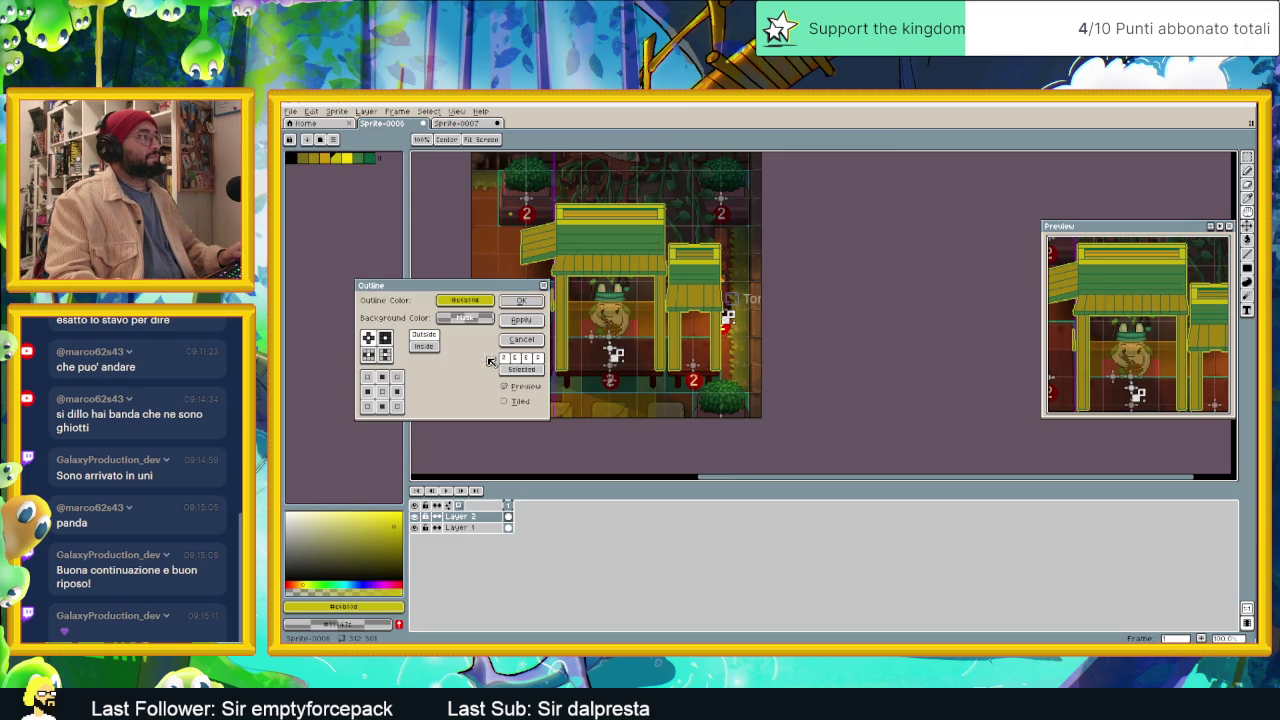
{"action": "left_click", "coordinate": [474, 300]}
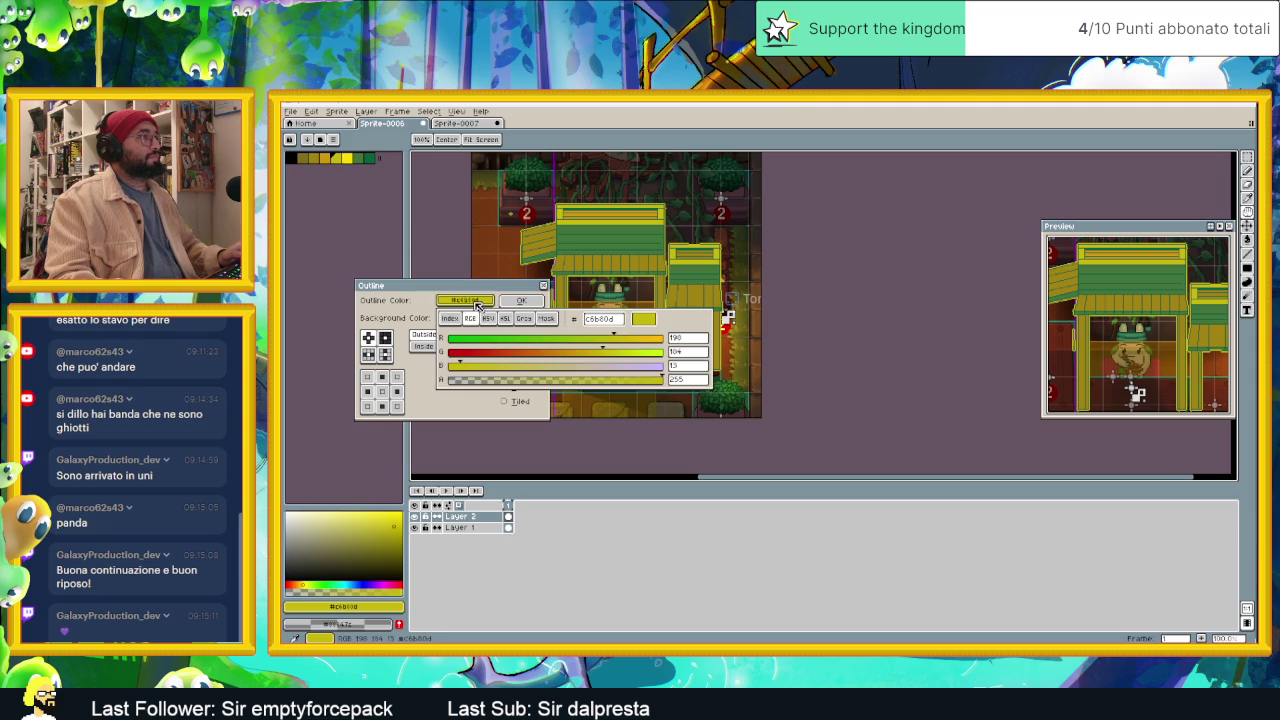
{"action": "left_click", "coordinate": [470, 291]}
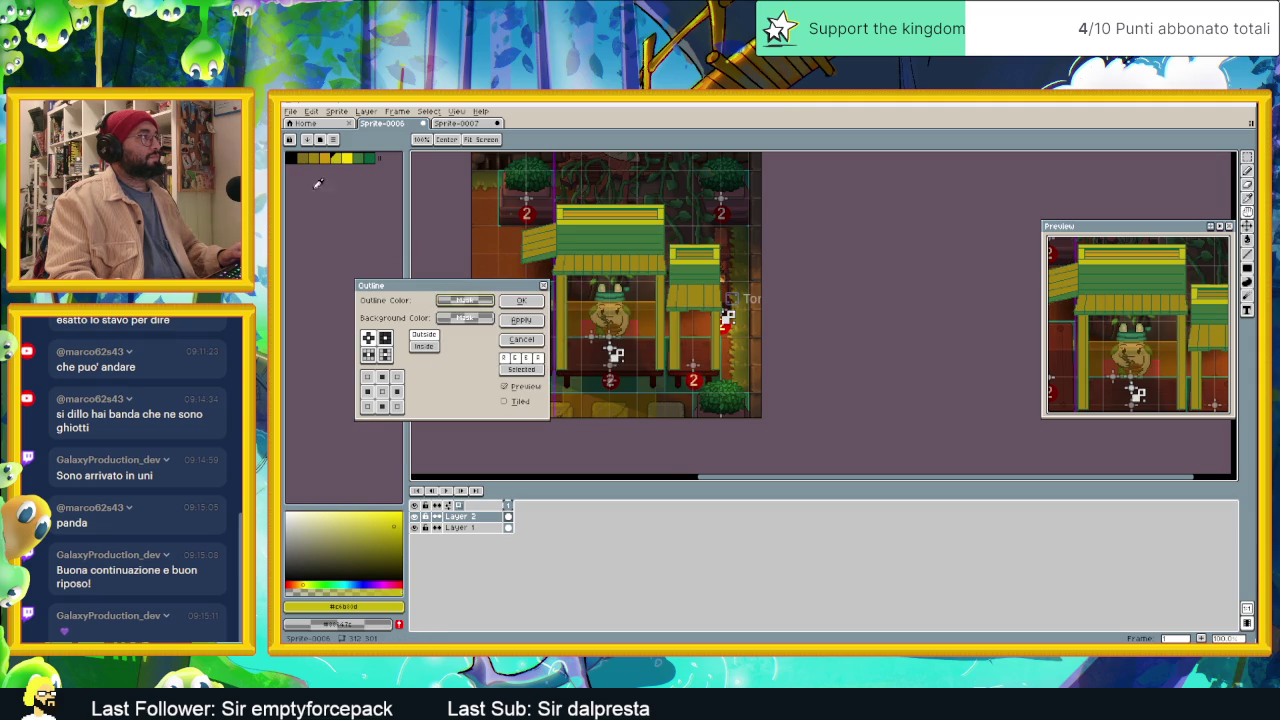
{"action": "left_click", "coordinate": [297, 157]}
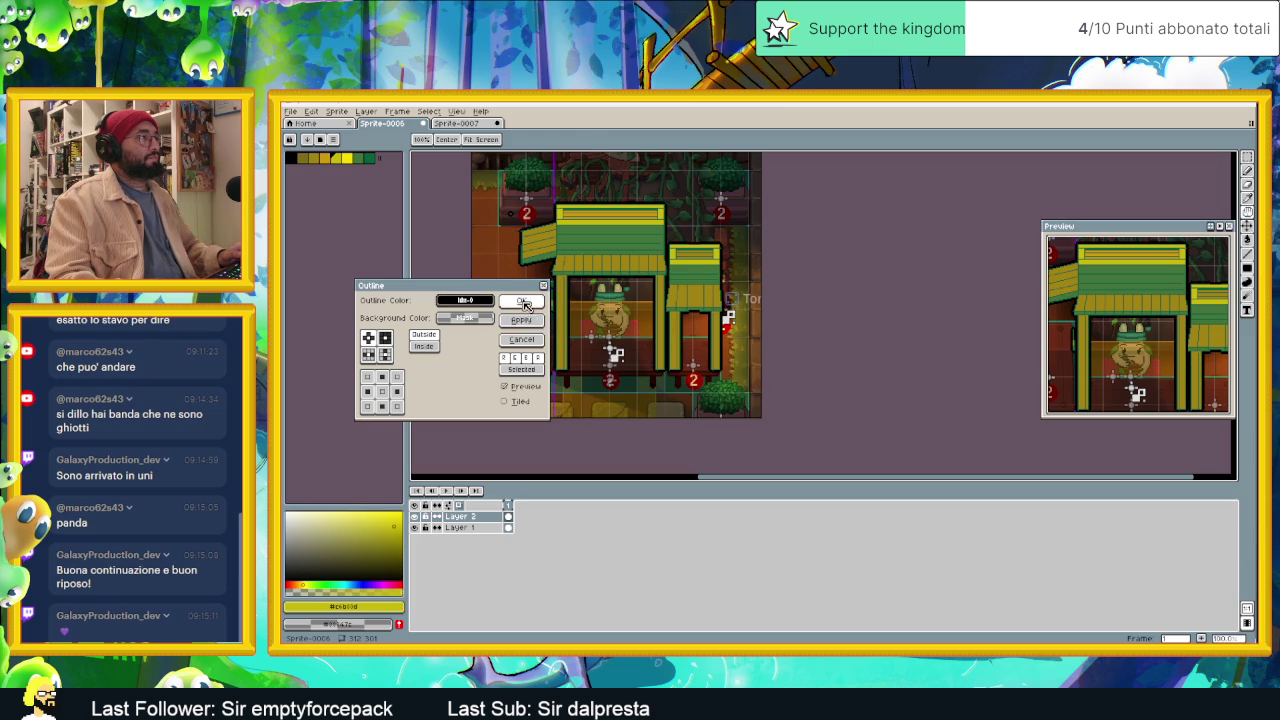
{"action": "left_click", "coordinate": [521, 301]}
Step: Undo the black Outline effect with Ctrl+Z and zoom around to inspect the sprite
{"action": "scroll", "coordinate": [688, 335], "scroll_direction": "up", "scroll_amount": 1}
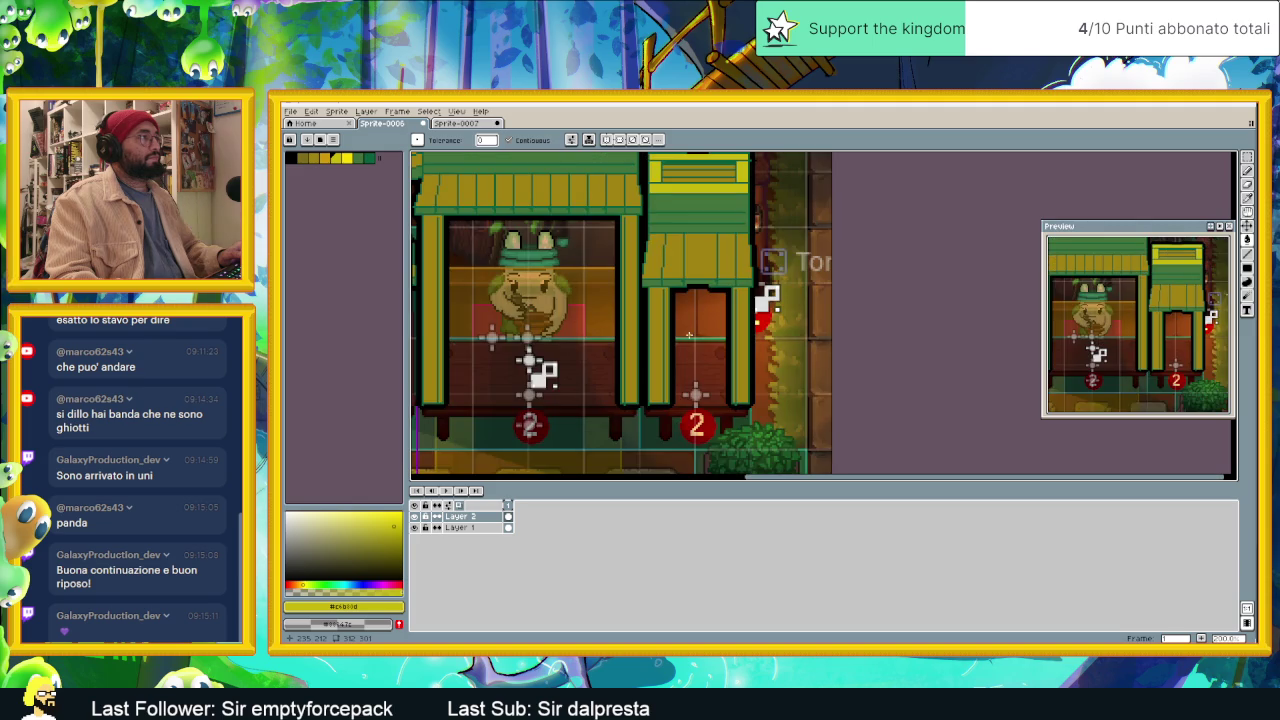
{"action": "scroll", "coordinate": [688, 335], "scroll_direction": "down", "scroll_amount": 1}
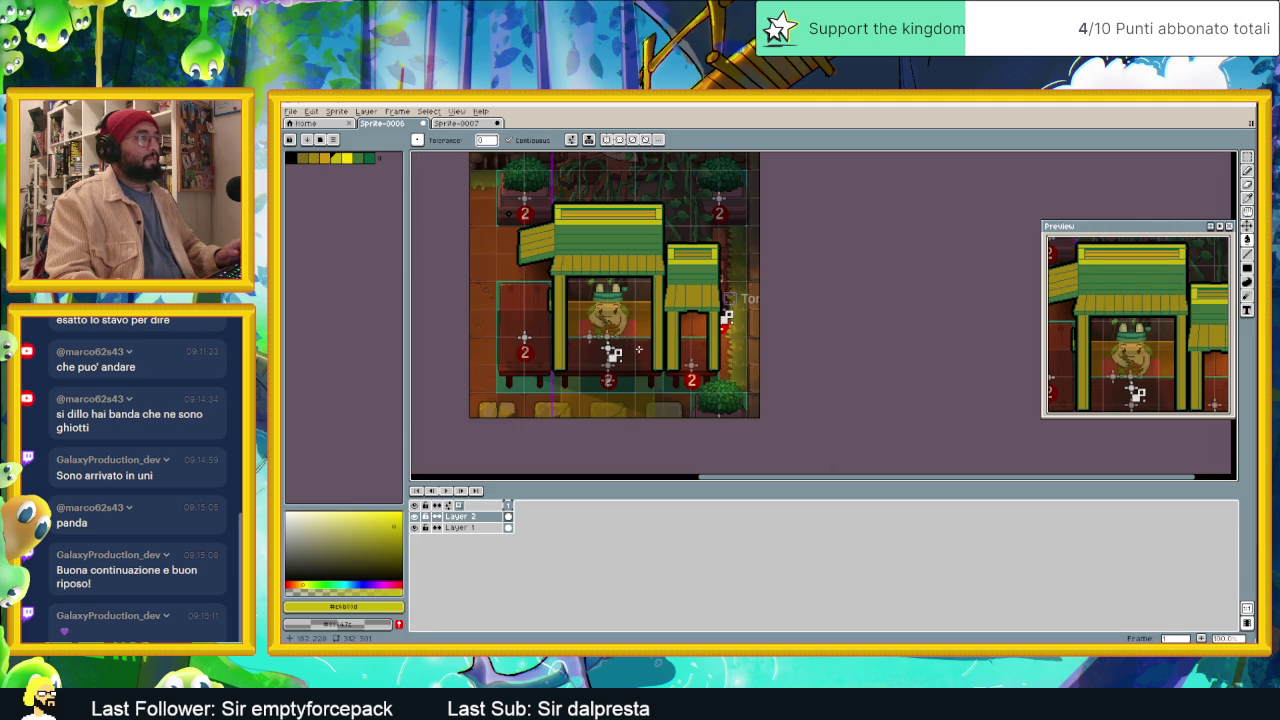
{"action": "key", "text": "ctrl+z"}
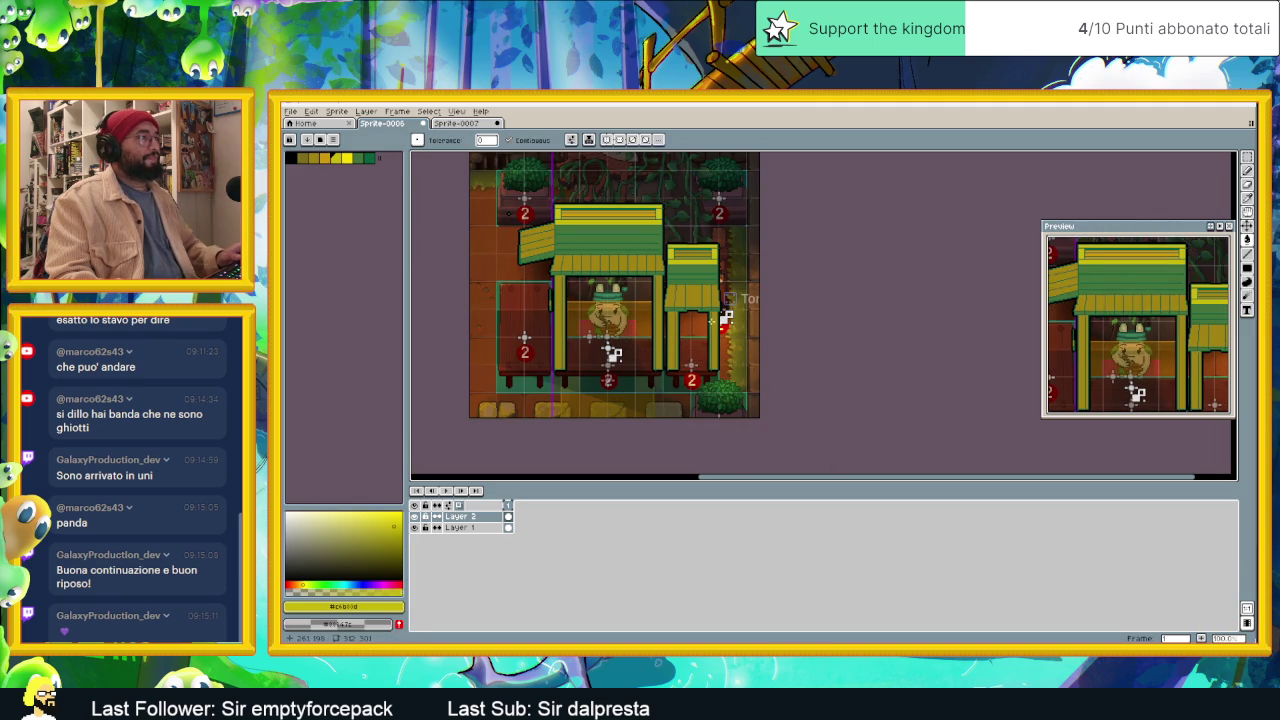
{"action": "scroll", "coordinate": [652, 341], "scroll_direction": "left", "scroll_amount": 1}
{"action": "scroll", "coordinate": [652, 341], "scroll_direction": "up", "scroll_amount": 1}
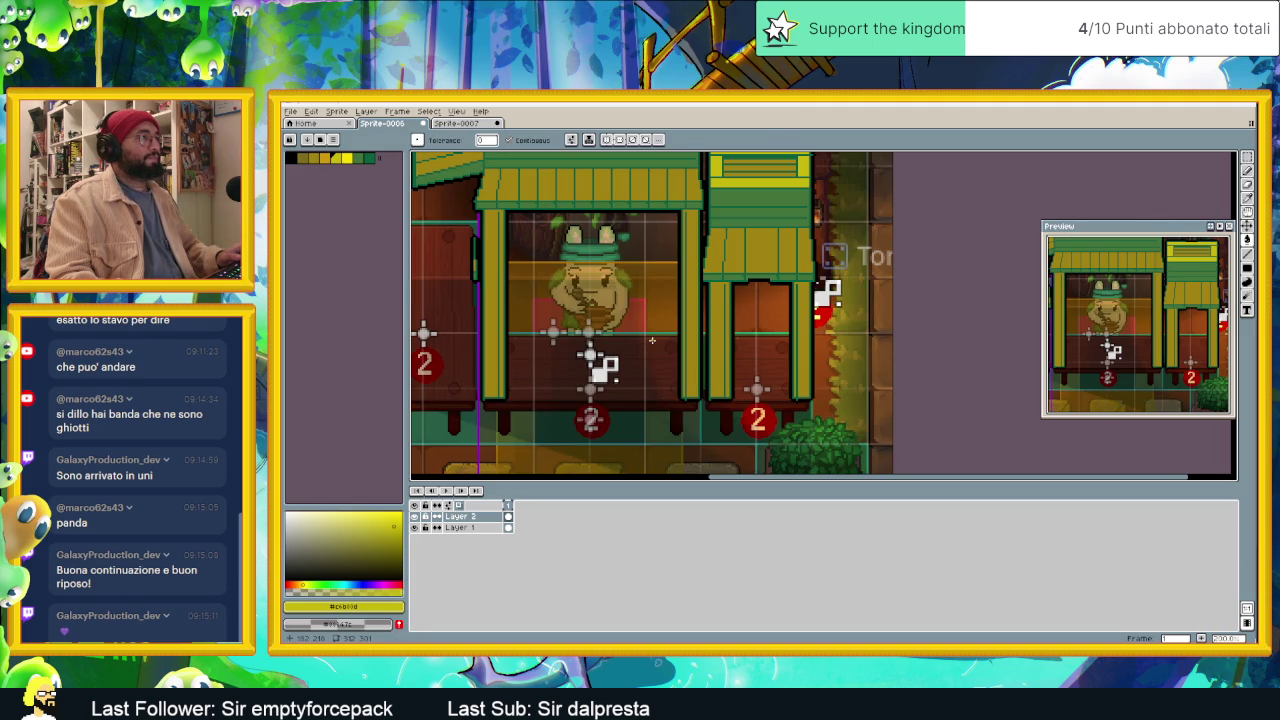
{"action": "scroll", "coordinate": [652, 341], "scroll_direction": "down", "scroll_amount": 2}
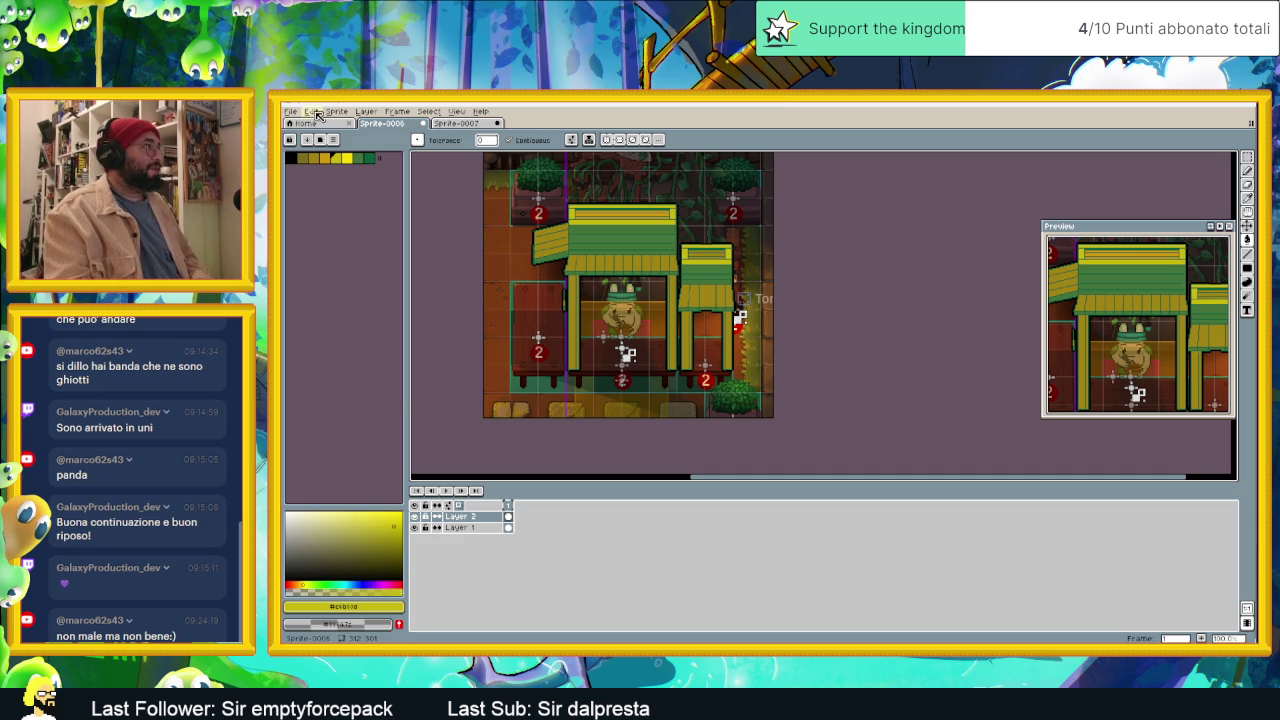
Step: In Hue/Saturation, shift the hue and lower saturation and lightness toward brown, then apply
{"action": "left_click", "coordinate": [312, 111]}
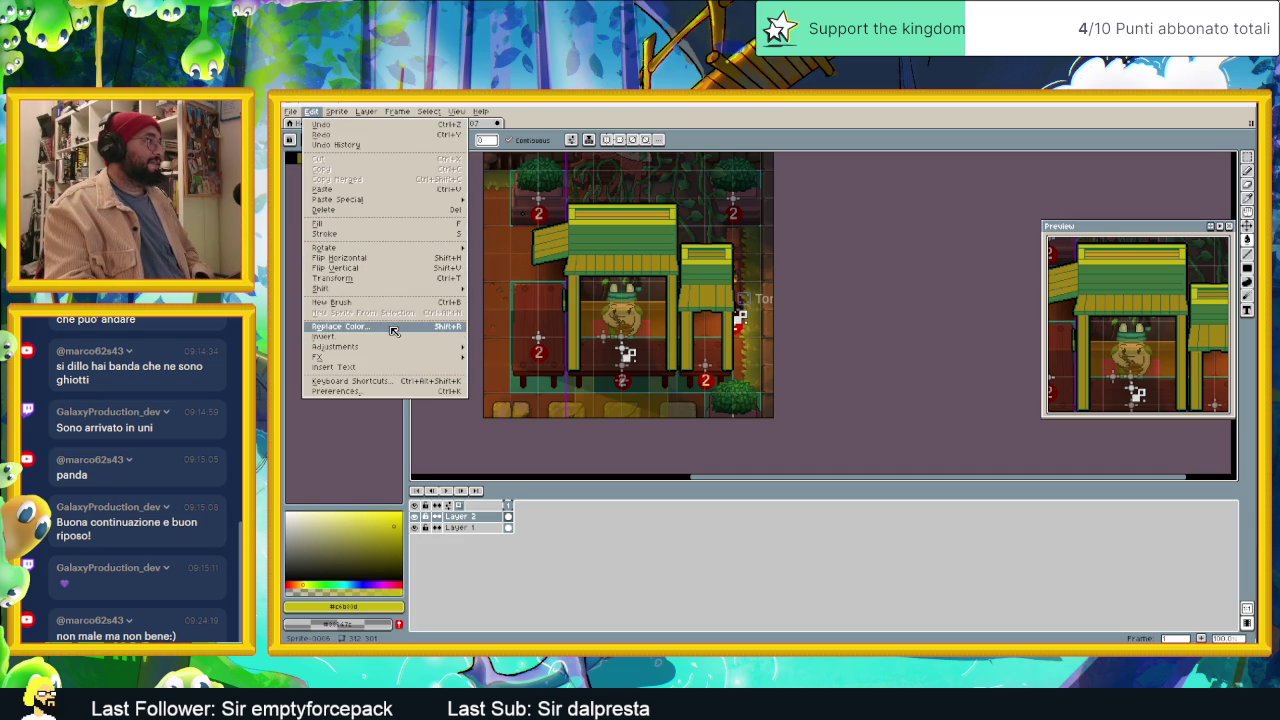
{"action": "mouse_move", "coordinate": [335, 347]}
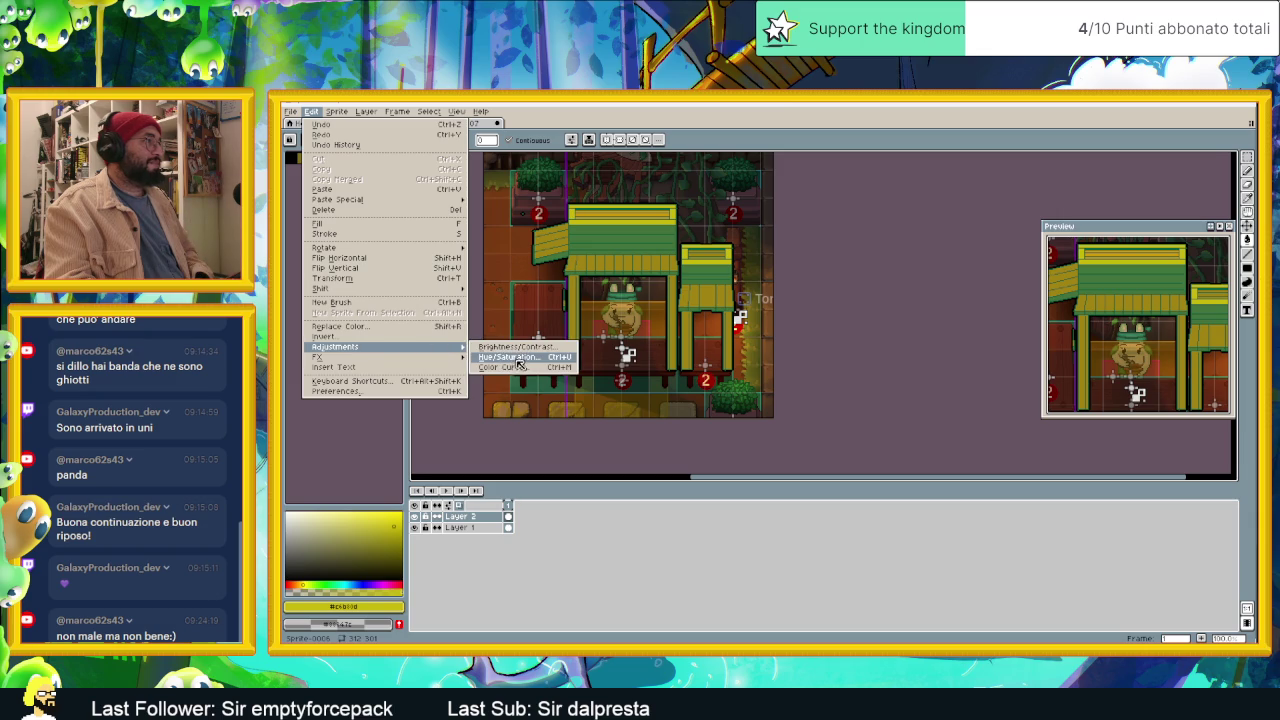
{"action": "left_click", "coordinate": [515, 357]}
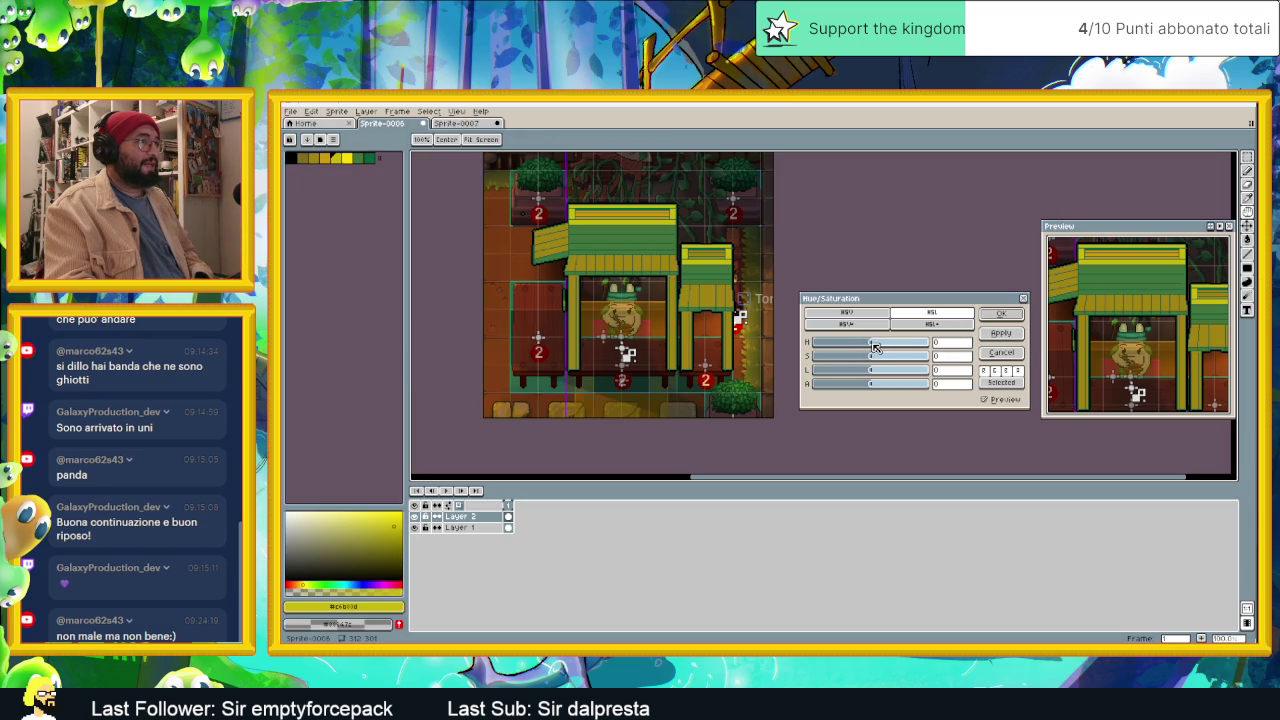
{"action": "left_click_drag", "start_coordinate": [874, 345], "coordinate": [888, 347]}
{"action": "mouse_move", "coordinate": [891, 347]}
{"action": "left_mouse_down"}
{"action": "mouse_move", "coordinate": [912, 353]}
{"action": "mouse_move", "coordinate": [870, 349]}
{"action": "left_mouse_up"}
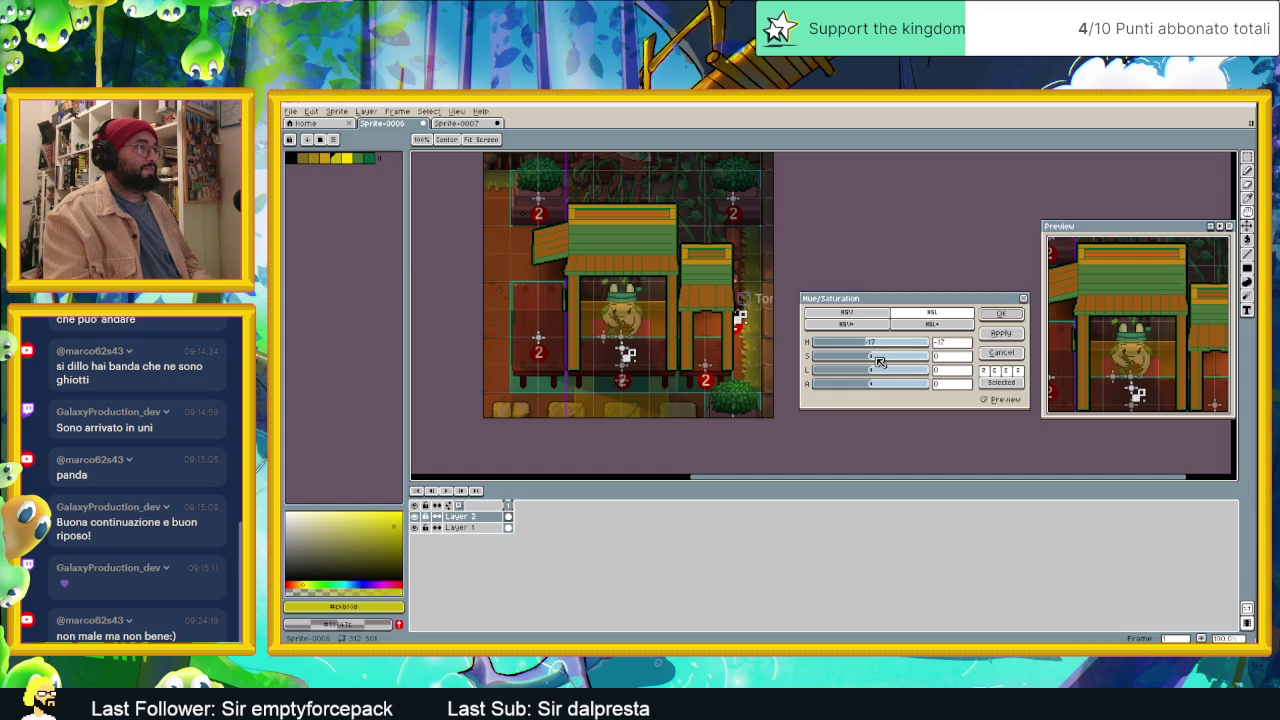
{"action": "left_click_drag", "start_coordinate": [870, 357], "coordinate": [859, 360]}
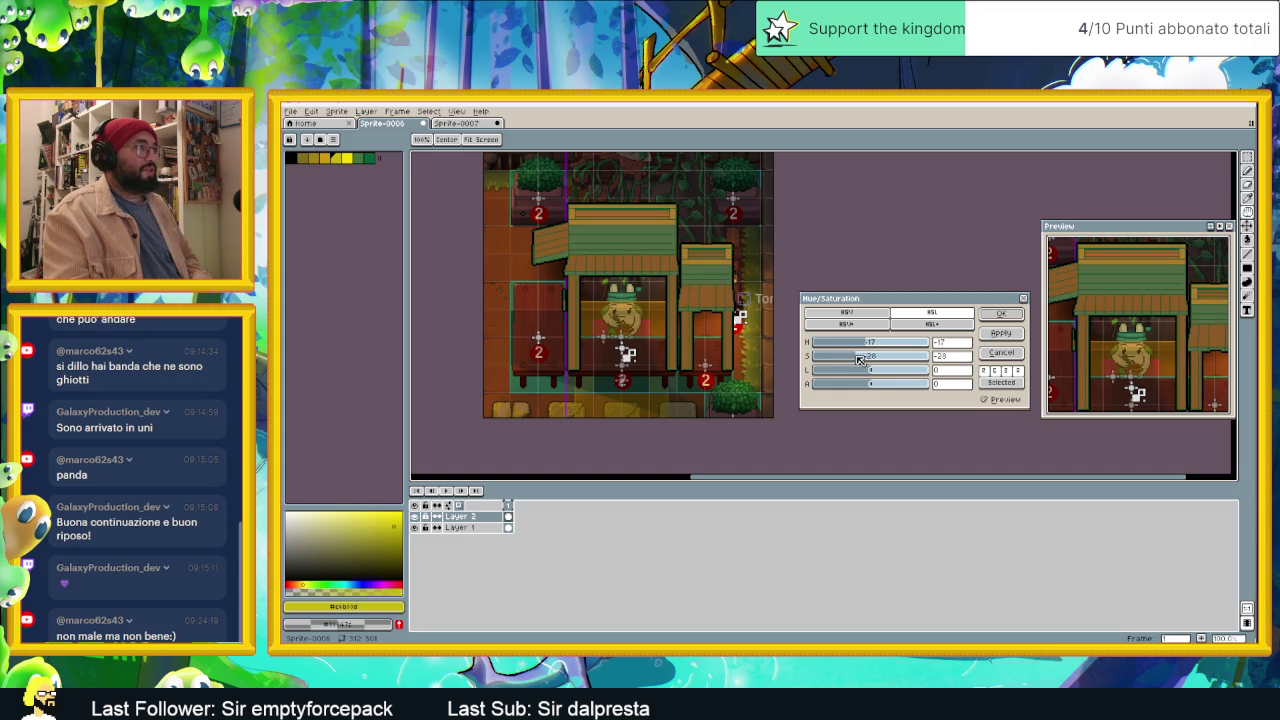
{"action": "left_click", "coordinate": [861, 370]}
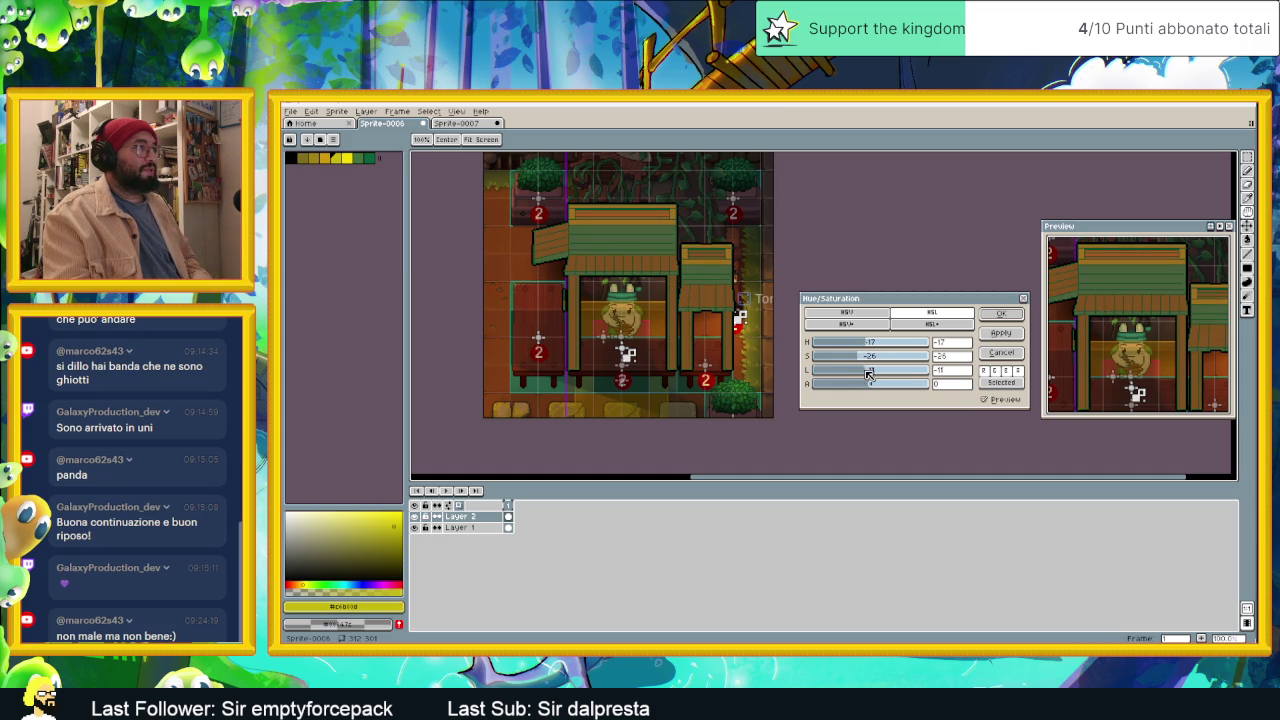
{"action": "left_click_drag", "start_coordinate": [862, 374], "coordinate": [871, 364]}
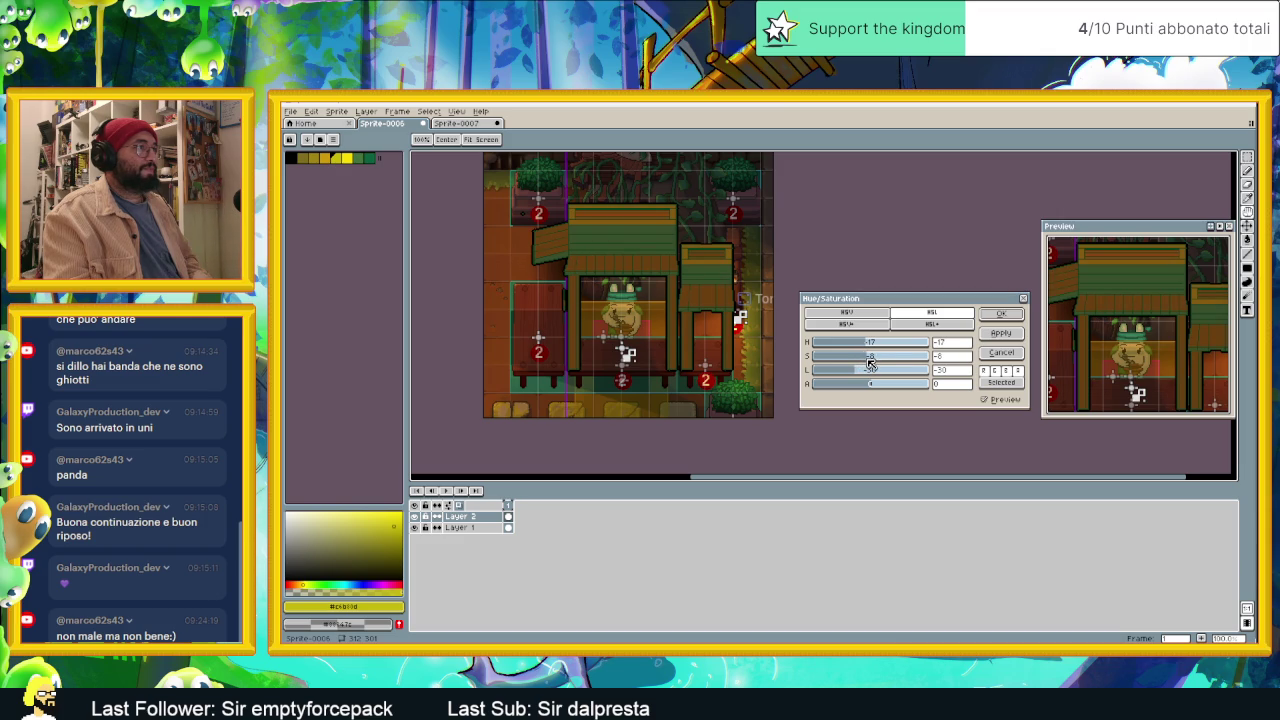
{"action": "mouse_move", "coordinate": [870, 343]}
{"action": "left_mouse_down"}
{"action": "mouse_move", "coordinate": [929, 390]}
{"action": "mouse_move", "coordinate": [870, 394]}
{"action": "mouse_move", "coordinate": [922, 386]}
{"action": "mouse_move", "coordinate": [859, 374]}
{"action": "mouse_move", "coordinate": [871, 345]}
{"action": "left_mouse_up"}
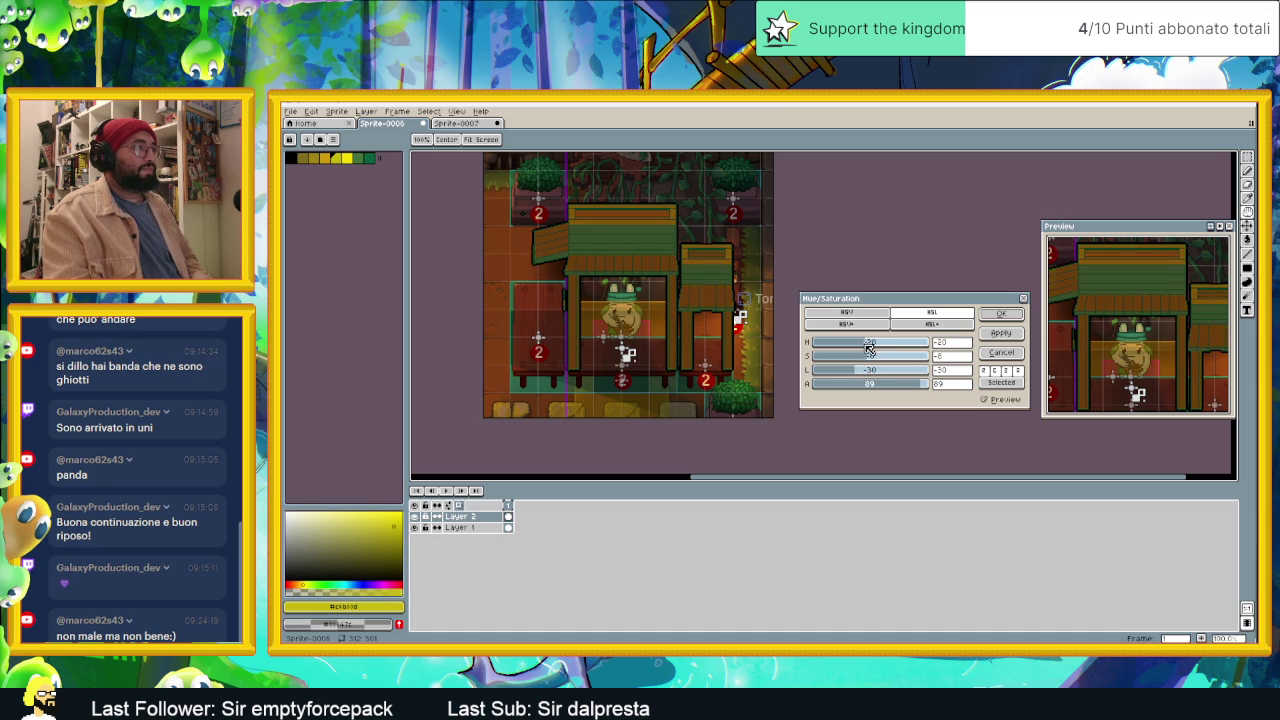
{"action": "left_click_drag", "start_coordinate": [869, 345], "coordinate": [866, 345]}
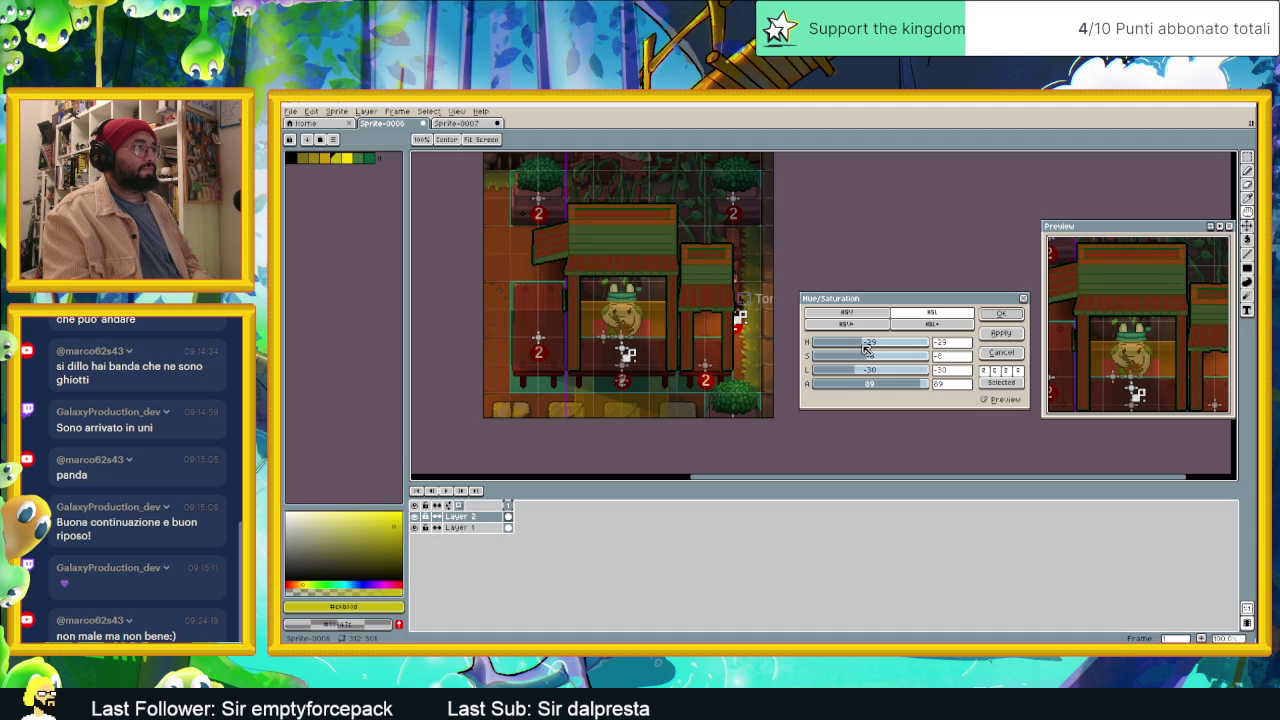
{"action": "left_click_drag", "start_coordinate": [866, 347], "coordinate": [870, 347]}
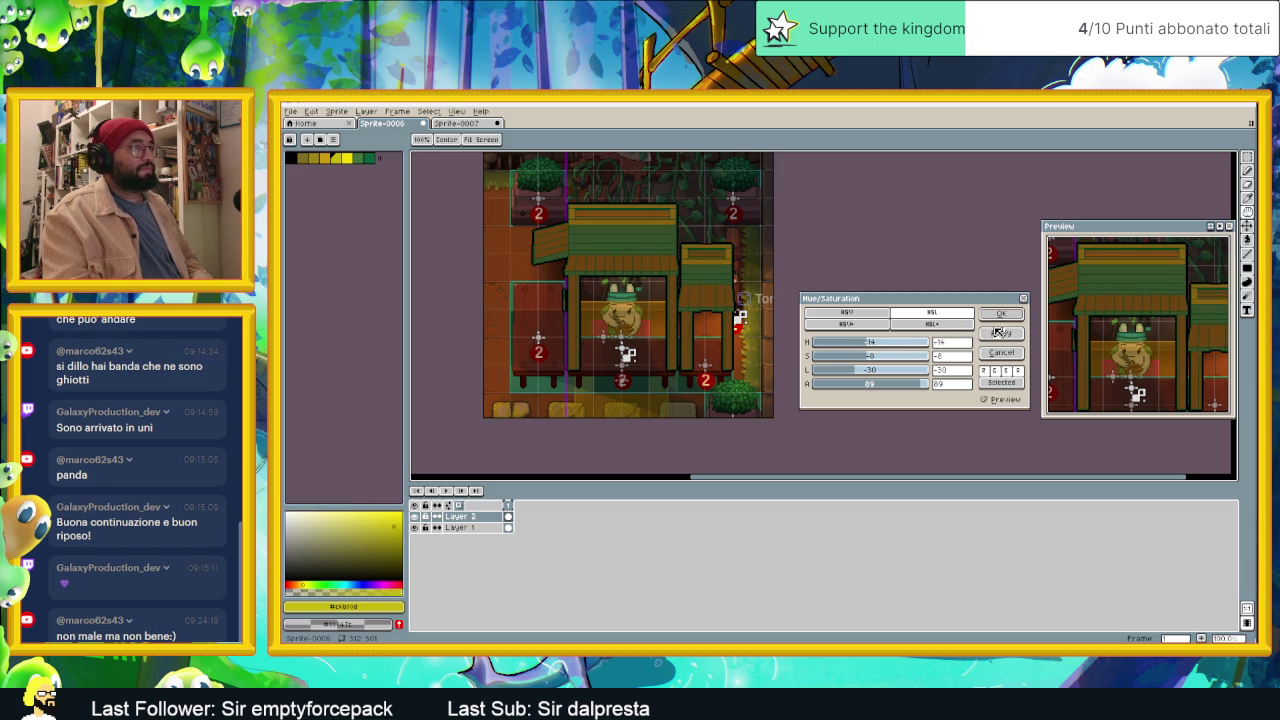
{"action": "left_click", "coordinate": [997, 334]}
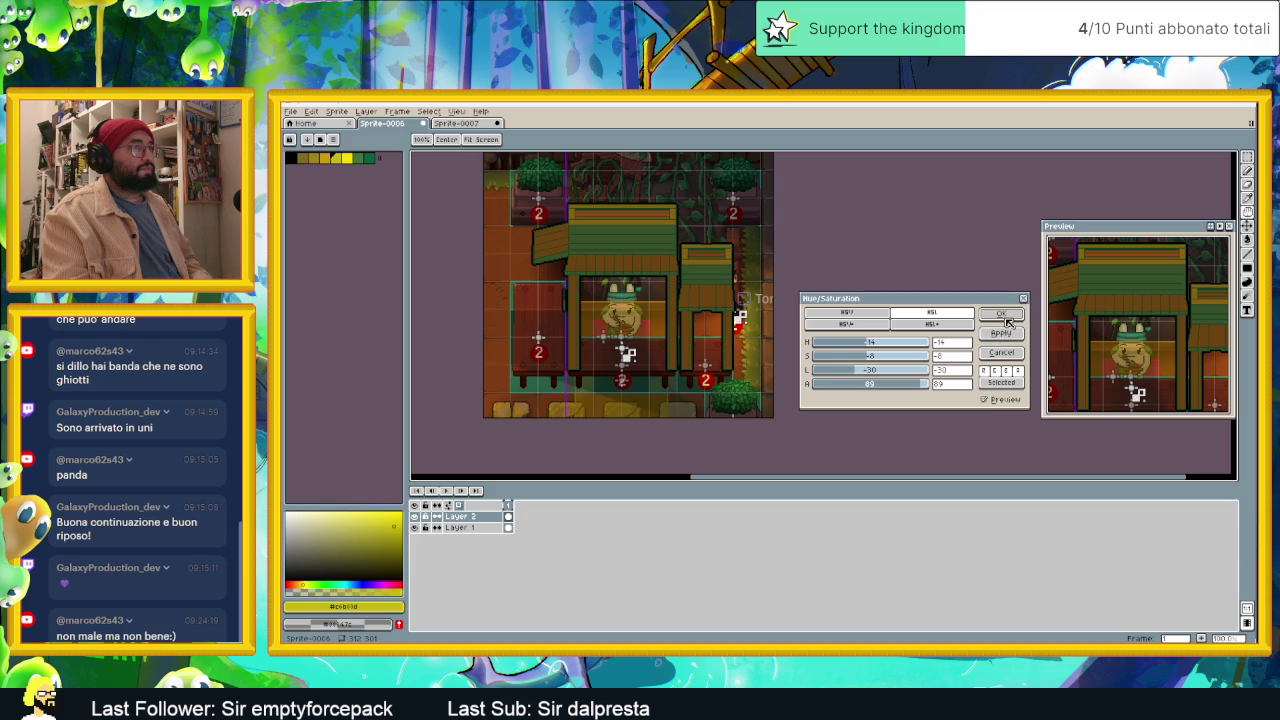
Step: Retune to hue -14, saturation 23, lightness -15 and apply the adjustment again
{"action": "left_click", "coordinate": [886, 343]}
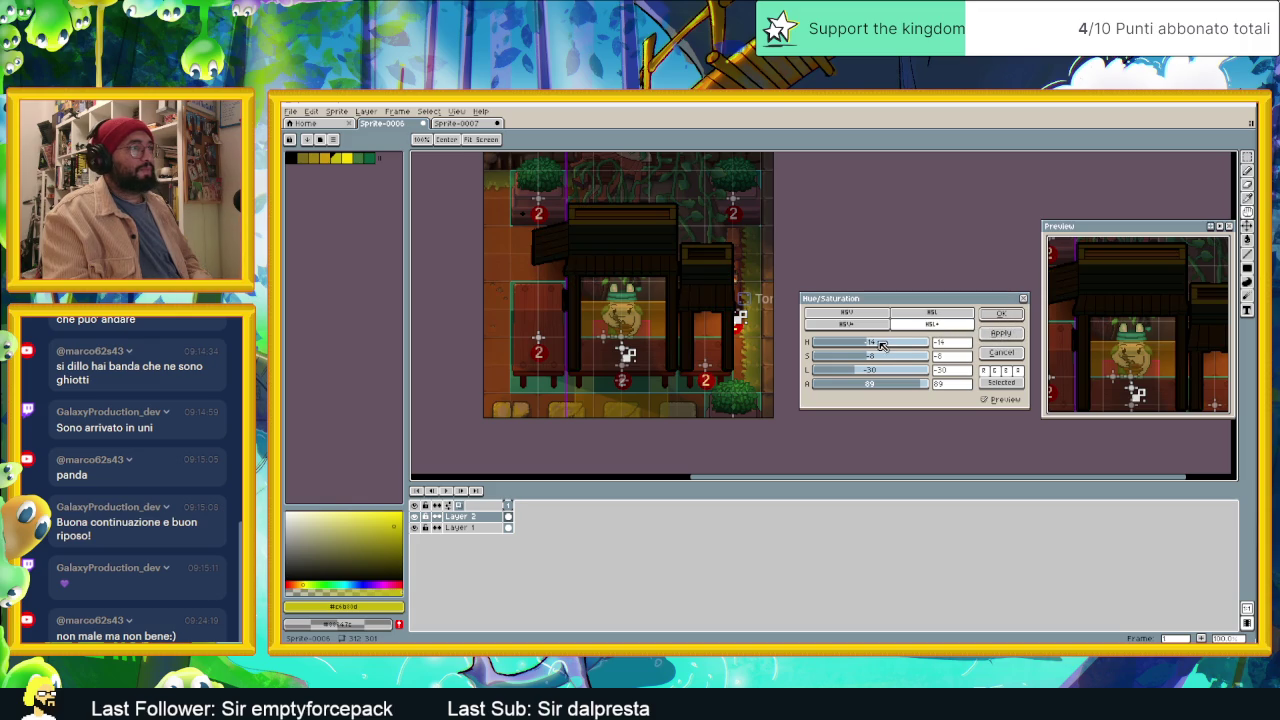
{"action": "left_click_drag", "start_coordinate": [882, 345], "coordinate": [866, 371]}
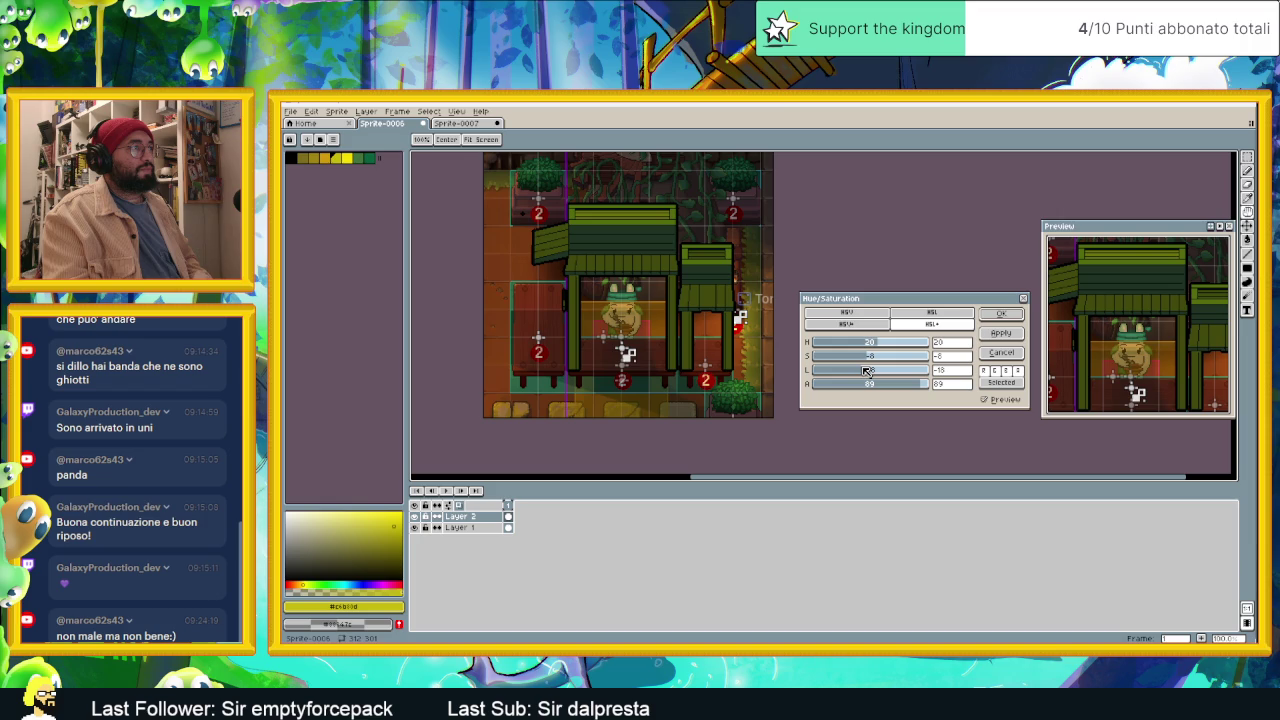
{"action": "mouse_move", "coordinate": [866, 371]}
{"action": "left_mouse_down"}
{"action": "mouse_move", "coordinate": [886, 348]}
{"action": "mouse_move", "coordinate": [868, 372]}
{"action": "mouse_move", "coordinate": [892, 388]}
{"action": "mouse_move", "coordinate": [864, 374]}
{"action": "mouse_move", "coordinate": [890, 348]}
{"action": "left_mouse_up"}
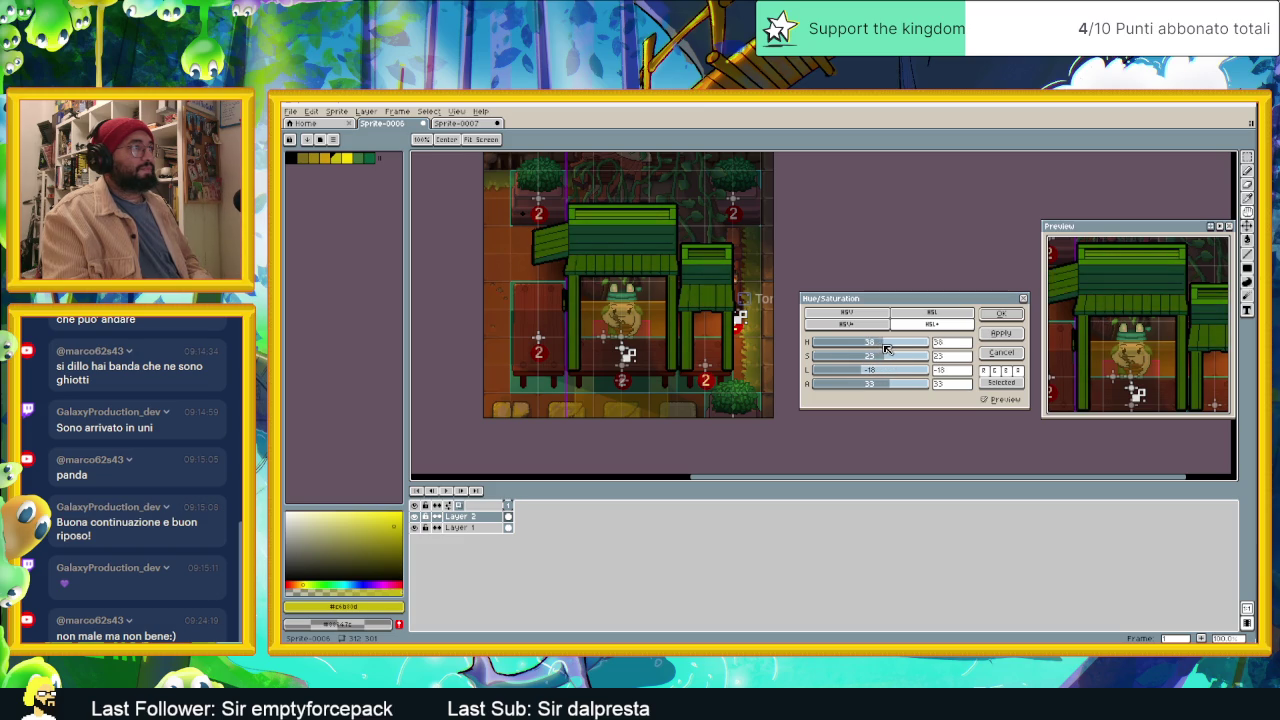
{"action": "mouse_move", "coordinate": [902, 348]}
{"action": "left_mouse_down"}
{"action": "mouse_move", "coordinate": [932, 348]}
{"action": "mouse_move", "coordinate": [870, 352]}
{"action": "left_mouse_up"}
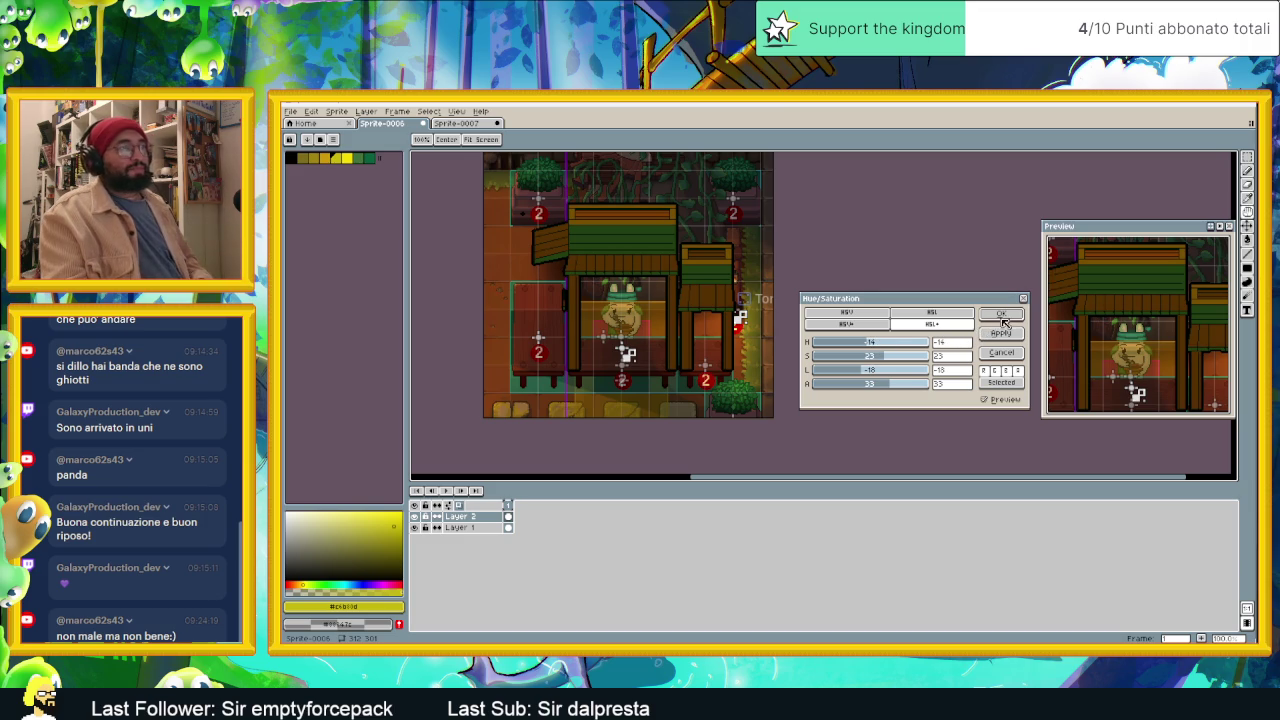
{"action": "left_click", "coordinate": [1001, 315]}
Step: Eyedrop the stall's dark reddish brown, try filling the right stall's legs, then undo
{"action": "key", "text": "w"}
{"action": "scroll", "coordinate": [748, 423], "scroll_direction": "up", "scroll_amount": 2}
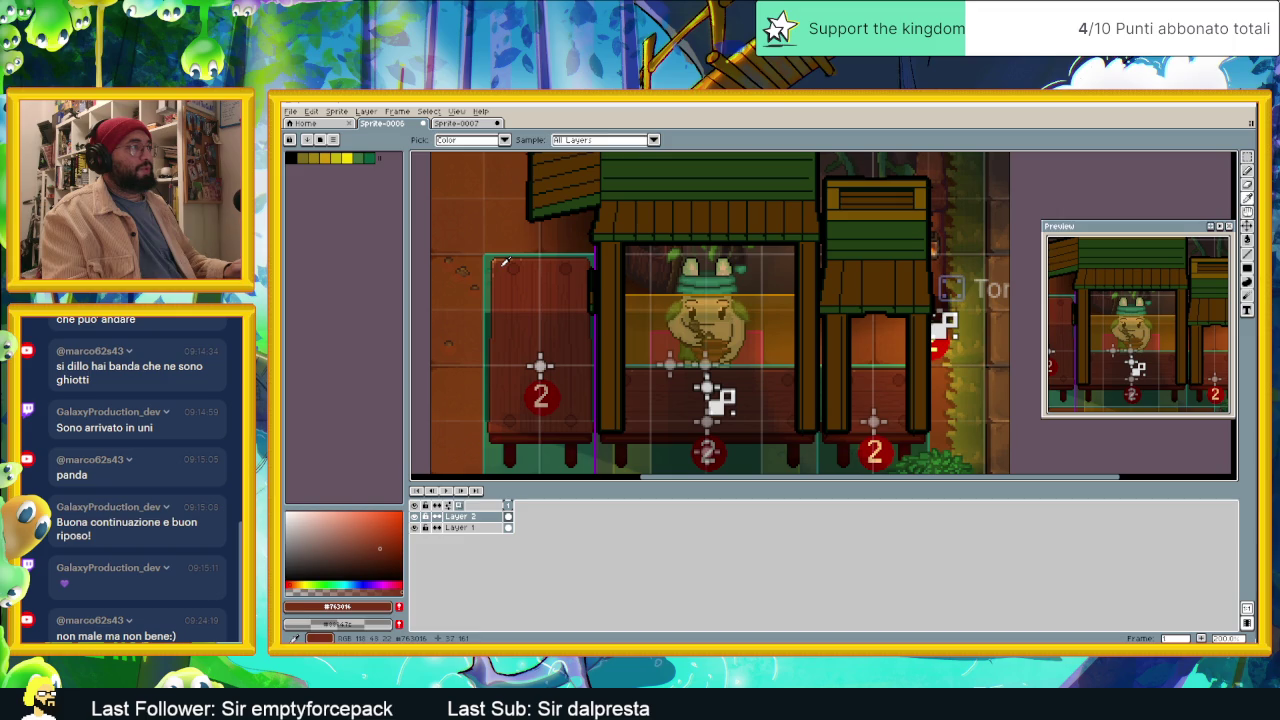
{"action": "left_click", "coordinate": [506, 264], "text": "alt"}
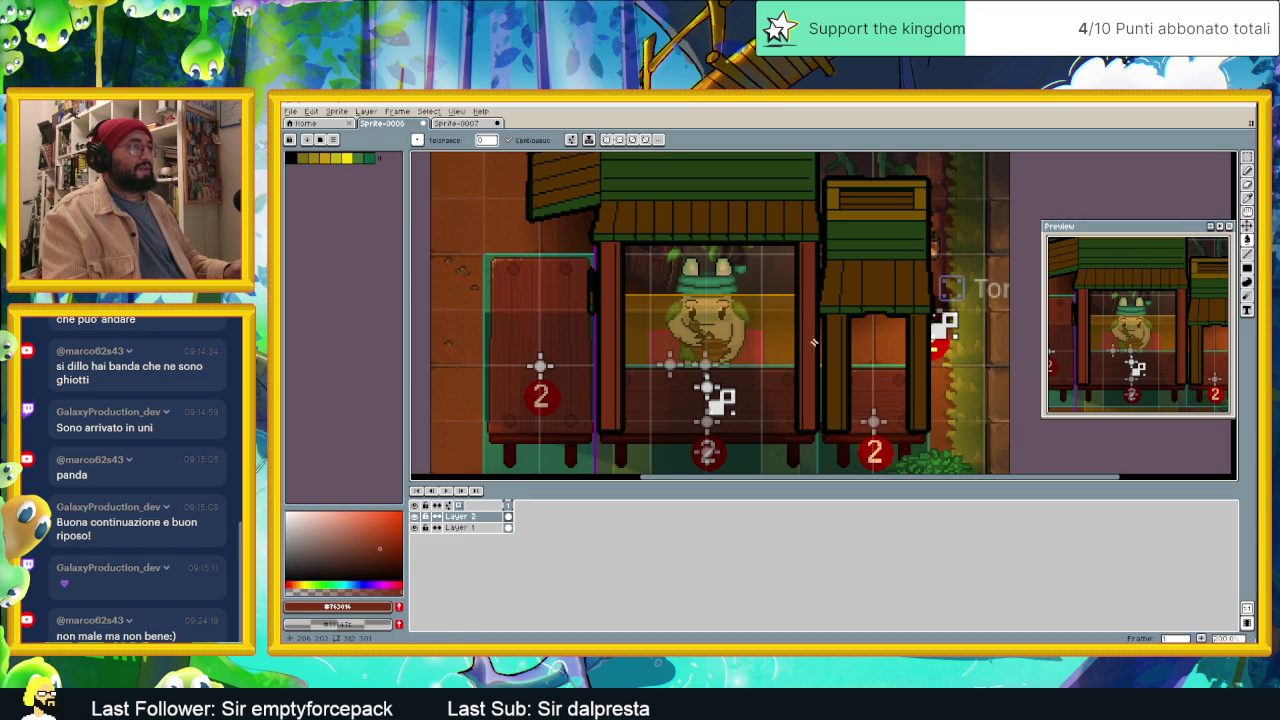
{"action": "left_click", "coordinate": [831, 348]}
{"action": "key", "text": "ctrl+z"}
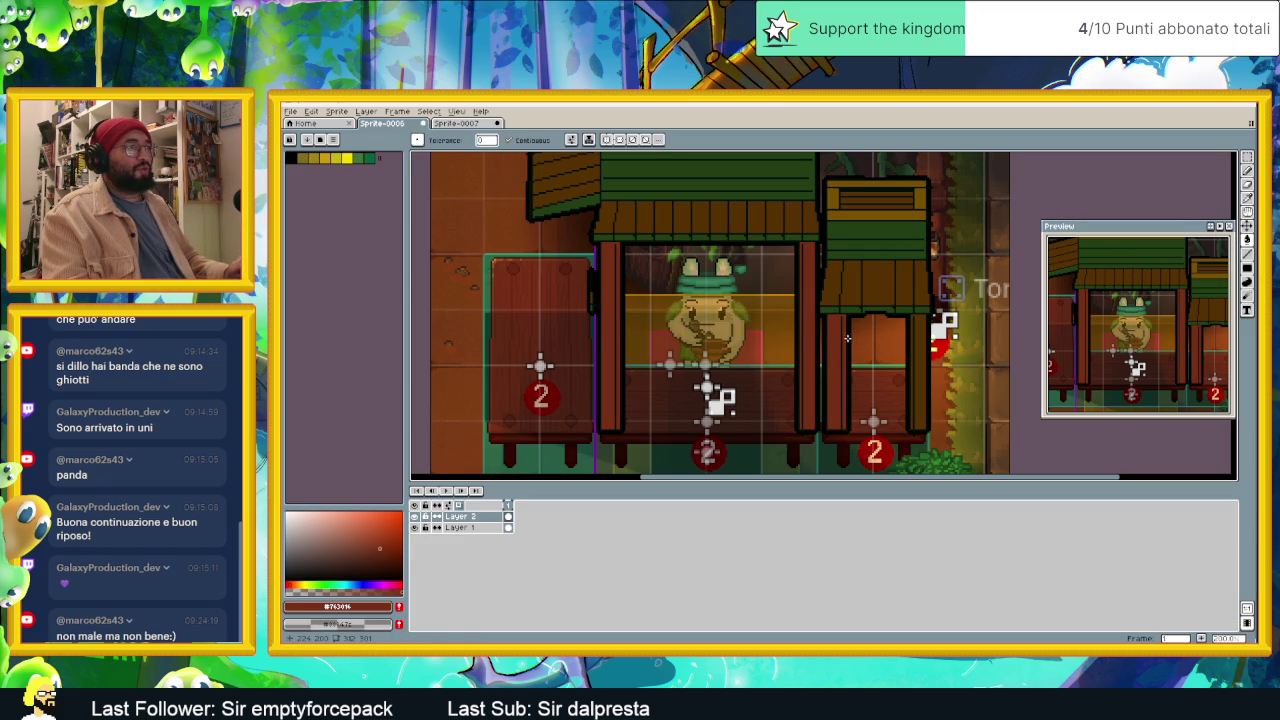
Step: Try a brown fill on the right stall's upper part, undo it, and zoom out
{"action": "left_click", "coordinate": [913, 294]}
{"action": "key", "text": "v"}
{"action": "key", "text": "ctrl+z"}
{"action": "key", "text": "g"}
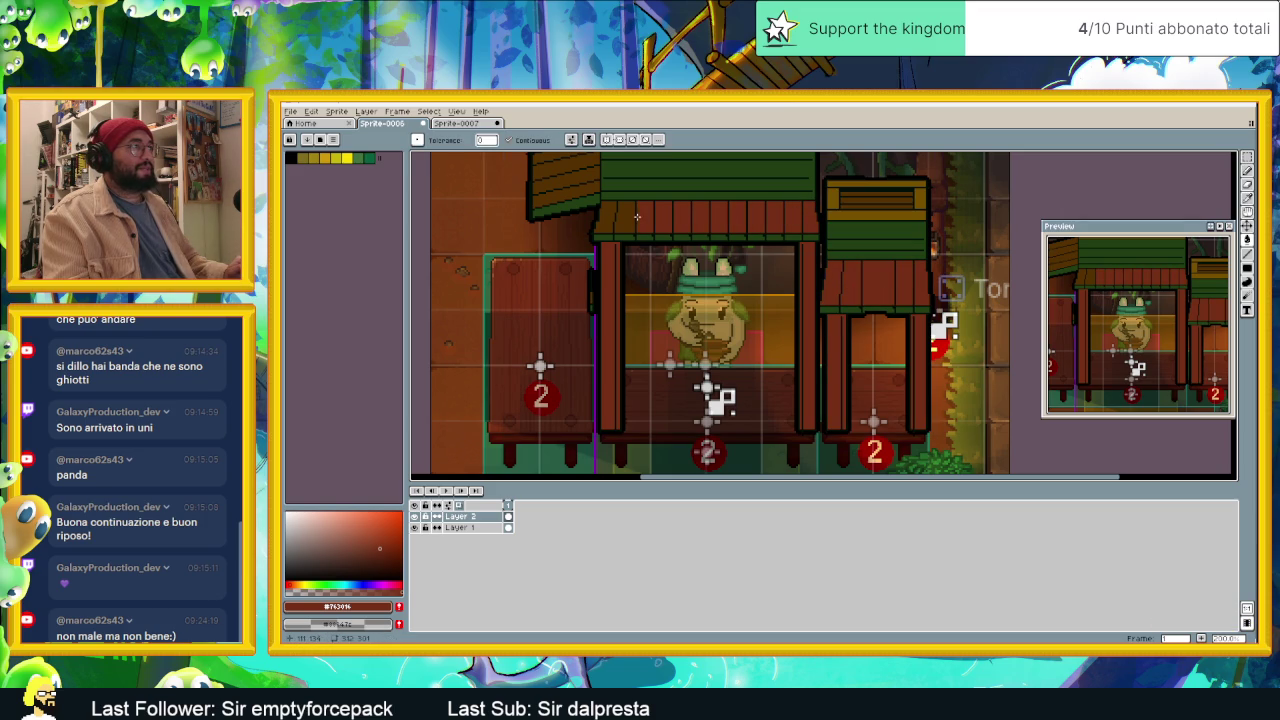
{"action": "scroll", "coordinate": [601, 215], "scroll_direction": "up", "scroll_amount": 3}
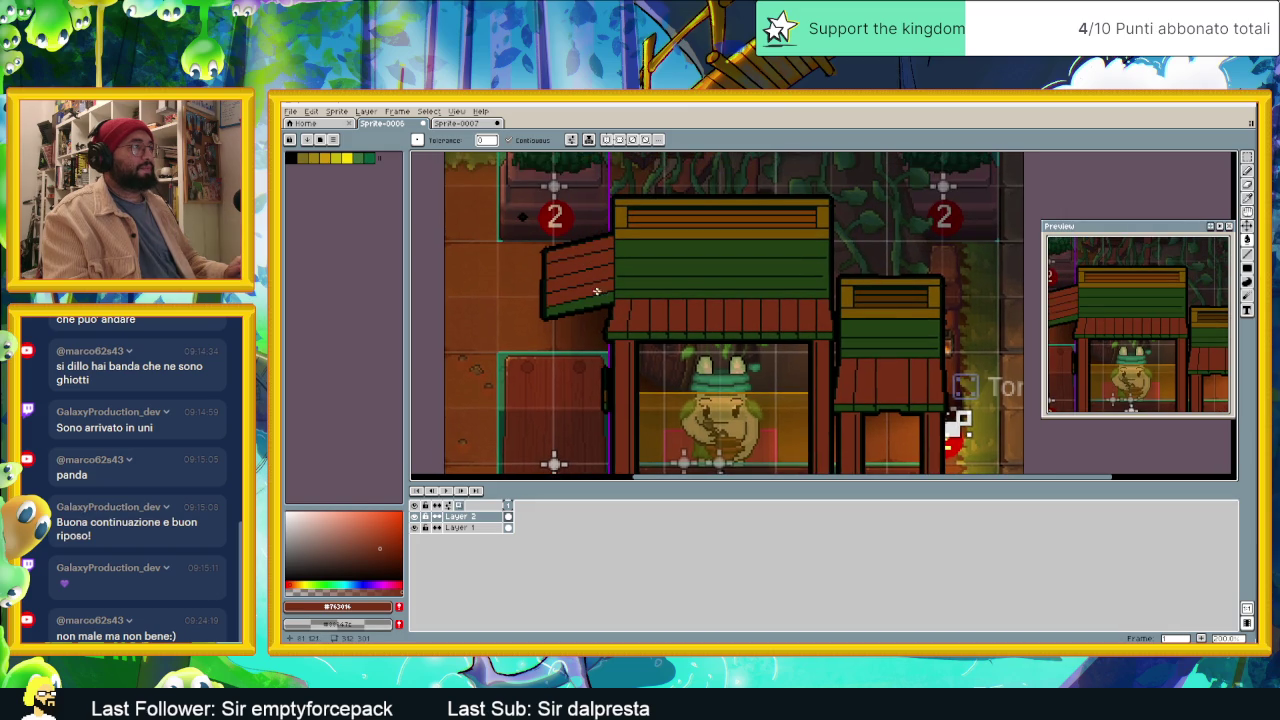
{"action": "scroll", "coordinate": [812, 287], "scroll_direction": "down", "scroll_amount": 2}
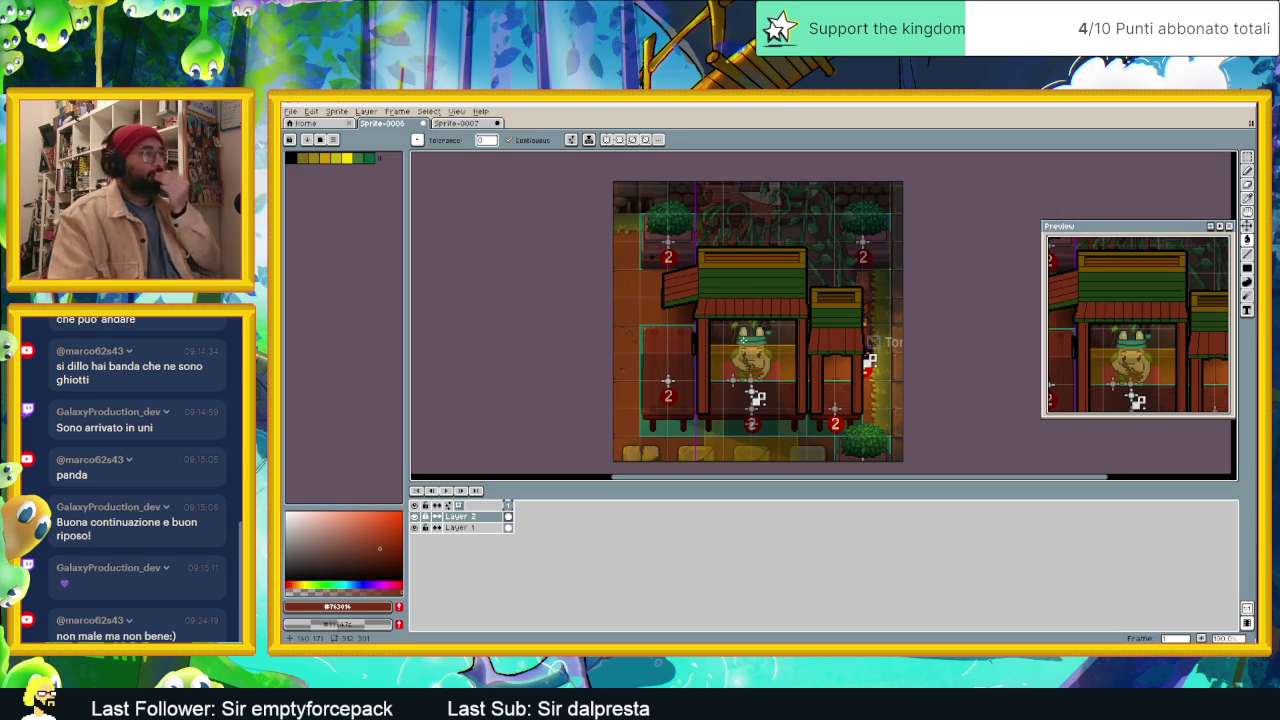
{"action": "scroll", "coordinate": [743, 344], "scroll_direction": "down", "scroll_amount": 1}
{"action": "scroll", "coordinate": [743, 346], "scroll_direction": "up", "scroll_amount": 1}
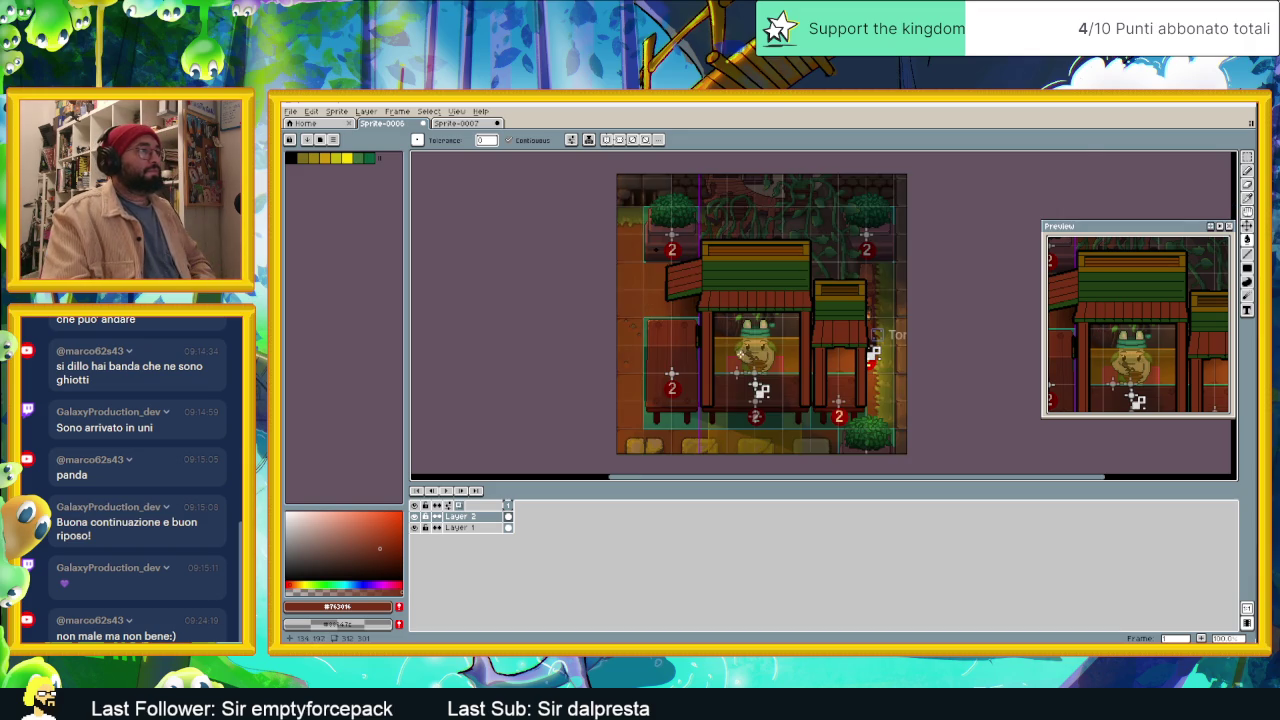
{"action": "scroll", "coordinate": [720, 382], "scroll_direction": "up", "scroll_amount": 1}
{"action": "scroll", "coordinate": [720, 382], "scroll_direction": "down", "scroll_amount": 1}
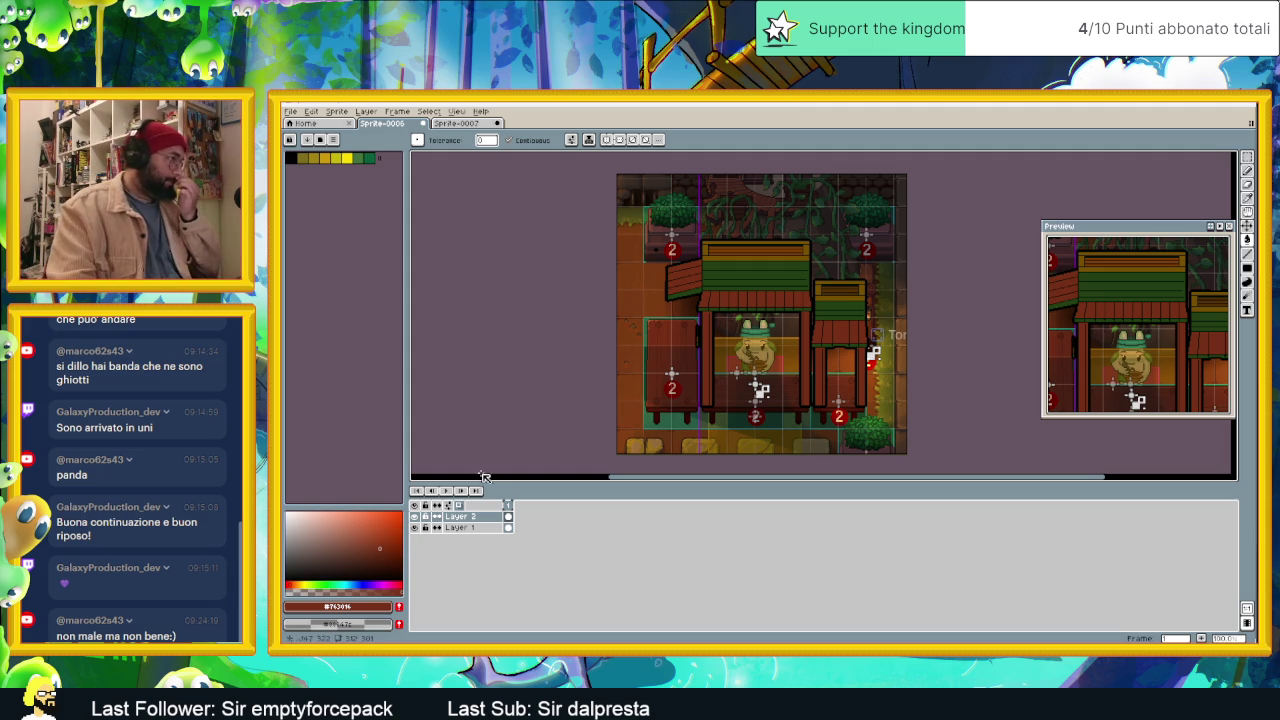
Step: Add a new empty Layer 3 above Layer 2 and briefly toggle Layer 2's visibility
{"action": "right_click", "coordinate": [463, 518]}
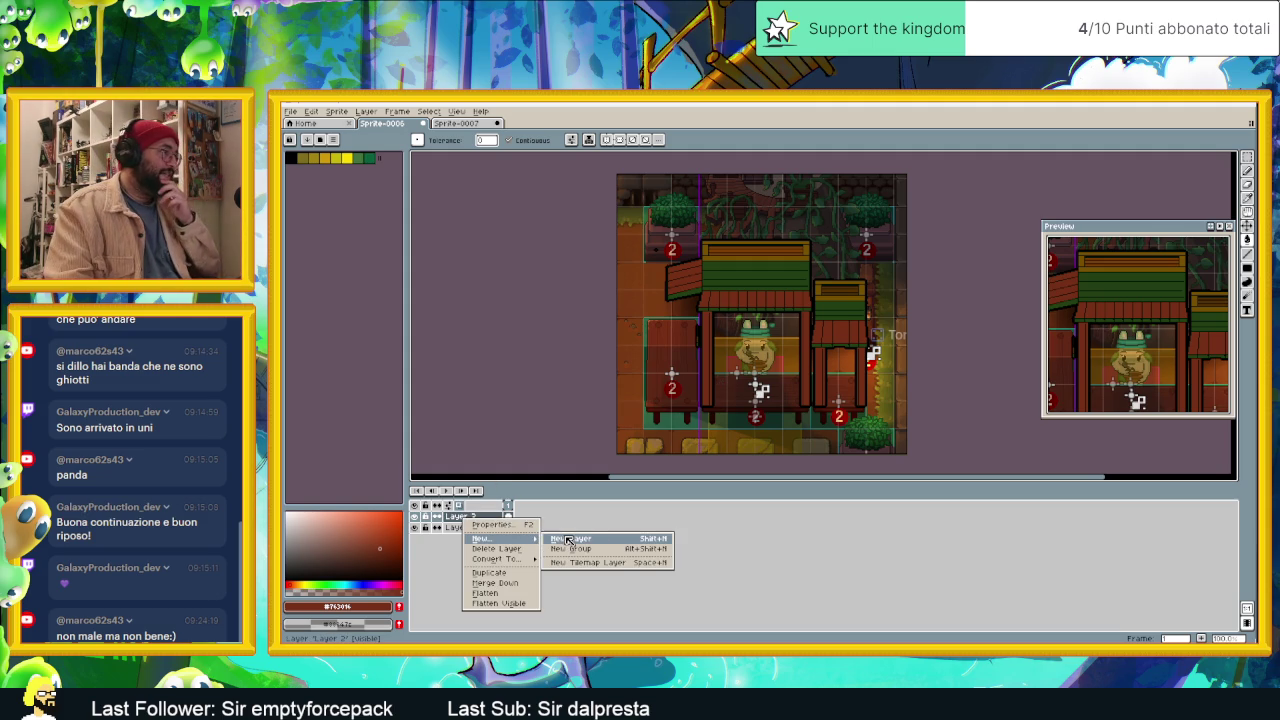
{"action": "left_click", "coordinate": [584, 541]}
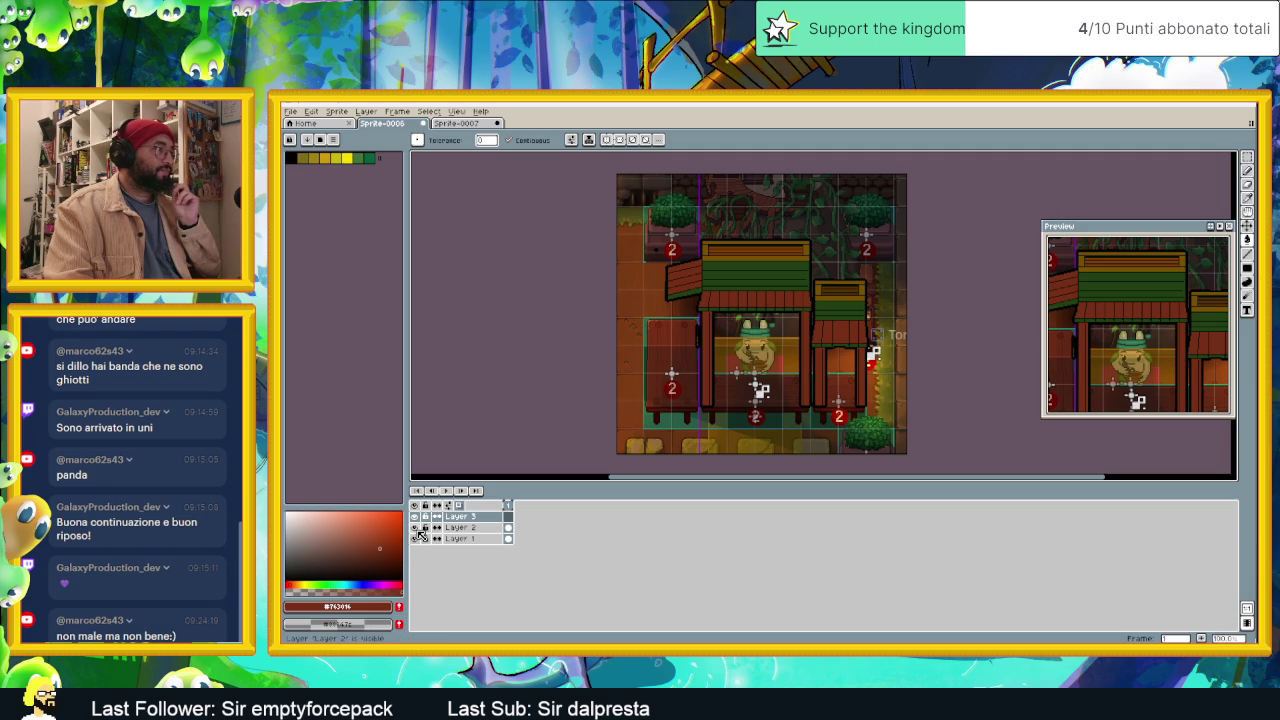
{"action": "left_click", "coordinate": [415, 528]}
{"action": "left_click", "coordinate": [416, 527]}
Step: Lower the house layer's opacity in Layer 2 Properties, then restore it to full
{"action": "double_click", "coordinate": [494, 527]}
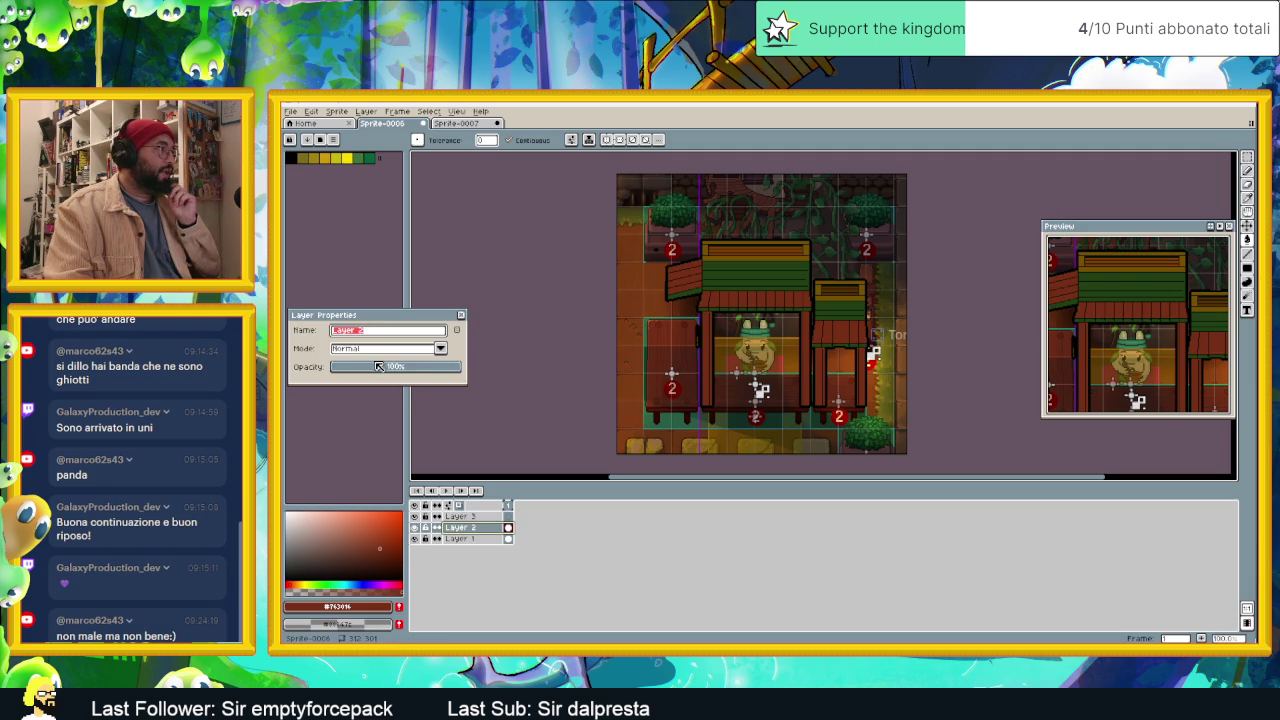
{"action": "left_click_drag", "start_coordinate": [379, 366], "coordinate": [372, 368]}
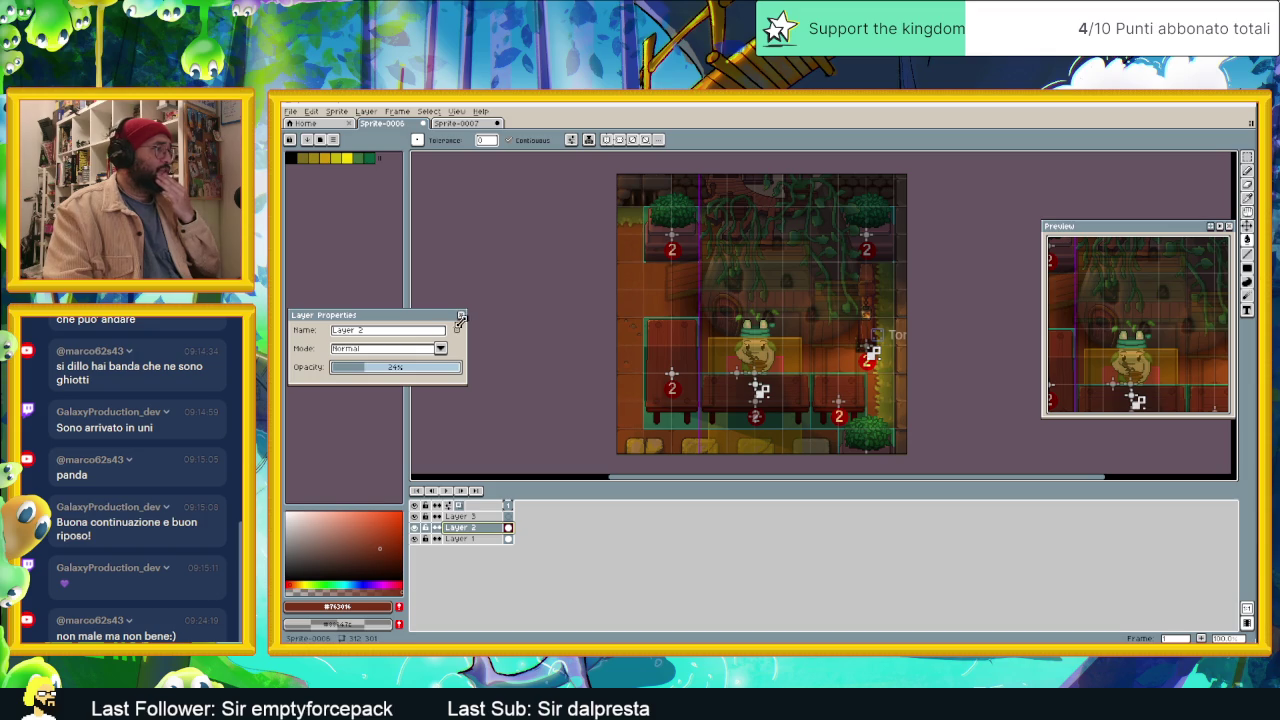
{"action": "left_click_drag", "start_coordinate": [390, 367], "coordinate": [469, 367]}
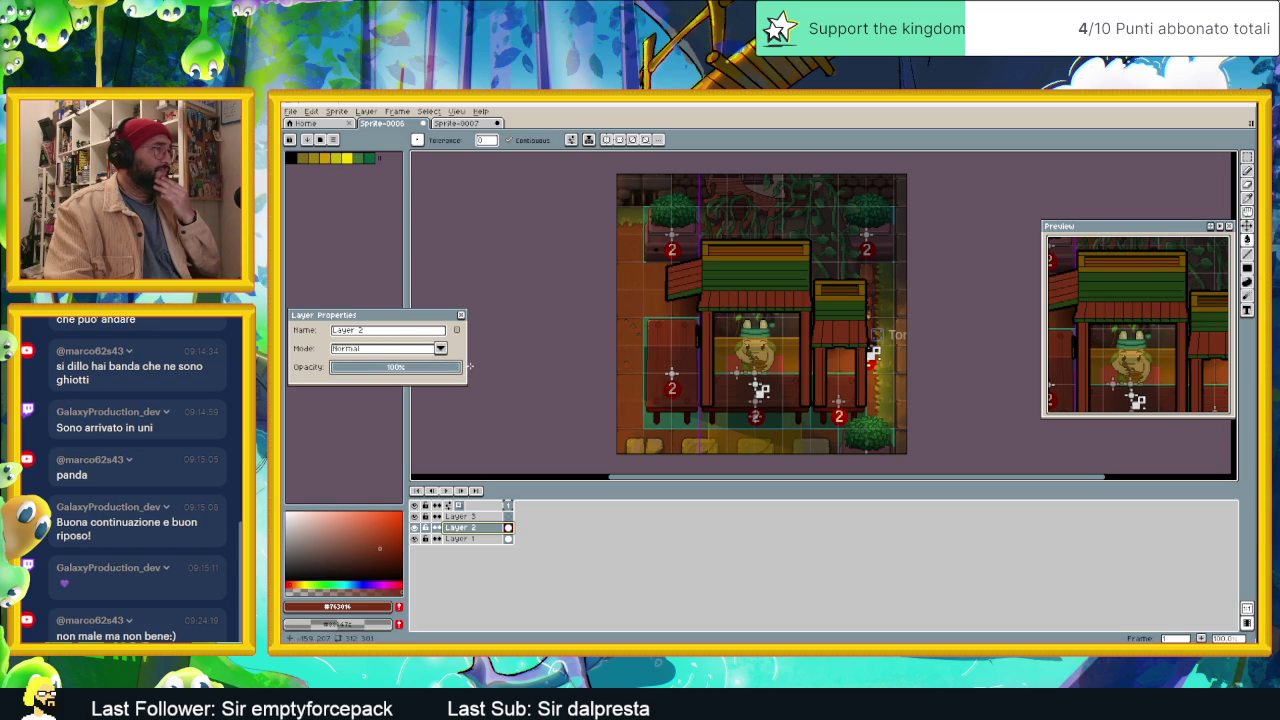
{"action": "left_click", "coordinate": [461, 316]}
Step: Hide the house layer, make Layer 3 active, and glance at the palette options
{"action": "left_click", "coordinate": [415, 528]}
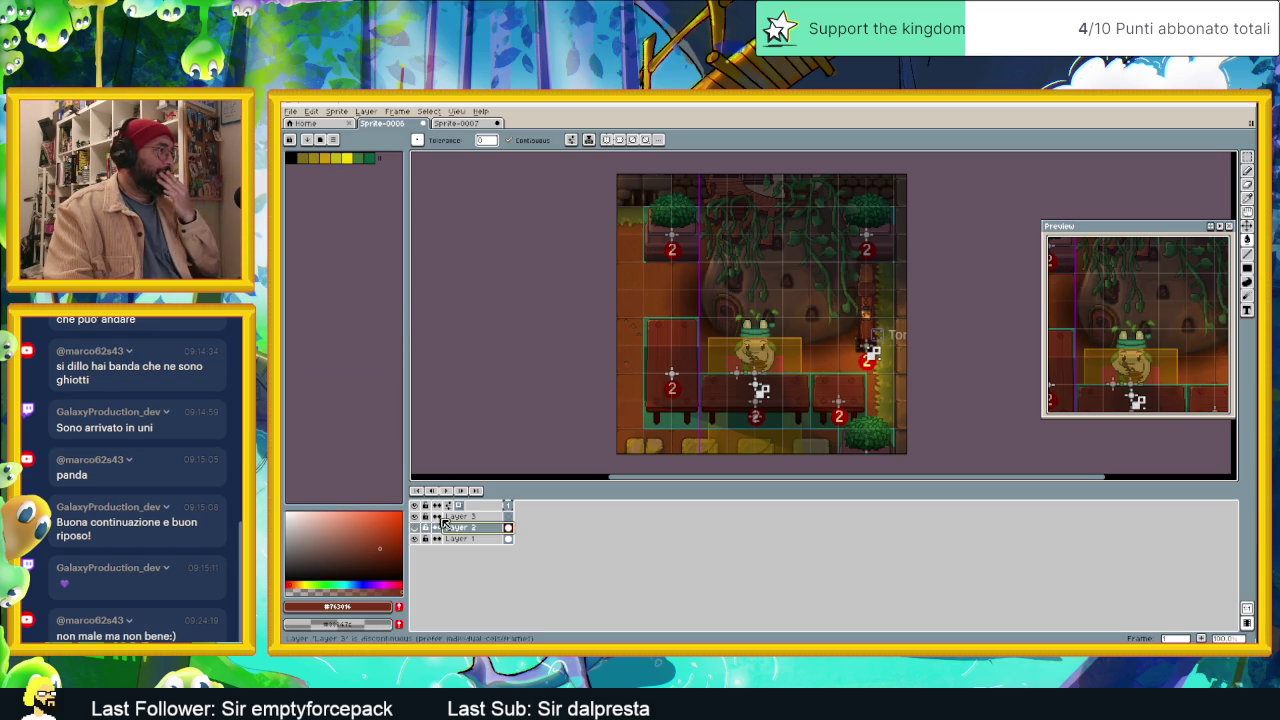
{"action": "left_click", "coordinate": [460, 516]}
{"action": "scroll", "coordinate": [714, 400], "scroll_direction": "up", "scroll_amount": 1}
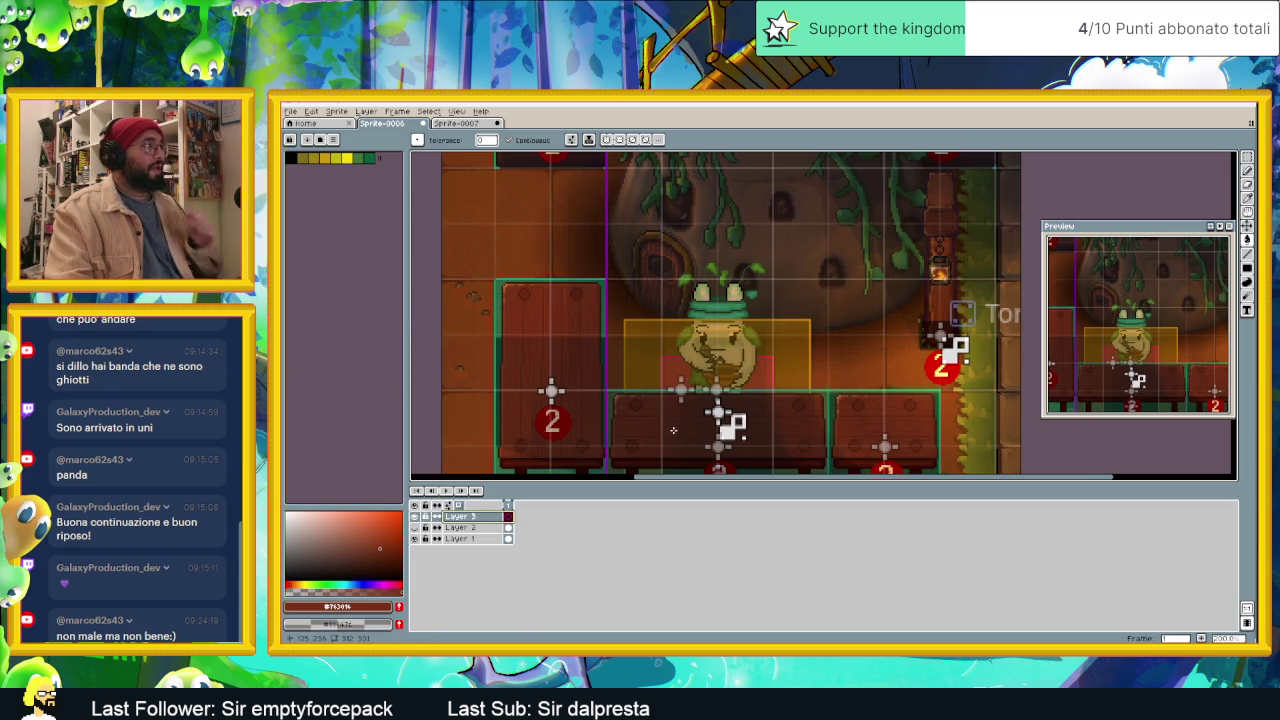
{"action": "left_click_drag", "start_coordinate": [673, 430], "coordinate": [673, 402]}
{"action": "scroll", "coordinate": [647, 402], "scroll_direction": "up", "scroll_amount": 1}
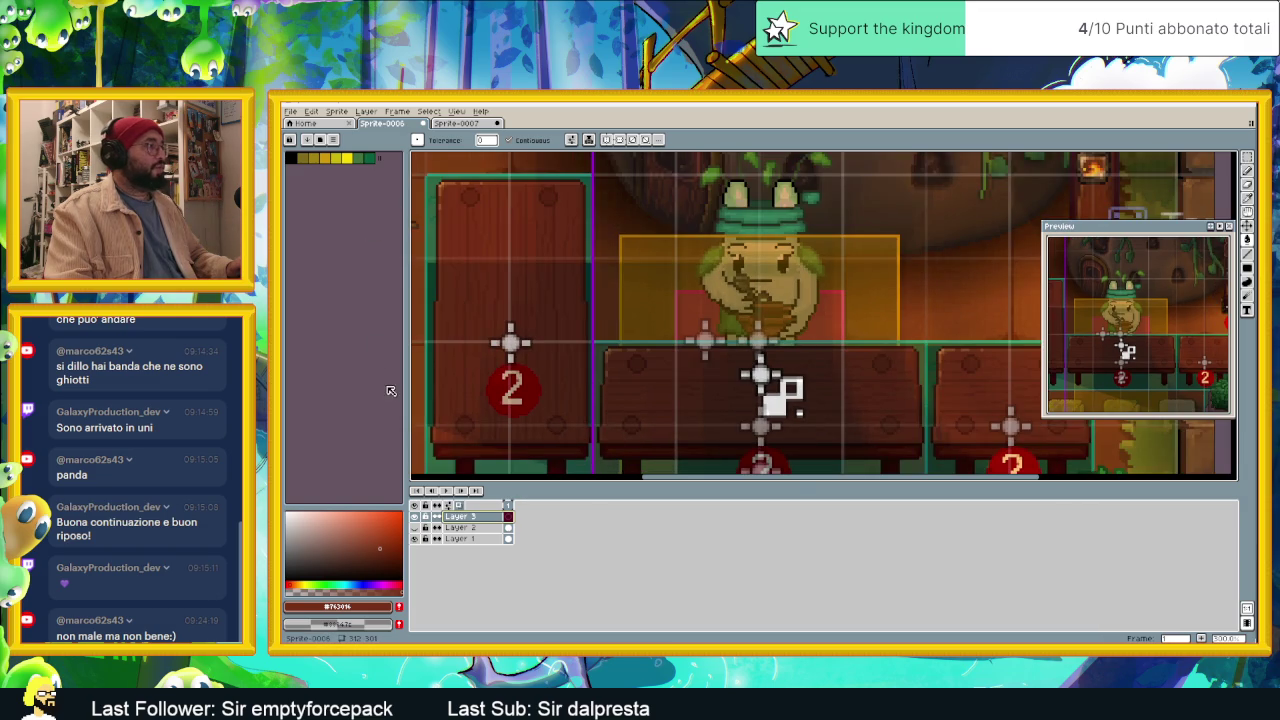
{"action": "left_click", "coordinate": [334, 141]}
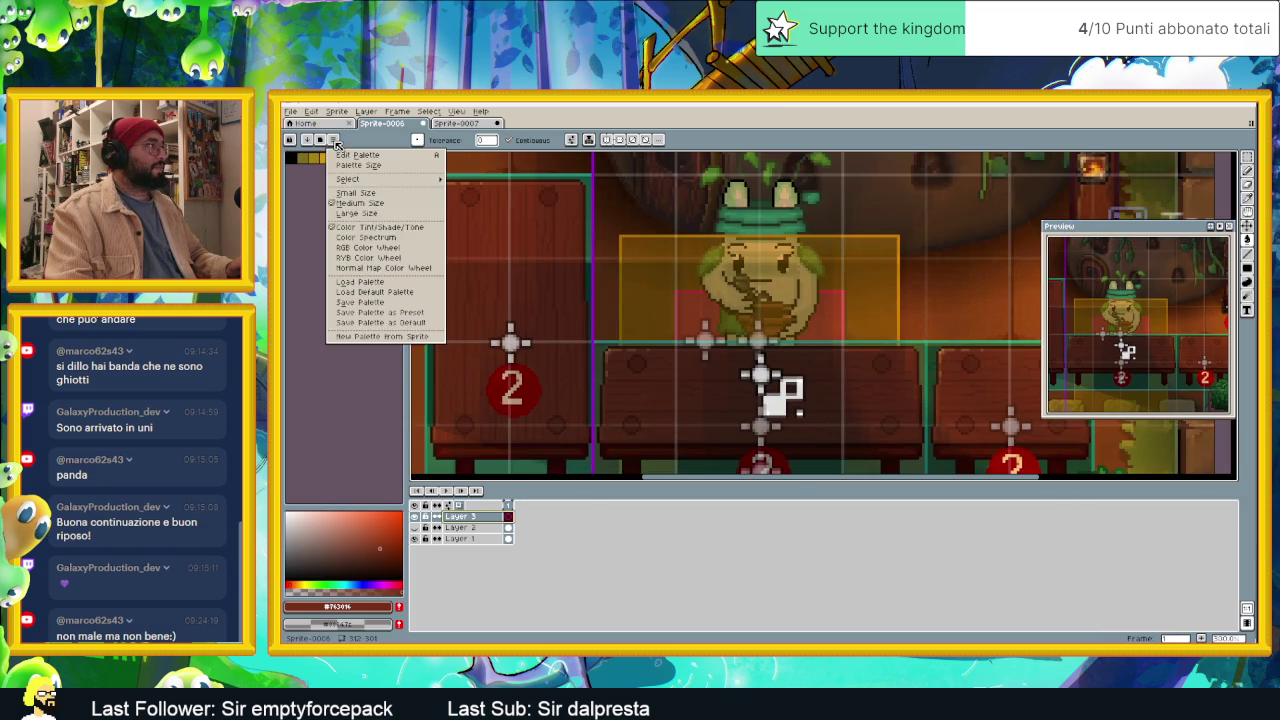
{"action": "left_click", "coordinate": [827, 612]}
Step: Open File Explorer and go to the Slide Dungeon SHIT folder on the Desktop
{"action": "key", "text": "super+d"}
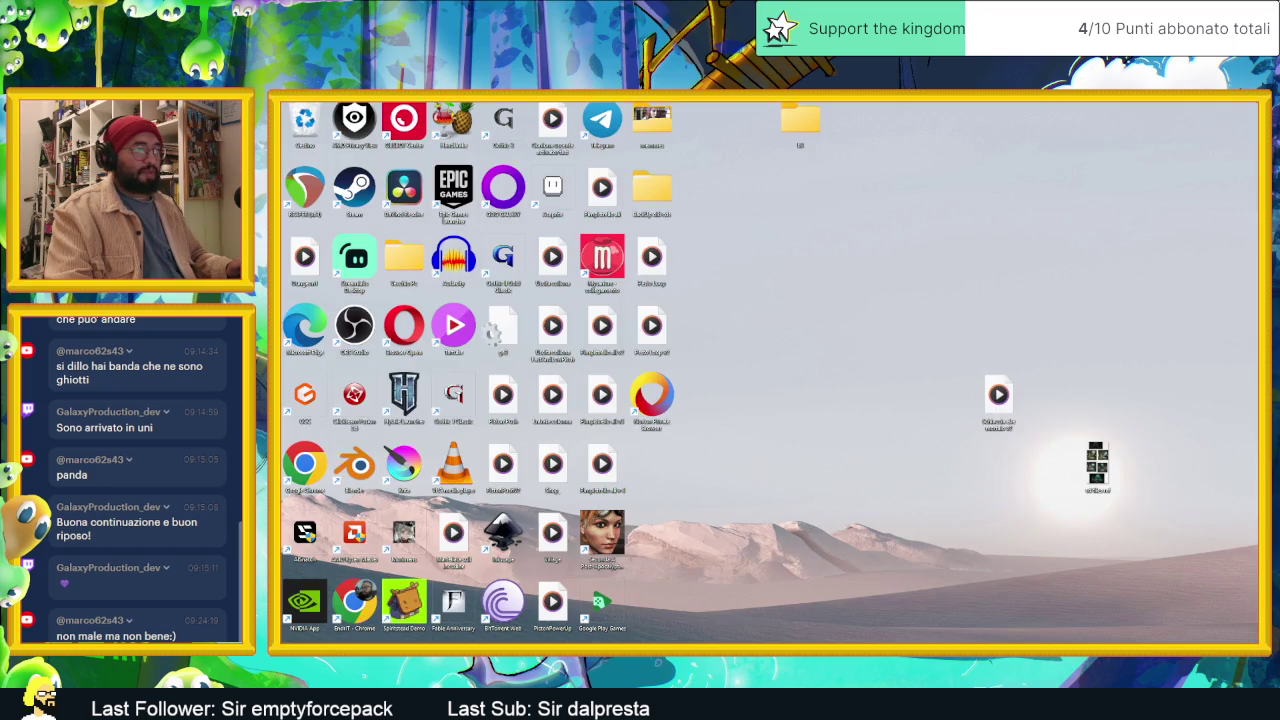
{"action": "key", "text": "super+e"}
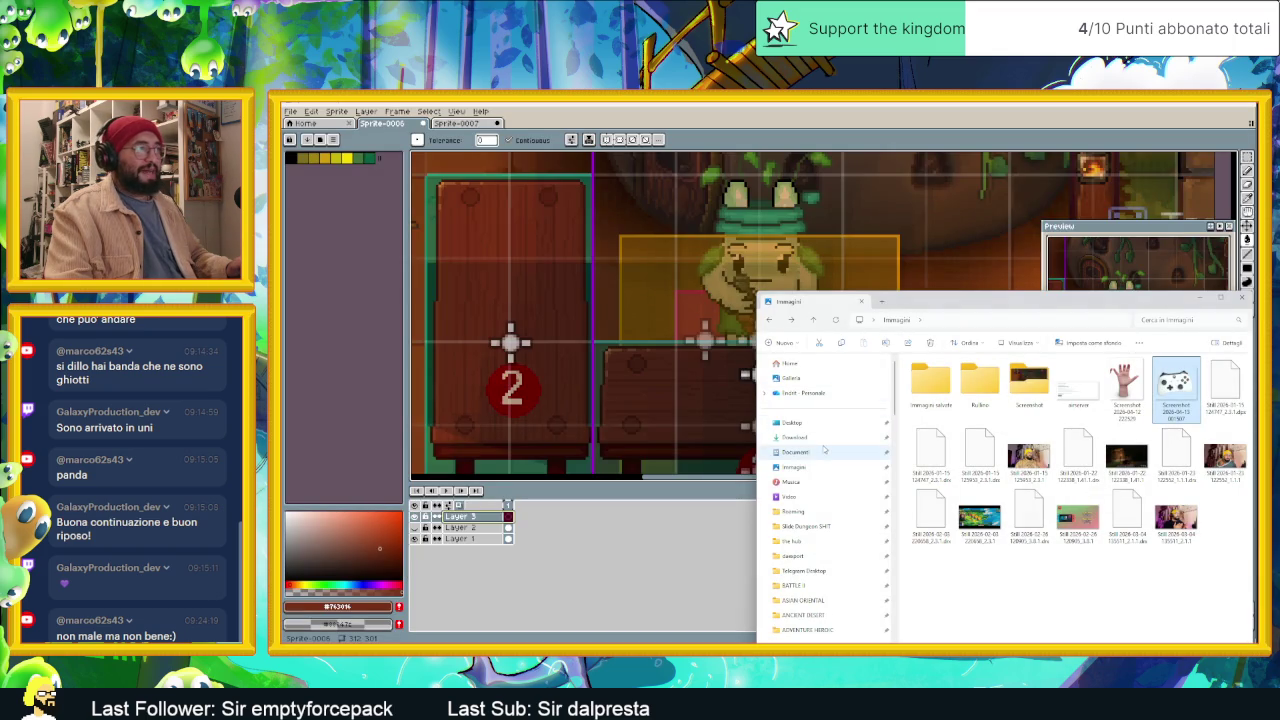
{"action": "left_click", "coordinate": [808, 423]}
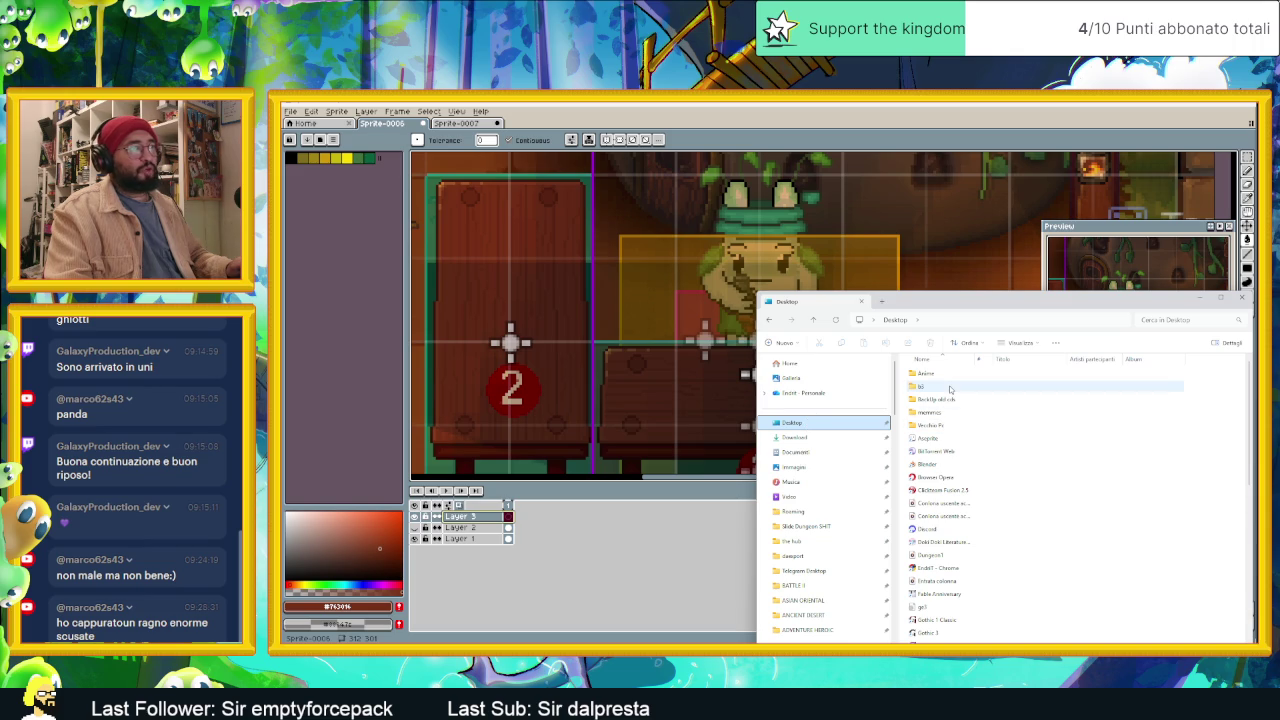
{"action": "scroll", "coordinate": [824, 555], "scroll_direction": "down", "scroll_amount": 3}
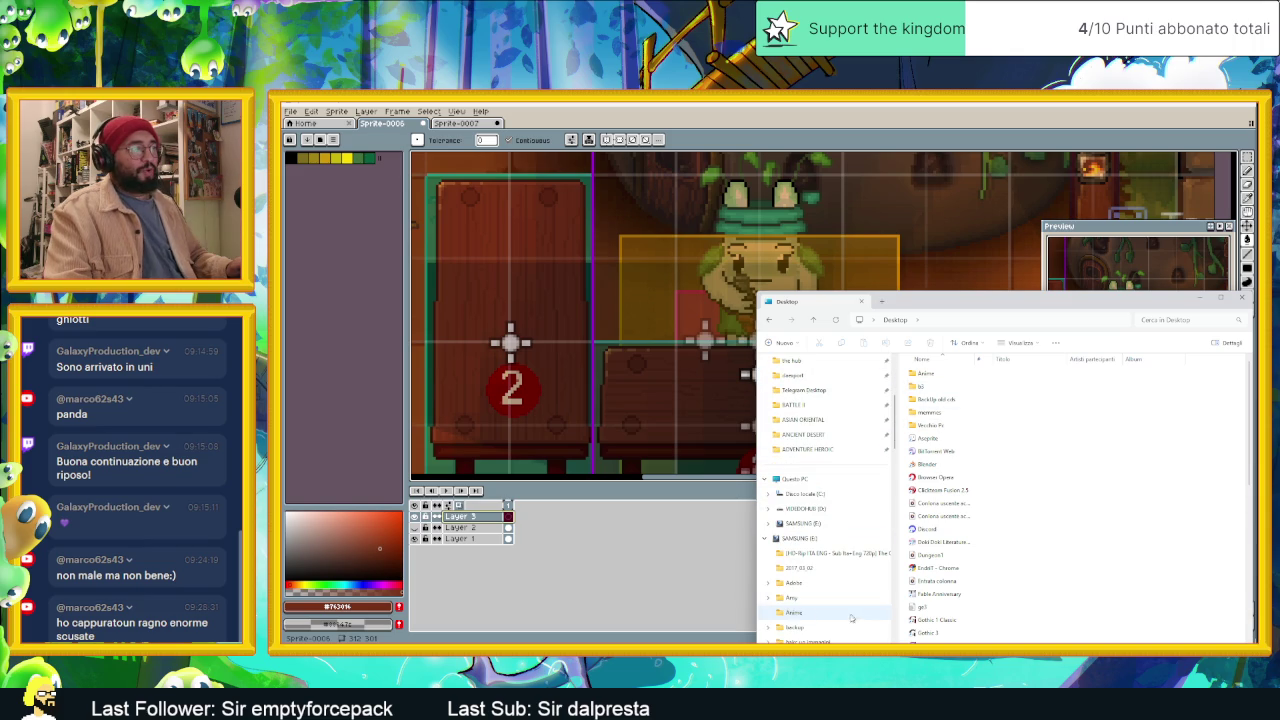
{"action": "scroll", "coordinate": [800, 625], "scroll_direction": "up", "scroll_amount": 1}
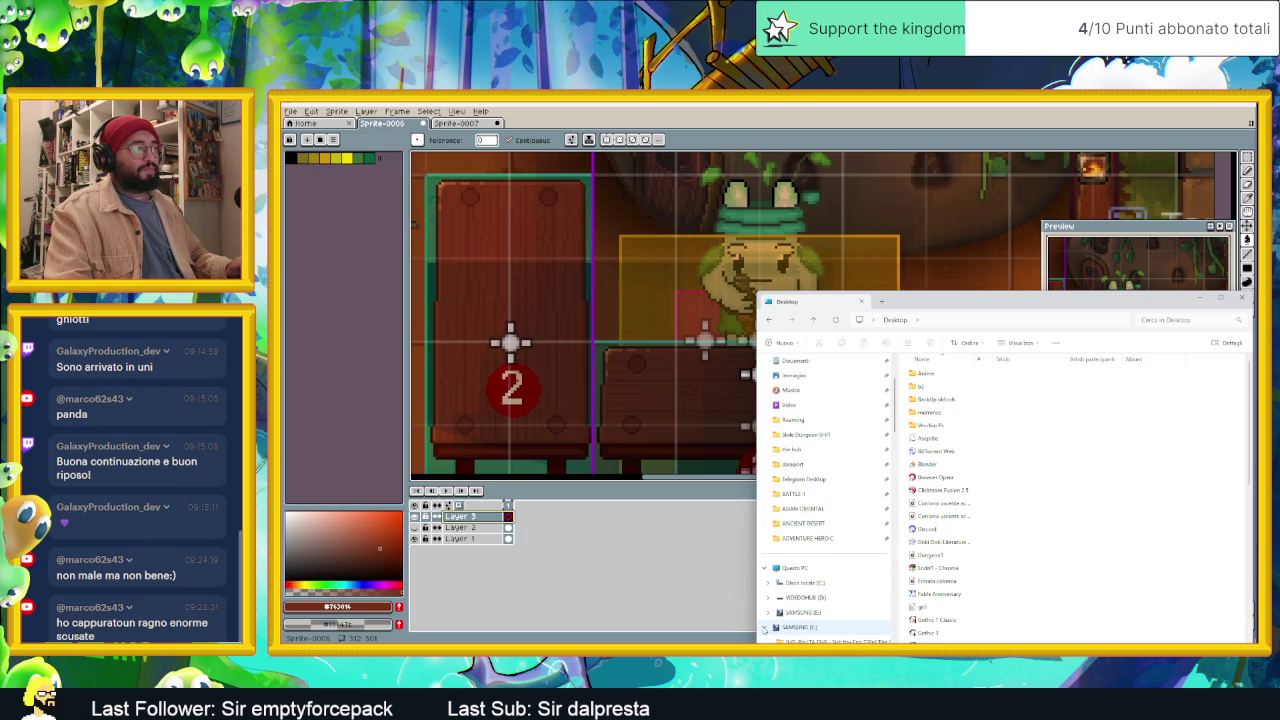
{"action": "scroll", "coordinate": [810, 568], "scroll_direction": "up", "scroll_amount": 1}
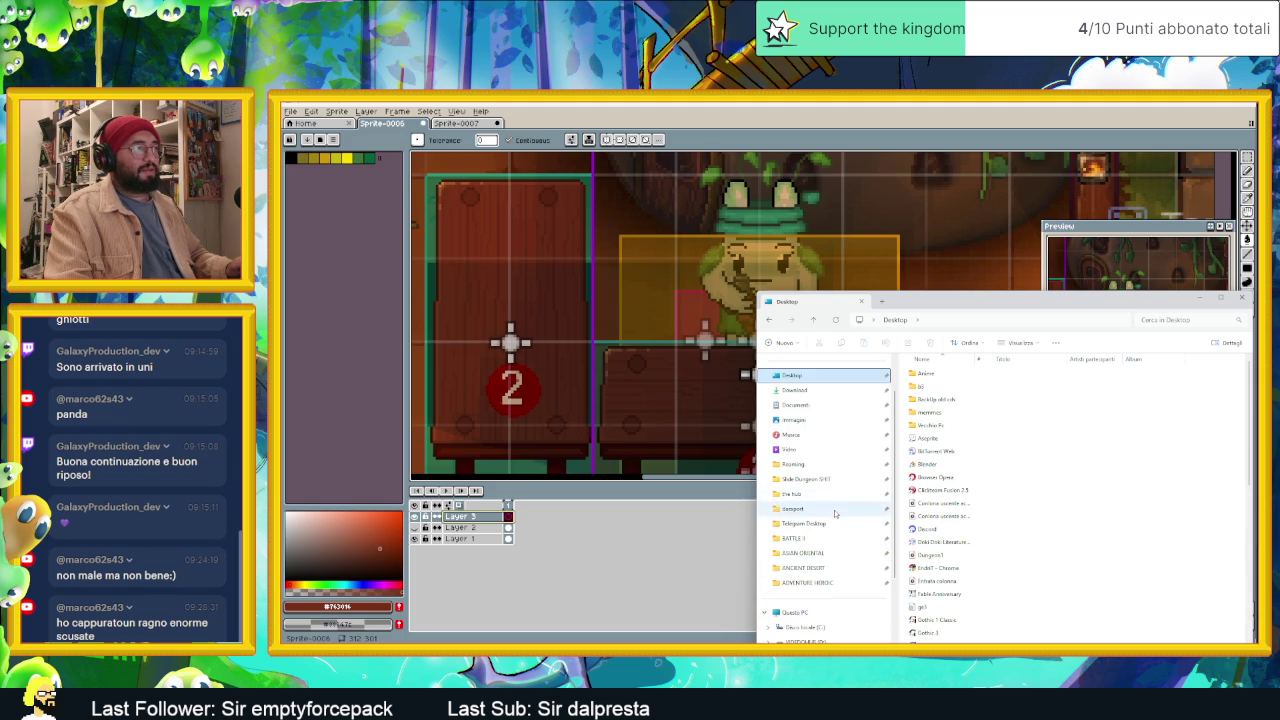
{"action": "left_click", "coordinate": [810, 479]}
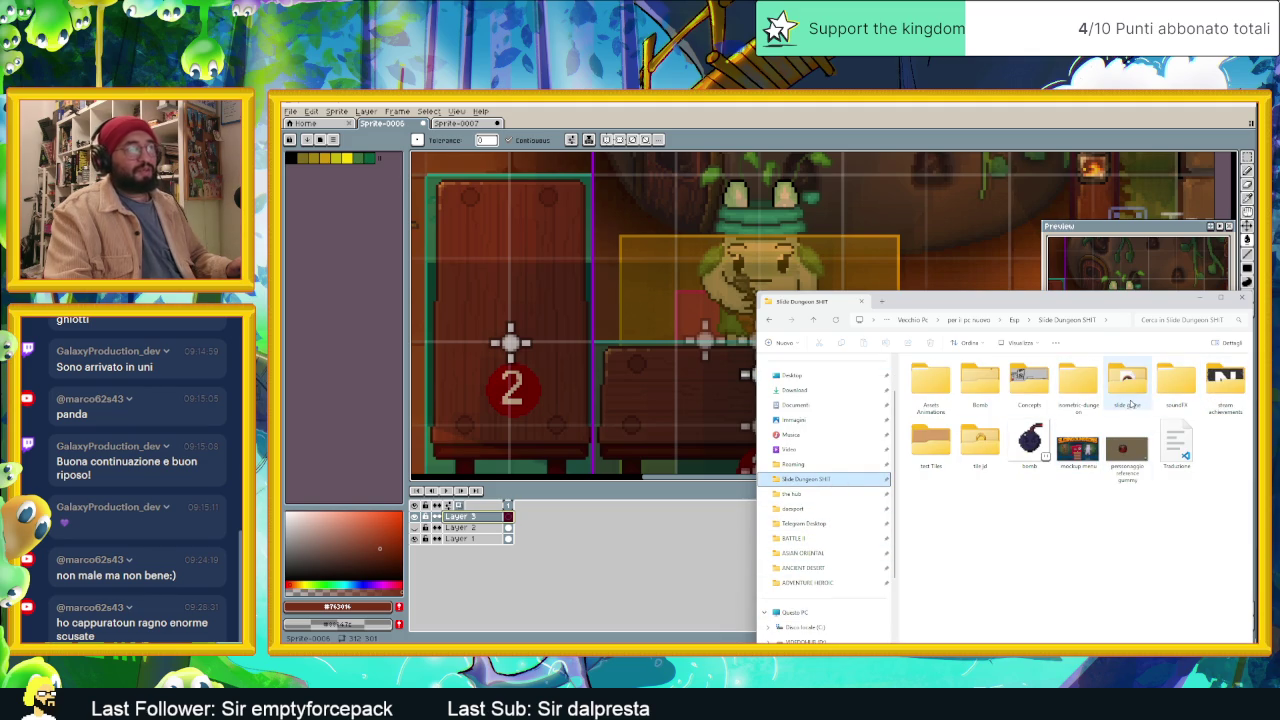
Step: Open the tile jal folder and browse through it looking for wood assets
{"action": "double_click", "coordinate": [972, 449]}
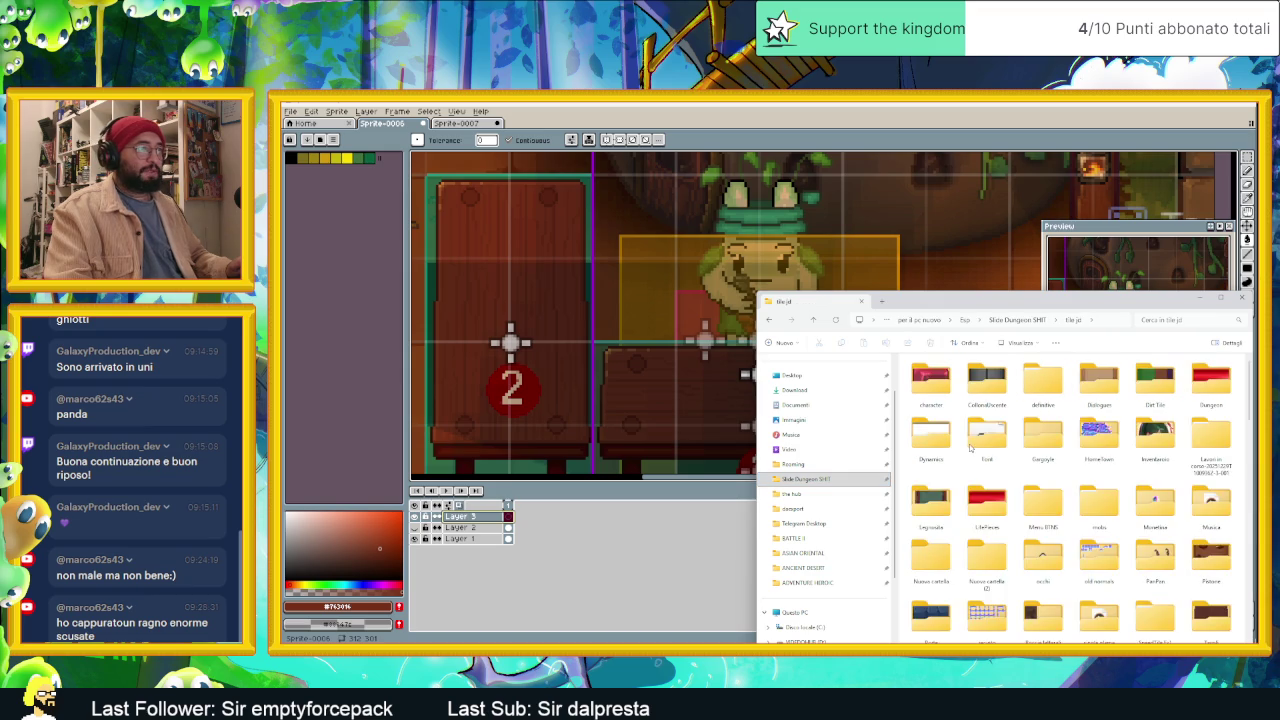
{"action": "scroll", "coordinate": [969, 449], "scroll_direction": "down", "scroll_amount": 5}
{"action": "scroll", "coordinate": [1075, 585], "scroll_direction": "down", "scroll_amount": 5}
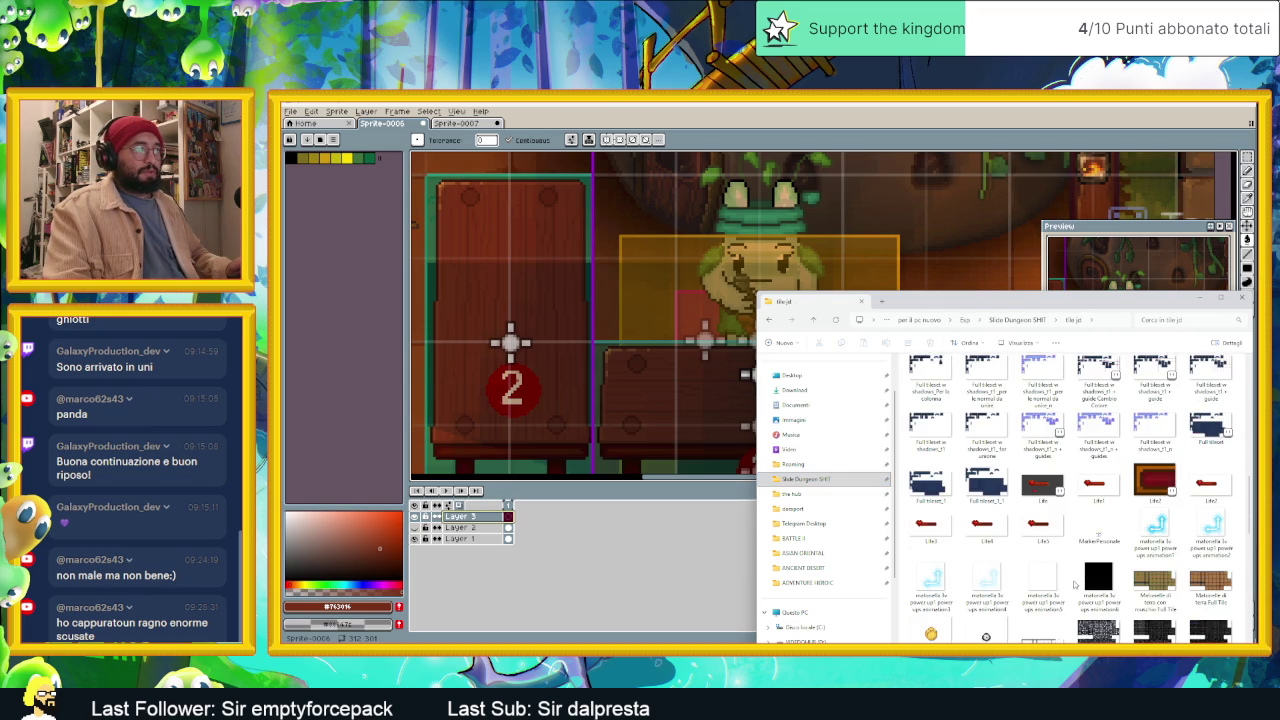
{"action": "scroll", "coordinate": [1075, 585], "scroll_direction": "down", "scroll_amount": 3}
{"action": "scroll", "coordinate": [1075, 585], "scroll_direction": "down", "scroll_amount": 3}
{"action": "scroll", "coordinate": [1075, 585], "scroll_direction": "down", "scroll_amount": 3}
{"action": "scroll", "coordinate": [1075, 585], "scroll_direction": "down", "scroll_amount": 3}
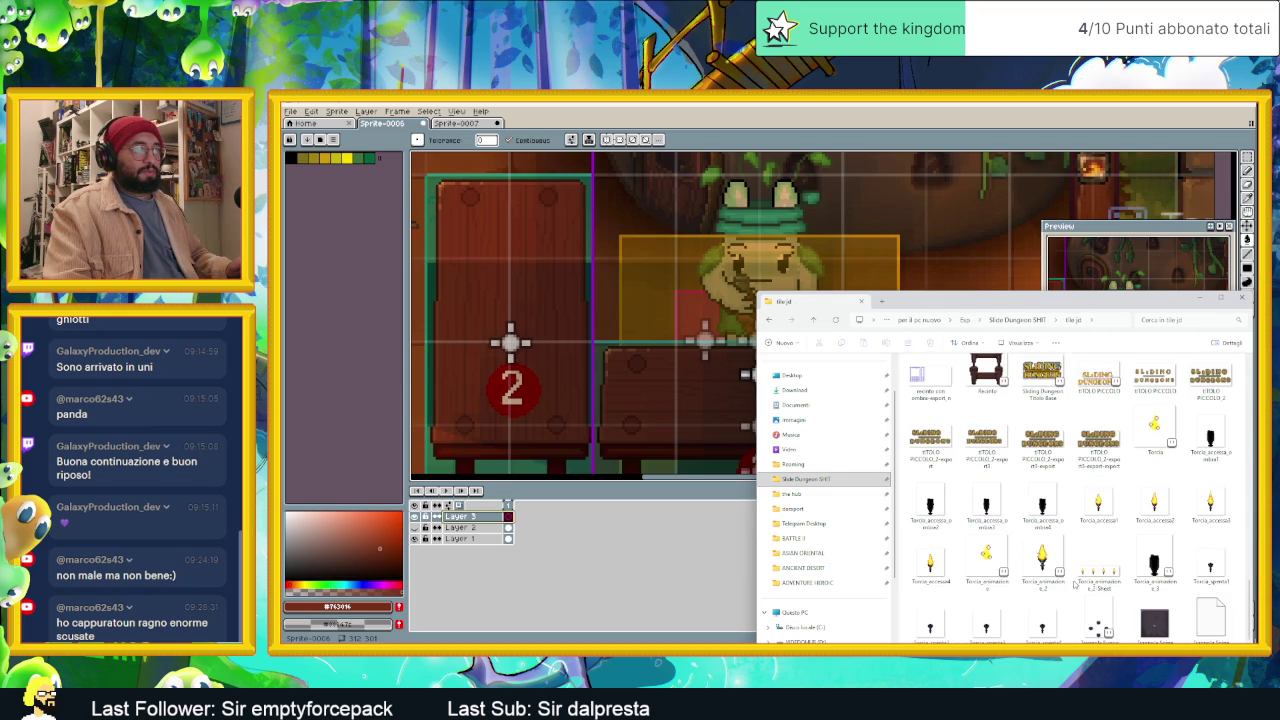
{"action": "scroll", "coordinate": [1073, 584], "scroll_direction": "down", "scroll_amount": 1}
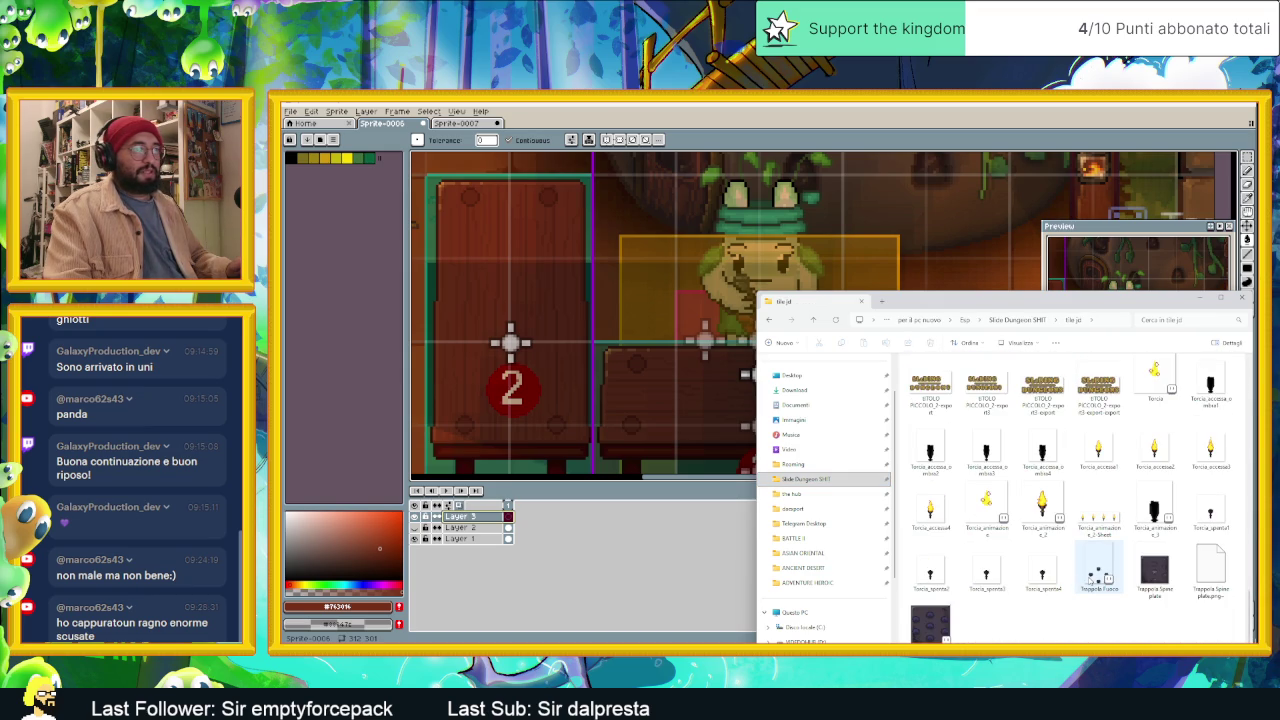
{"action": "scroll", "coordinate": [1090, 578], "scroll_direction": "up", "scroll_amount": 3}
{"action": "scroll", "coordinate": [1090, 578], "scroll_direction": "up", "scroll_amount": 2}
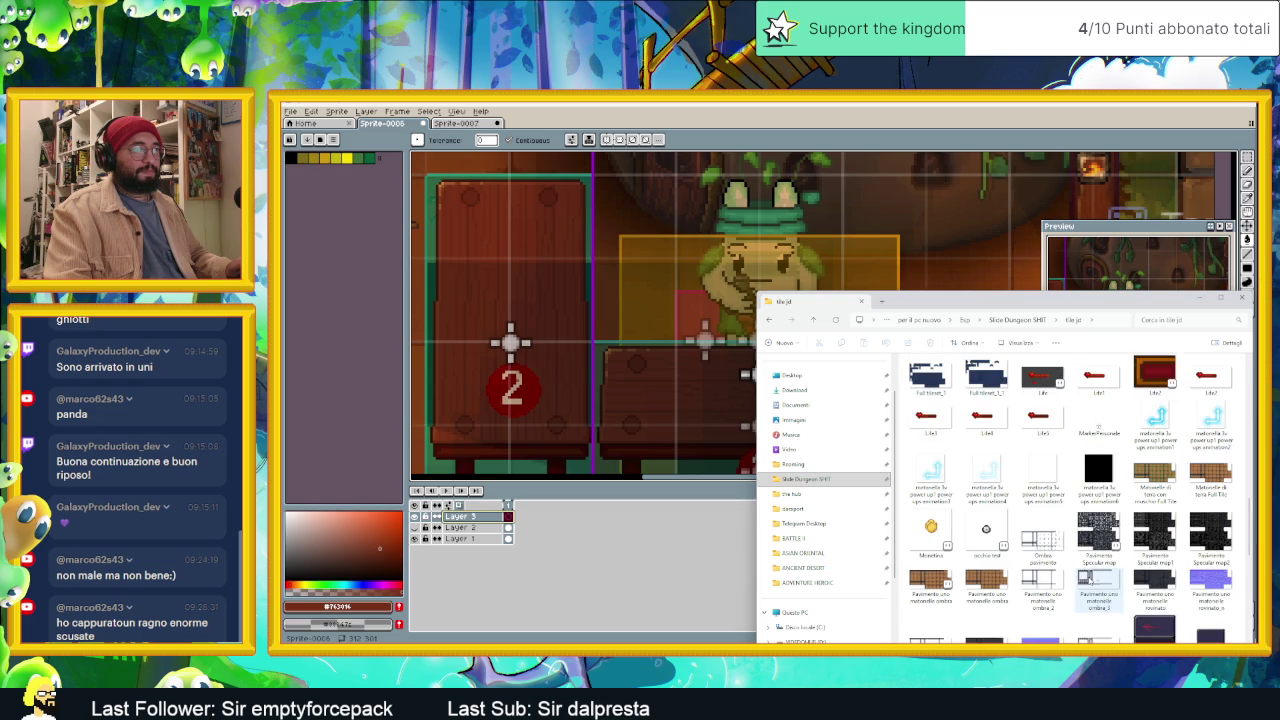
{"action": "scroll", "coordinate": [1090, 580], "scroll_direction": "up", "scroll_amount": 3}
{"action": "scroll", "coordinate": [1090, 580], "scroll_direction": "up", "scroll_amount": 3}
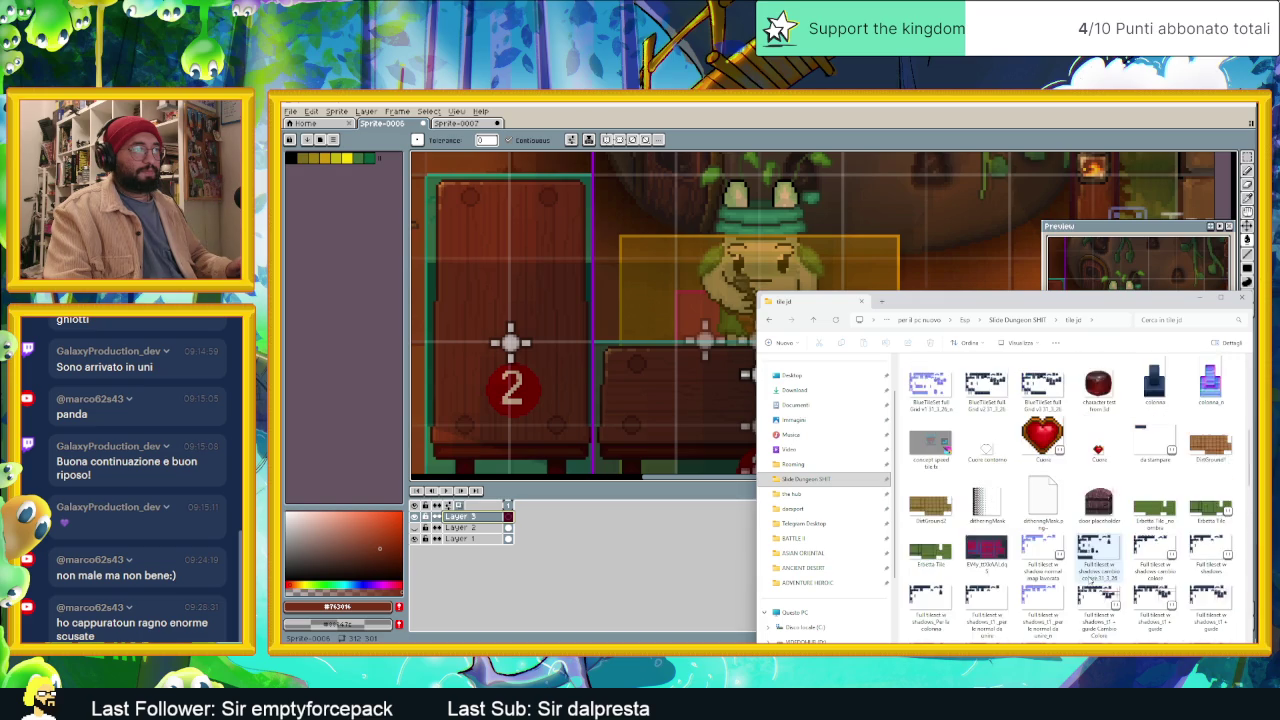
{"action": "scroll", "coordinate": [1090, 580], "scroll_direction": "up", "scroll_amount": 3}
{"action": "scroll", "coordinate": [1090, 580], "scroll_direction": "up", "scroll_amount": 2}
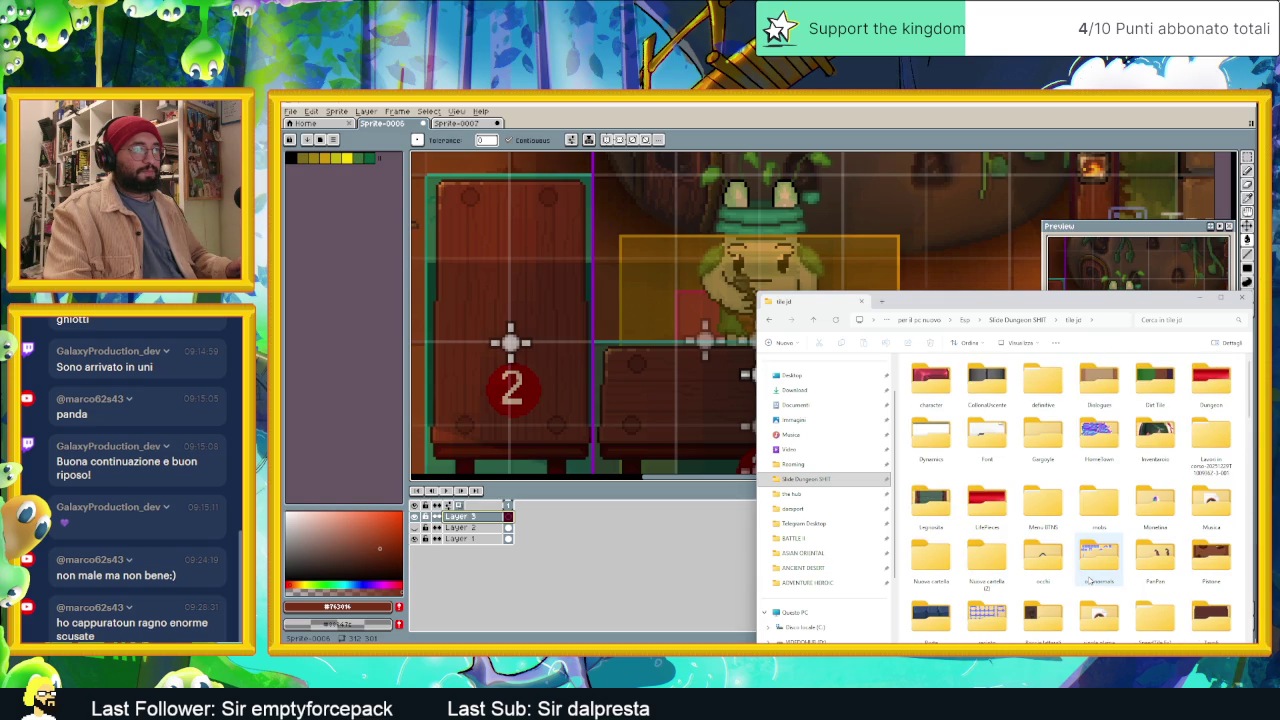
{"action": "left_click", "coordinate": [1158, 384]}
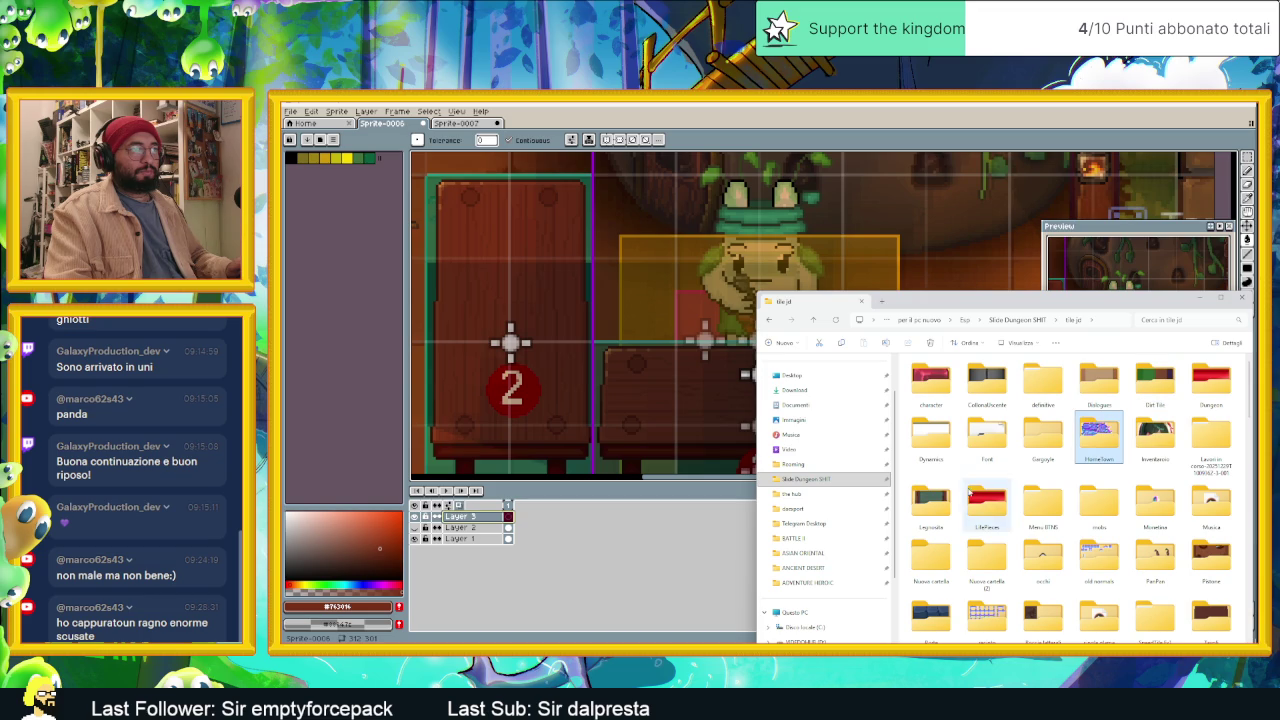
Step: Open Palo.aseprite from the Legnosita folder into Aseprite
{"action": "double_click", "coordinate": [932, 500]}
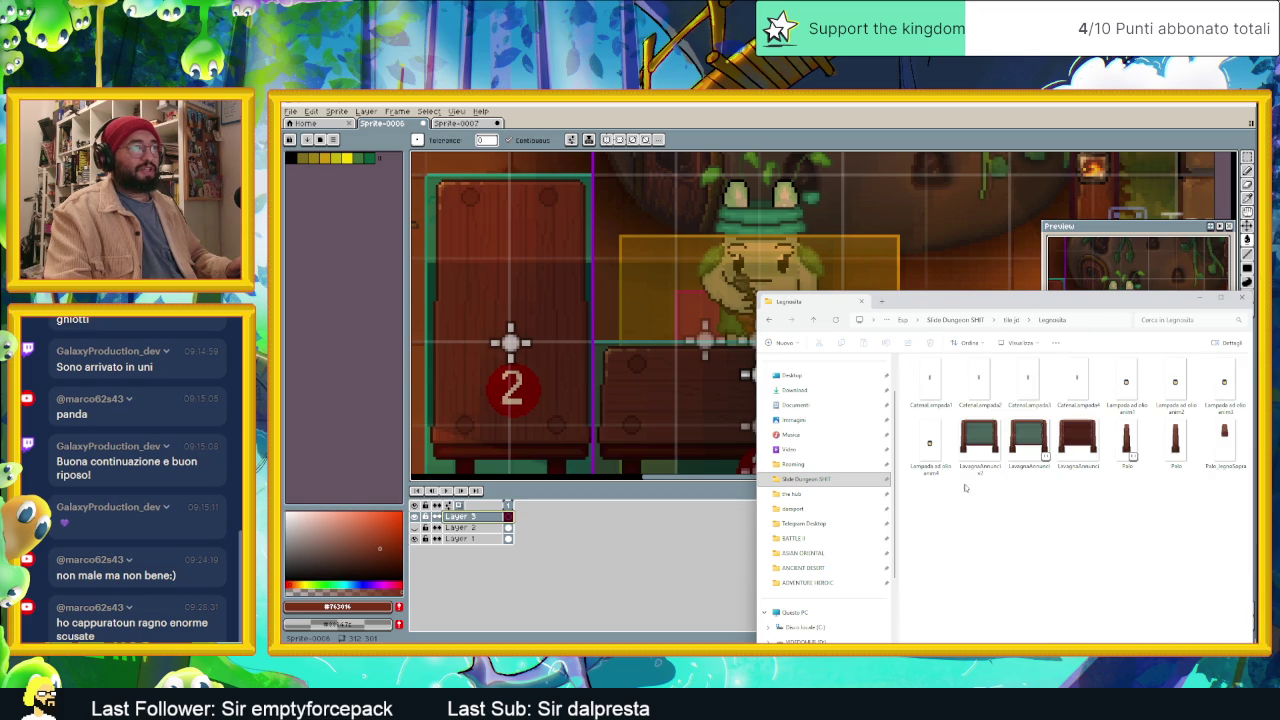
{"action": "left_click", "coordinate": [1178, 458]}
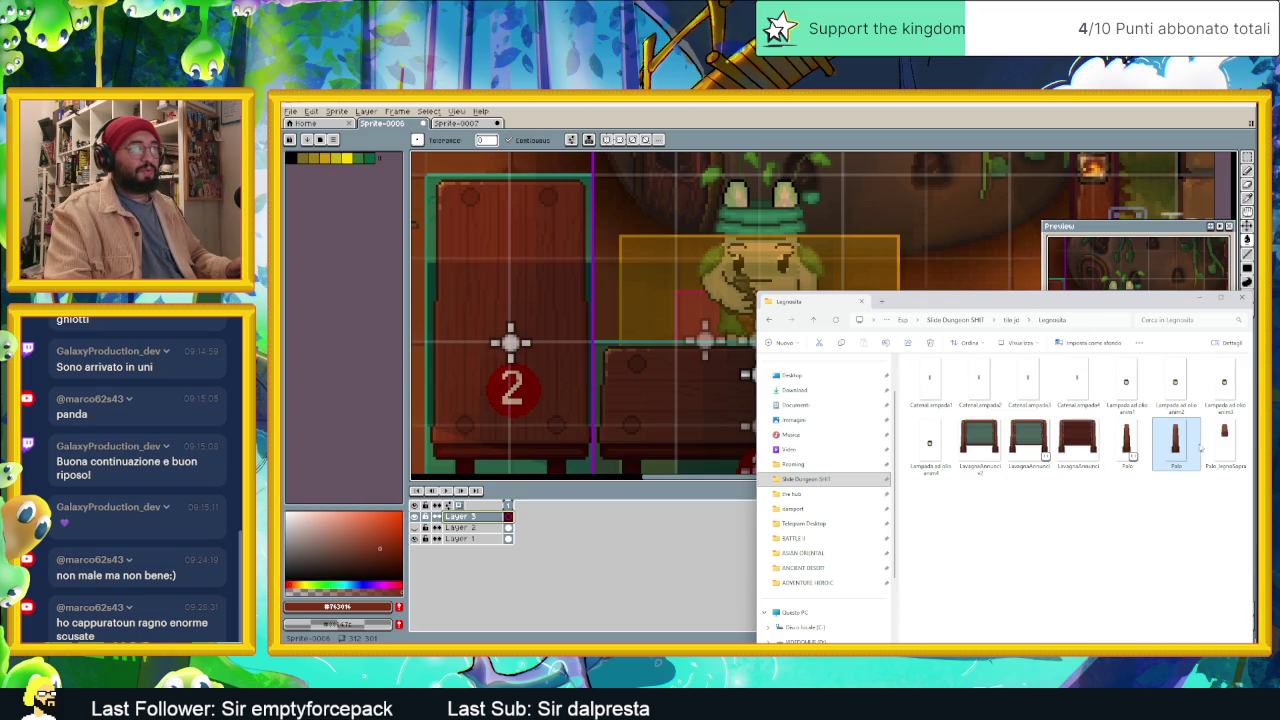
{"action": "double_click", "coordinate": [1128, 440]}
Step: Zoom into the Palo post and turn off the shadow layer's visibility
{"action": "scroll", "coordinate": [850, 350], "scroll_direction": "up", "scroll_amount": 1}
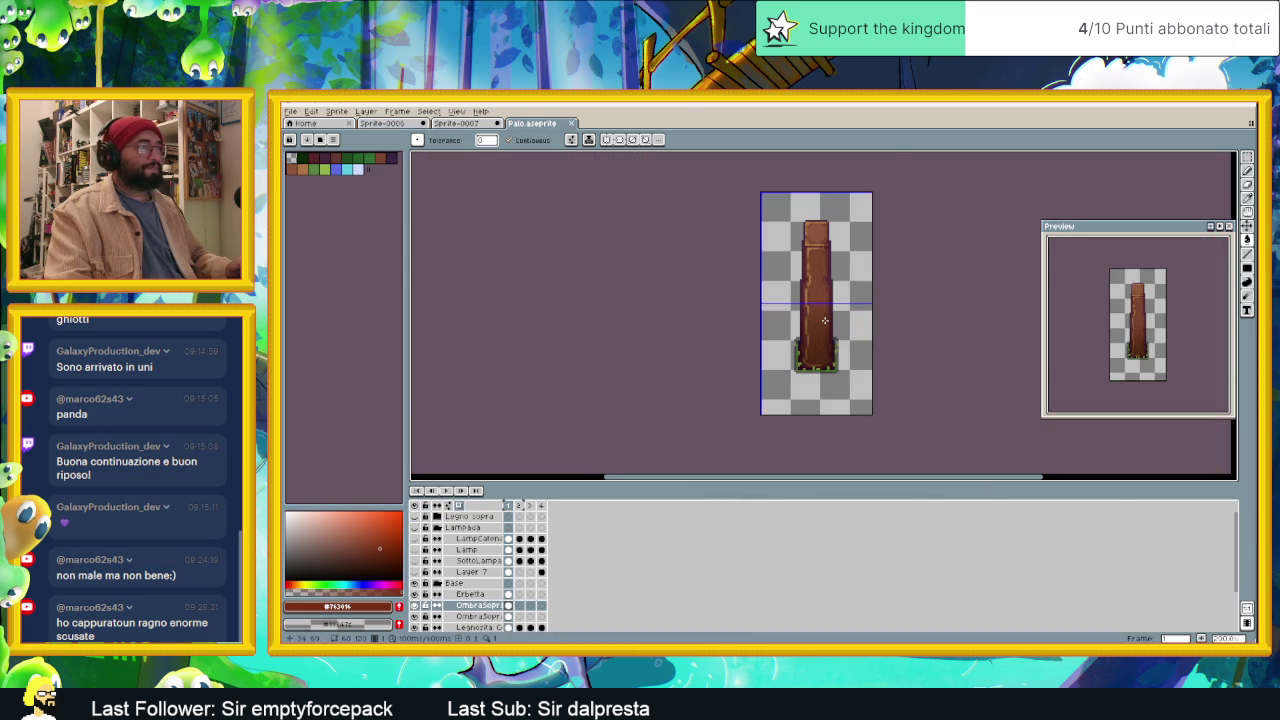
{"action": "scroll", "coordinate": [787, 351], "scroll_direction": "up", "scroll_amount": 1}
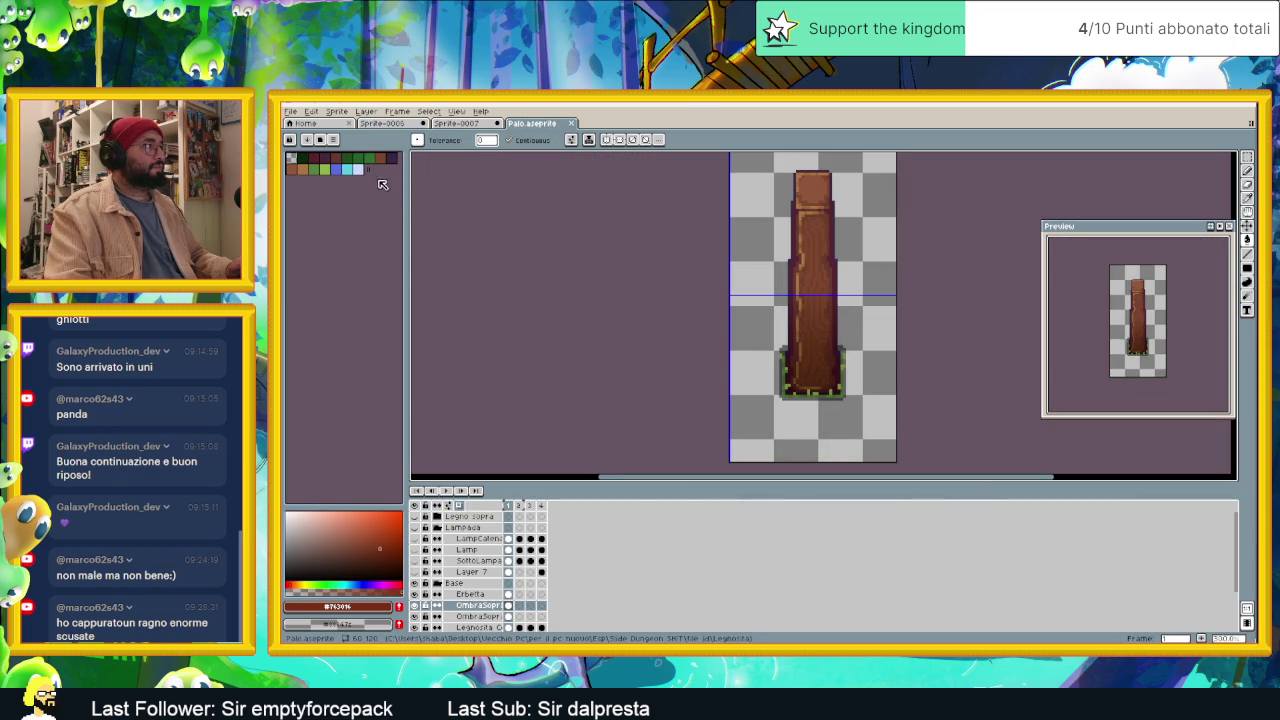
{"action": "left_click", "coordinate": [365, 111]}
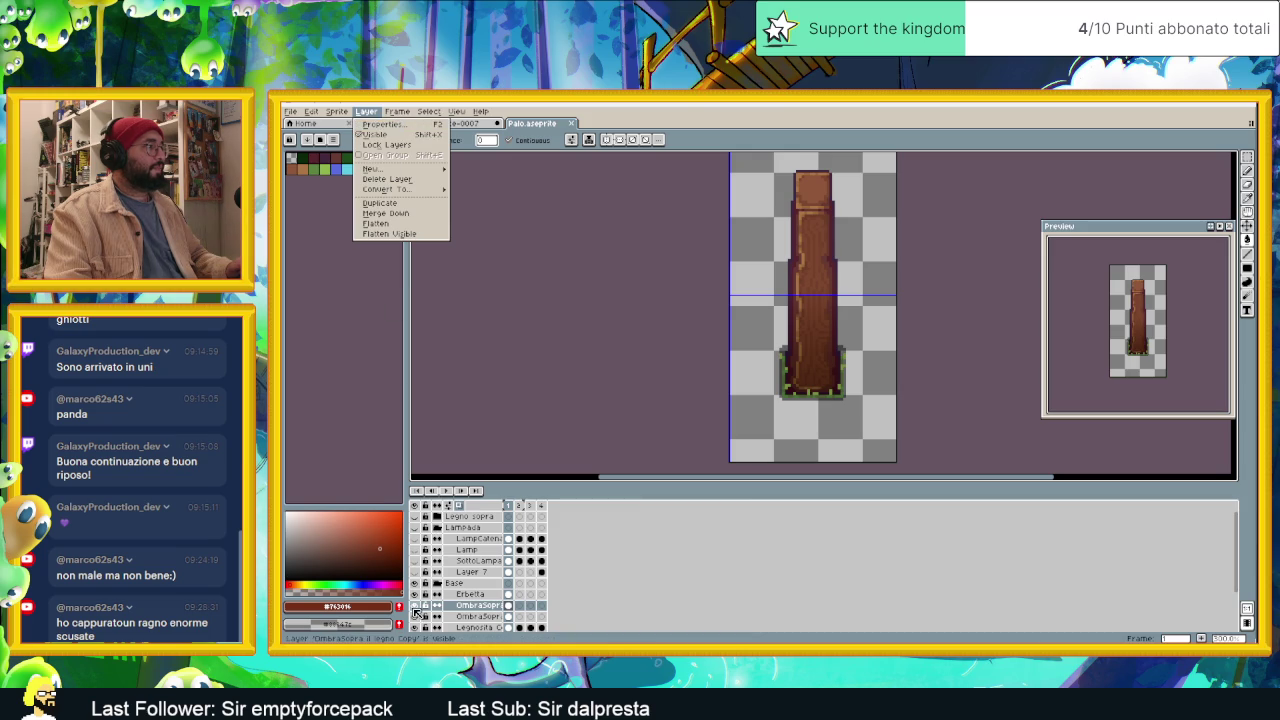
{"action": "left_click", "coordinate": [417, 612]}
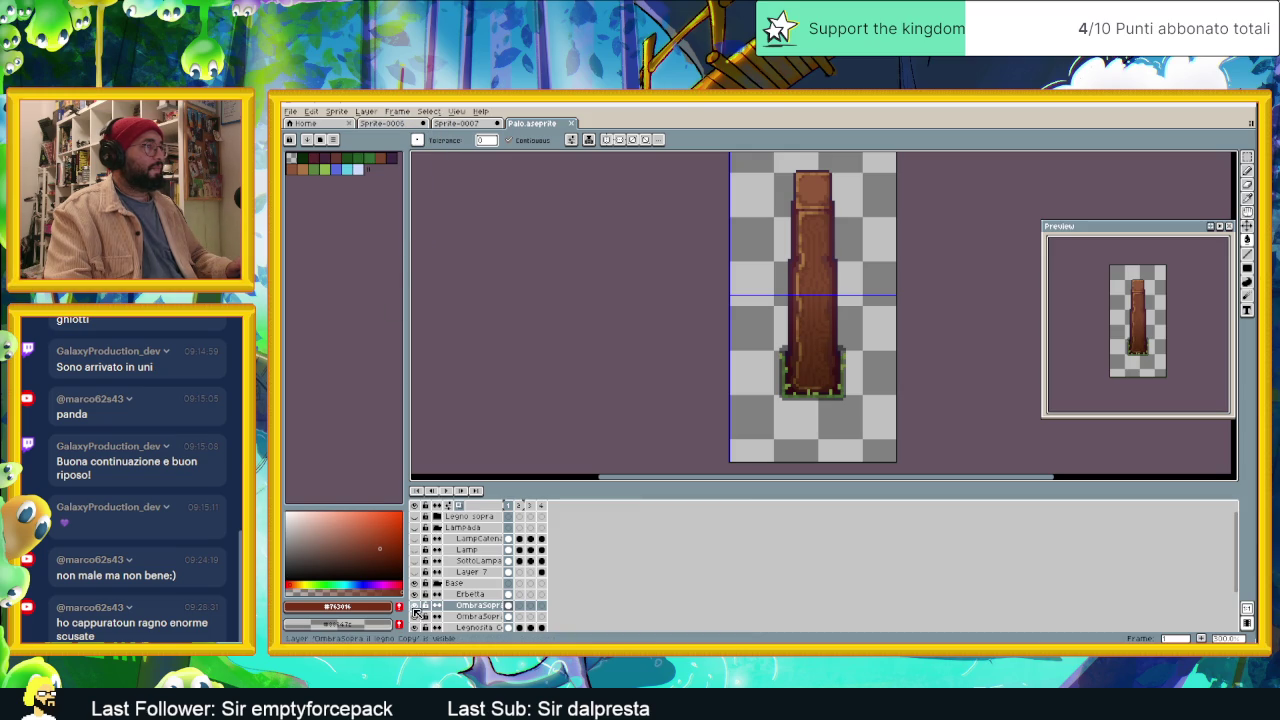
{"action": "left_click", "coordinate": [417, 612]}
{"action": "left_click", "coordinate": [417, 617]}
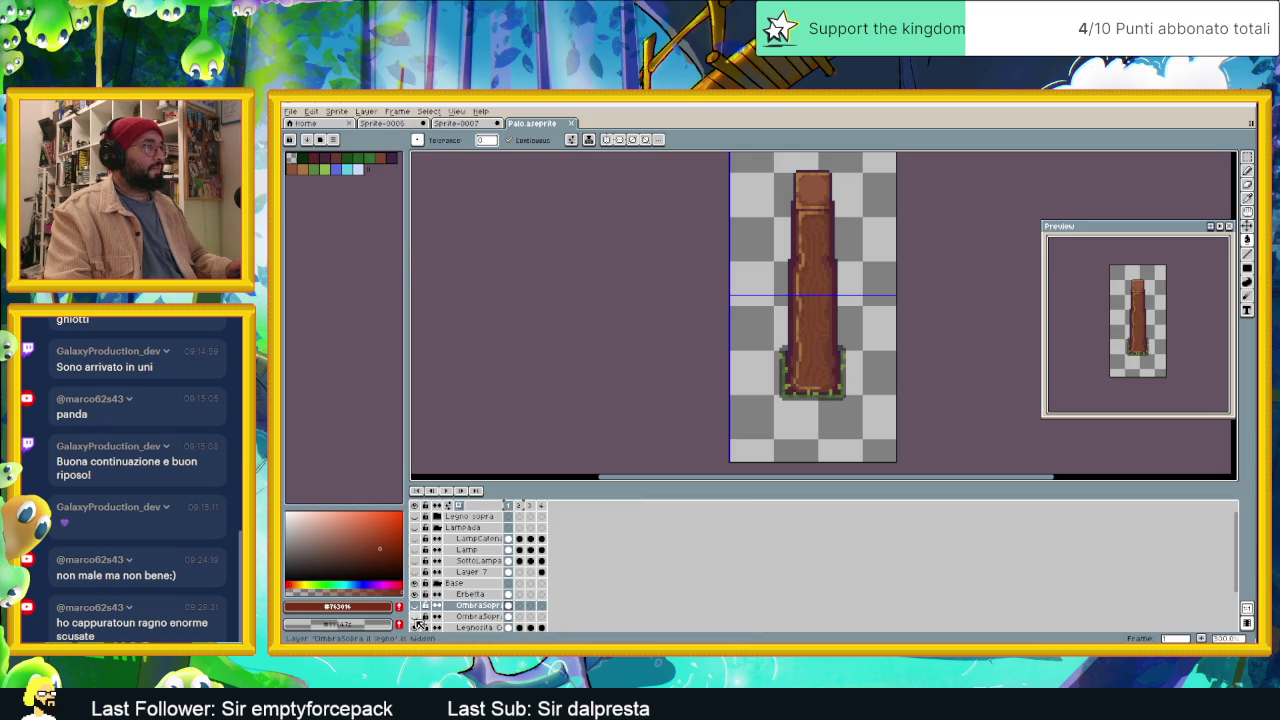
{"action": "left_click", "coordinate": [417, 620]}
Step: Generate a new palette from the Palo sprite's own colours with New Palette from Sprite
{"action": "left_click", "coordinate": [417, 620]}
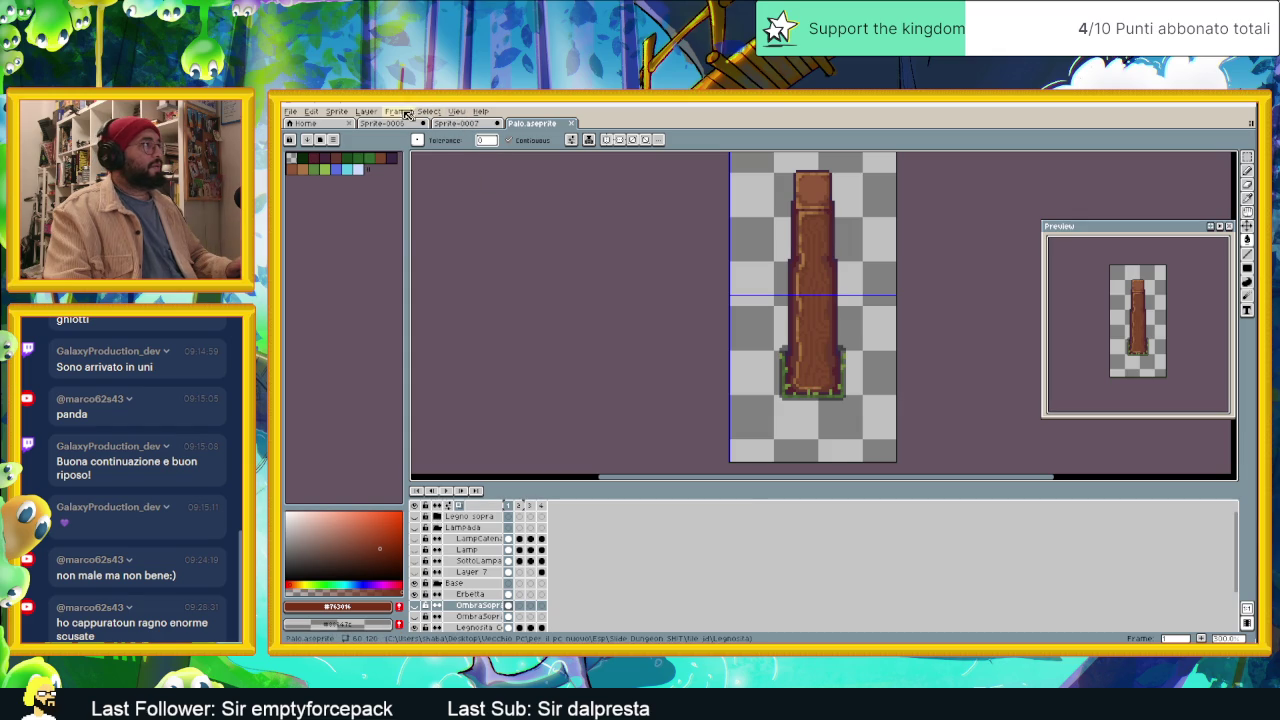
{"action": "left_click", "coordinate": [367, 111]}
{"action": "mouse_move", "coordinate": [428, 111]}
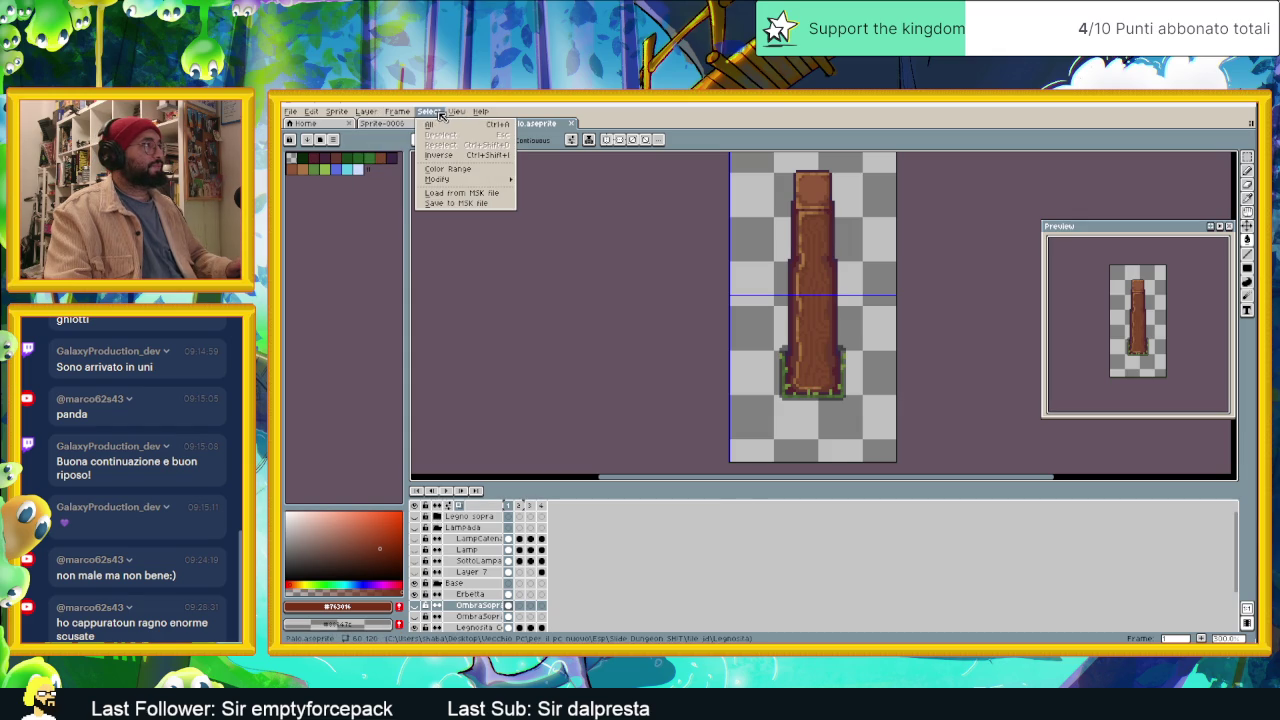
{"action": "left_click", "coordinate": [333, 139]}
{"action": "left_click", "coordinate": [333, 139]}
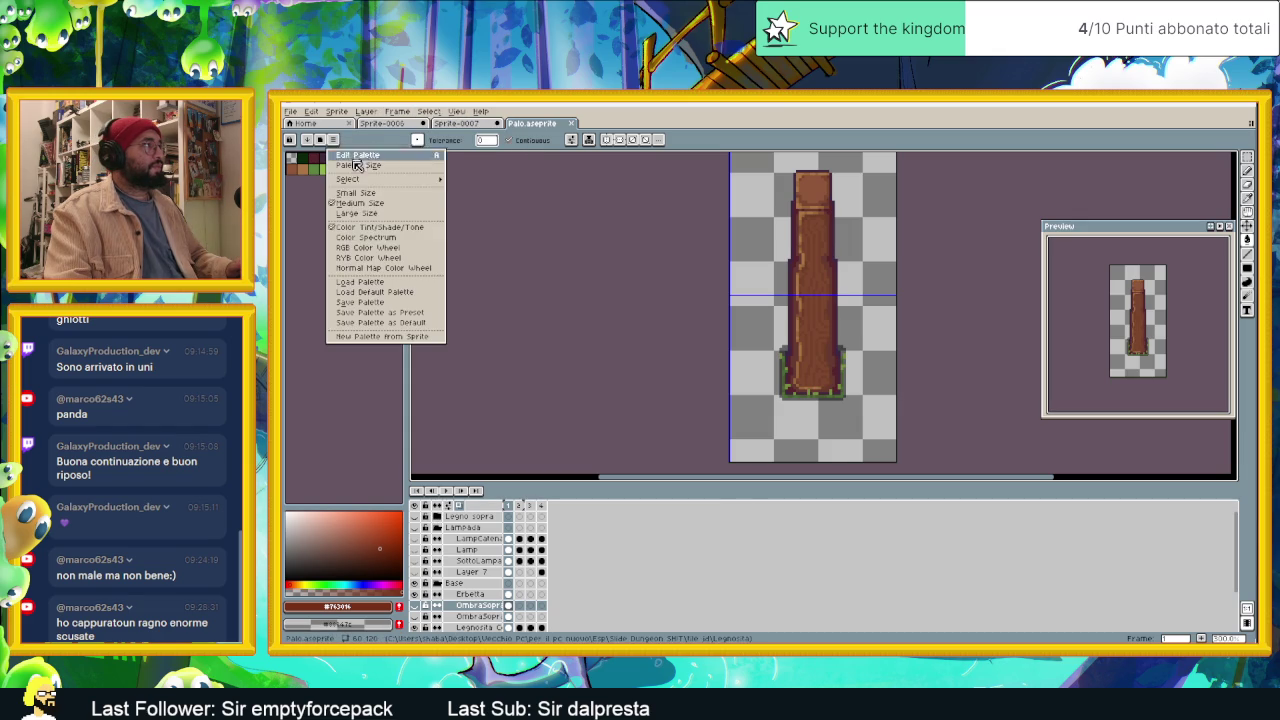
{"action": "left_click", "coordinate": [403, 238]}
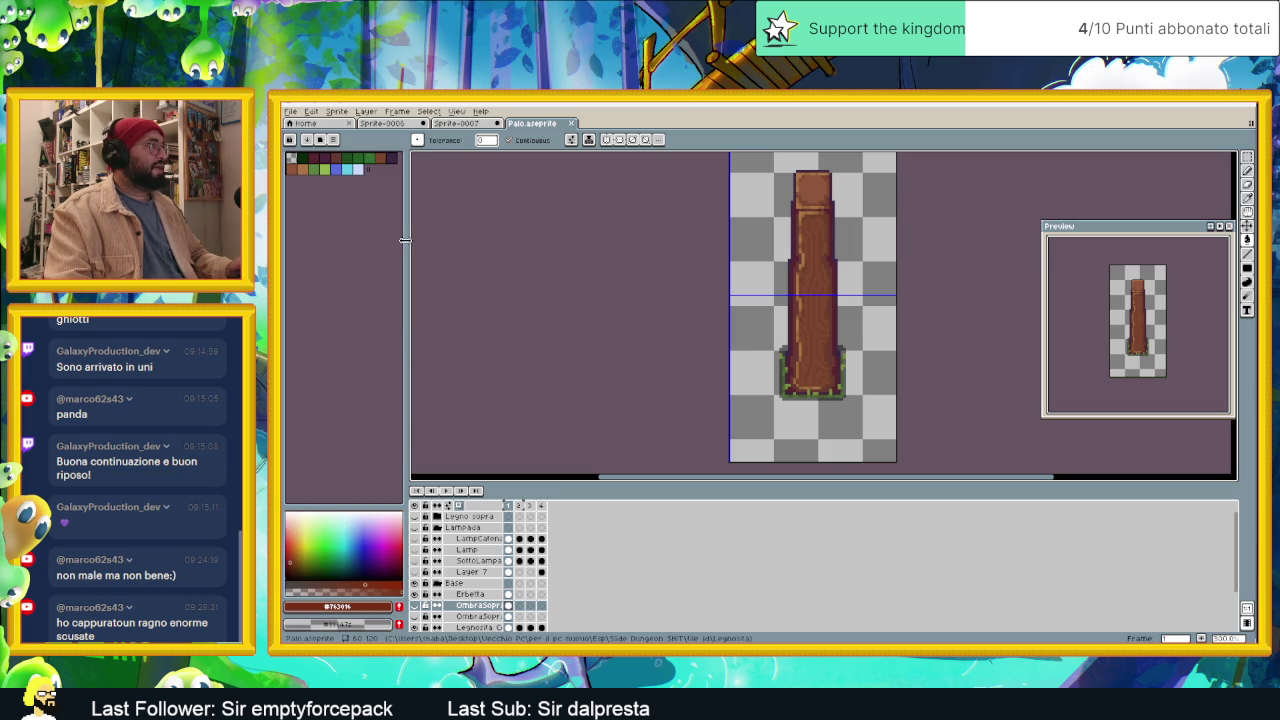
{"action": "left_click", "coordinate": [333, 139]}
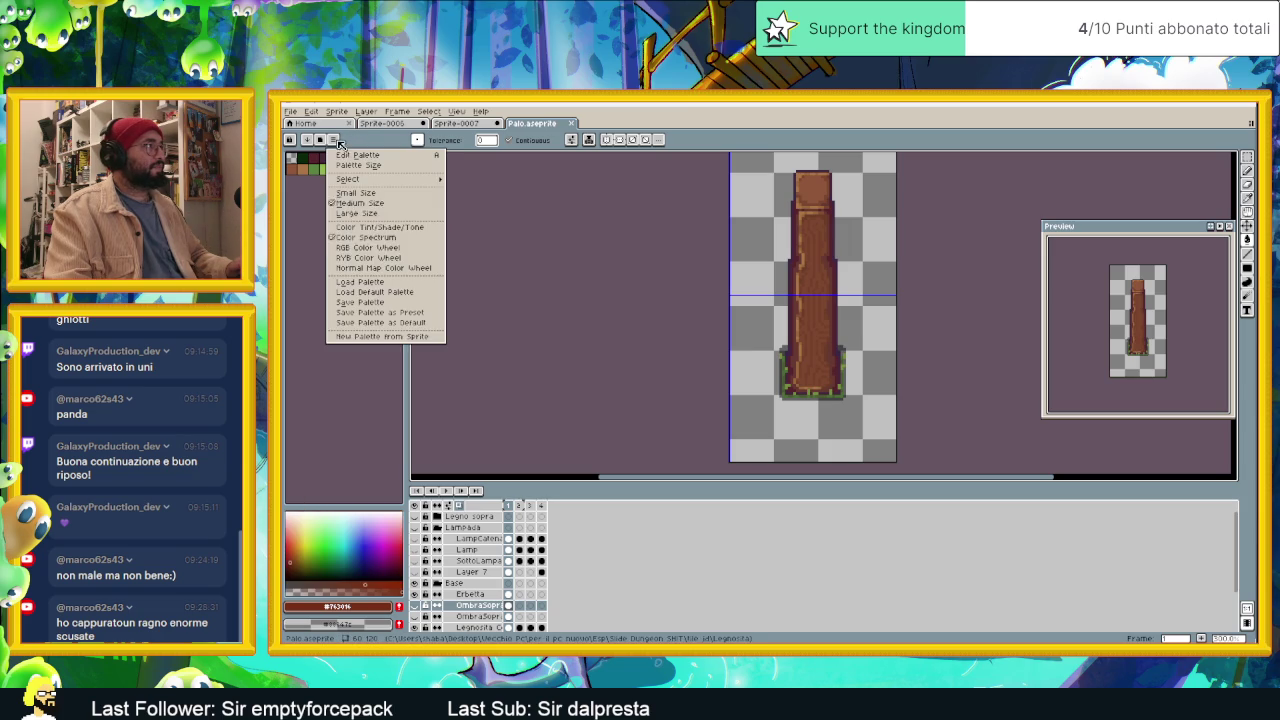
{"action": "left_click", "coordinate": [379, 233]}
{"action": "left_click", "coordinate": [334, 140]}
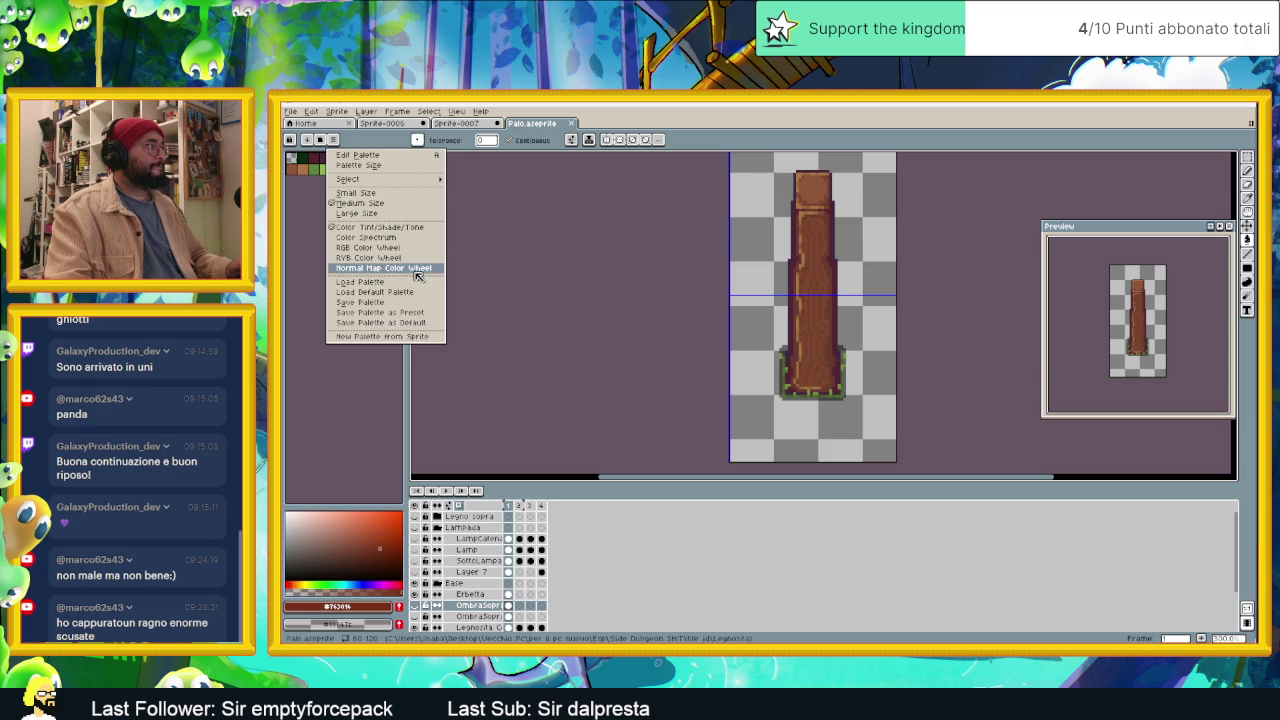
{"action": "left_click", "coordinate": [410, 338]}
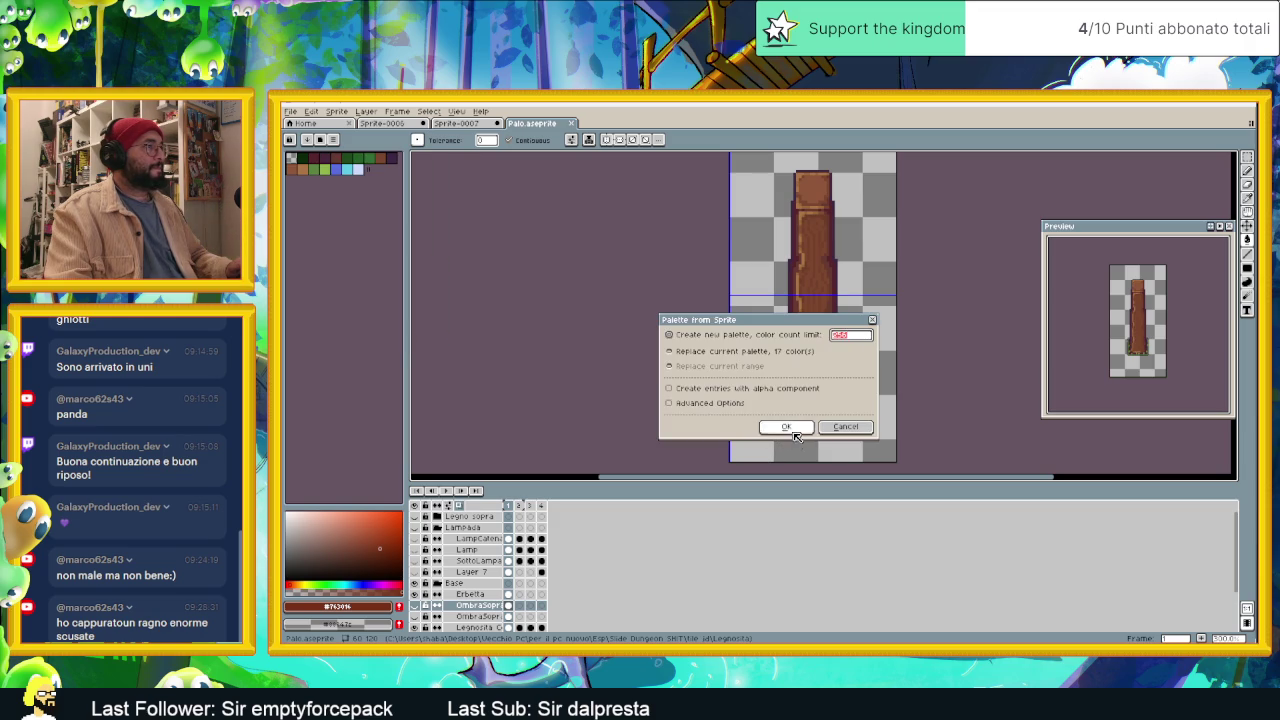
{"action": "left_click", "coordinate": [786, 427]}
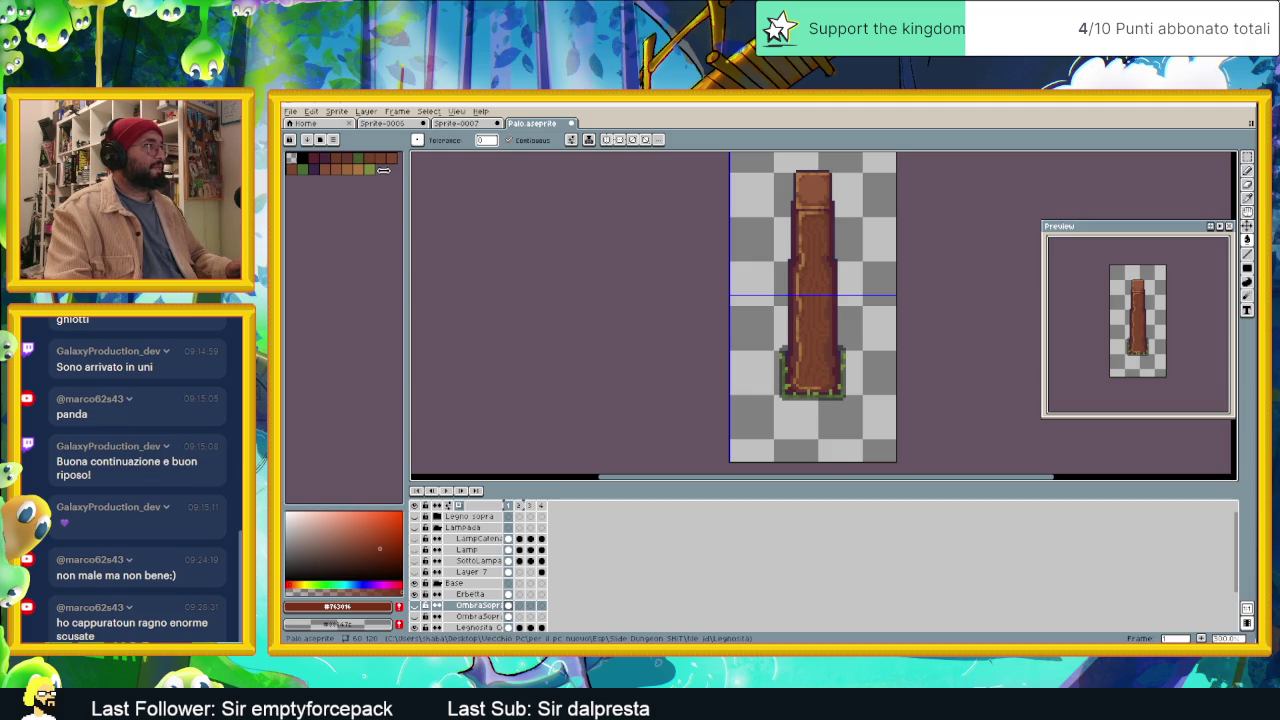
Step: Save the current post palette as a palette file named Legnosita
{"action": "left_click", "coordinate": [336, 140]}
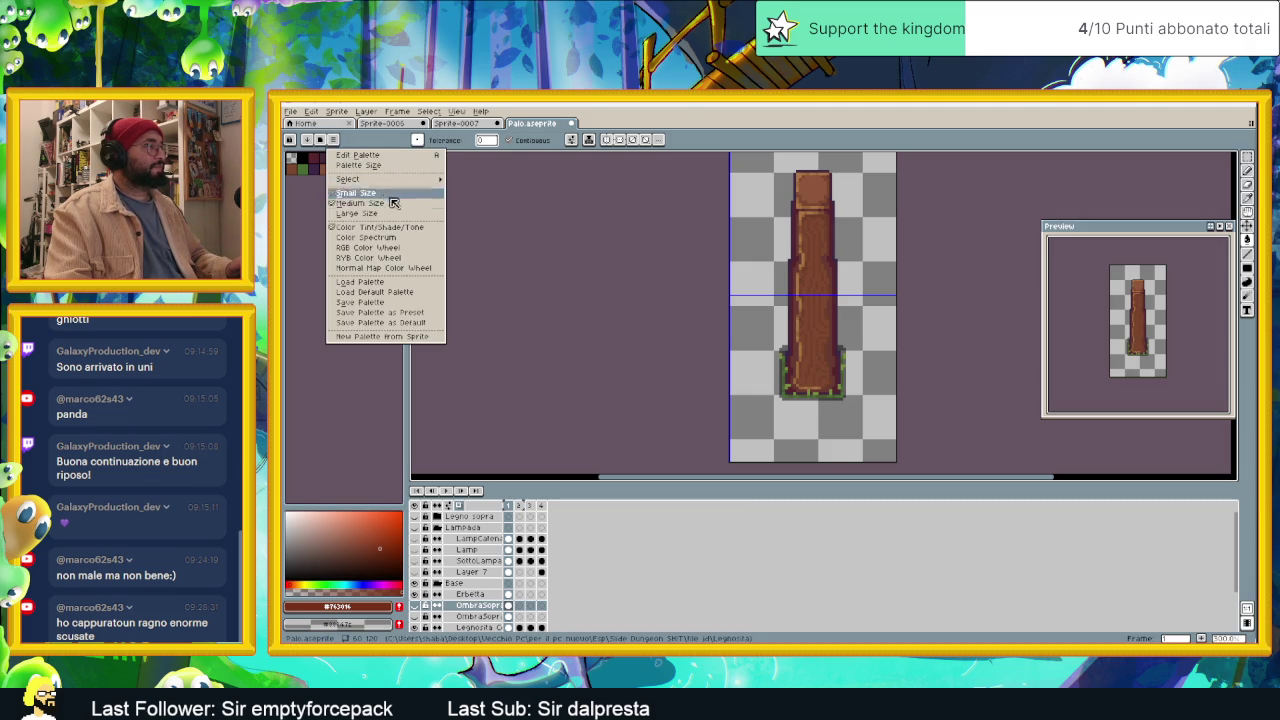
{"action": "left_click", "coordinate": [413, 304]}
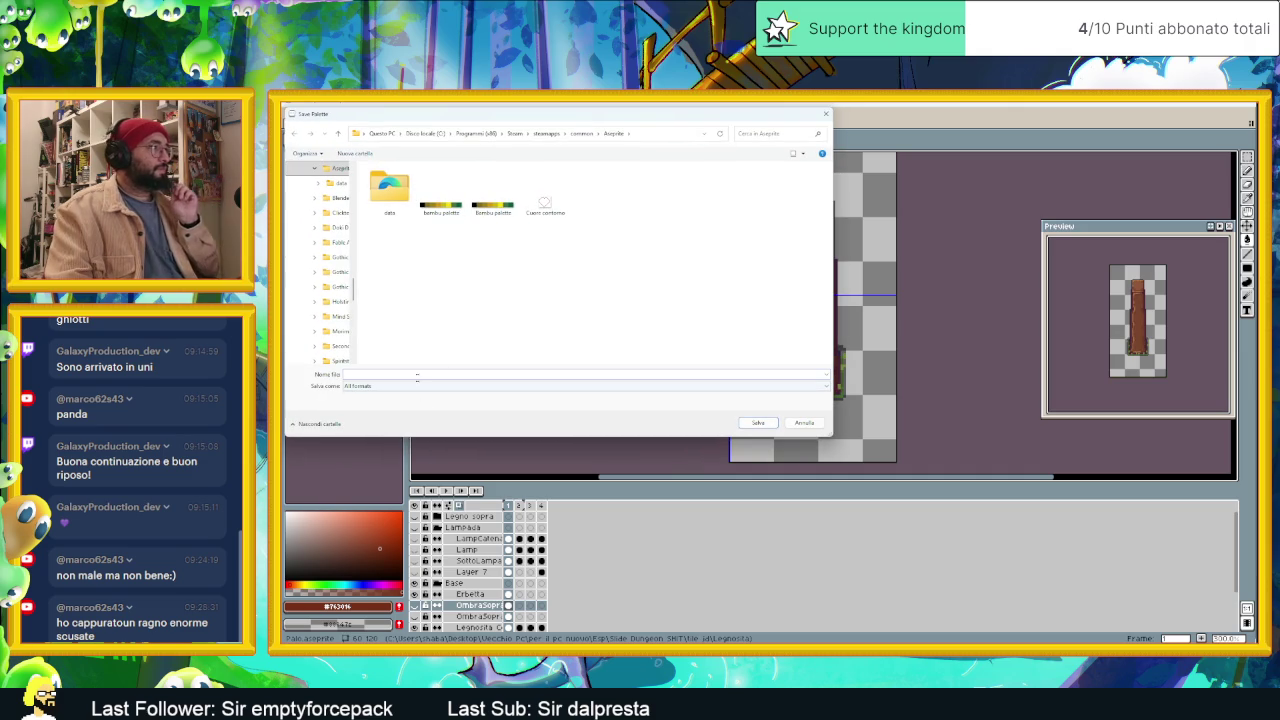
{"action": "type", "text": "Legn"}
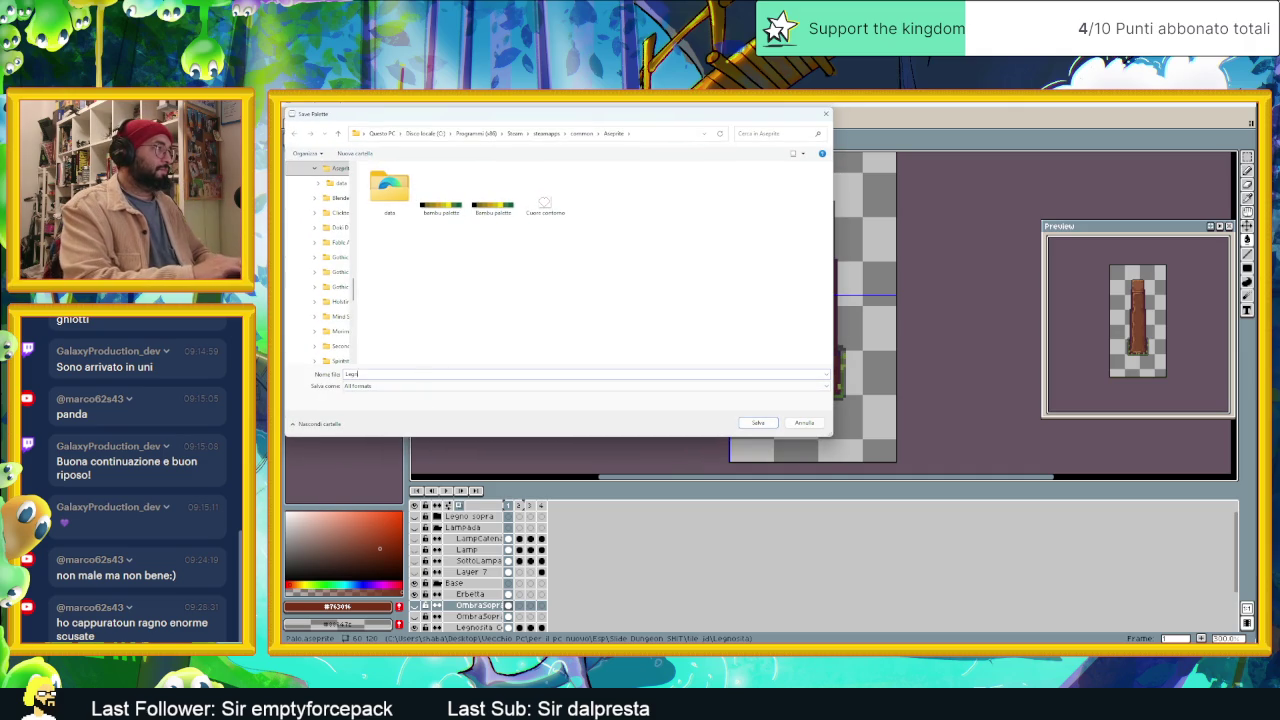
{"action": "type", "text": "osita"}
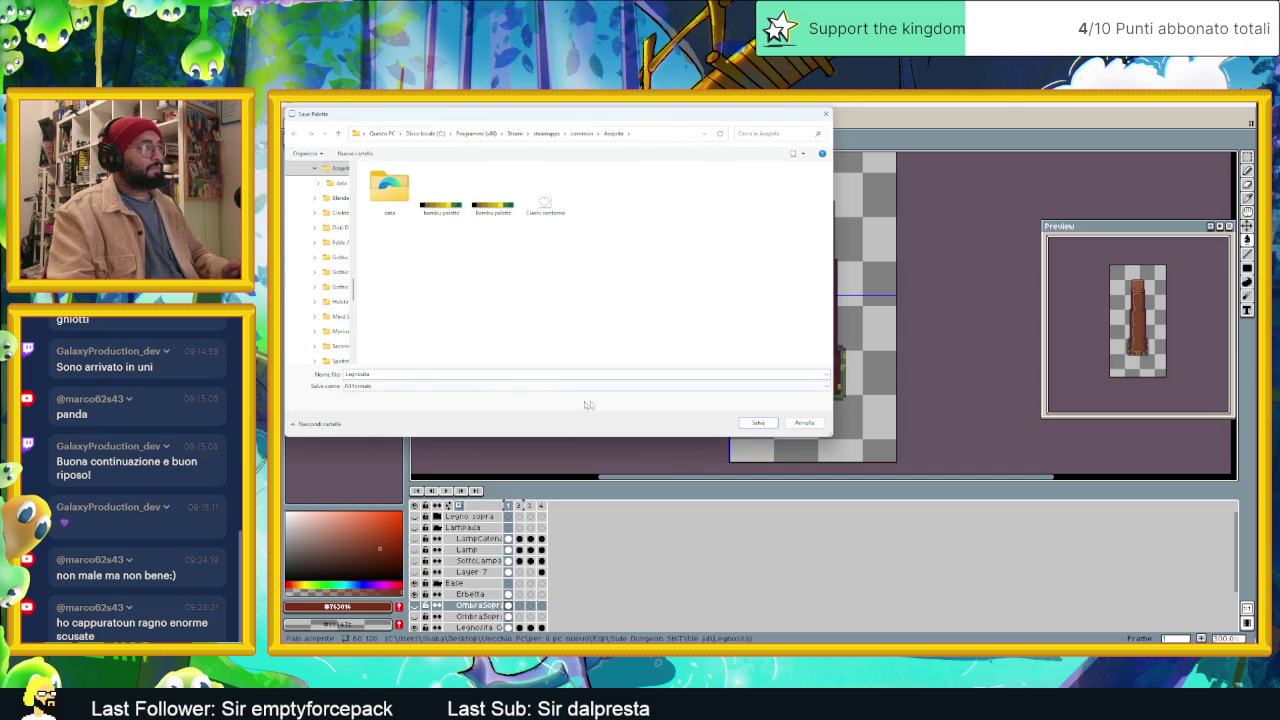
{"action": "left_click", "coordinate": [757, 423]}
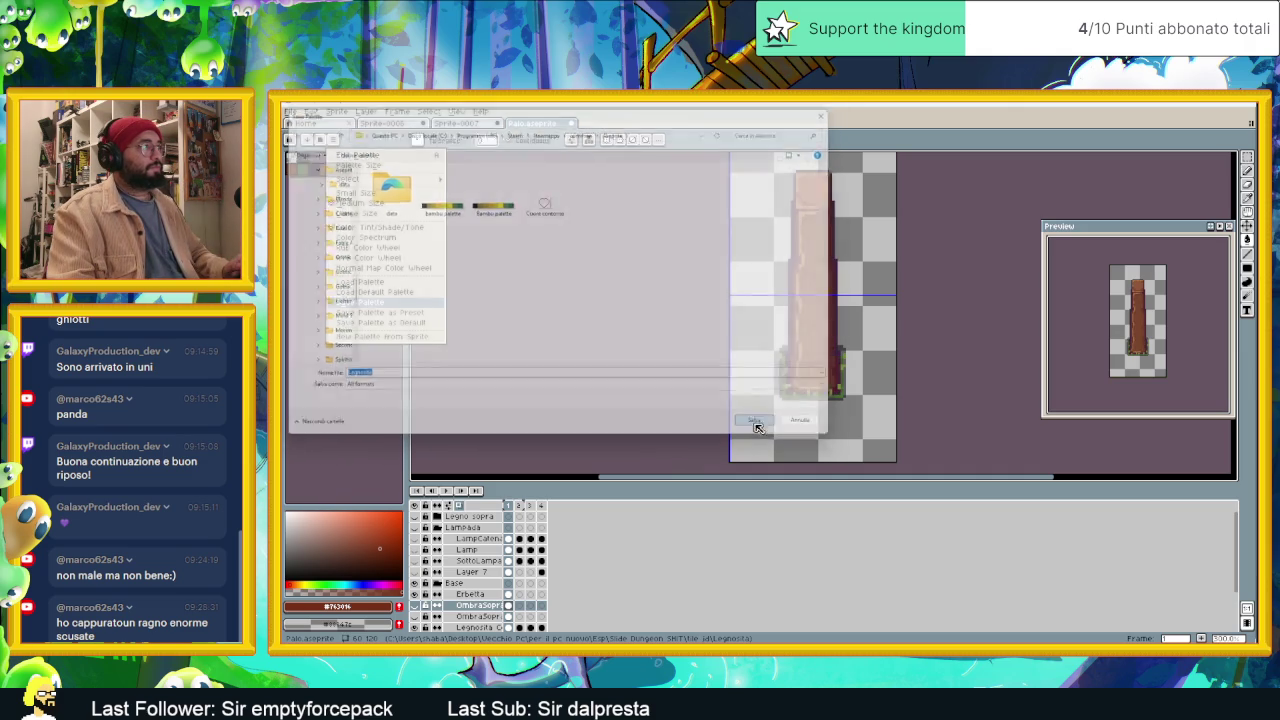
{"action": "left_click", "coordinate": [306, 141]}
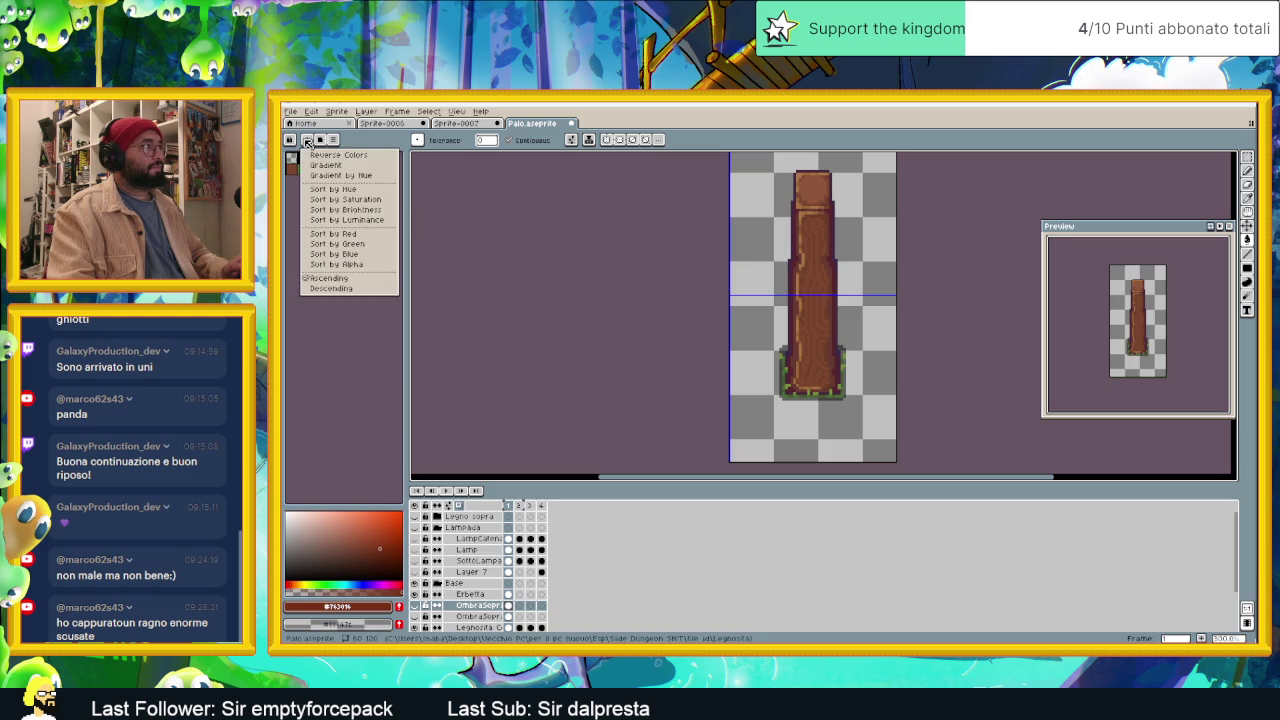
{"action": "left_click", "coordinate": [513, 122]}
Step: Switch from the bamboo image to the frog scene document
{"action": "left_click", "coordinate": [457, 123]}
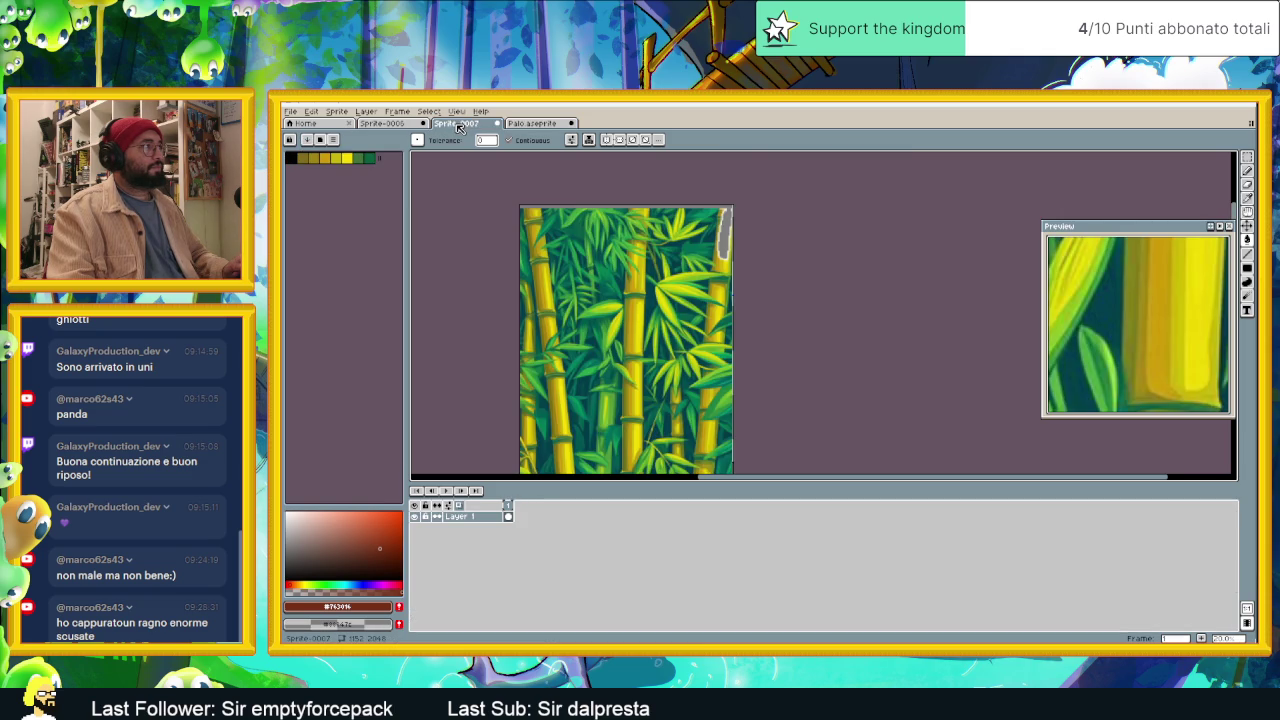
{"action": "left_click", "coordinate": [400, 124]}
{"action": "left_click", "coordinate": [311, 141]}
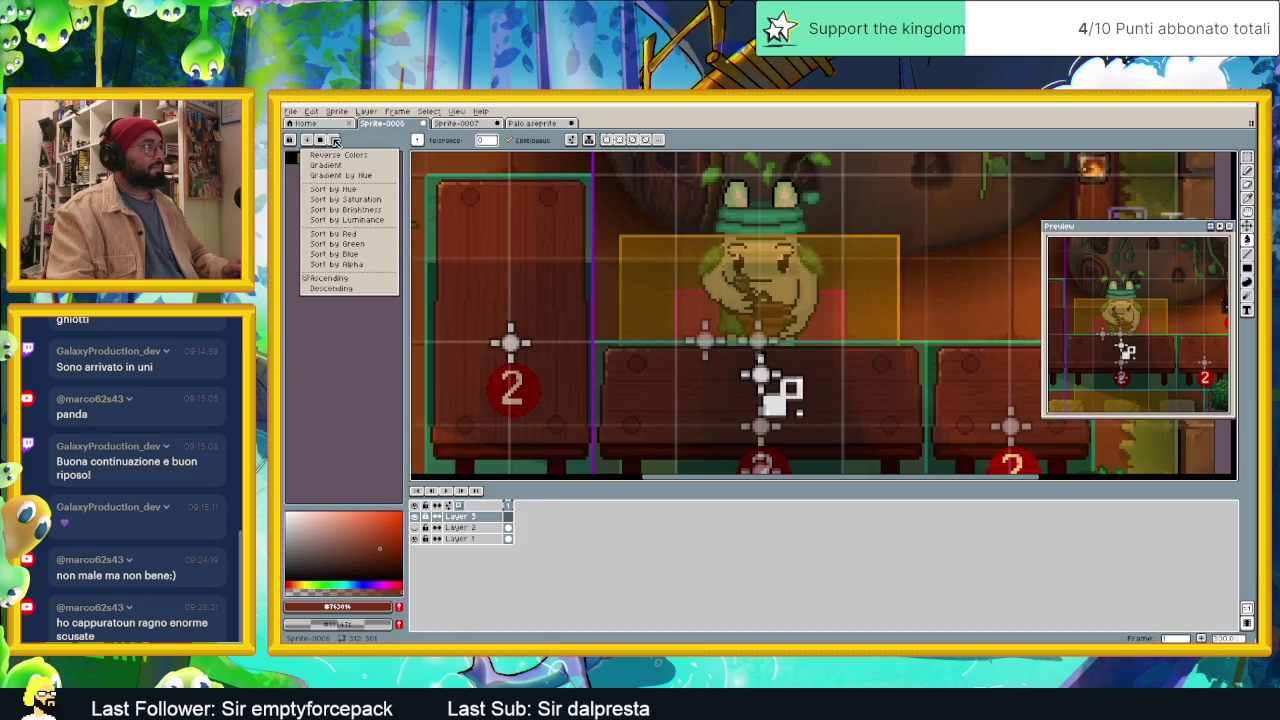
{"action": "left_click", "coordinate": [343, 150]}
Step: Load the Legnosita palette file and pick its dark maroon swatch as drawing colour
{"action": "left_click", "coordinate": [334, 140]}
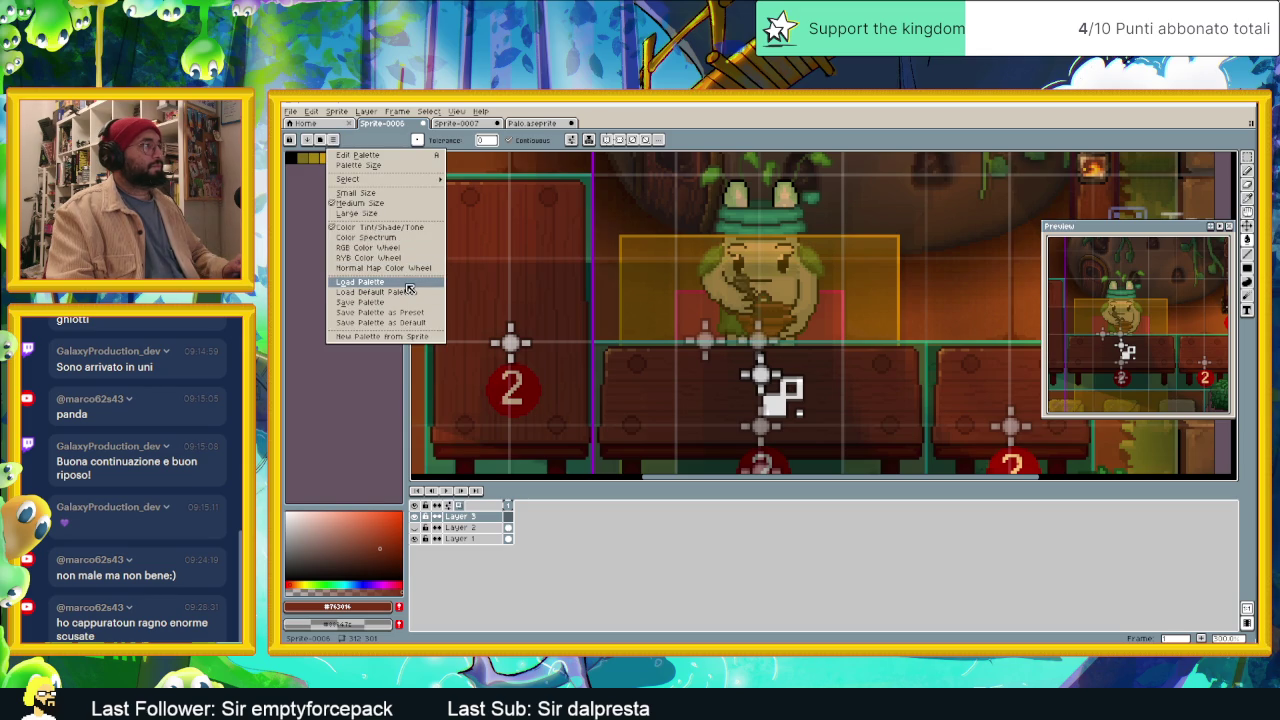
{"action": "left_click", "coordinate": [408, 283]}
{"action": "double_click", "coordinate": [597, 205]}
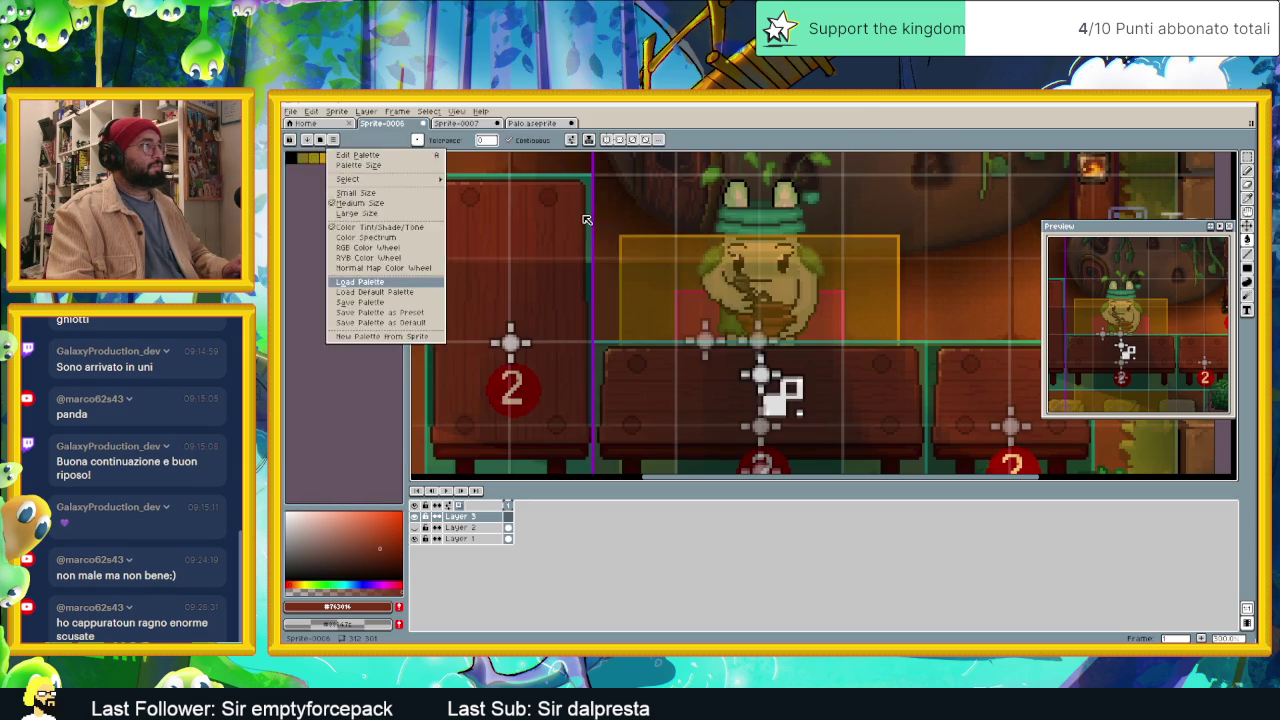
{"action": "scroll", "coordinate": [413, 245], "scroll_direction": "right", "scroll_amount": 2}
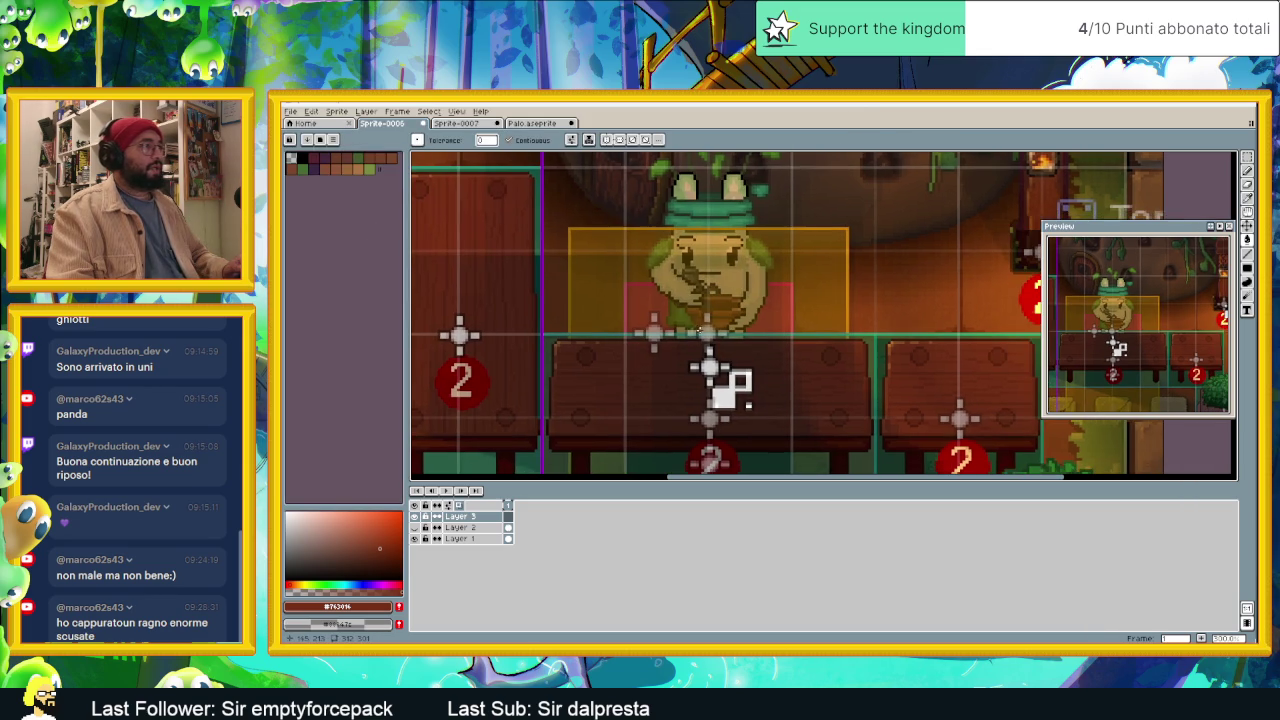
{"action": "mouse_move", "coordinate": [335, 170]}
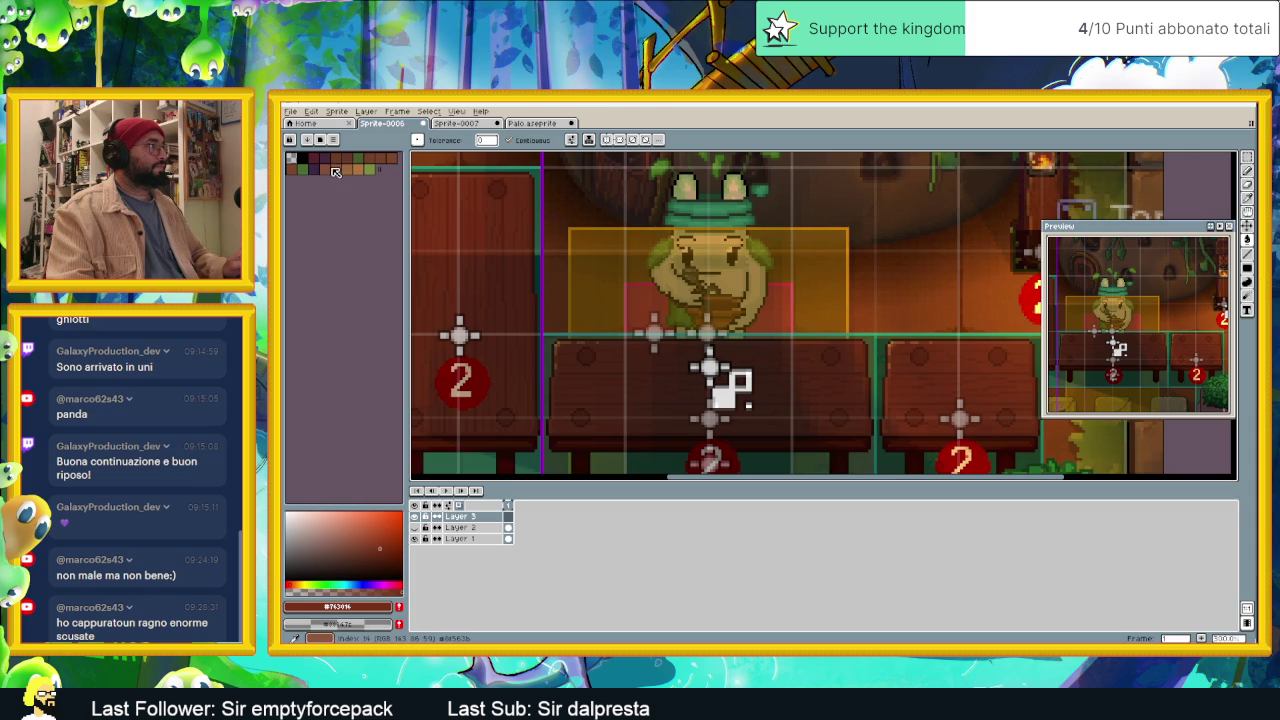
{"action": "scroll", "coordinate": [536, 320], "scroll_direction": "up", "scroll_amount": 1}
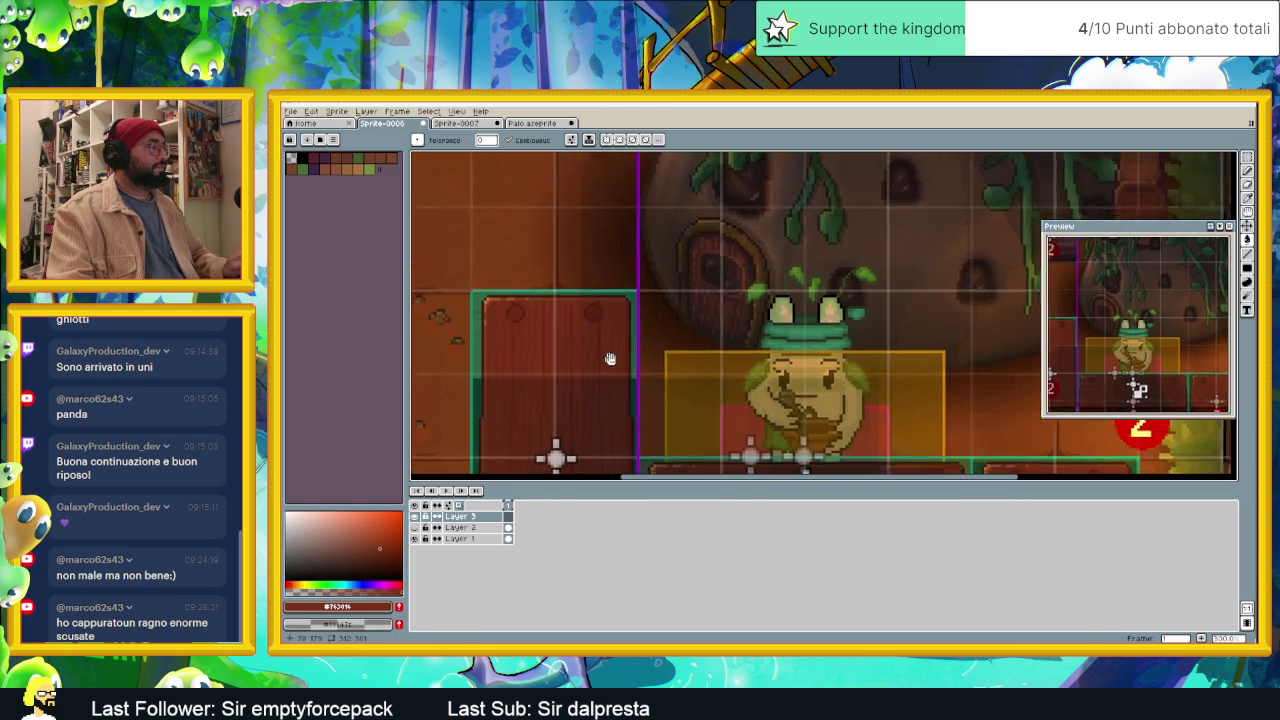
{"action": "scroll", "coordinate": [608, 360], "scroll_direction": "up", "scroll_amount": 1}
{"action": "scroll", "coordinate": [511, 307], "scroll_direction": "up", "scroll_amount": 2}
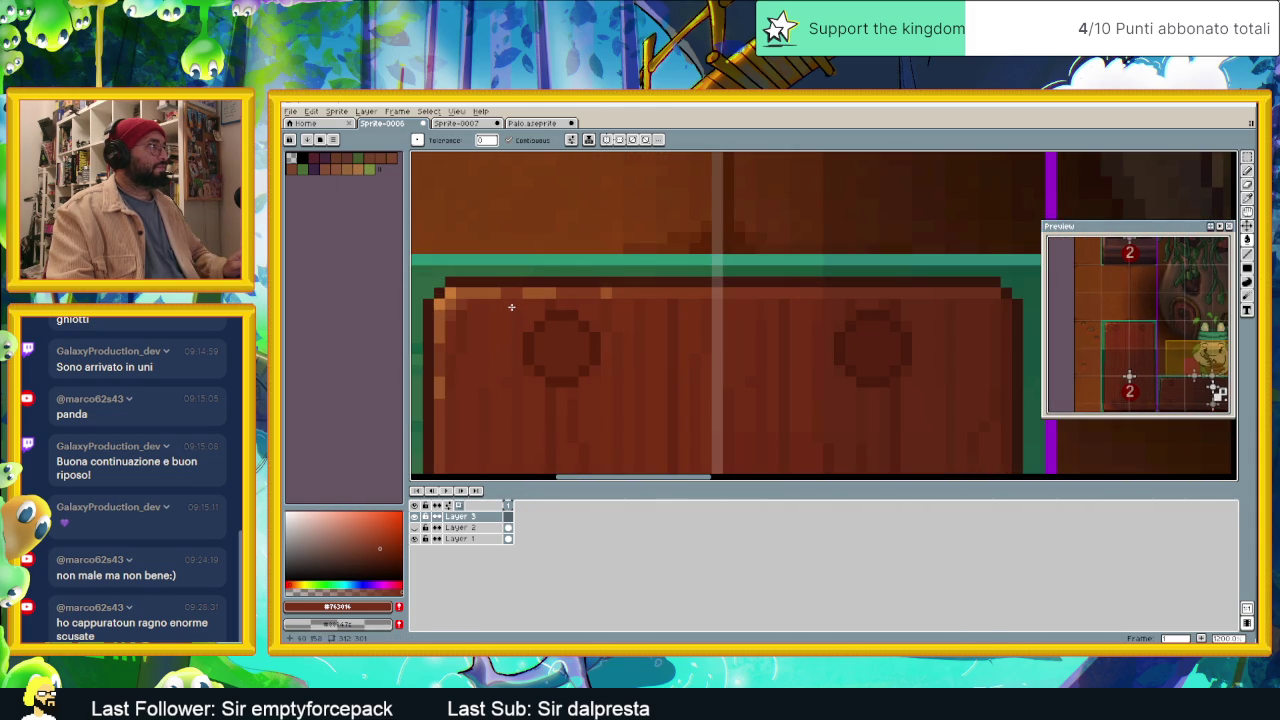
{"action": "left_click", "coordinate": [314, 159]}
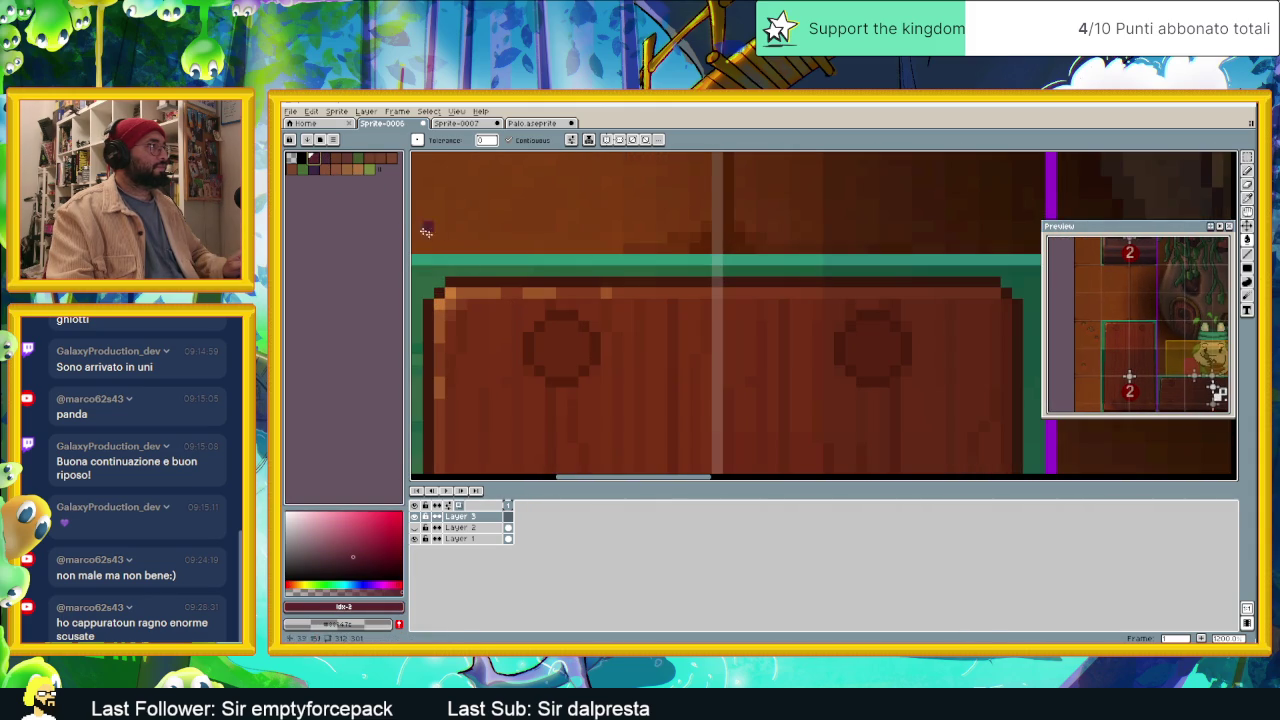
{"action": "scroll", "coordinate": [426, 232], "scroll_direction": "down", "scroll_amount": 1}
{"action": "scroll", "coordinate": [426, 232], "scroll_direction": "down", "scroll_amount": 1}
{"action": "scroll", "coordinate": [426, 232], "scroll_direction": "down", "scroll_amount": 1}
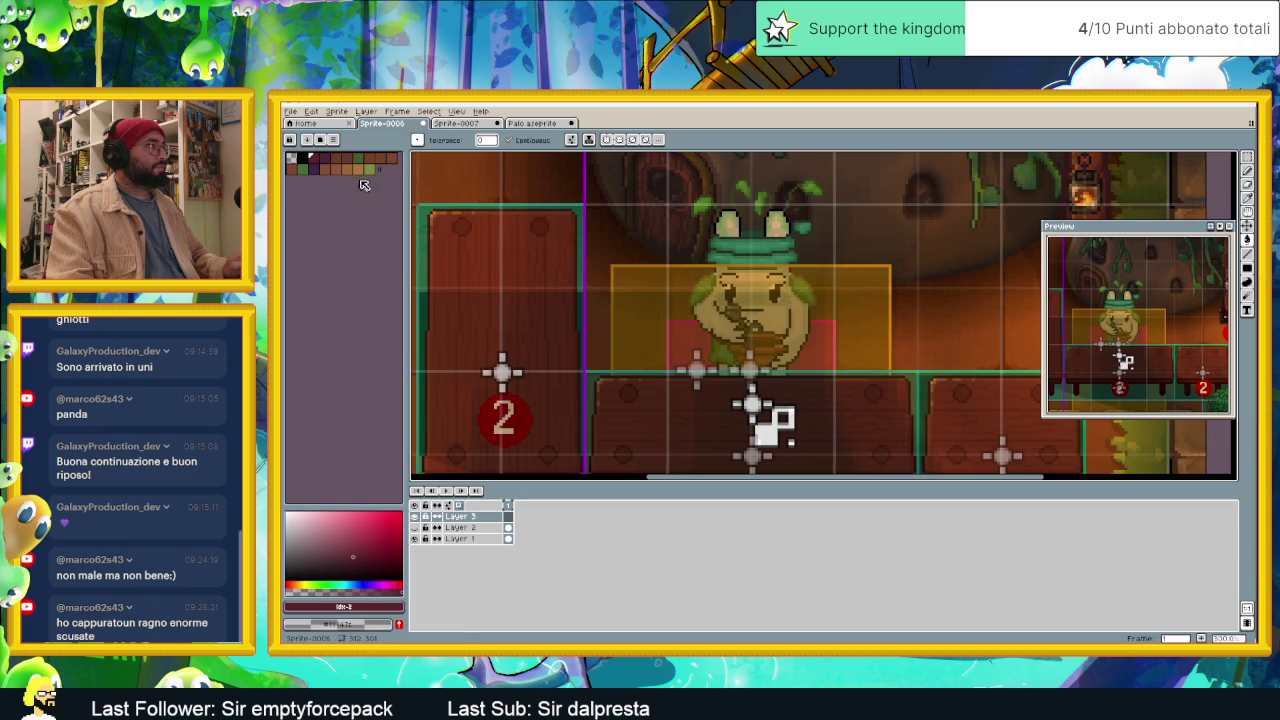
Step: Show the palette swatches larger and sort the colours by hue, then saturation
{"action": "left_click", "coordinate": [314, 139]}
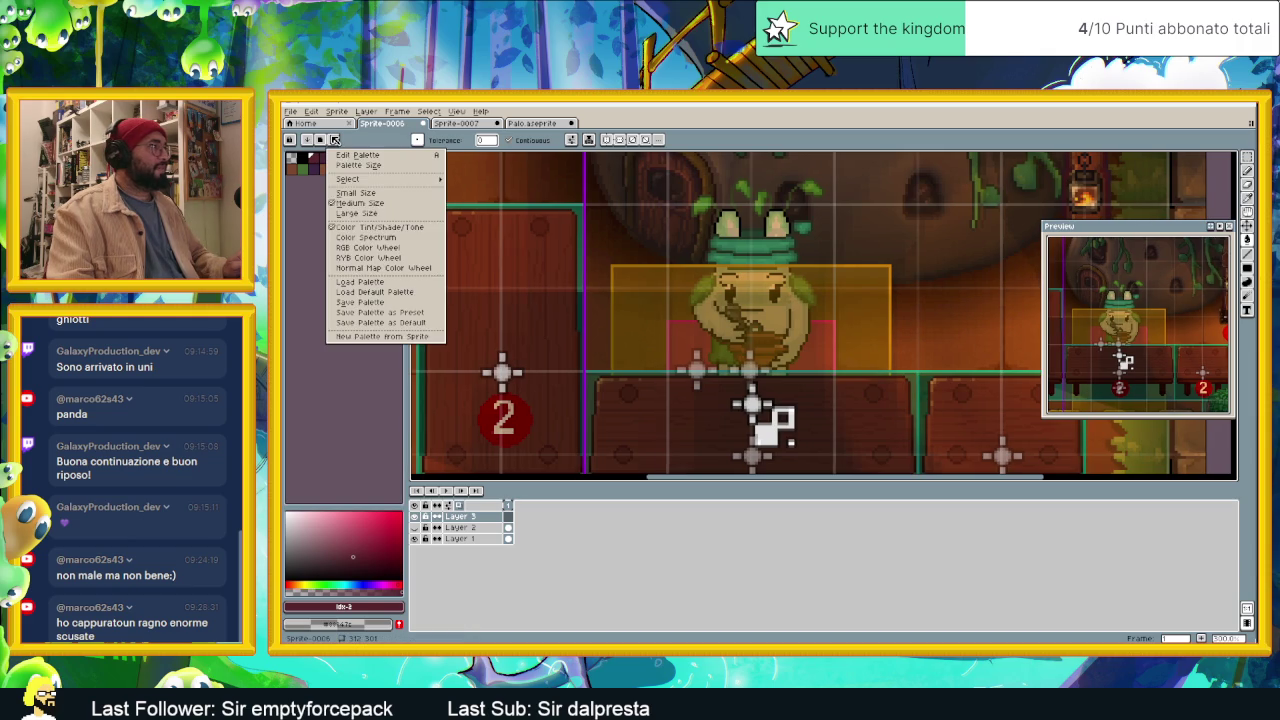
{"action": "left_click", "coordinate": [386, 214]}
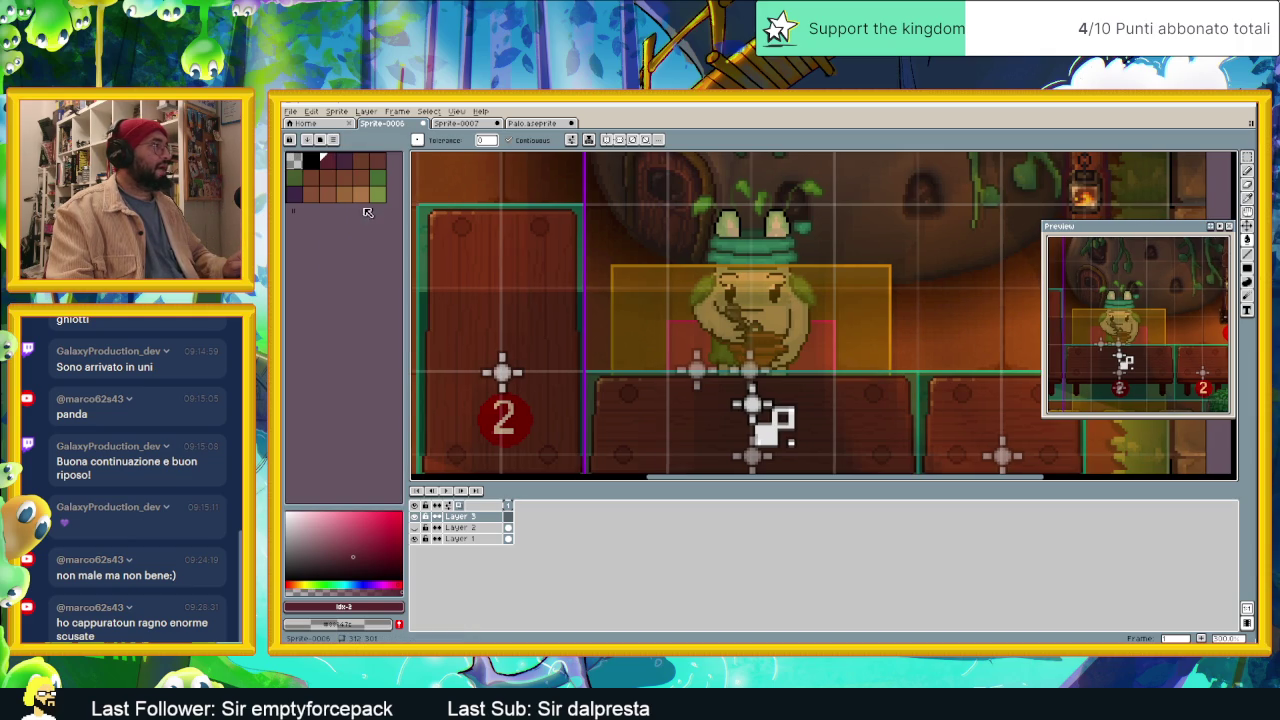
{"action": "left_click", "coordinate": [319, 141]}
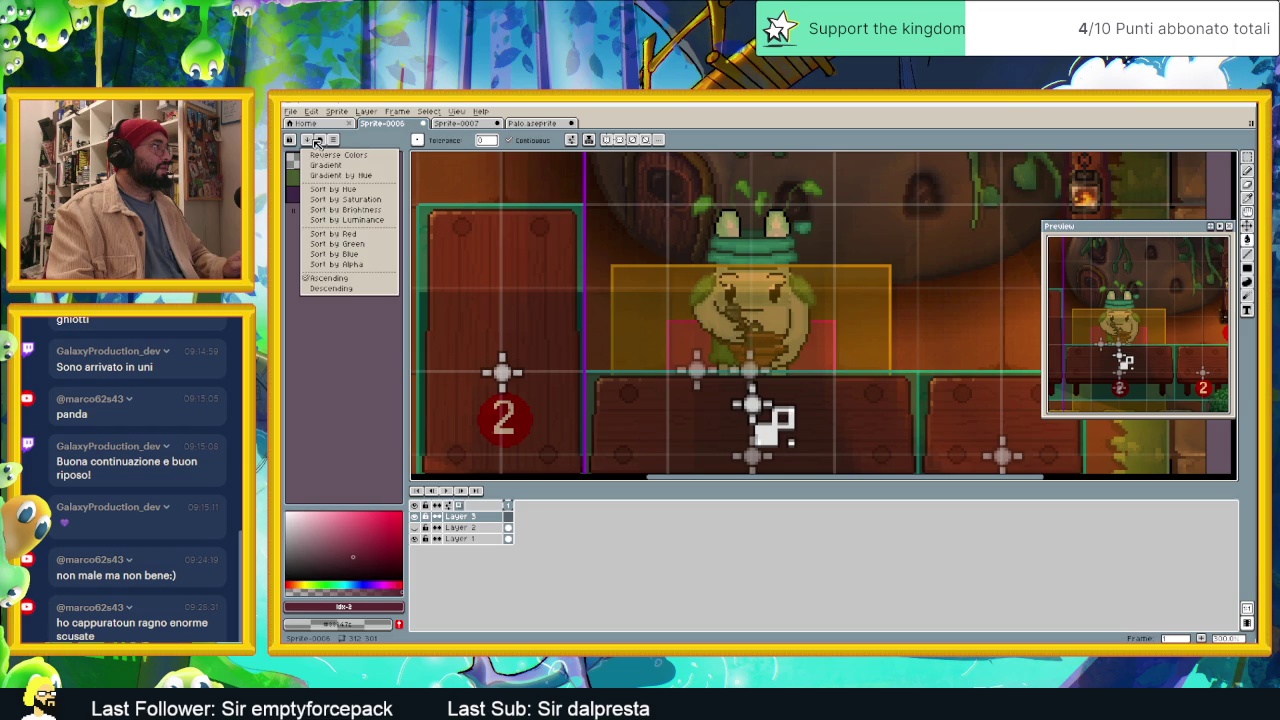
{"action": "left_click", "coordinate": [366, 190]}
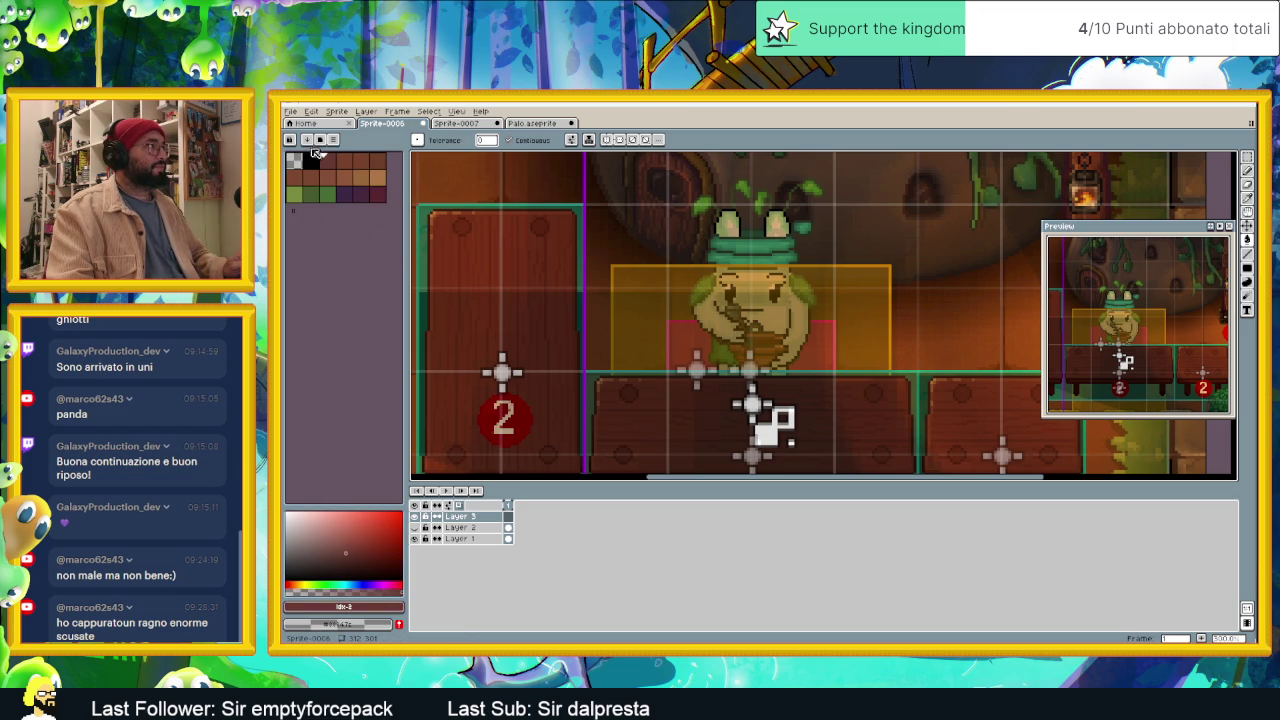
{"action": "left_click", "coordinate": [306, 139]}
{"action": "left_click", "coordinate": [373, 203]}
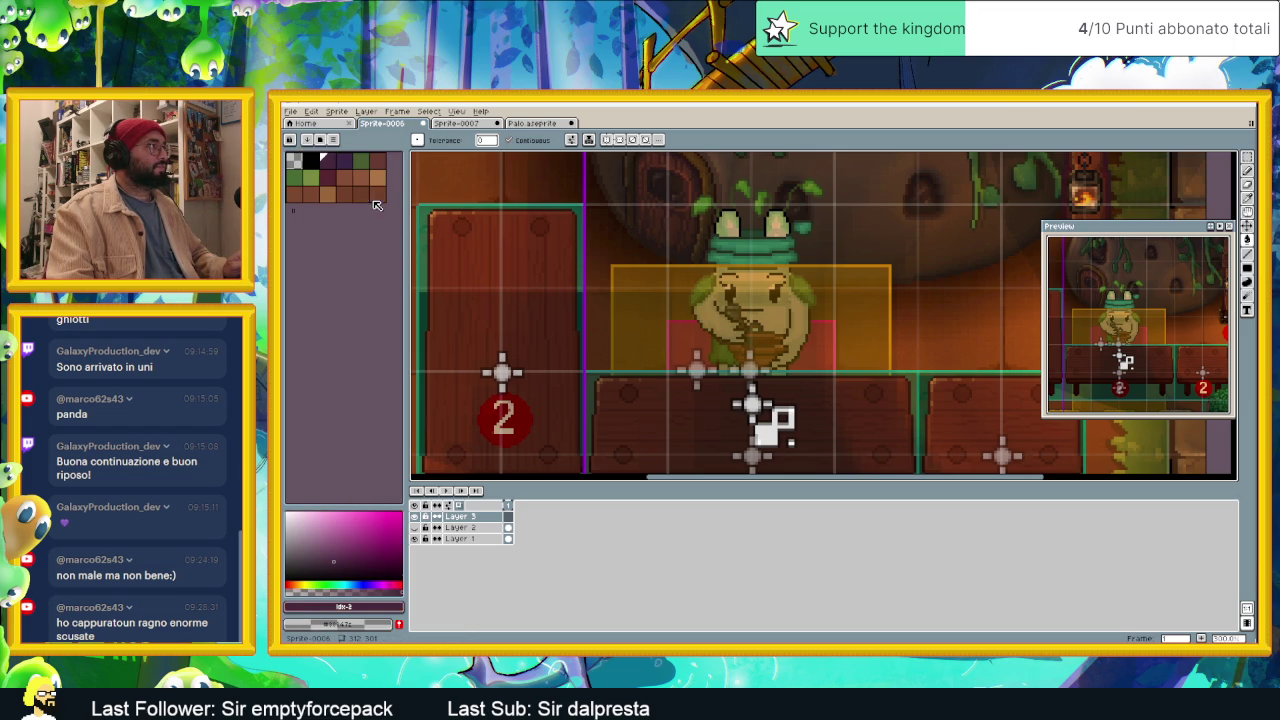
Step: Try luminance and several other sort orders for the palette colours
{"action": "left_click", "coordinate": [316, 139]}
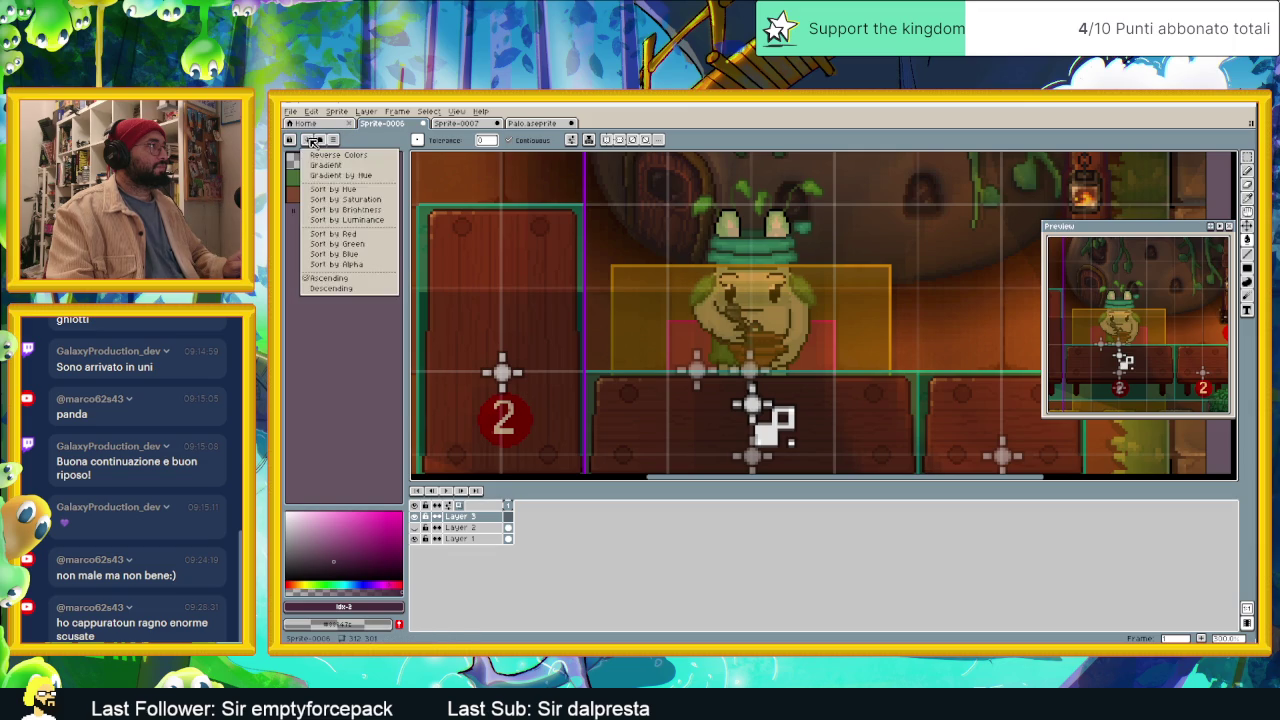
{"action": "left_click", "coordinate": [361, 220]}
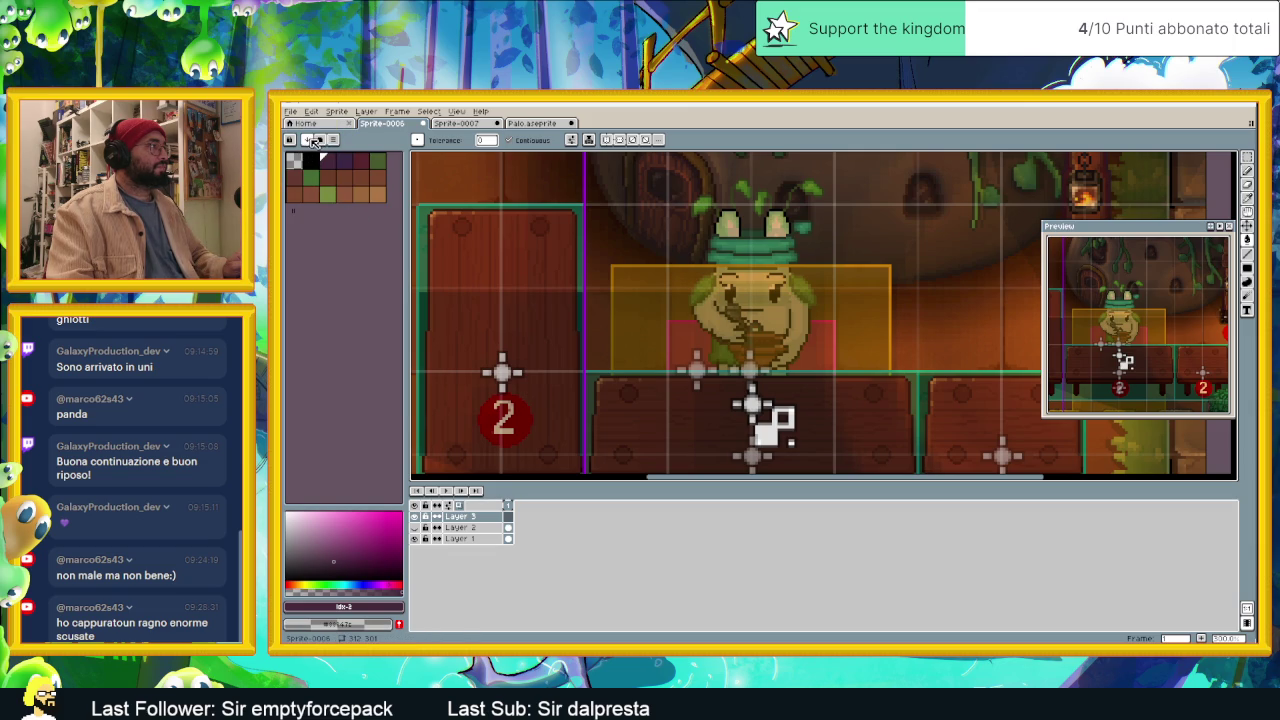
{"action": "left_click", "coordinate": [314, 141]}
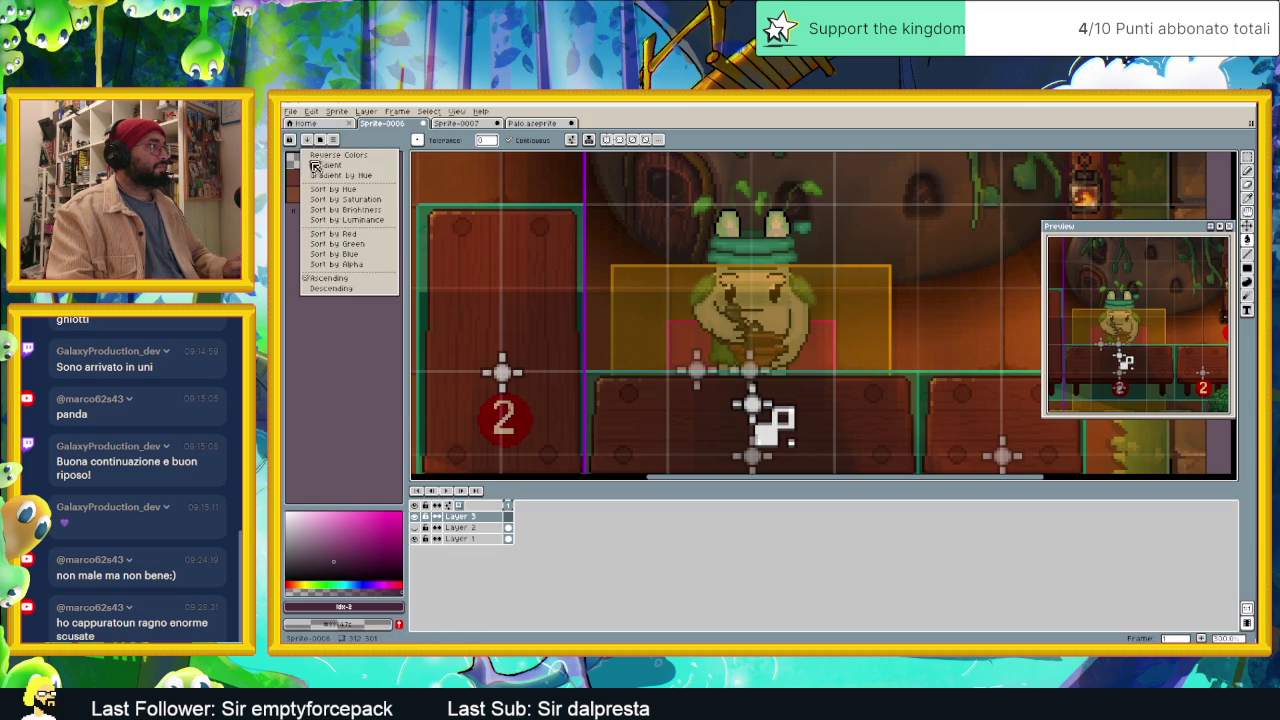
{"action": "left_click", "coordinate": [372, 235]}
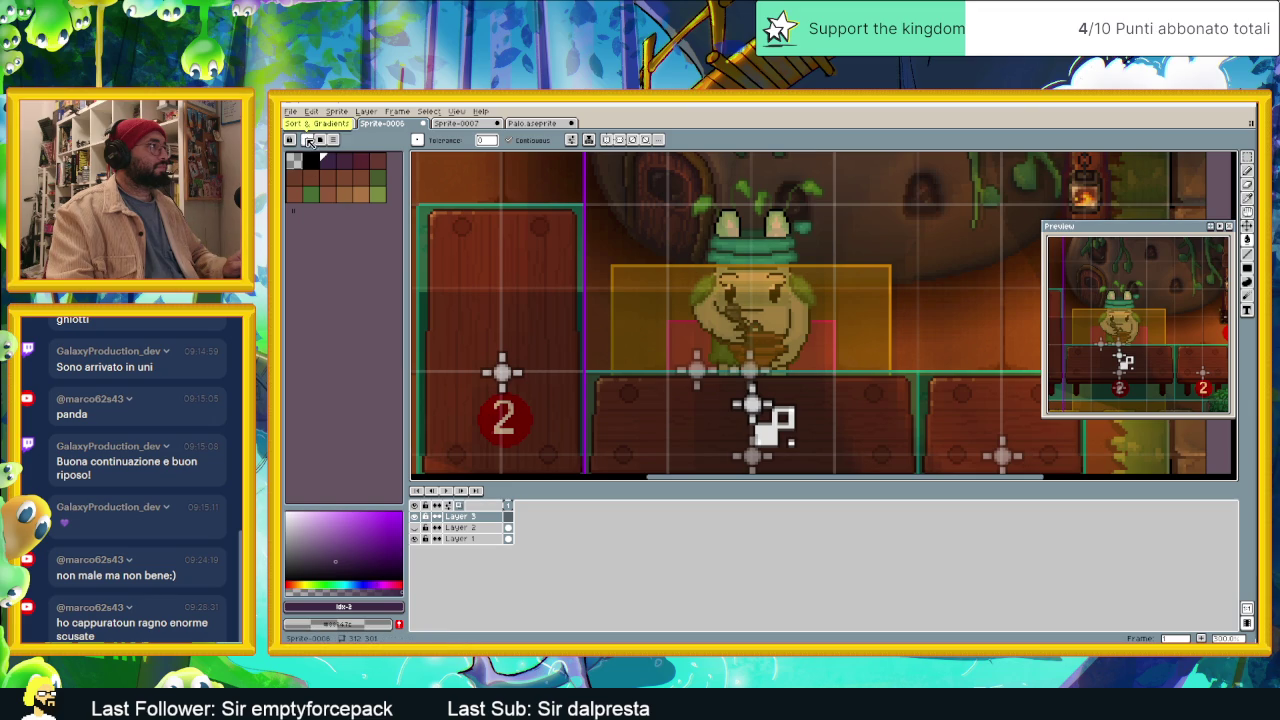
{"action": "left_click", "coordinate": [309, 141]}
{"action": "left_click", "coordinate": [346, 236]}
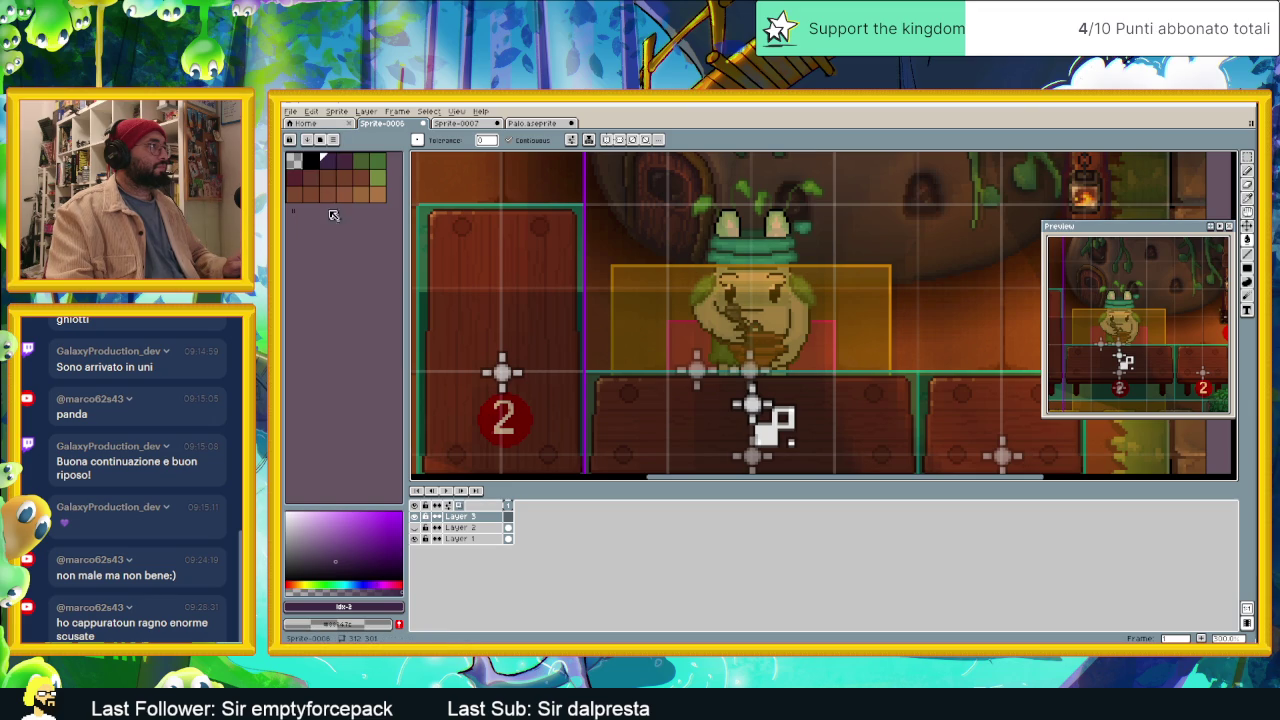
{"action": "left_click", "coordinate": [318, 141]}
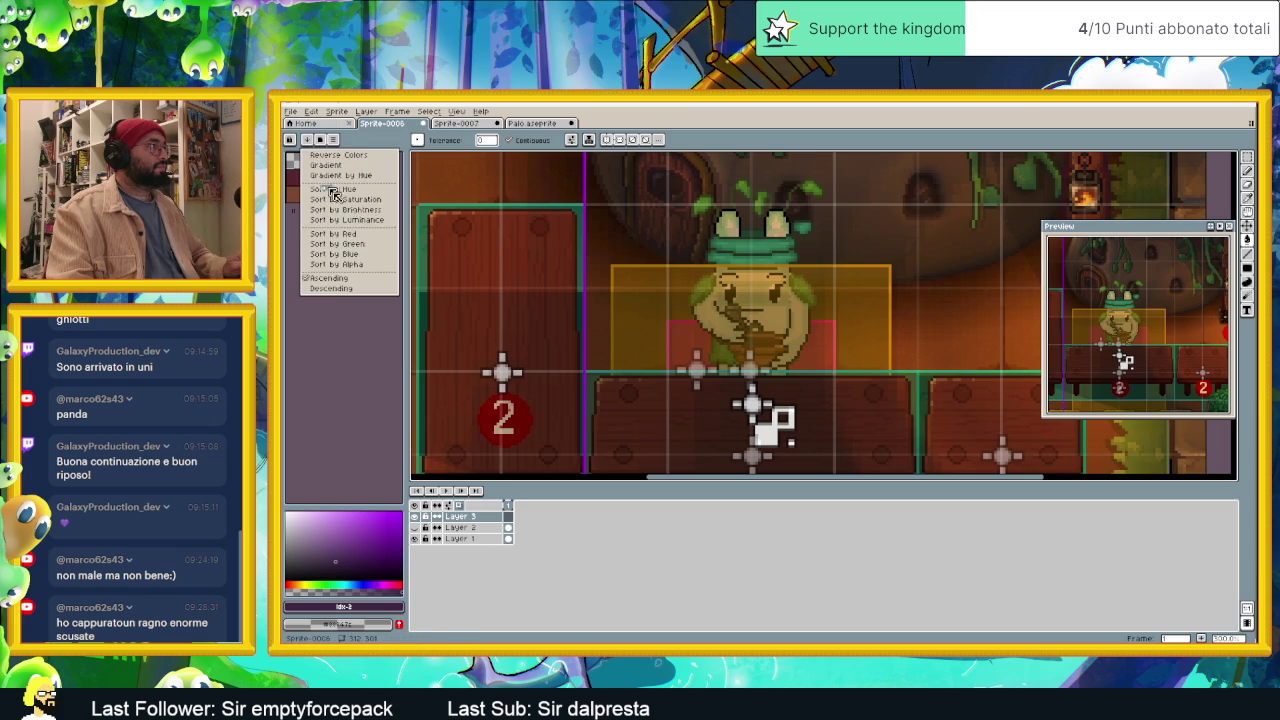
{"action": "left_click", "coordinate": [343, 246]}
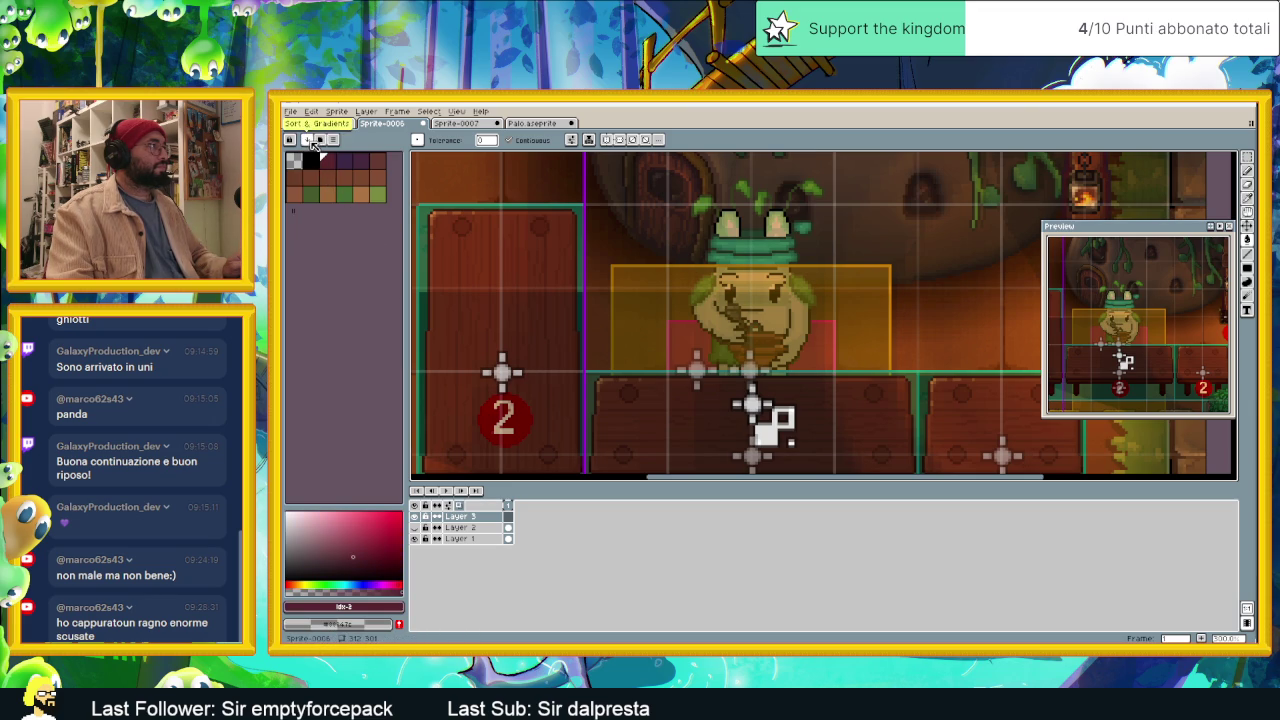
{"action": "left_click", "coordinate": [312, 141]}
{"action": "left_click", "coordinate": [343, 244]}
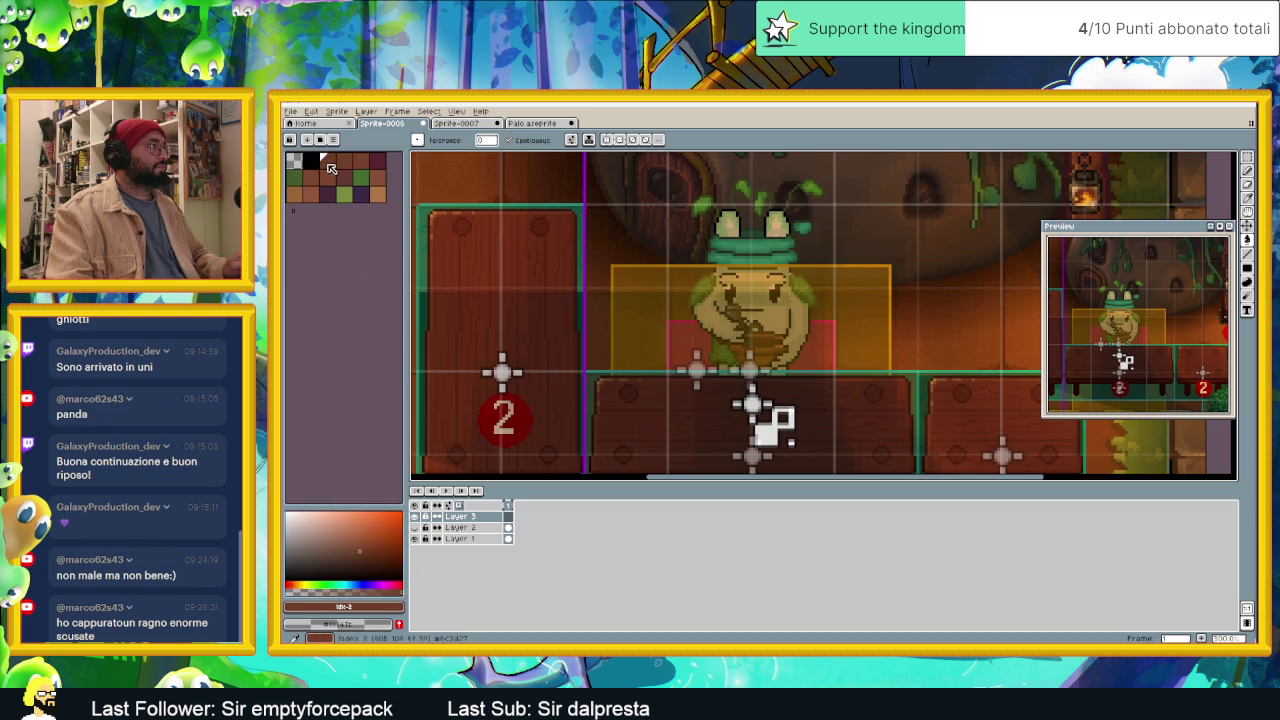
Step: Sort the palette by alpha, reverse it, settle on hue, then bring up Palo.aseprite
{"action": "left_click", "coordinate": [320, 142]}
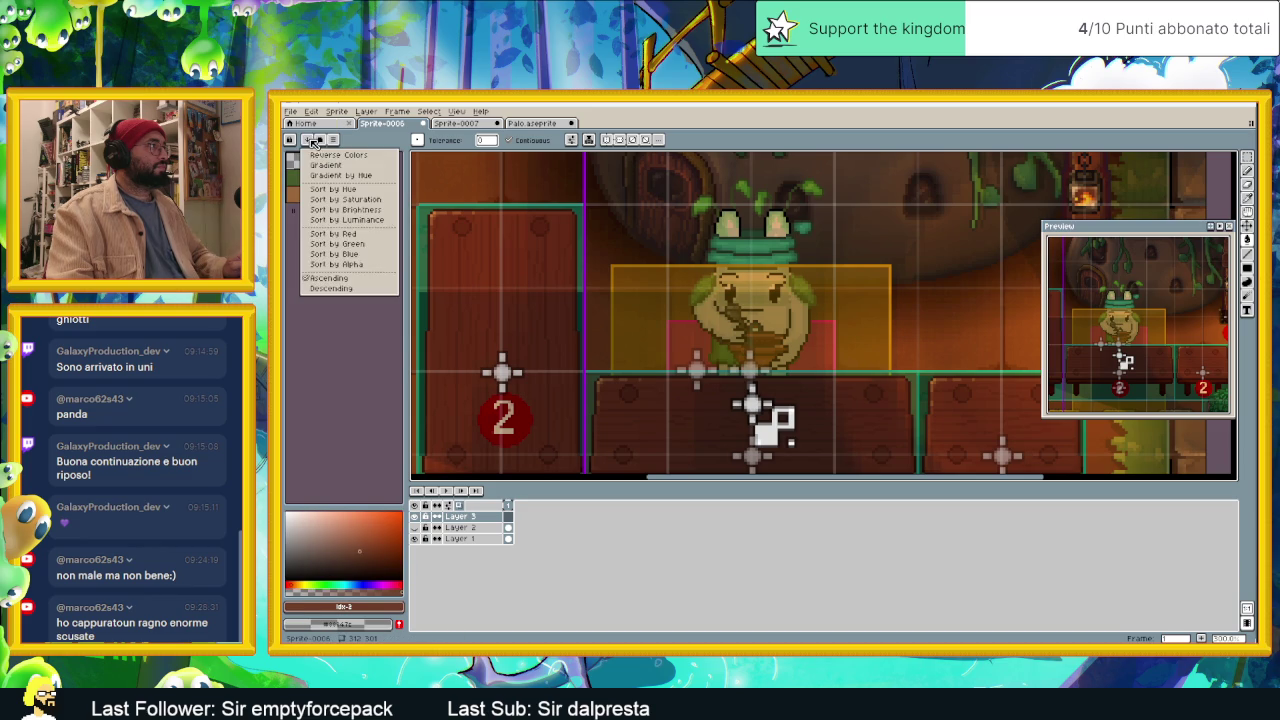
{"action": "left_click", "coordinate": [362, 266]}
{"action": "left_click", "coordinate": [320, 141]}
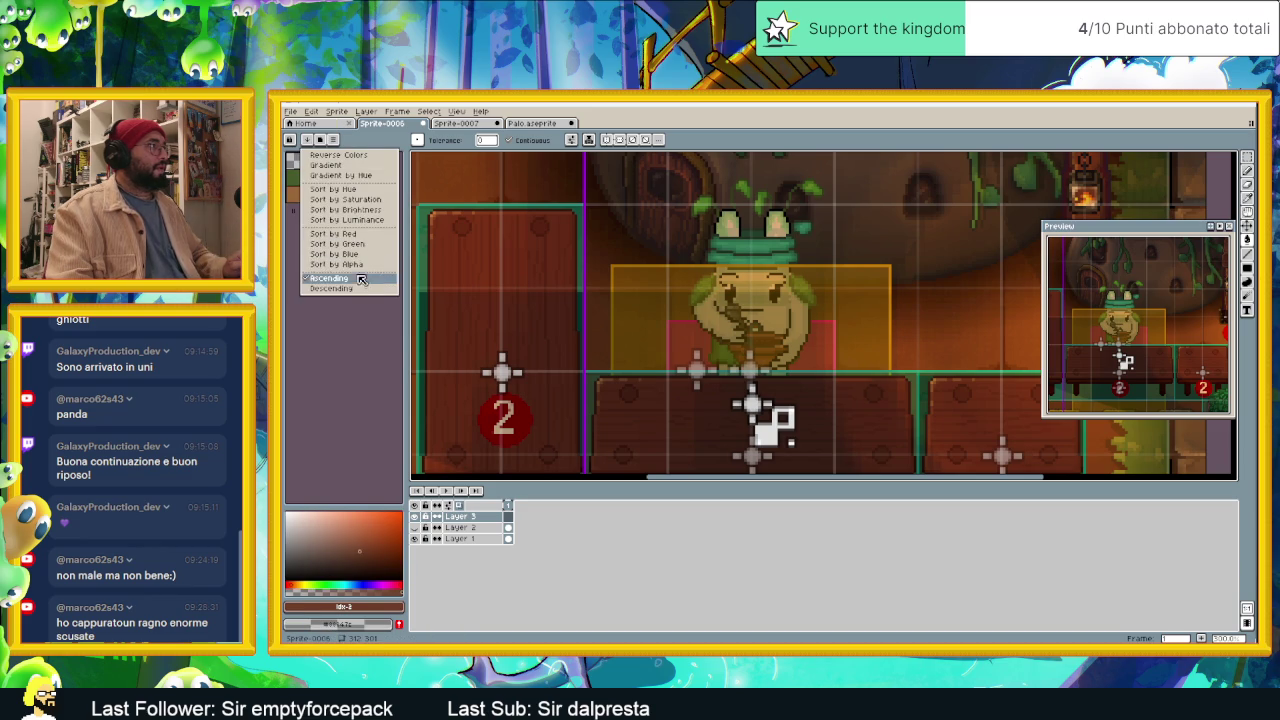
{"action": "left_click", "coordinate": [352, 190]}
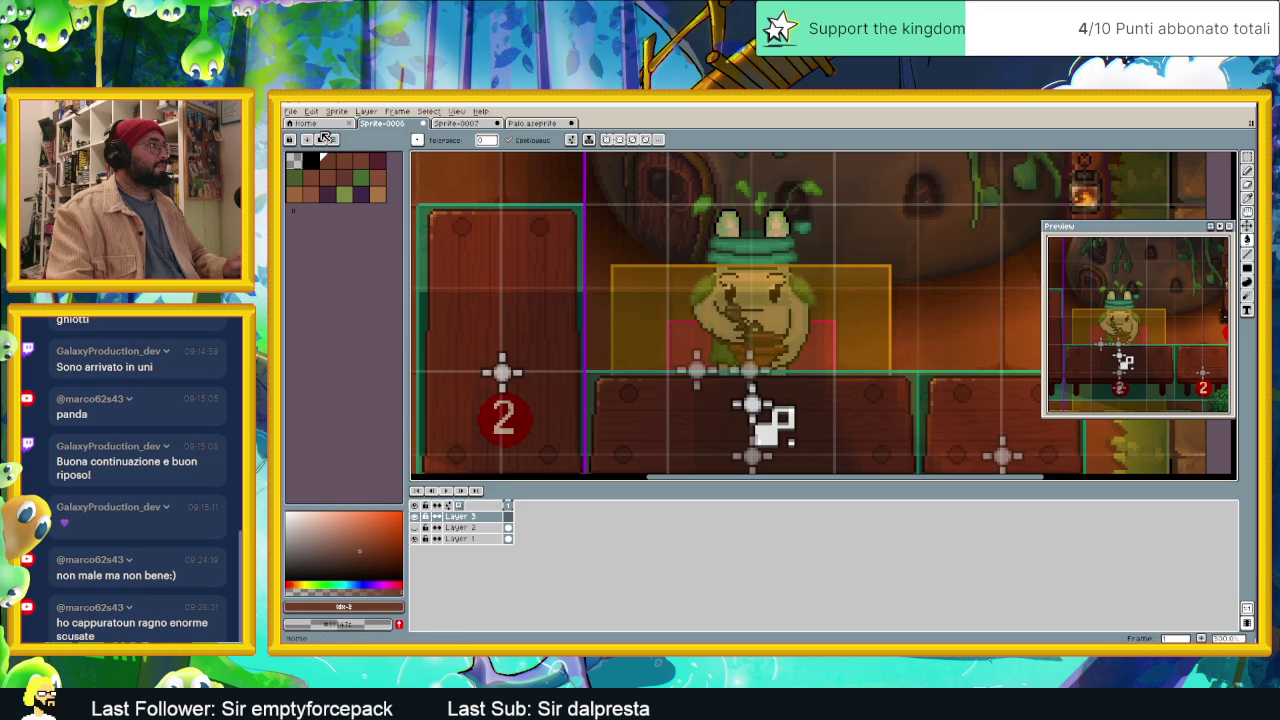
{"action": "left_click", "coordinate": [306, 139]}
{"action": "left_click", "coordinate": [347, 157]}
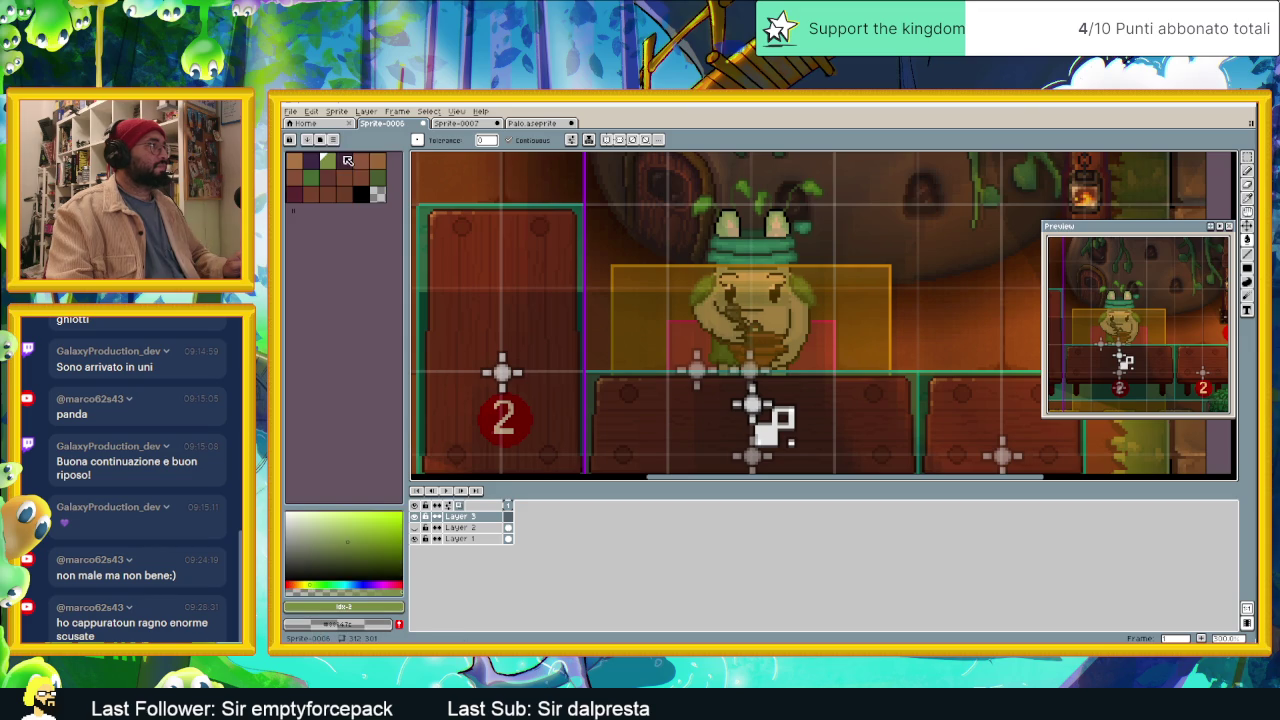
{"action": "left_click", "coordinate": [318, 142]}
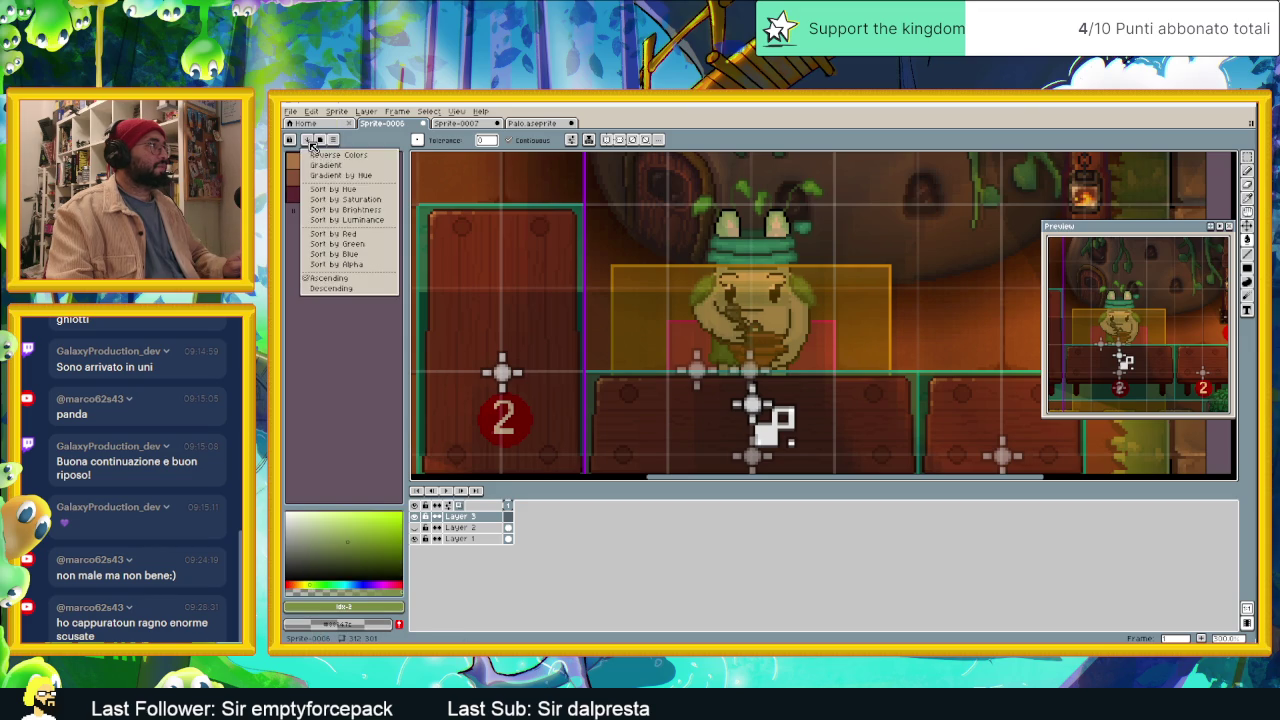
{"action": "left_click", "coordinate": [351, 176]}
{"action": "left_click", "coordinate": [318, 140]}
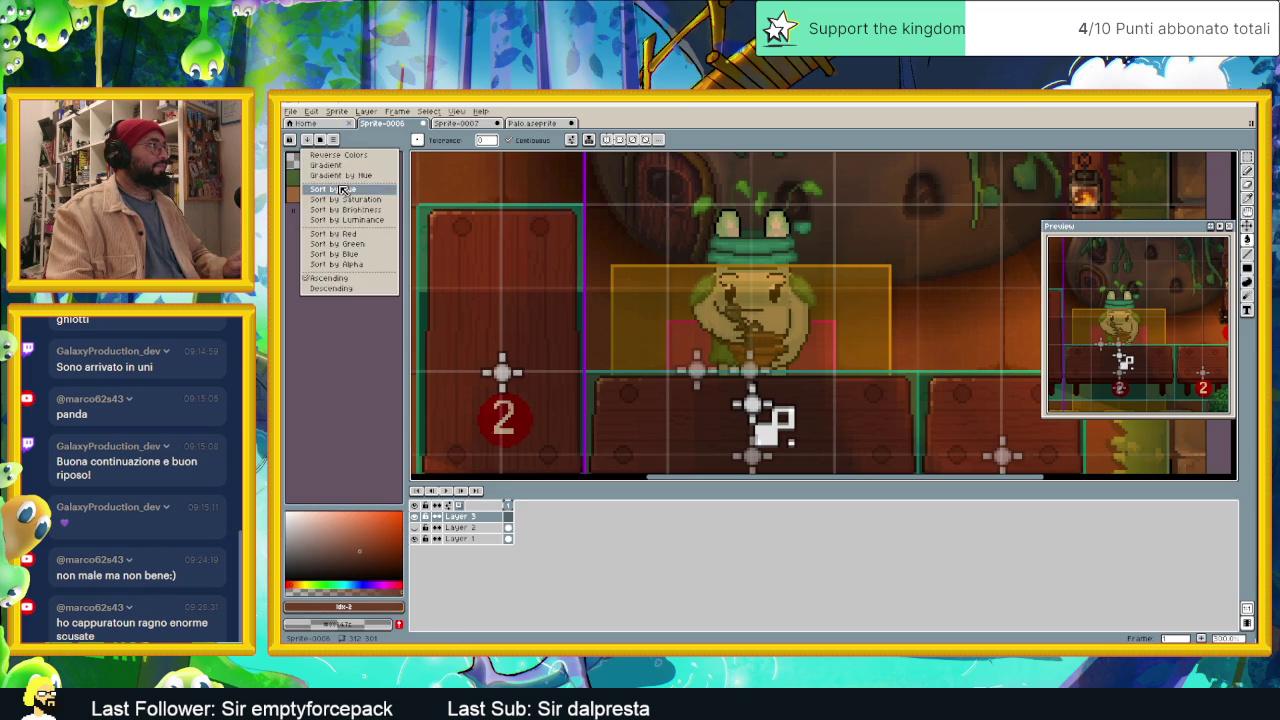
{"action": "left_click", "coordinate": [353, 178]}
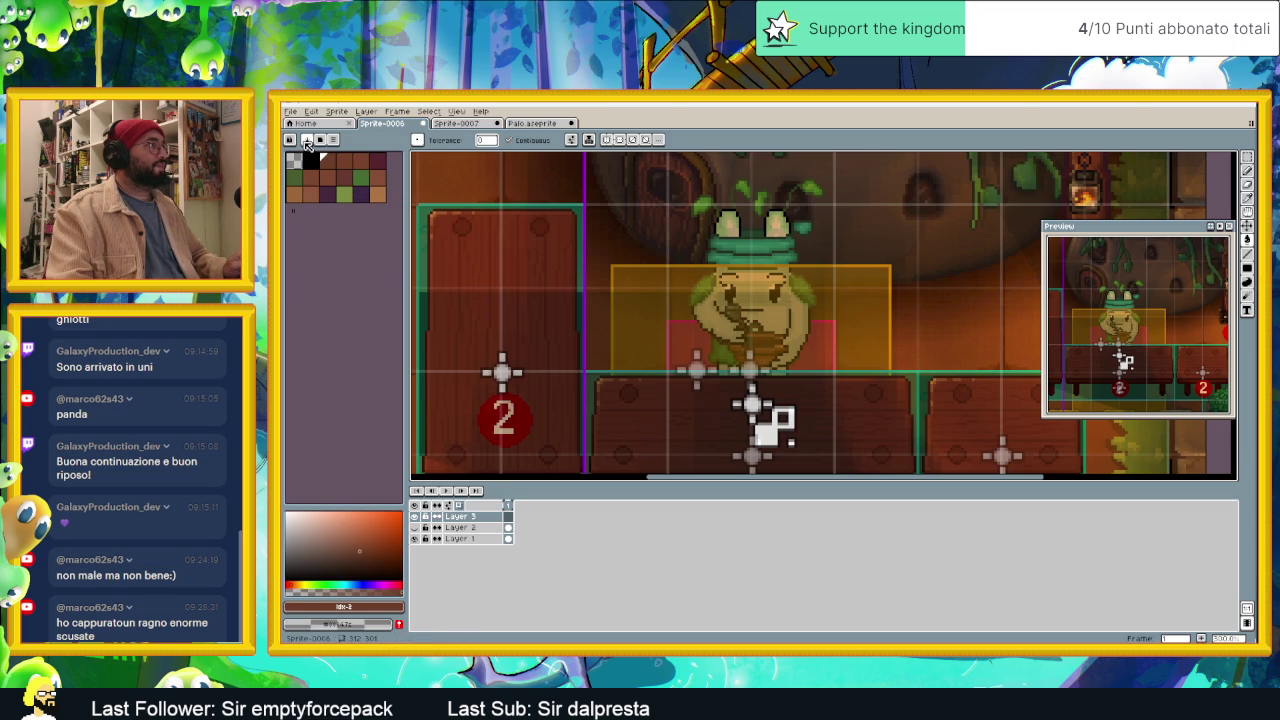
{"action": "left_click", "coordinate": [307, 140]}
{"action": "left_click", "coordinate": [376, 224]}
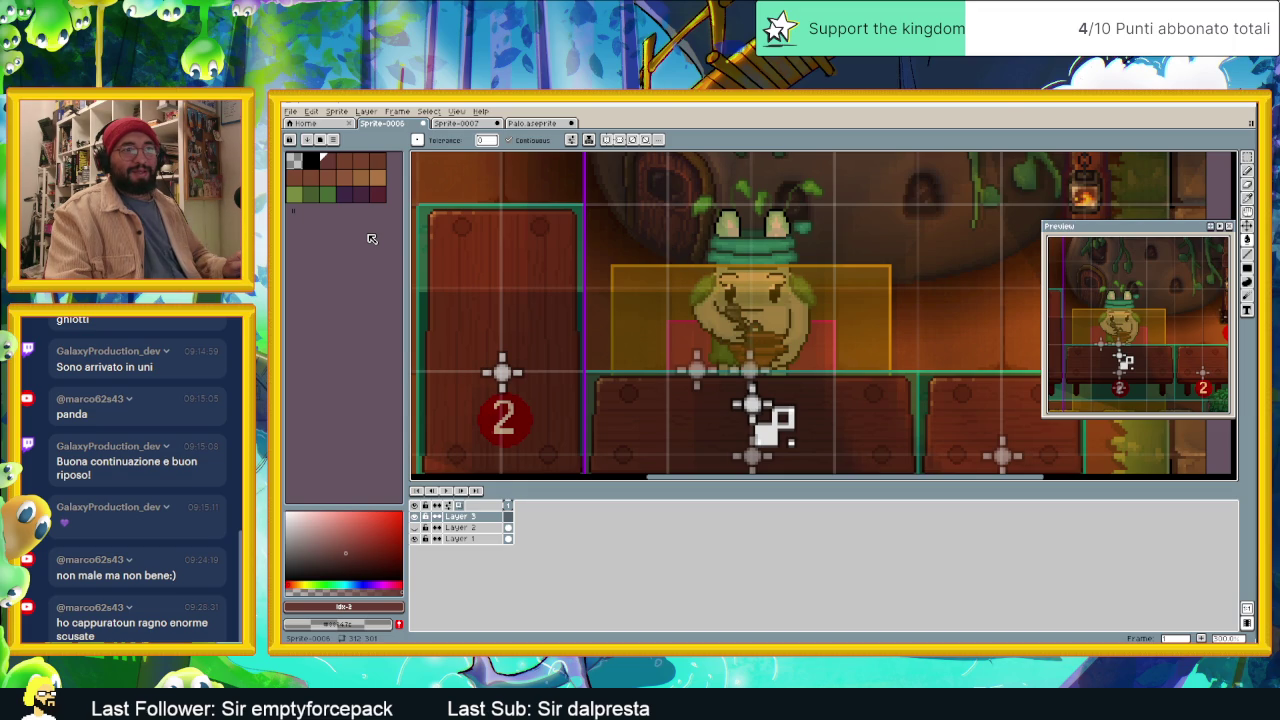
{"action": "scroll", "coordinate": [600, 300], "scroll_direction": "down", "scroll_amount": 3}
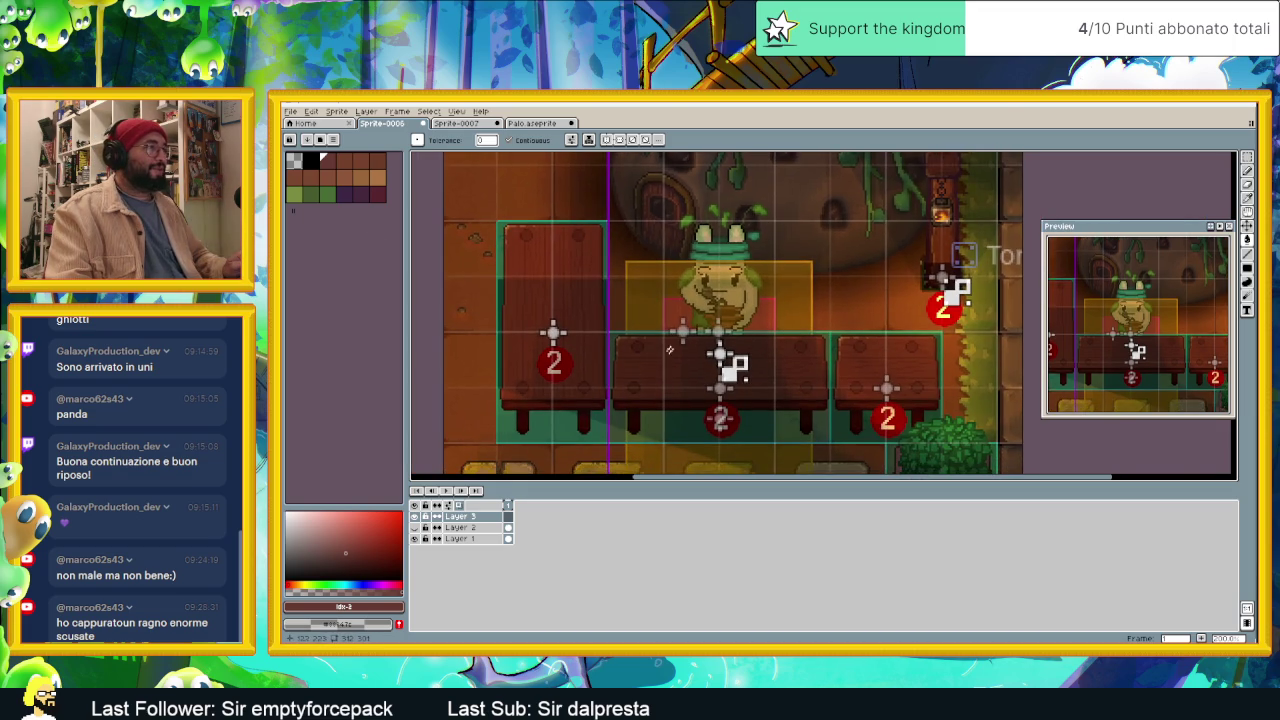
{"action": "scroll", "coordinate": [604, 405], "scroll_direction": "up", "scroll_amount": 1}
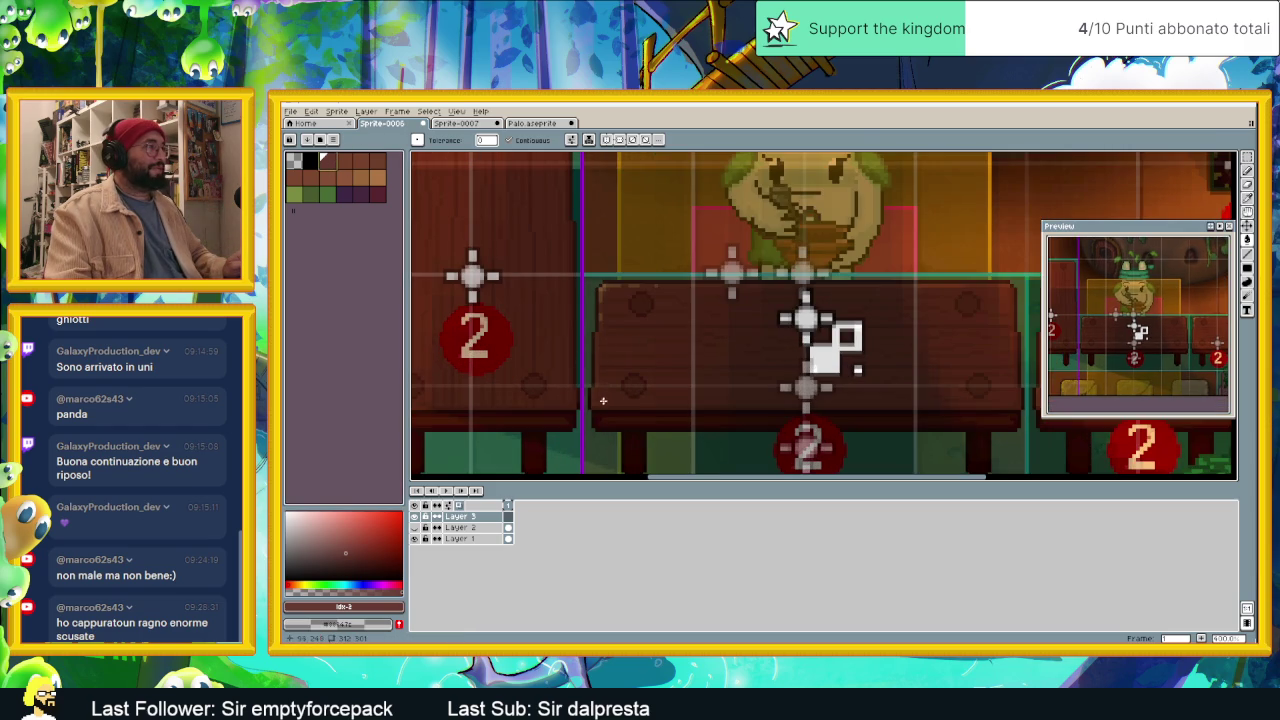
{"action": "left_click", "coordinate": [526, 122]}
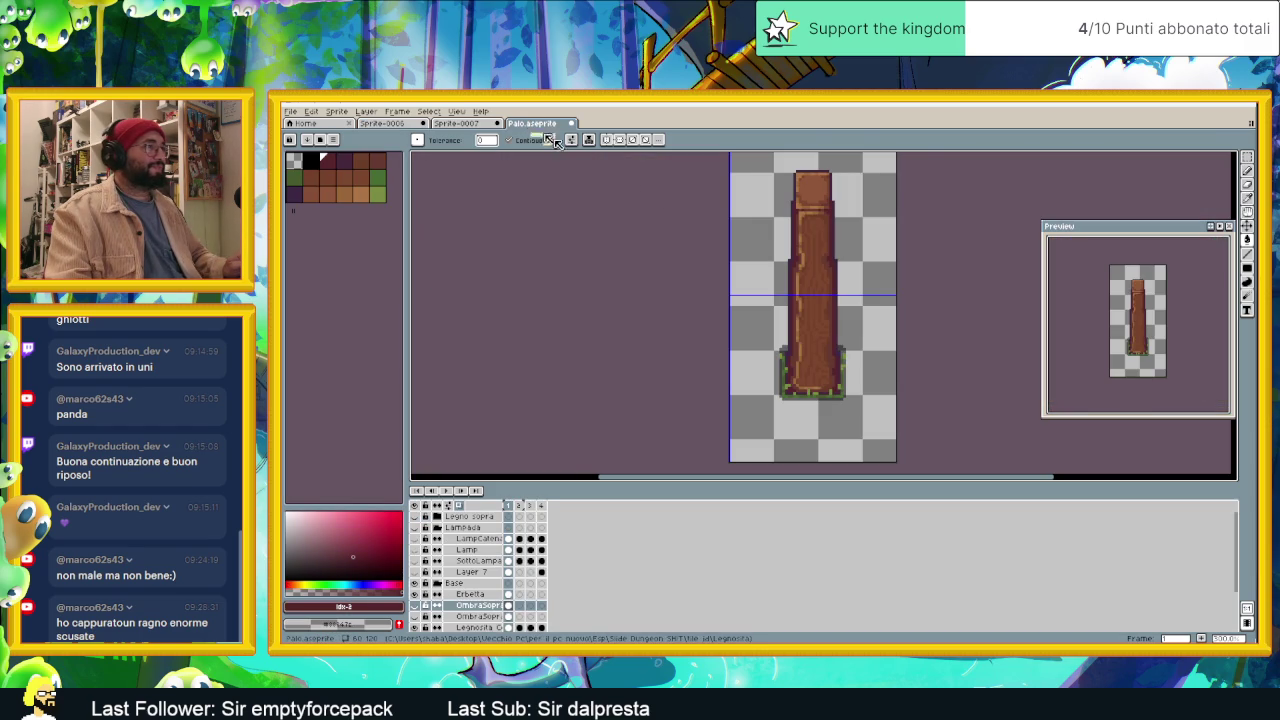
Step: Zoom around the post sprite and briefly switch to the eyedropper and back
{"action": "scroll", "coordinate": [808, 223], "scroll_direction": "up", "scroll_amount": 1}
{"action": "scroll", "coordinate": [808, 223], "scroll_direction": "up", "scroll_amount": 1}
{"action": "scroll", "coordinate": [790, 240], "scroll_direction": "up", "scroll_amount": 2}
{"action": "key", "text": "i"}
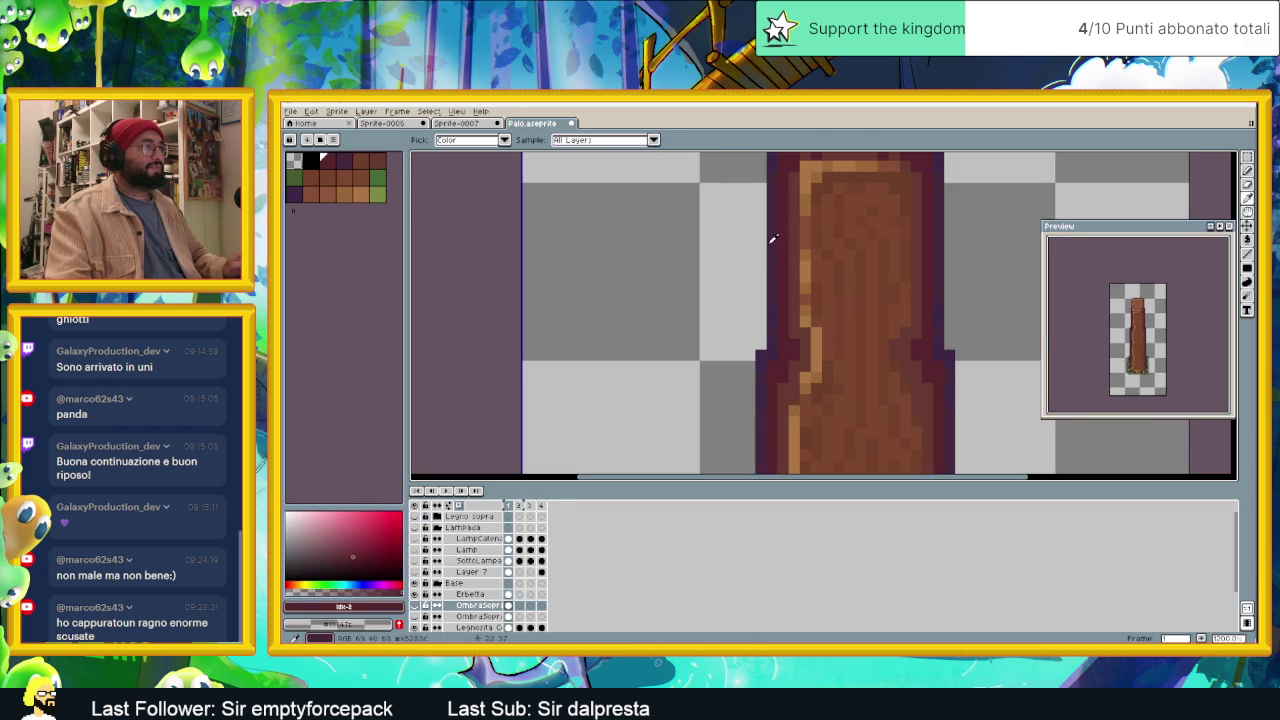
{"action": "key", "text": "w"}
{"action": "scroll", "coordinate": [714, 223], "scroll_direction": "down", "scroll_amount": 1}
{"action": "scroll", "coordinate": [630, 183], "scroll_direction": "down", "scroll_amount": 2}
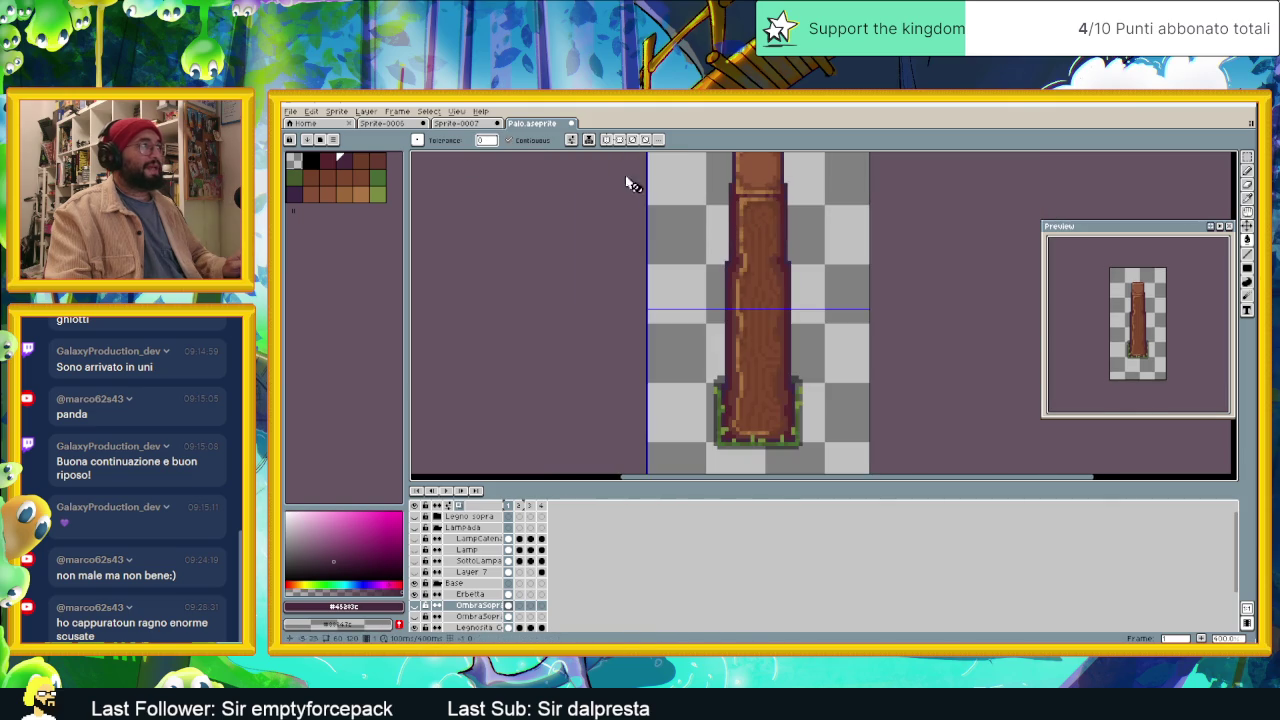
Step: Close Palo.aseprite and Sprite-0007 without saving, then go to the desktop
{"action": "left_click", "coordinate": [567, 124]}
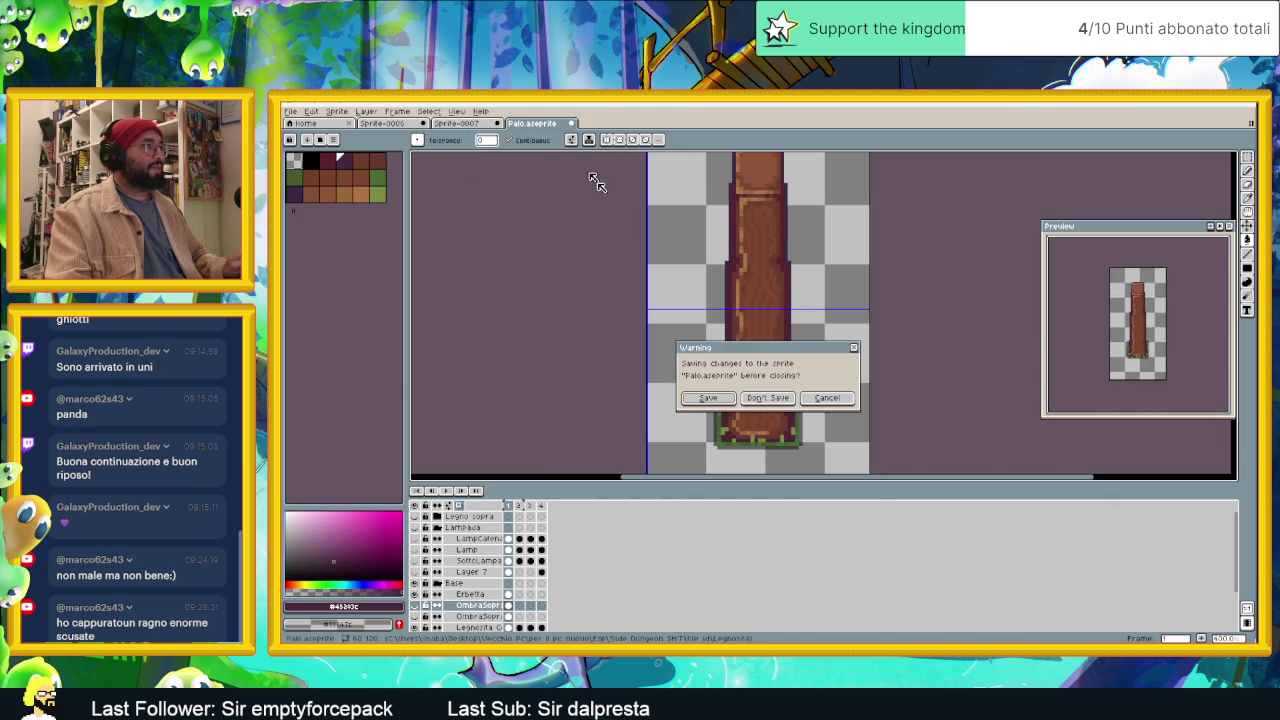
{"action": "left_click", "coordinate": [790, 398]}
{"action": "left_click", "coordinate": [497, 123]}
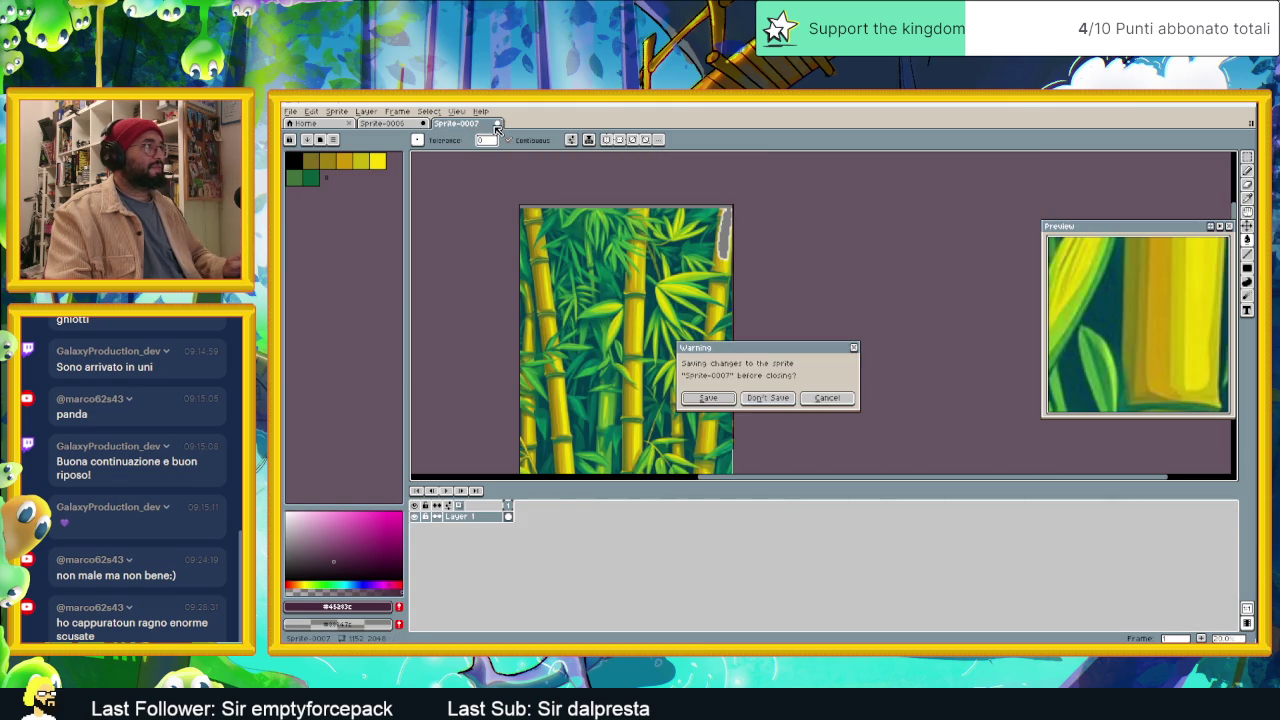
{"action": "left_click", "coordinate": [778, 404]}
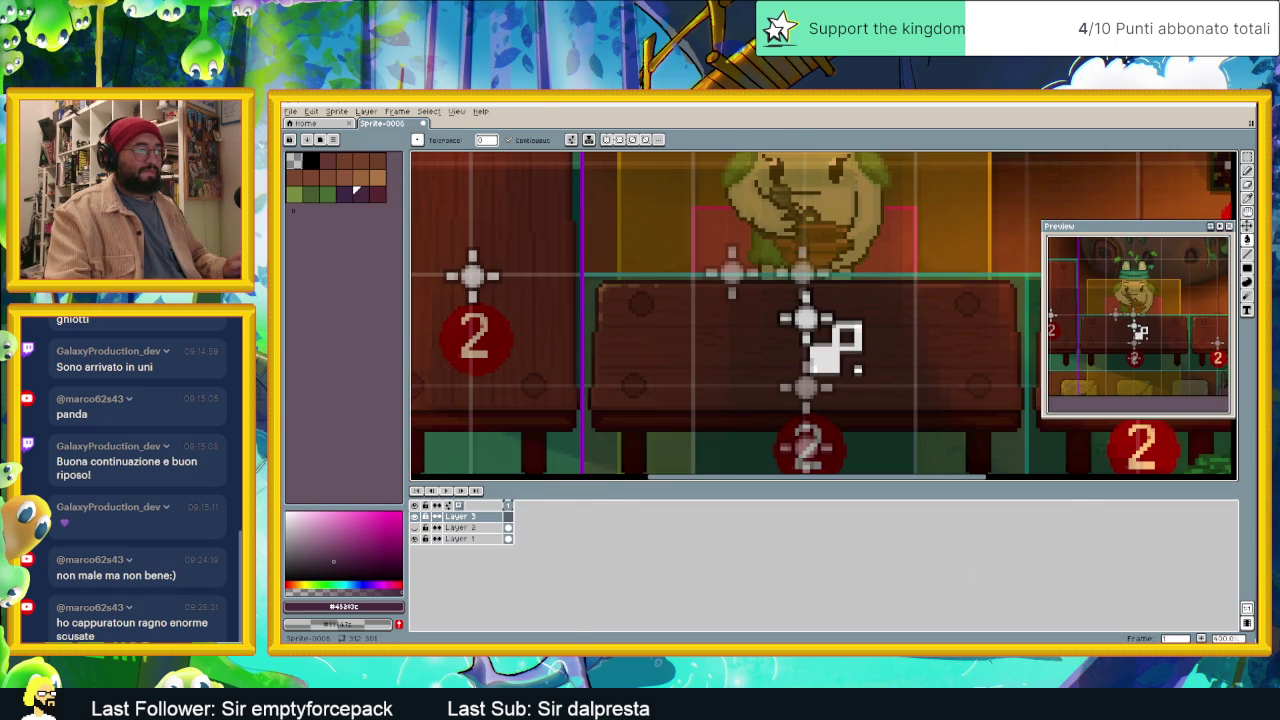
{"action": "key", "text": "super+d"}
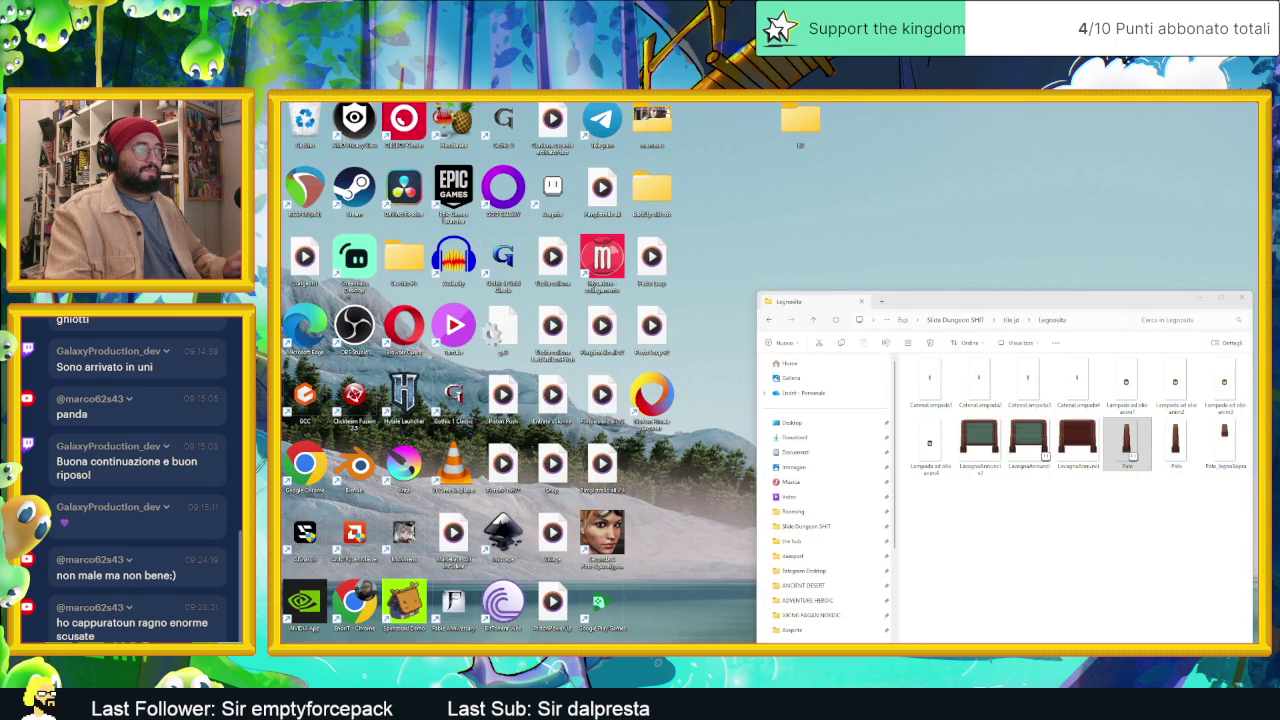
Step: Drag UntitledArtwork from the Tavoli folder (under tile jd) into Aseprite
{"action": "key", "text": "super+d"}
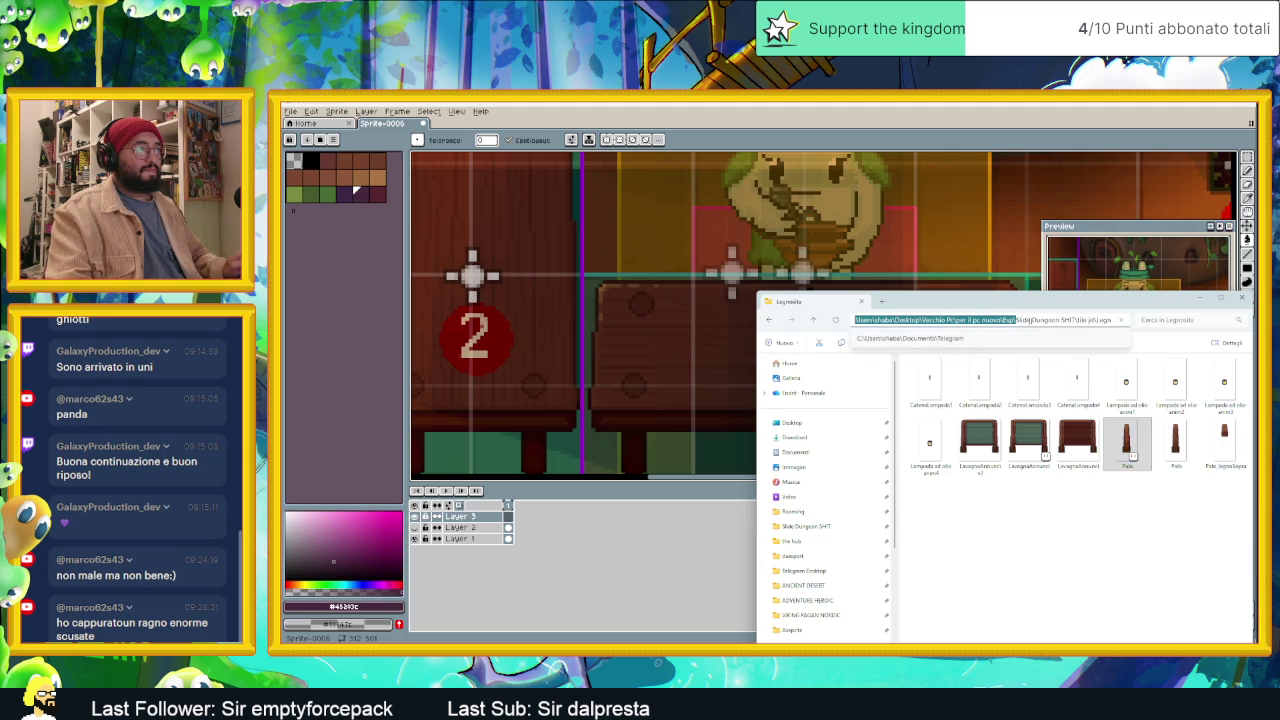
{"action": "key", "text": "alt+Left"}
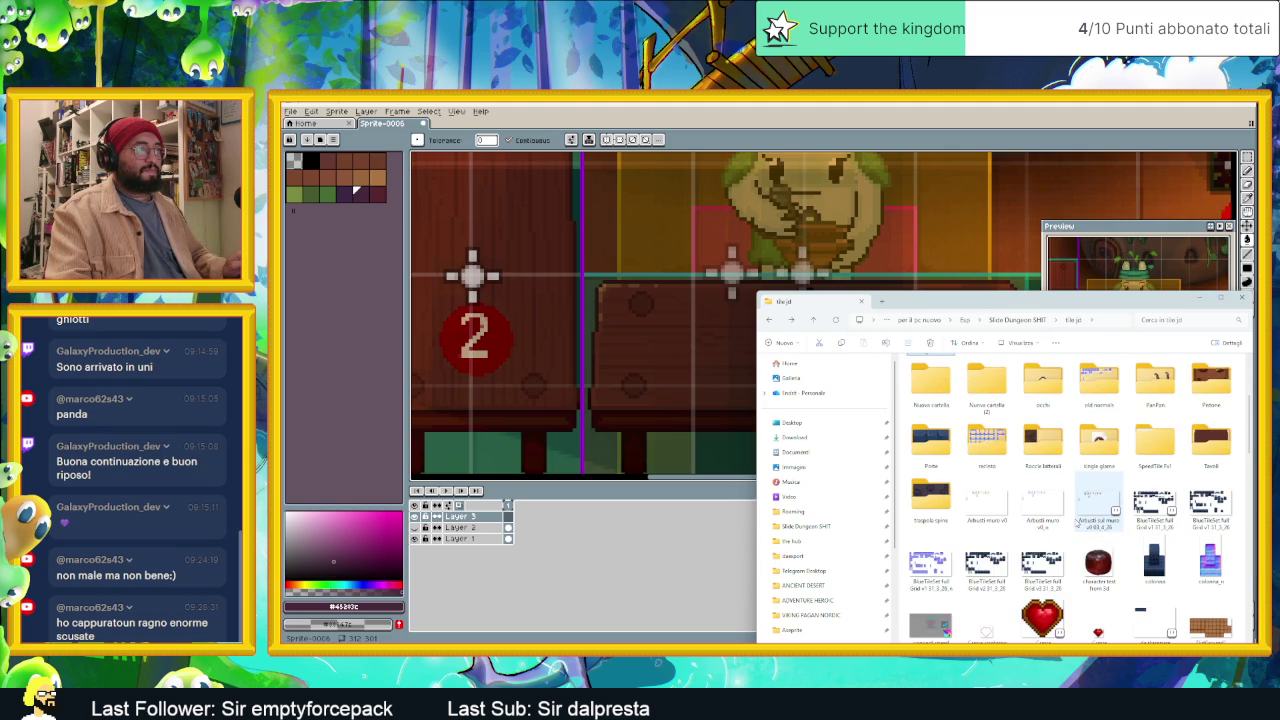
{"action": "double_click", "coordinate": [1211, 440]}
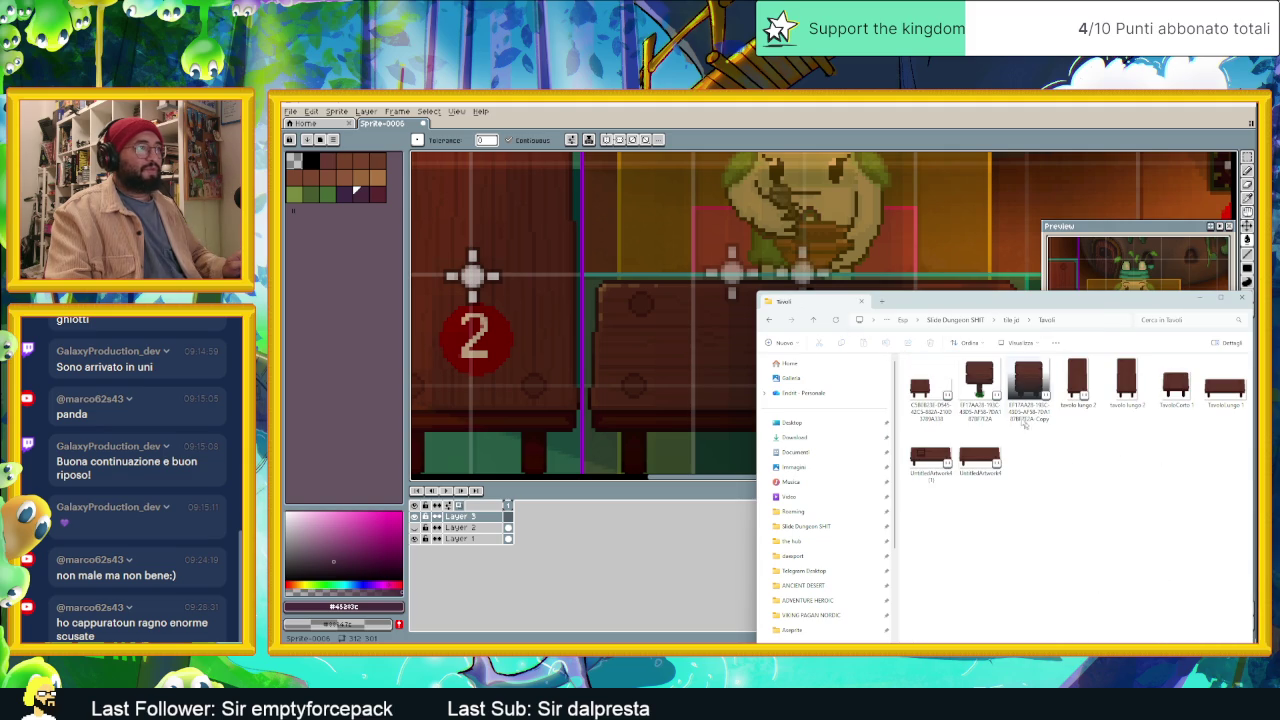
{"action": "left_click", "coordinate": [992, 456]}
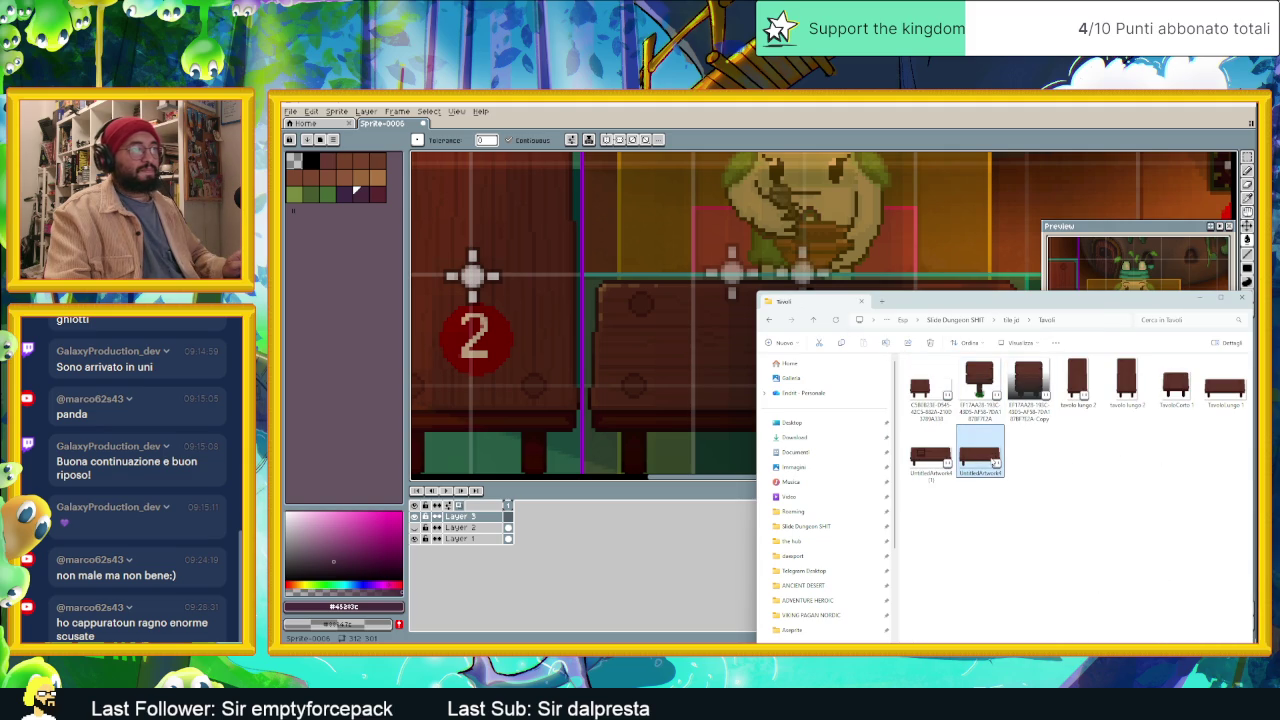
{"action": "left_click_drag", "start_coordinate": [992, 456], "coordinate": [940, 425]}
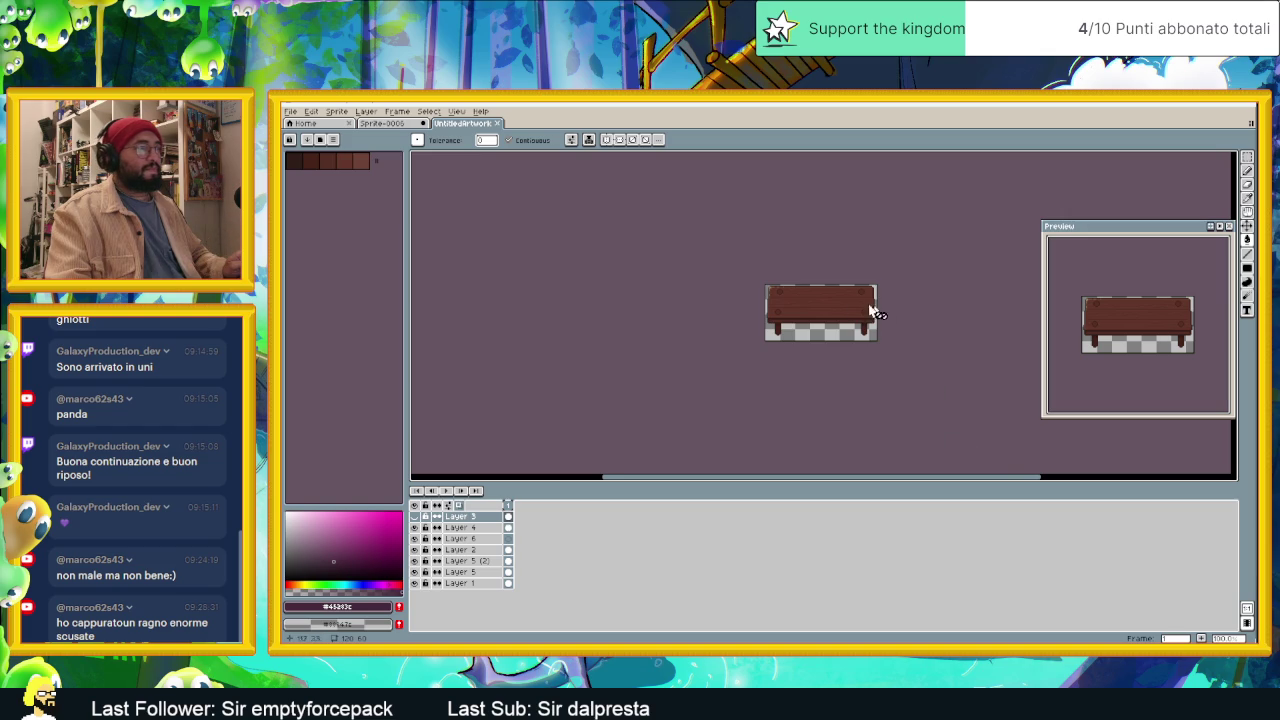
Step: Pick the table's last brown swatch, save the palette as Legnosita, and return to Sprite-0006
{"action": "scroll", "coordinate": [873, 313], "scroll_direction": "up", "scroll_amount": 2}
{"action": "scroll", "coordinate": [840, 312], "scroll_direction": "up", "scroll_amount": 1}
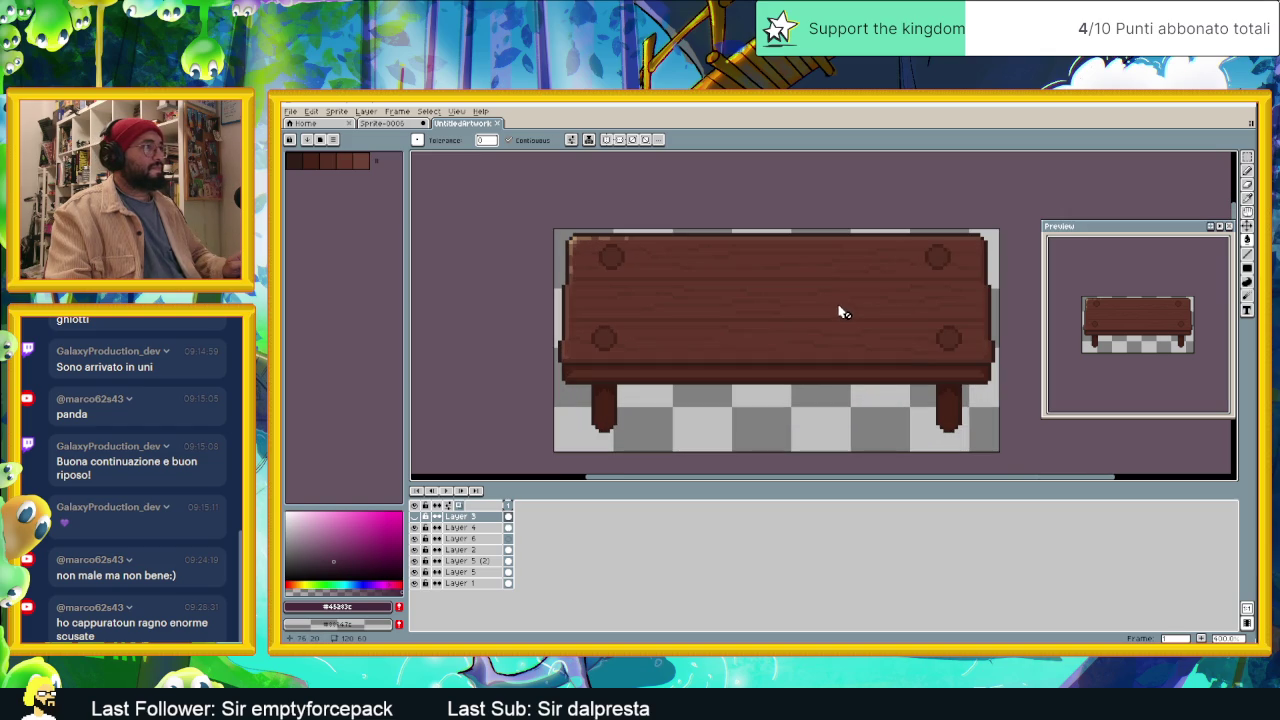
{"action": "scroll", "coordinate": [694, 343], "scroll_direction": "right", "scroll_amount": 2}
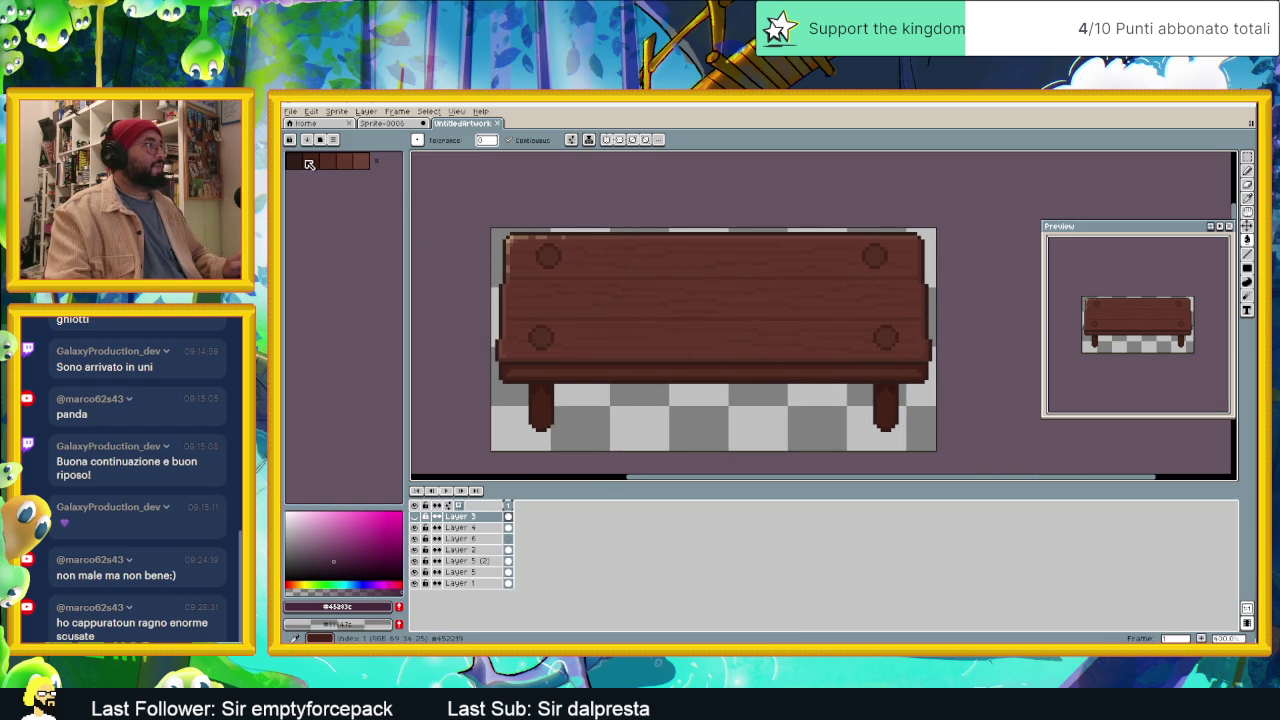
{"action": "left_click", "coordinate": [360, 162]}
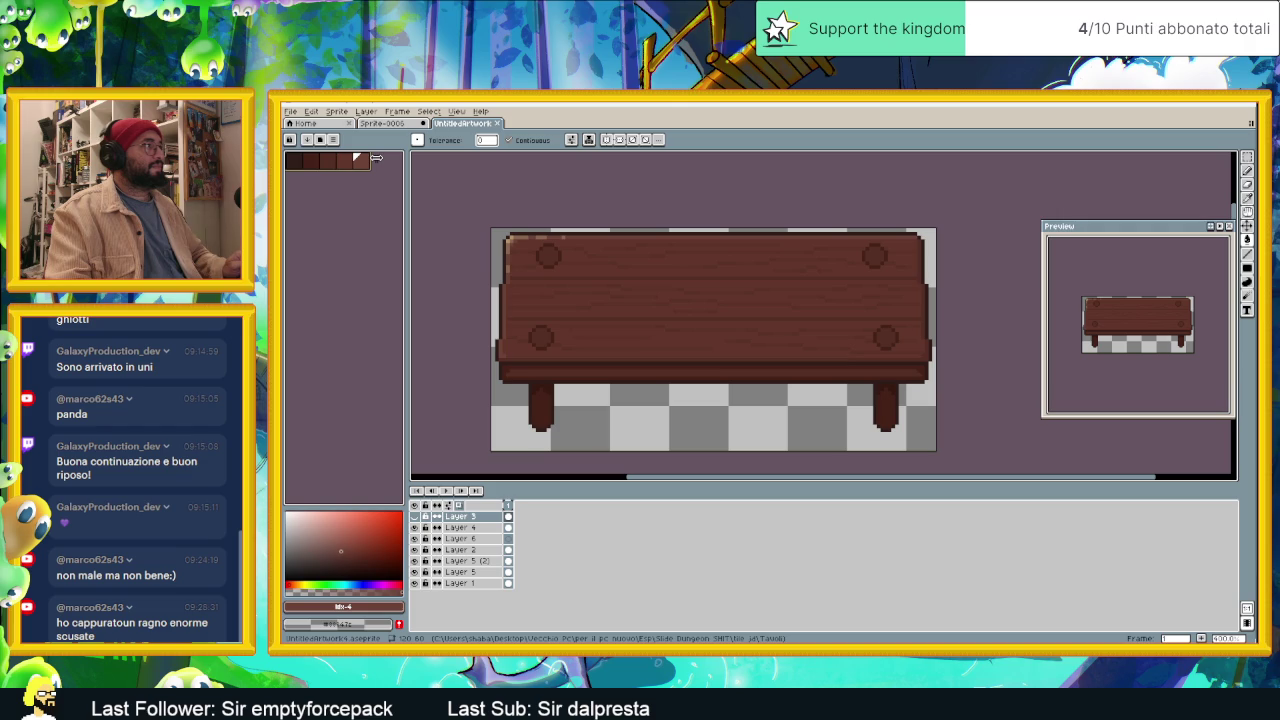
{"action": "left_click", "coordinate": [337, 142]}
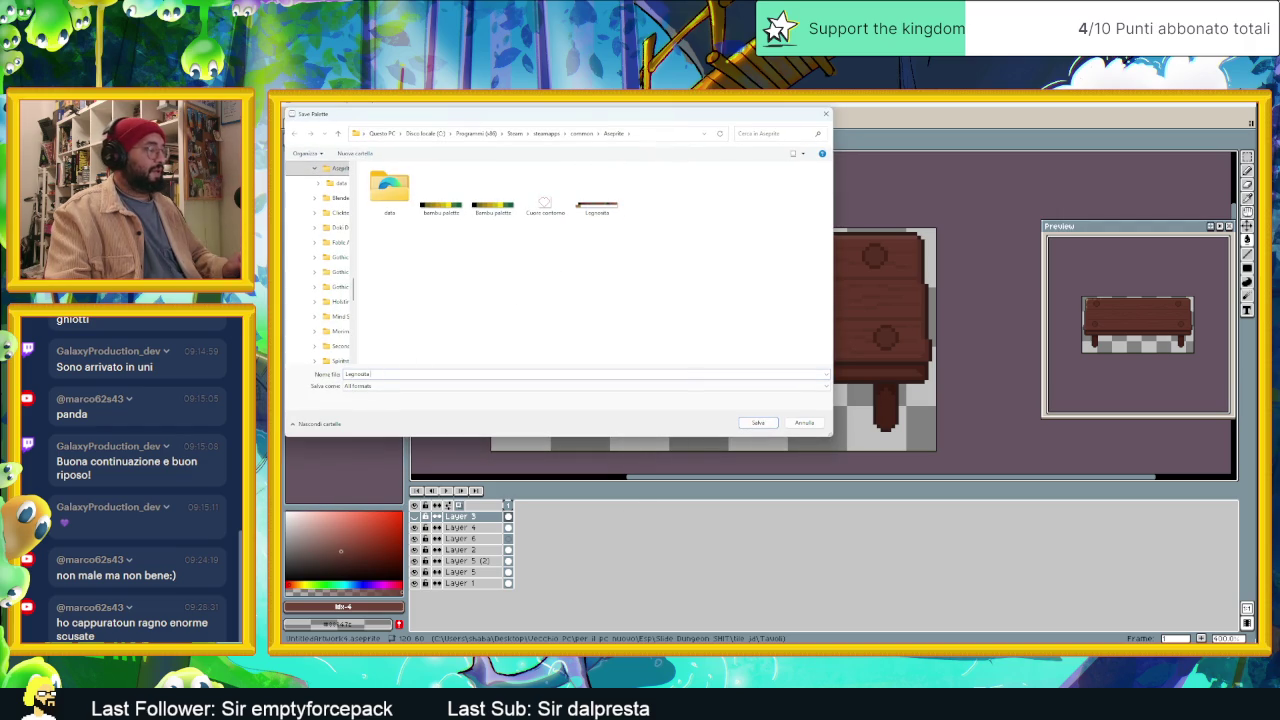
{"action": "left_click", "coordinate": [758, 423]}
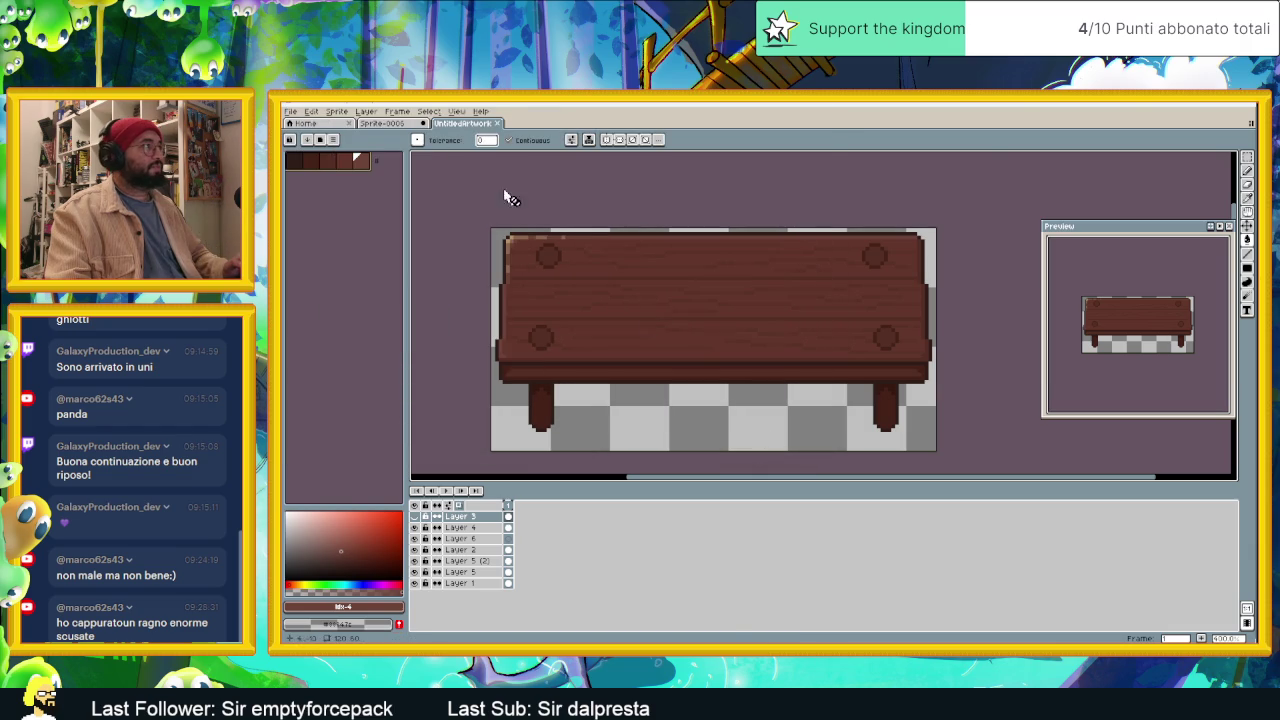
{"action": "left_click", "coordinate": [372, 124]}
Step: Load the Legnosita 2 palette from file into the scene
{"action": "left_click", "coordinate": [336, 140]}
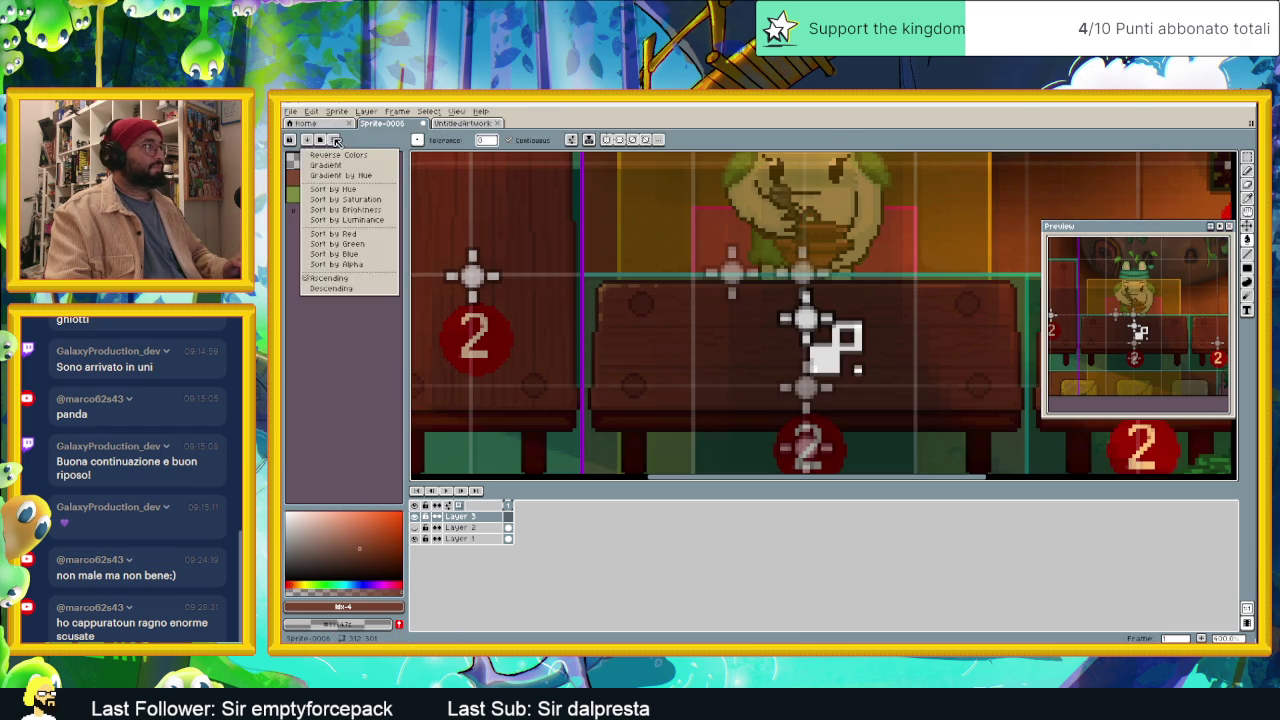
{"action": "left_click", "coordinate": [336, 140]}
{"action": "left_click", "coordinate": [334, 140]}
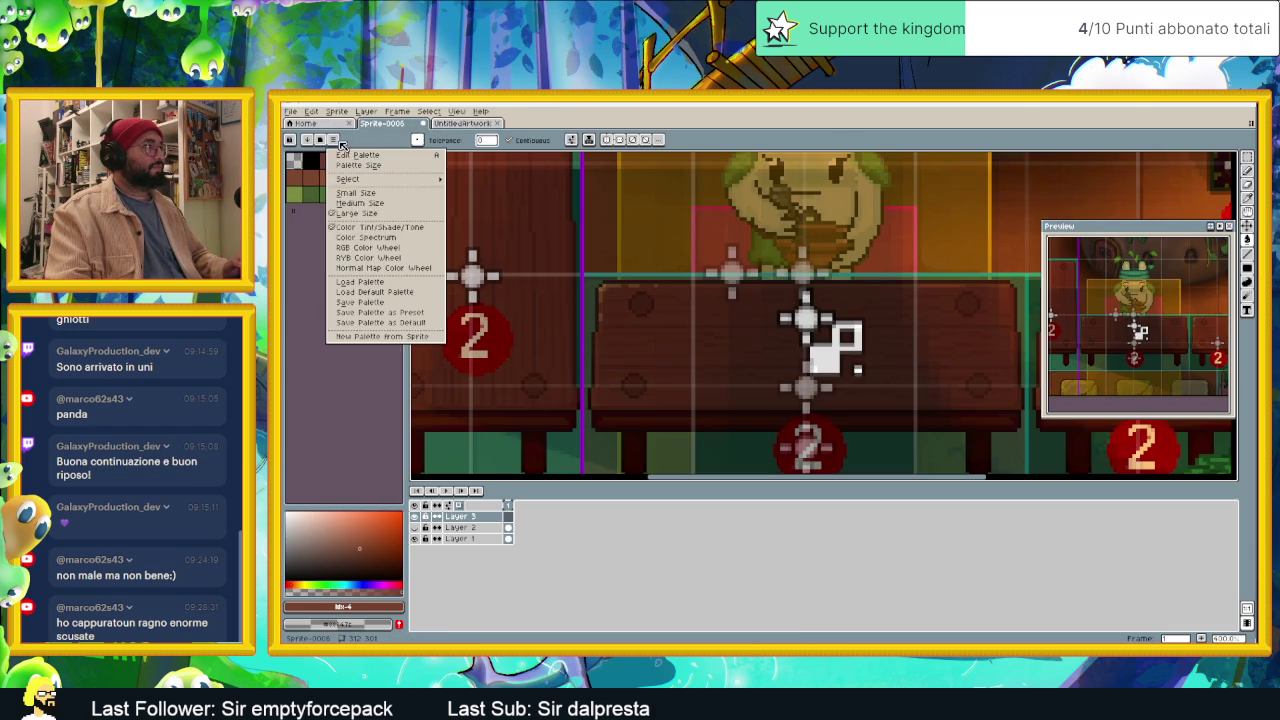
{"action": "left_click", "coordinate": [404, 286]}
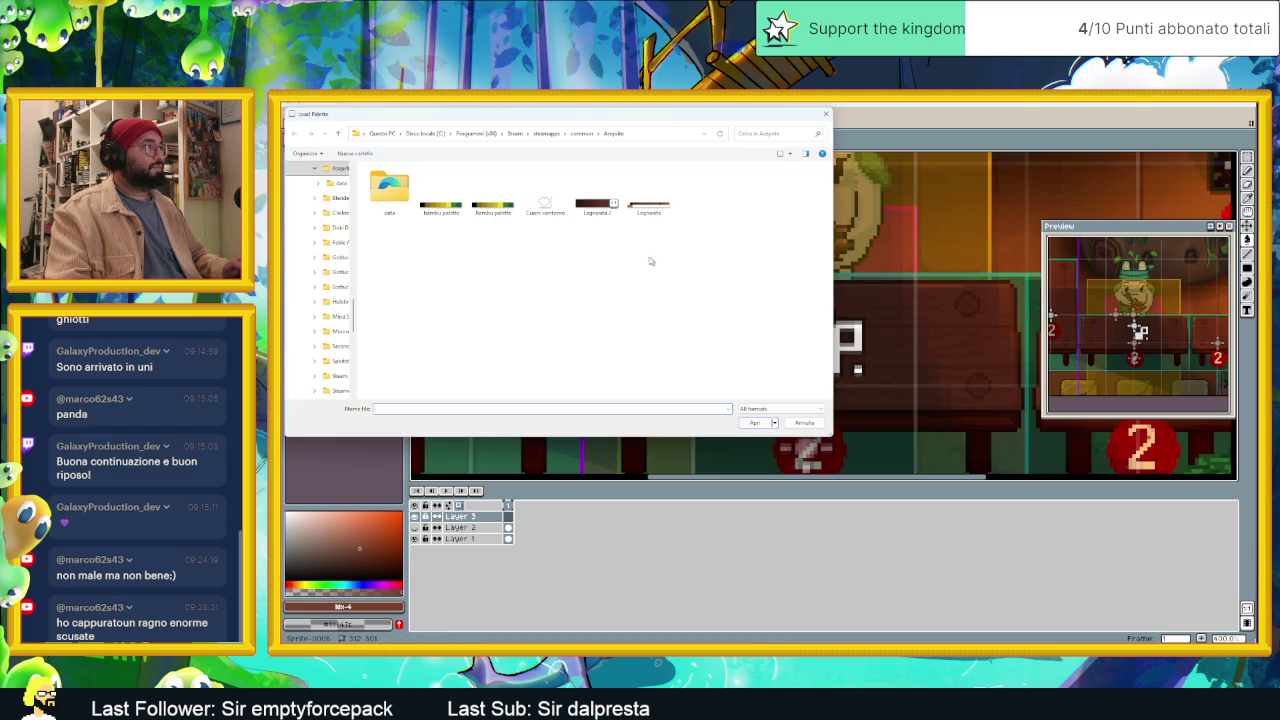
{"action": "double_click", "coordinate": [597, 192]}
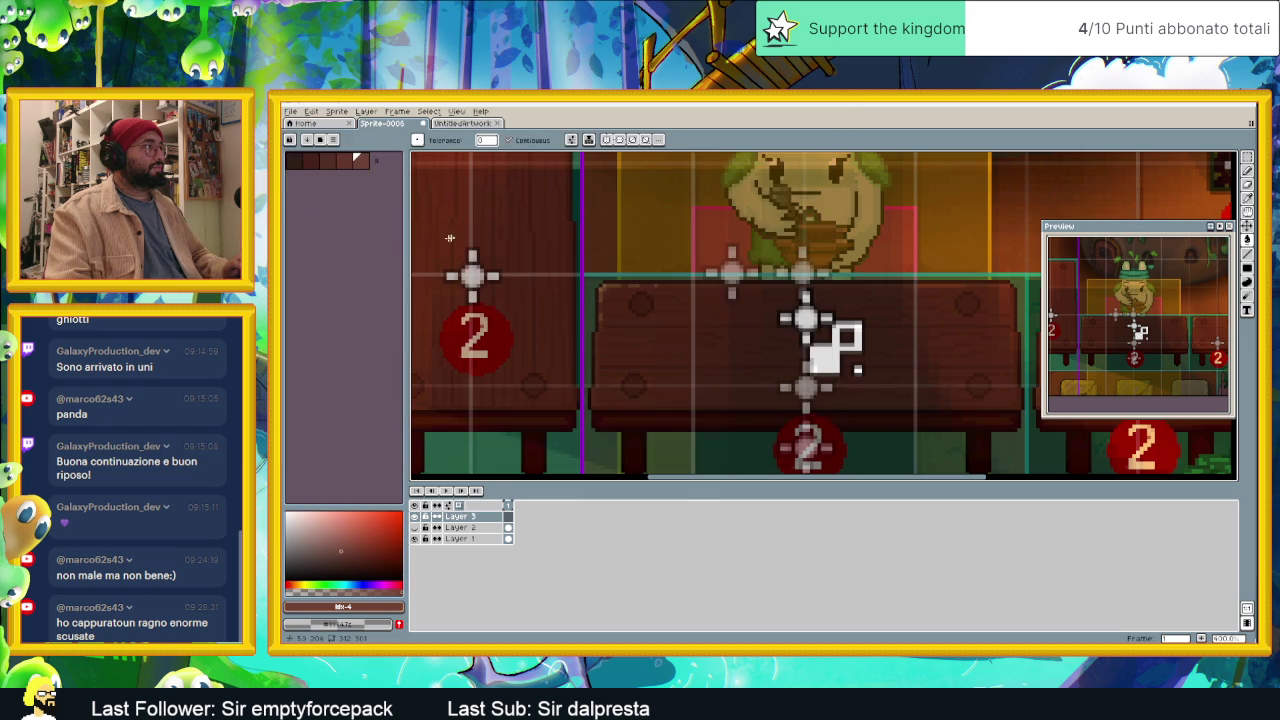
Step: Try a dark brown fill on the scene, then undo it
{"action": "scroll", "coordinate": [478, 257], "scroll_direction": "right", "scroll_amount": 2}
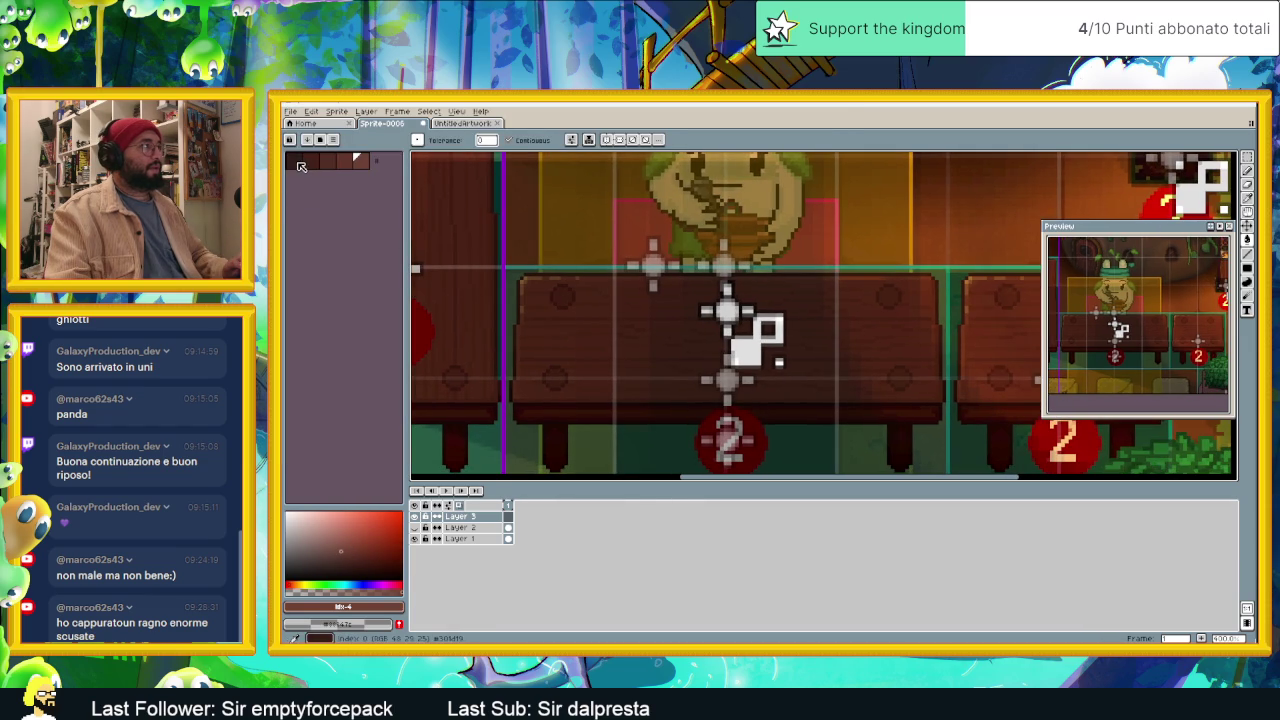
{"action": "scroll", "coordinate": [503, 392], "scroll_direction": "up", "scroll_amount": 1}
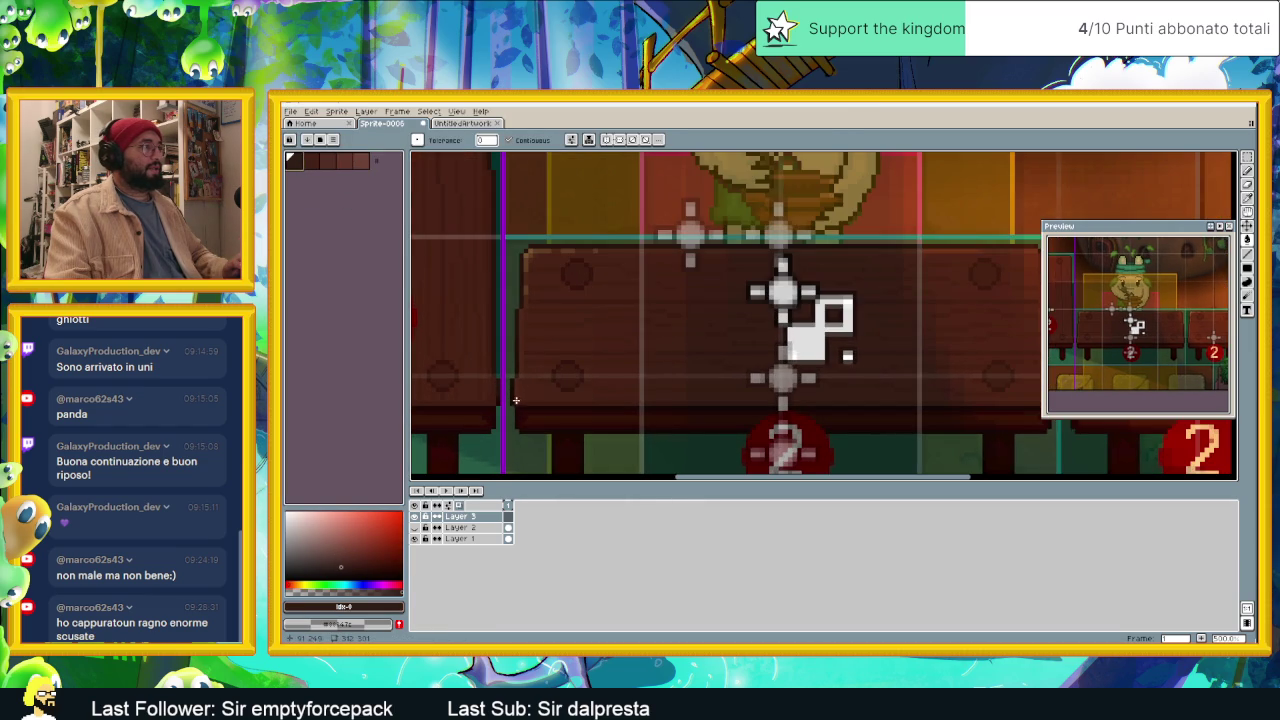
{"action": "left_click", "coordinate": [512, 403]}
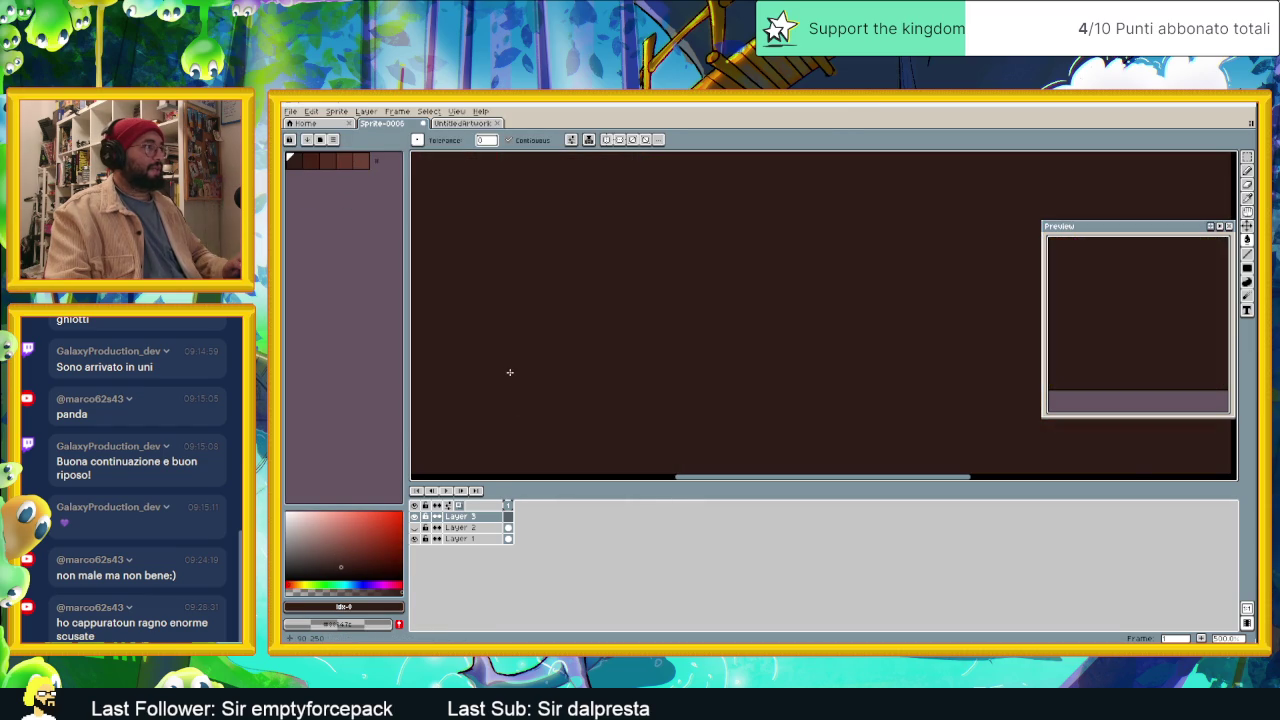
{"action": "key", "text": "ctrl+z"}
{"action": "scroll", "coordinate": [680, 375], "scroll_direction": "down", "scroll_amount": 2}
{"action": "scroll", "coordinate": [675, 380], "scroll_direction": "down", "scroll_amount": 1}
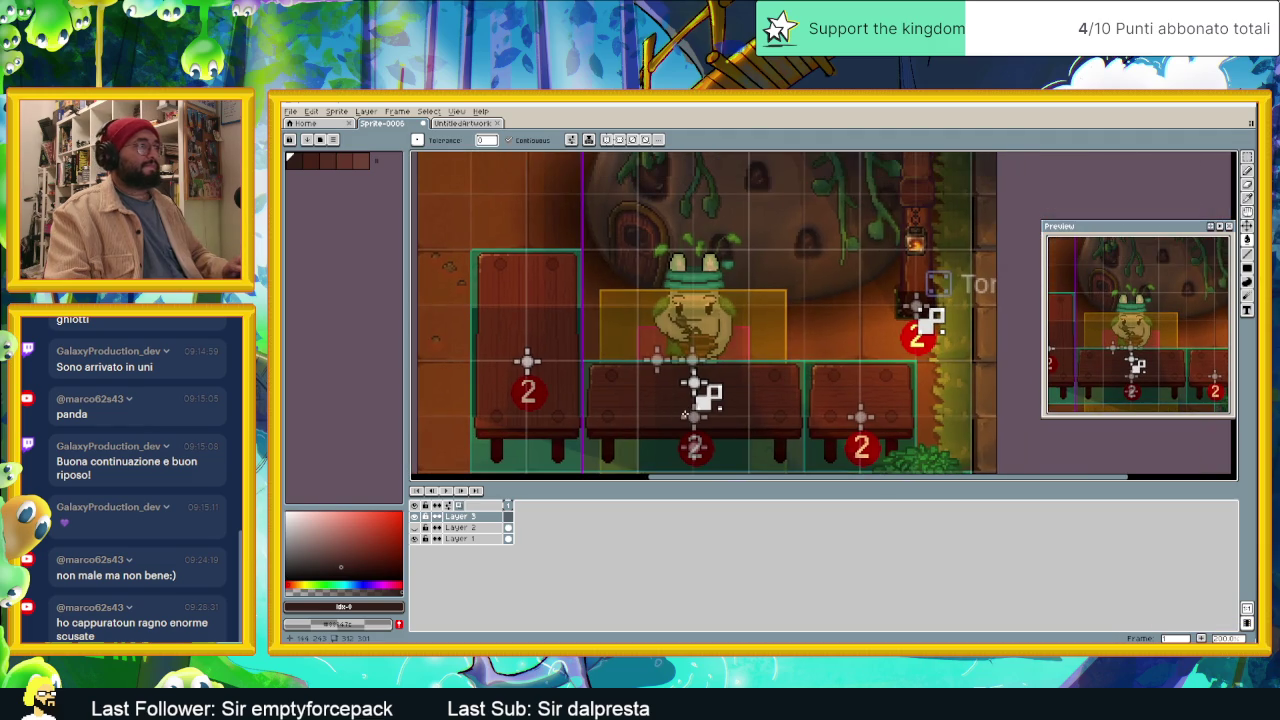
Step: Draw a dark vertical line beside the round door, then undo that line
{"action": "left_click", "coordinate": [1248, 256]}
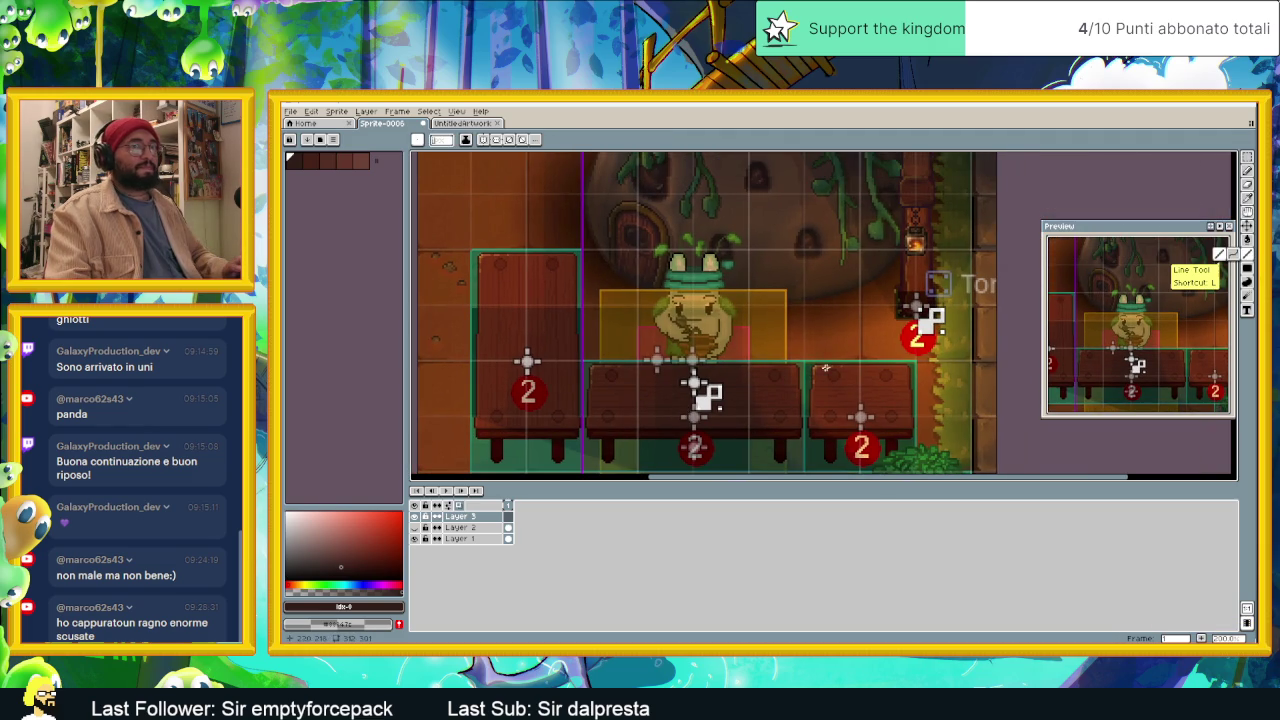
{"action": "left_click", "coordinate": [582, 217]}
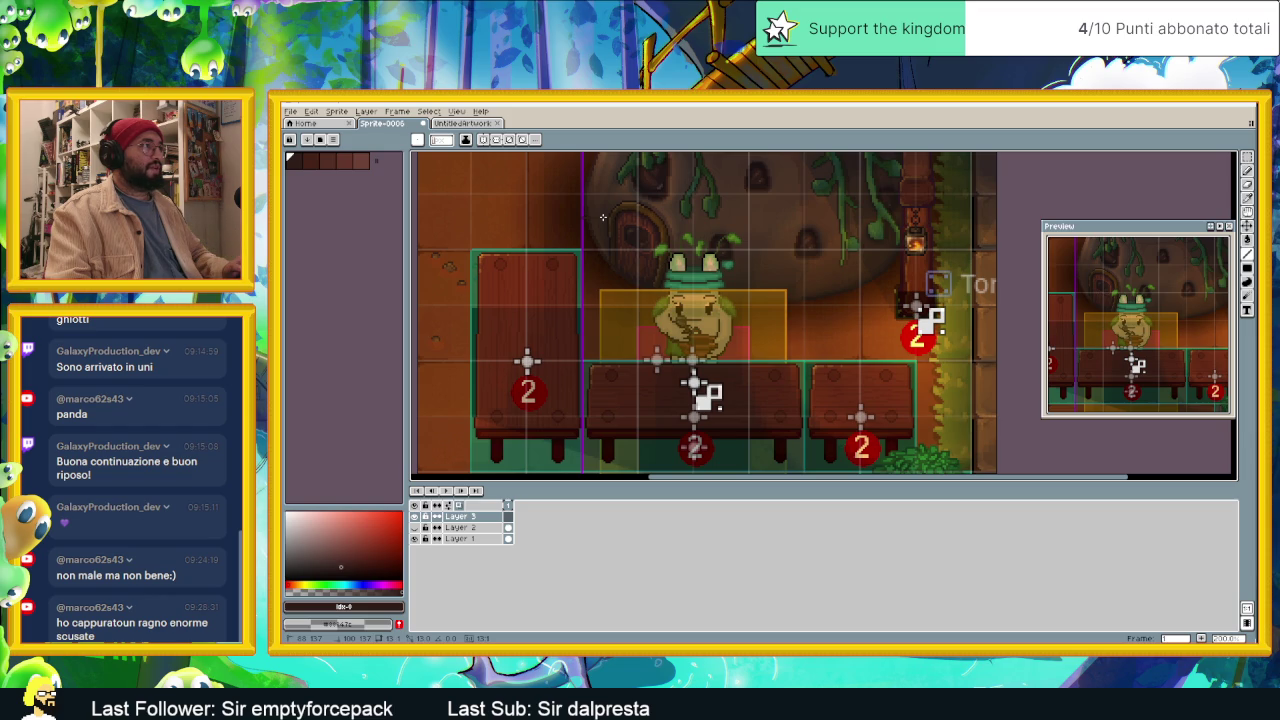
{"action": "left_click_drag", "start_coordinate": [604, 274], "coordinate": [605, 428]}
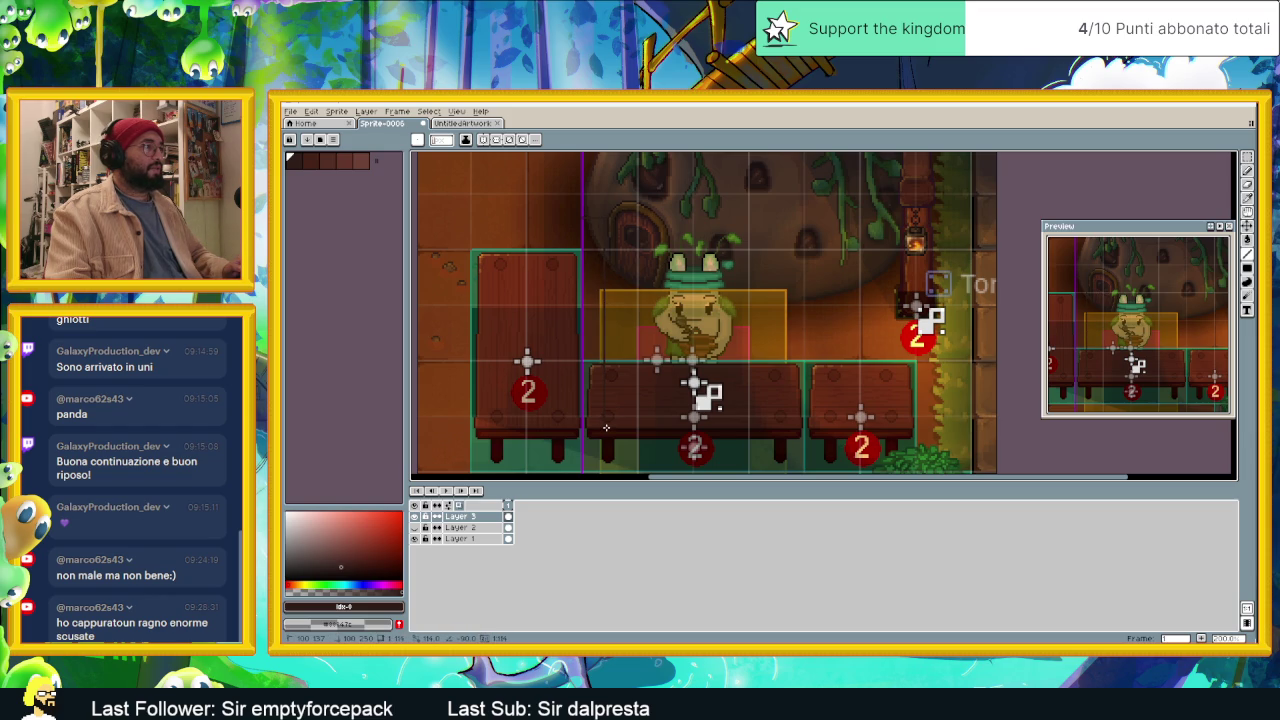
{"action": "left_click_drag", "start_coordinate": [620, 280], "coordinate": [626, 336]}
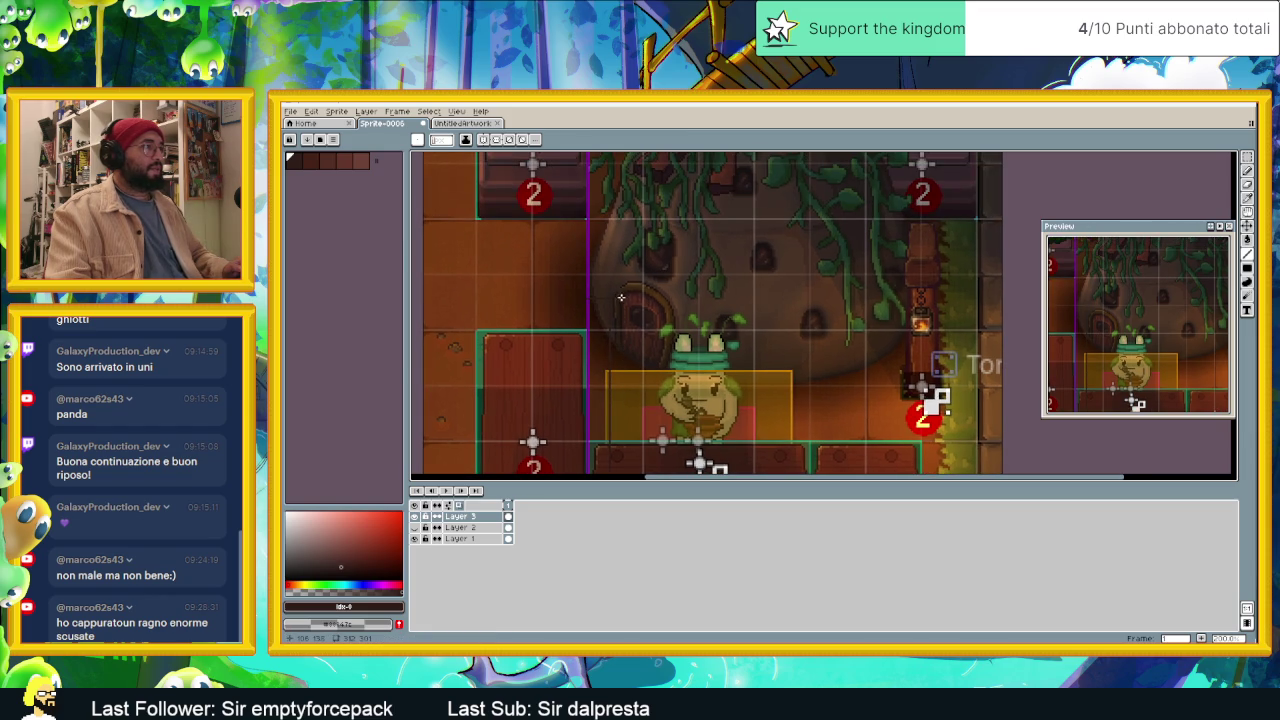
{"action": "scroll", "coordinate": [644, 337], "scroll_direction": "down", "scroll_amount": 1}
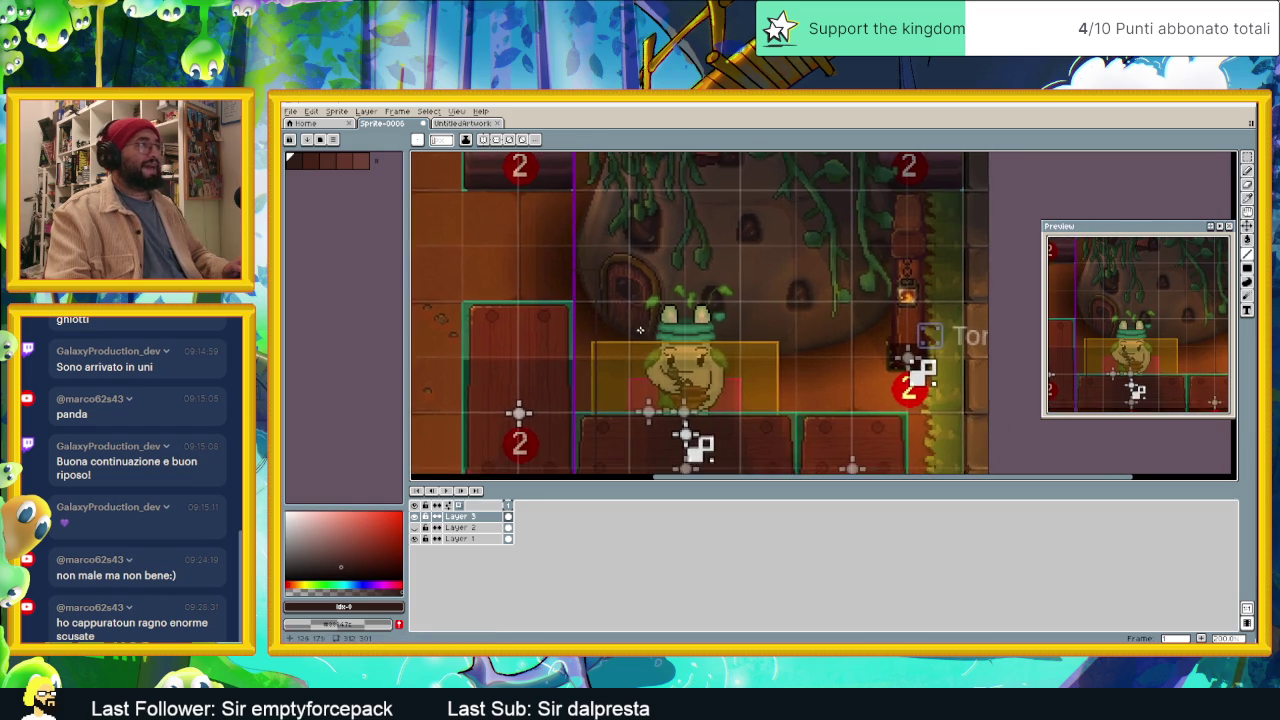
{"action": "scroll", "coordinate": [636, 327], "scroll_direction": "down", "scroll_amount": 1}
{"action": "scroll", "coordinate": [628, 331], "scroll_direction": "up", "scroll_amount": 1}
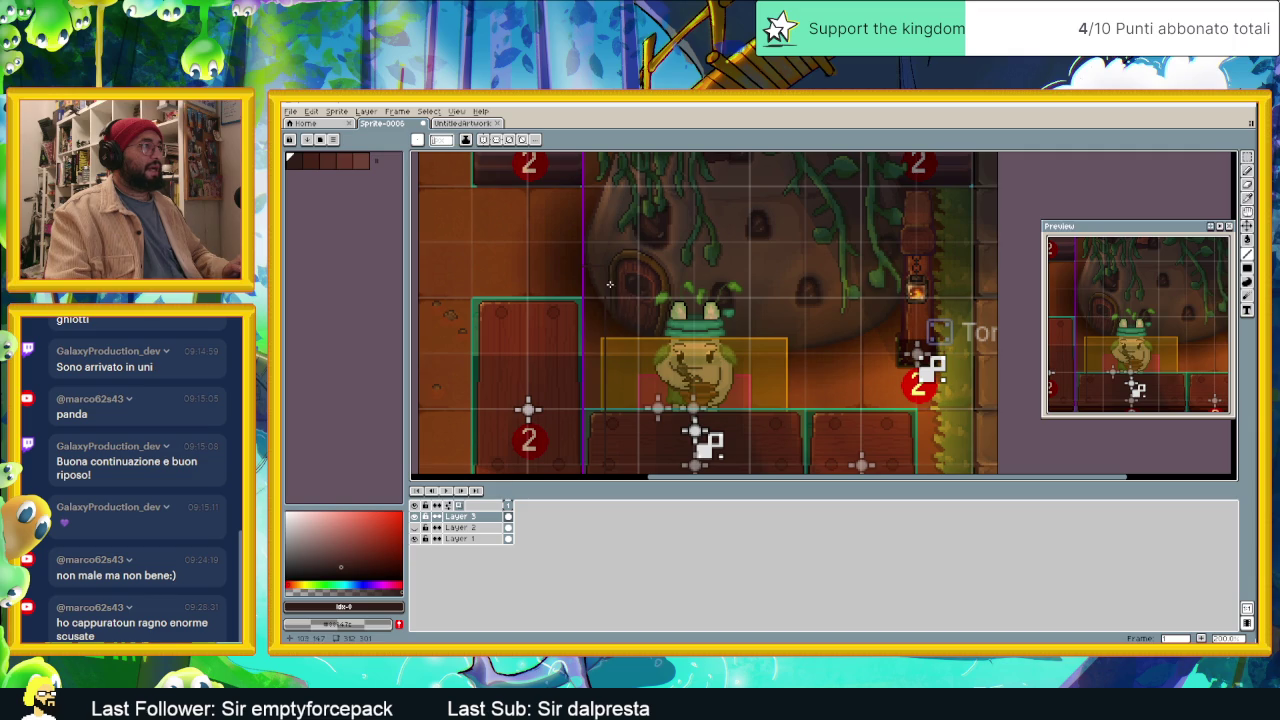
{"action": "key", "text": "ctrl+z"}
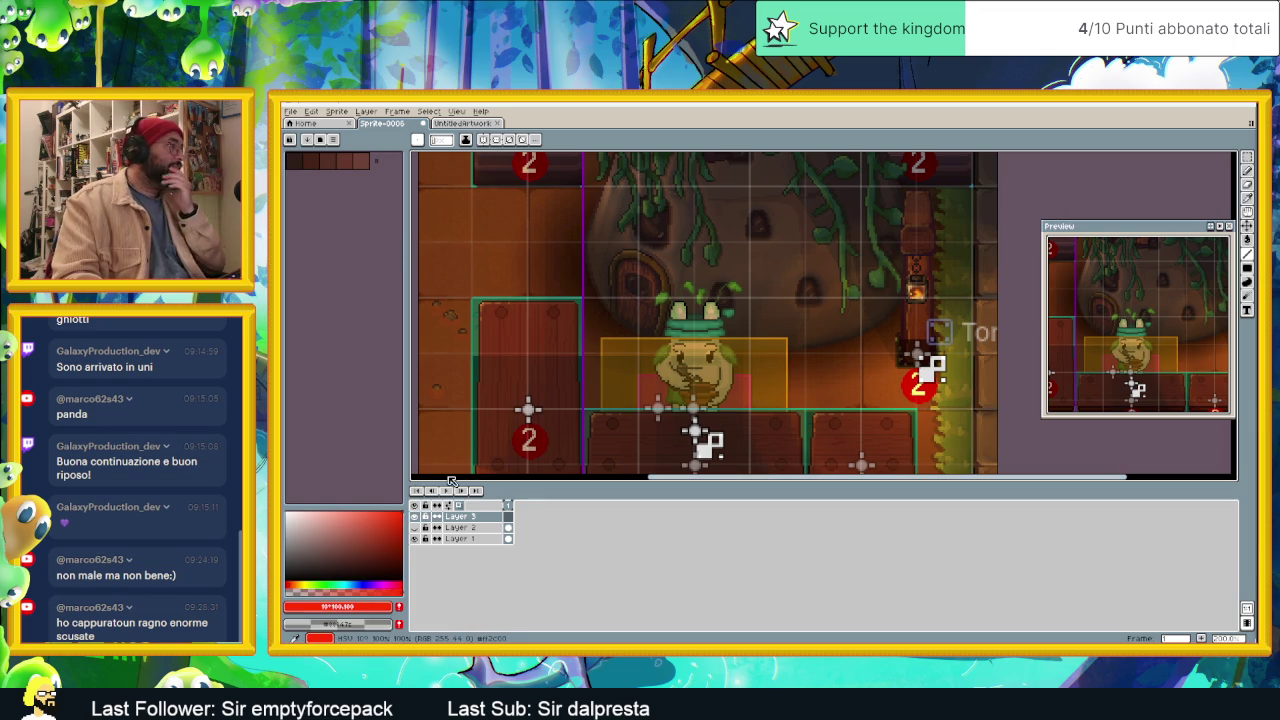
Step: Outline a tall red rectangle for the pole beside the door
{"action": "left_click_drag", "start_coordinate": [617, 398], "coordinate": [550, 350]}
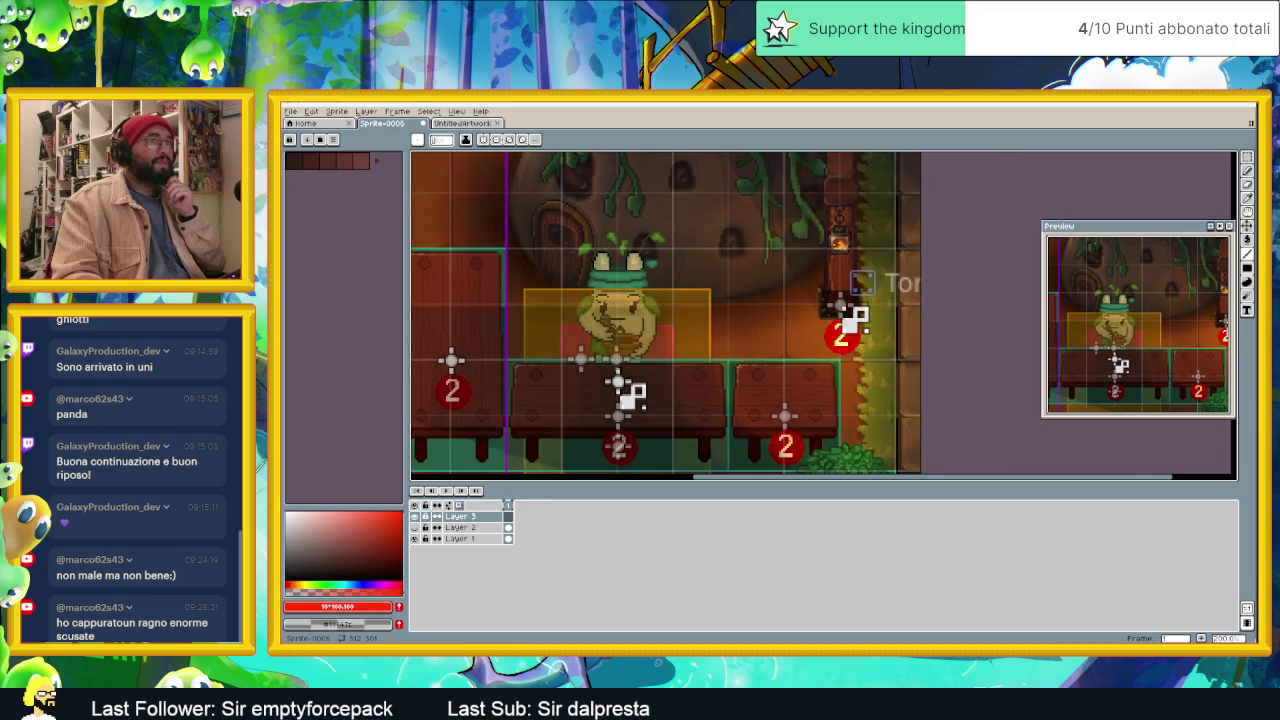
{"action": "left_click", "coordinate": [1247, 268]}
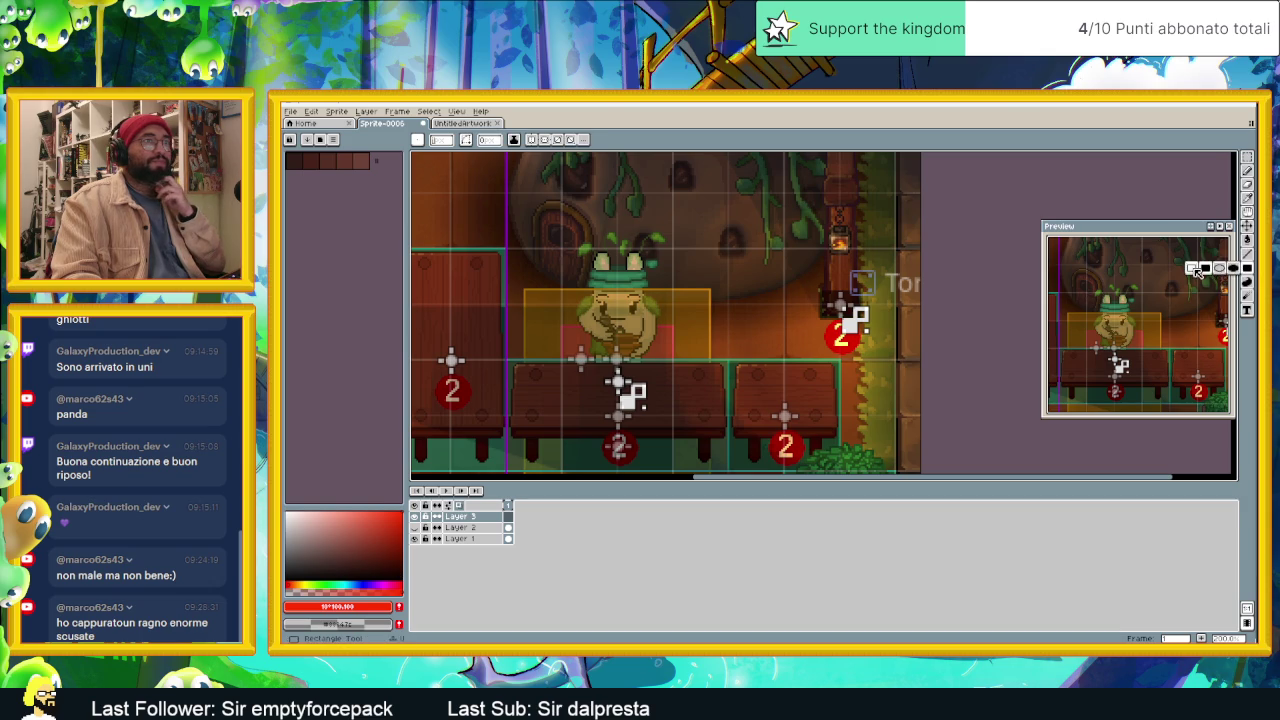
{"action": "left_click_drag", "start_coordinate": [512, 412], "coordinate": [504, 436]}
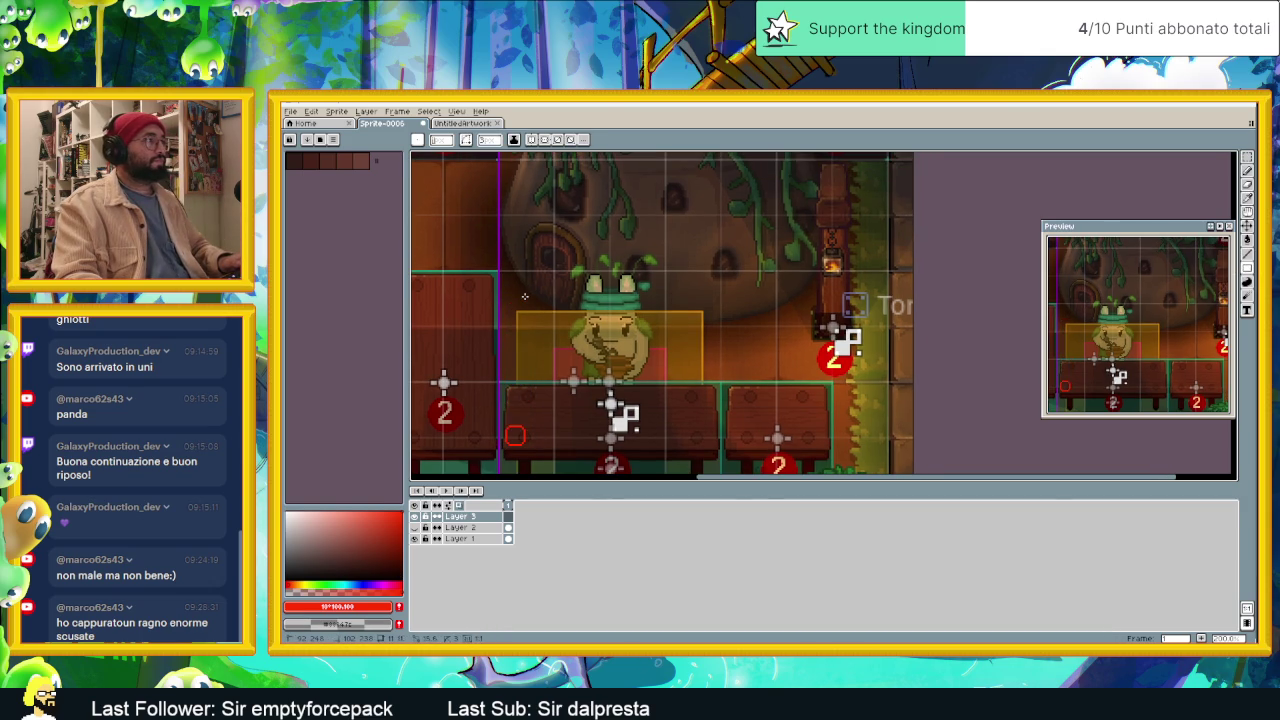
{"action": "left_click_drag", "start_coordinate": [527, 383], "coordinate": [524, 213]}
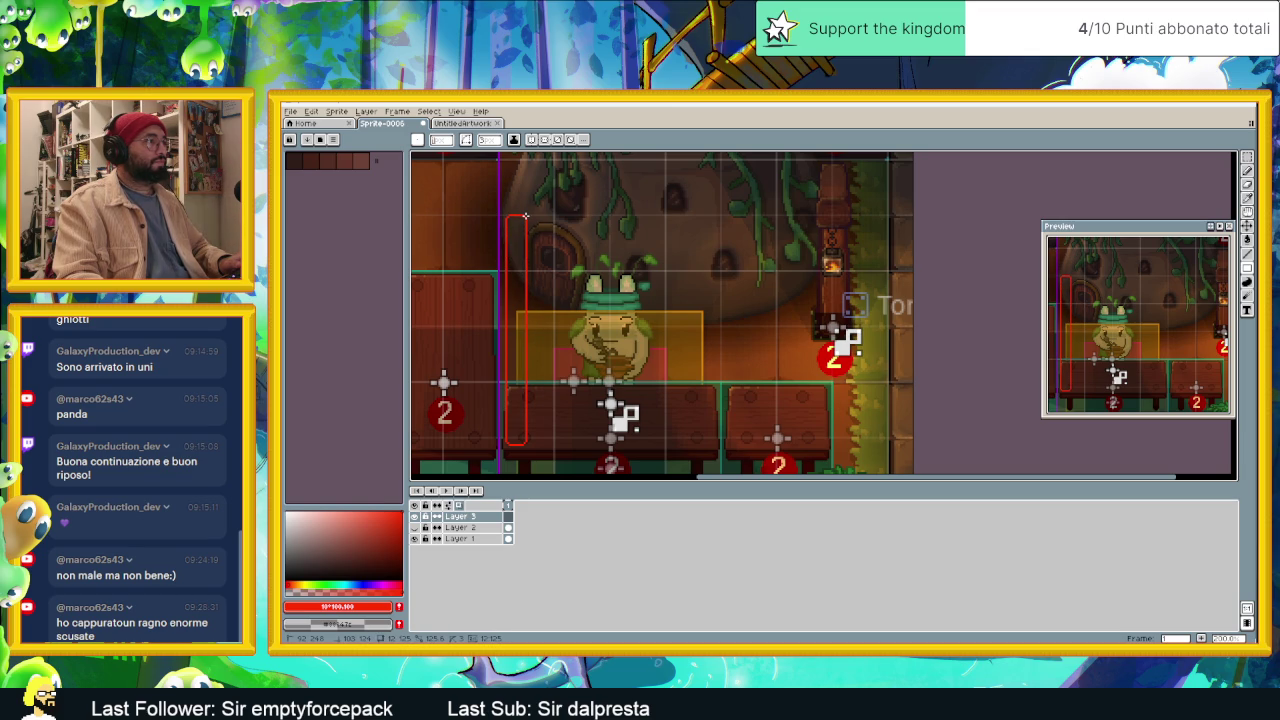
{"action": "left_click_drag", "start_coordinate": [524, 215], "coordinate": [524, 215]}
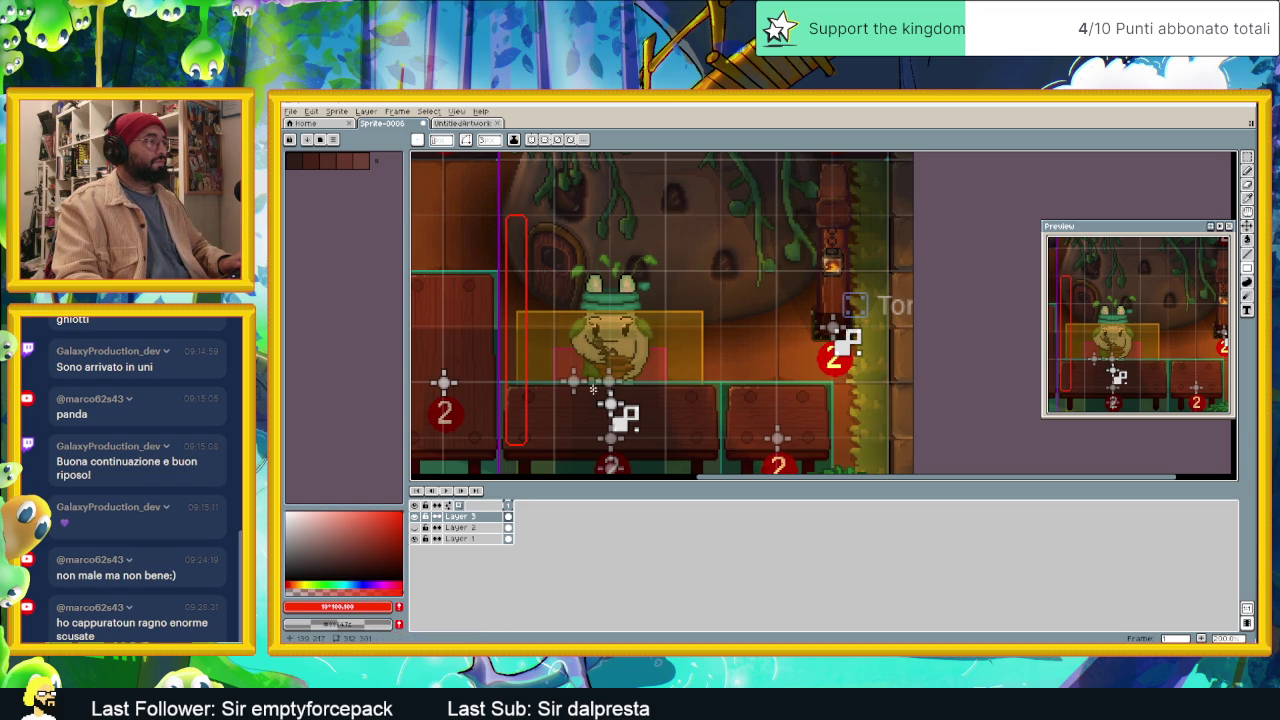
Step: Zoom in and pencil a crossbar across the pole's top, then view the pole and tables
{"action": "scroll", "coordinate": [513, 310], "scroll_direction": "up", "scroll_amount": 1}
{"action": "scroll", "coordinate": [499, 274], "scroll_direction": "up", "scroll_amount": 1}
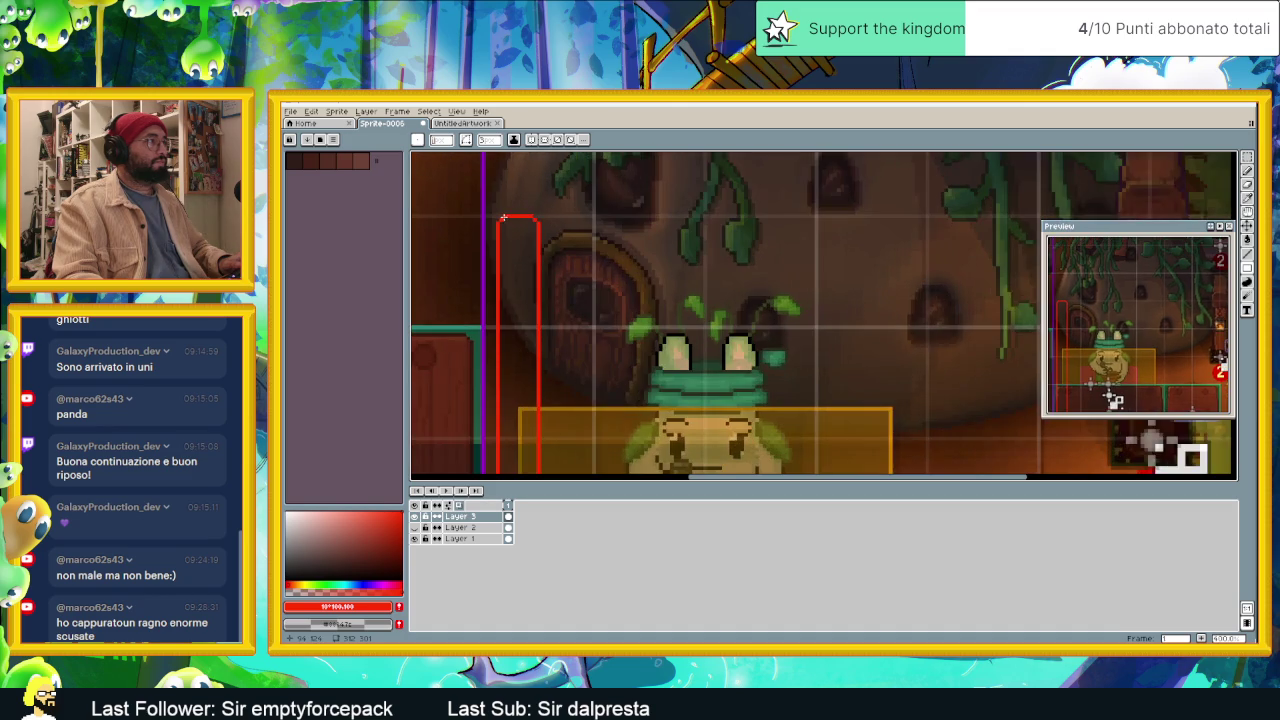
{"action": "scroll", "coordinate": [485, 237], "scroll_direction": "up", "scroll_amount": 1}
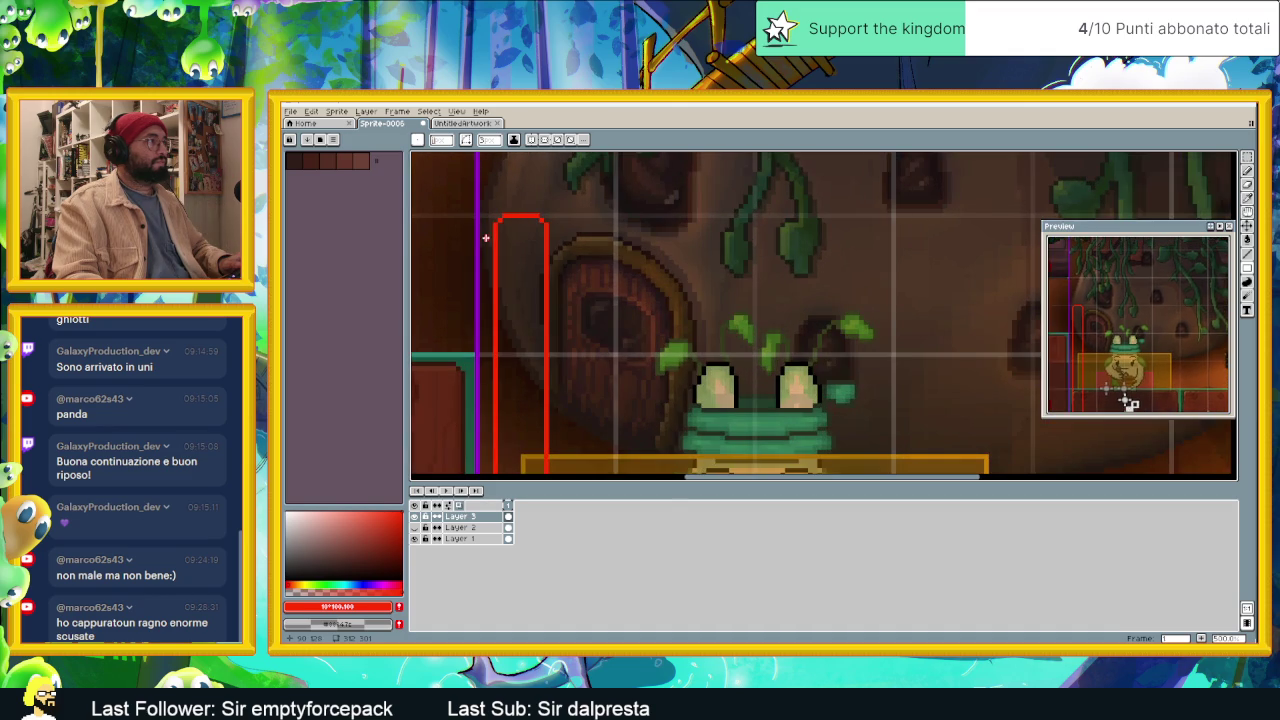
{"action": "left_click", "coordinate": [1247, 171]}
{"action": "scroll", "coordinate": [494, 263], "scroll_direction": "up", "scroll_amount": 2}
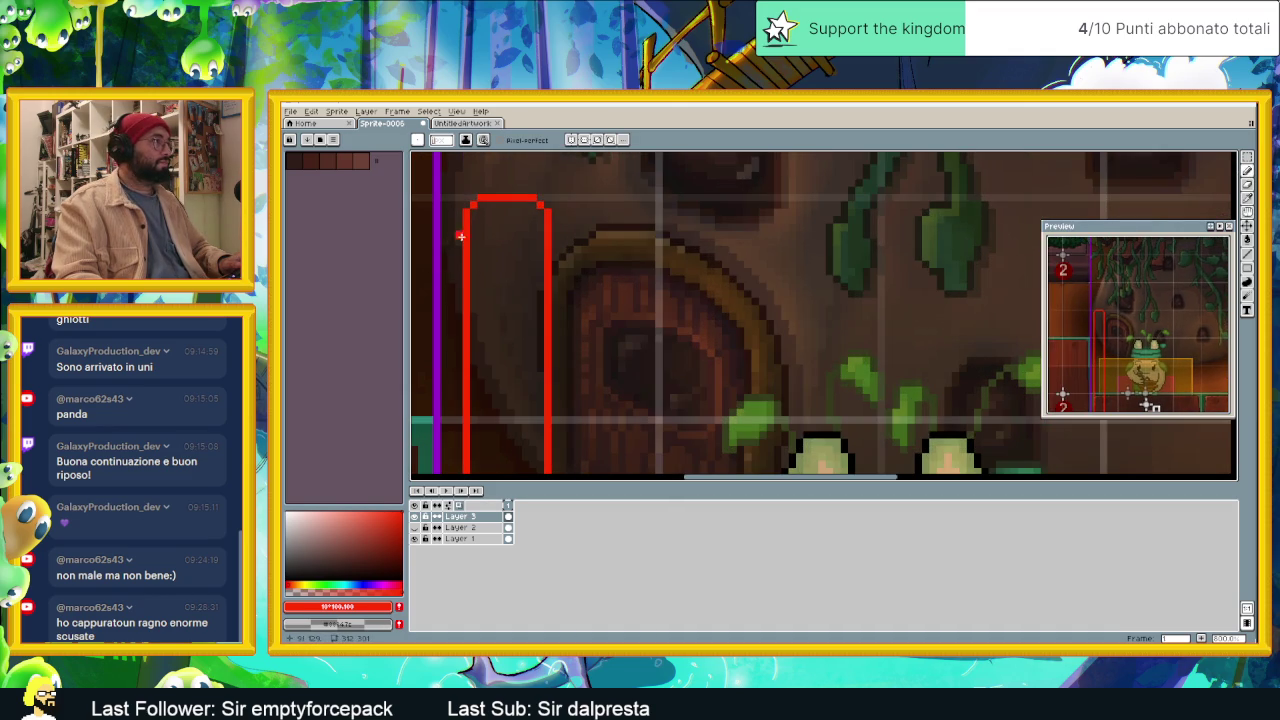
{"action": "left_click", "coordinate": [470, 240]}
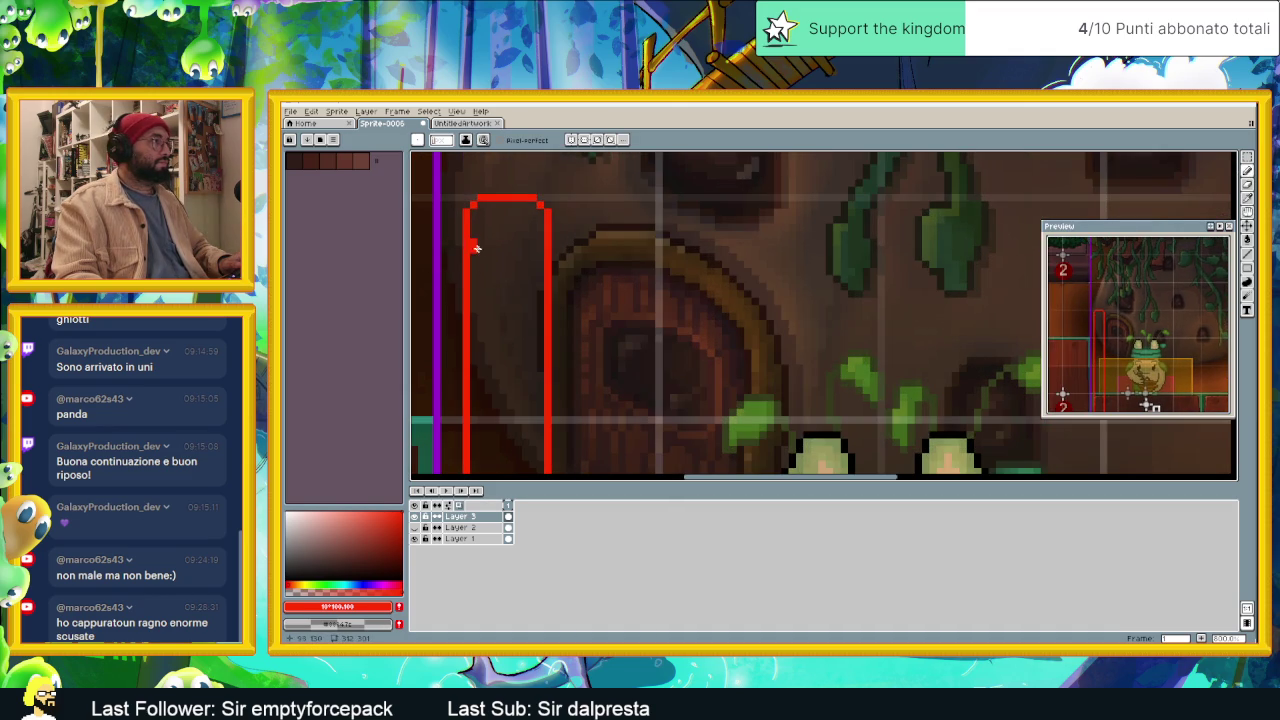
{"action": "left_click_drag", "start_coordinate": [480, 250], "coordinate": [531, 249]}
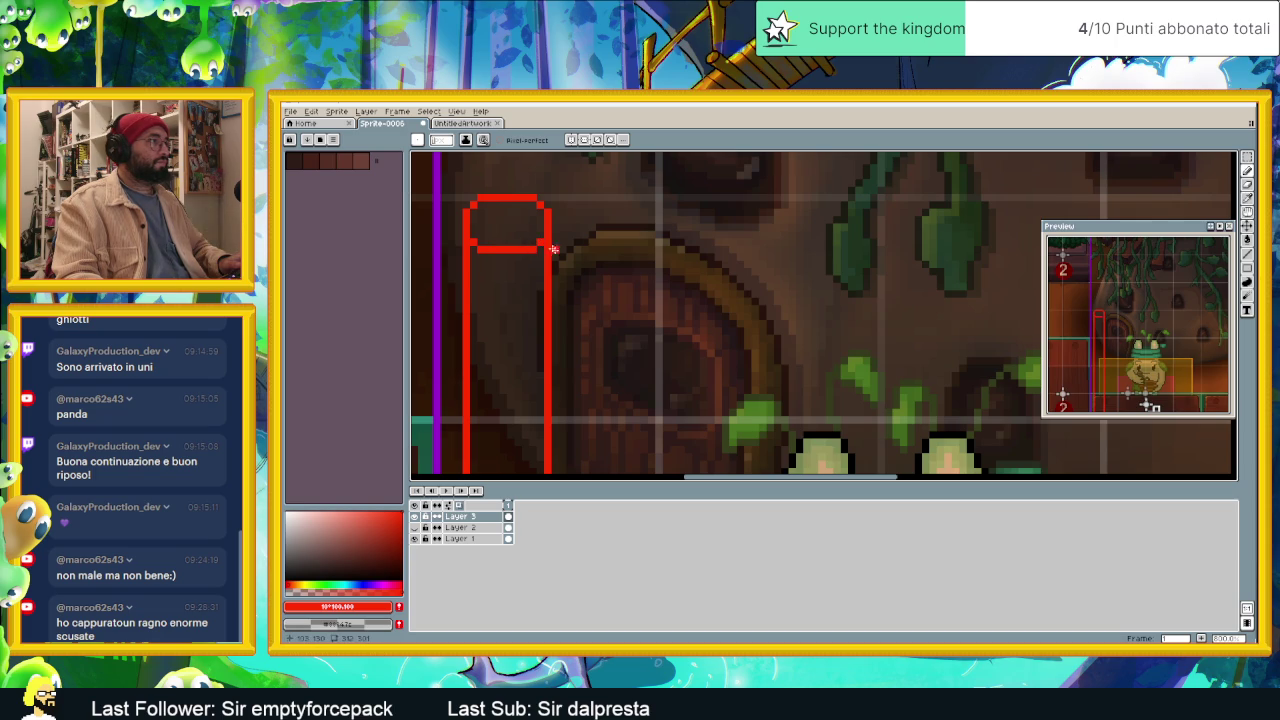
{"action": "scroll", "coordinate": [570, 265], "scroll_direction": "down", "scroll_amount": 2}
{"action": "scroll", "coordinate": [586, 293], "scroll_direction": "down", "scroll_amount": 1}
{"action": "scroll", "coordinate": [585, 312], "scroll_direction": "down", "scroll_amount": 1}
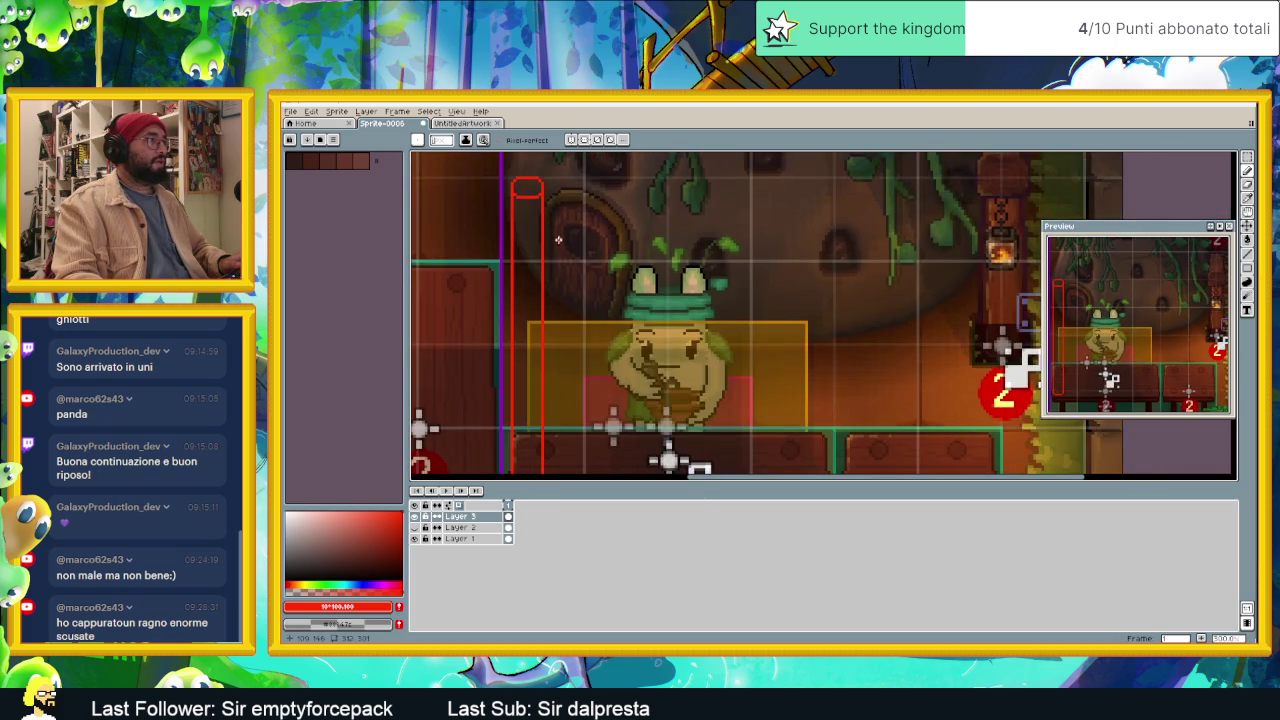
{"action": "scroll", "coordinate": [559, 258], "scroll_direction": "down", "scroll_amount": 1}
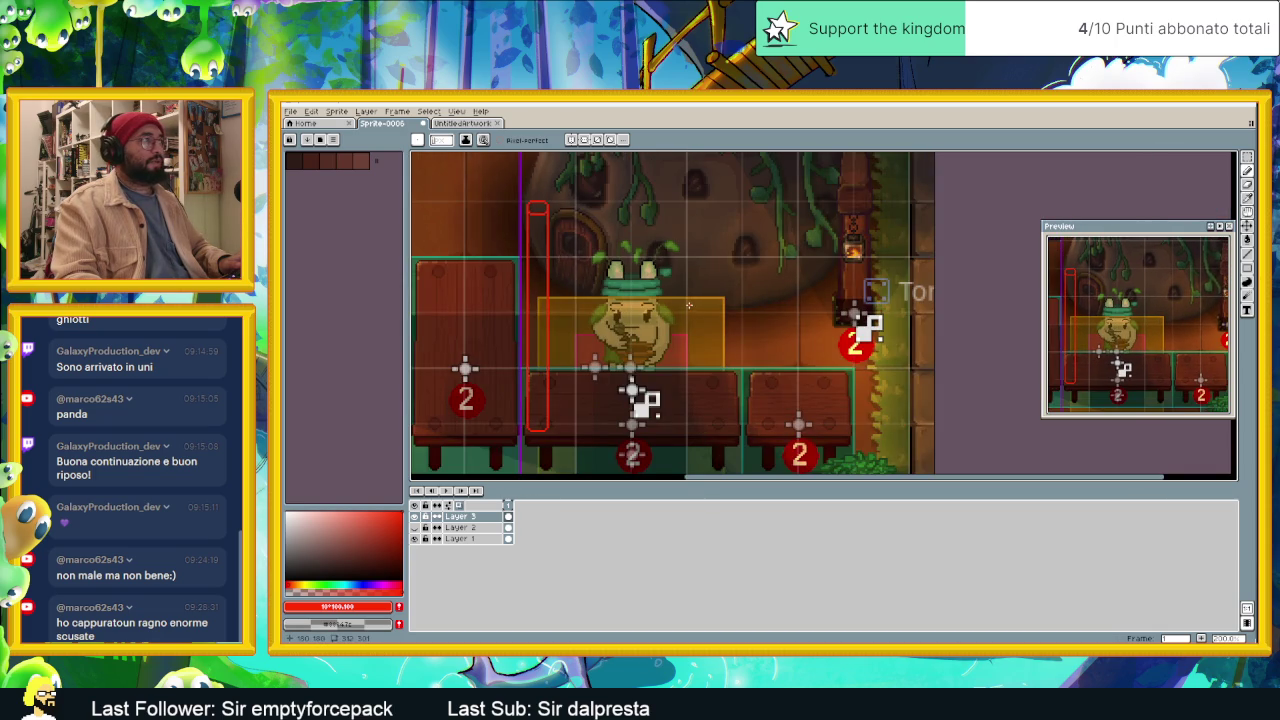
{"action": "left_click_drag", "start_coordinate": [918, 283], "coordinate": [955, 293]}
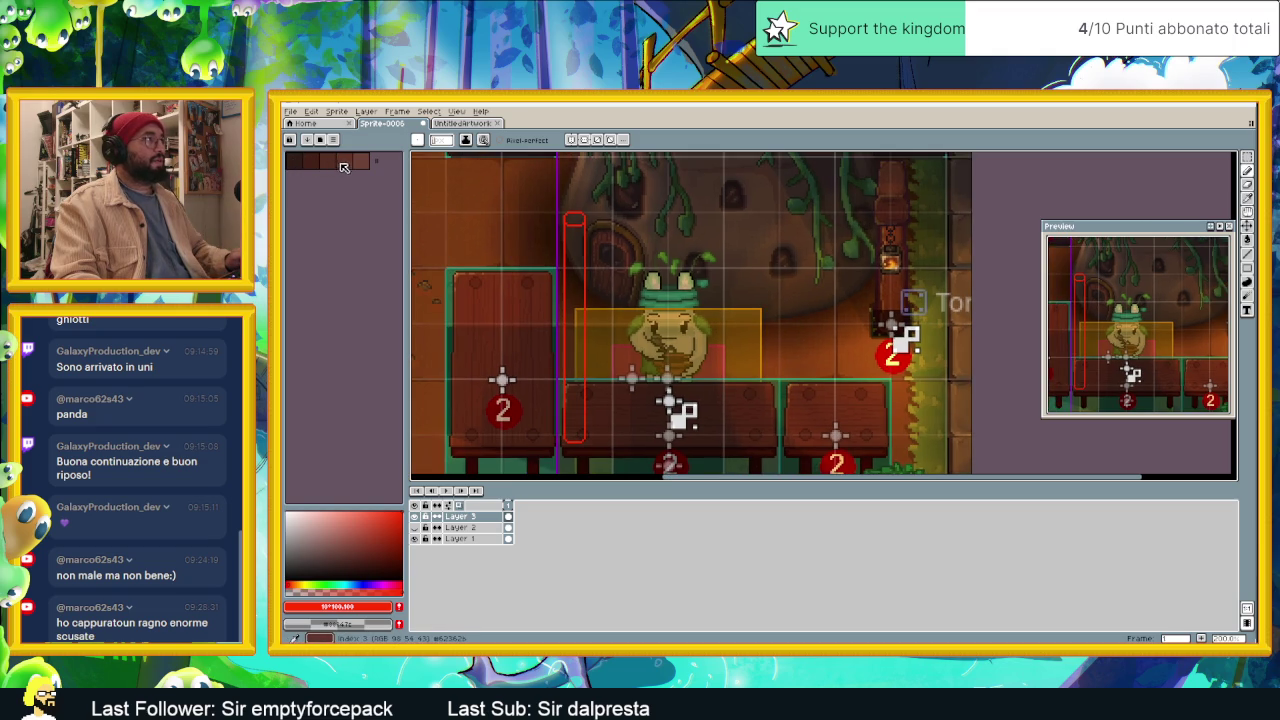
Step: Flood-fill the pole outline solidly with red using the Paint Bucket
{"action": "left_click", "coordinate": [346, 163]}
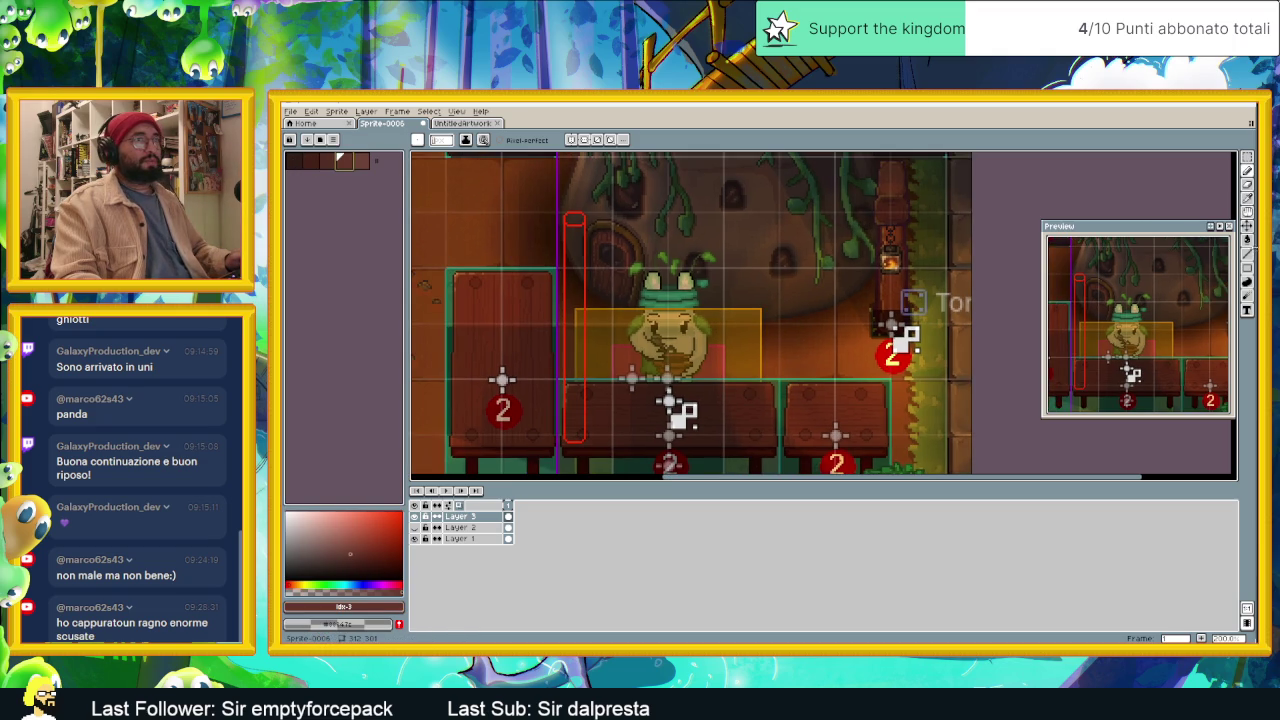
{"action": "left_click", "coordinate": [1247, 240]}
{"action": "left_click", "coordinate": [577, 298]}
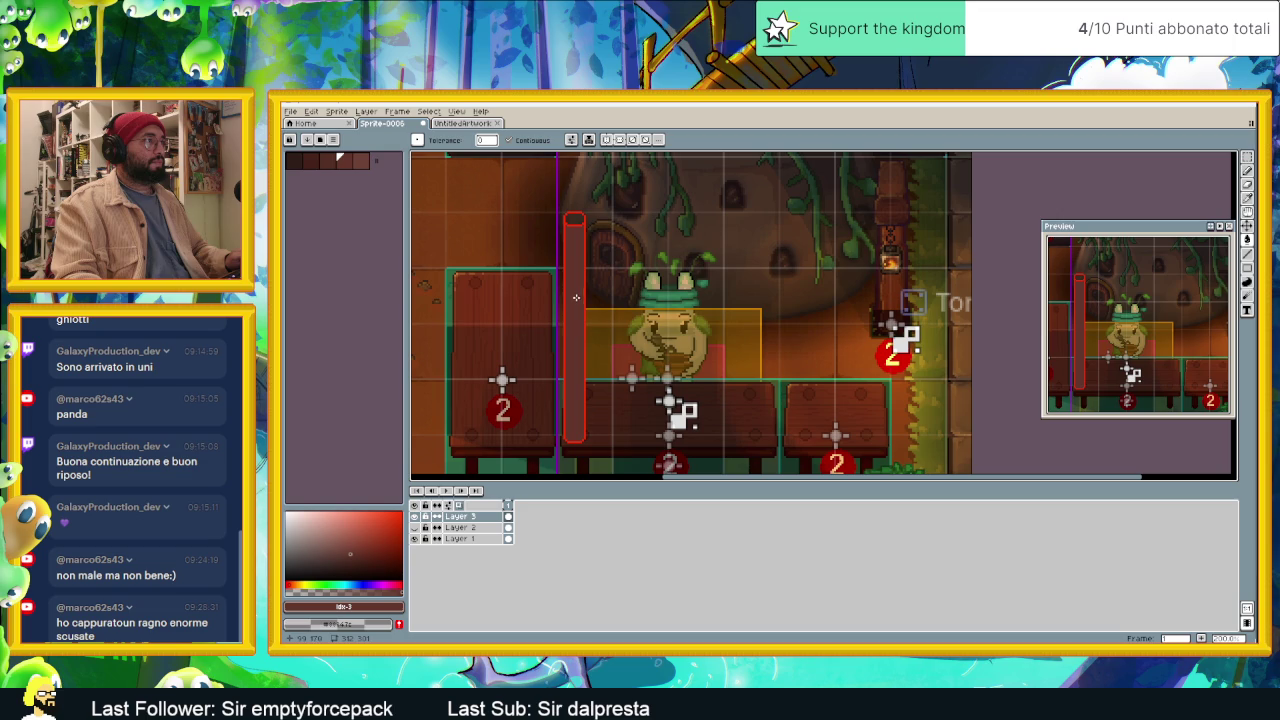
Step: Recolour the pole from red to the palette's brown with Replace Color
{"action": "left_click", "coordinate": [366, 162]}
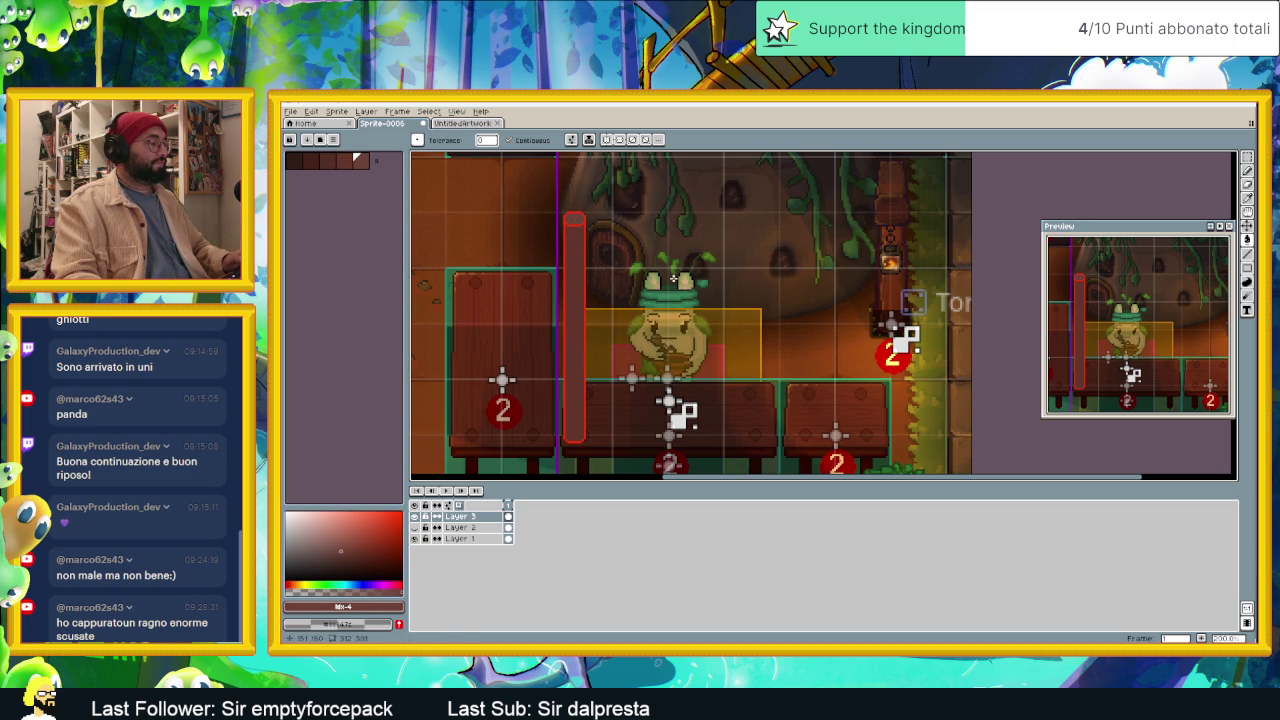
{"action": "key", "text": "shift+r"}
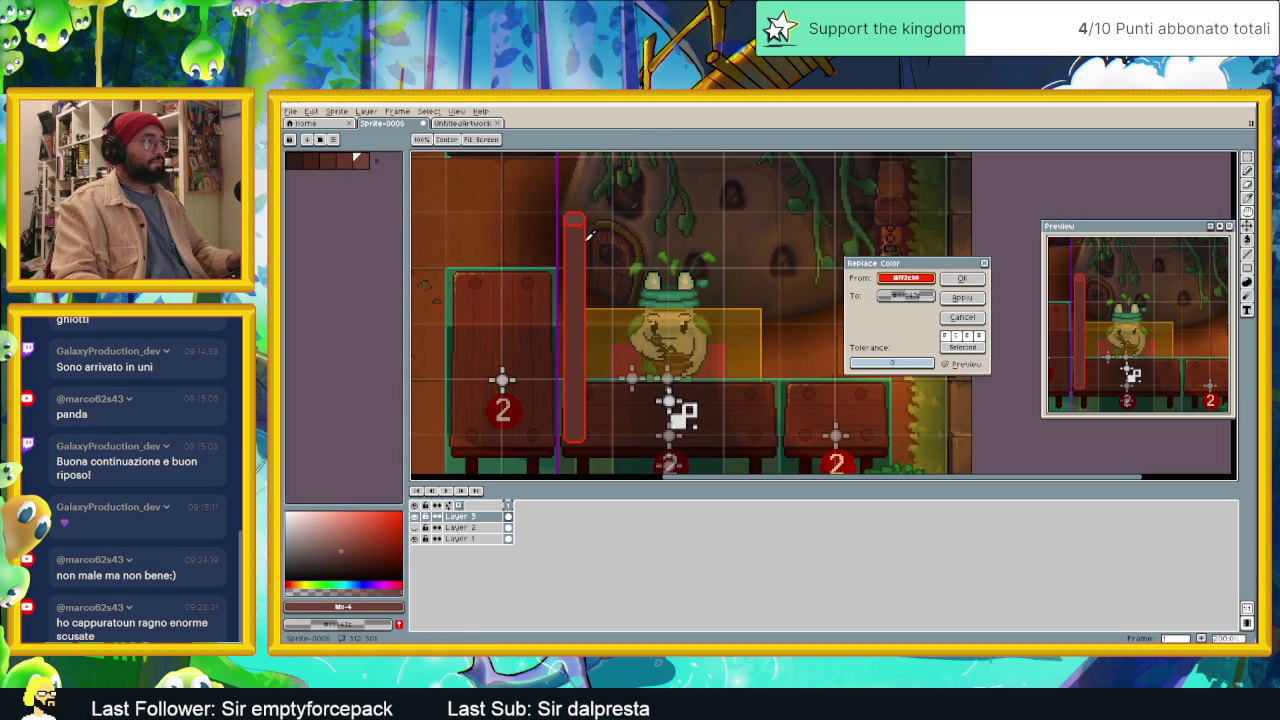
{"action": "left_click_drag", "start_coordinate": [928, 297], "coordinate": [462, 222]}
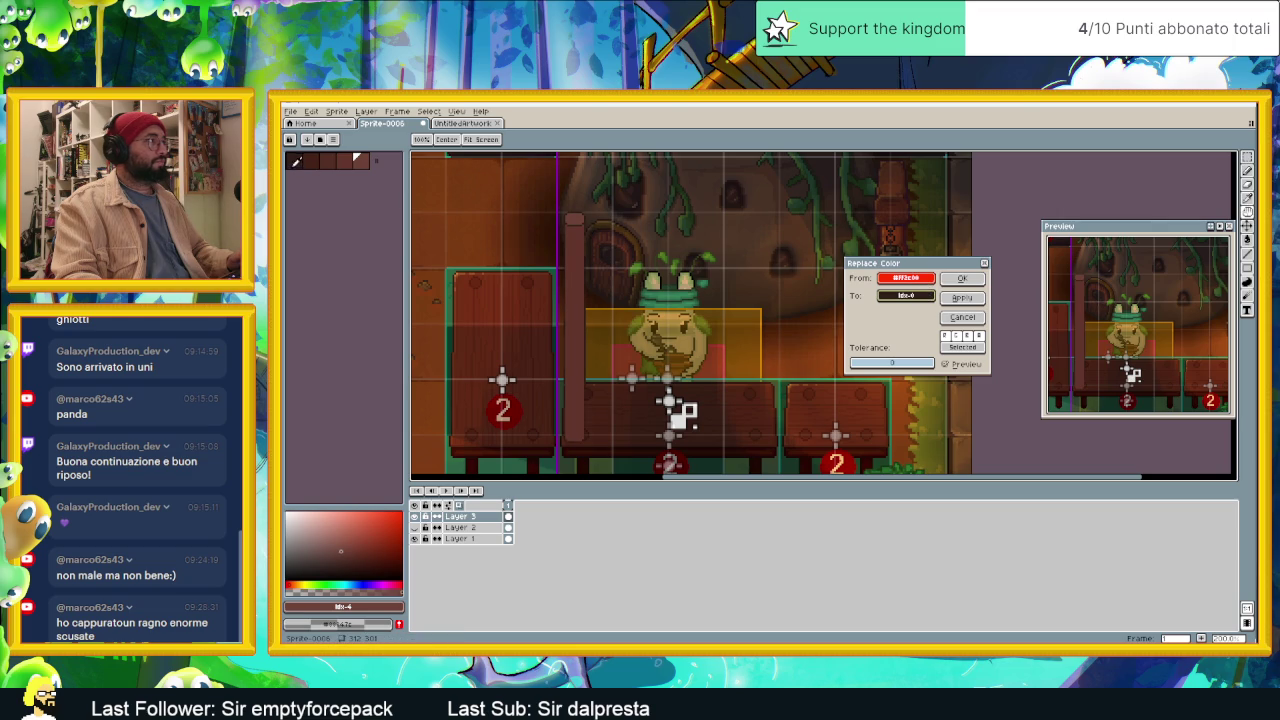
{"action": "left_click", "coordinate": [316, 166]}
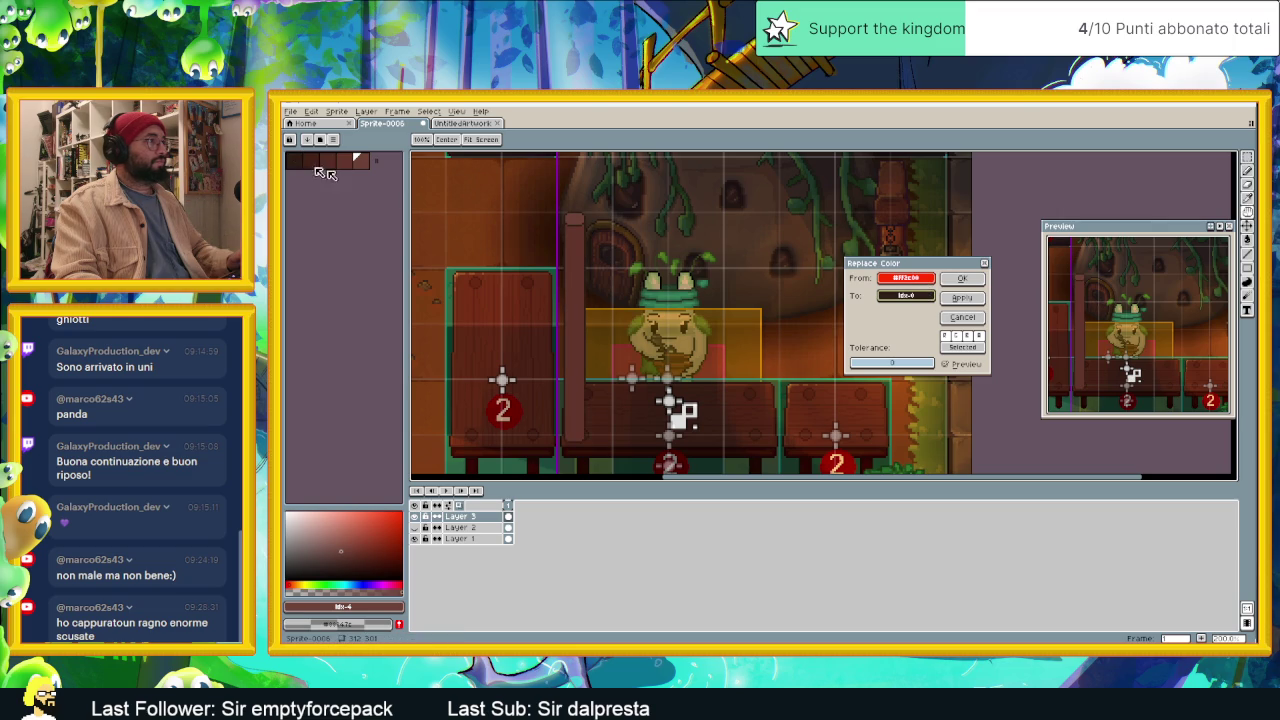
{"action": "left_click", "coordinate": [962, 279]}
{"action": "scroll", "coordinate": [570, 383], "scroll_direction": "up", "scroll_amount": 1}
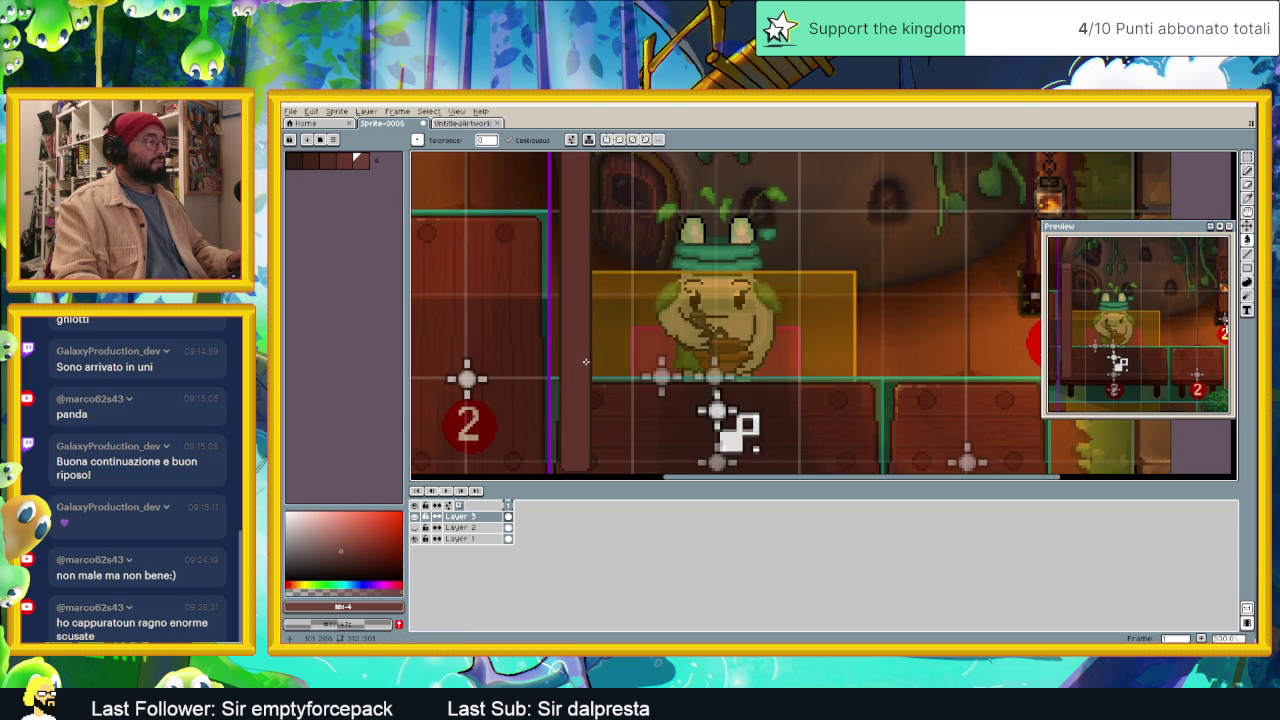
Step: Pick a different brown from the extracted palette
{"action": "scroll", "coordinate": [586, 362], "scroll_direction": "down", "scroll_amount": 1}
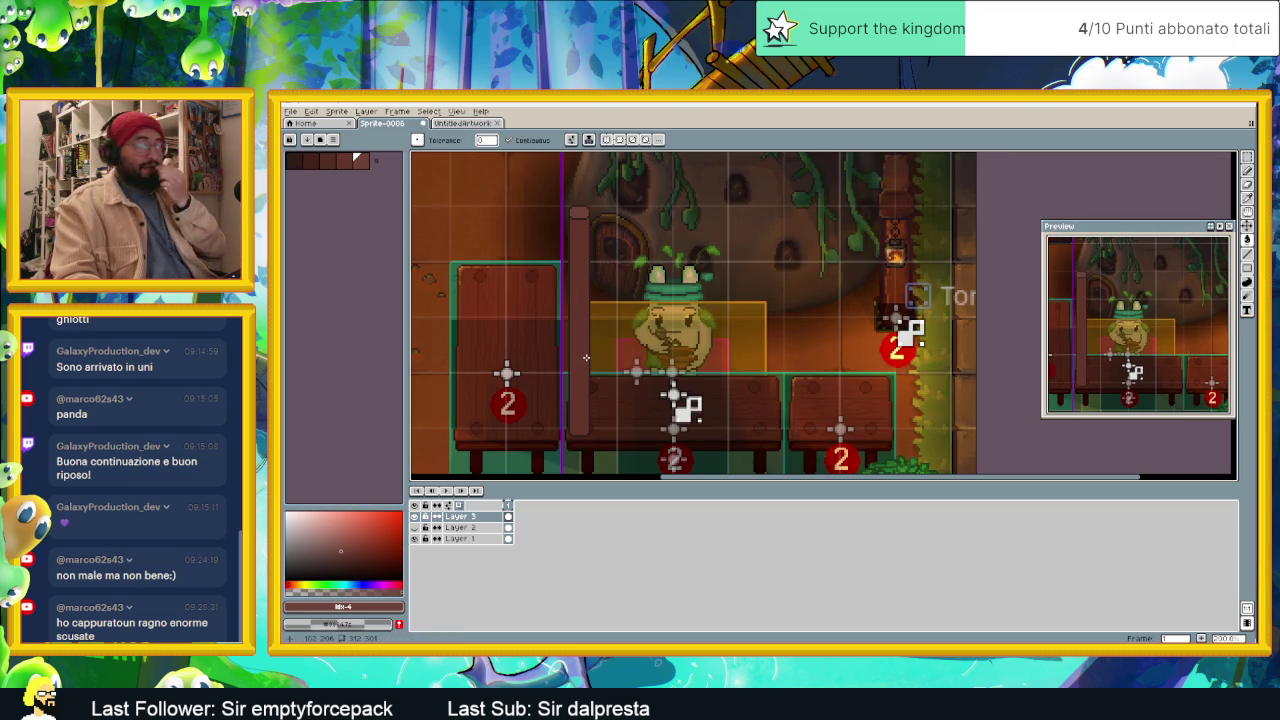
{"action": "scroll", "coordinate": [614, 296], "scroll_direction": "up", "scroll_amount": 2}
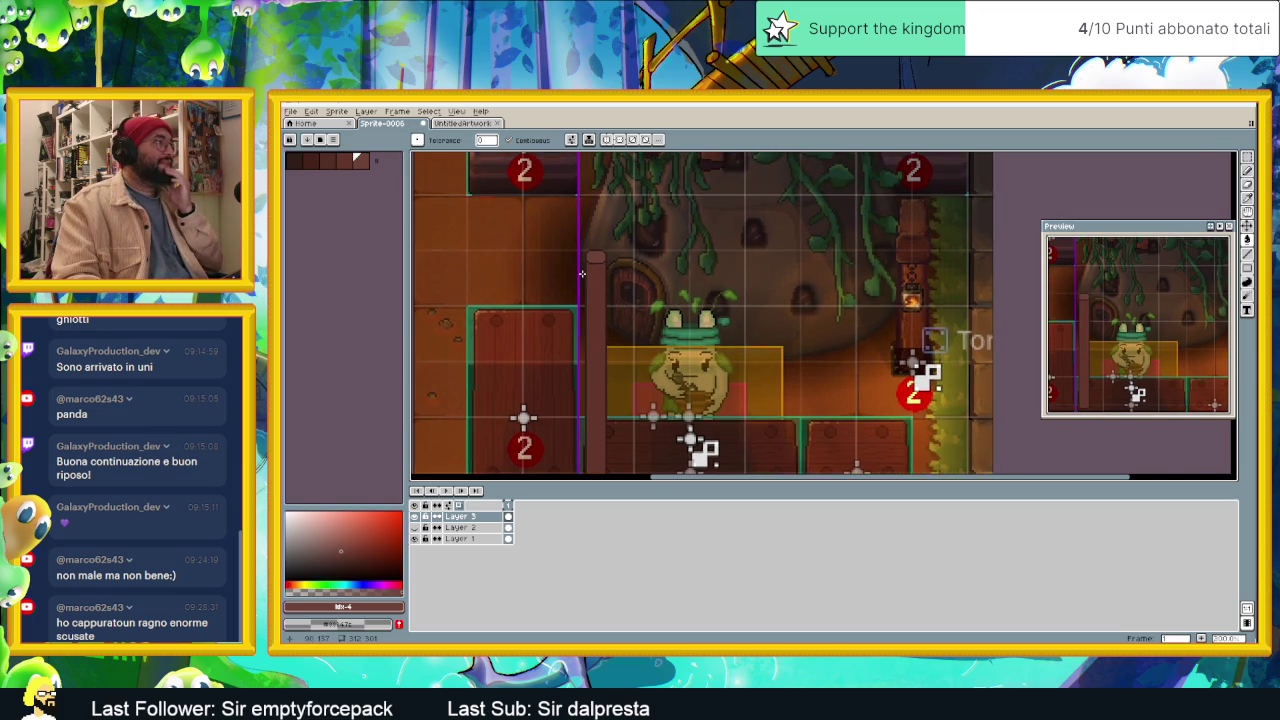
{"action": "scroll", "coordinate": [581, 273], "scroll_direction": "up", "scroll_amount": 1}
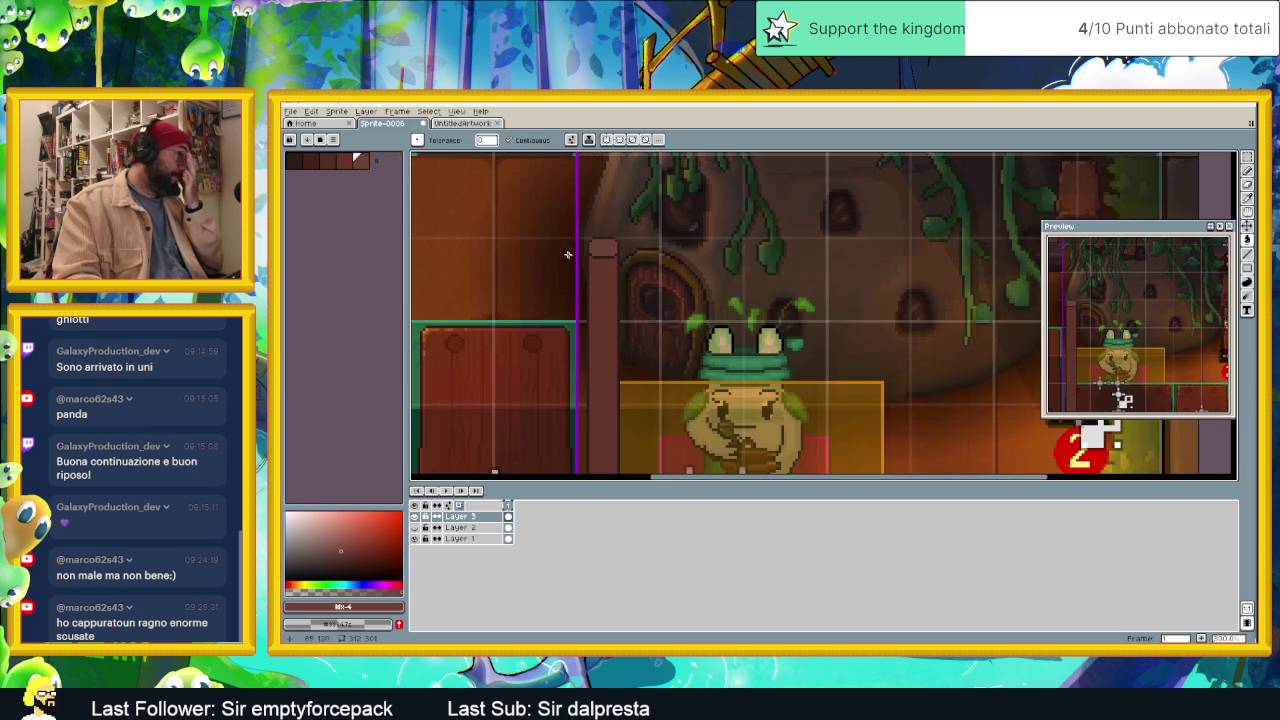
{"action": "scroll", "coordinate": [600, 265], "scroll_direction": "up", "scroll_amount": 1}
{"action": "left_click", "coordinate": [326, 160]}
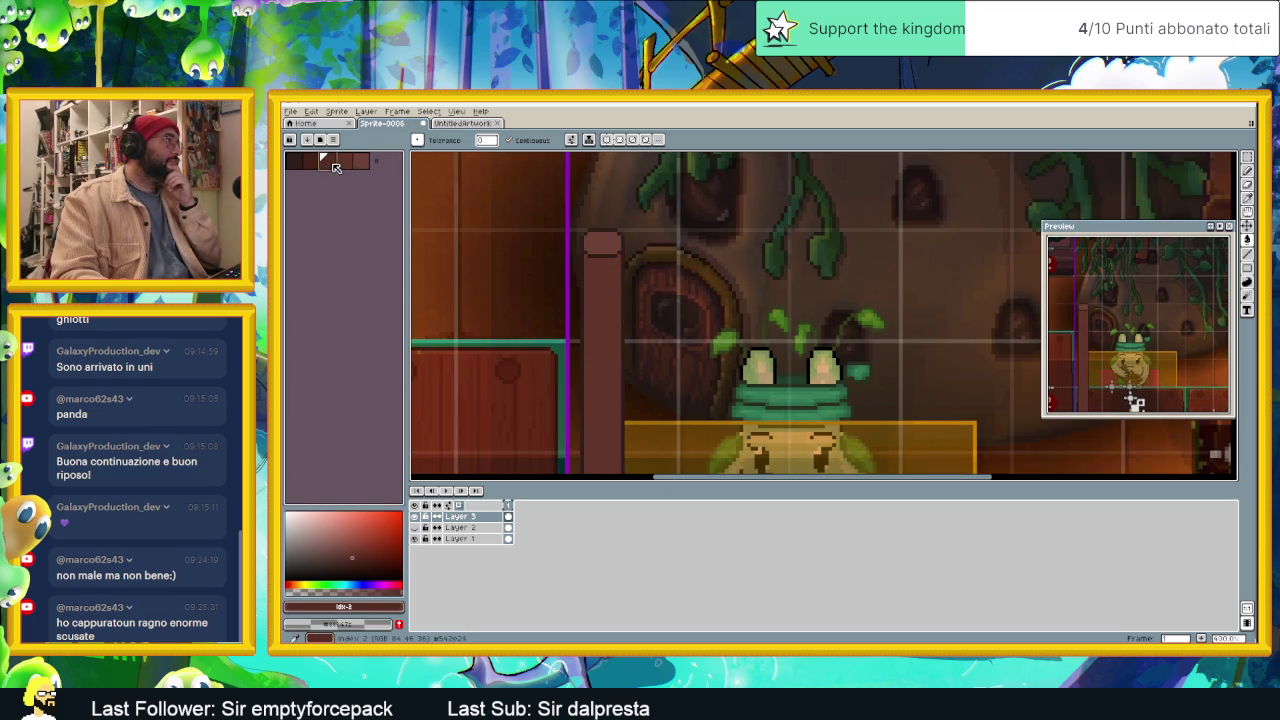
{"action": "scroll", "coordinate": [614, 256], "scroll_direction": "up", "scroll_amount": 1}
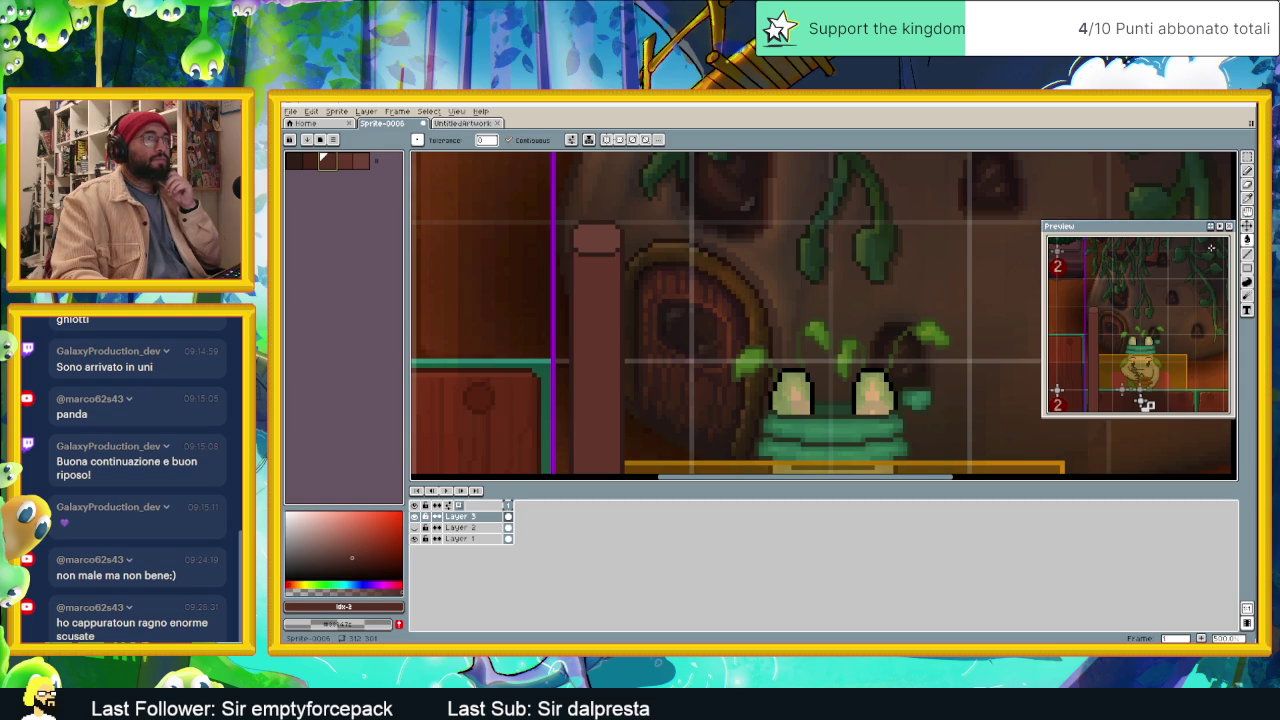
Step: Pan toward the door and zoom in closely on the pillar's top
{"action": "left_click_drag", "start_coordinate": [757, 255], "coordinate": [700, 245]}
{"action": "scroll", "coordinate": [641, 249], "scroll_direction": "down", "scroll_amount": 1}
{"action": "scroll", "coordinate": [641, 249], "scroll_direction": "down", "scroll_amount": 1}
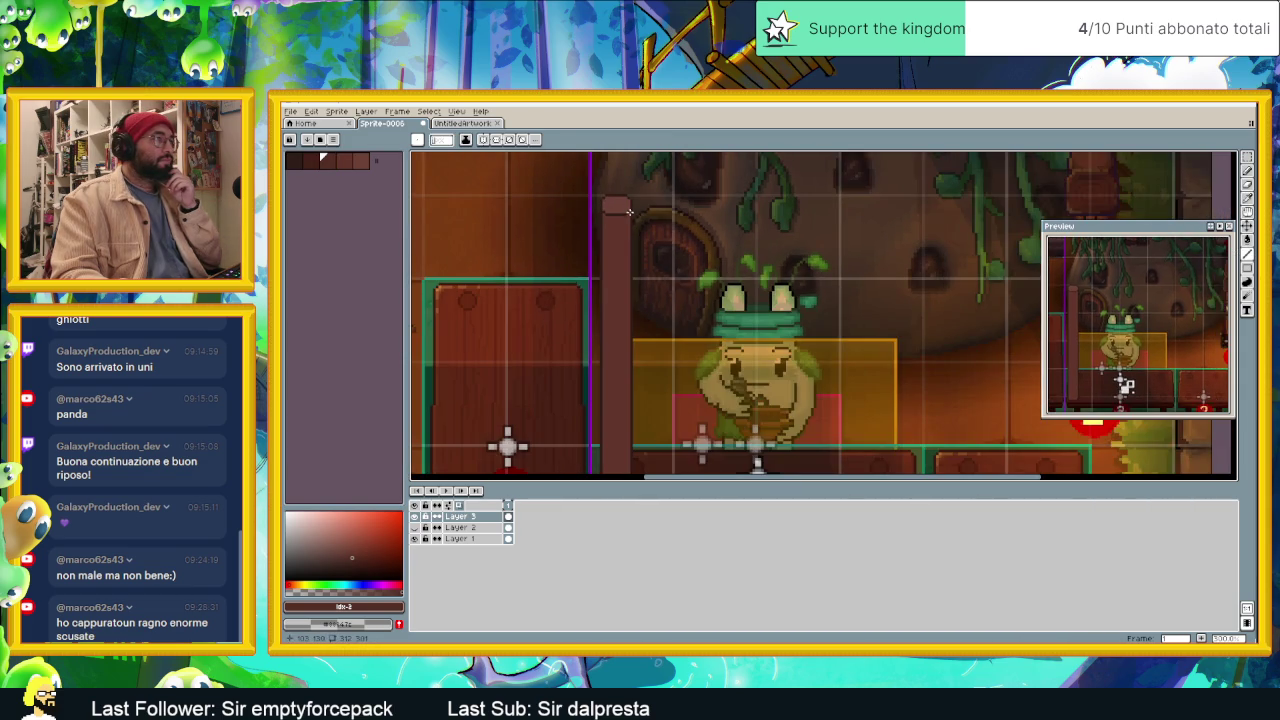
{"action": "scroll", "coordinate": [633, 330], "scroll_direction": "down", "scroll_amount": 3}
{"action": "scroll", "coordinate": [635, 333], "scroll_direction": "down", "scroll_amount": 1}
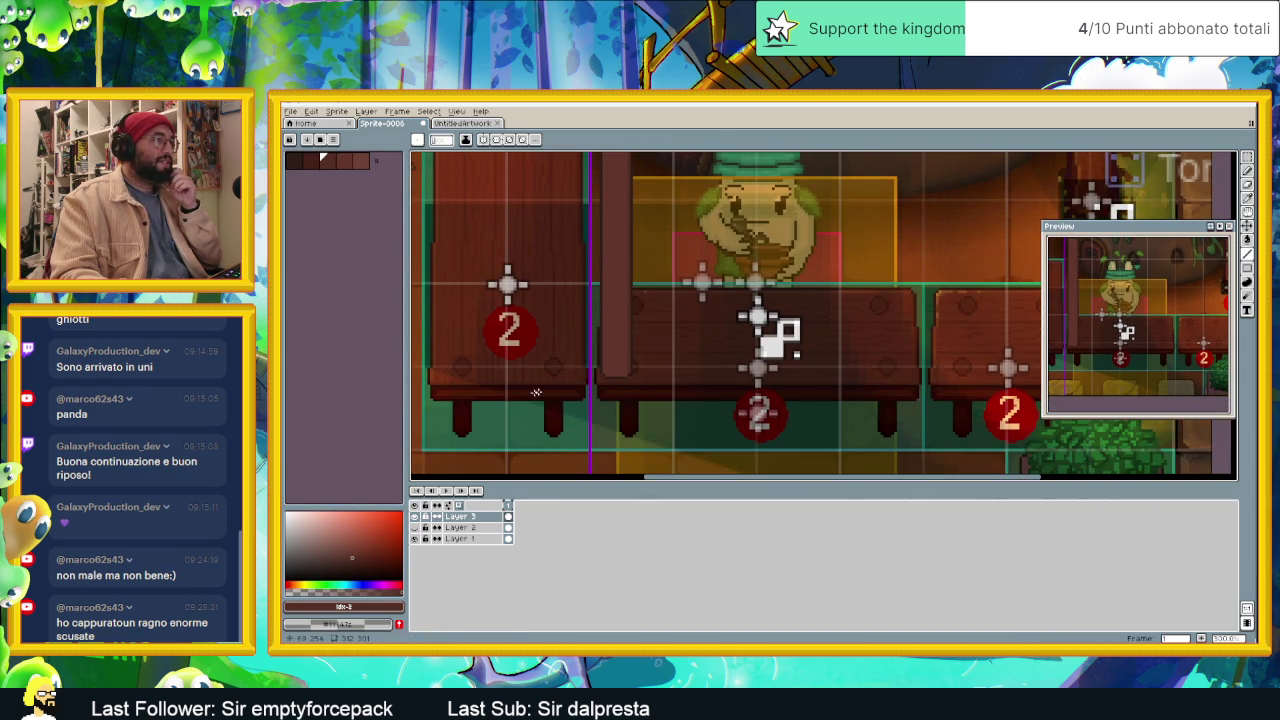
{"action": "scroll", "coordinate": [629, 372], "scroll_direction": "up", "scroll_amount": 1}
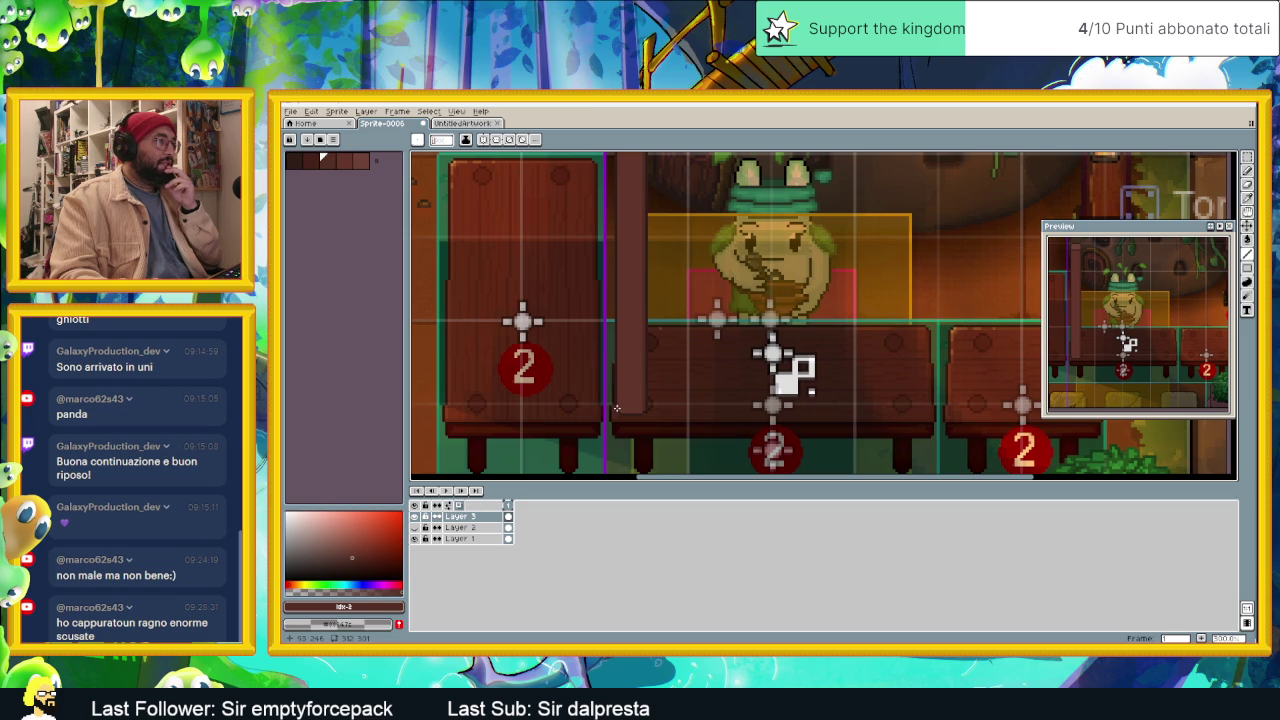
{"action": "scroll", "coordinate": [607, 158], "scroll_direction": "up", "scroll_amount": 1}
{"action": "scroll", "coordinate": [620, 154], "scroll_direction": "up", "scroll_amount": 2}
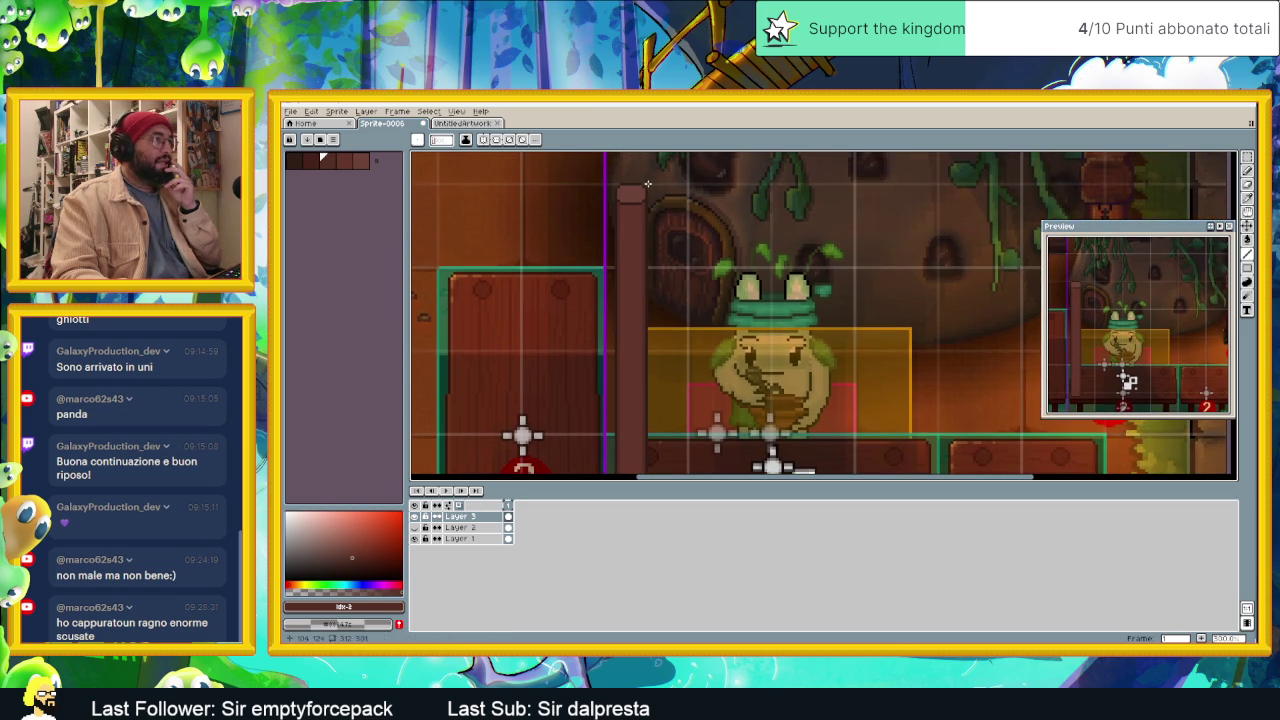
{"action": "scroll", "coordinate": [656, 228], "scroll_direction": "up", "scroll_amount": 2}
{"action": "scroll", "coordinate": [653, 260], "scroll_direction": "up", "scroll_amount": 1}
Step: Try palette browns at indices 3 and 2, then step to index 1 as drawing colour
{"action": "scroll", "coordinate": [653, 267], "scroll_direction": "up", "scroll_amount": 1}
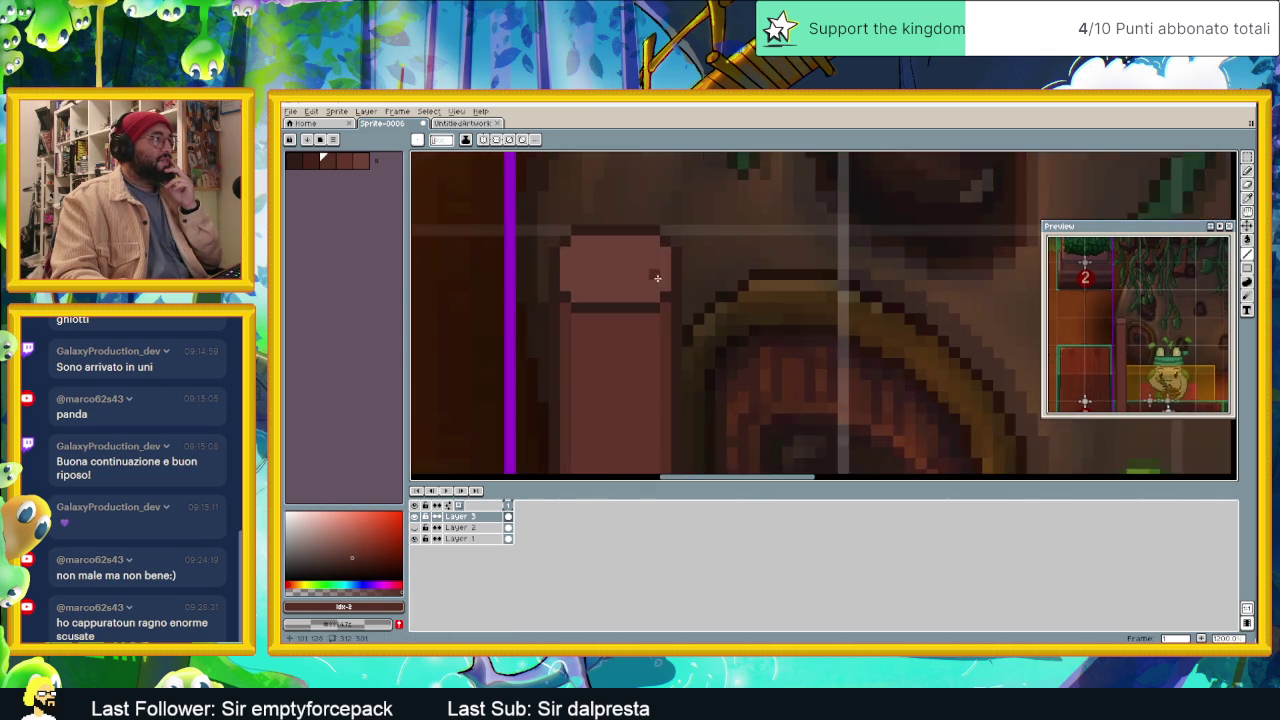
{"action": "scroll", "coordinate": [657, 275], "scroll_direction": "up", "scroll_amount": 1}
{"action": "left_click", "coordinate": [362, 164]}
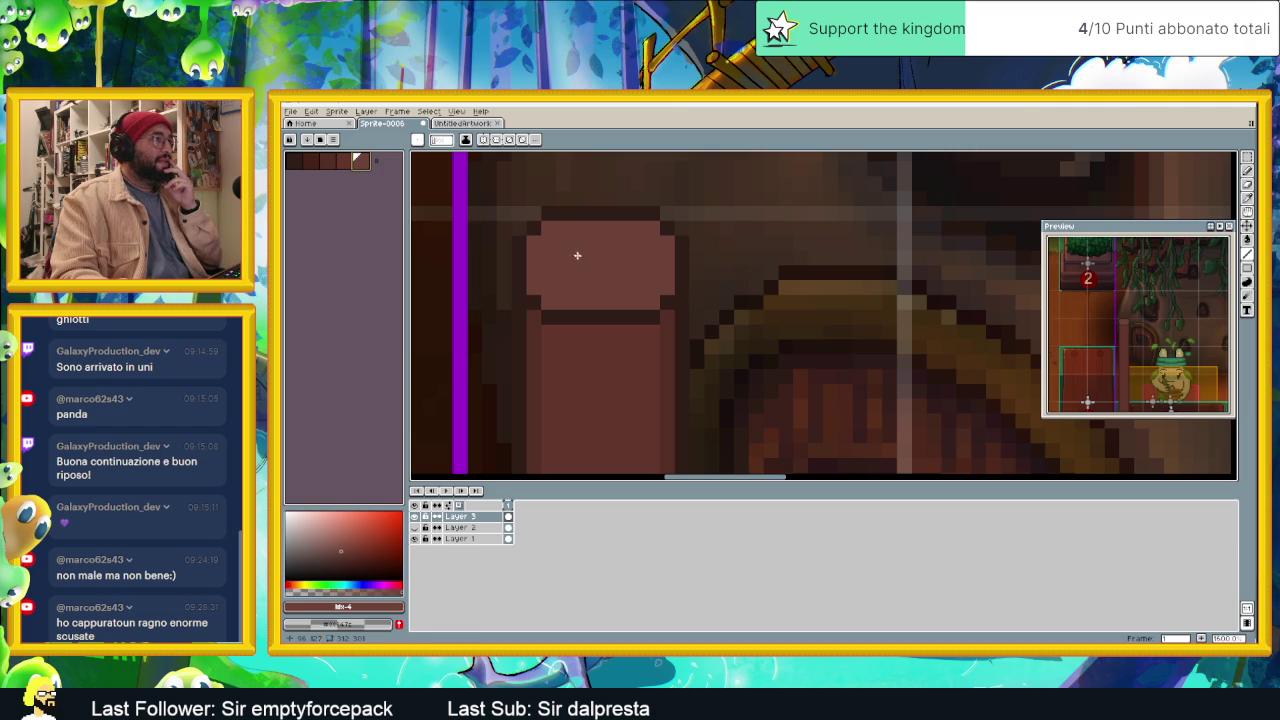
{"action": "left_click", "coordinate": [343, 161]}
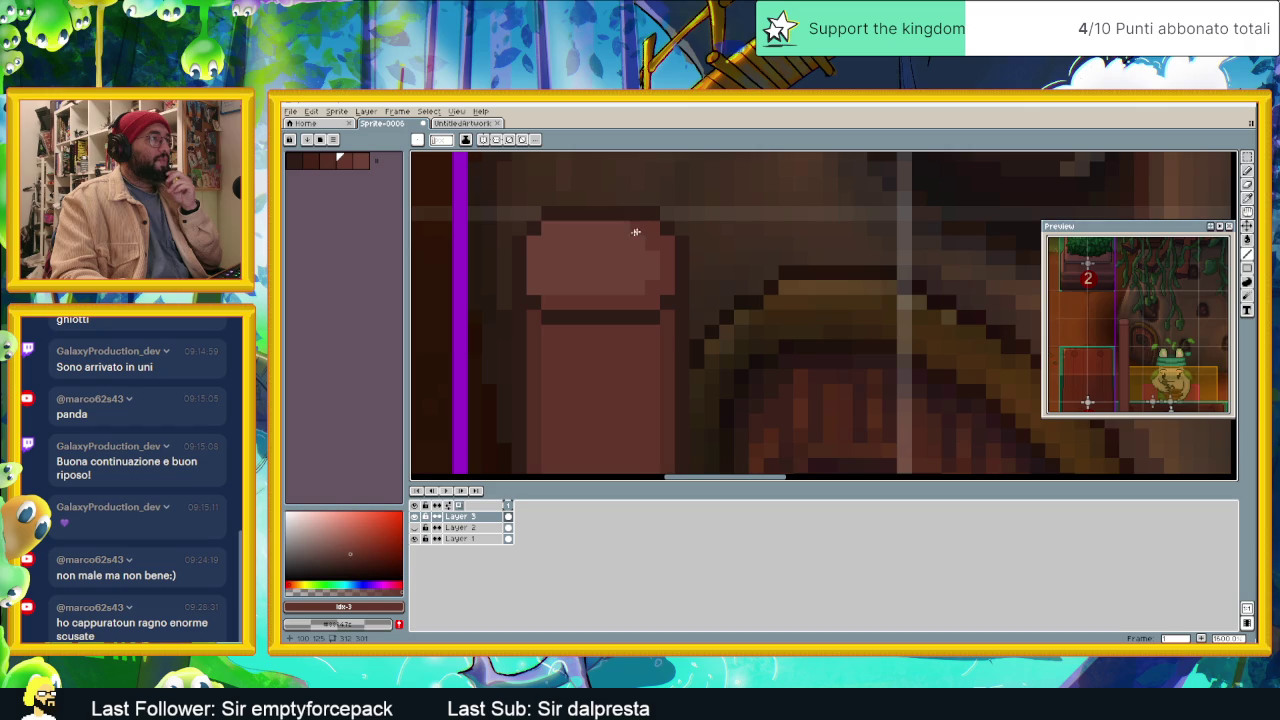
{"action": "scroll", "coordinate": [635, 231], "scroll_direction": "down", "scroll_amount": 1}
{"action": "scroll", "coordinate": [630, 240], "scroll_direction": "down", "scroll_amount": 1}
{"action": "scroll", "coordinate": [626, 250], "scroll_direction": "down", "scroll_amount": 1}
{"action": "scroll", "coordinate": [623, 258], "scroll_direction": "down", "scroll_amount": 1}
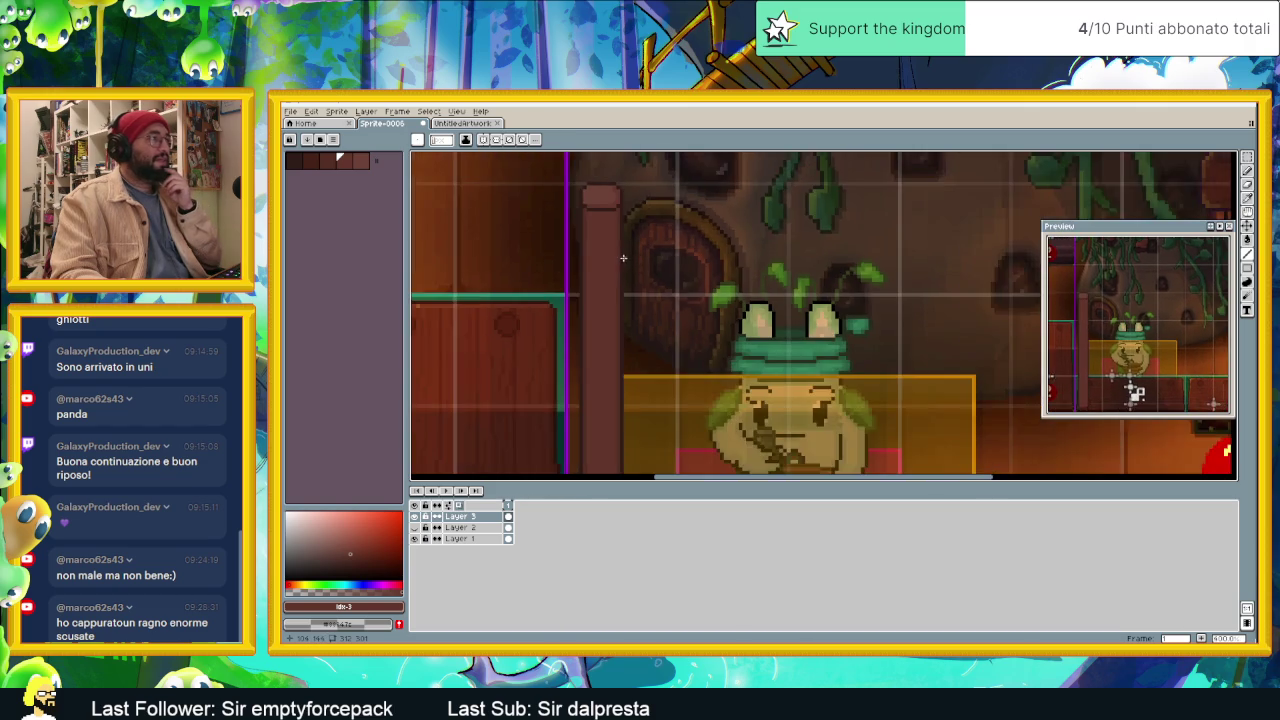
{"action": "scroll", "coordinate": [623, 258], "scroll_direction": "up", "scroll_amount": 1}
{"action": "scroll", "coordinate": [618, 245], "scroll_direction": "up", "scroll_amount": 1}
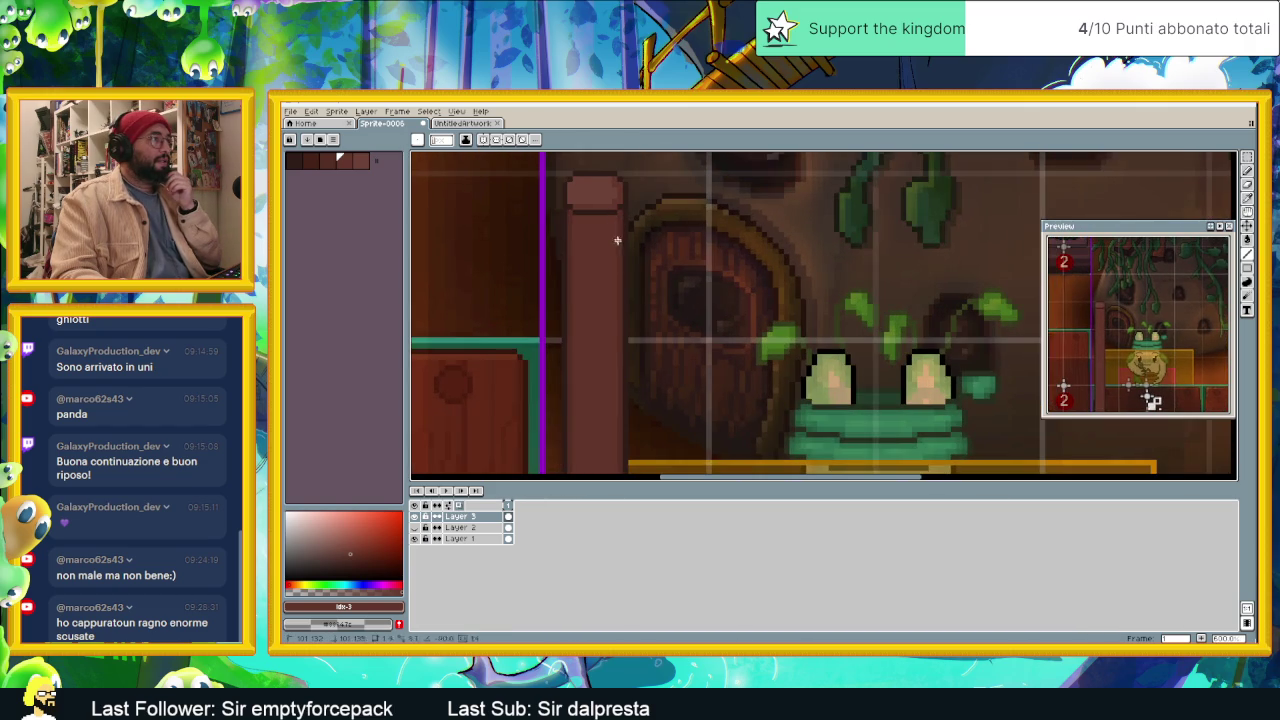
{"action": "left_click", "coordinate": [330, 161]}
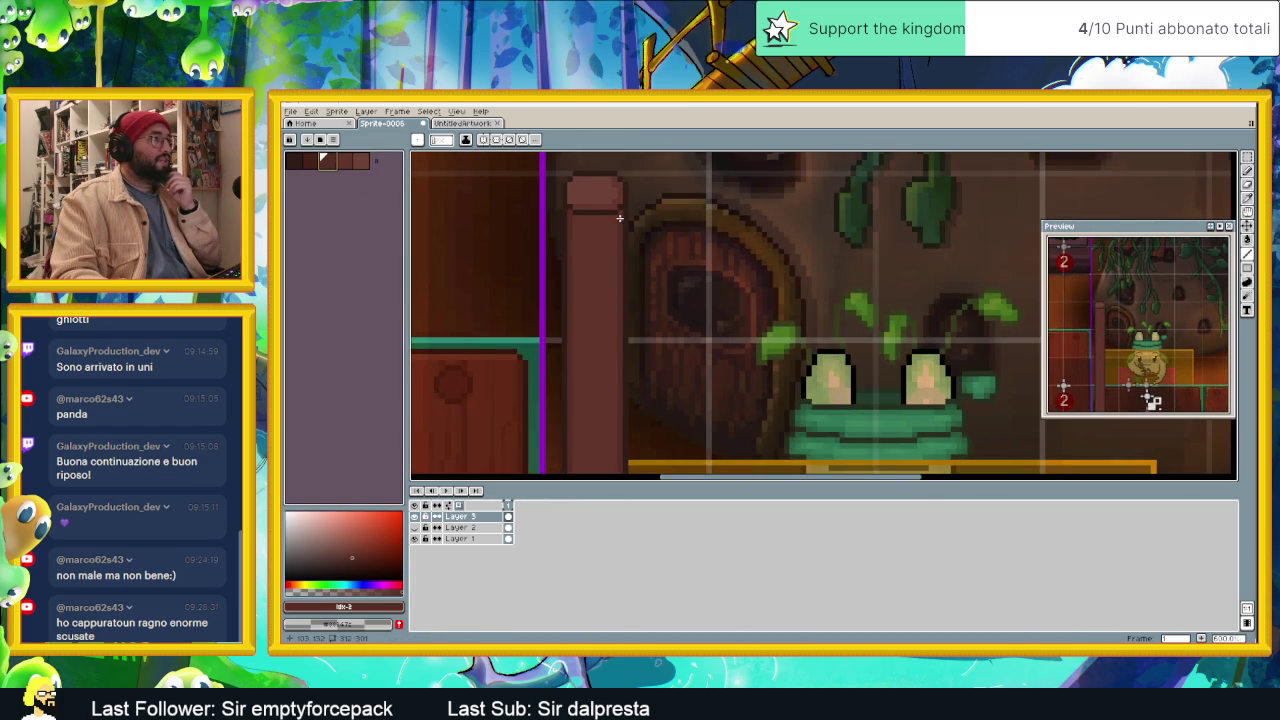
{"action": "key", "text": "bracketleft"}
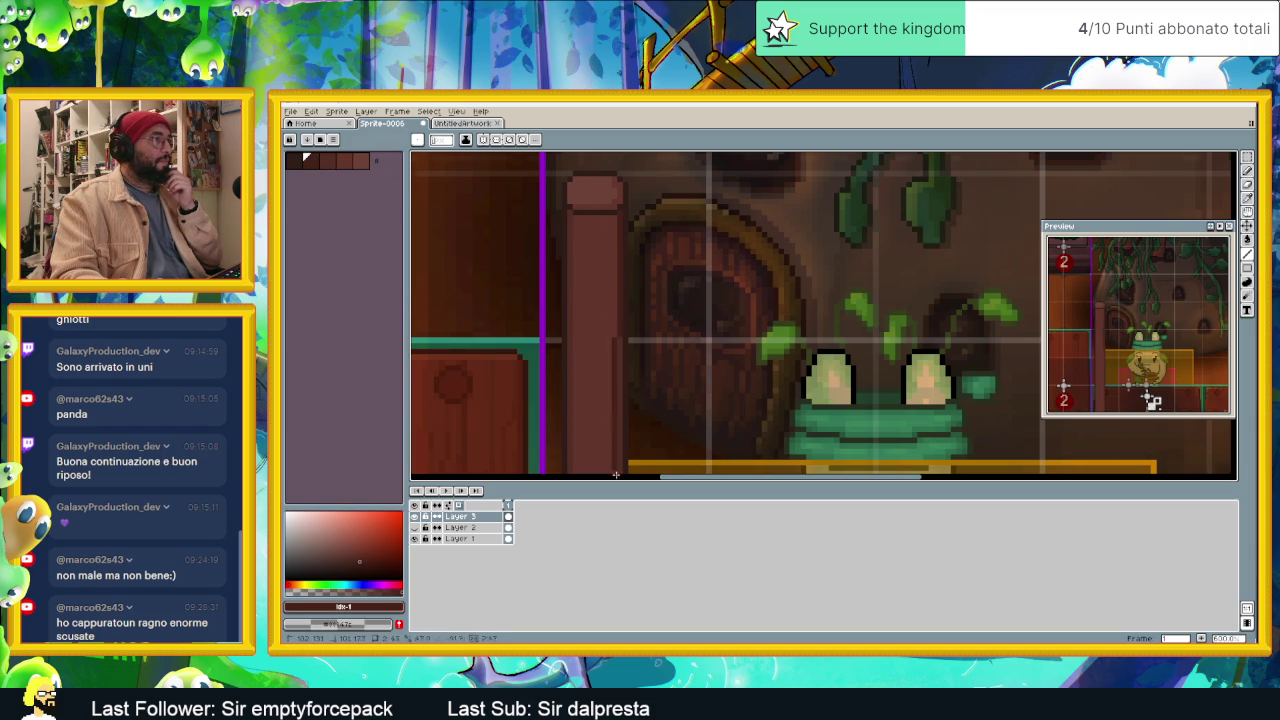
Step: Draw a one-pixel brown line down the pillar's right edge
{"action": "scroll", "coordinate": [617, 470], "scroll_direction": "down", "scroll_amount": 3}
{"action": "scroll", "coordinate": [617, 474], "scroll_direction": "down", "scroll_amount": 1}
{"action": "scroll", "coordinate": [618, 474], "scroll_direction": "down", "scroll_amount": 2}
{"action": "scroll", "coordinate": [619, 473], "scroll_direction": "down", "scroll_amount": 2}
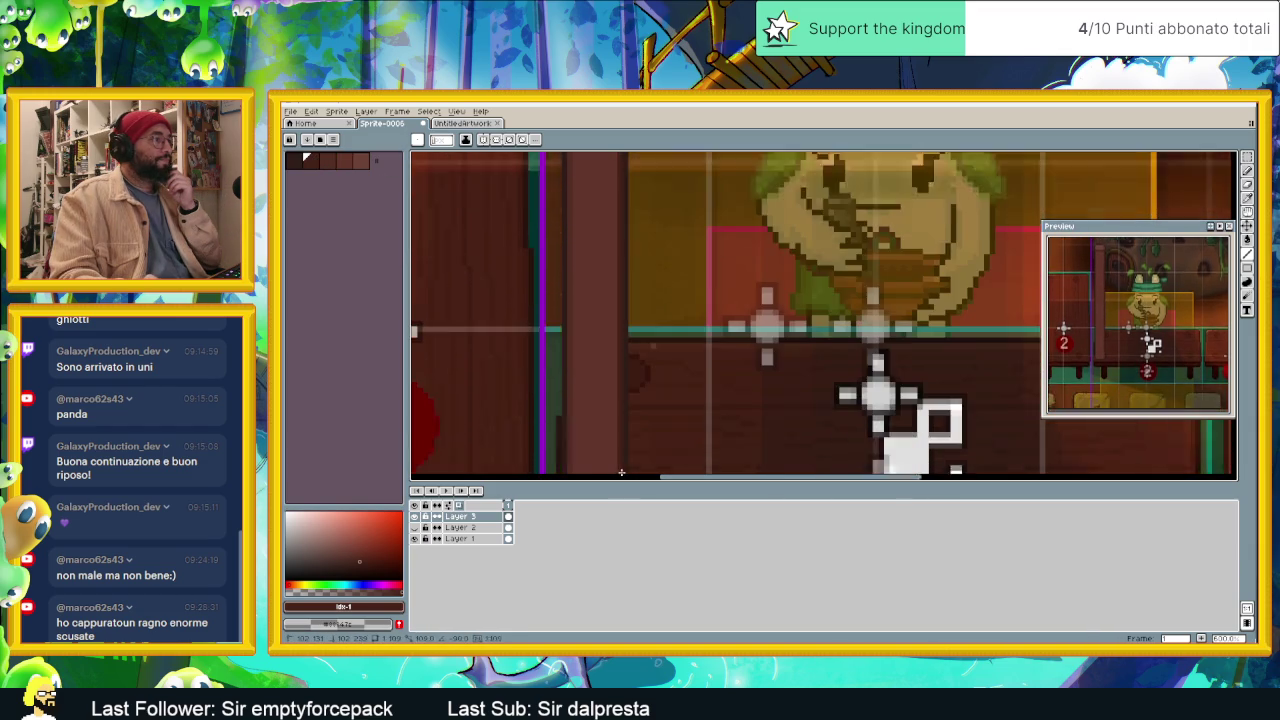
{"action": "scroll", "coordinate": [621, 472], "scroll_direction": "down", "scroll_amount": 1}
{"action": "left_click", "coordinate": [619, 452], "text": "shift"}
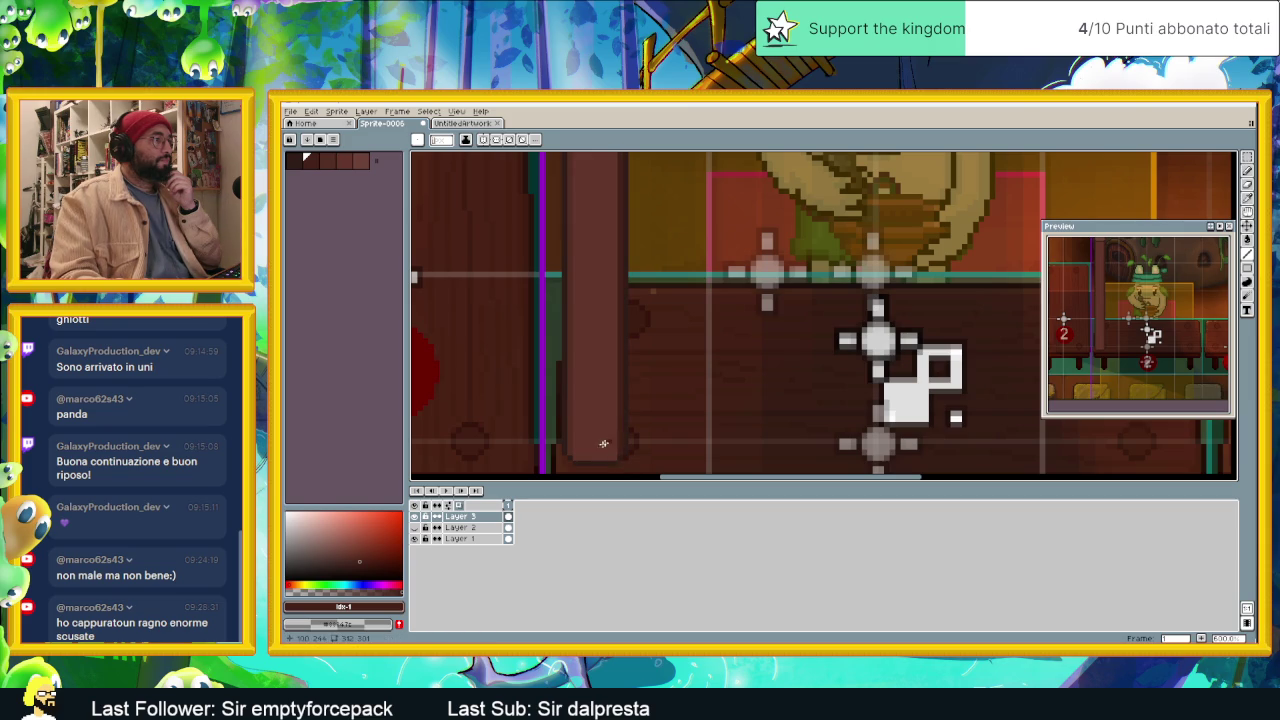
Step: Step the drawing colour to palette index 2 and zoom in on the pillar
{"action": "scroll", "coordinate": [568, 453], "scroll_direction": "up", "scroll_amount": 1}
{"action": "scroll", "coordinate": [568, 300], "scroll_direction": "up", "scroll_amount": 2}
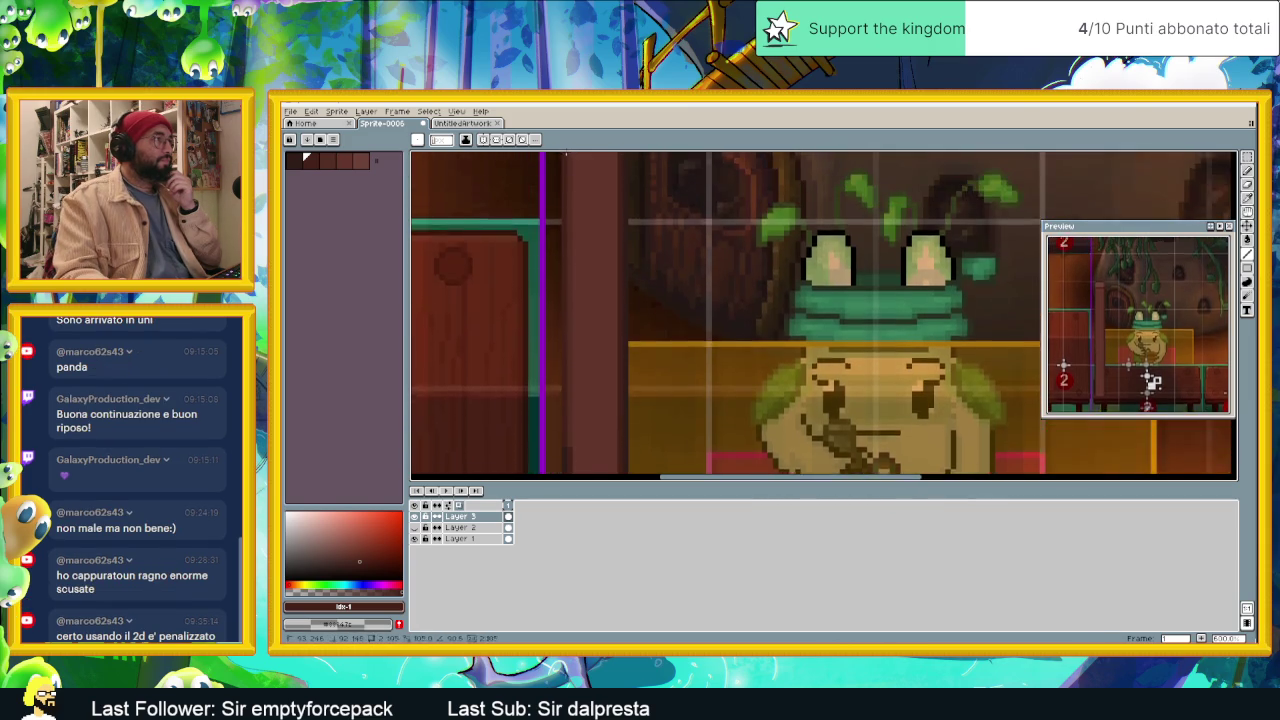
{"action": "scroll", "coordinate": [567, 152], "scroll_direction": "up", "scroll_amount": 2}
{"action": "scroll", "coordinate": [567, 152], "scroll_direction": "up", "scroll_amount": 1}
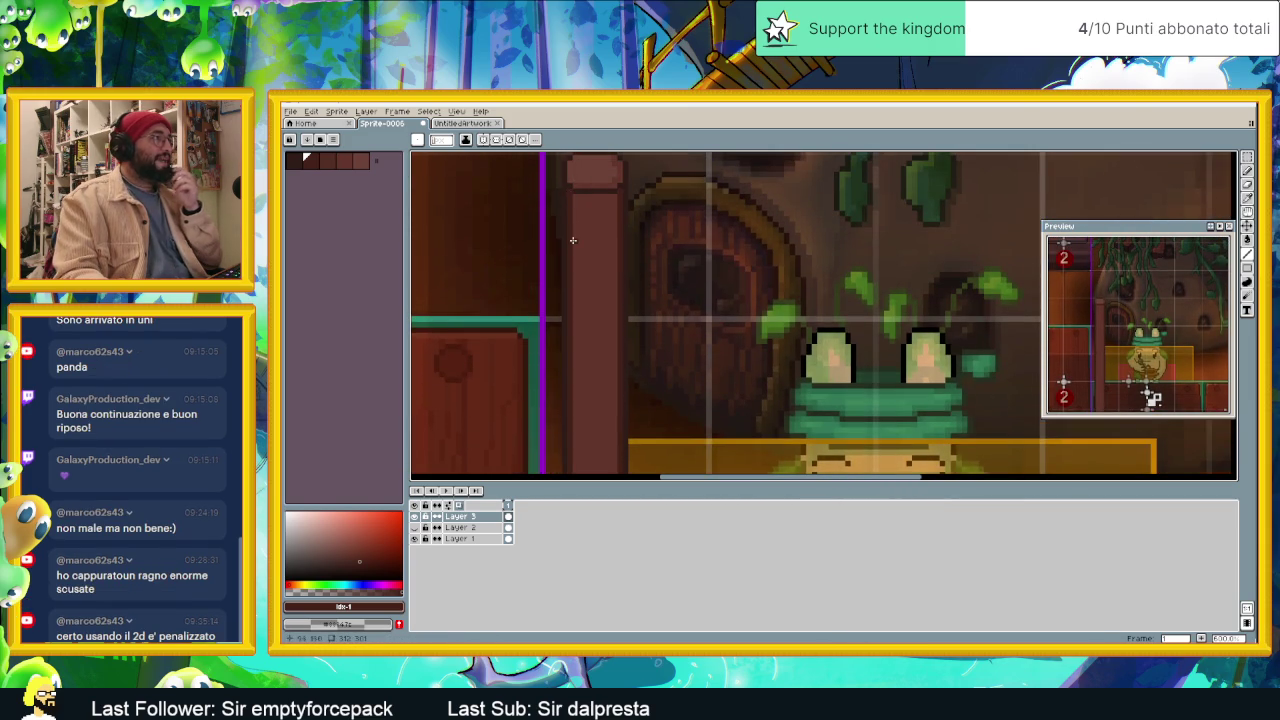
{"action": "key", "text": "bracketright"}
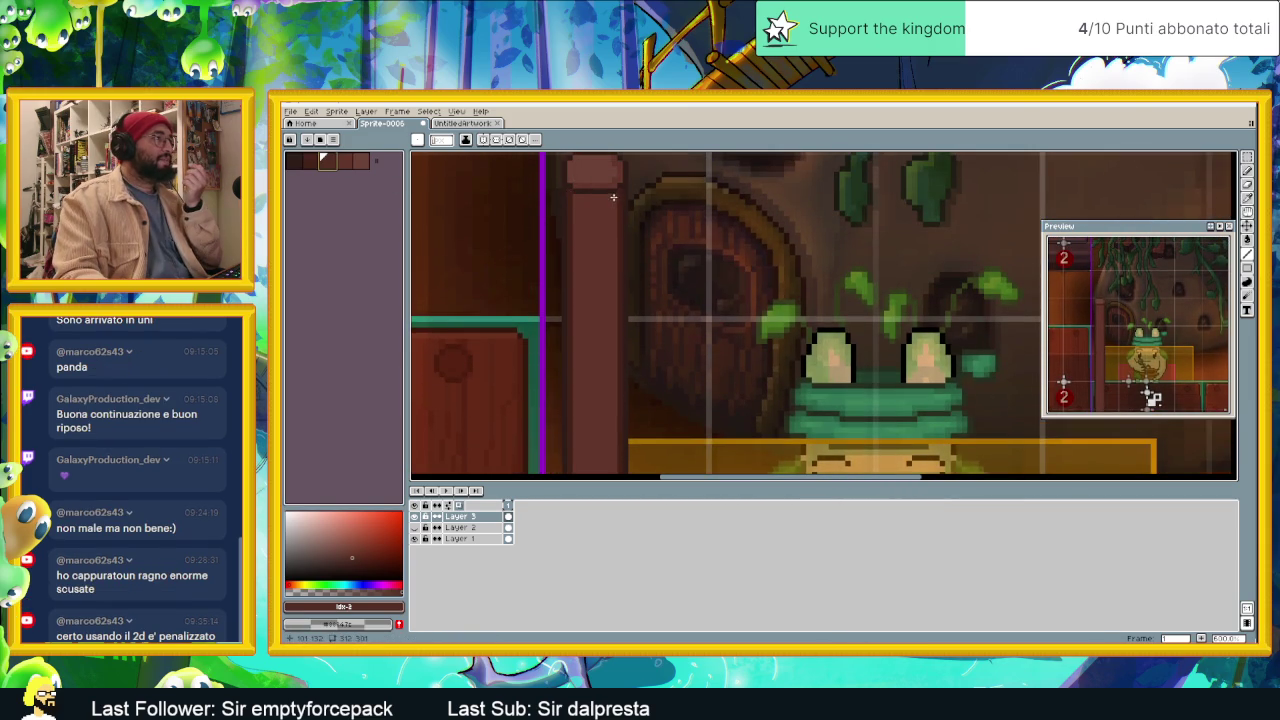
{"action": "scroll", "coordinate": [610, 250], "scroll_direction": "down", "scroll_amount": 8}
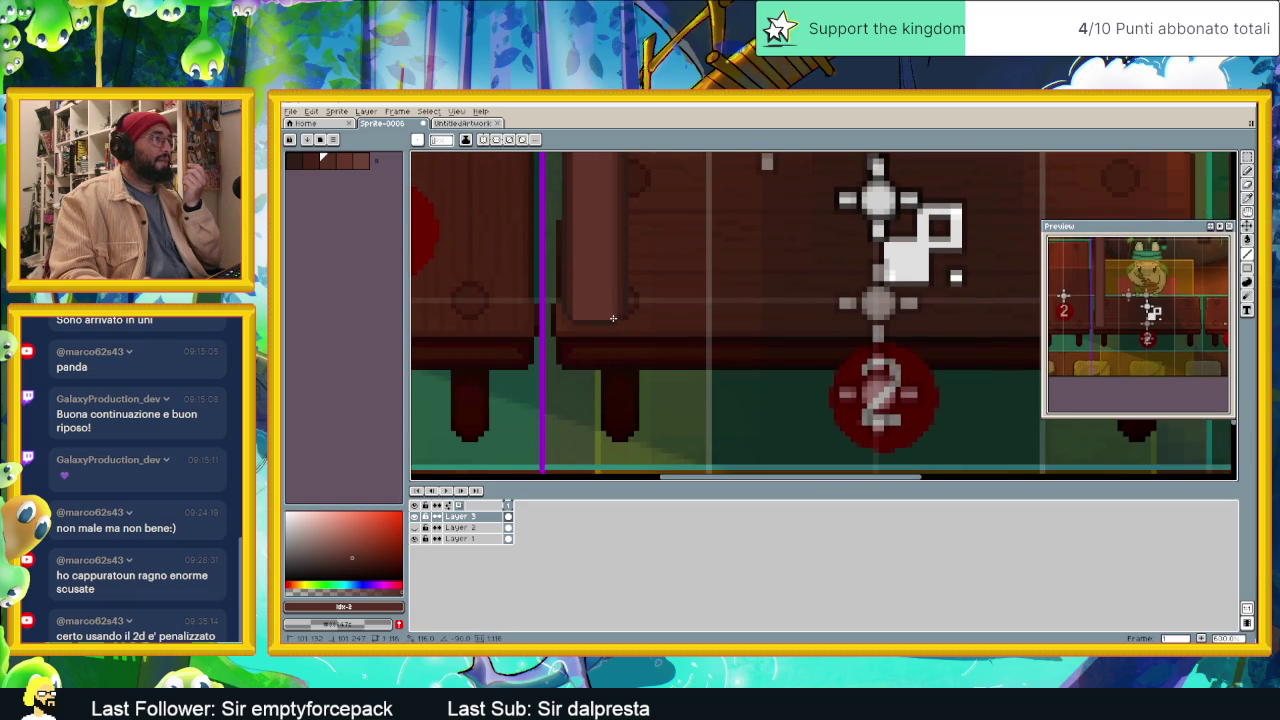
{"action": "scroll", "coordinate": [576, 316], "scroll_direction": "up", "scroll_amount": 2}
{"action": "scroll", "coordinate": [576, 316], "scroll_direction": "up", "scroll_amount": 2}
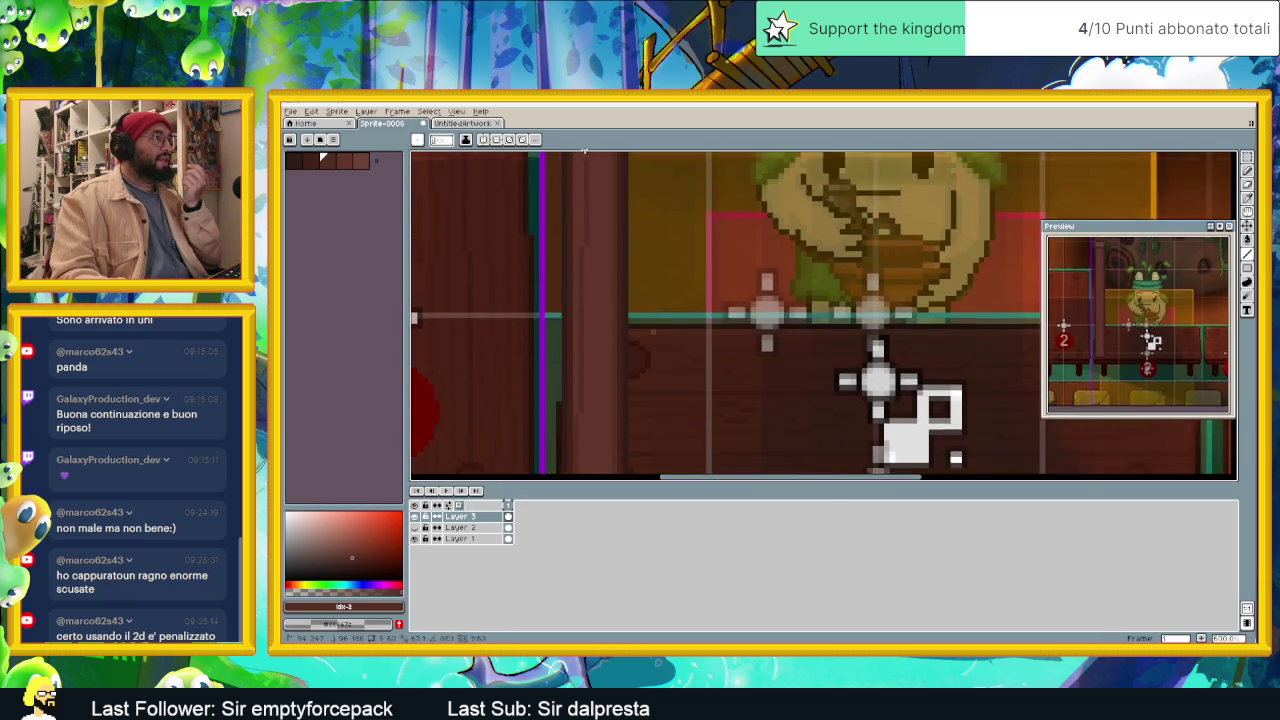
{"action": "scroll", "coordinate": [576, 316], "scroll_direction": "up", "scroll_amount": 2}
{"action": "scroll", "coordinate": [576, 316], "scroll_direction": "up", "scroll_amount": 2}
{"action": "scroll", "coordinate": [578, 170], "scroll_direction": "up", "scroll_amount": 2}
{"action": "scroll", "coordinate": [576, 200], "scroll_direction": "up", "scroll_amount": 2}
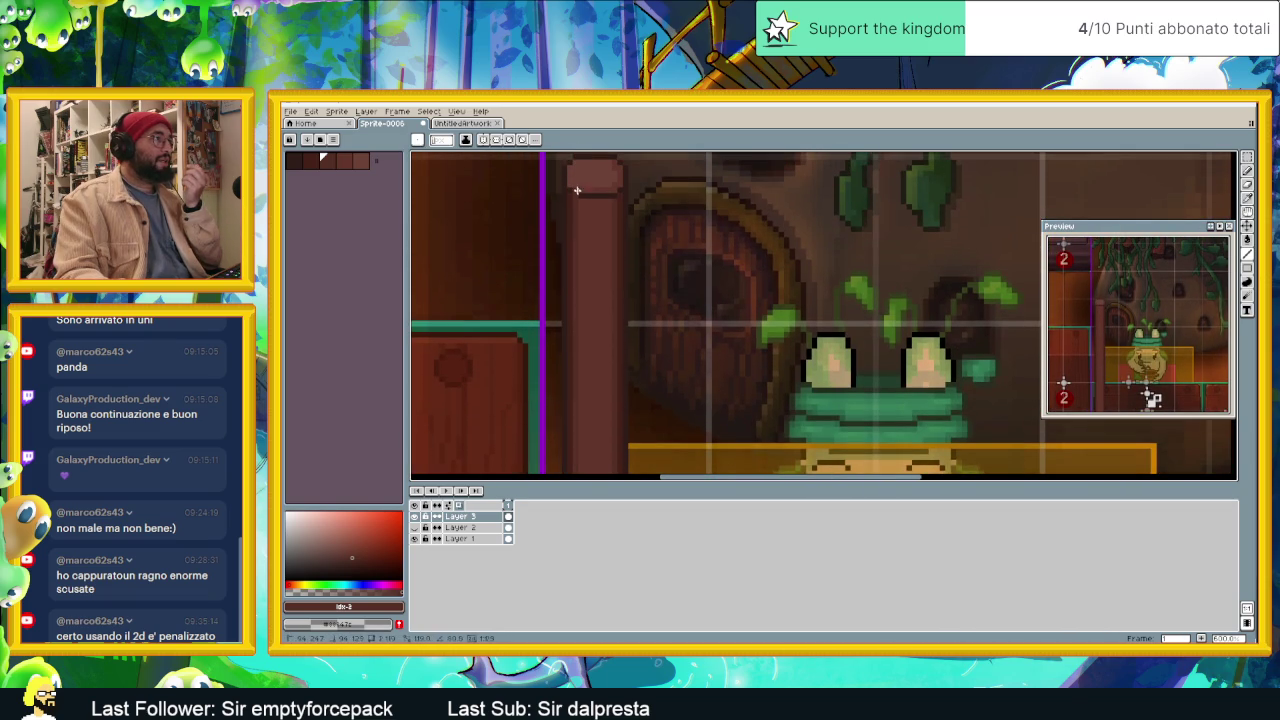
{"action": "scroll", "coordinate": [581, 197], "scroll_direction": "up", "scroll_amount": 1}
{"action": "scroll", "coordinate": [600, 203], "scroll_direction": "up", "scroll_amount": 1}
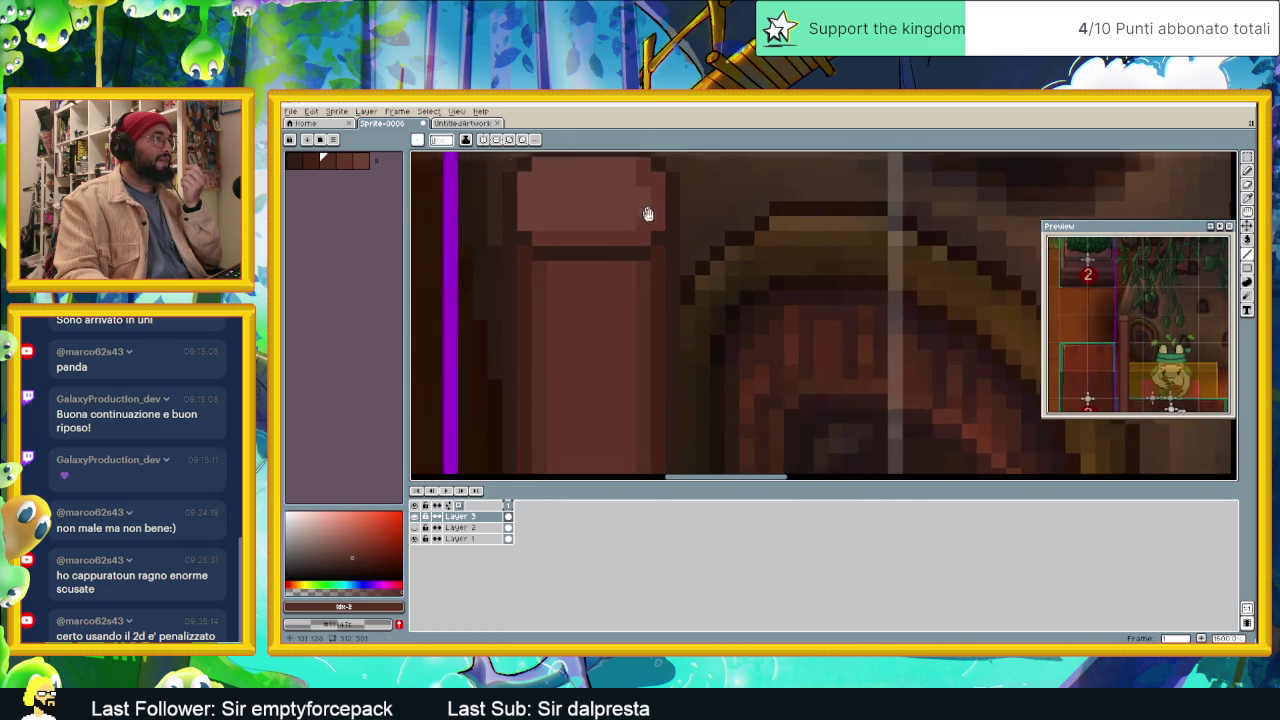
{"action": "scroll", "coordinate": [646, 211], "scroll_direction": "up", "scroll_amount": 1}
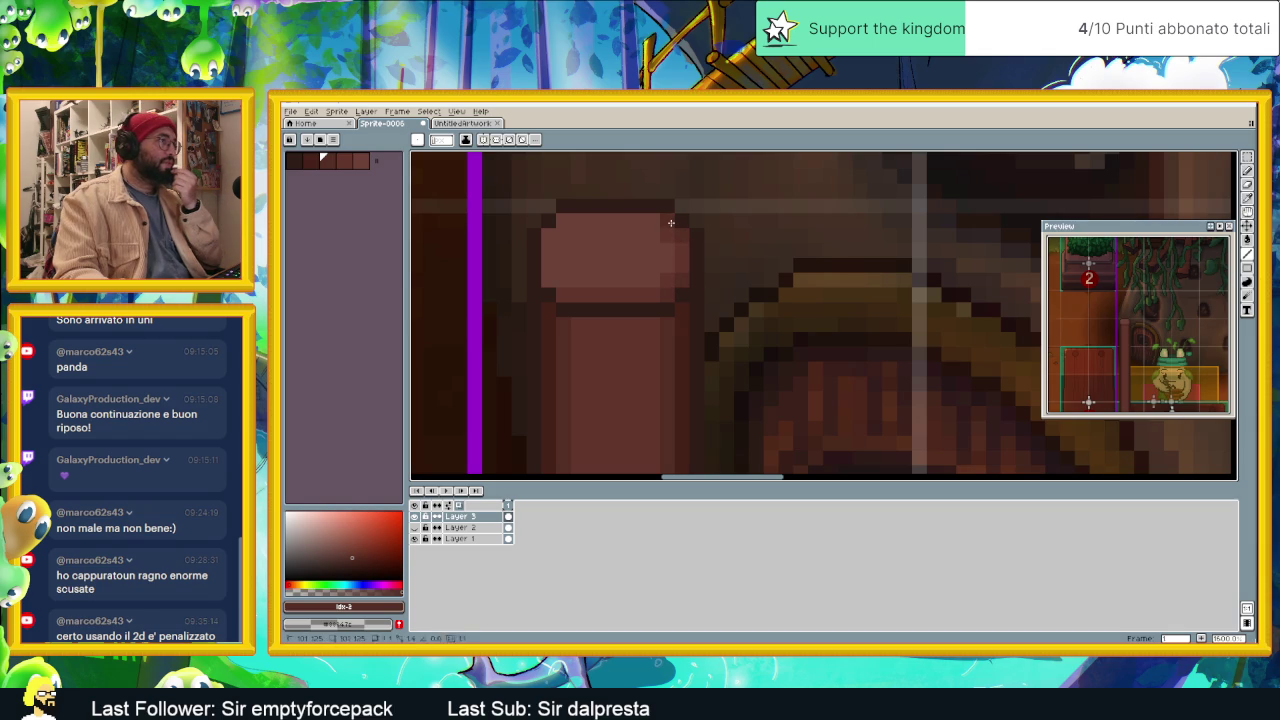
Step: Eyedrop the pillar's #542c24 brown as the drawing colour
{"action": "left_click", "coordinate": [656, 218], "text": "alt"}
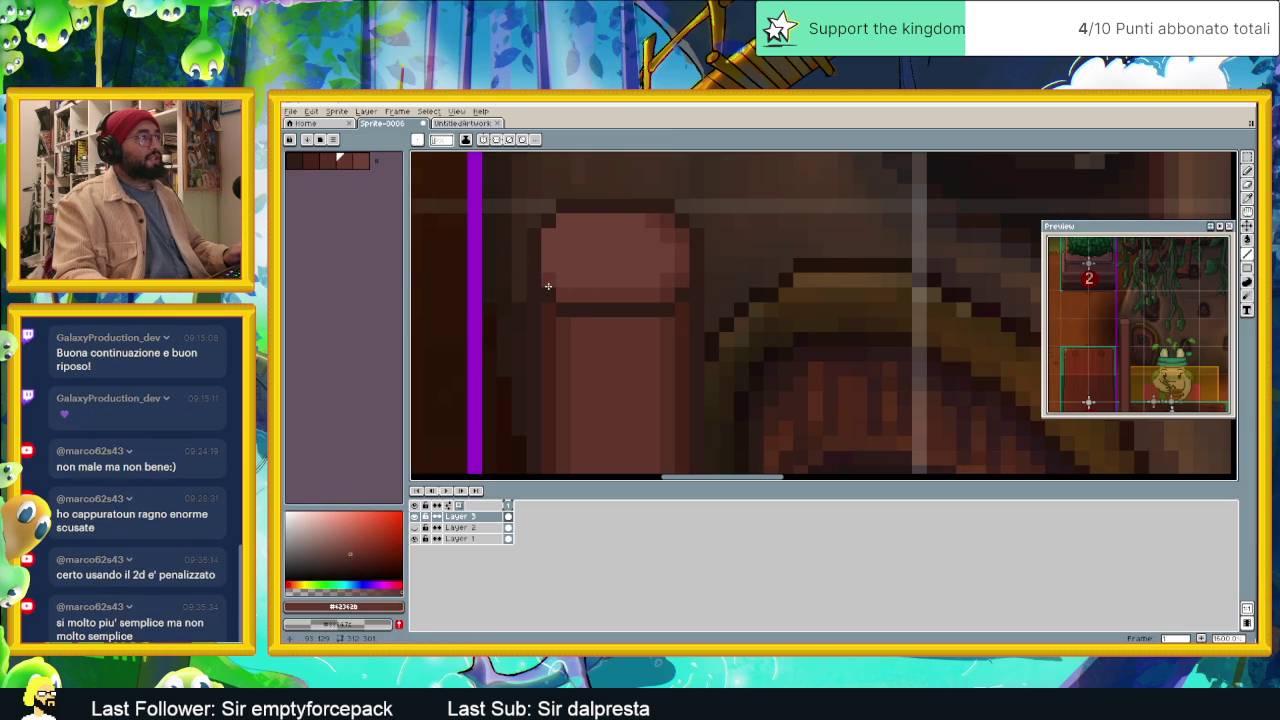
{"action": "scroll", "coordinate": [634, 309], "scroll_direction": "down", "scroll_amount": 1}
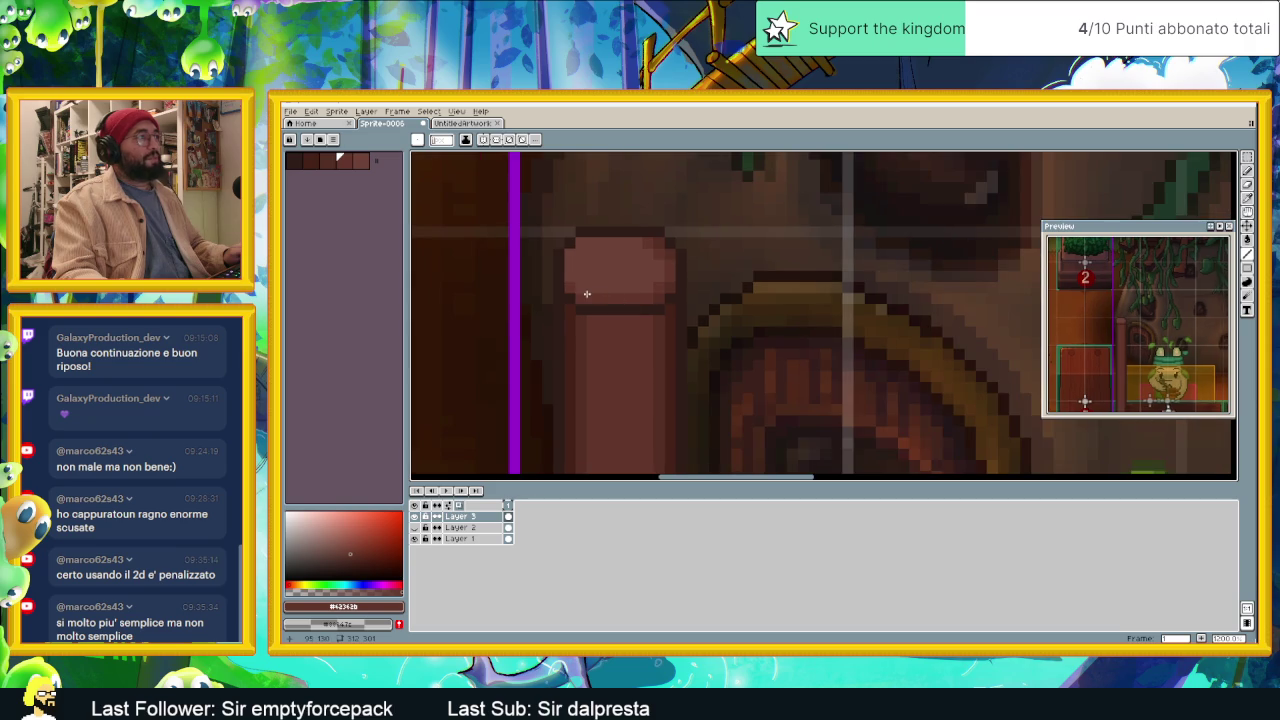
{"action": "left_click", "coordinate": [655, 293], "text": "alt"}
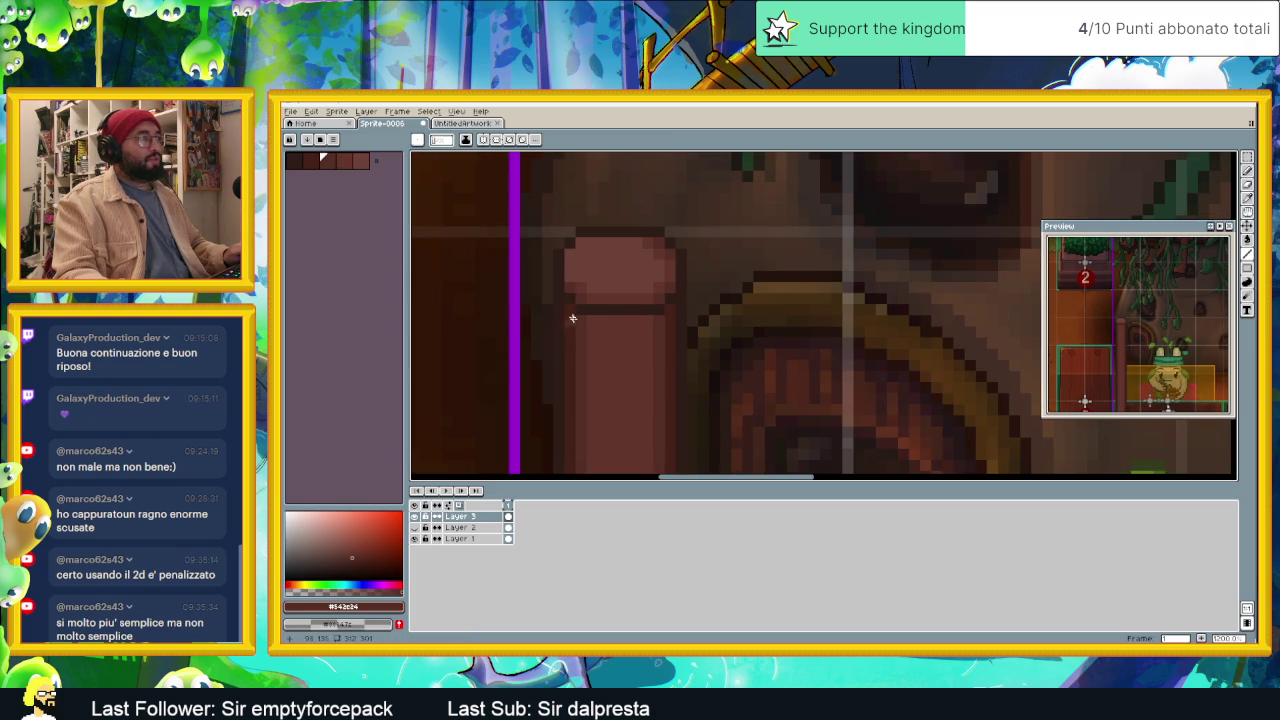
{"action": "scroll", "coordinate": [621, 335], "scroll_direction": "down", "scroll_amount": 2}
{"action": "scroll", "coordinate": [647, 363], "scroll_direction": "down", "scroll_amount": 1}
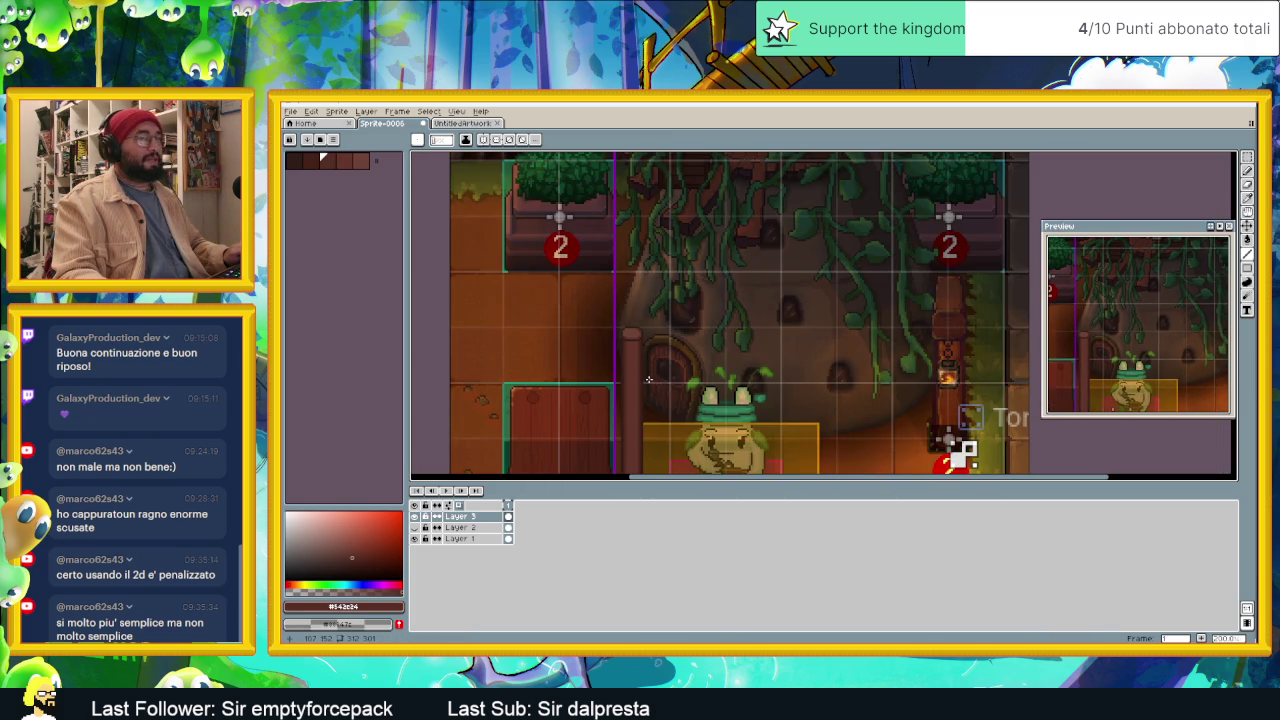
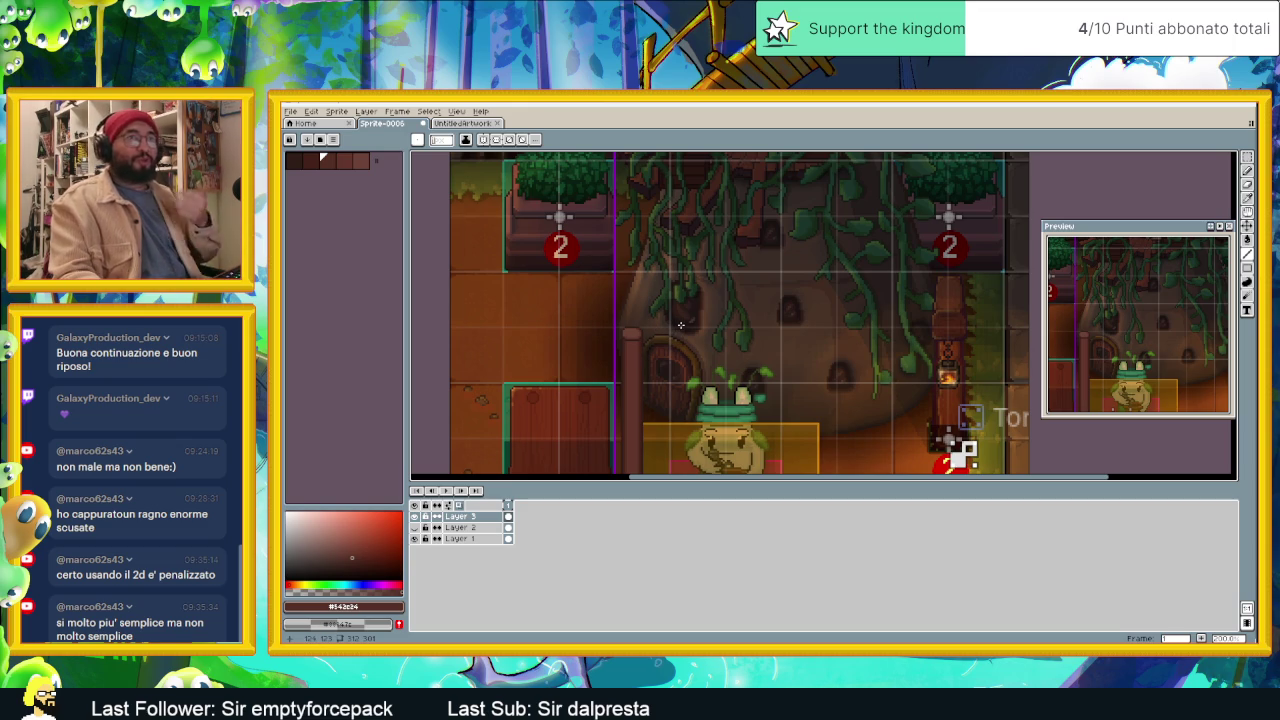
Step: Sample the dark and lighter wood browns from the counter as the foreground colour
{"action": "scroll", "coordinate": [652, 338], "scroll_direction": "down", "scroll_amount": 2}
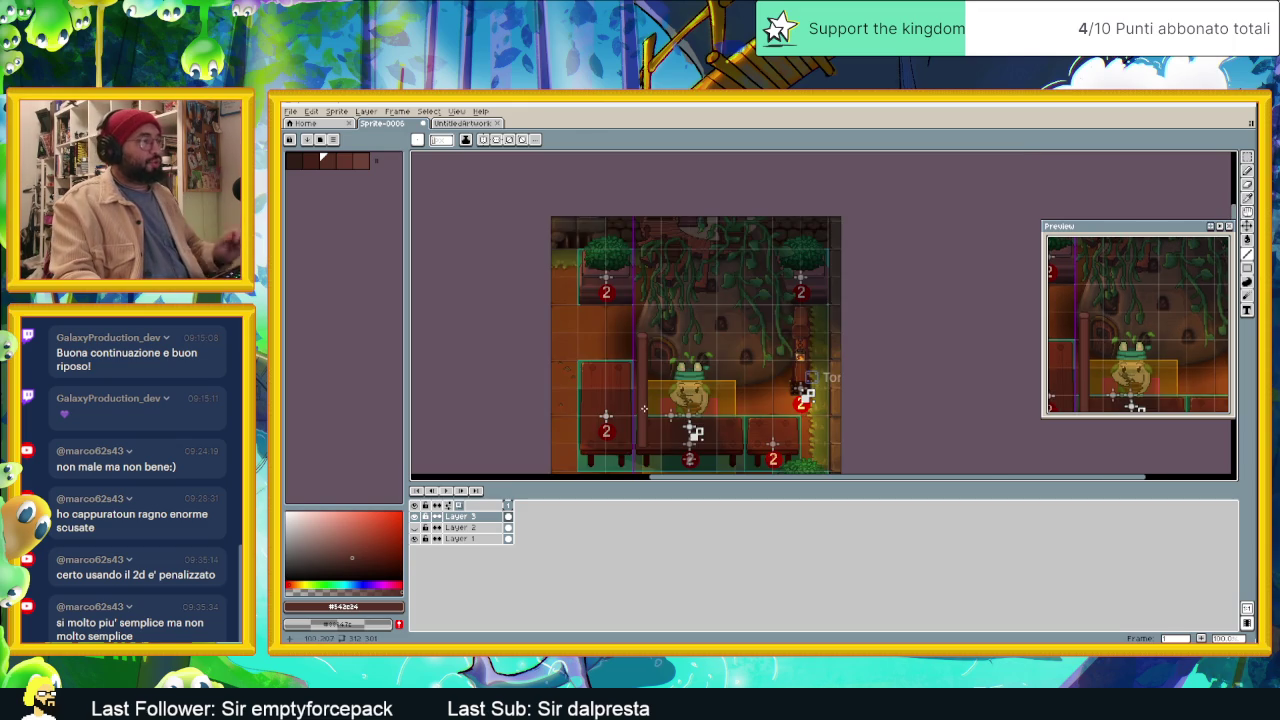
{"action": "scroll", "coordinate": [660, 330], "scroll_direction": "up", "scroll_amount": 2}
{"action": "scroll", "coordinate": [677, 301], "scroll_direction": "down", "scroll_amount": 2}
{"action": "scroll", "coordinate": [666, 352], "scroll_direction": "up", "scroll_amount": 1}
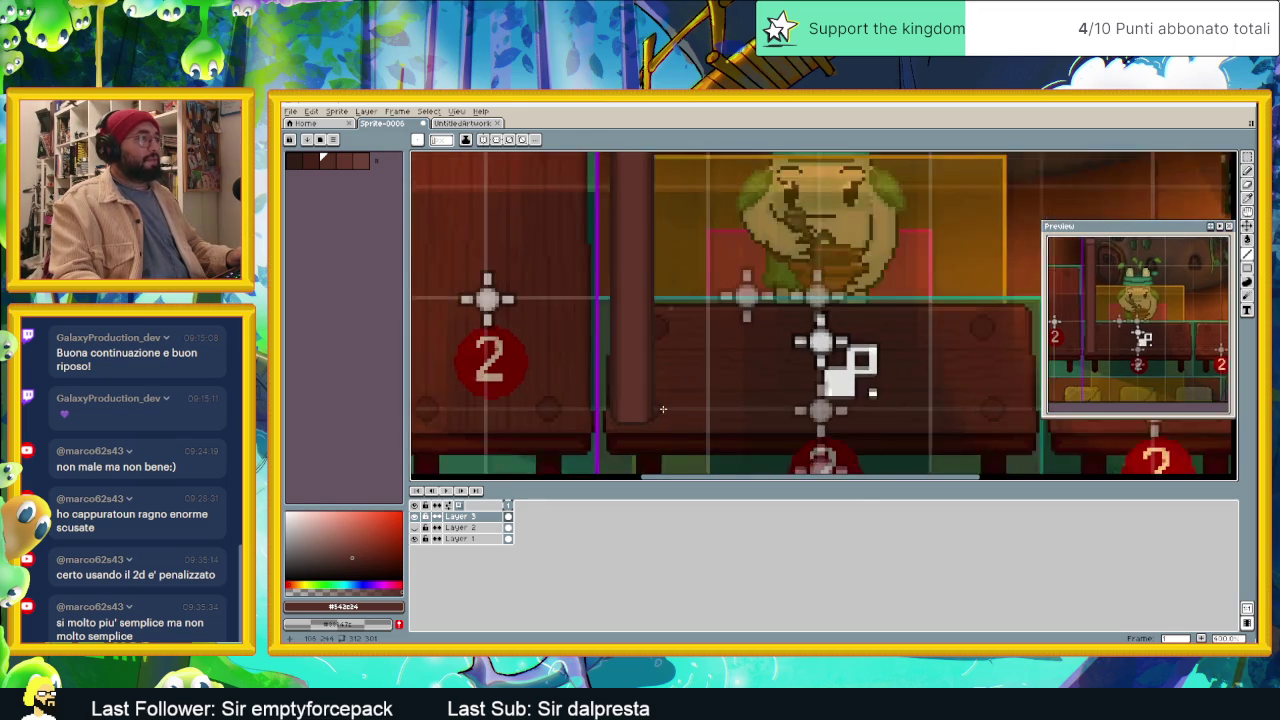
{"action": "scroll", "coordinate": [660, 375], "scroll_direction": "up", "scroll_amount": 1}
{"action": "scroll", "coordinate": [650, 405], "scroll_direction": "up", "scroll_amount": 1}
{"action": "key", "text": "alt"}
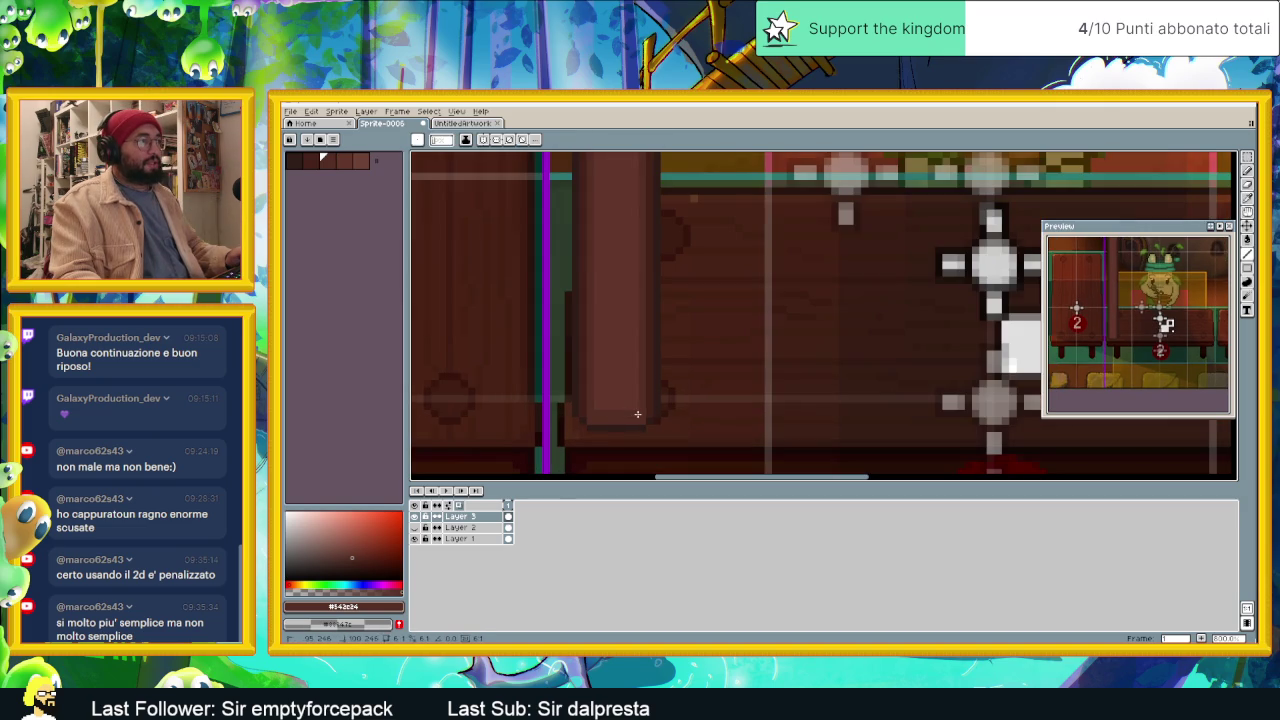
{"action": "key", "text": "alt"}
{"action": "left_click", "coordinate": [652, 408]}
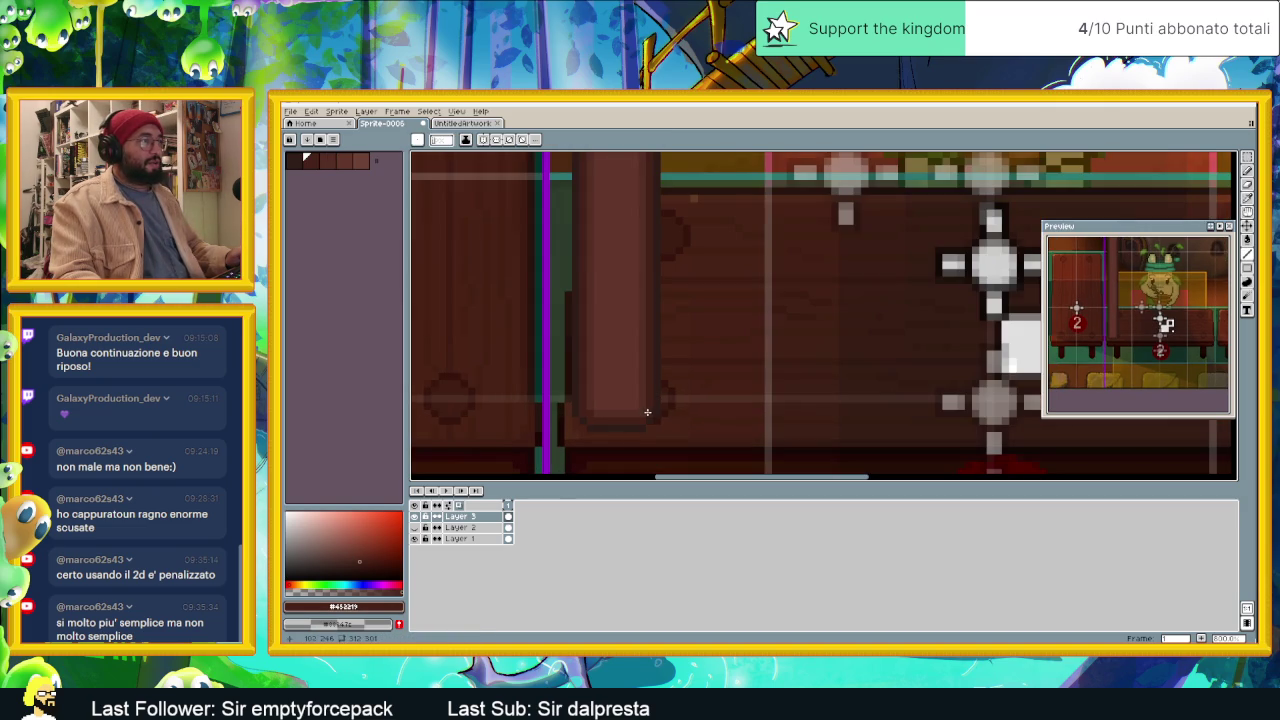
{"action": "left_click", "coordinate": [637, 409], "text": "alt"}
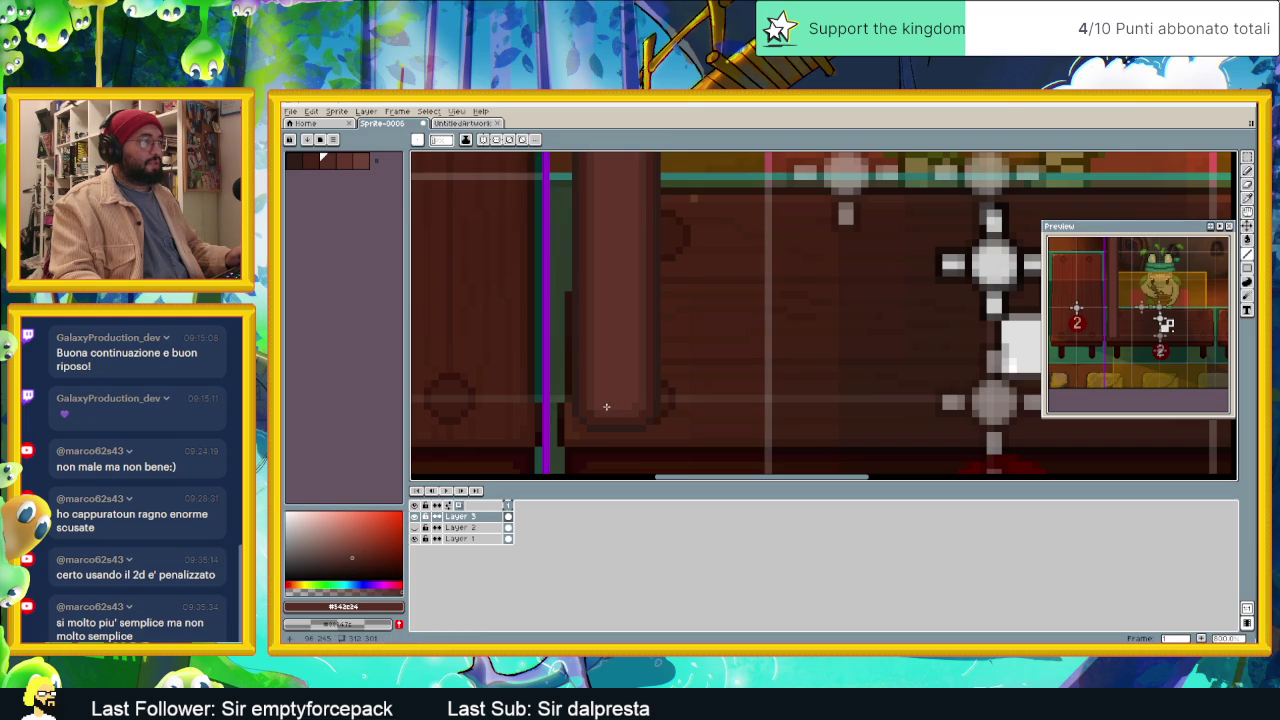
{"action": "scroll", "coordinate": [667, 375], "scroll_direction": "down", "scroll_amount": 1}
{"action": "scroll", "coordinate": [668, 374], "scroll_direction": "down", "scroll_amount": 1}
{"action": "scroll", "coordinate": [667, 374], "scroll_direction": "down", "scroll_amount": 1}
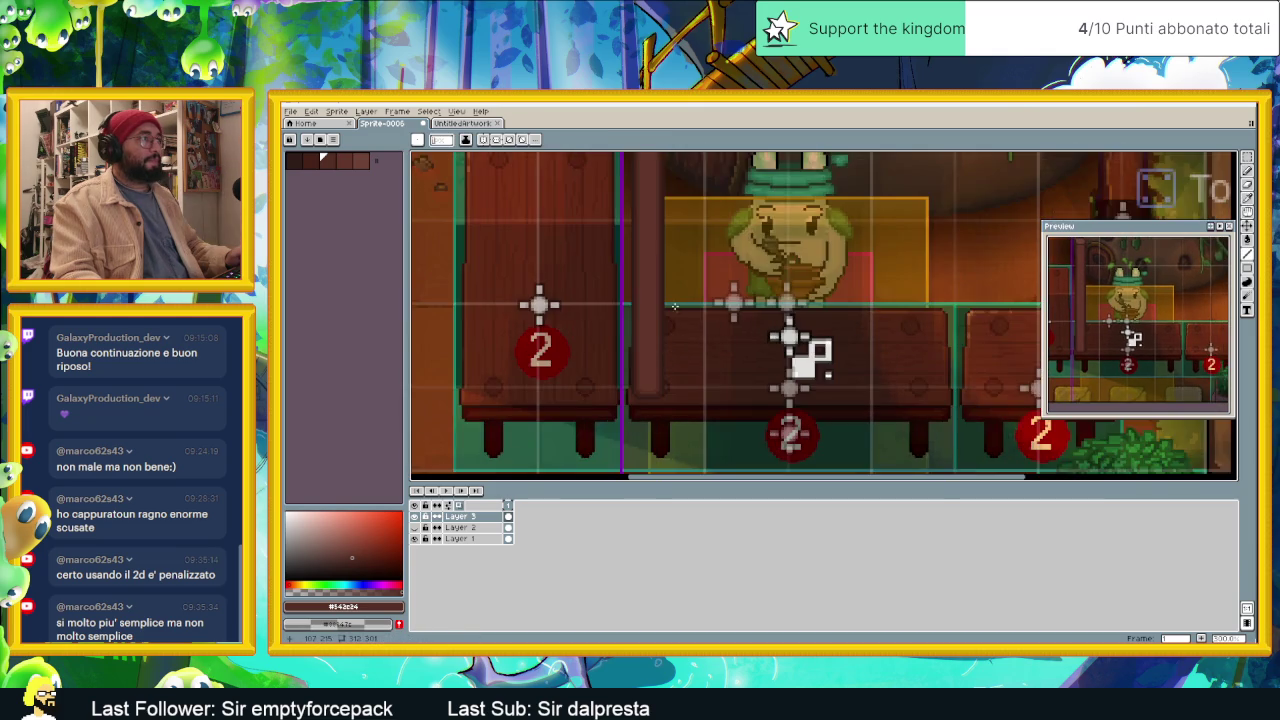
{"action": "scroll", "coordinate": [676, 304], "scroll_direction": "down", "scroll_amount": 1}
{"action": "scroll", "coordinate": [678, 240], "scroll_direction": "up", "scroll_amount": 2}
{"action": "scroll", "coordinate": [673, 274], "scroll_direction": "up", "scroll_amount": 1}
{"action": "scroll", "coordinate": [673, 274], "scroll_direction": "up", "scroll_amount": 2}
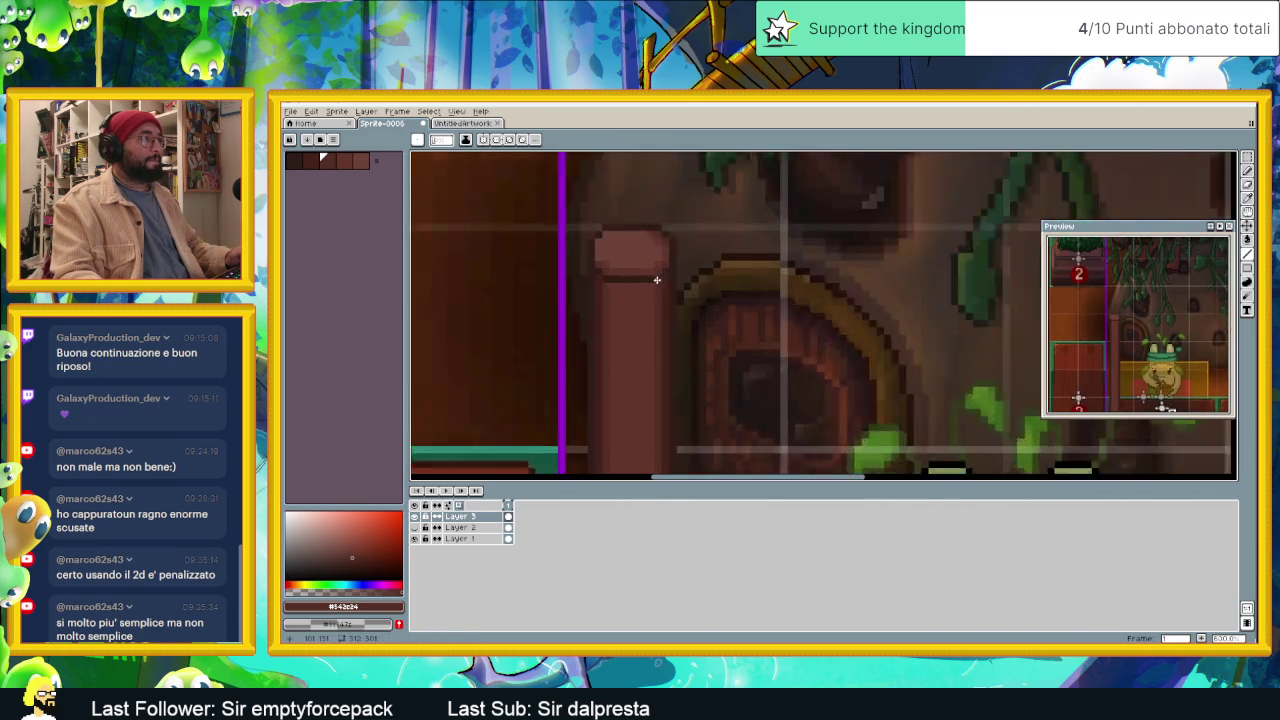
{"action": "scroll", "coordinate": [654, 277], "scroll_direction": "up", "scroll_amount": 1}
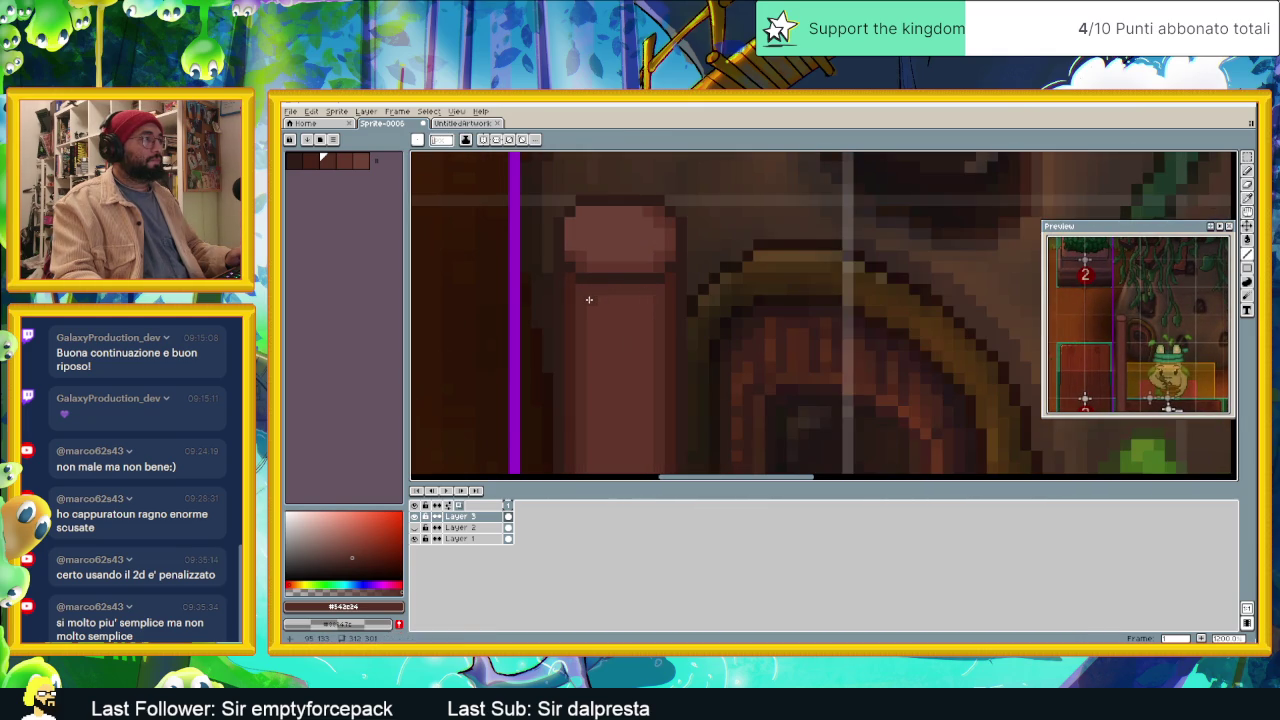
{"action": "scroll", "coordinate": [620, 300], "scroll_direction": "down", "scroll_amount": 1}
{"action": "scroll", "coordinate": [640, 320], "scroll_direction": "down", "scroll_amount": 1}
{"action": "scroll", "coordinate": [655, 340], "scroll_direction": "down", "scroll_amount": 2}
{"action": "scroll", "coordinate": [667, 355], "scroll_direction": "up", "scroll_amount": 1}
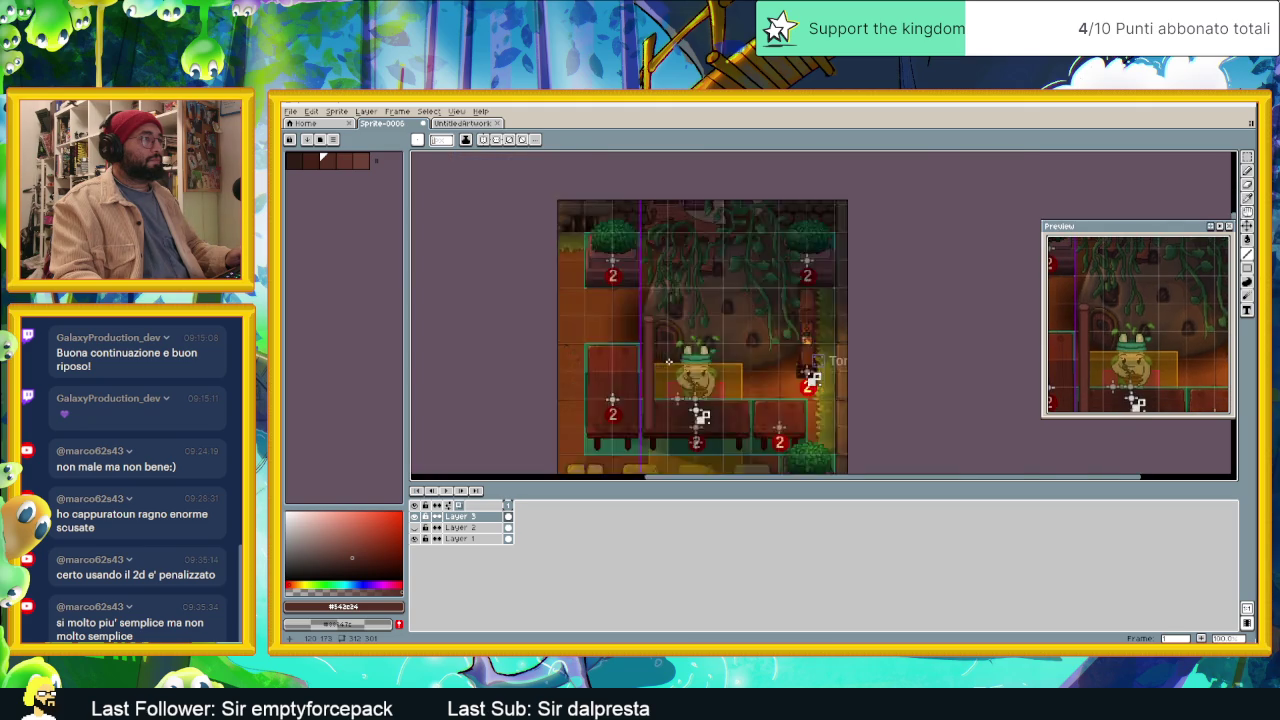
{"action": "scroll", "coordinate": [669, 360], "scroll_direction": "up", "scroll_amount": 1}
{"action": "scroll", "coordinate": [650, 340], "scroll_direction": "up", "scroll_amount": 1}
{"action": "scroll", "coordinate": [638, 323], "scroll_direction": "down", "scroll_amount": 2}
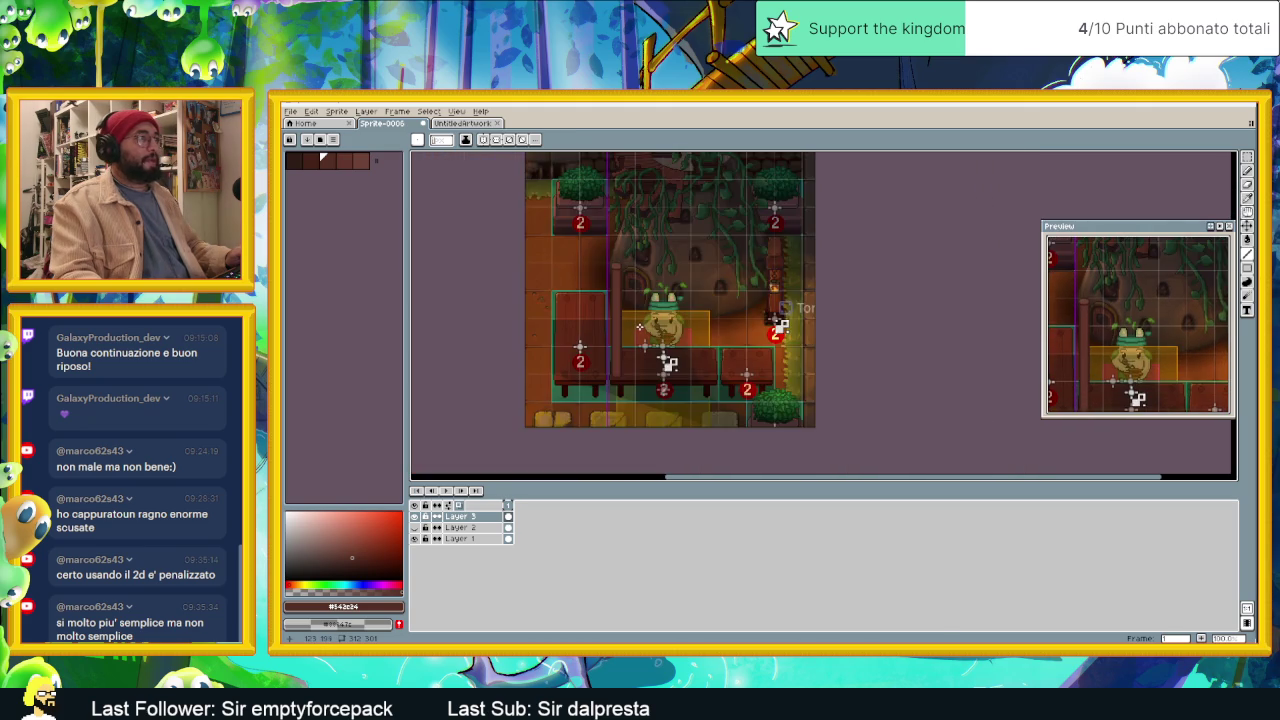
{"action": "scroll", "coordinate": [641, 331], "scroll_direction": "up", "scroll_amount": 2}
{"action": "scroll", "coordinate": [560, 290], "scroll_direction": "up", "scroll_amount": 1}
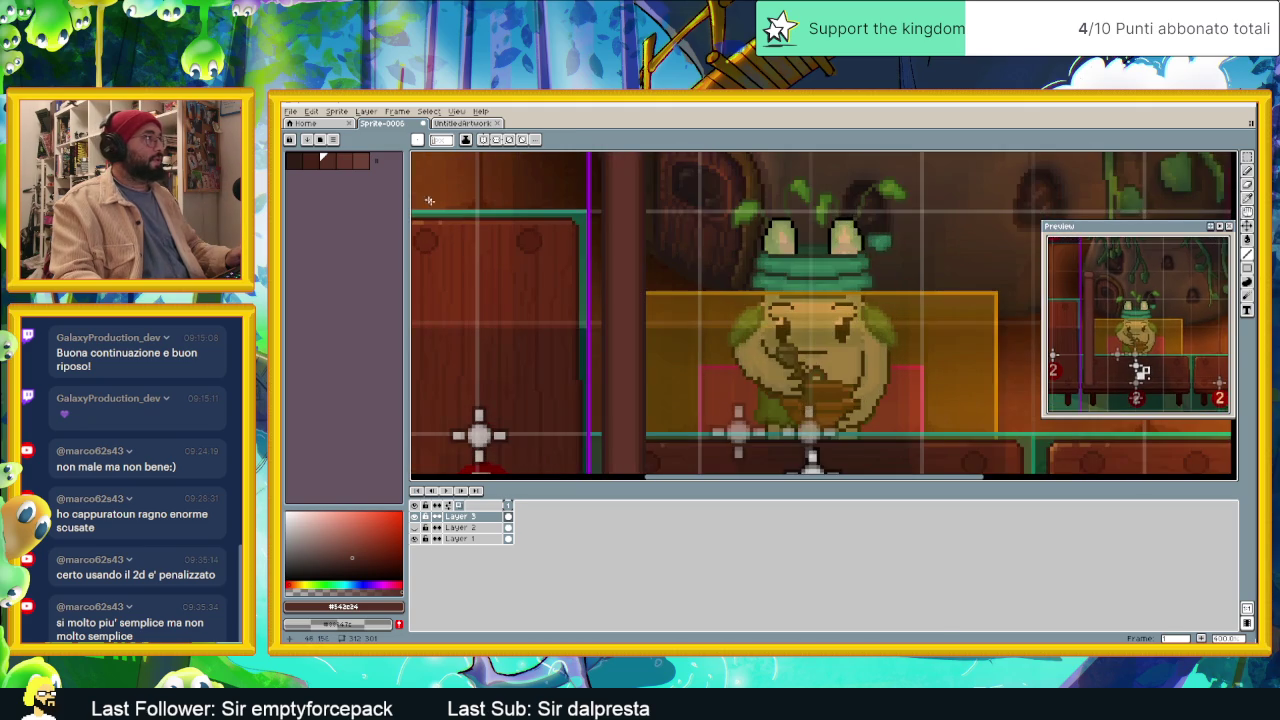
{"action": "scroll", "coordinate": [688, 230], "scroll_direction": "up", "scroll_amount": 1}
{"action": "scroll", "coordinate": [660, 280], "scroll_direction": "up", "scroll_amount": 1}
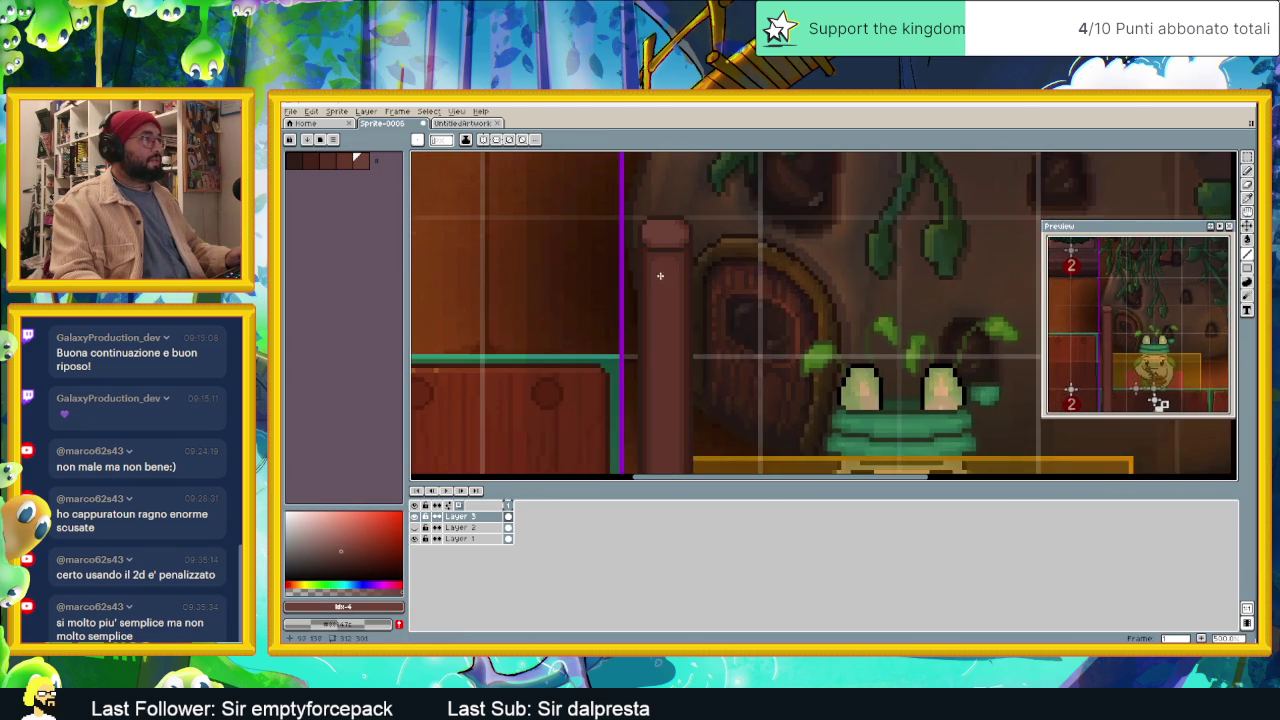
{"action": "scroll", "coordinate": [656, 274], "scroll_direction": "up", "scroll_amount": 1}
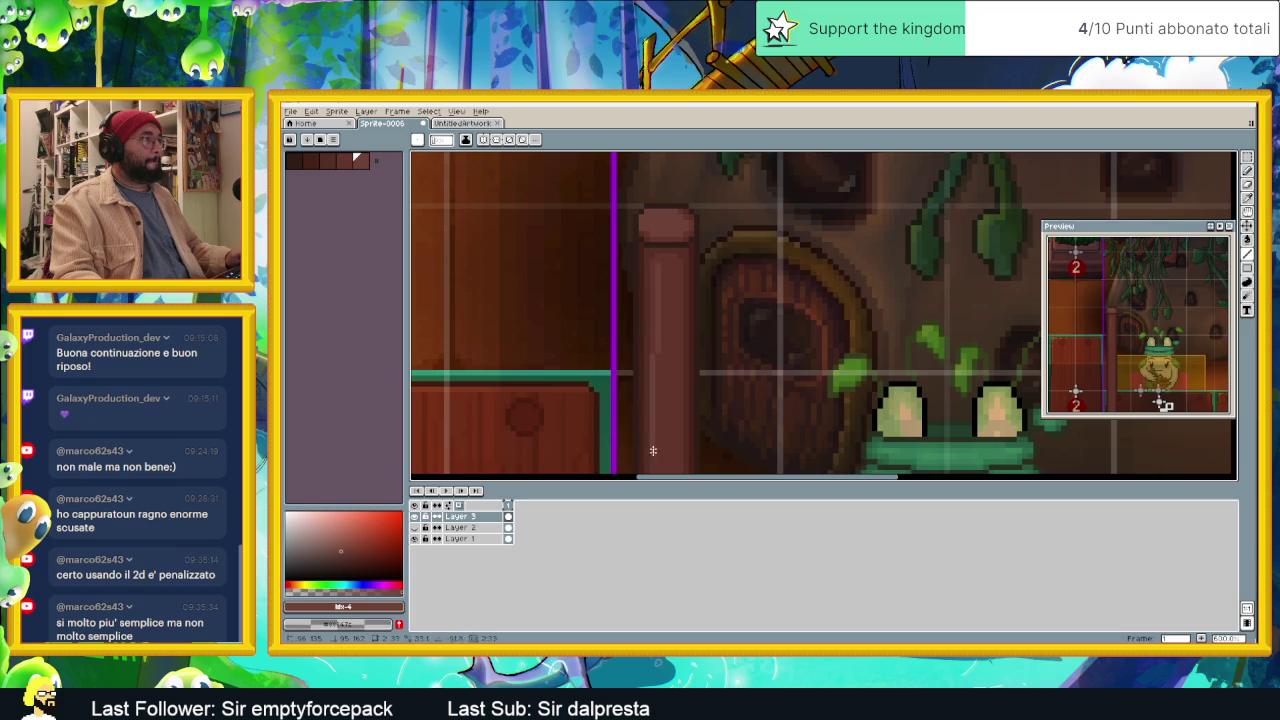
{"action": "scroll", "coordinate": [655, 440], "scroll_direction": "down", "scroll_amount": 3}
{"action": "scroll", "coordinate": [658, 425], "scroll_direction": "down", "scroll_amount": 2}
{"action": "scroll", "coordinate": [662, 405], "scroll_direction": "down", "scroll_amount": 2}
{"action": "scroll", "coordinate": [666, 385], "scroll_direction": "down", "scroll_amount": 2}
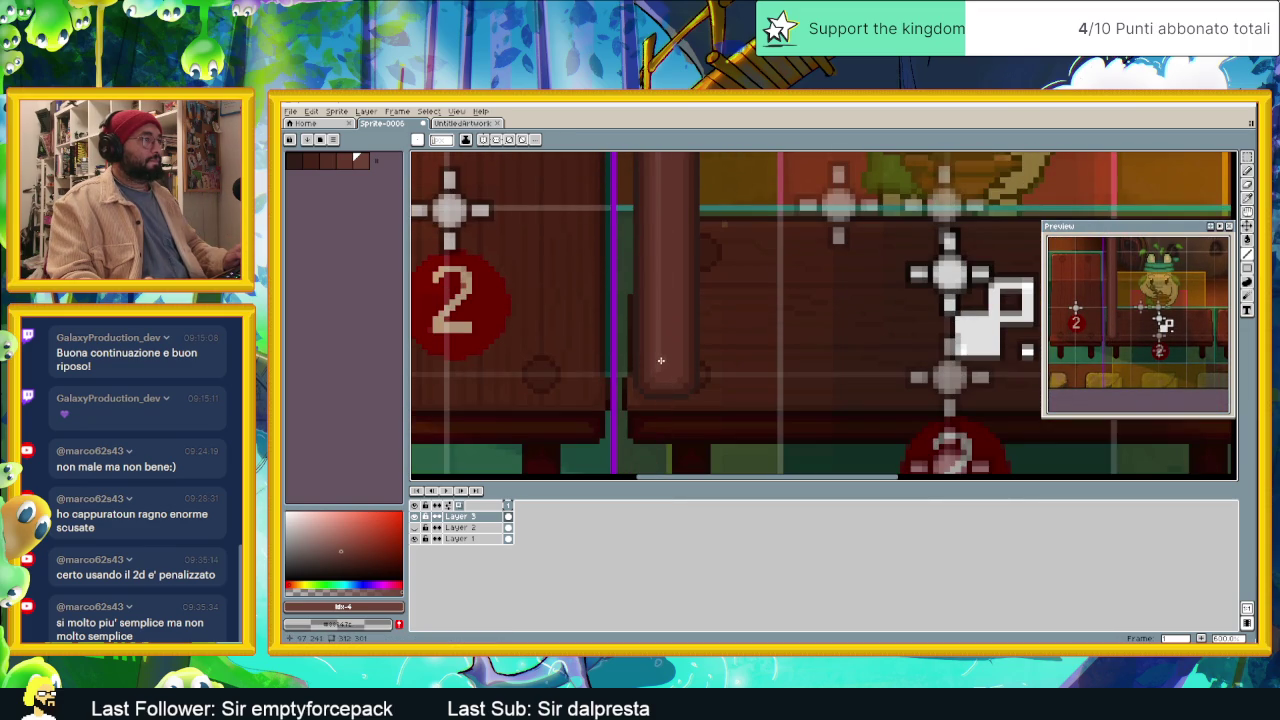
{"action": "scroll", "coordinate": [665, 260], "scroll_direction": "up", "scroll_amount": 3}
{"action": "scroll", "coordinate": [664, 150], "scroll_direction": "up", "scroll_amount": 3}
{"action": "scroll", "coordinate": [664, 150], "scroll_direction": "up", "scroll_amount": 3}
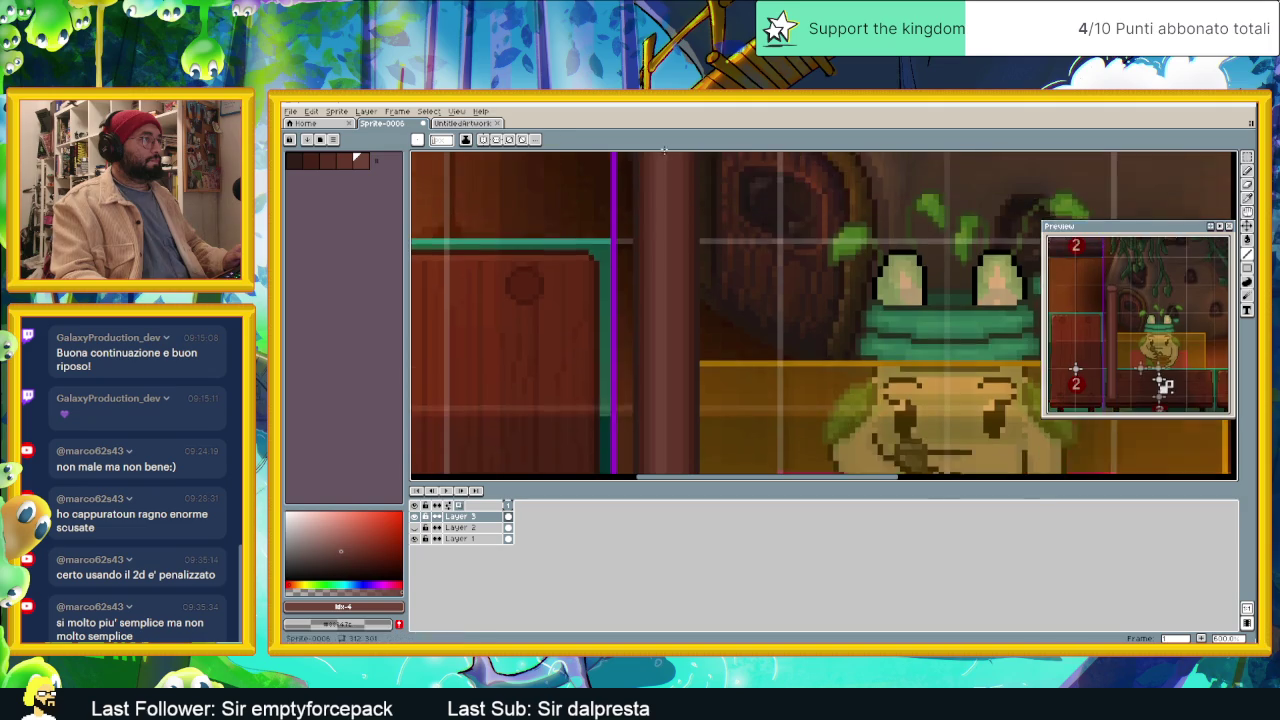
{"action": "scroll", "coordinate": [664, 150], "scroll_direction": "up", "scroll_amount": 3}
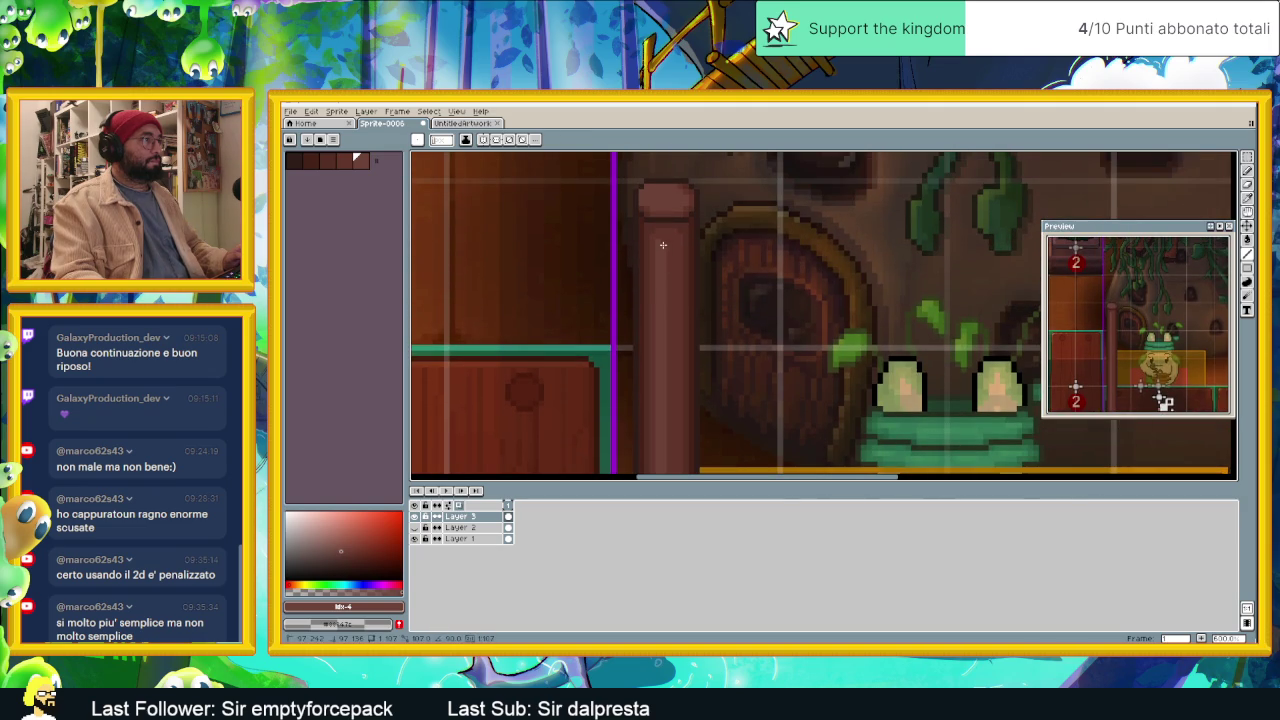
{"action": "scroll", "coordinate": [662, 244], "scroll_direction": "down", "scroll_amount": 2}
{"action": "scroll", "coordinate": [797, 305], "scroll_direction": "down", "scroll_amount": 1}
{"action": "scroll", "coordinate": [797, 305], "scroll_direction": "down", "scroll_amount": 1}
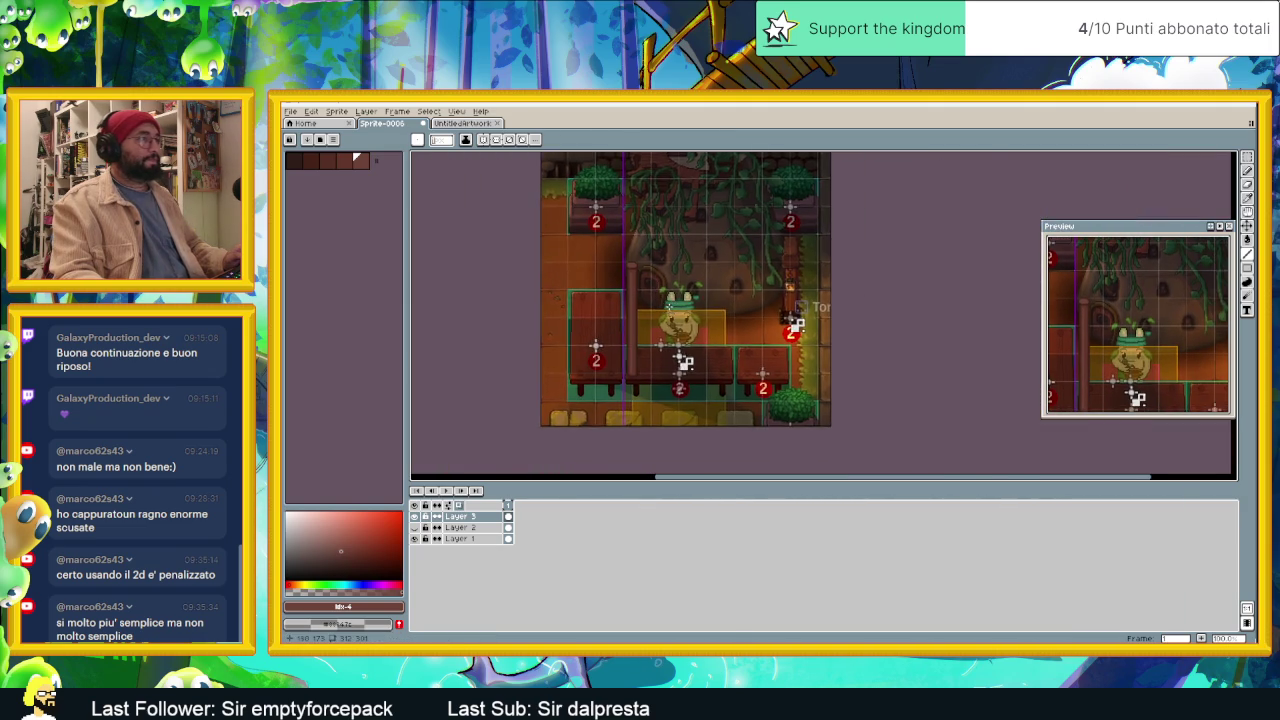
{"action": "scroll", "coordinate": [797, 323], "scroll_direction": "up", "scroll_amount": 2}
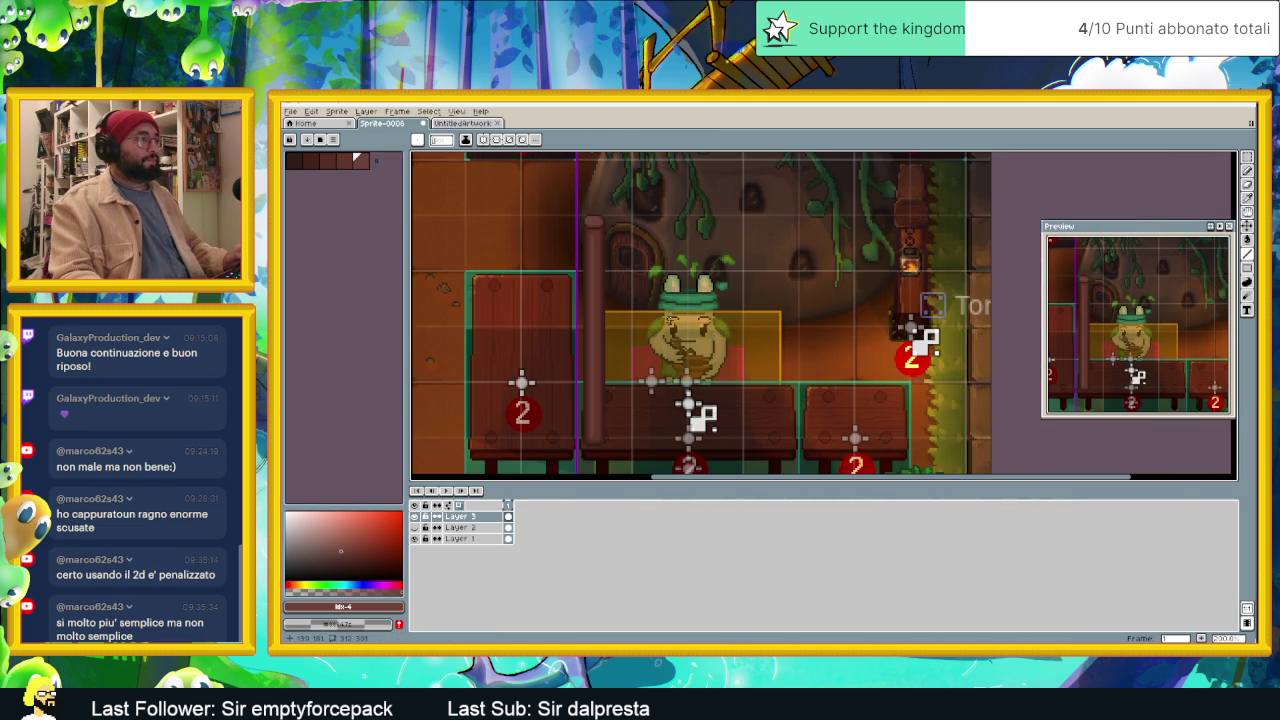
{"action": "key", "text": "ctrl"}
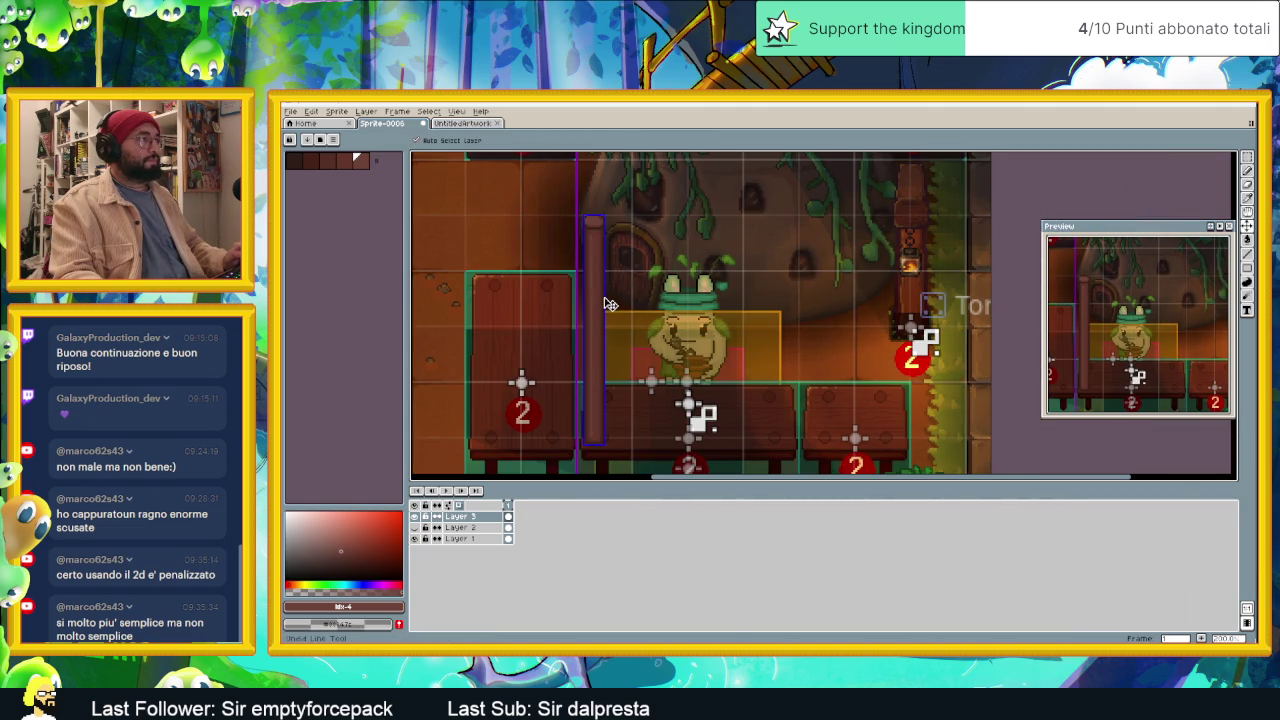
{"action": "scroll", "coordinate": [605, 285], "scroll_direction": "up", "scroll_amount": 1}
{"action": "scroll", "coordinate": [589, 231], "scroll_direction": "up", "scroll_amount": 1}
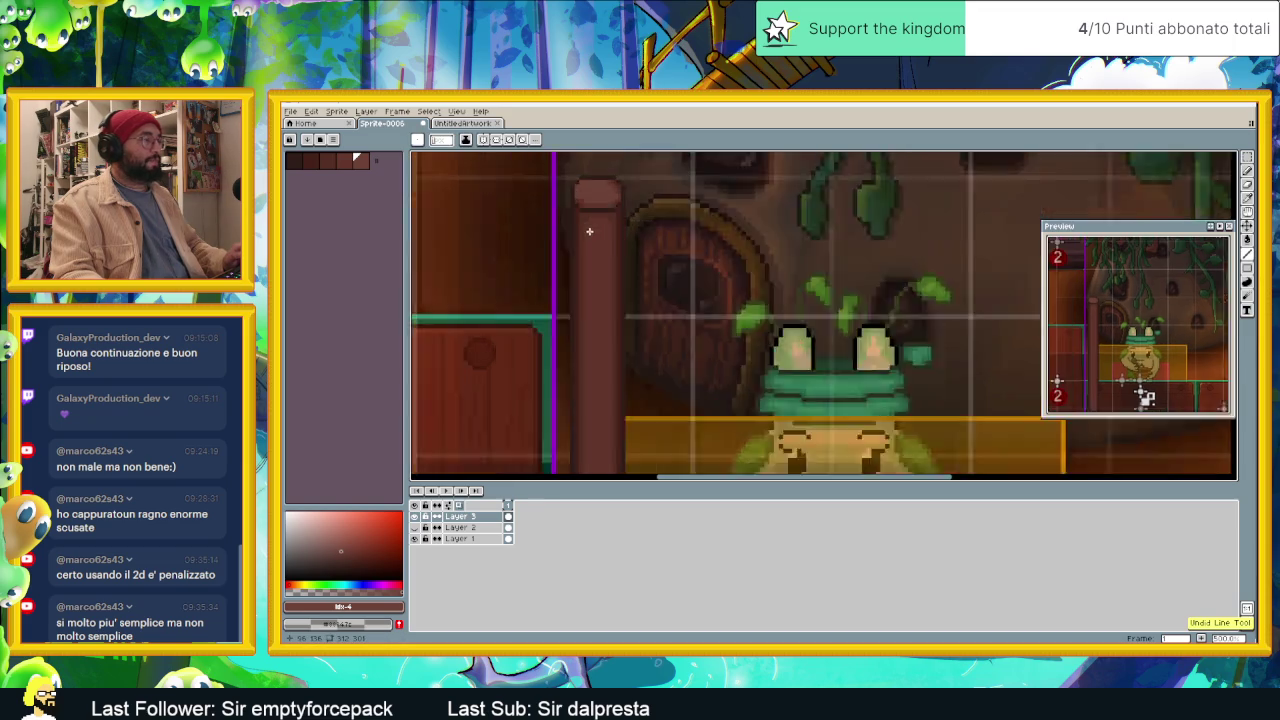
{"action": "scroll", "coordinate": [589, 231], "scroll_direction": "up", "scroll_amount": 1}
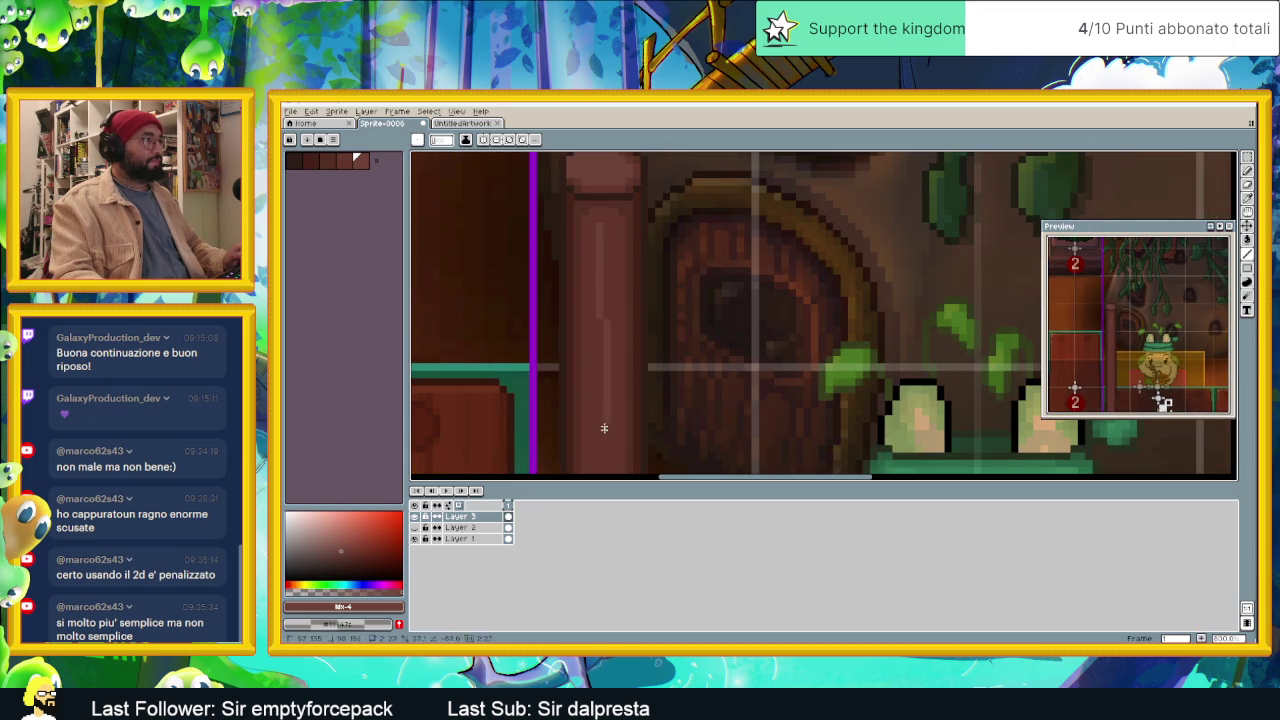
{"action": "scroll", "coordinate": [600, 300], "scroll_direction": "down", "scroll_amount": 2}
{"action": "scroll", "coordinate": [600, 350], "scroll_direction": "down", "scroll_amount": 2}
{"action": "scroll", "coordinate": [599, 392], "scroll_direction": "down", "scroll_amount": 2}
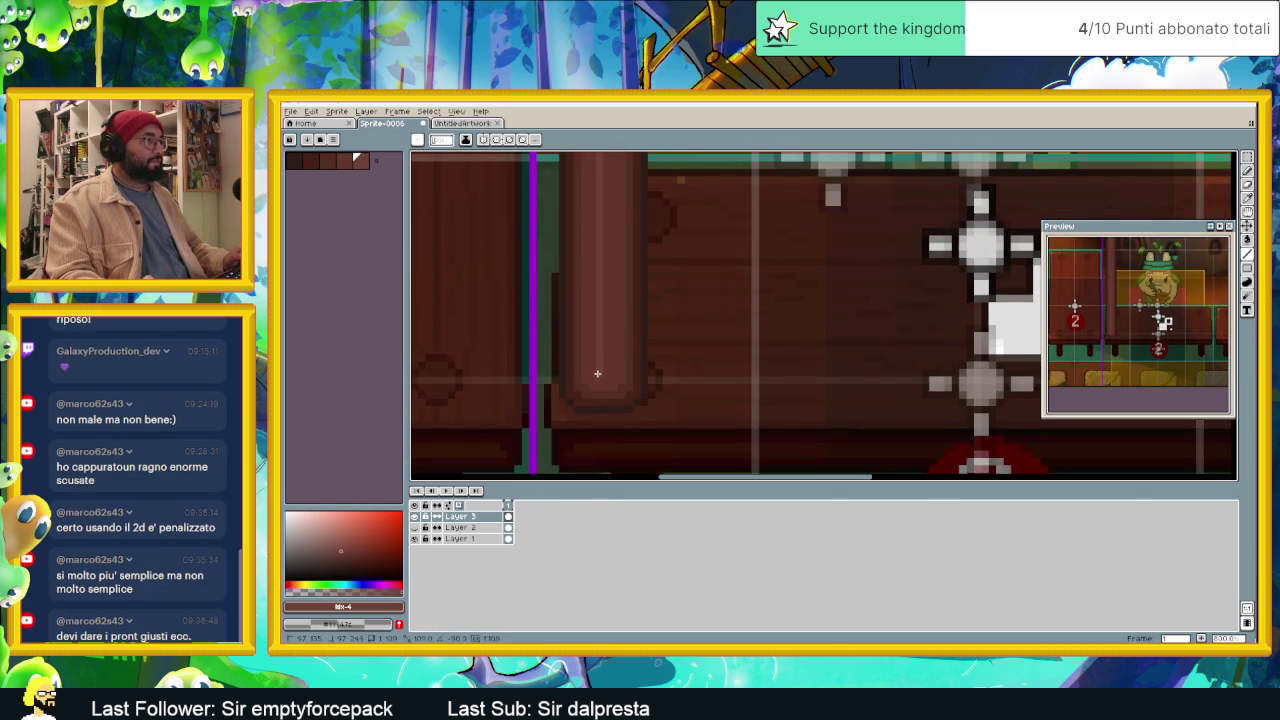
{"action": "scroll", "coordinate": [646, 254], "scroll_direction": "down", "scroll_amount": 3}
{"action": "scroll", "coordinate": [655, 175], "scroll_direction": "up", "scroll_amount": 1}
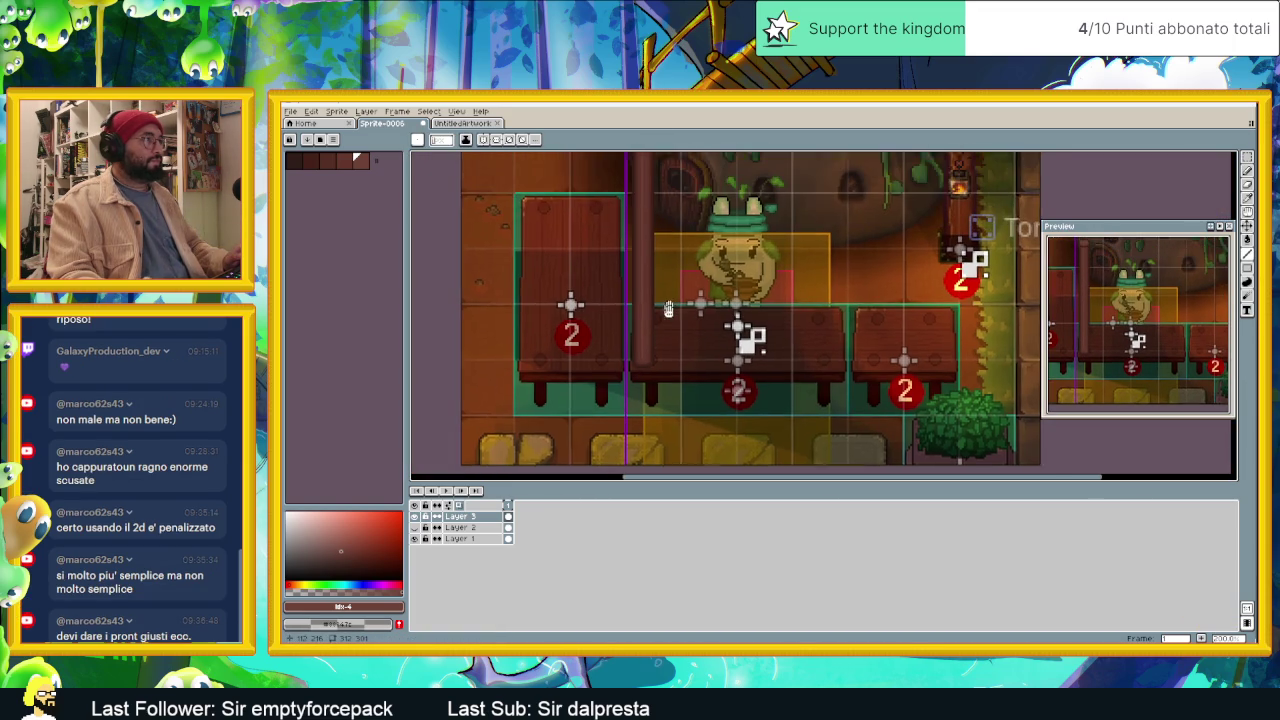
{"action": "scroll", "coordinate": [650, 180], "scroll_direction": "up", "scroll_amount": 1}
{"action": "scroll", "coordinate": [640, 188], "scroll_direction": "up", "scroll_amount": 2}
{"action": "scroll", "coordinate": [634, 190], "scroll_direction": "down", "scroll_amount": 2}
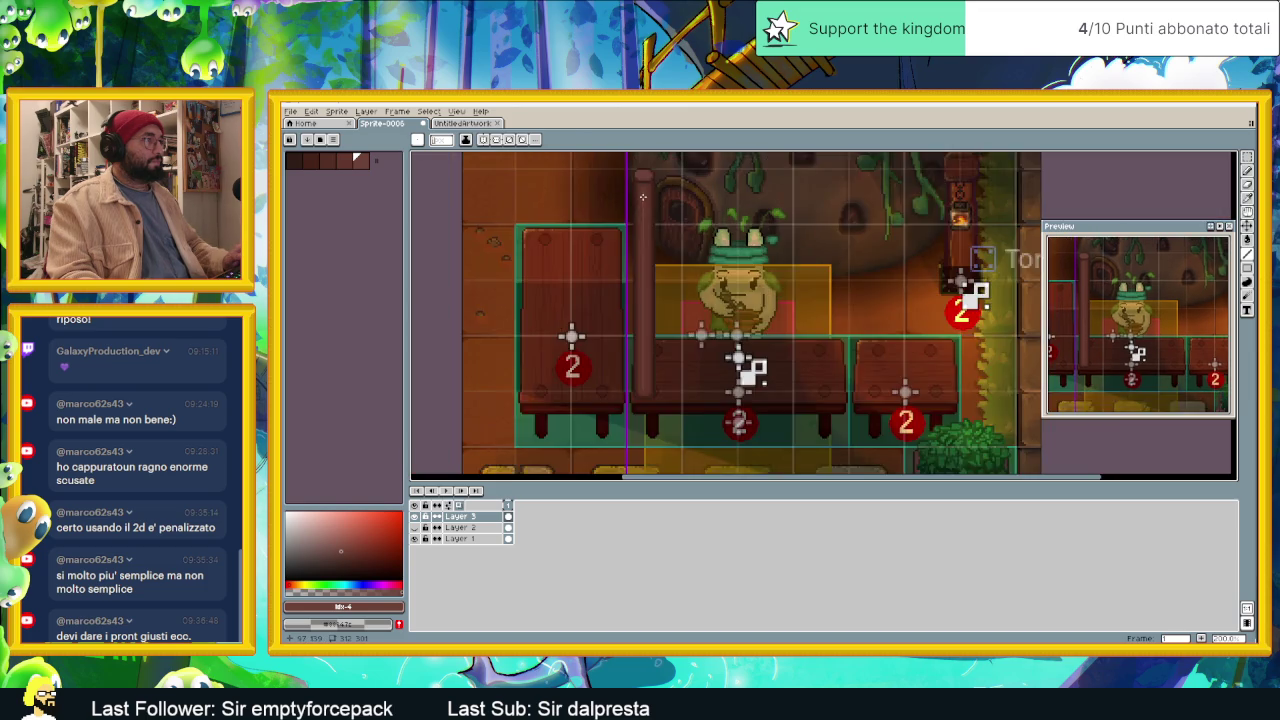
{"action": "scroll", "coordinate": [636, 180], "scroll_direction": "up", "scroll_amount": 3}
{"action": "scroll", "coordinate": [638, 440], "scroll_direction": "up", "scroll_amount": 2}
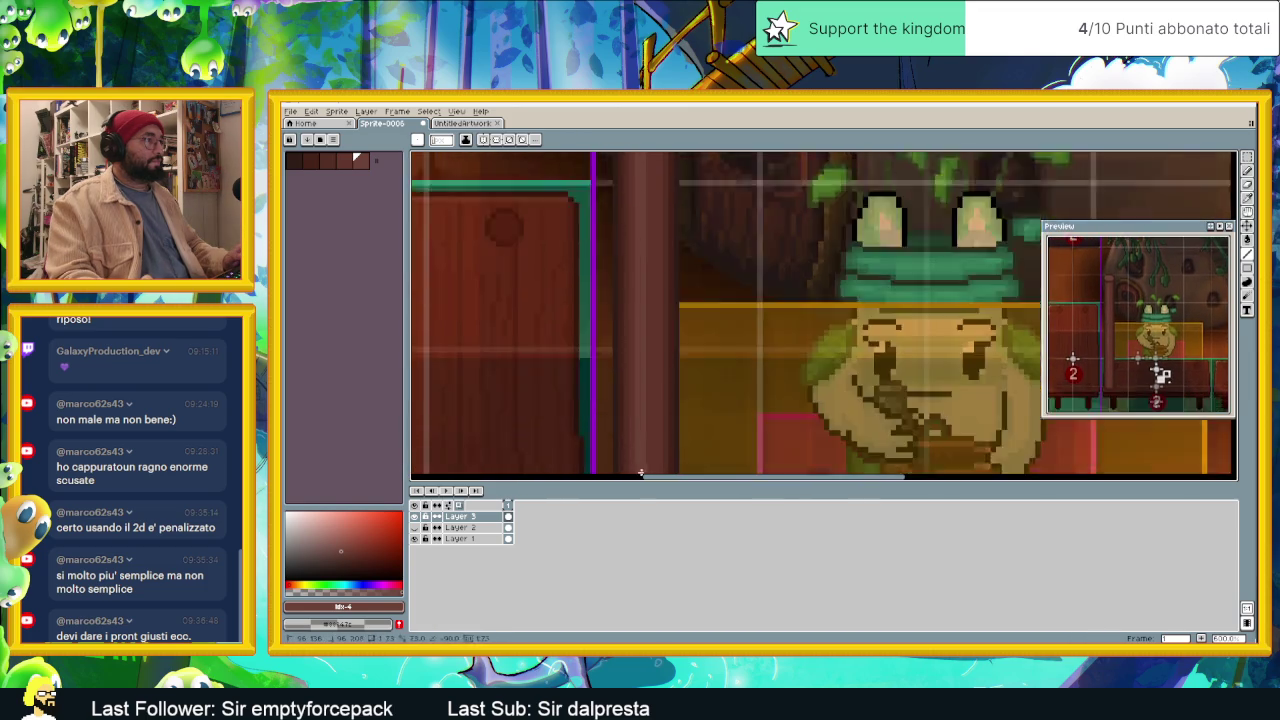
{"action": "scroll", "coordinate": [638, 430], "scroll_direction": "up", "scroll_amount": 2}
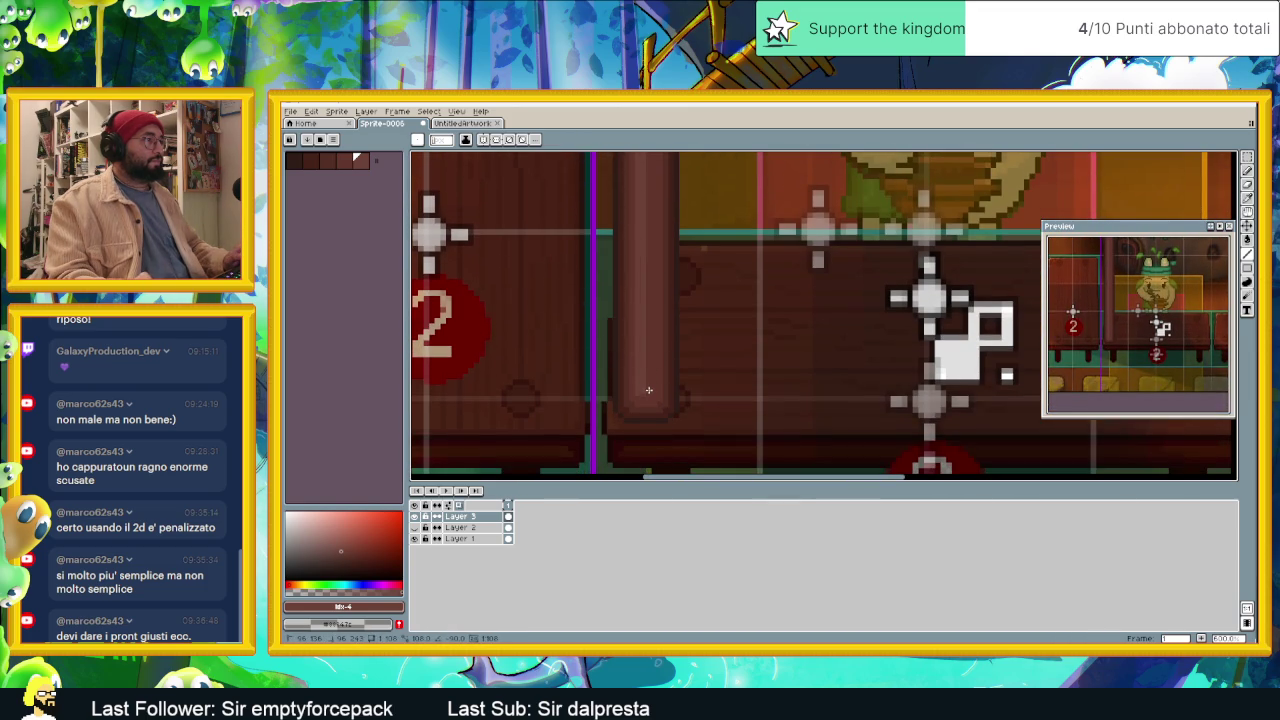
{"action": "scroll", "coordinate": [665, 372], "scroll_direction": "down", "scroll_amount": 1}
{"action": "scroll", "coordinate": [682, 354], "scroll_direction": "down", "scroll_amount": 2}
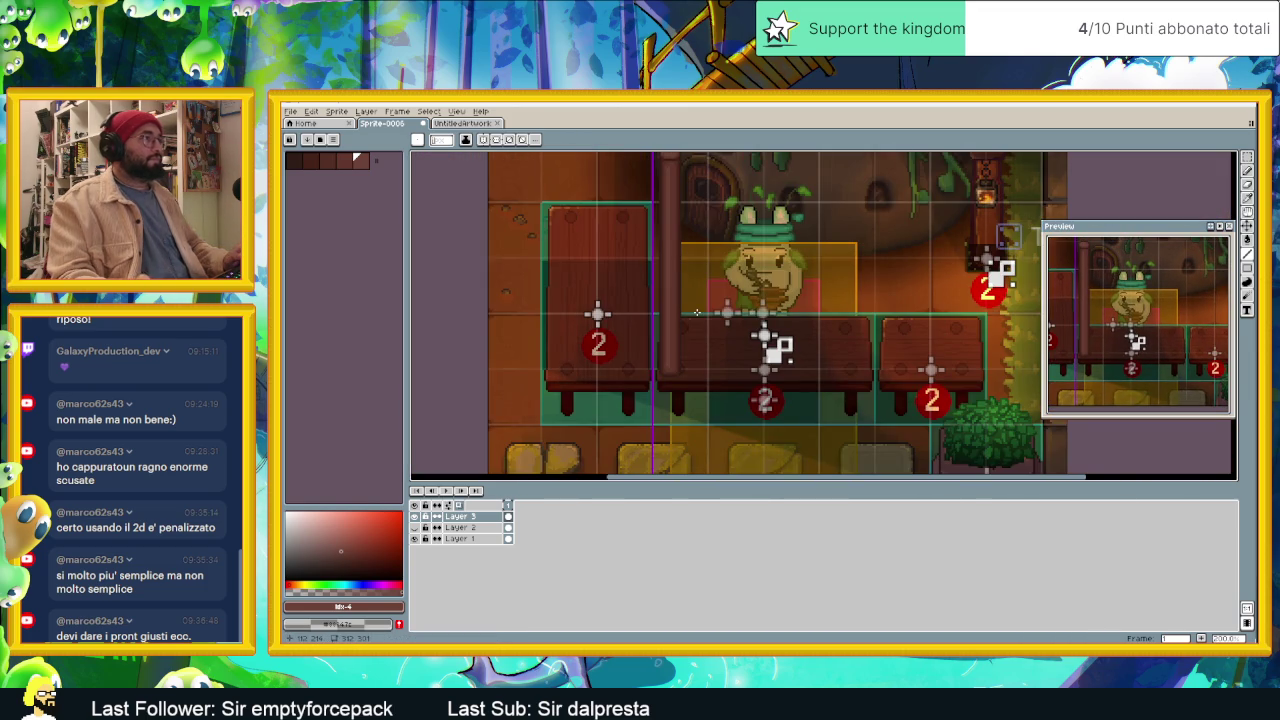
{"action": "scroll", "coordinate": [688, 196], "scroll_direction": "down", "scroll_amount": 2}
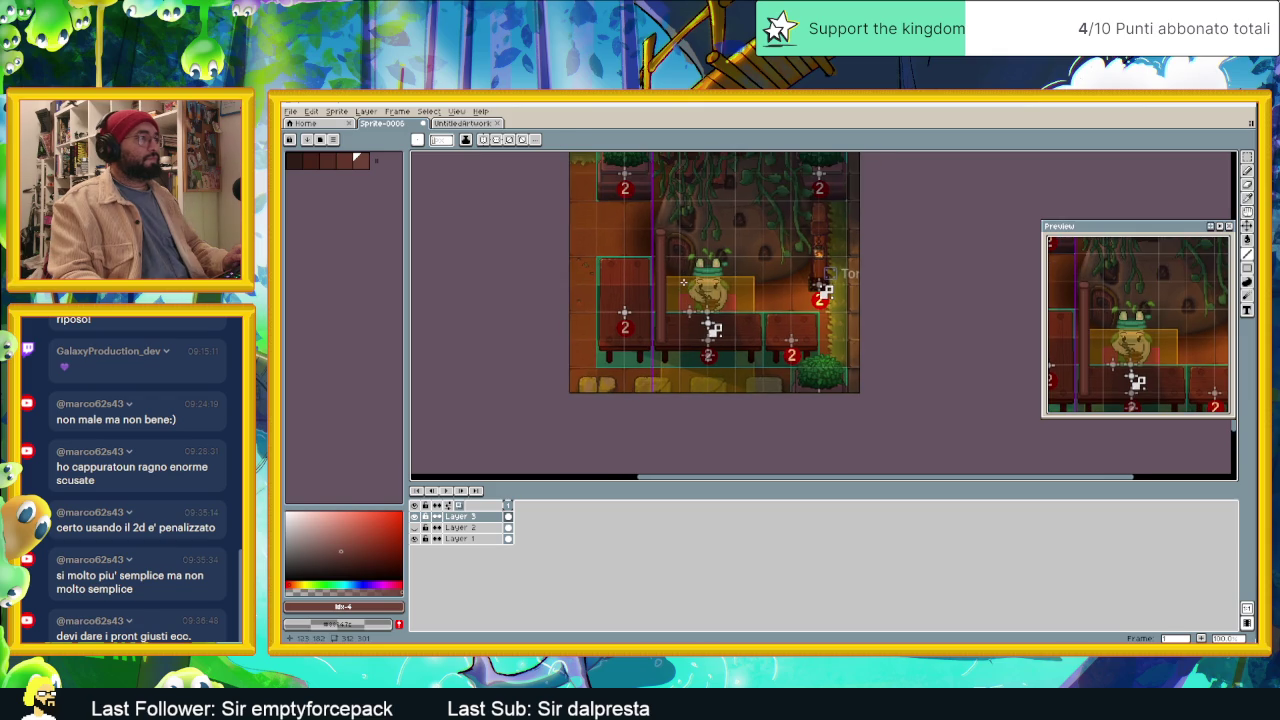
{"action": "scroll", "coordinate": [684, 282], "scroll_direction": "up", "scroll_amount": 1}
{"action": "scroll", "coordinate": [734, 315], "scroll_direction": "up", "scroll_amount": 1}
{"action": "scroll", "coordinate": [734, 315], "scroll_direction": "up", "scroll_amount": 1}
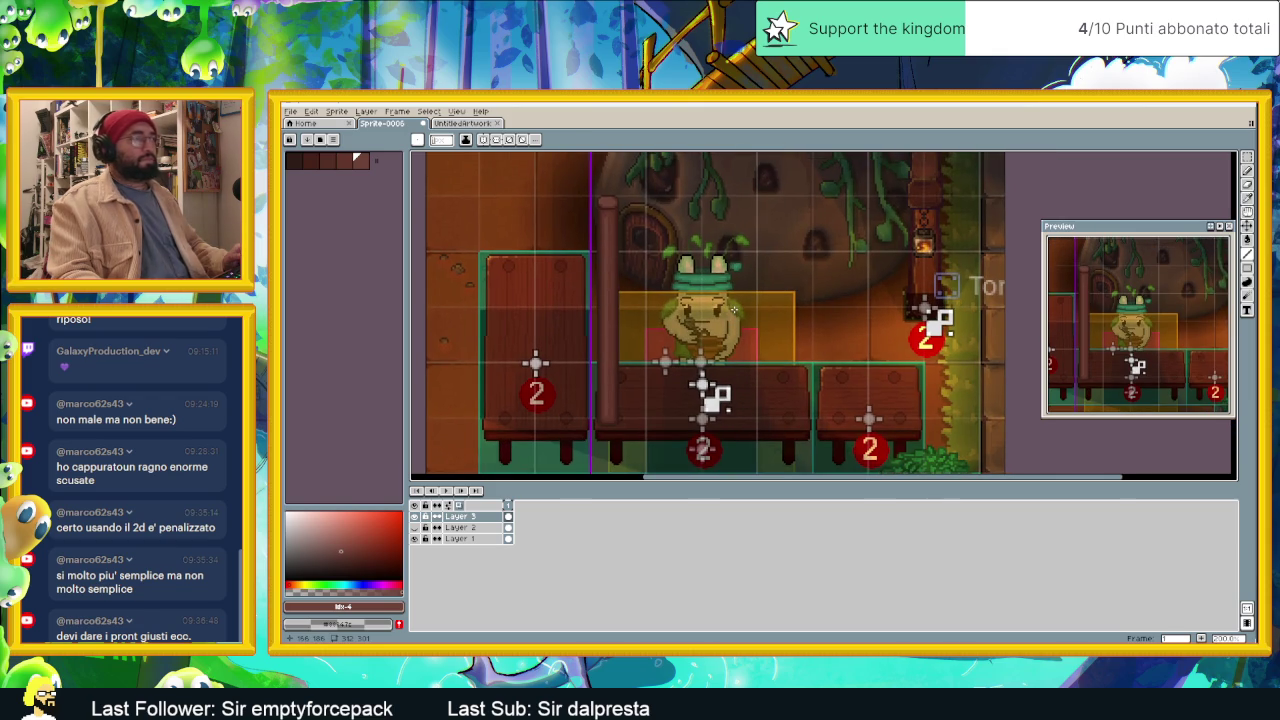
{"action": "scroll", "coordinate": [600, 228], "scroll_direction": "up", "scroll_amount": 1}
{"action": "scroll", "coordinate": [607, 225], "scroll_direction": "up", "scroll_amount": 1}
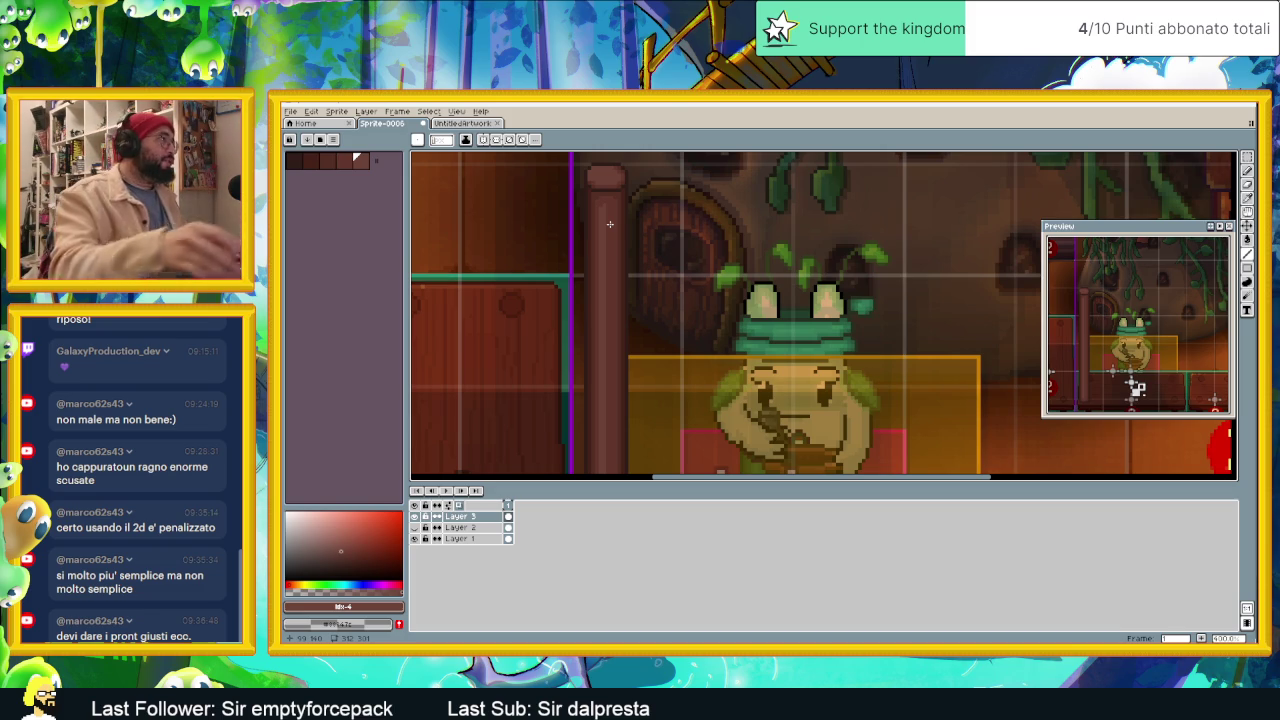
{"action": "scroll", "coordinate": [609, 224], "scroll_direction": "up", "scroll_amount": 1}
{"action": "scroll", "coordinate": [609, 224], "scroll_direction": "up", "scroll_amount": 1}
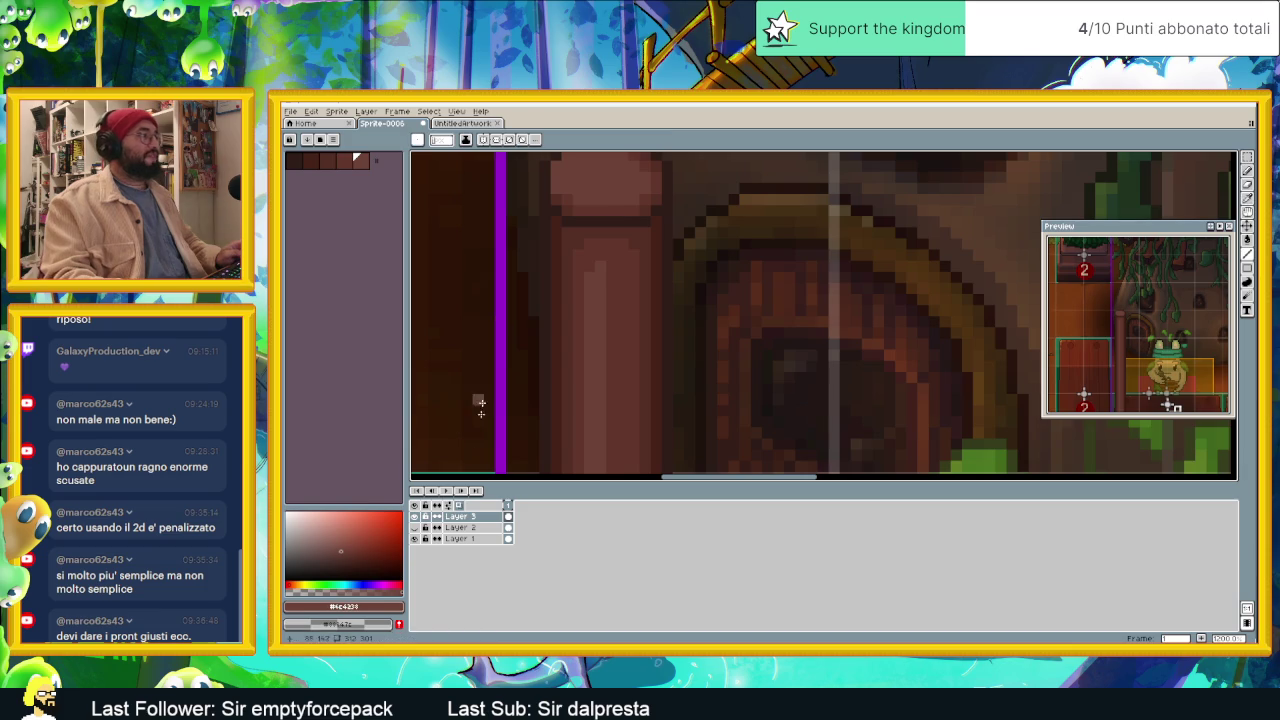
Step: Choose a reddish-brown from the colour picker gradient while zooming around the counter
{"action": "left_click", "coordinate": [342, 540]}
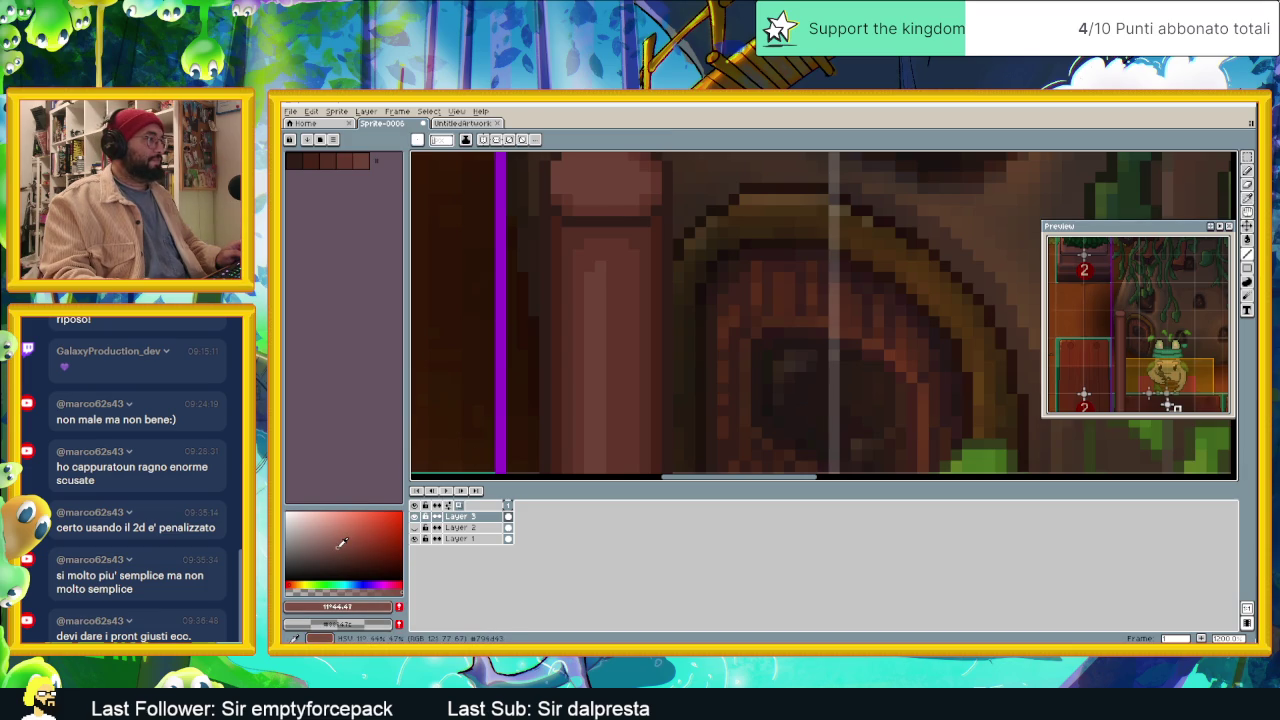
{"action": "scroll", "coordinate": [603, 333], "scroll_direction": "up", "scroll_amount": 3}
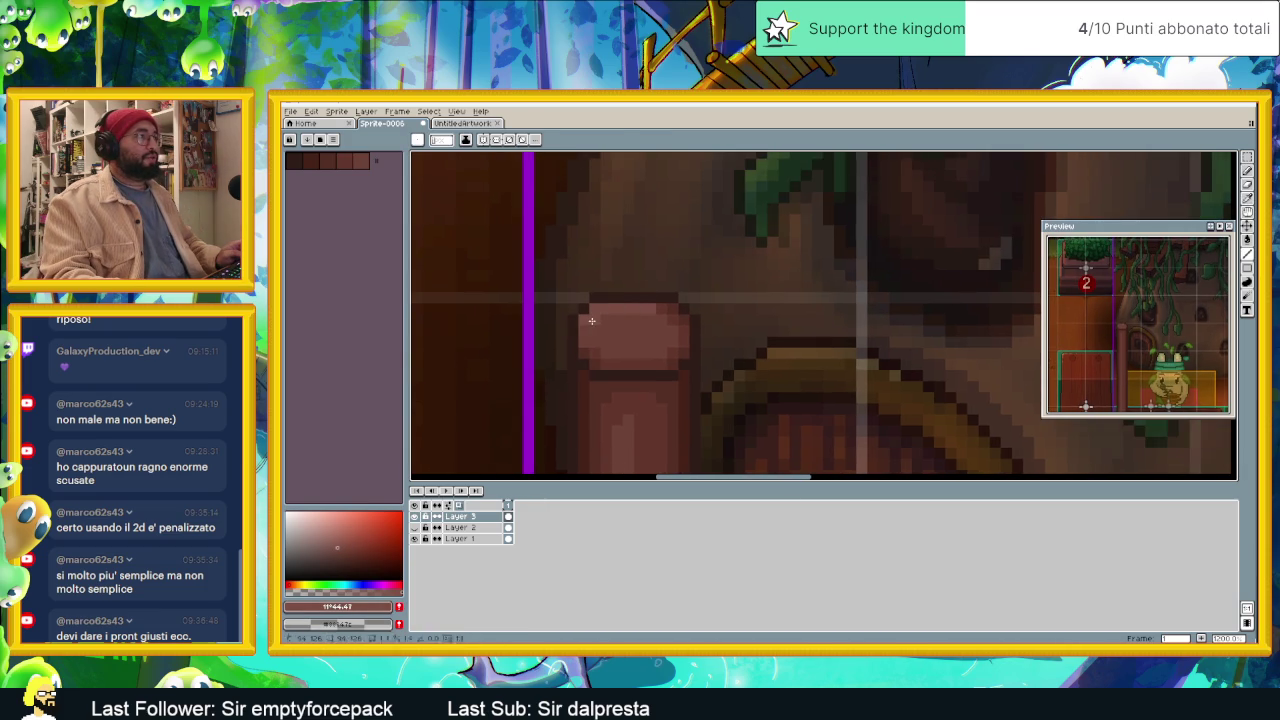
{"action": "scroll", "coordinate": [628, 335], "scroll_direction": "down", "scroll_amount": 2}
{"action": "scroll", "coordinate": [660, 380], "scroll_direction": "down", "scroll_amount": 1}
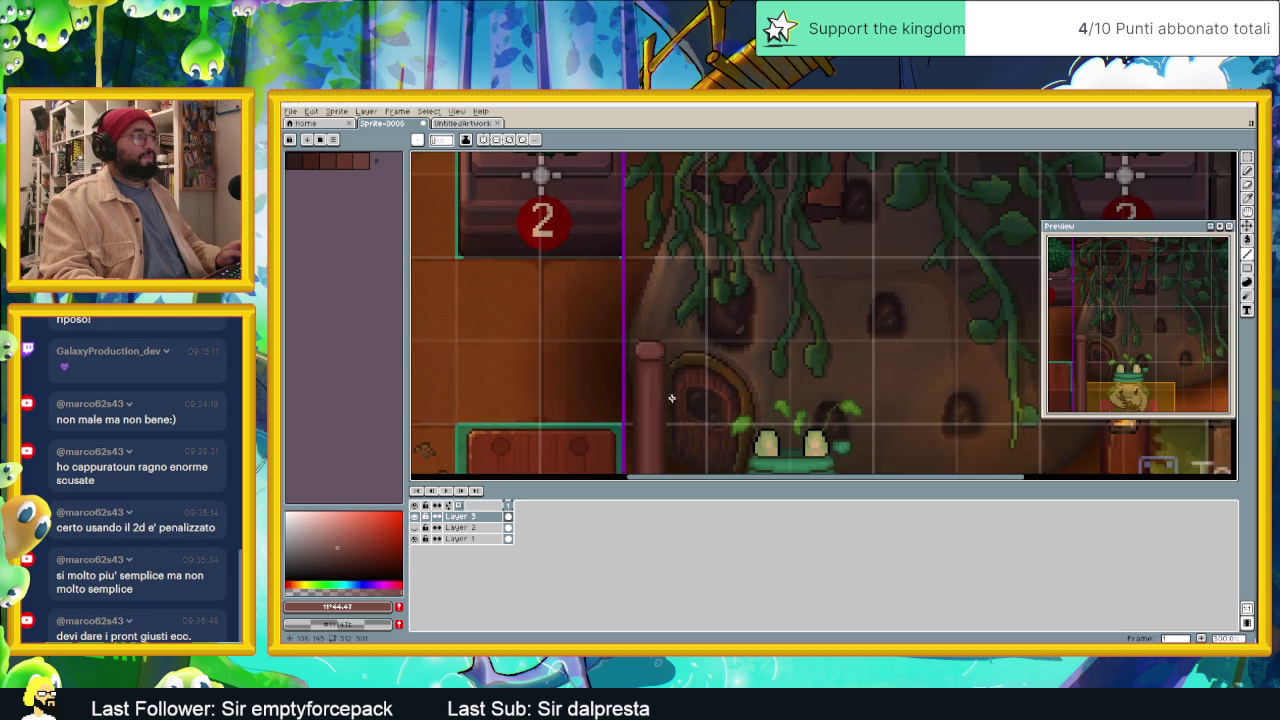
{"action": "scroll", "coordinate": [671, 397], "scroll_direction": "down", "scroll_amount": 2}
{"action": "scroll", "coordinate": [640, 383], "scroll_direction": "up", "scroll_amount": 4}
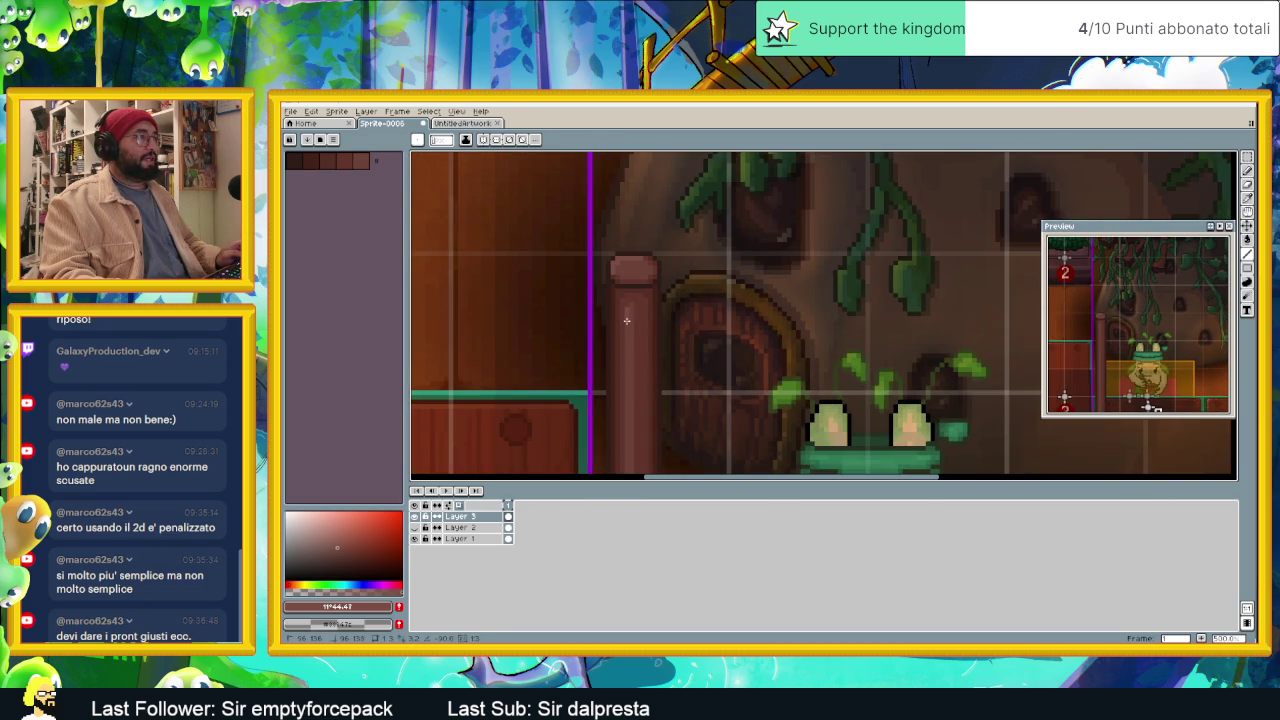
{"action": "scroll", "coordinate": [628, 370], "scroll_direction": "down", "scroll_amount": 3}
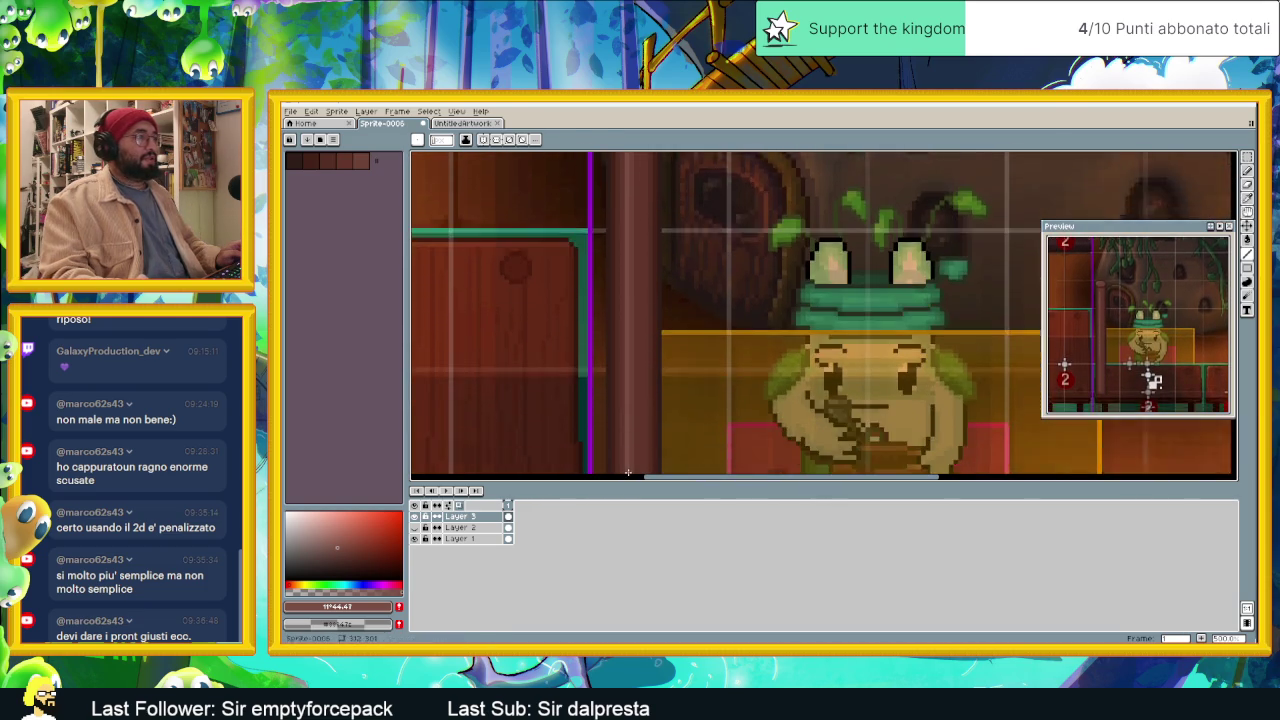
{"action": "scroll", "coordinate": [628, 460], "scroll_direction": "down", "scroll_amount": 1}
{"action": "scroll", "coordinate": [630, 430], "scroll_direction": "down", "scroll_amount": 2}
{"action": "scroll", "coordinate": [631, 405], "scroll_direction": "down", "scroll_amount": 2}
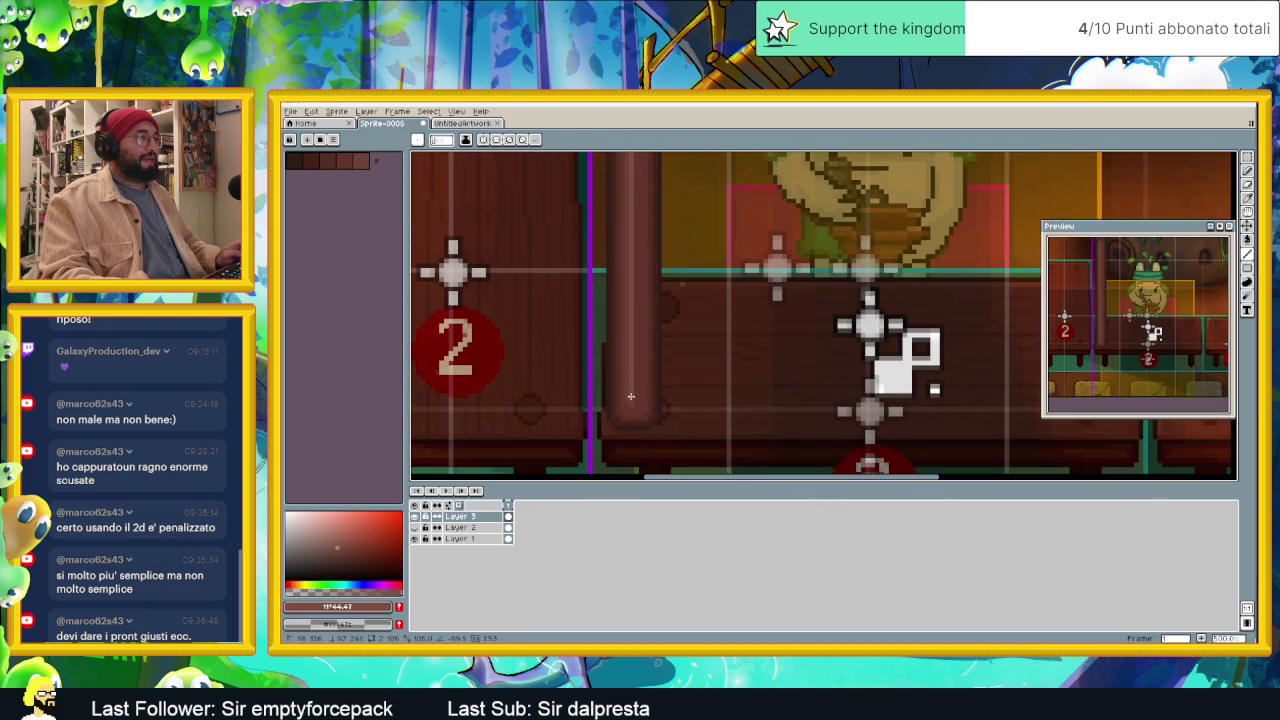
{"action": "scroll", "coordinate": [730, 284], "scroll_direction": "down", "scroll_amount": 2}
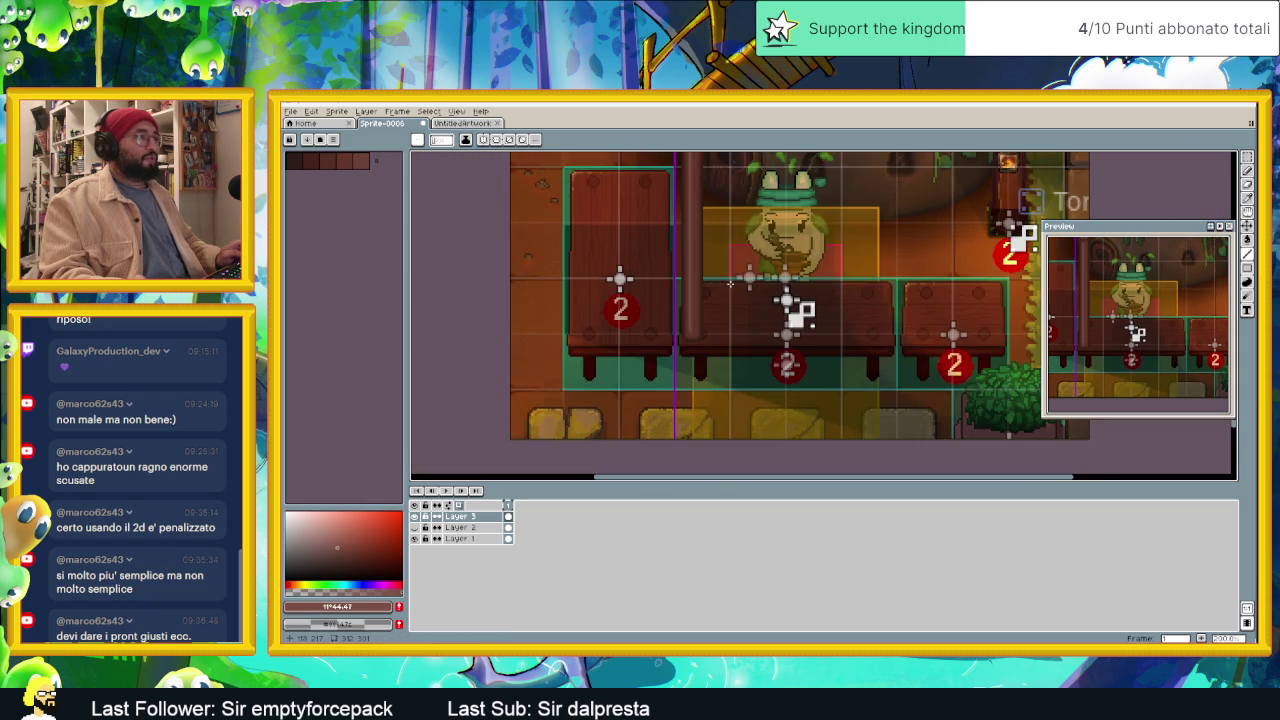
{"action": "scroll", "coordinate": [730, 284], "scroll_direction": "down", "scroll_amount": 2}
{"action": "scroll", "coordinate": [708, 272], "scroll_direction": "up", "scroll_amount": 2}
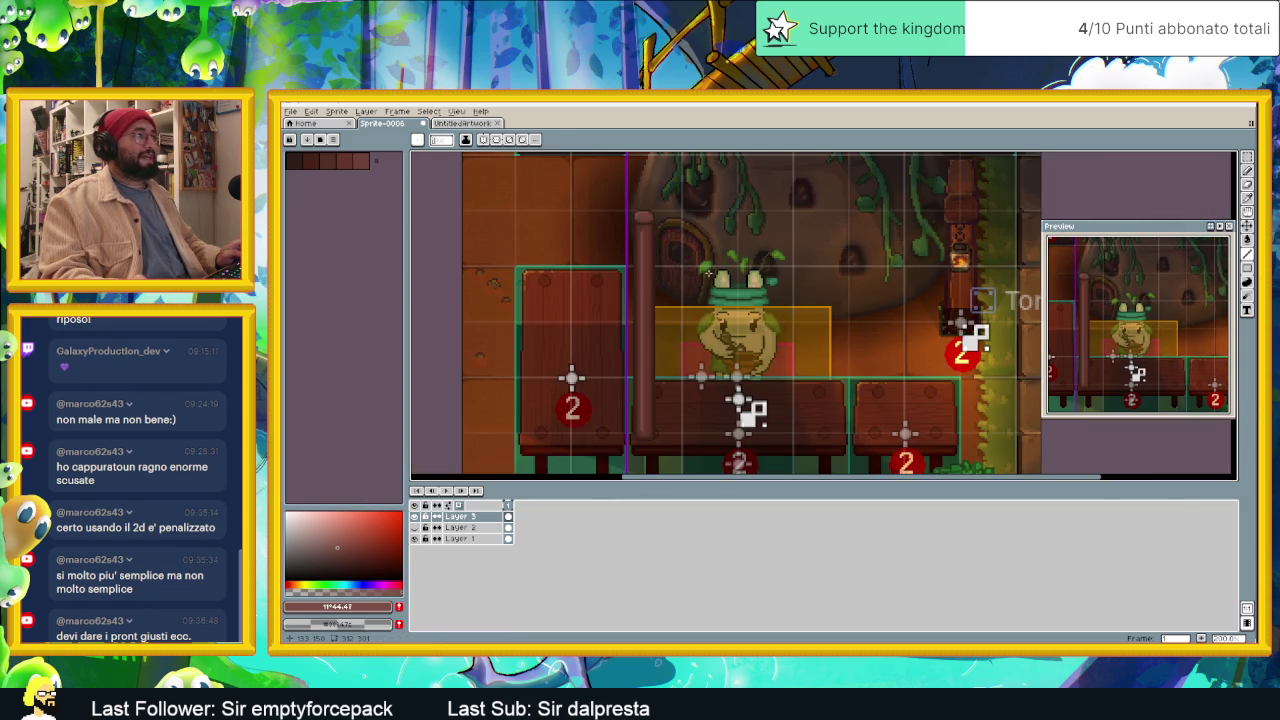
Step: Save the mockup as 'Pali e core' in Slide Dungeon SHIT > tile jd > Tavoli
{"action": "key", "text": "ctrl+s"}
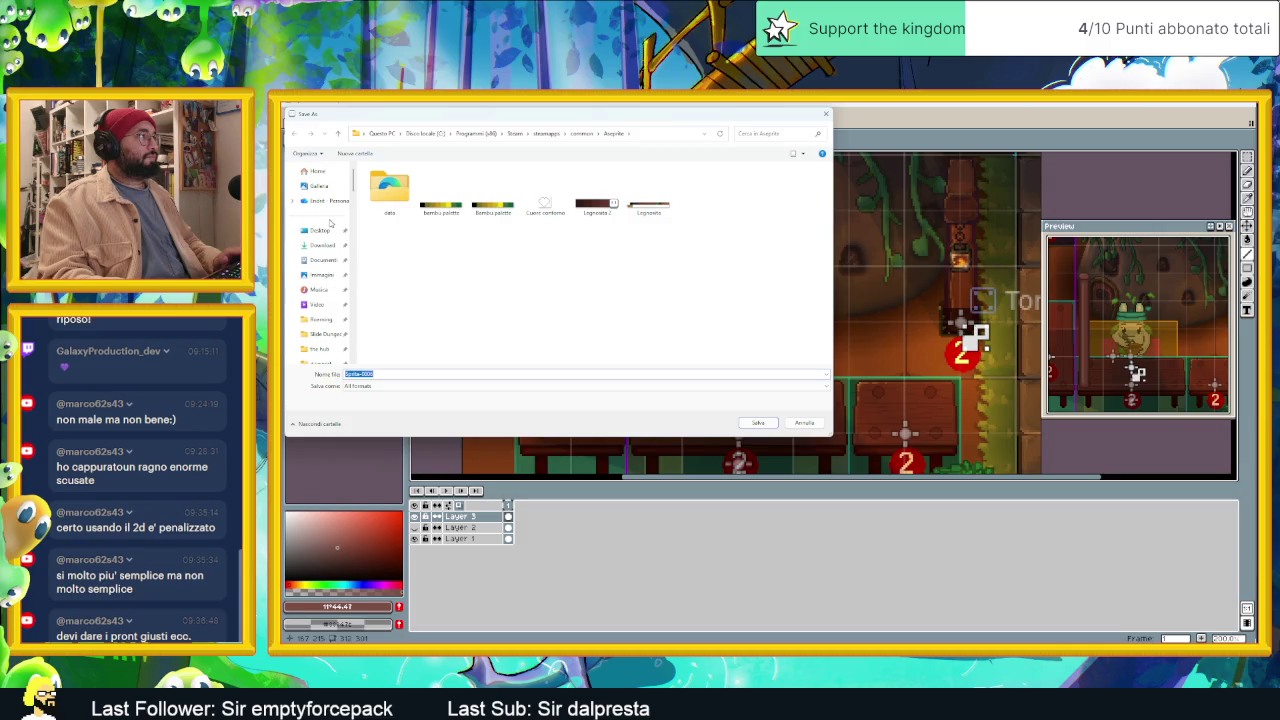
{"action": "left_click", "coordinate": [322, 333]}
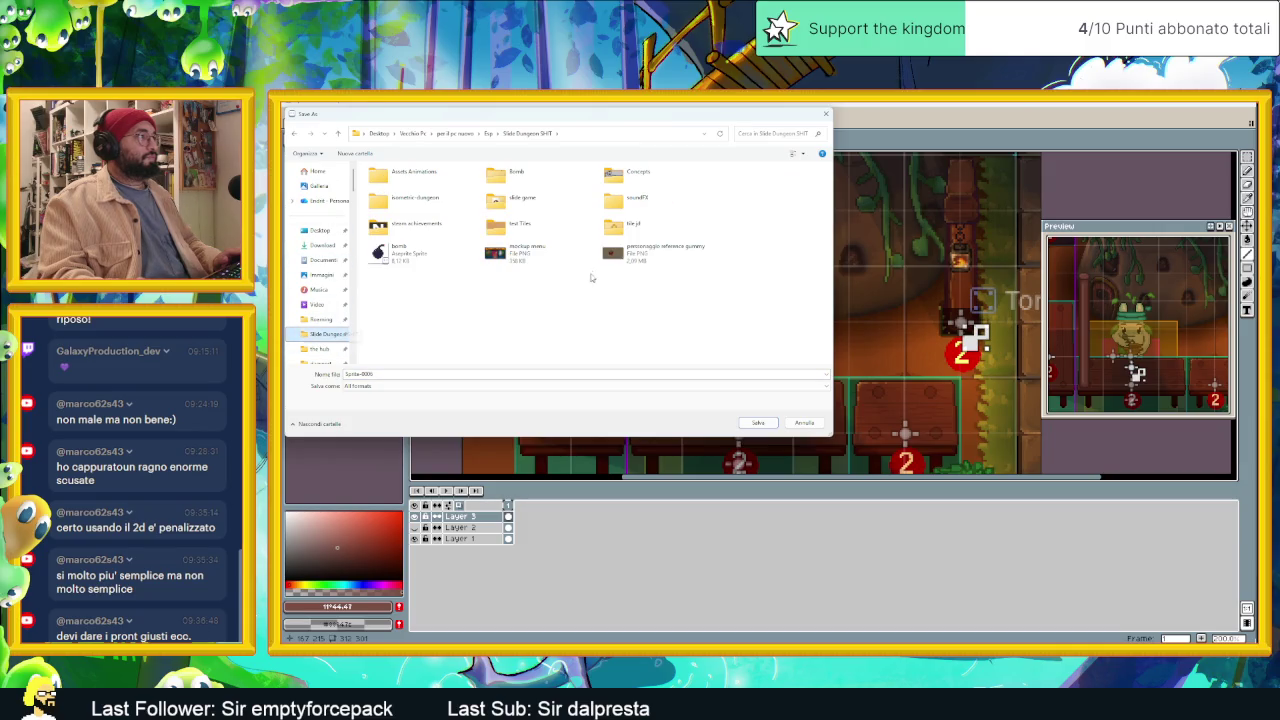
{"action": "double_click", "coordinate": [612, 228]}
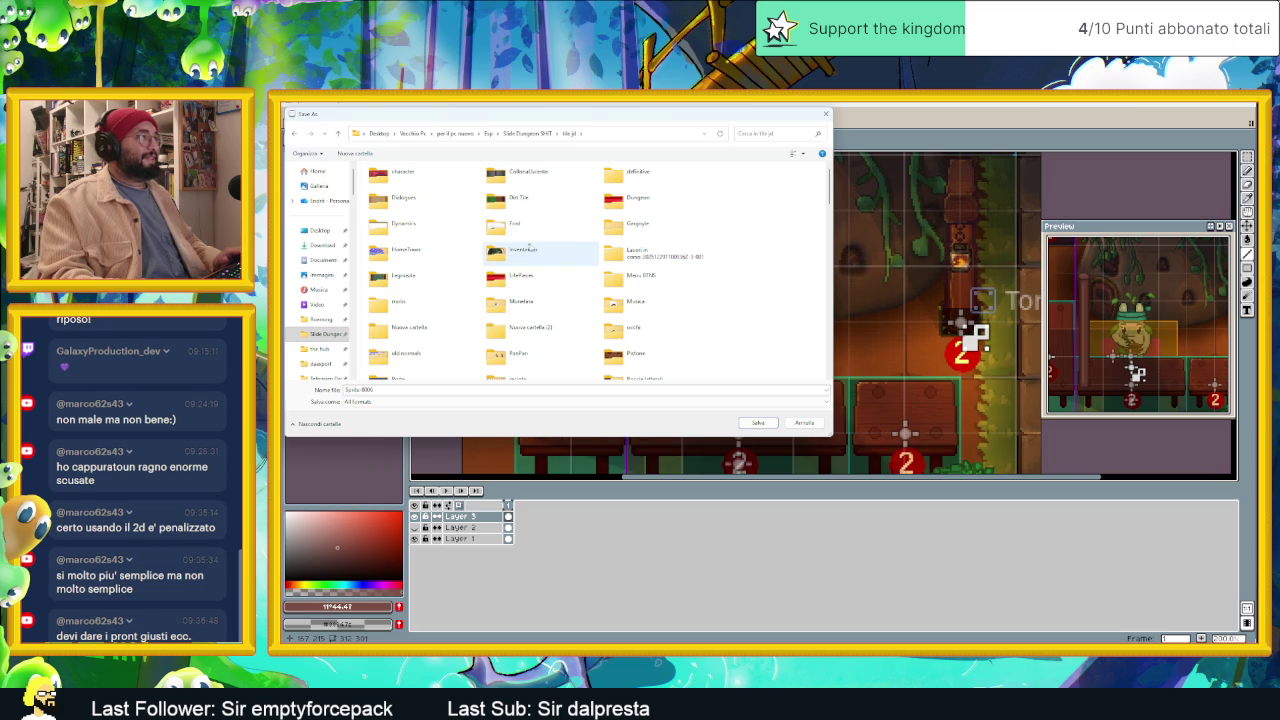
{"action": "left_click", "coordinate": [611, 350]}
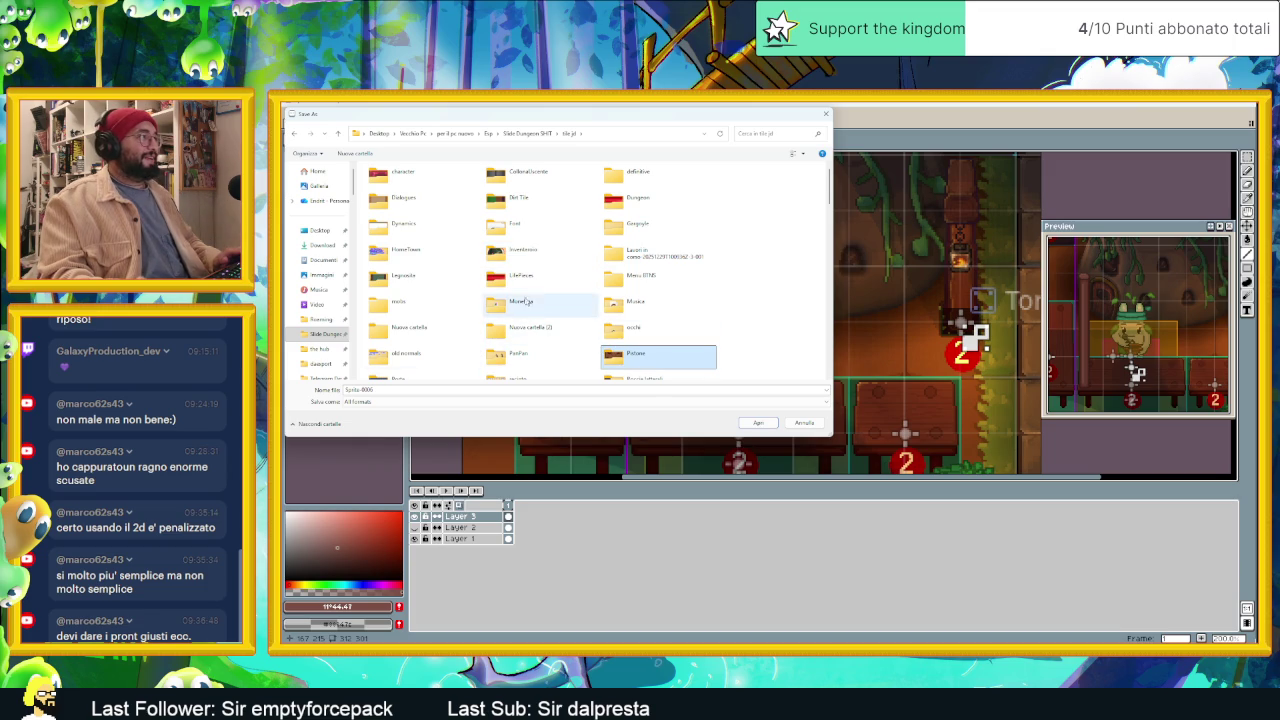
{"action": "scroll", "coordinate": [527, 302], "scroll_direction": "down", "scroll_amount": 1}
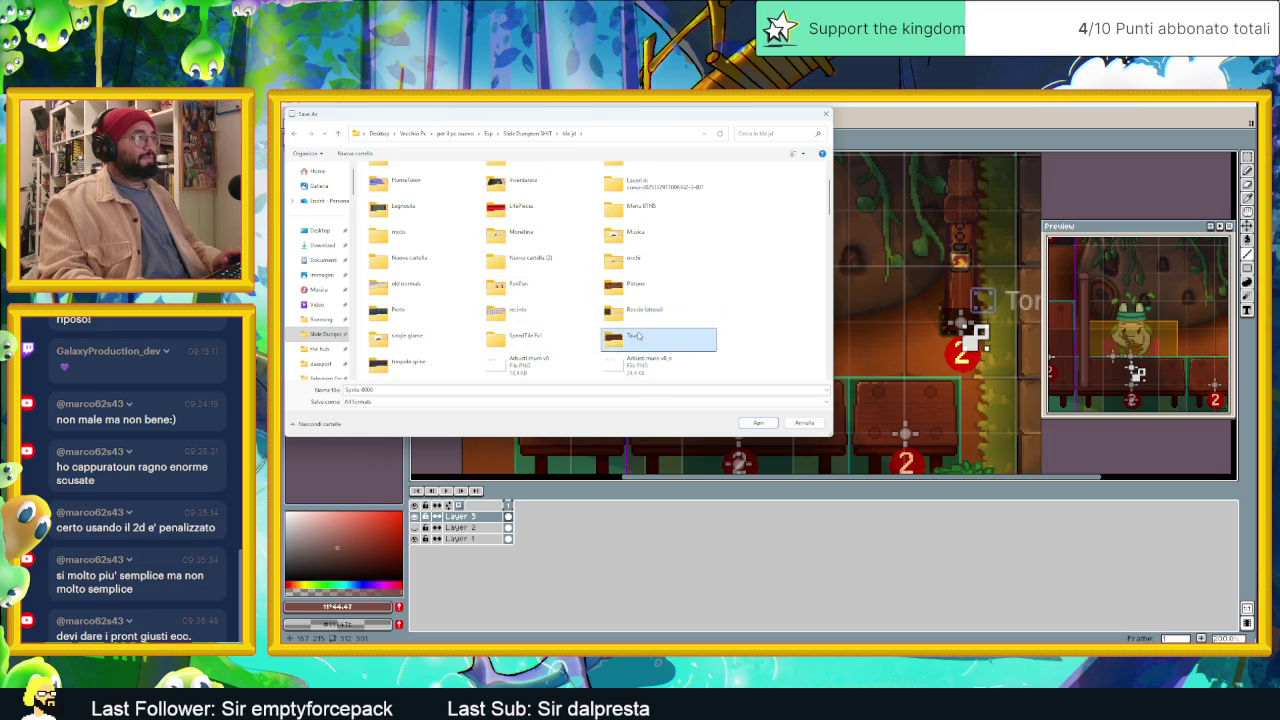
{"action": "double_click", "coordinate": [638, 337]}
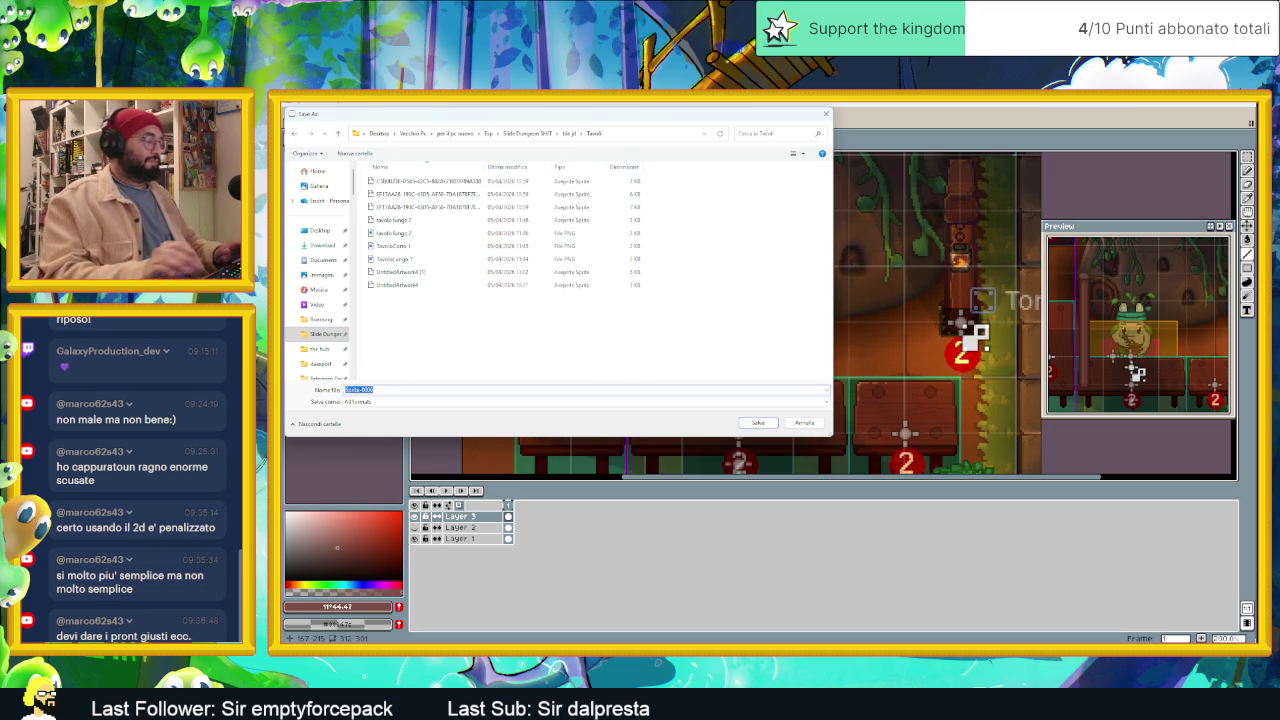
{"action": "type", "text": "Full e coso"}
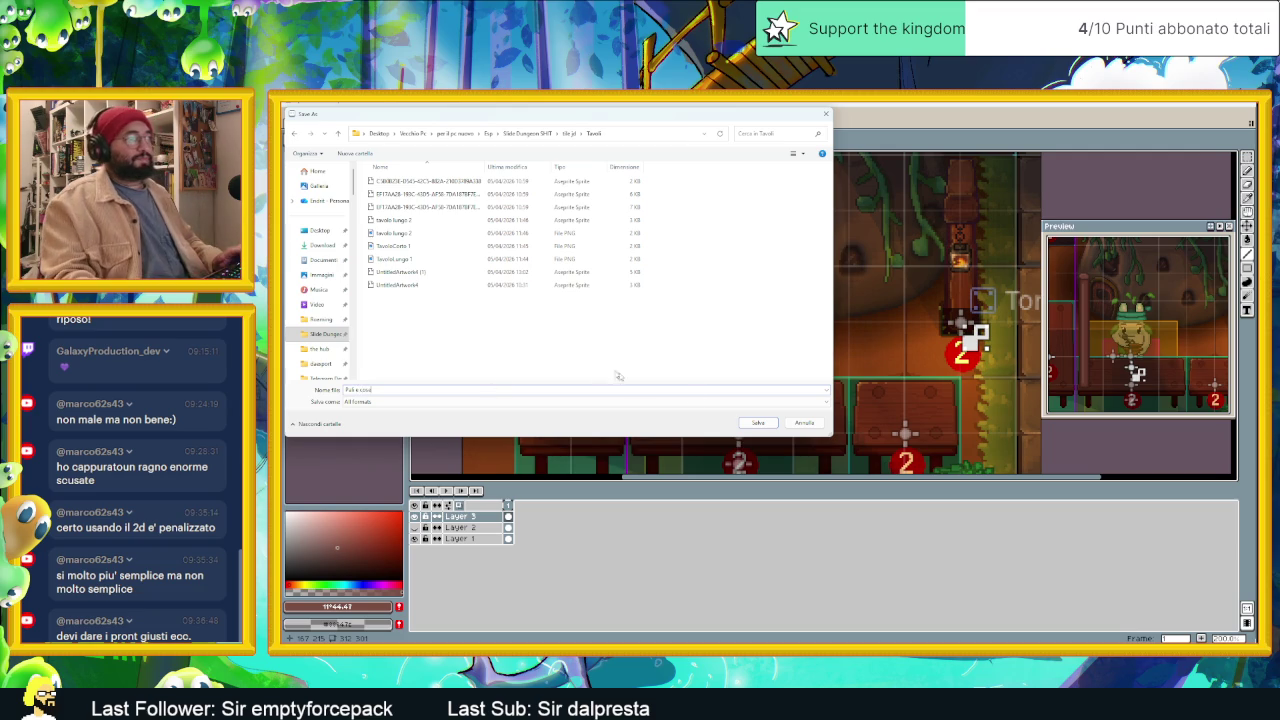
{"action": "key", "text": "Return"}
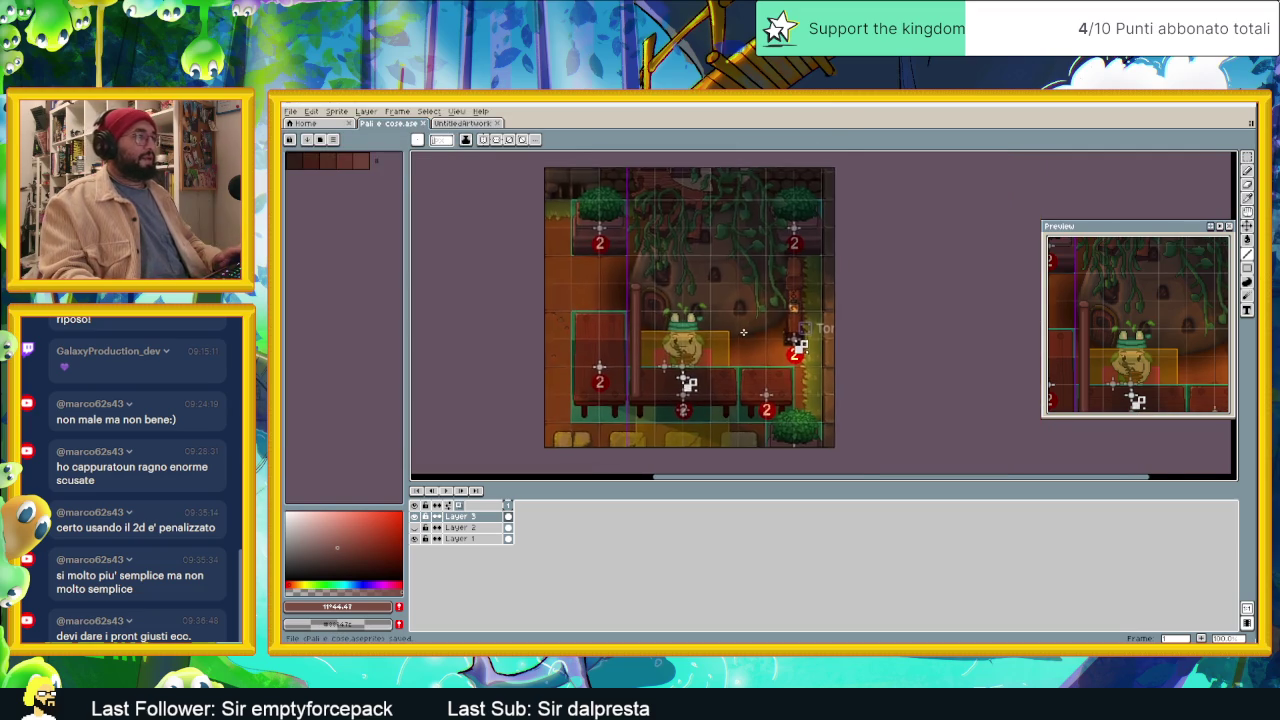
Step: Select the left wooden post, reposition it, nudge it two pixels left and commit
{"action": "scroll", "coordinate": [787, 327], "scroll_direction": "up", "scroll_amount": 1}
{"action": "left_click", "coordinate": [1246, 158]}
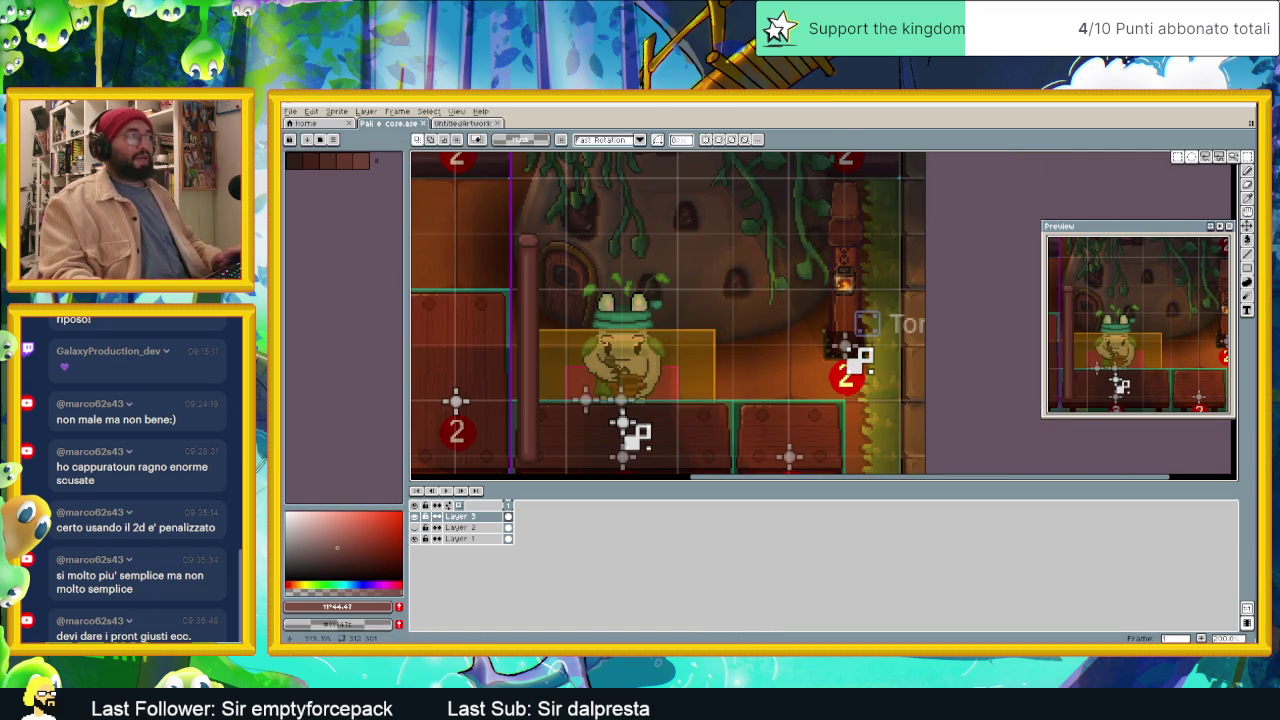
{"action": "left_click_drag", "start_coordinate": [503, 217], "coordinate": [597, 432]}
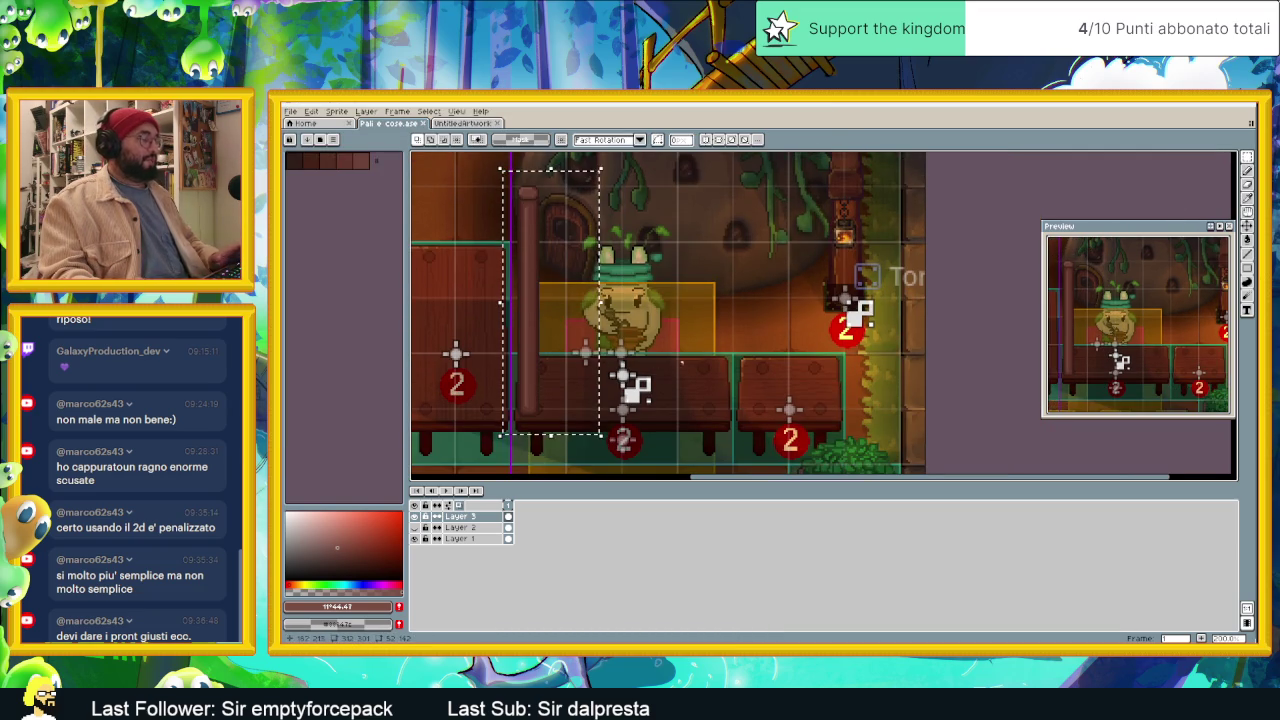
{"action": "left_click", "coordinate": [565, 315]}
{"action": "left_click_drag", "start_coordinate": [565, 315], "coordinate": [760, 313]}
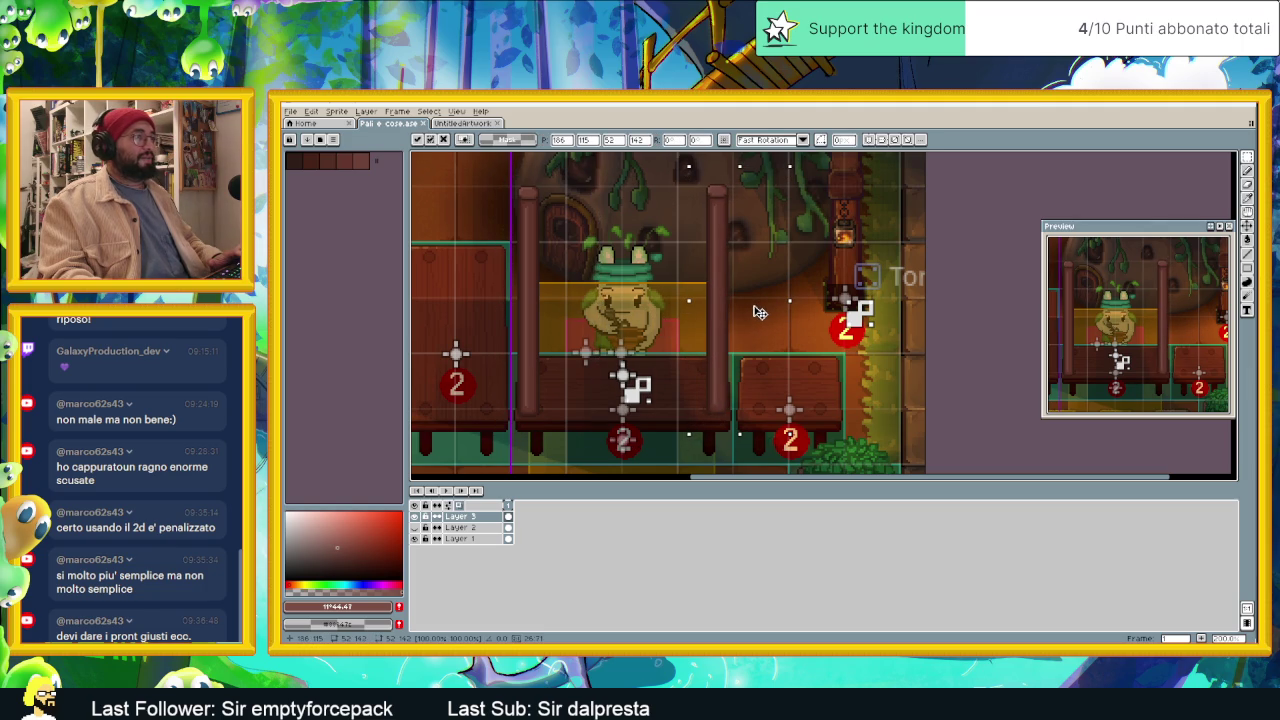
{"action": "key", "text": "ctrl+z"}
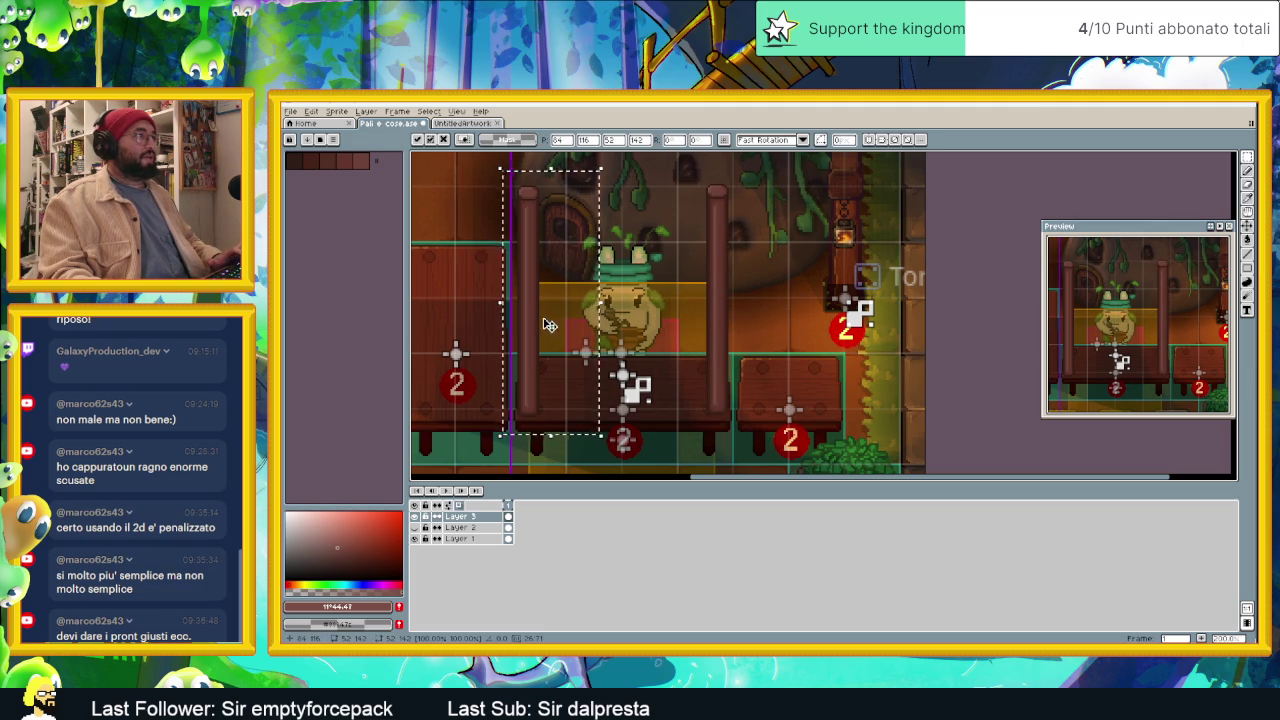
{"action": "mouse_move", "coordinate": [550, 326]}
{"action": "left_mouse_down"}
{"action": "mouse_move", "coordinate": [565, 267]}
{"action": "mouse_move", "coordinate": [545, 352]}
{"action": "left_mouse_up"}
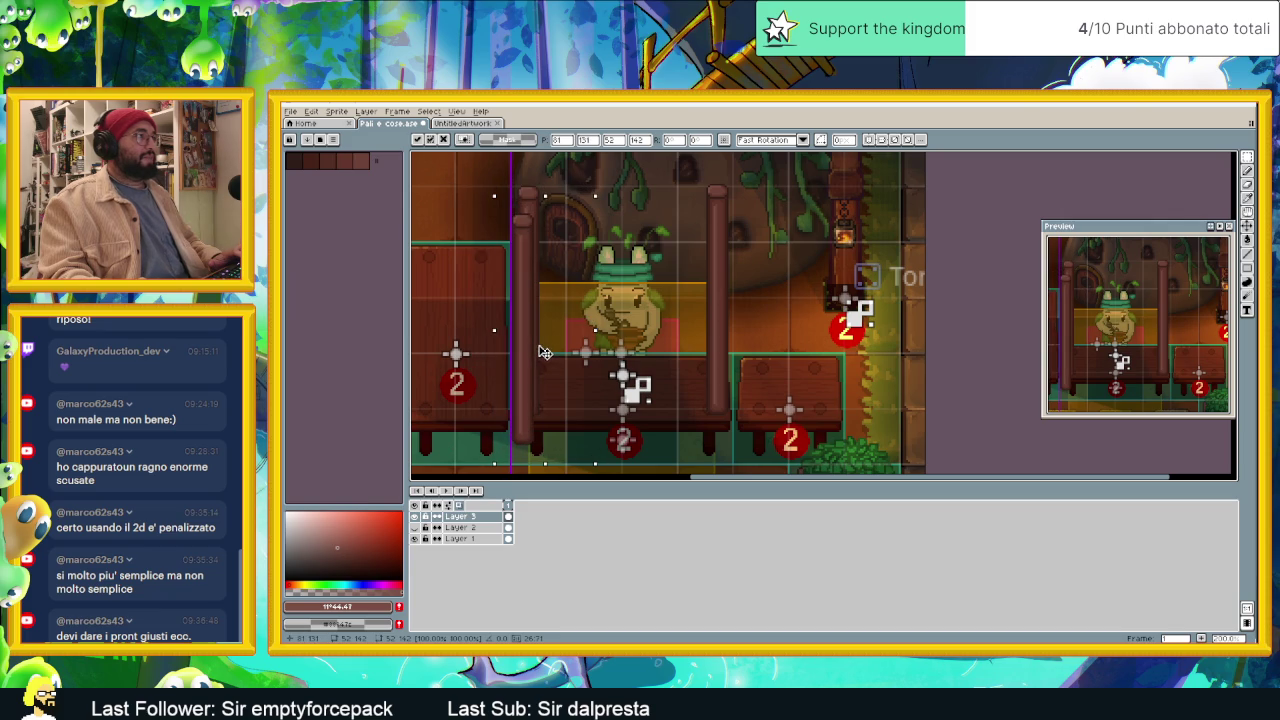
{"action": "key", "text": "Left"}
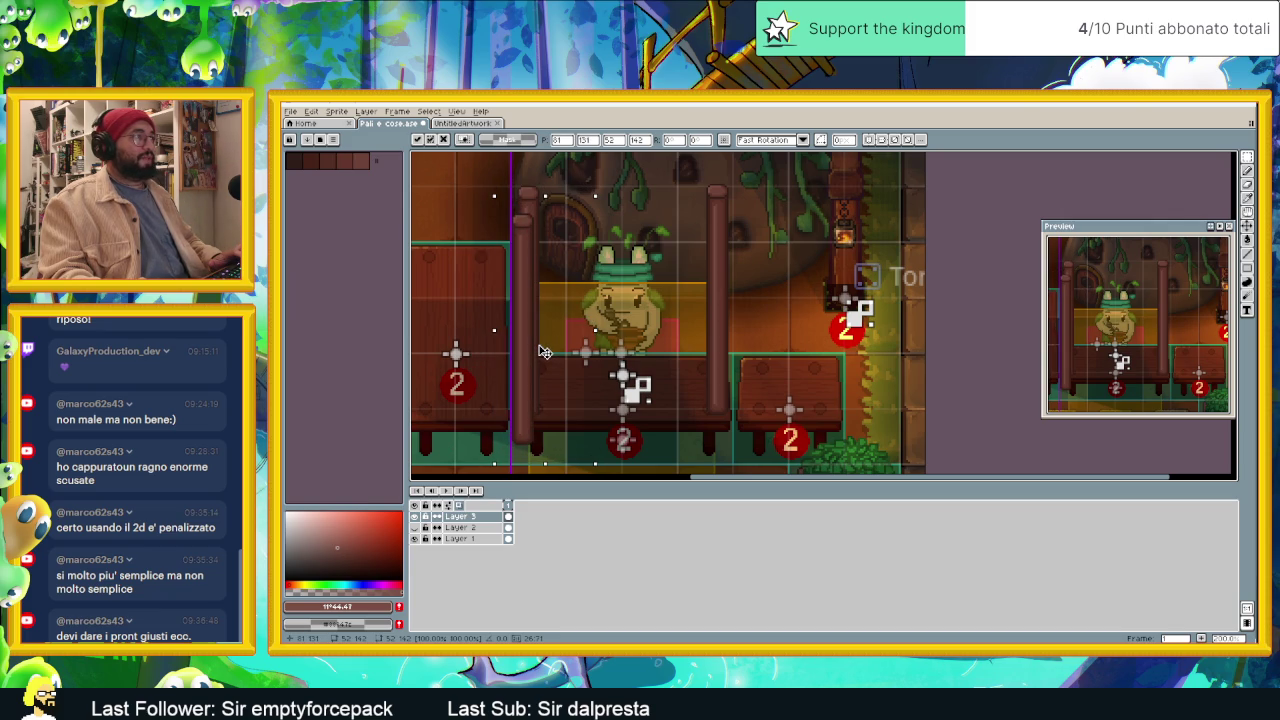
{"action": "key", "text": "Left"}
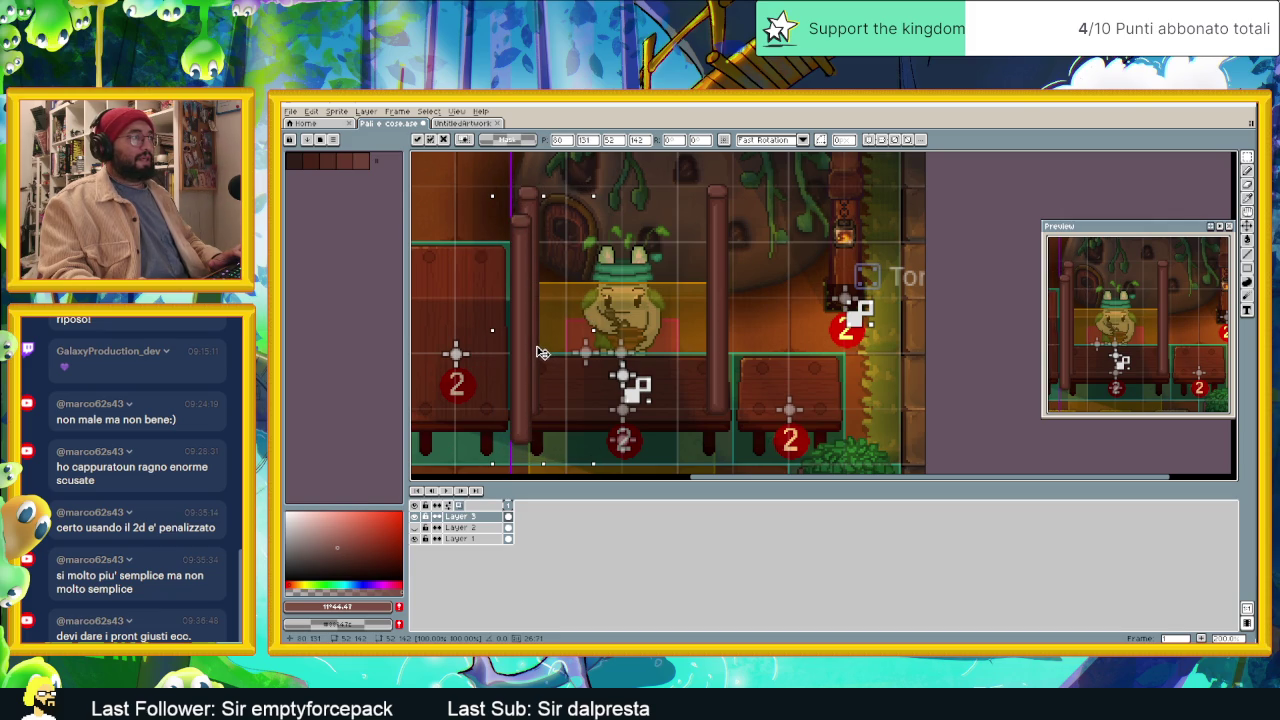
{"action": "key", "text": "Return"}
Step: Select the right post, deselect, then make Layer 2 active and open its layer options
{"action": "left_click_drag", "start_coordinate": [690, 168], "coordinate": [790, 434]}
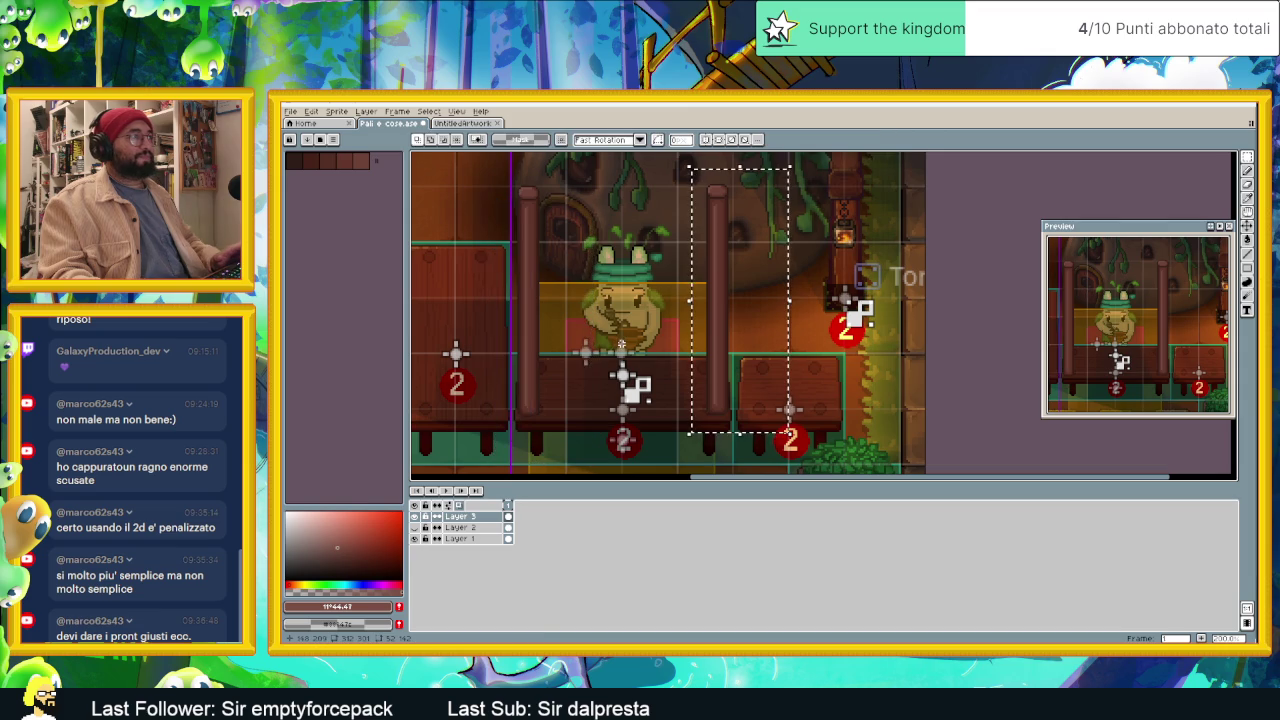
{"action": "key", "text": "ctrl+d"}
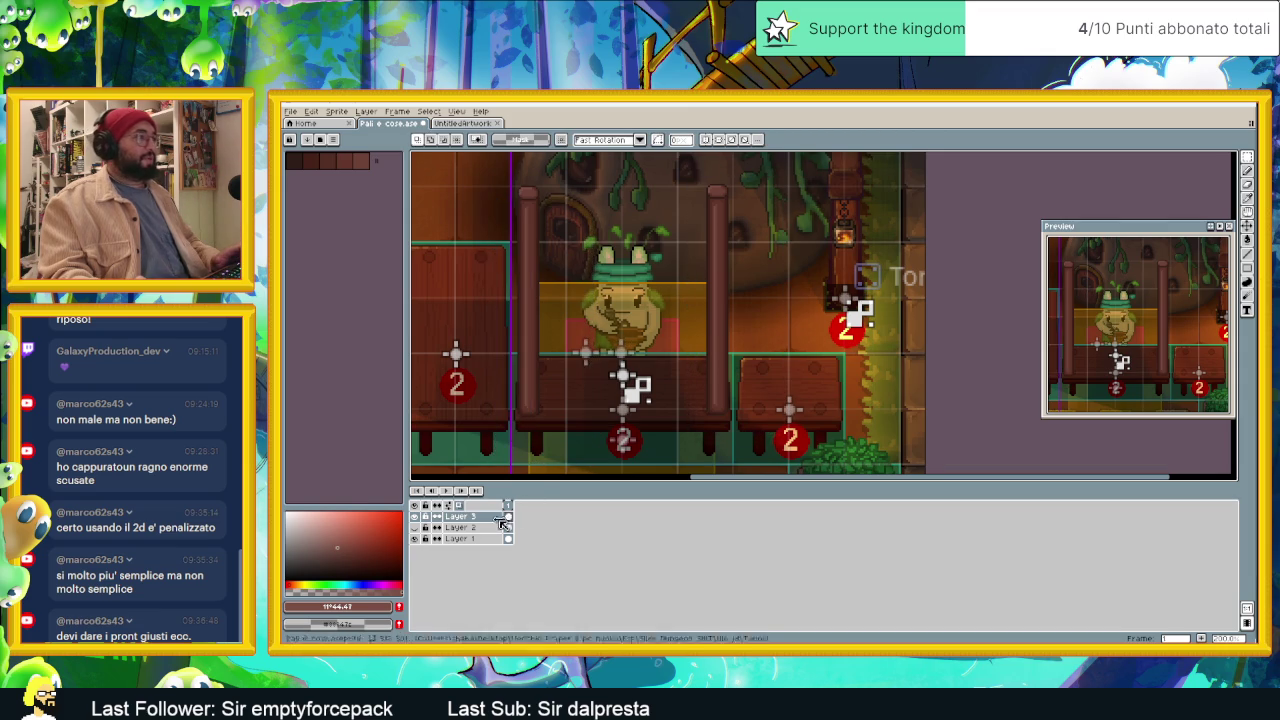
{"action": "left_click", "coordinate": [490, 530]}
{"action": "right_click", "coordinate": [490, 530]}
Step: Add a new Layer 4 above Layer 2 and make it the active layer
{"action": "left_click", "coordinate": [628, 553]}
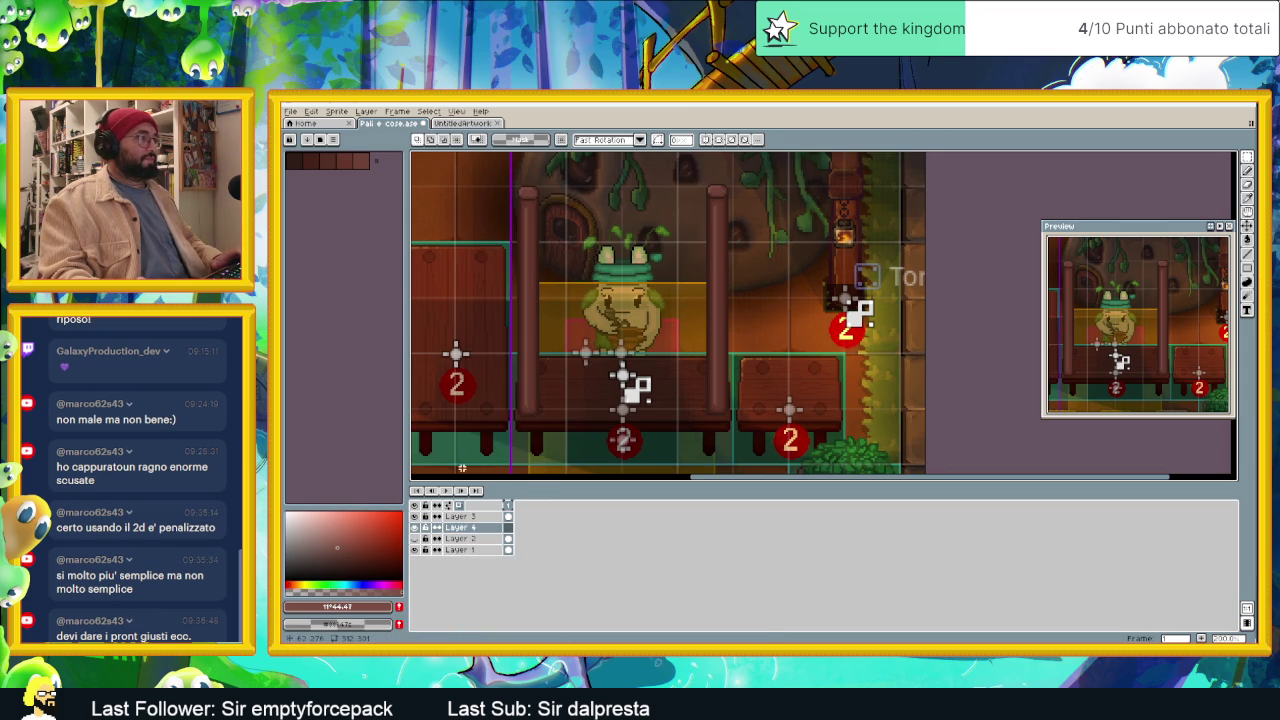
{"action": "left_click", "coordinate": [508, 516]}
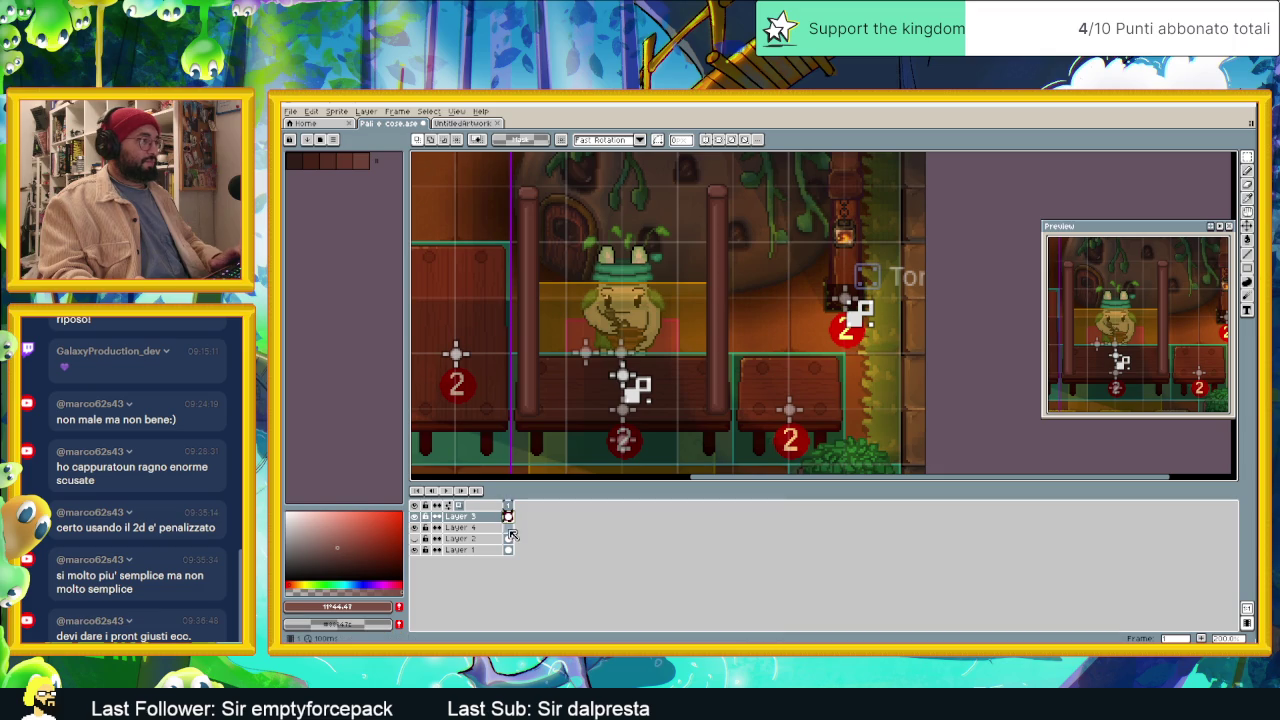
{"action": "left_click", "coordinate": [508, 528]}
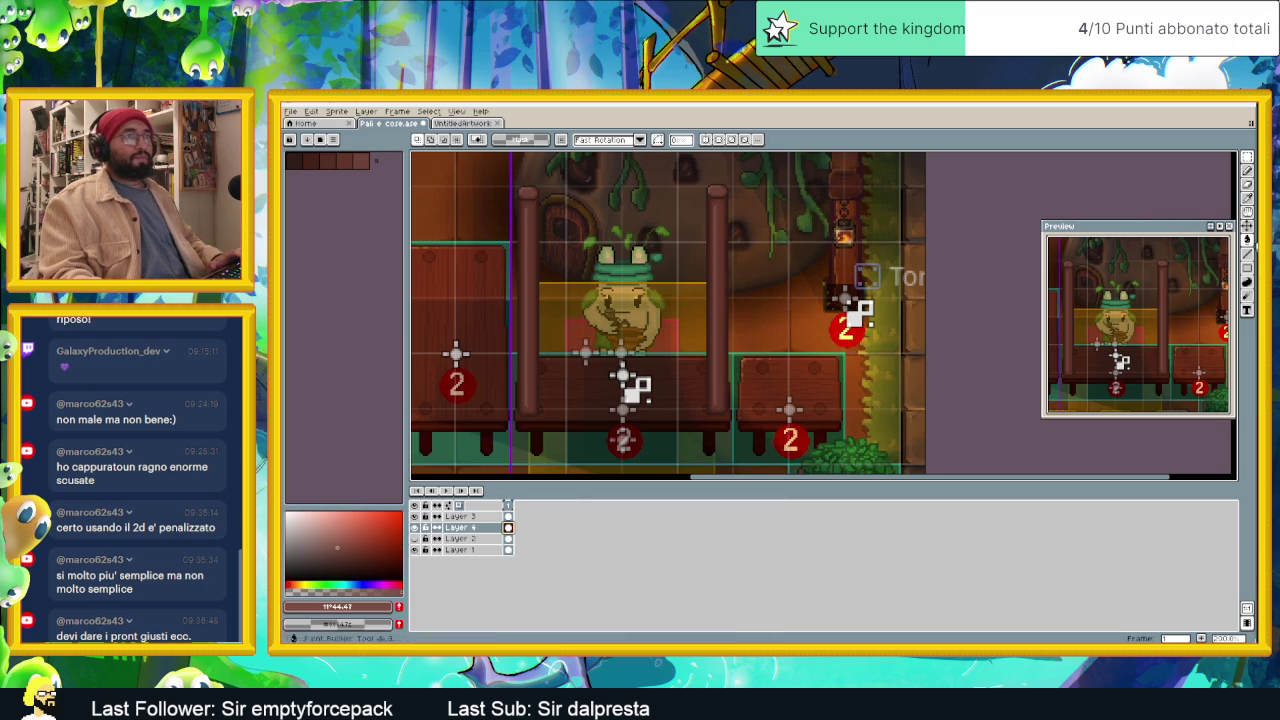
{"action": "key", "text": "v"}
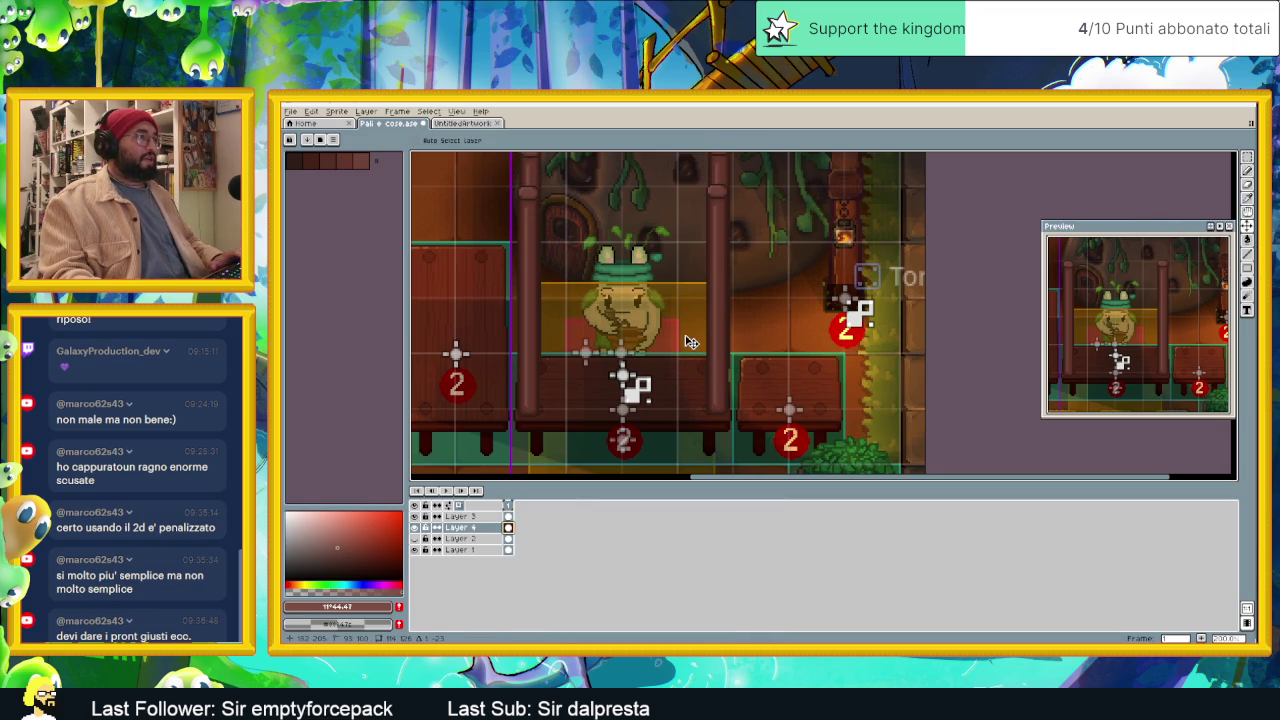
{"action": "scroll", "coordinate": [830, 260], "scroll_direction": "up", "scroll_amount": 3}
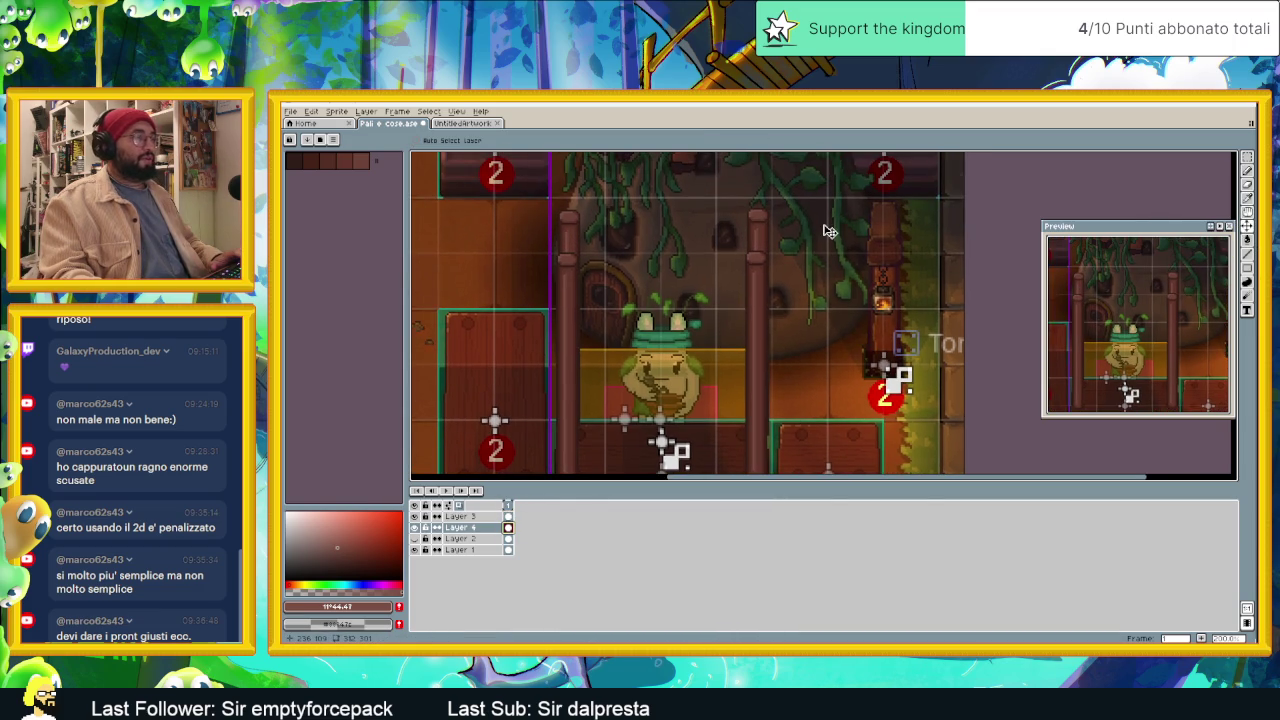
Step: Select the right pillar and shift it a few pixels left
{"action": "key", "text": "q"}
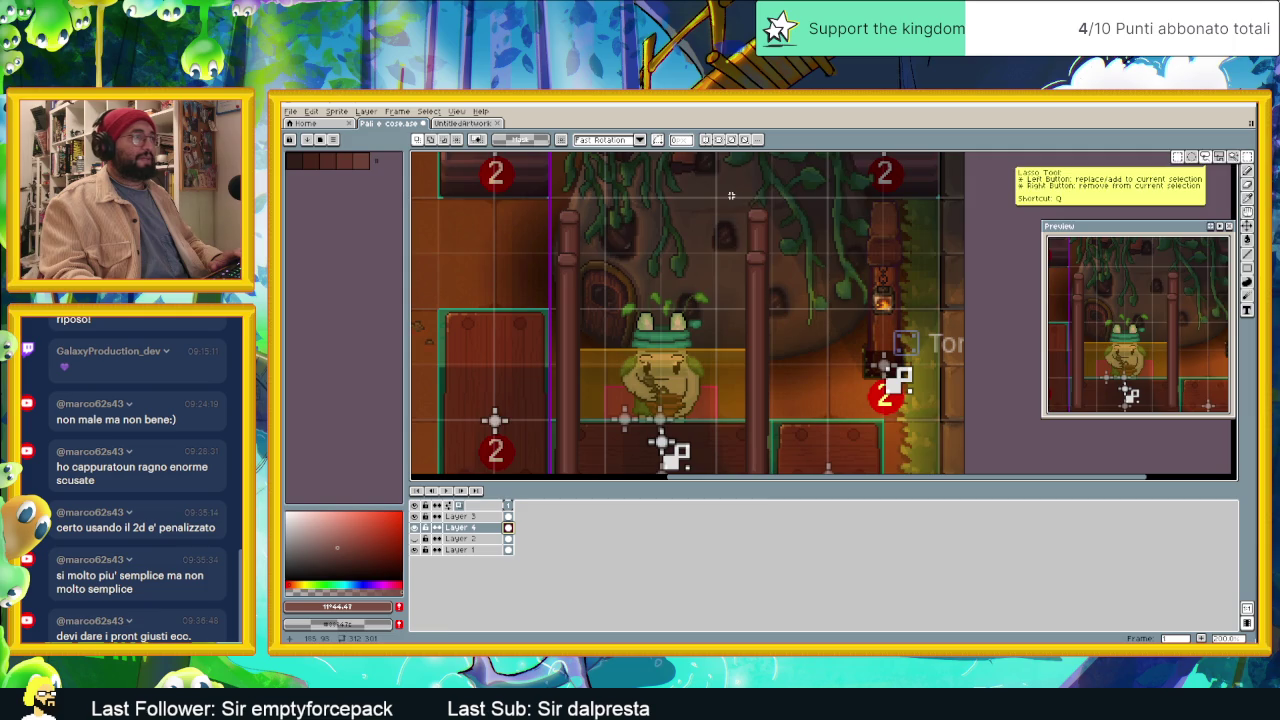
{"action": "scroll", "coordinate": [731, 195], "scroll_direction": "down", "scroll_amount": 2}
{"action": "left_click_drag", "start_coordinate": [728, 160], "coordinate": [830, 410]}
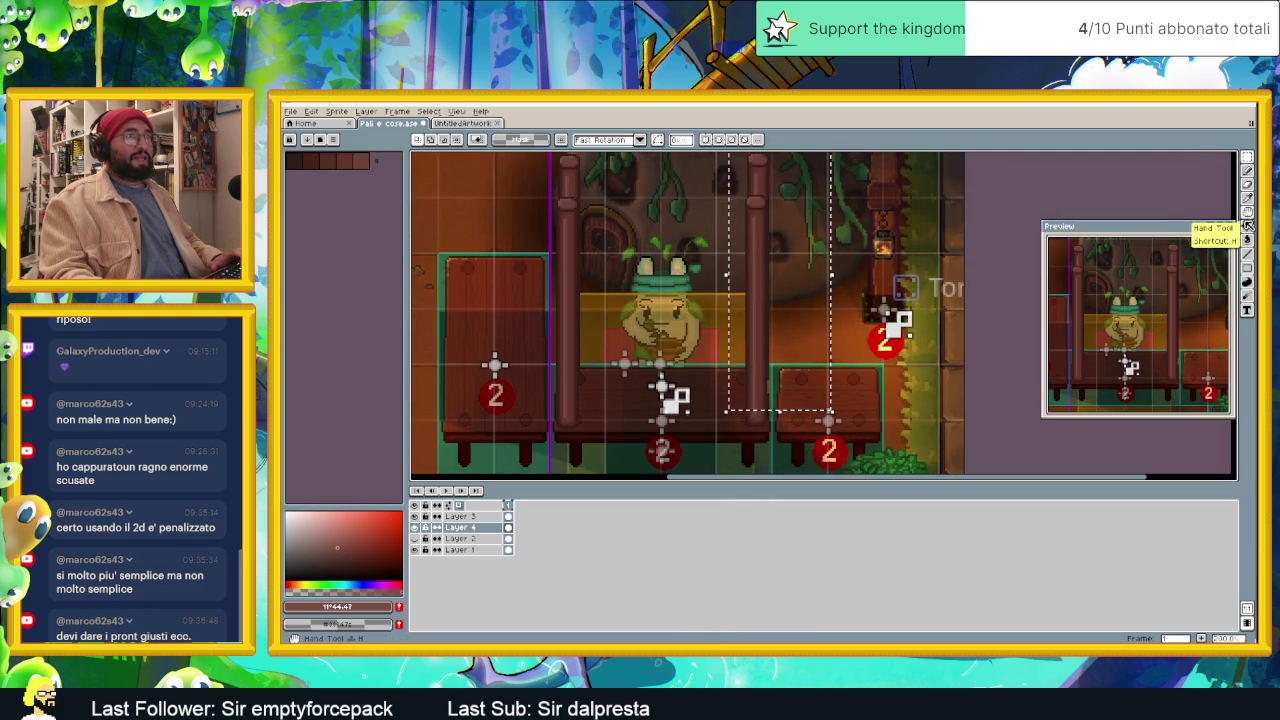
{"action": "key", "text": "v"}
{"action": "left_click_drag", "start_coordinate": [852, 262], "coordinate": [840, 260]}
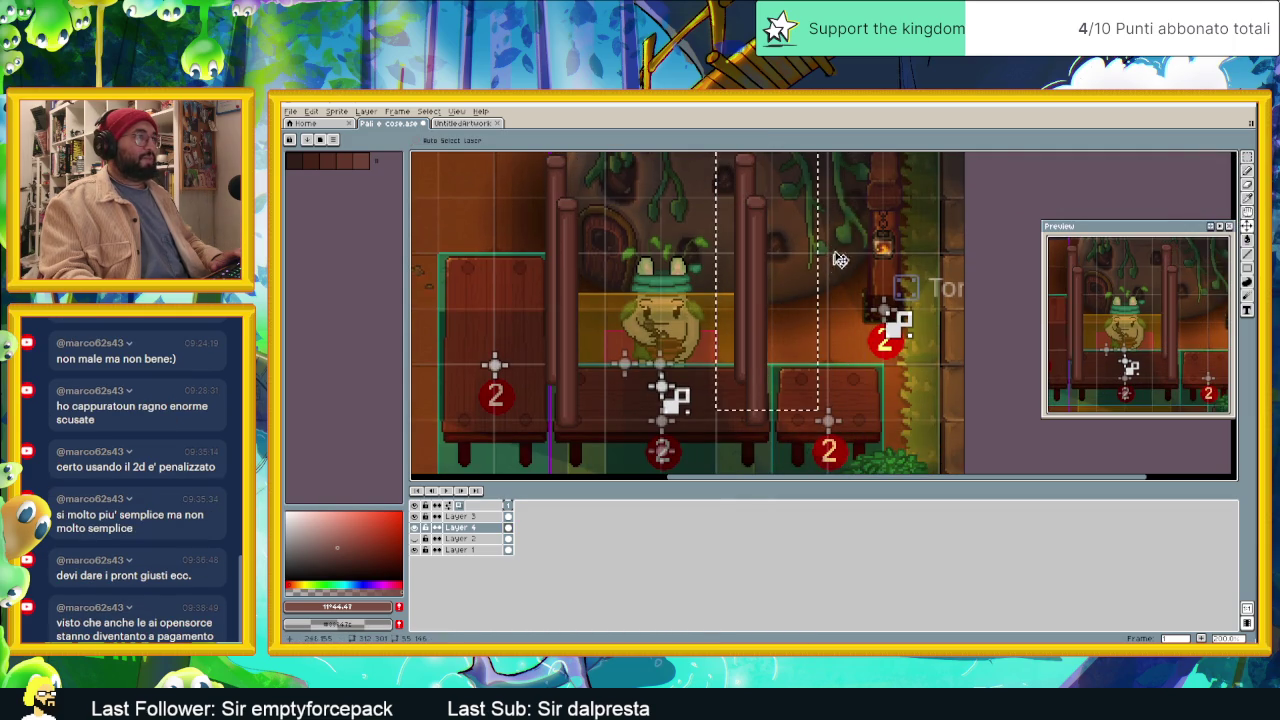
Step: Select the left pillar area, move it a few pixels right and commit
{"action": "scroll", "coordinate": [840, 260], "scroll_direction": "up", "scroll_amount": 2}
{"action": "left_click", "coordinate": [1248, 160]}
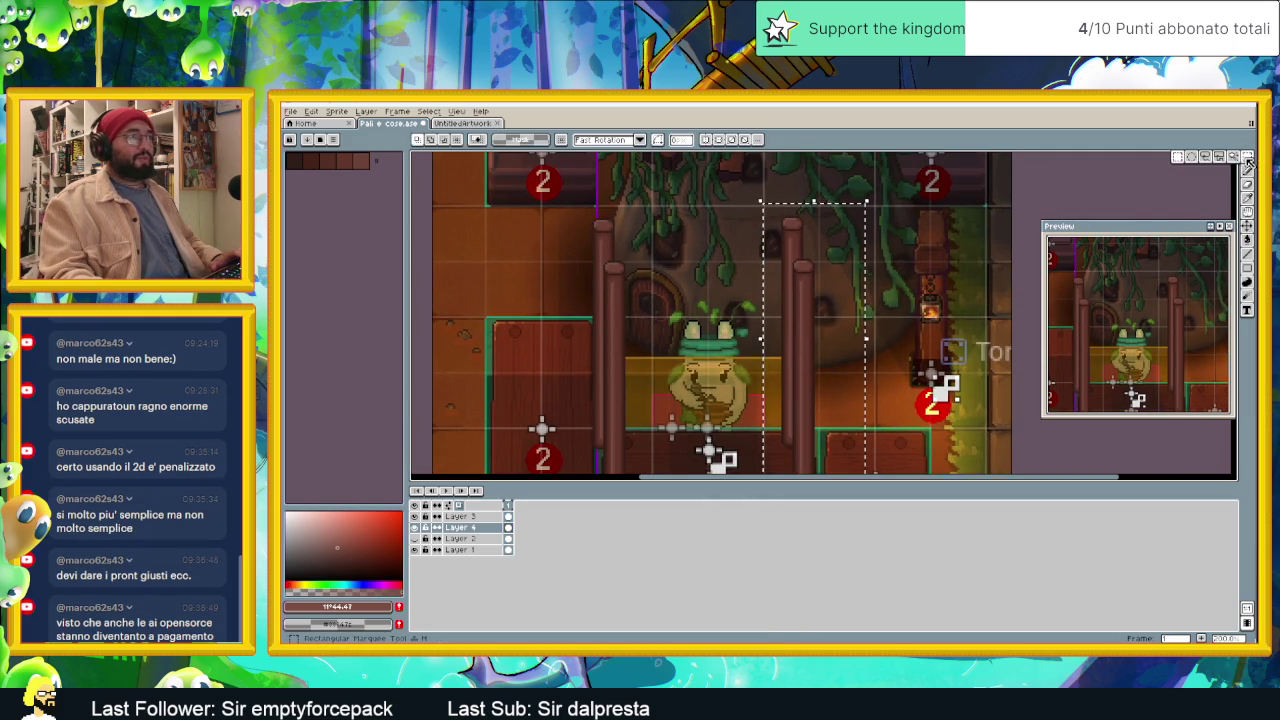
{"action": "scroll", "coordinate": [700, 300], "scroll_direction": "down", "scroll_amount": 2}
{"action": "scroll", "coordinate": [700, 300], "scroll_direction": "left", "scroll_amount": 1}
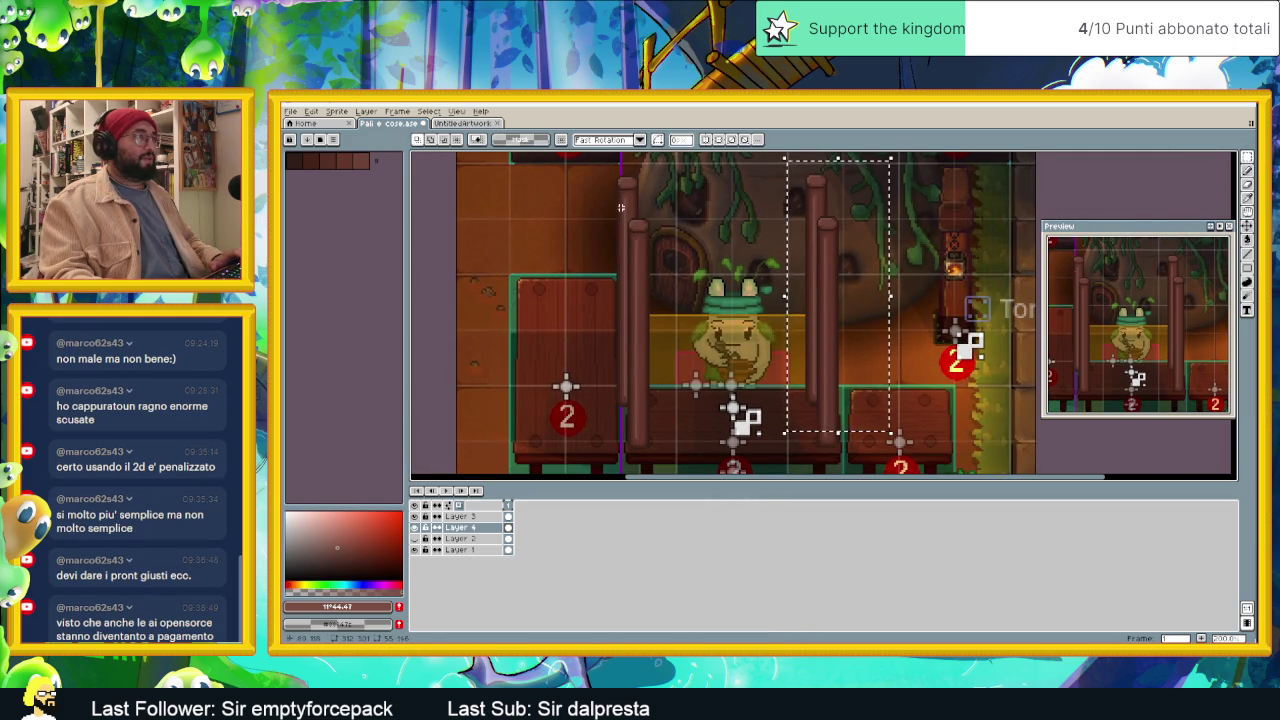
{"action": "left_click_drag", "start_coordinate": [592, 172], "coordinate": [664, 416]}
{"action": "left_click_drag", "start_coordinate": [650, 350], "coordinate": [669, 347]}
{"action": "key", "text": "Return"}
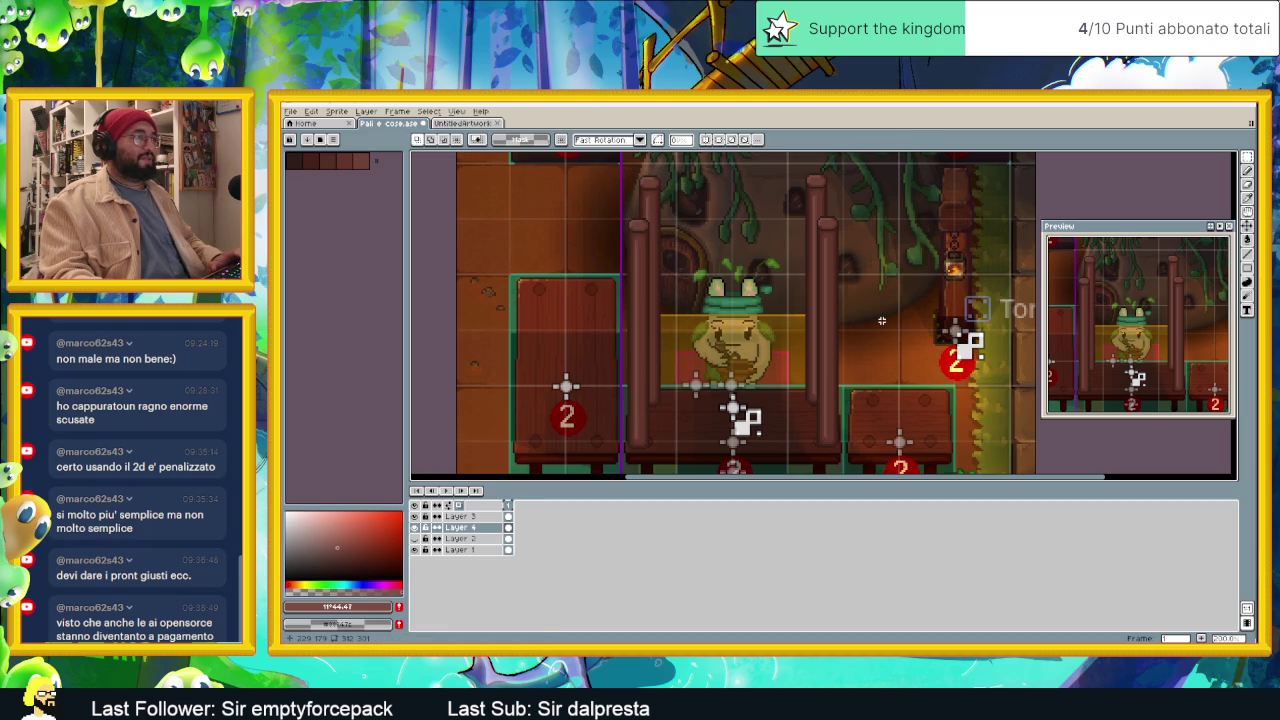
{"action": "scroll", "coordinate": [881, 320], "scroll_direction": "down", "scroll_amount": 1}
{"action": "left_click_drag", "start_coordinate": [872, 328], "coordinate": [839, 343]}
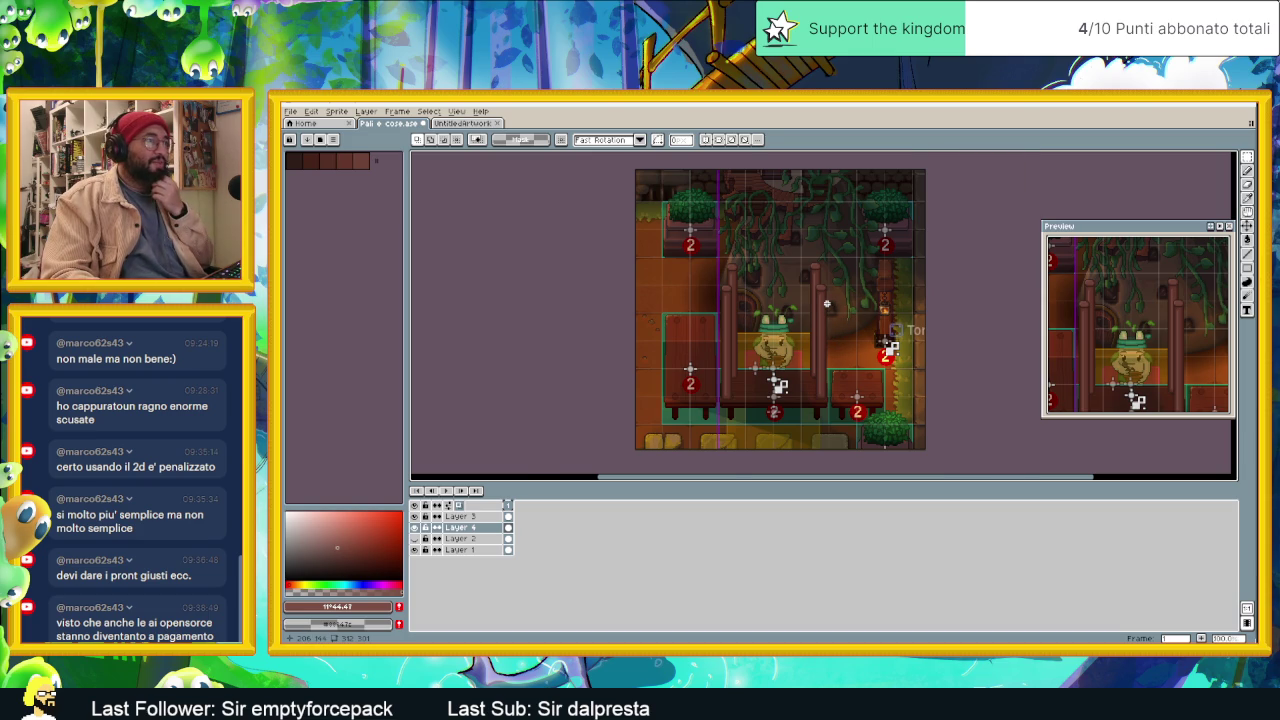
{"action": "scroll", "coordinate": [826, 302], "scroll_direction": "up", "scroll_amount": 2}
{"action": "scroll", "coordinate": [816, 301], "scroll_direction": "down", "scroll_amount": 2}
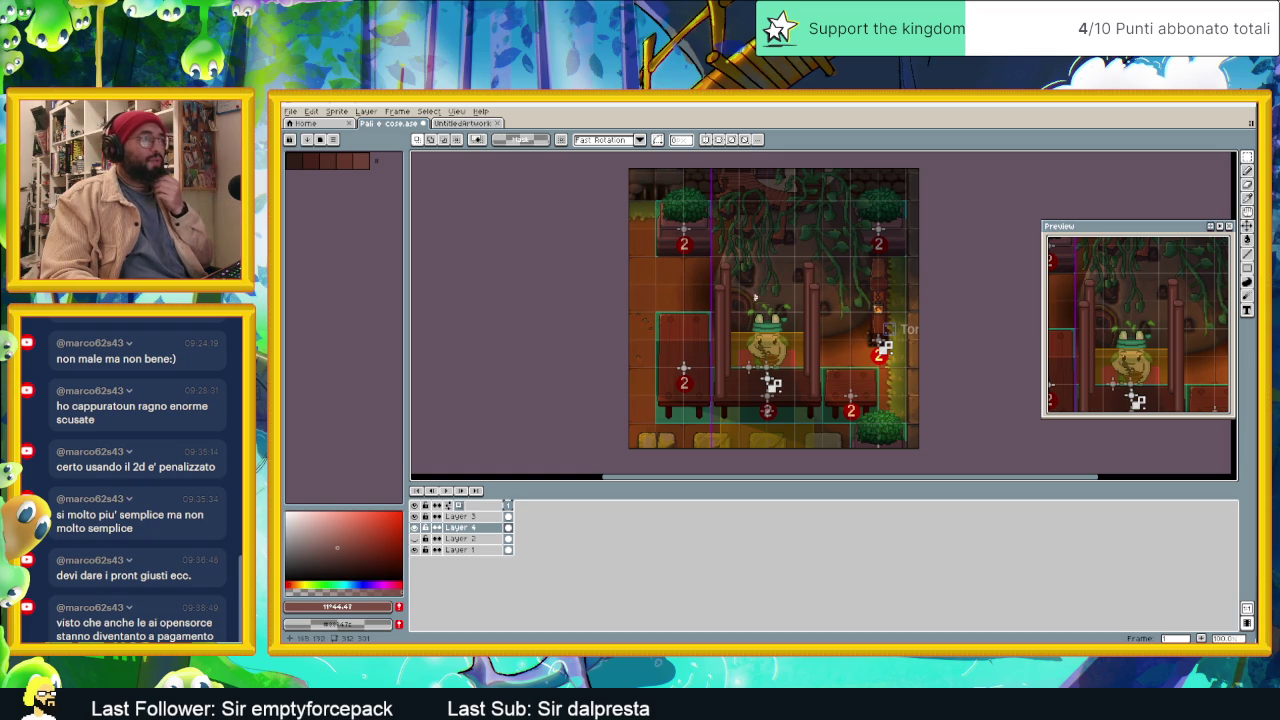
{"action": "scroll", "coordinate": [750, 306], "scroll_direction": "up", "scroll_amount": 1}
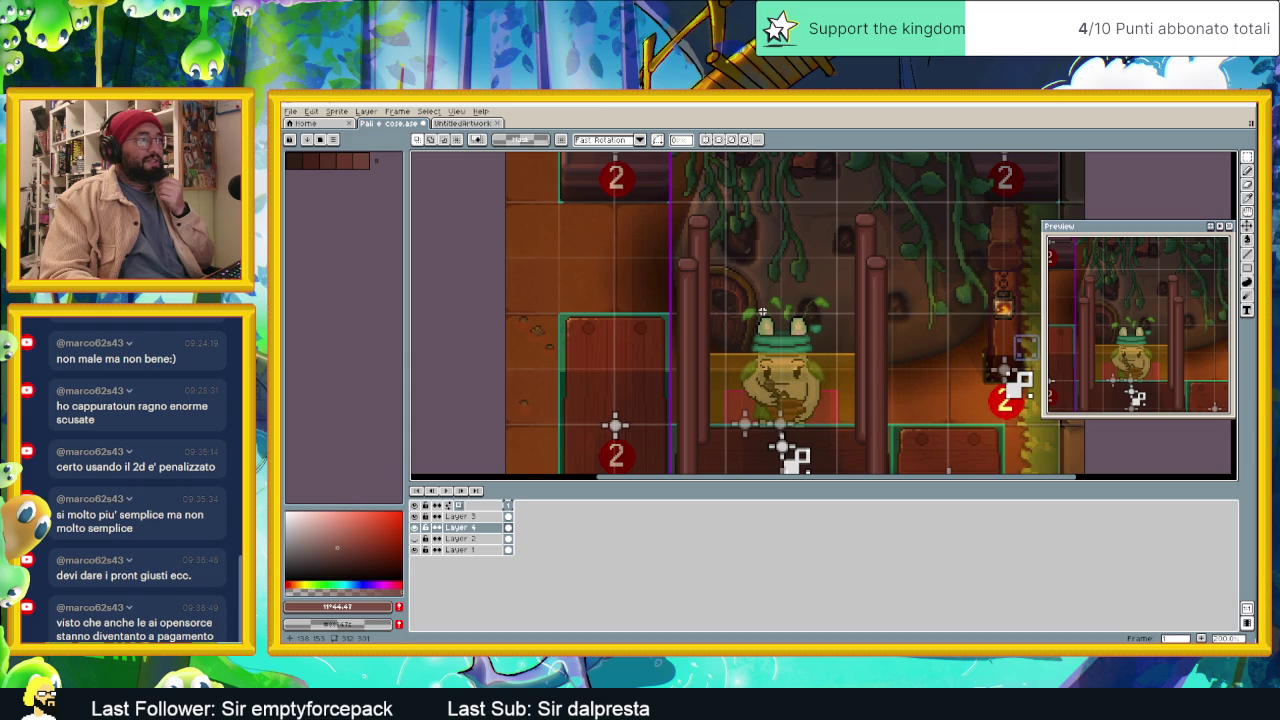
{"action": "scroll", "coordinate": [741, 313], "scroll_direction": "down", "scroll_amount": 1}
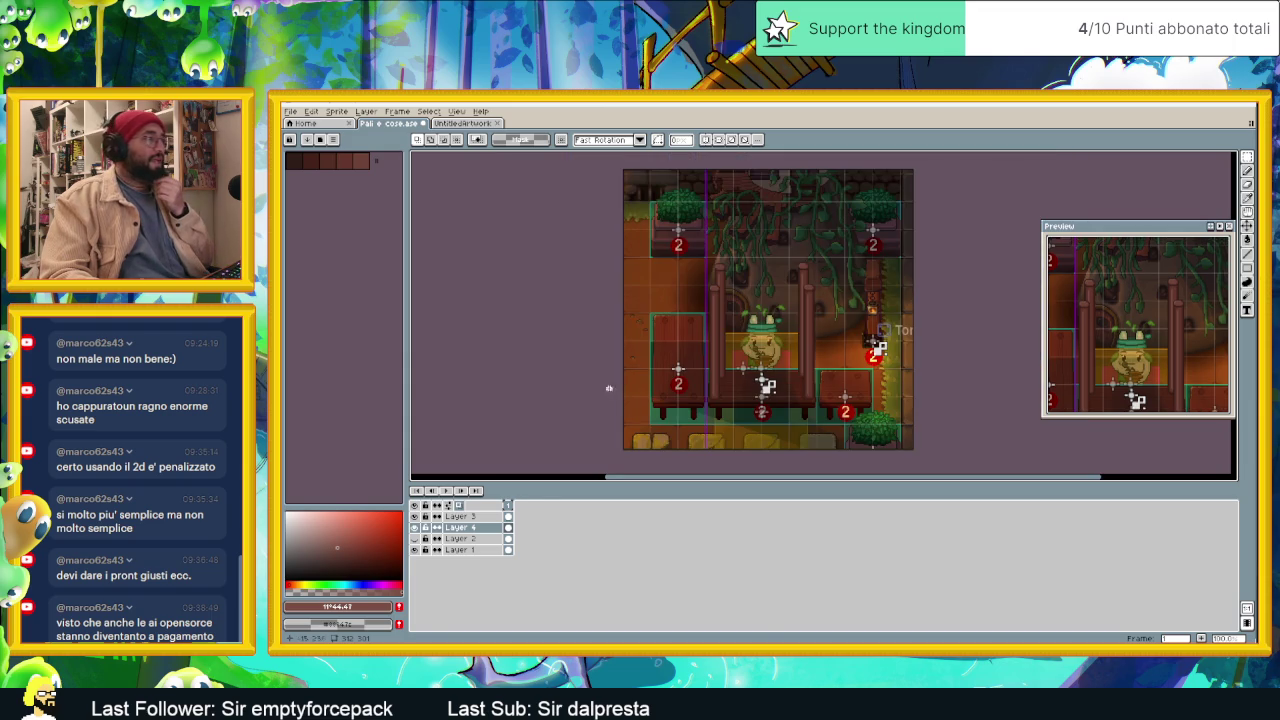
Step: Group Layers 3 and 4, rename the group 'Pali' and collapse it
{"action": "left_click", "coordinate": [494, 517]}
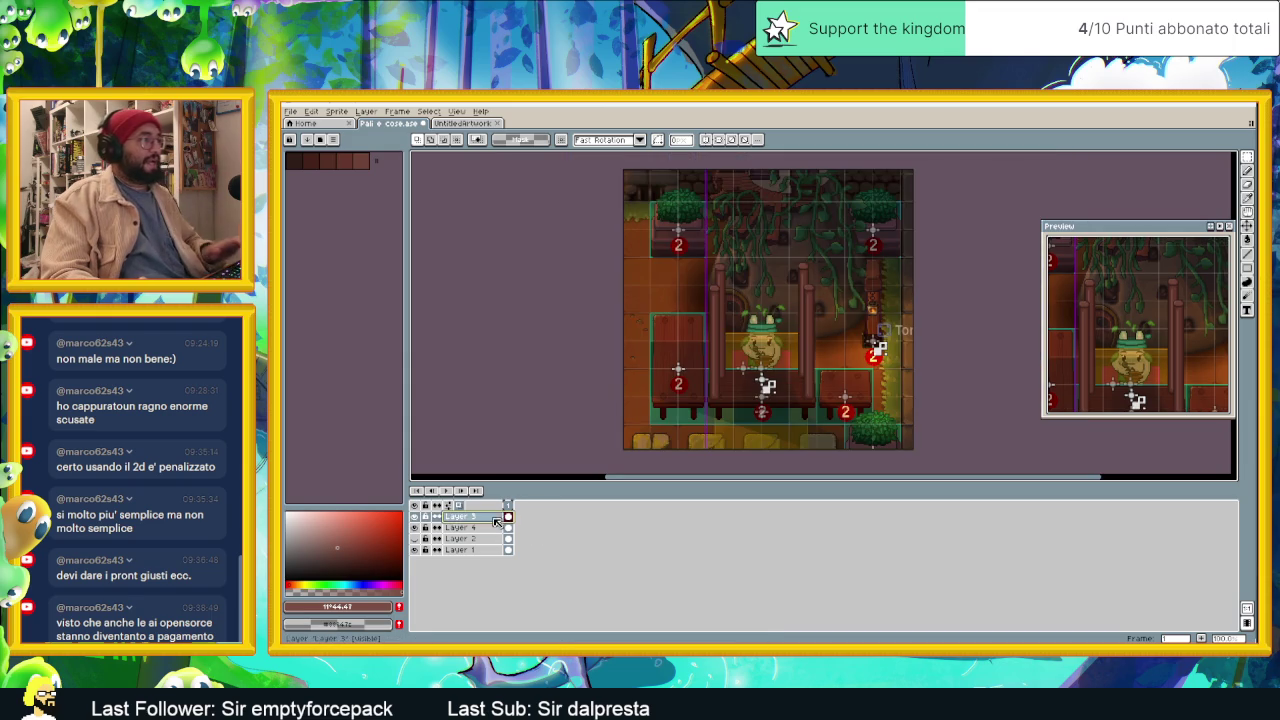
{"action": "left_click", "coordinate": [491, 525], "text": "shift"}
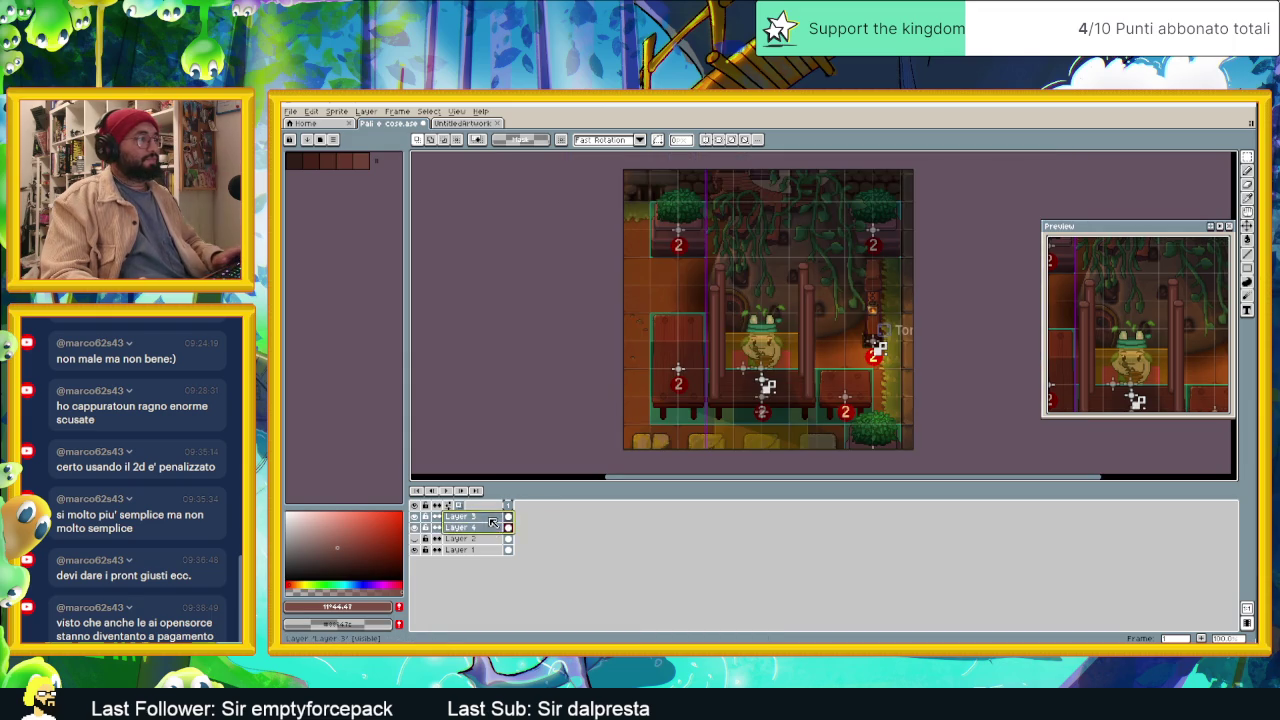
{"action": "right_click", "coordinate": [491, 523]}
{"action": "left_click", "coordinate": [610, 550]}
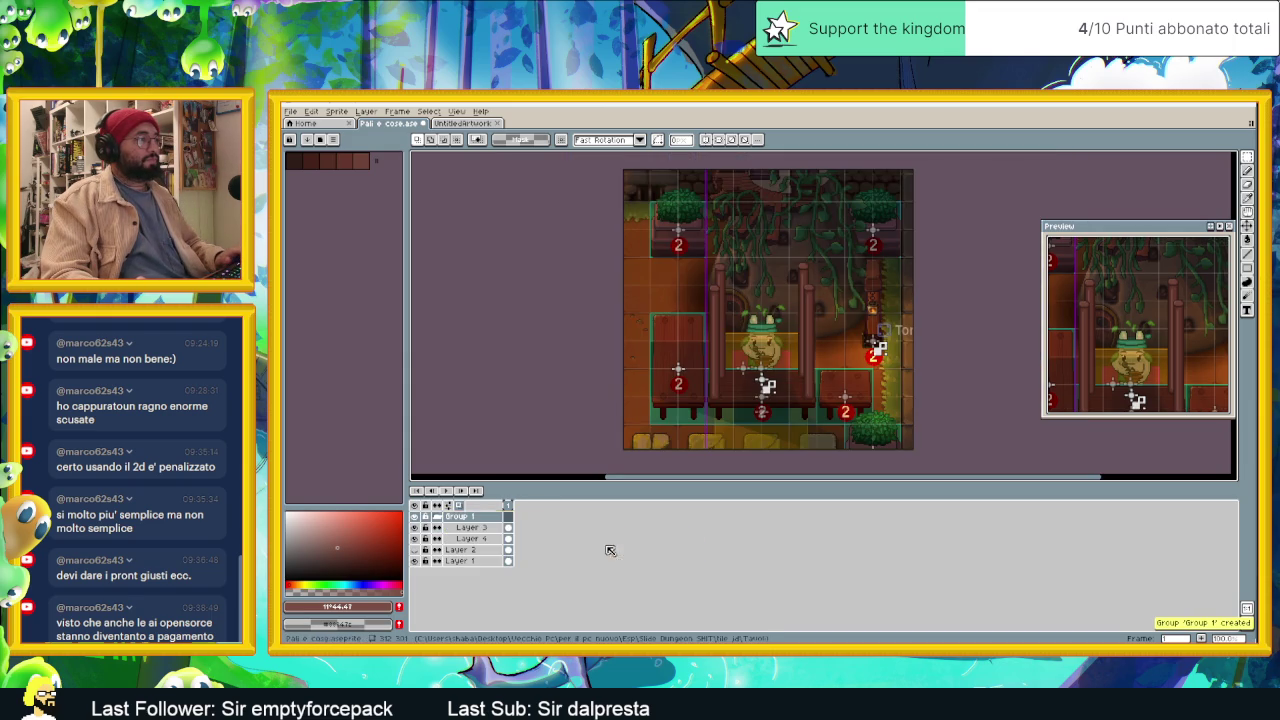
{"action": "double_click", "coordinate": [486, 518]}
{"action": "type", "text": "Pali"}
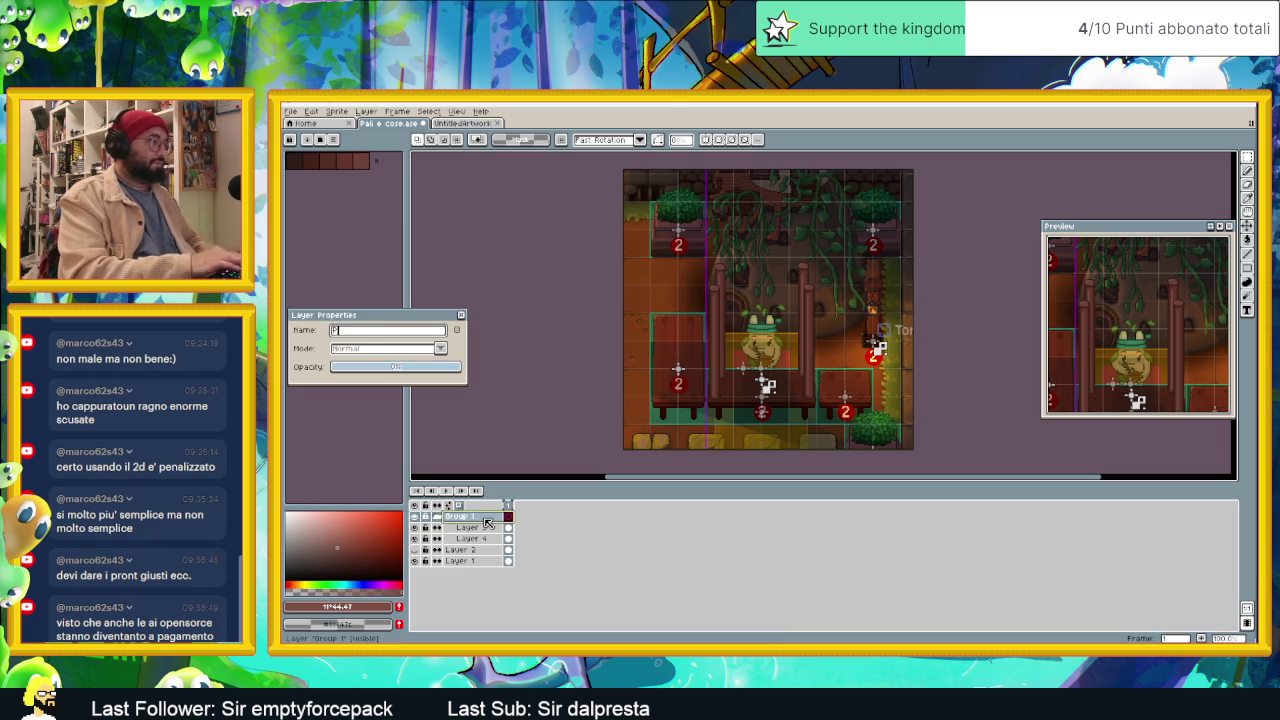
{"action": "key", "text": "Return"}
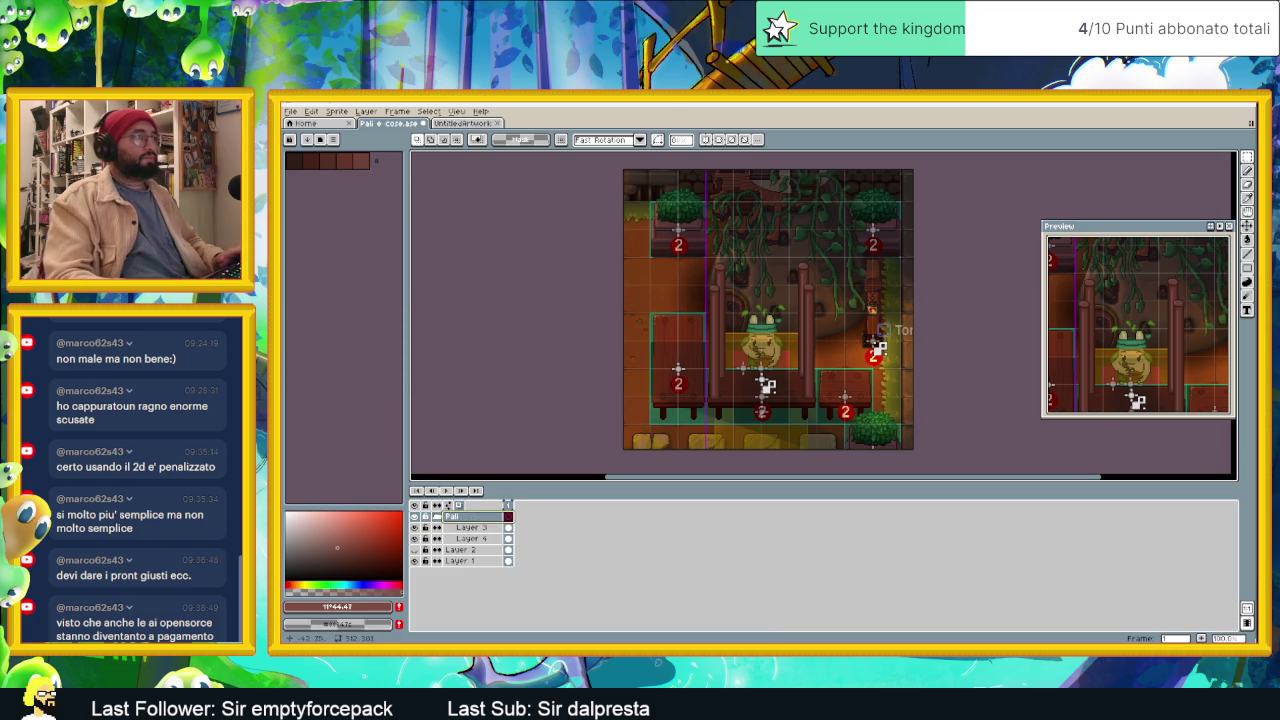
{"action": "left_click", "coordinate": [441, 518]}
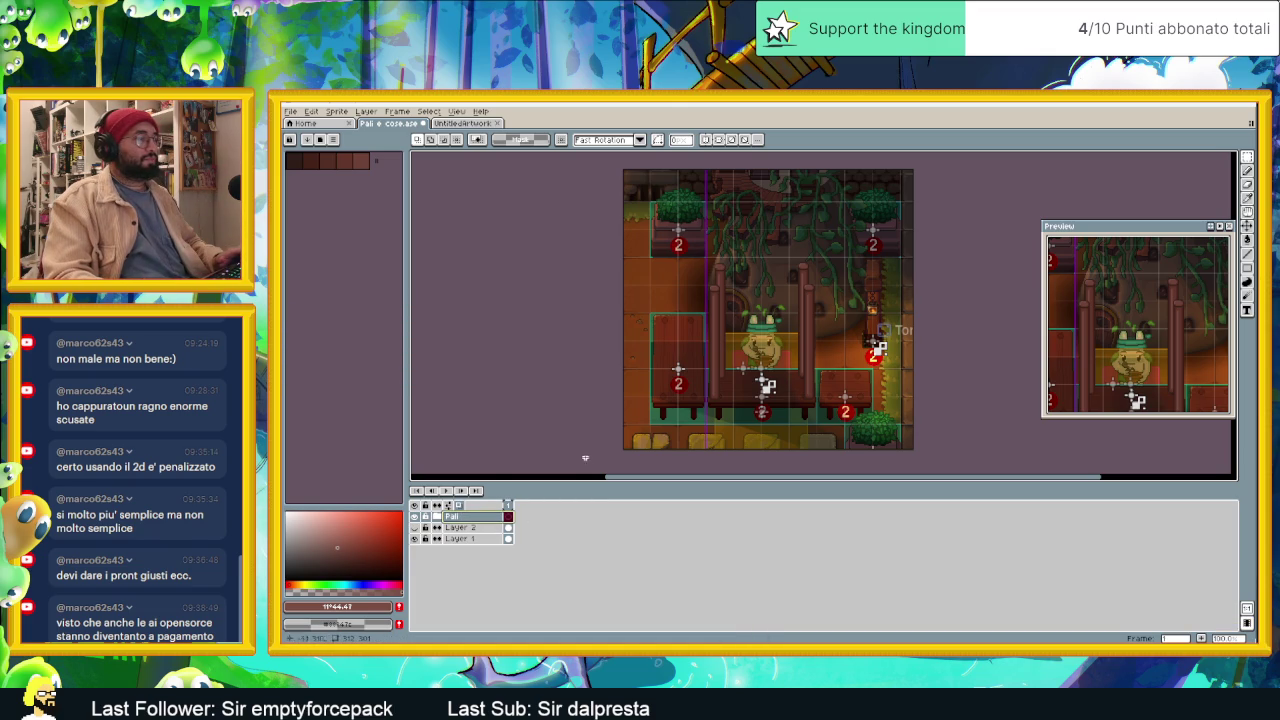
{"action": "left_click_drag", "start_coordinate": [819, 291], "coordinate": [799, 309]}
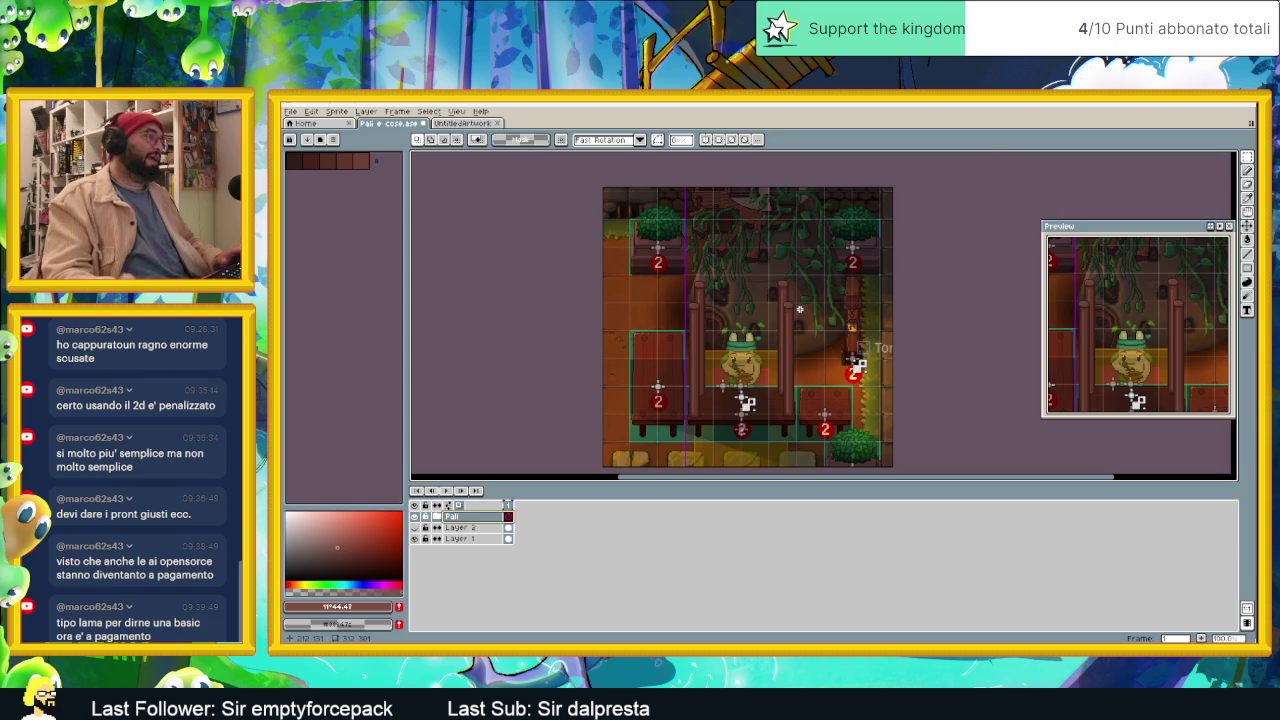
{"action": "scroll", "coordinate": [799, 309], "scroll_direction": "up", "scroll_amount": 1}
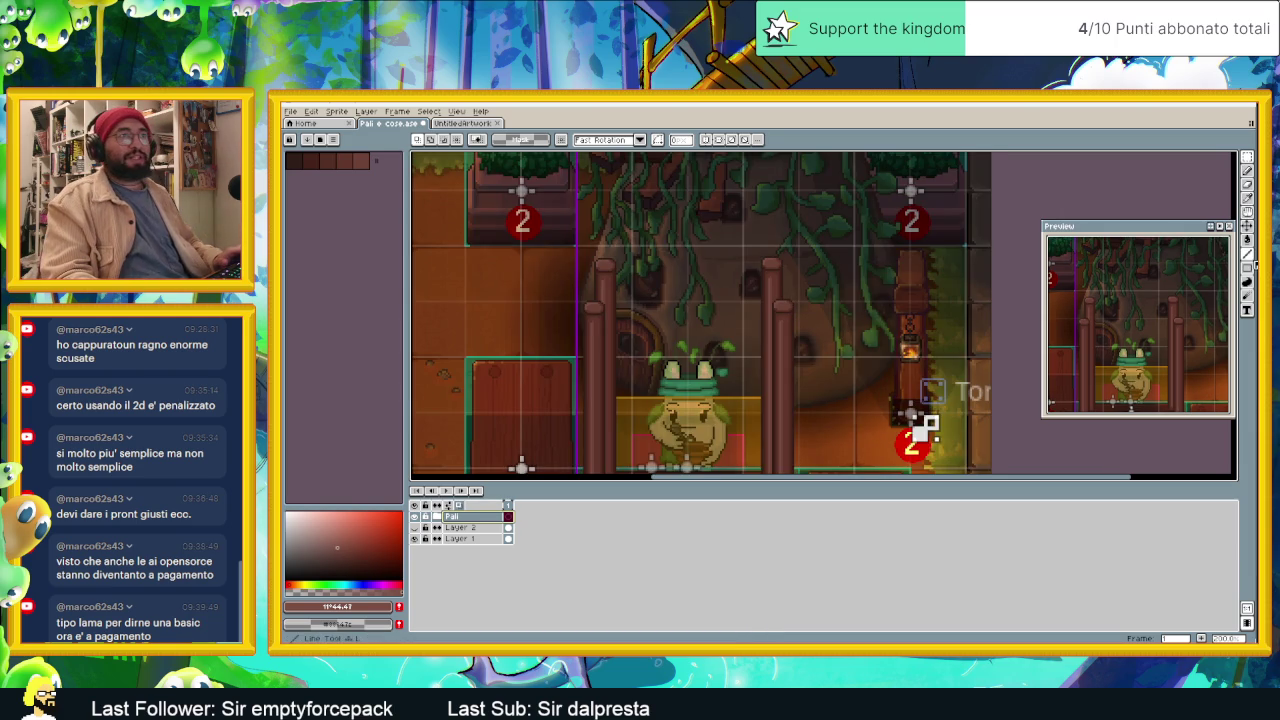
Step: Choose the Rectangle tool and add an empty Layer 5 above the Pali group
{"action": "left_click", "coordinate": [1247, 254]}
{"action": "scroll", "coordinate": [670, 315], "scroll_direction": "down", "scroll_amount": 1}
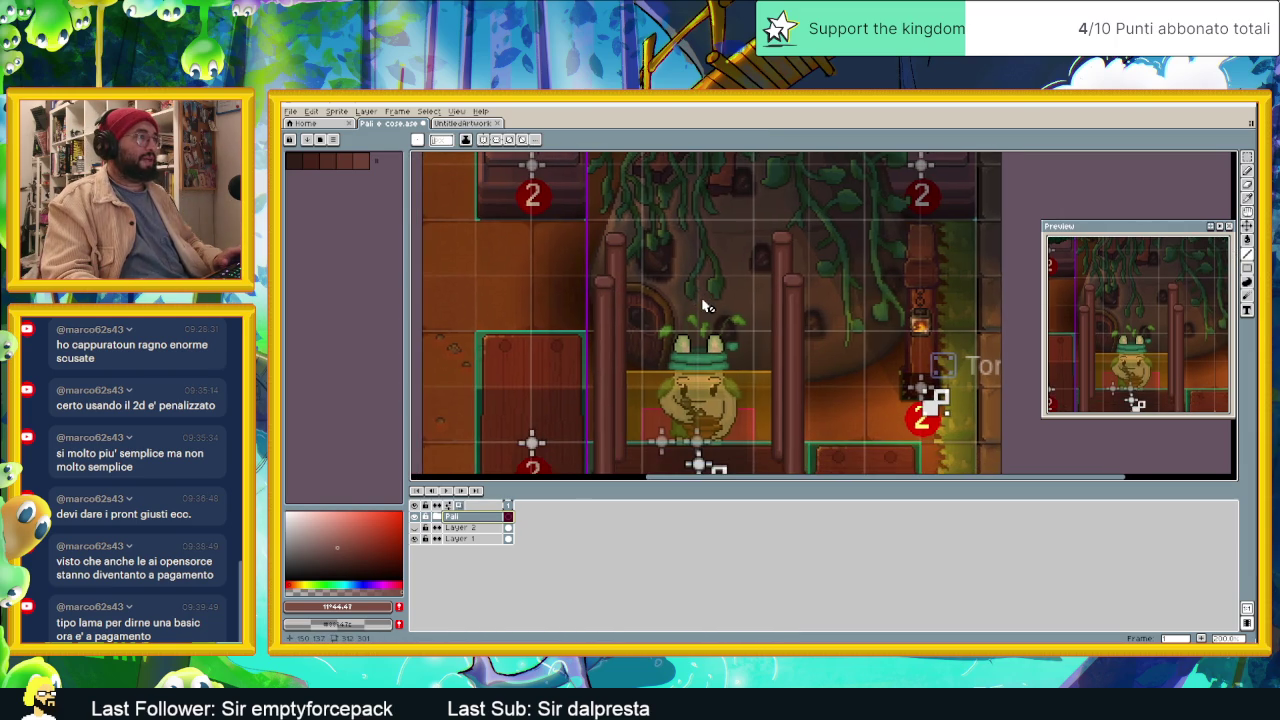
{"action": "left_click", "coordinate": [1250, 272]}
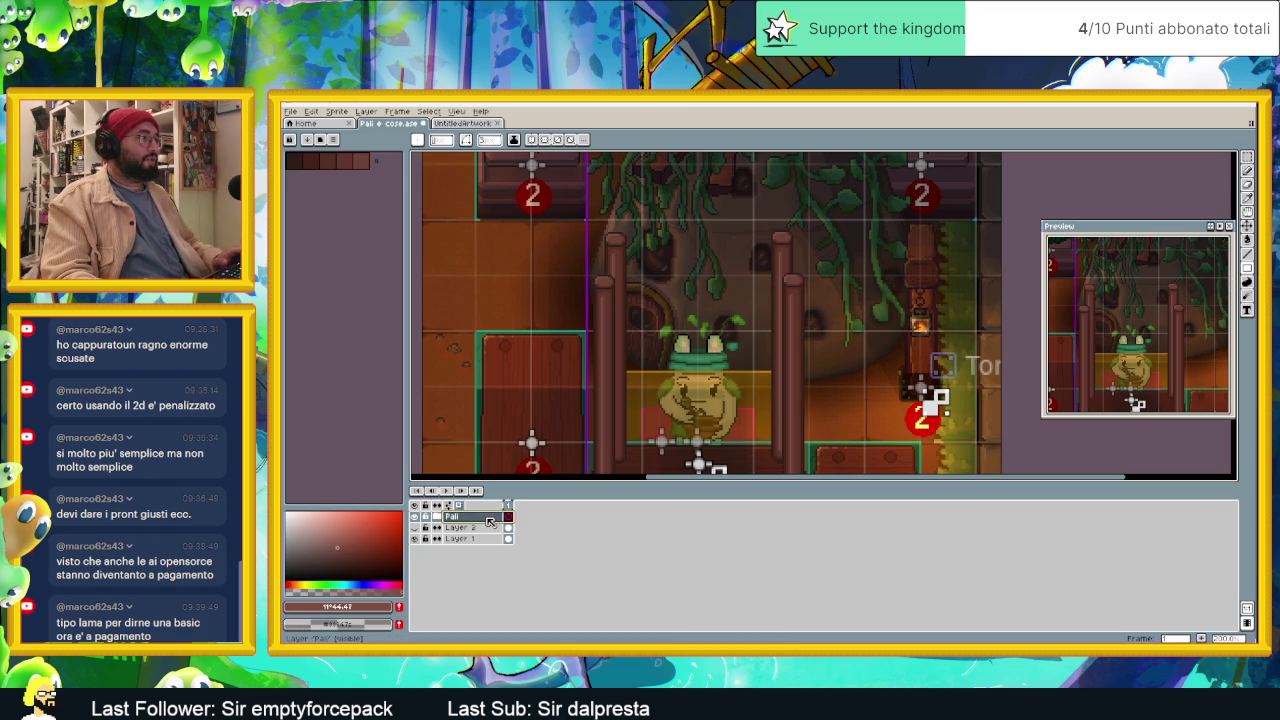
{"action": "right_click", "coordinate": [484, 519]}
{"action": "mouse_move", "coordinate": [510, 533]}
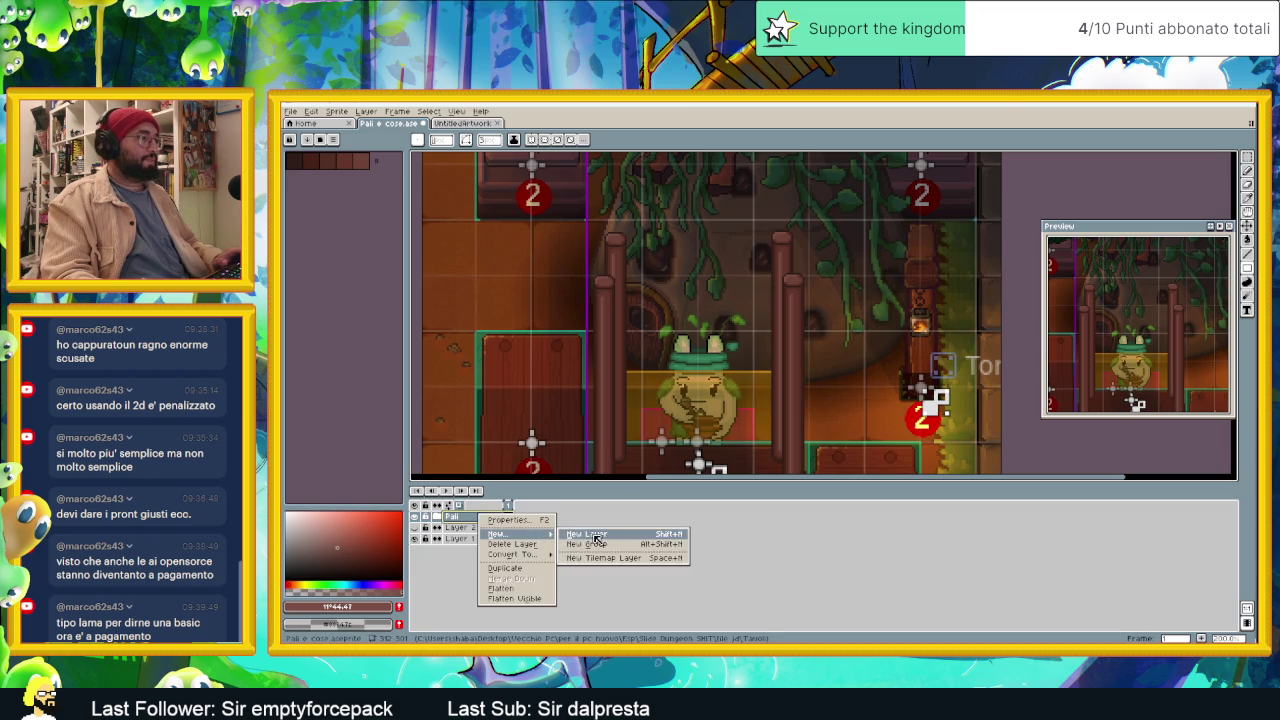
{"action": "left_click", "coordinate": [610, 537]}
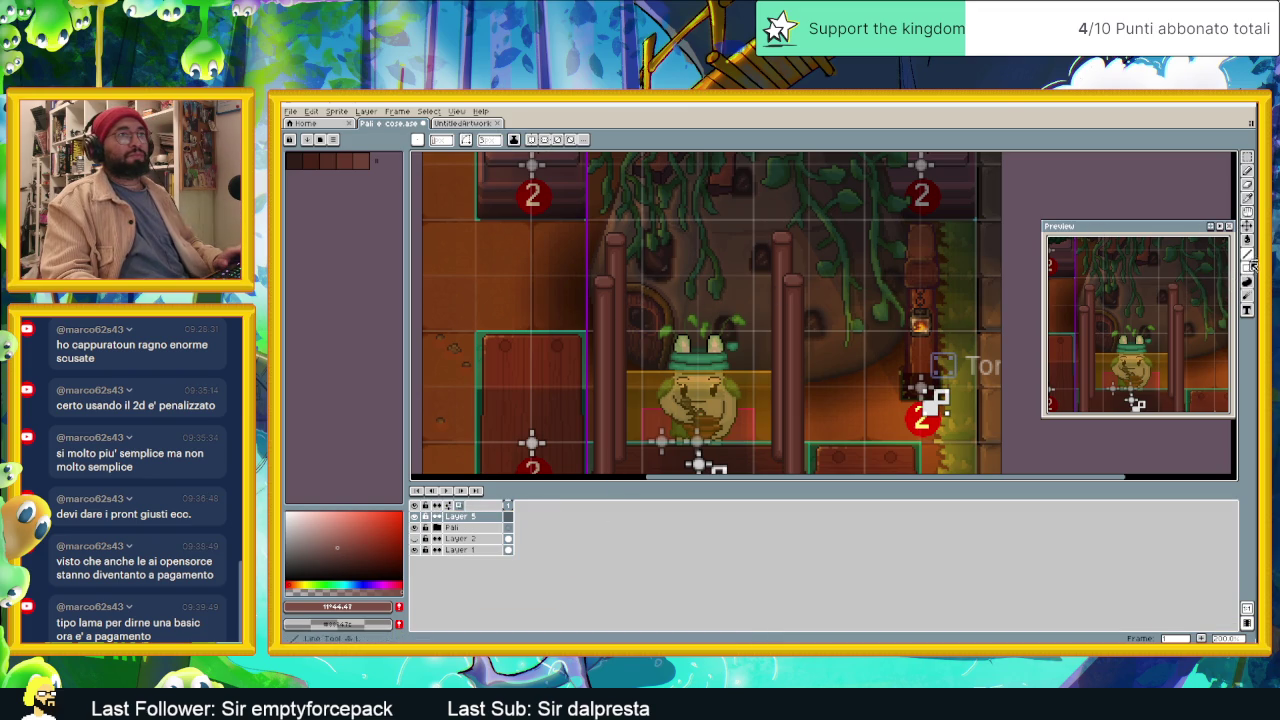
{"action": "left_click_drag", "start_coordinate": [692, 262], "coordinate": [692, 296]}
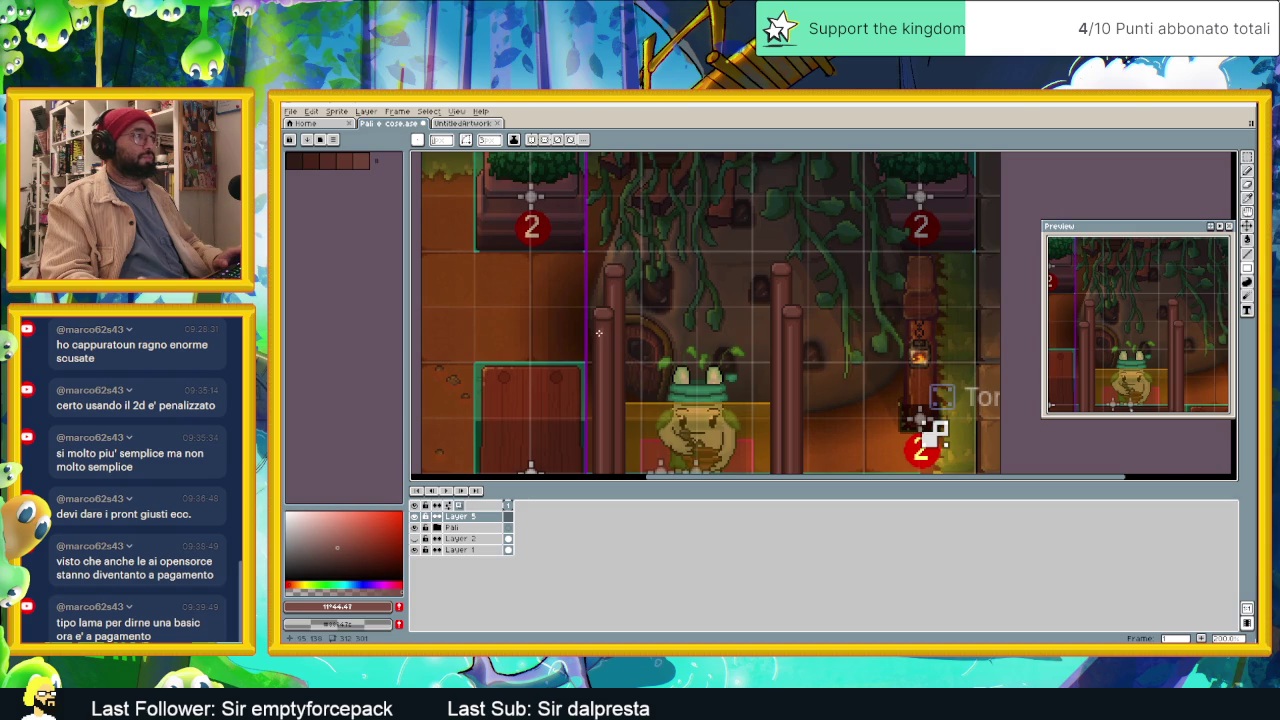
{"action": "scroll", "coordinate": [598, 332], "scroll_direction": "down", "scroll_amount": 2}
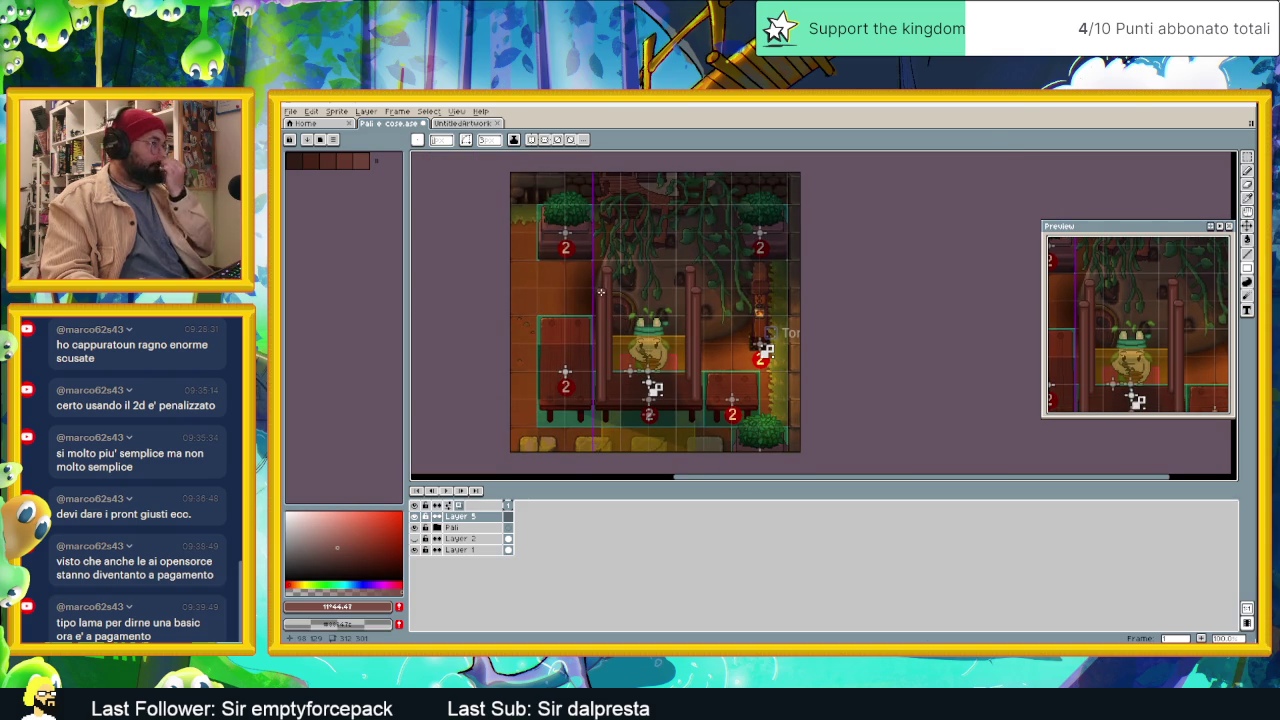
{"action": "scroll", "coordinate": [608, 288], "scroll_direction": "down", "scroll_amount": 1}
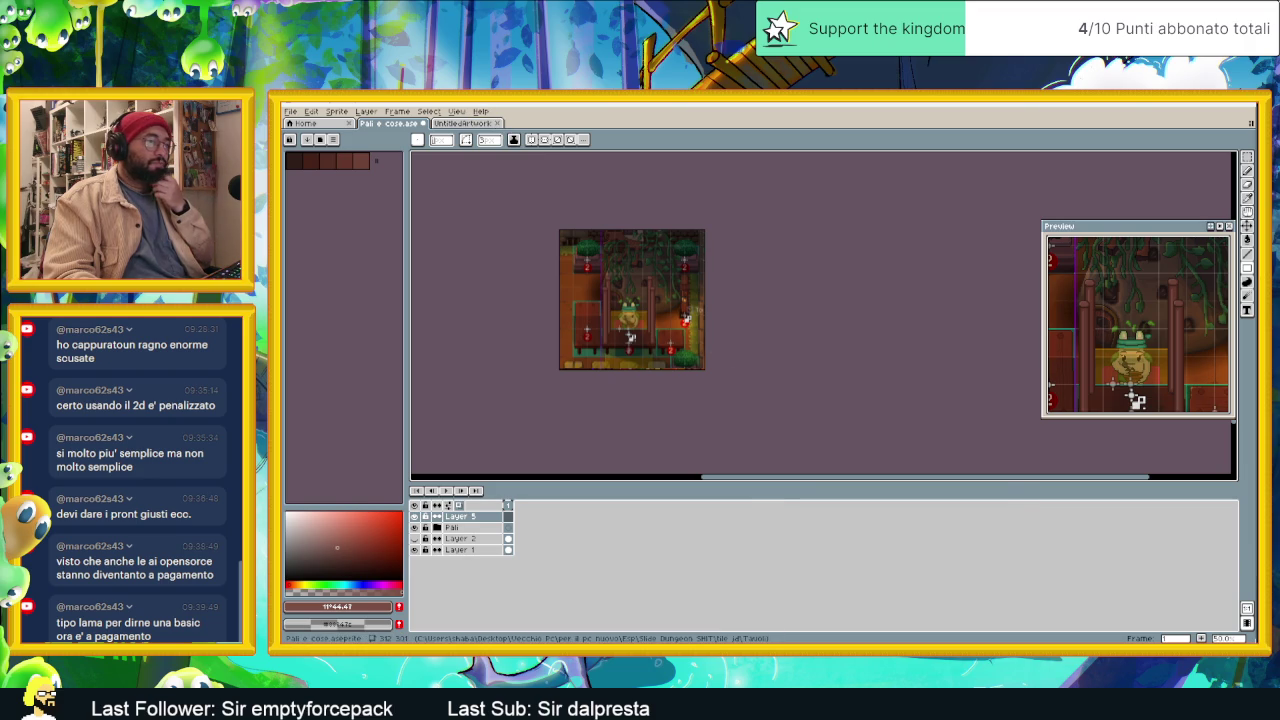
{"action": "key", "text": "alt+Tab"}
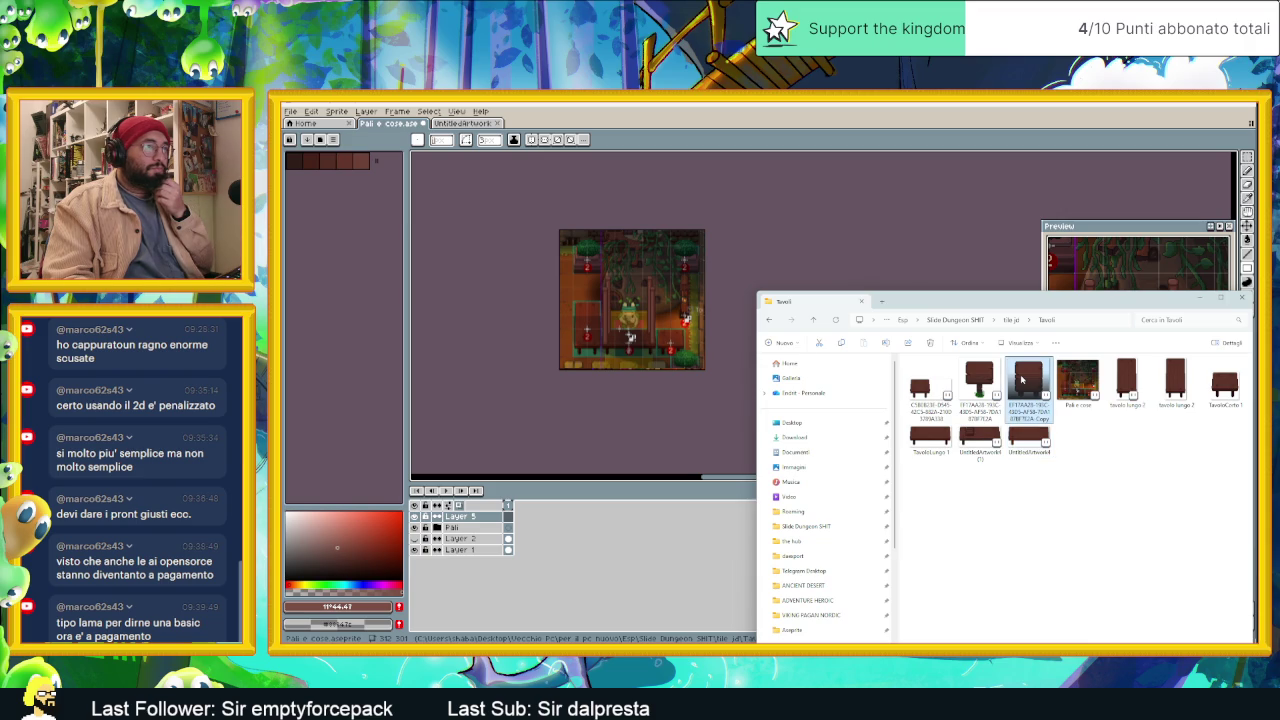
Step: Open the wooden table PNG from the Tavoli folder in Aseprite
{"action": "double_click", "coordinate": [979, 378]}
Step: Zoom in and draw a rectangular marquee around the signpost's board
{"action": "scroll", "coordinate": [876, 313], "scroll_direction": "up", "scroll_amount": 1}
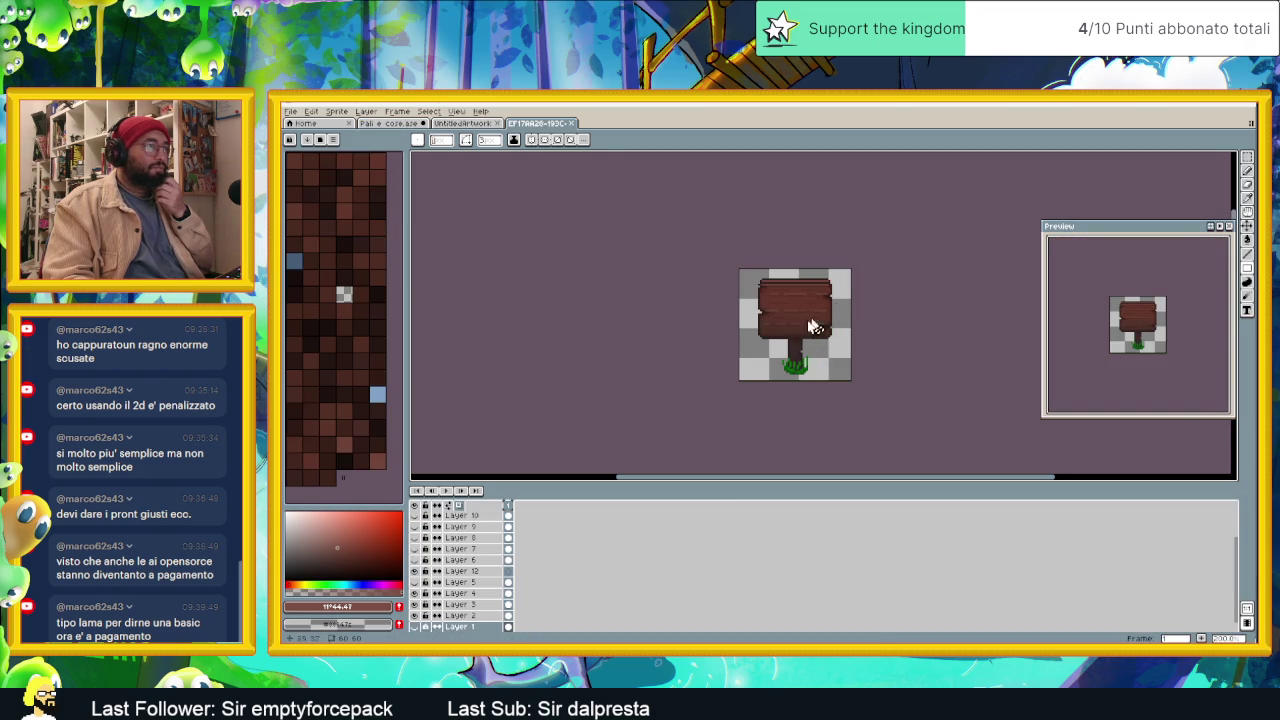
{"action": "scroll", "coordinate": [808, 326], "scroll_direction": "up", "scroll_amount": 1}
{"action": "scroll", "coordinate": [463, 582], "scroll_direction": "up", "scroll_amount": 1}
{"action": "scroll", "coordinate": [463, 587], "scroll_direction": "up", "scroll_amount": 2}
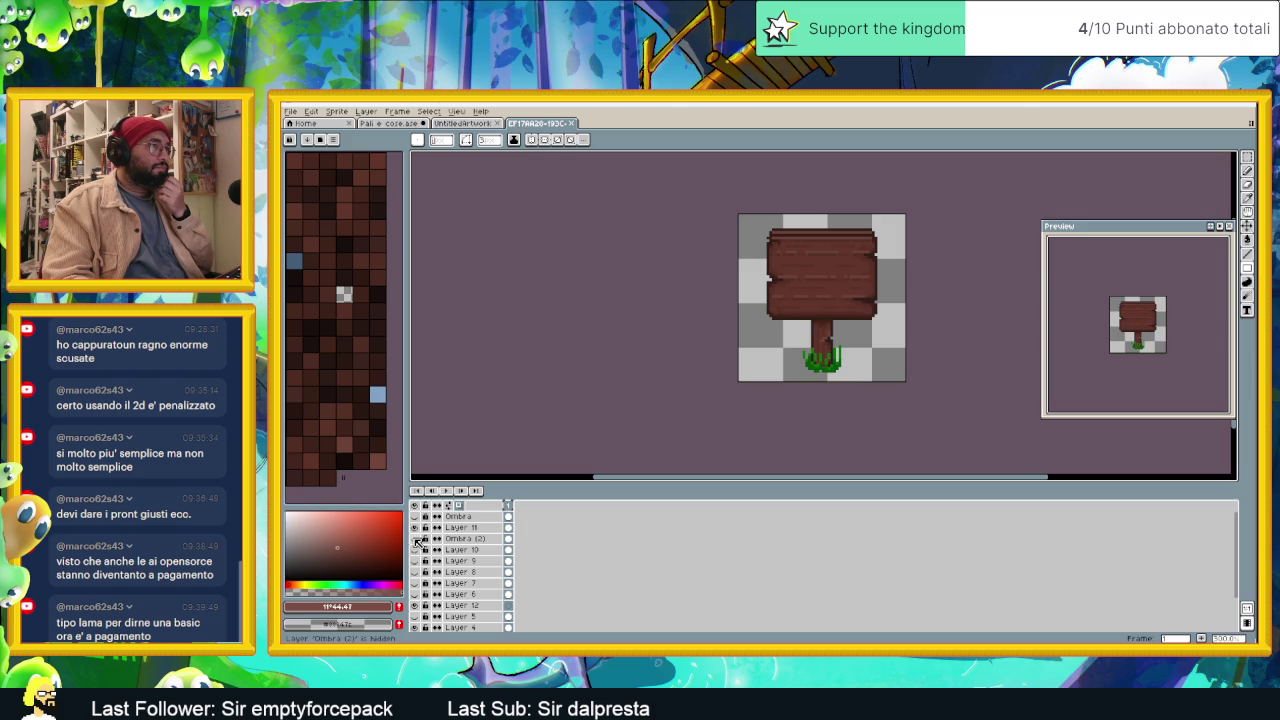
{"action": "scroll", "coordinate": [818, 298], "scroll_direction": "up", "scroll_amount": 1}
{"action": "scroll", "coordinate": [864, 309], "scroll_direction": "up", "scroll_amount": 1}
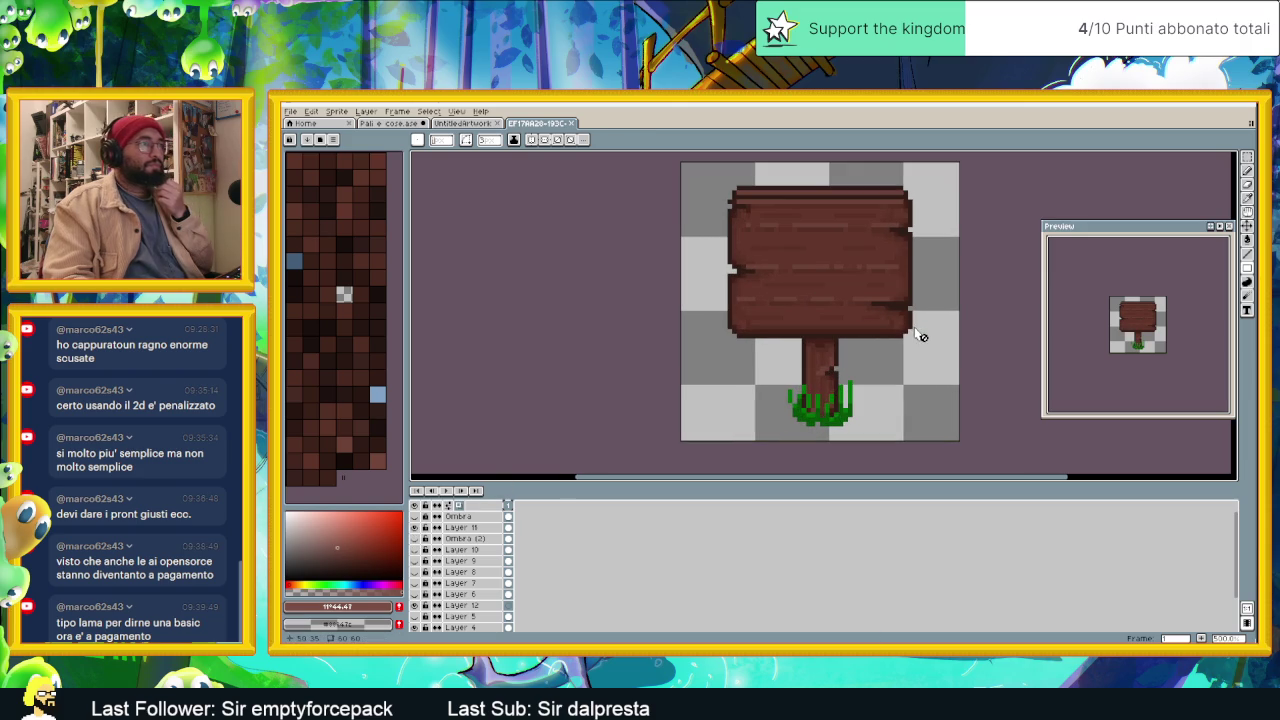
{"action": "left_click", "coordinate": [1249, 157]}
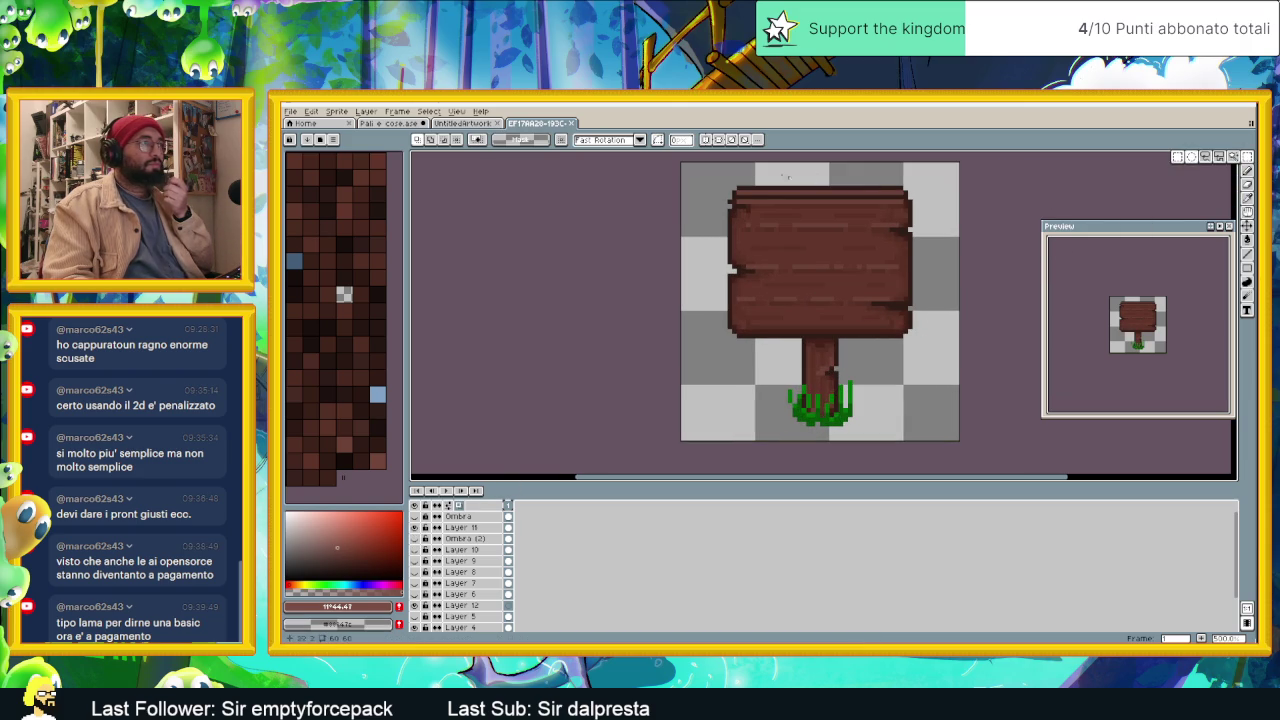
{"action": "left_click_drag", "start_coordinate": [711, 175], "coordinate": [932, 341]}
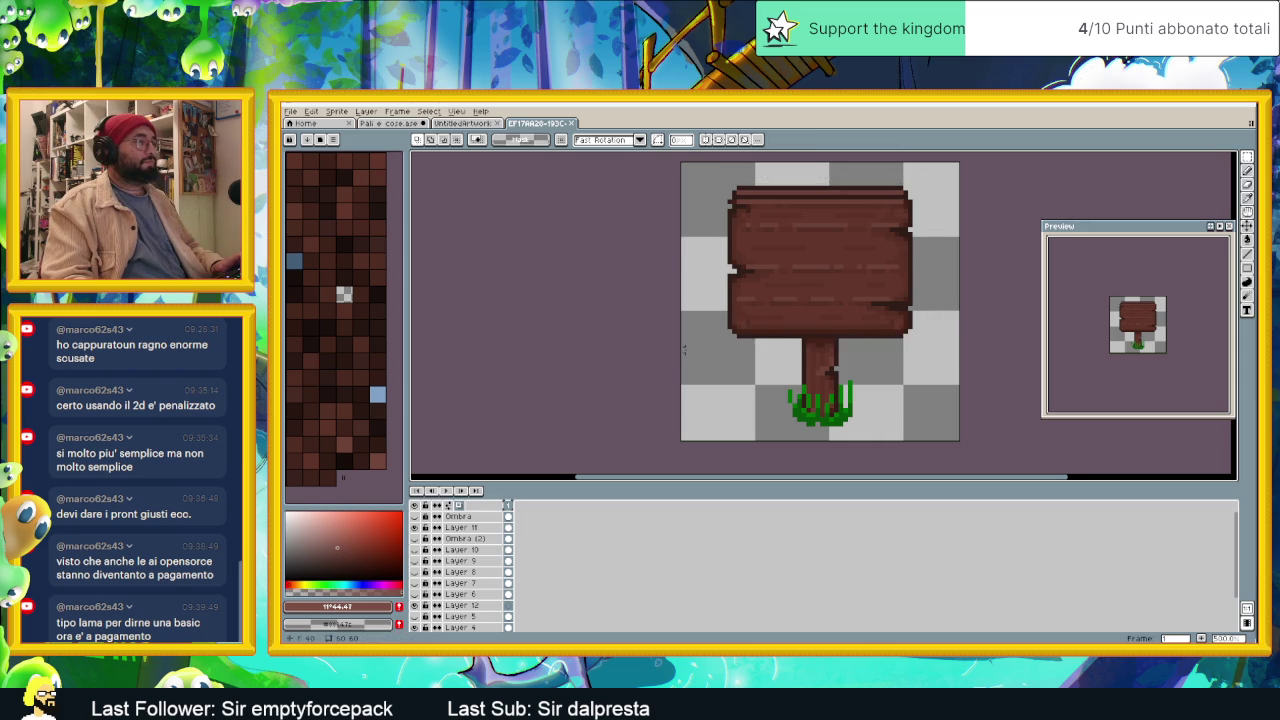
{"action": "scroll", "coordinate": [684, 349], "scroll_direction": "down", "scroll_amount": 2}
{"action": "scroll", "coordinate": [684, 349], "scroll_direction": "down", "scroll_amount": 1}
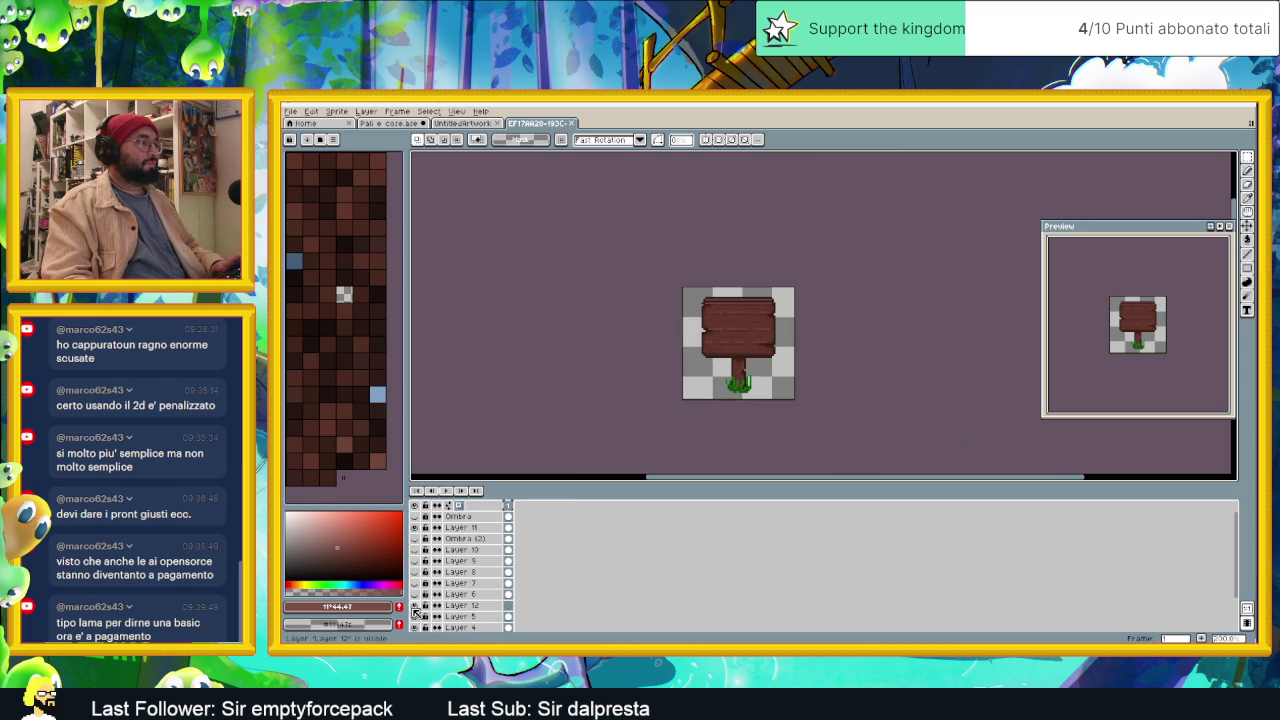
{"action": "scroll", "coordinate": [451, 607], "scroll_direction": "down", "scroll_amount": 1}
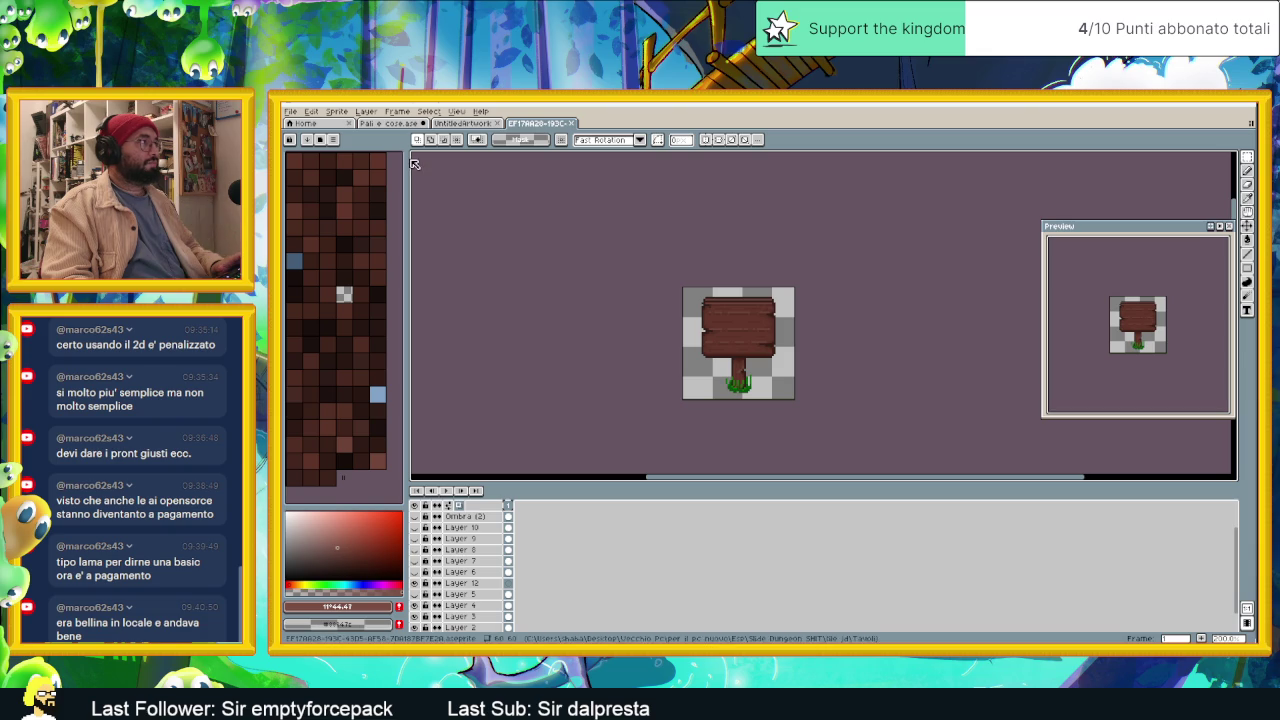
Step: Export the sign sprite as a PNG named 'Copia rper ggi', then switch to File Explorer
{"action": "left_click", "coordinate": [291, 111]}
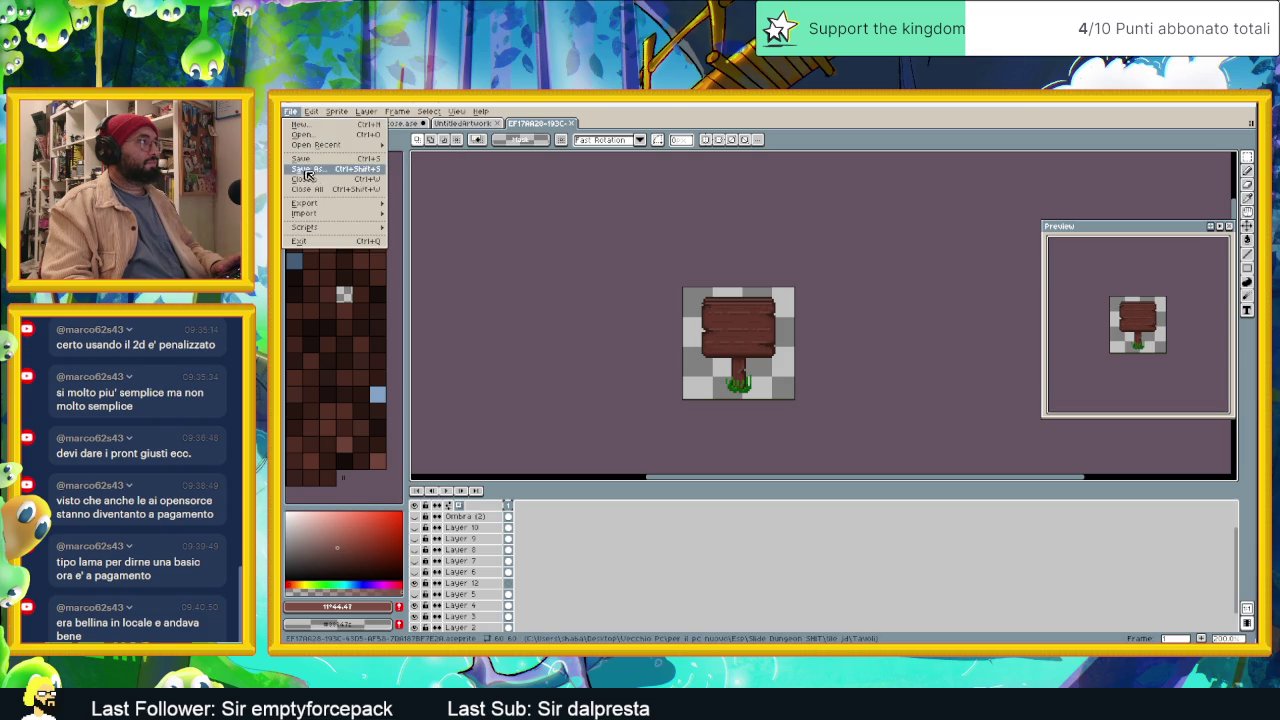
{"action": "mouse_move", "coordinate": [305, 203]}
{"action": "left_click", "coordinate": [423, 207]}
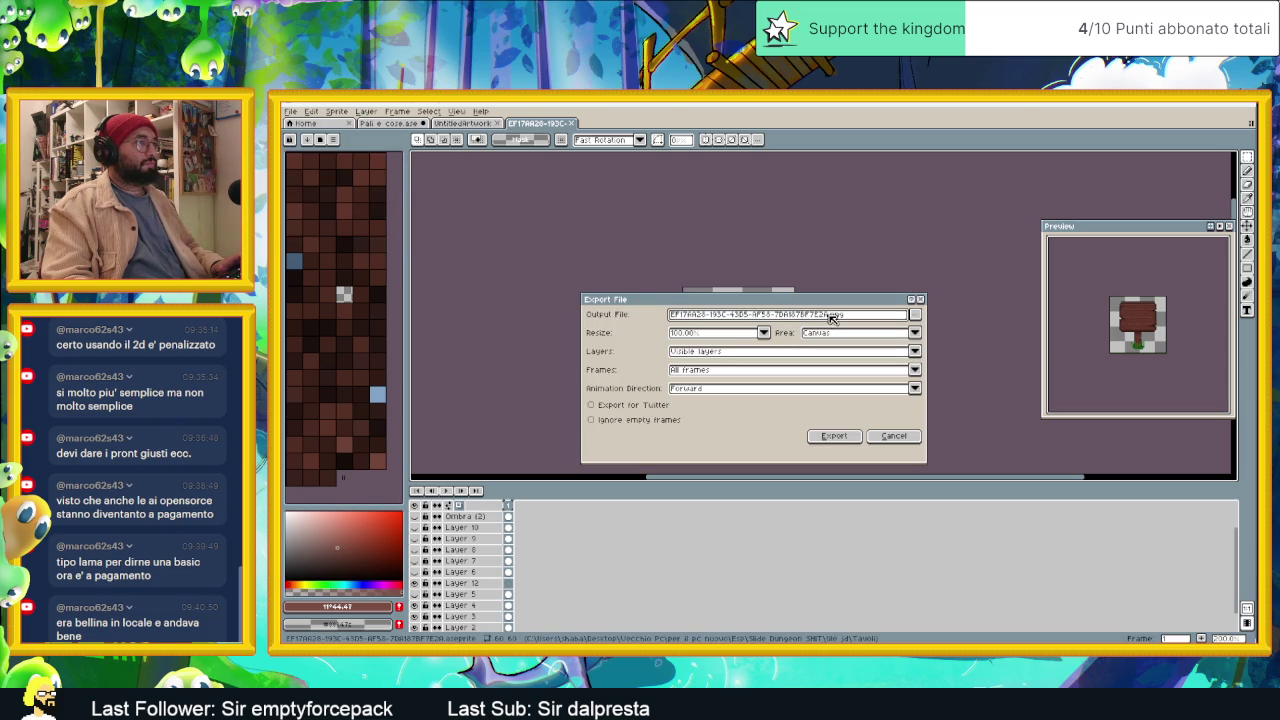
{"action": "left_click_drag", "start_coordinate": [830, 317], "coordinate": [670, 316]}
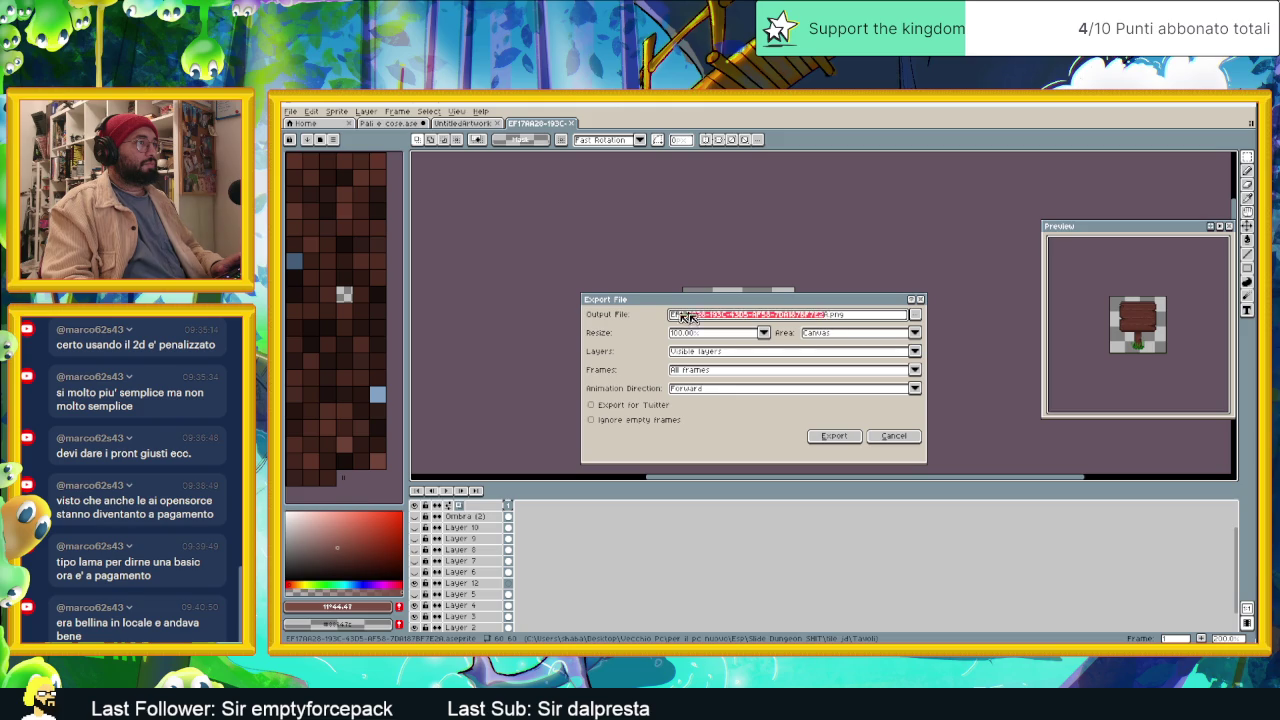
{"action": "key", "text": "BackSpace"}
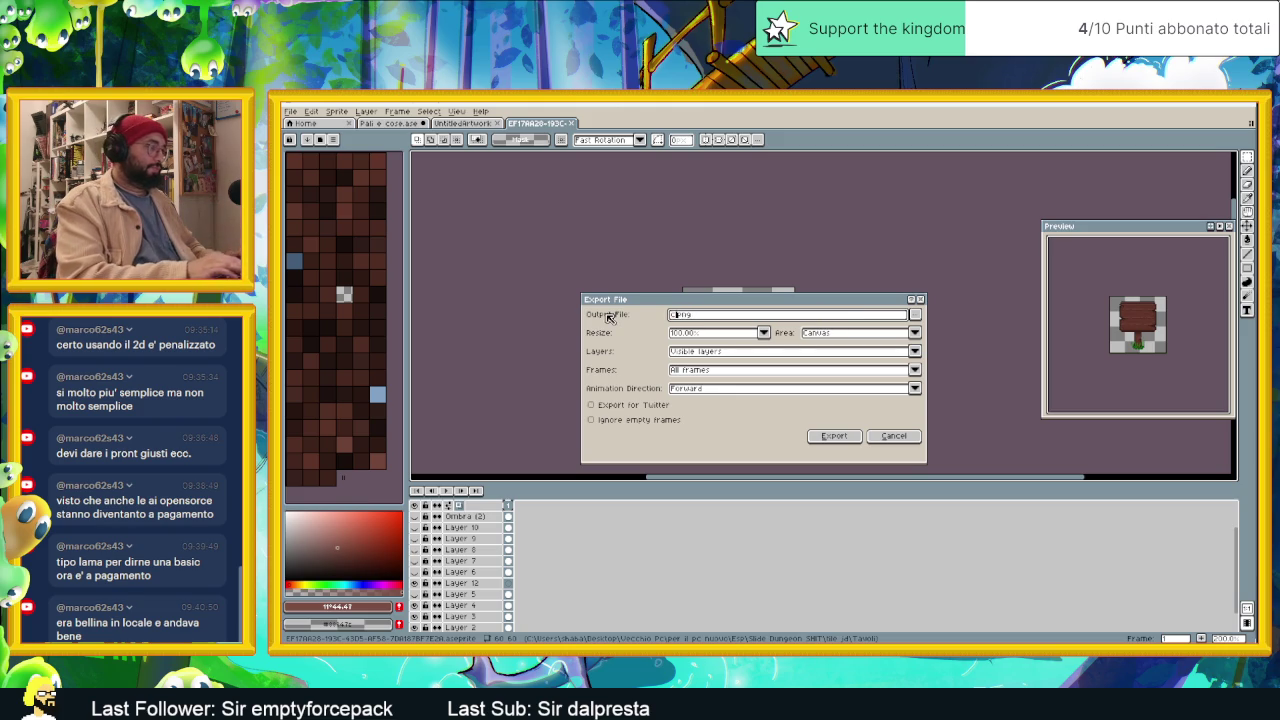
{"action": "type", "text": "Copia rper .png"}
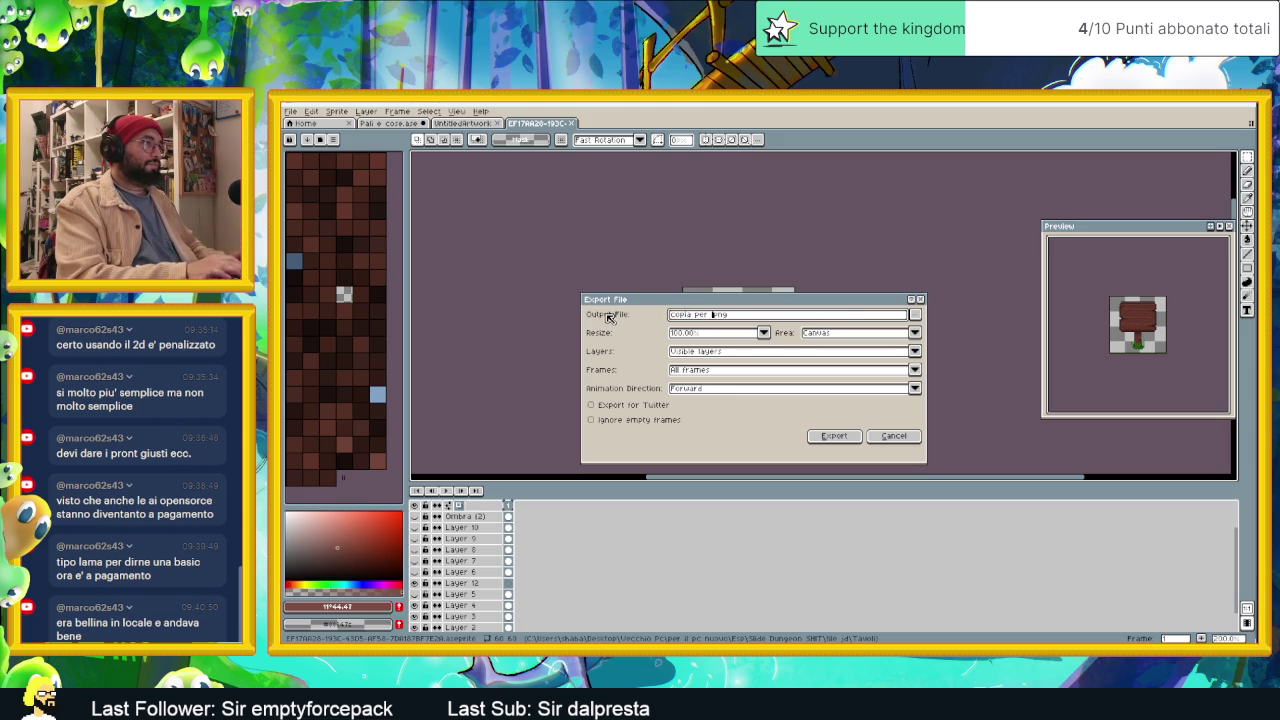
{"action": "type", "text": "gi"}
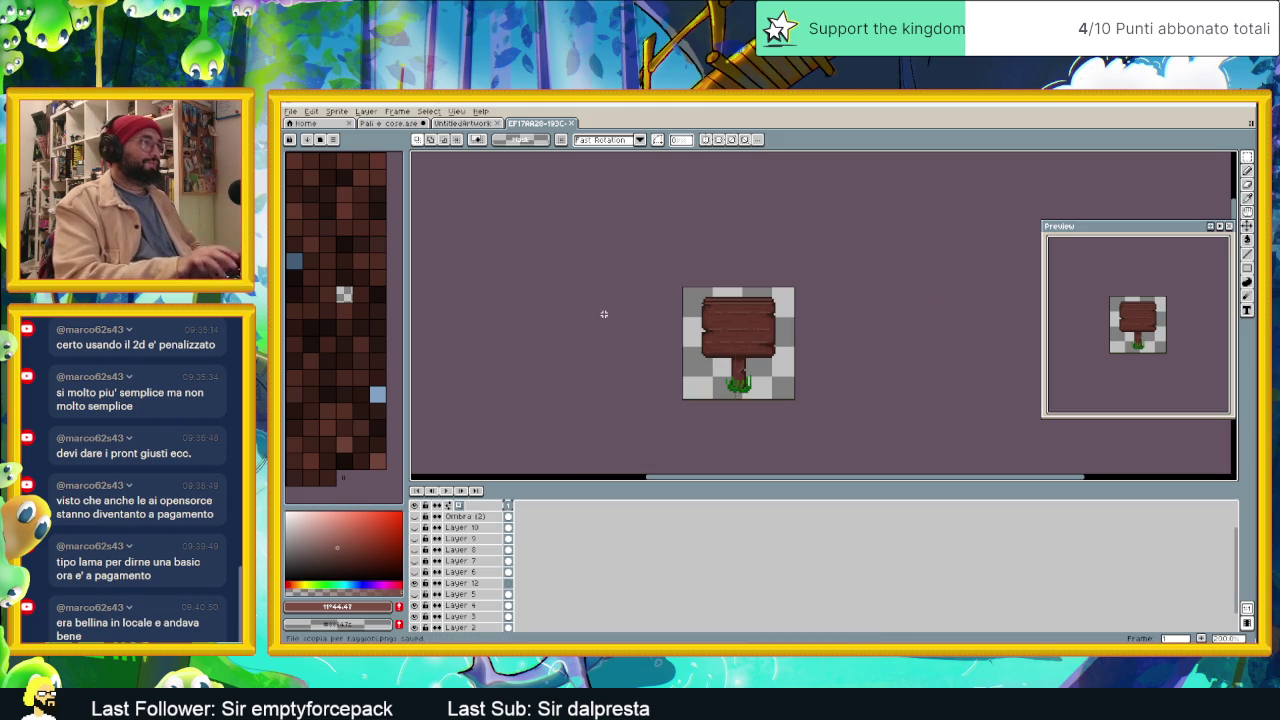
{"action": "key", "text": "Return"}
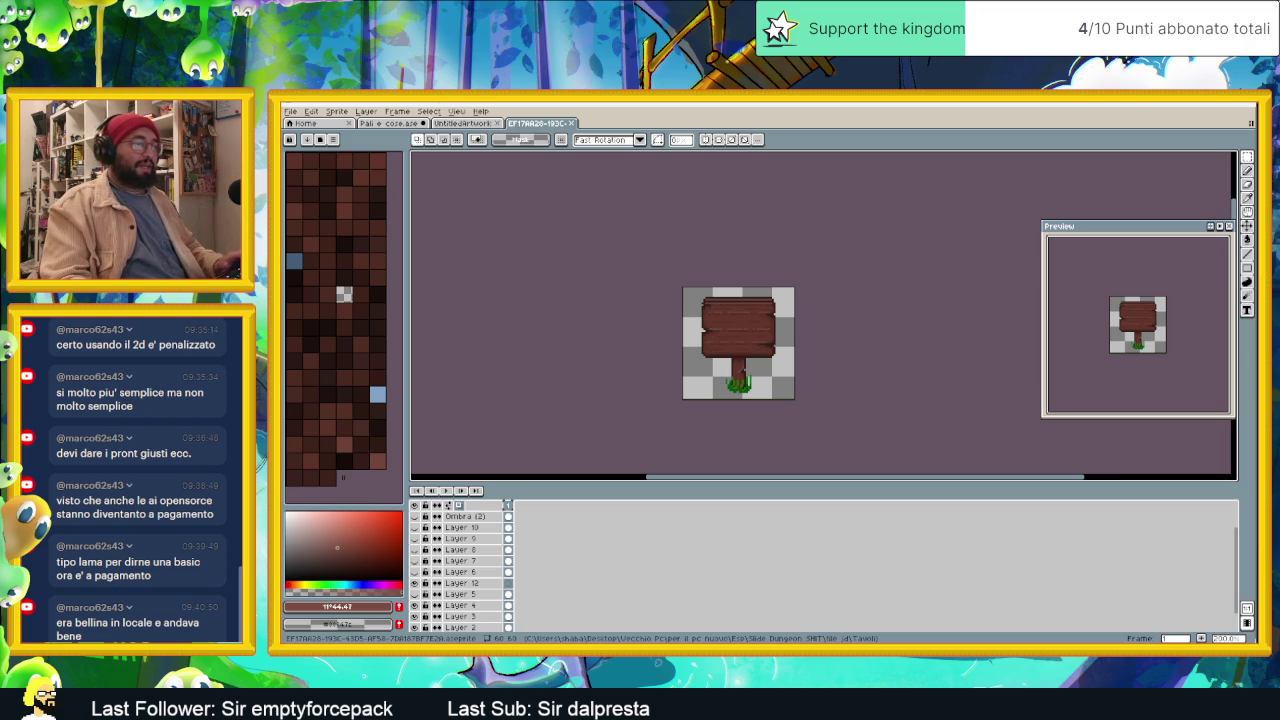
{"action": "key", "text": "alt+Tab"}
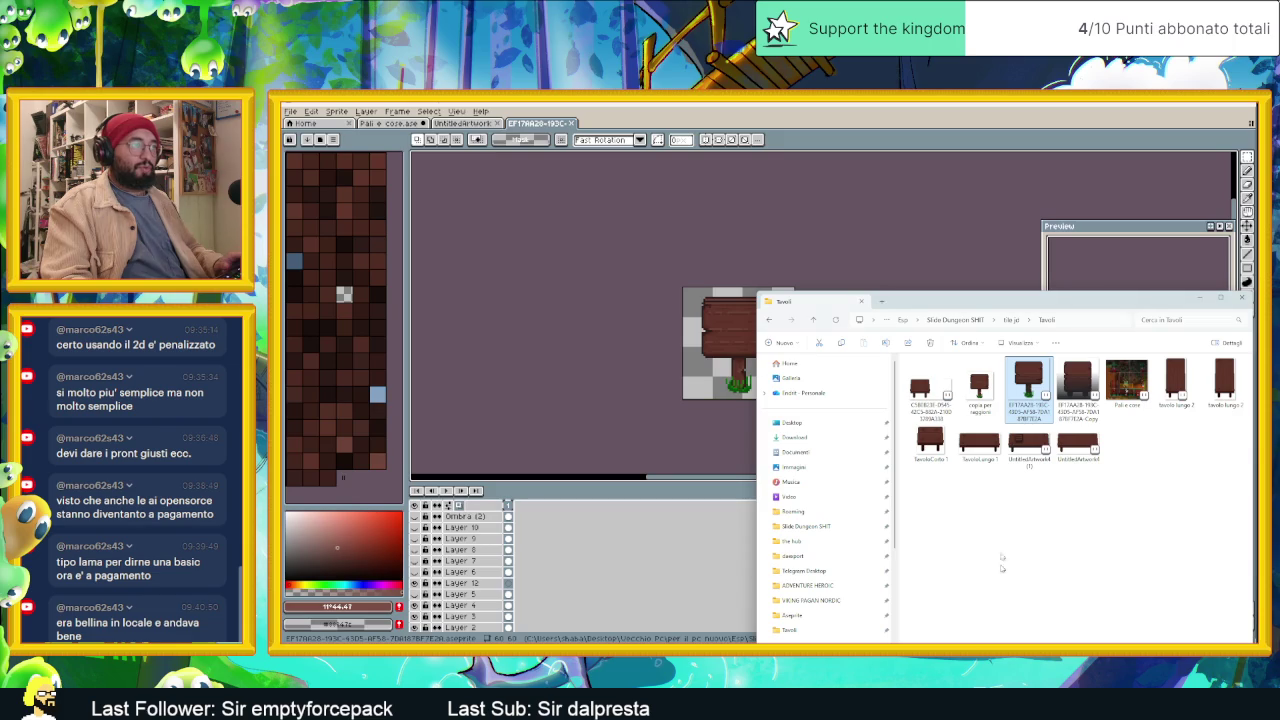
Step: Open the exported sign copy PNG in Aseprite and close the original EF17AA28 sign tab
{"action": "left_click", "coordinate": [975, 390]}
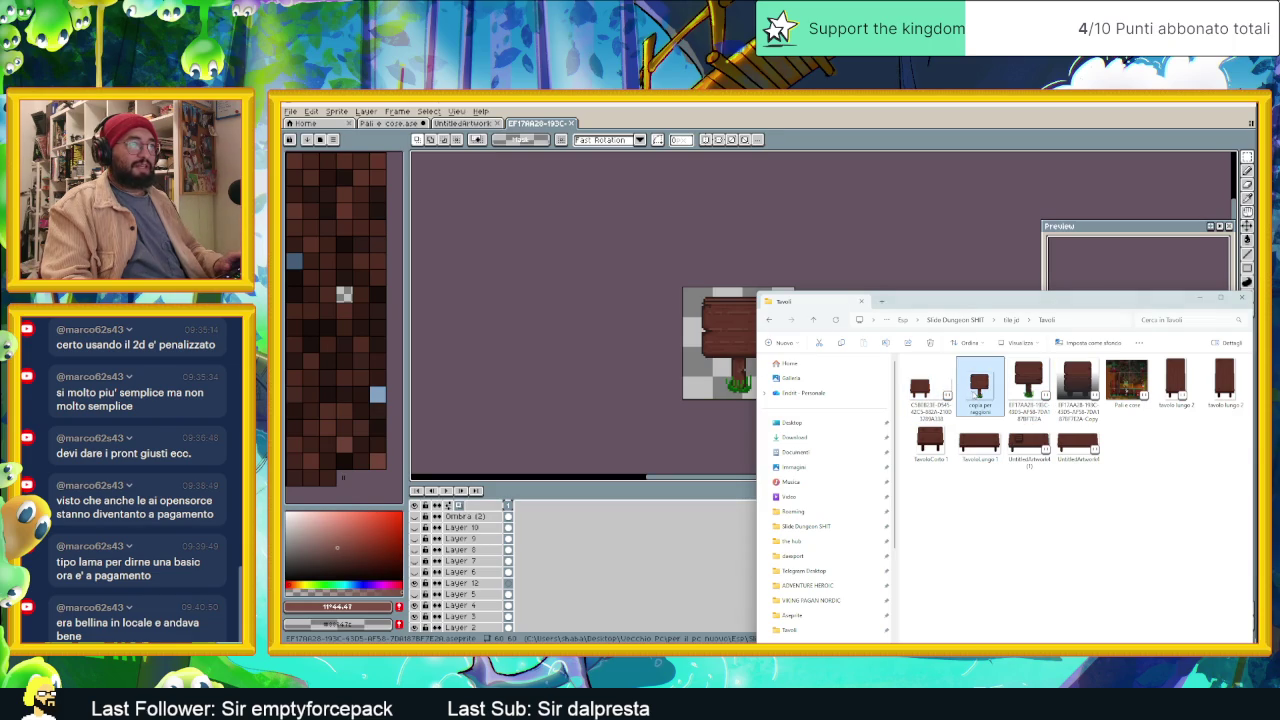
{"action": "left_click_drag", "start_coordinate": [833, 130], "coordinate": [527, 128]}
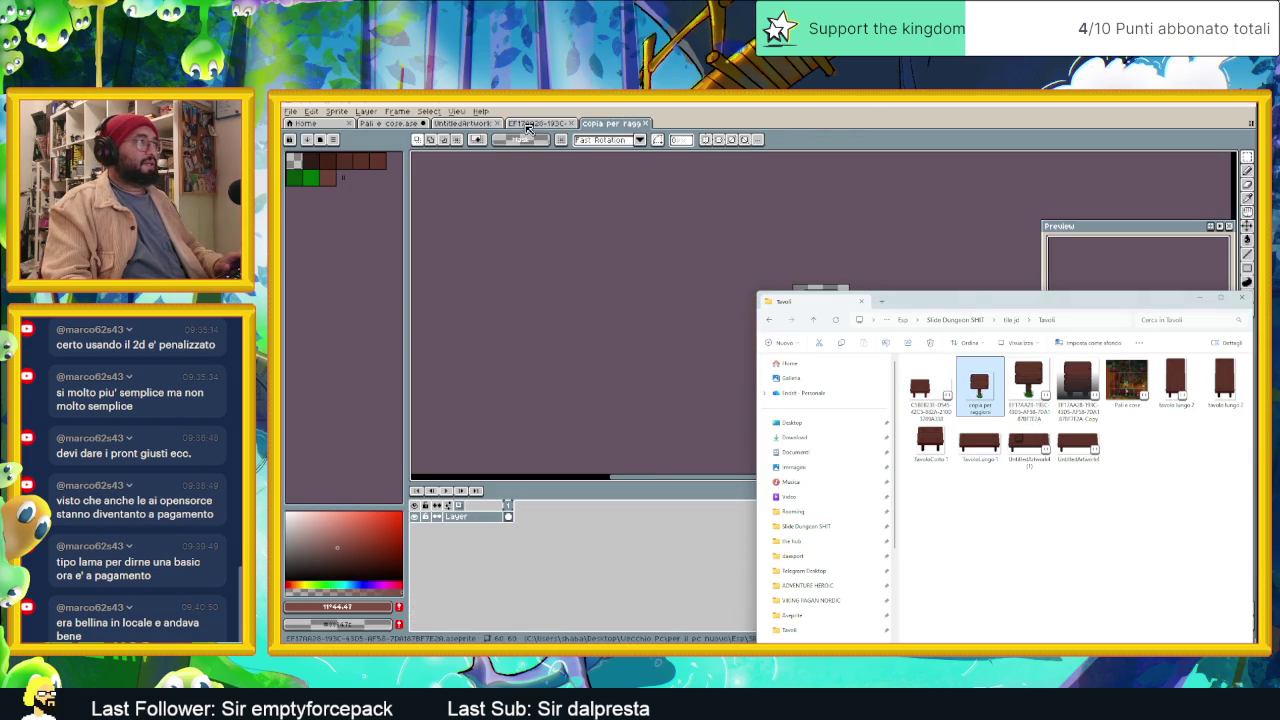
{"action": "left_click", "coordinate": [566, 124]}
{"action": "left_click", "coordinate": [566, 124]}
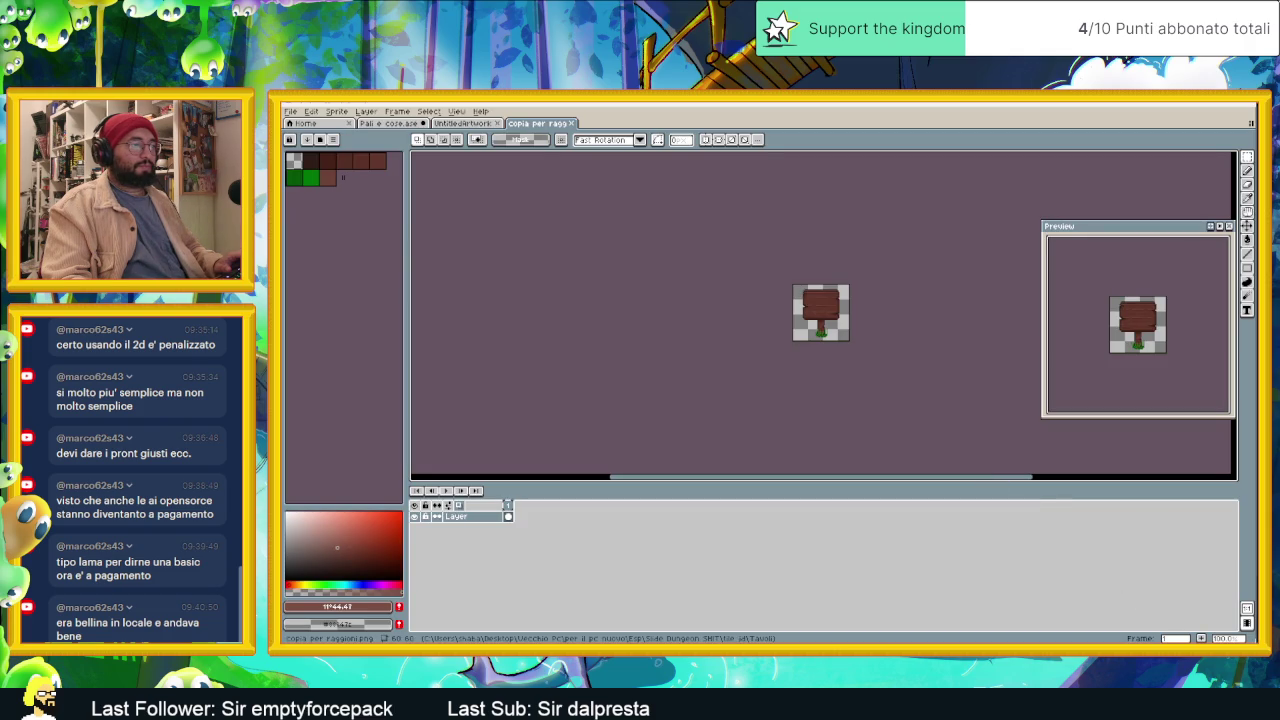
{"action": "key", "text": "alt+Tab"}
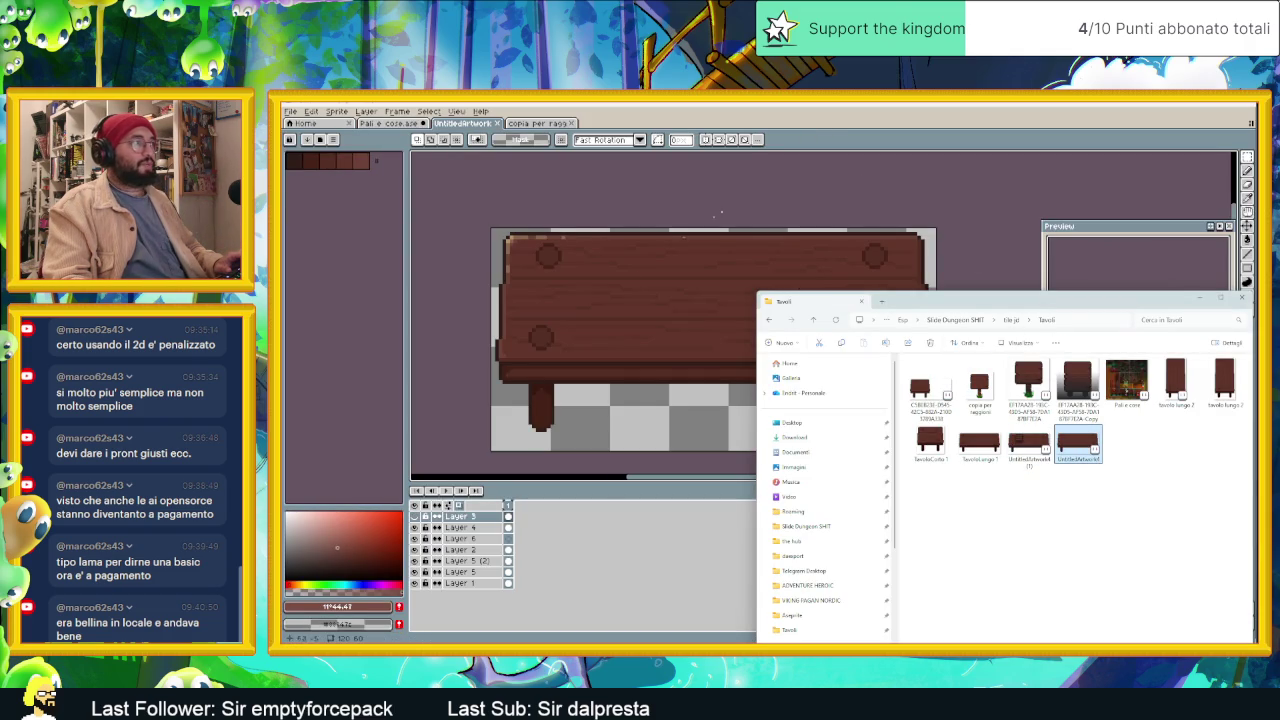
Step: On the UntitledArtwork table, toggle Layer 4, Layer 5 (2) and Layer 5 off and back on
{"action": "left_click", "coordinate": [602, 413]}
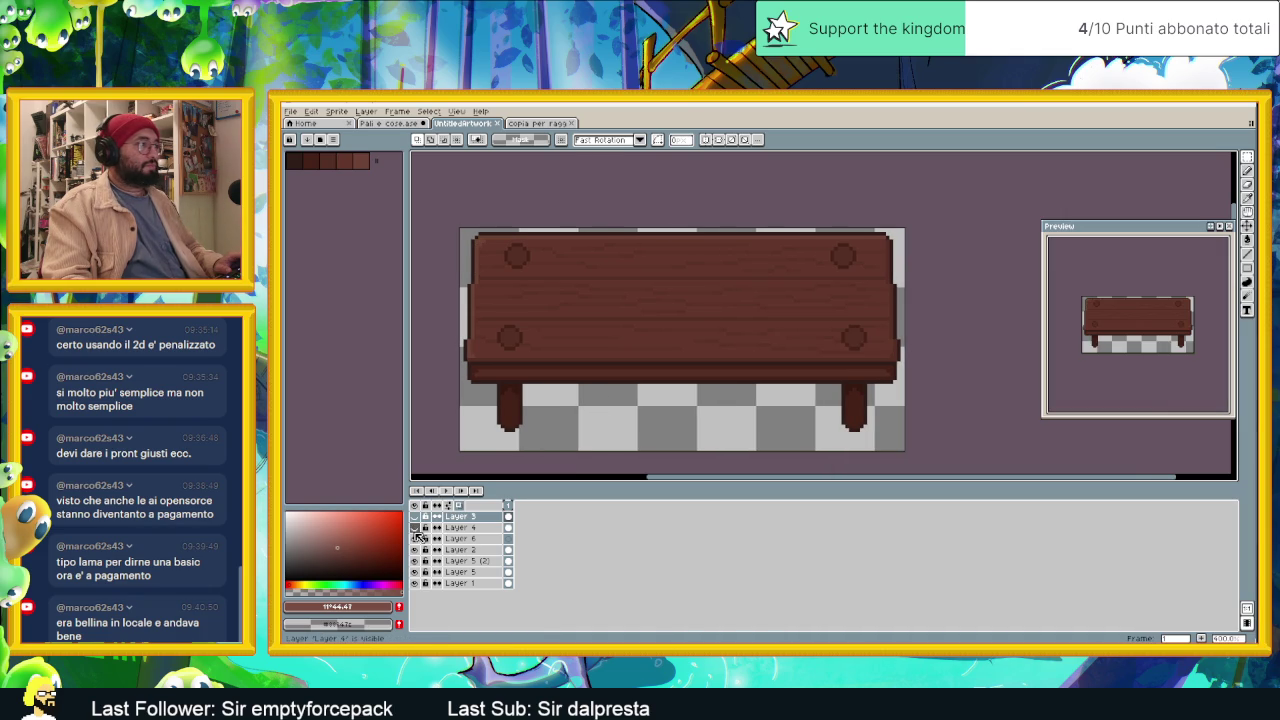
{"action": "left_click", "coordinate": [416, 530]}
{"action": "left_click", "coordinate": [416, 529]}
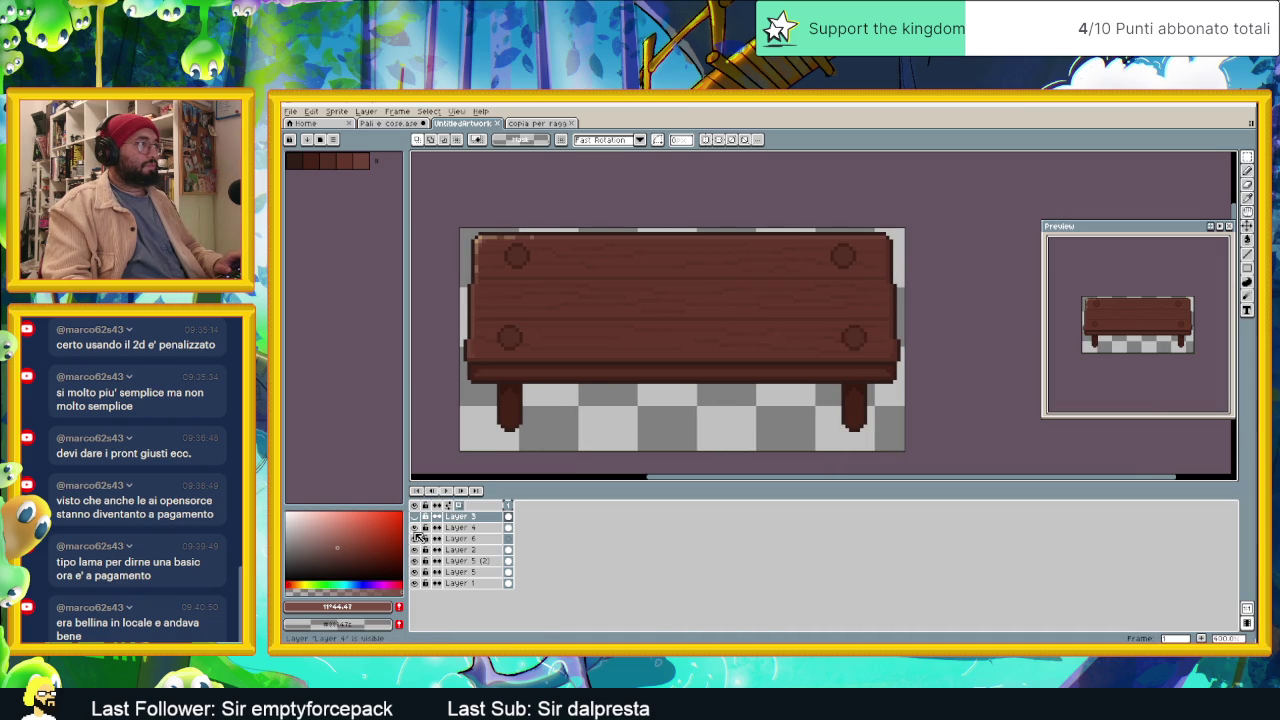
{"action": "left_click", "coordinate": [416, 529]}
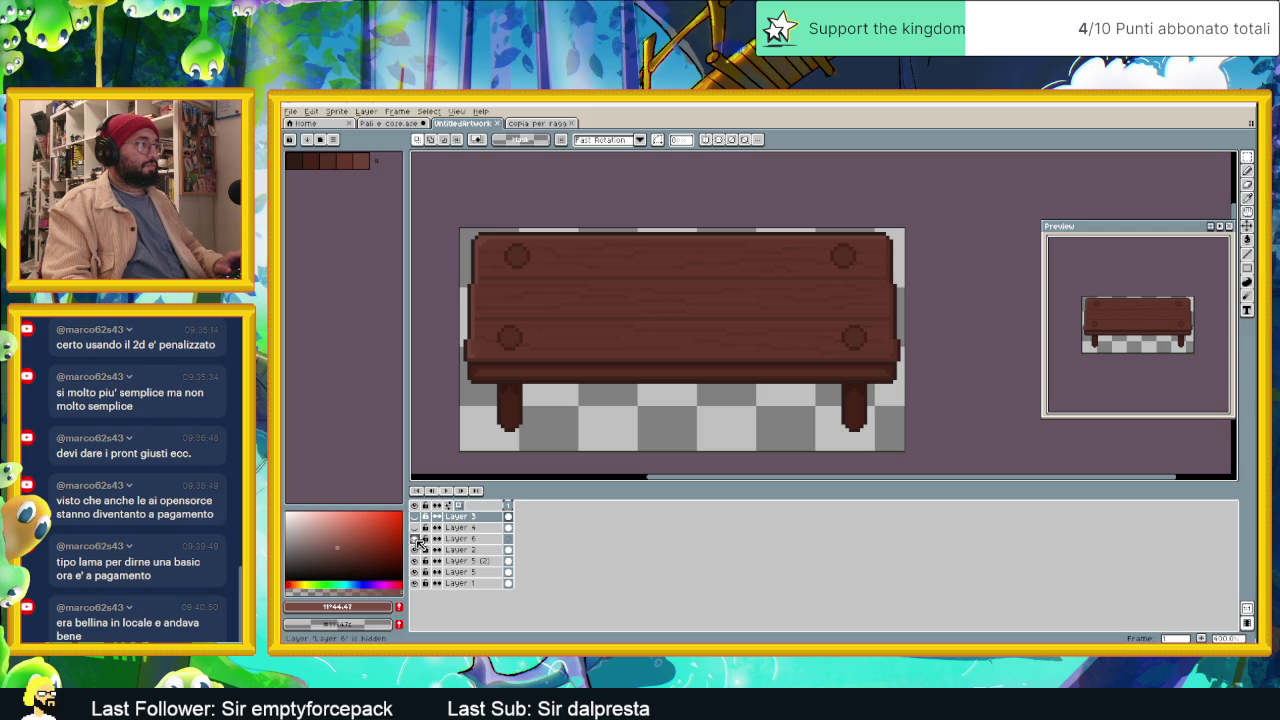
{"action": "left_click", "coordinate": [416, 561]}
{"action": "left_click", "coordinate": [416, 561]}
{"action": "left_click", "coordinate": [416, 572]}
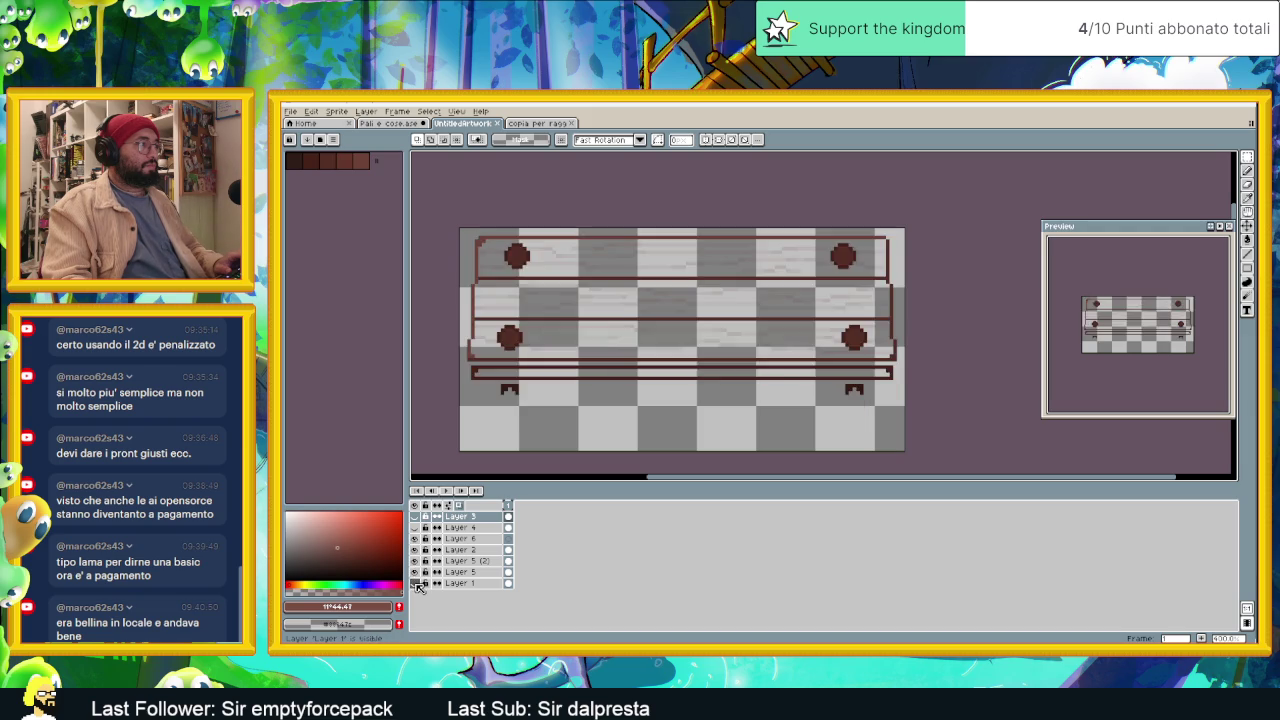
{"action": "left_click", "coordinate": [416, 572]}
Step: Export the wooden table artwork as a new PNG under a new name, then return to the sign copy
{"action": "left_click", "coordinate": [300, 112]}
{"action": "mouse_move", "coordinate": [305, 203]}
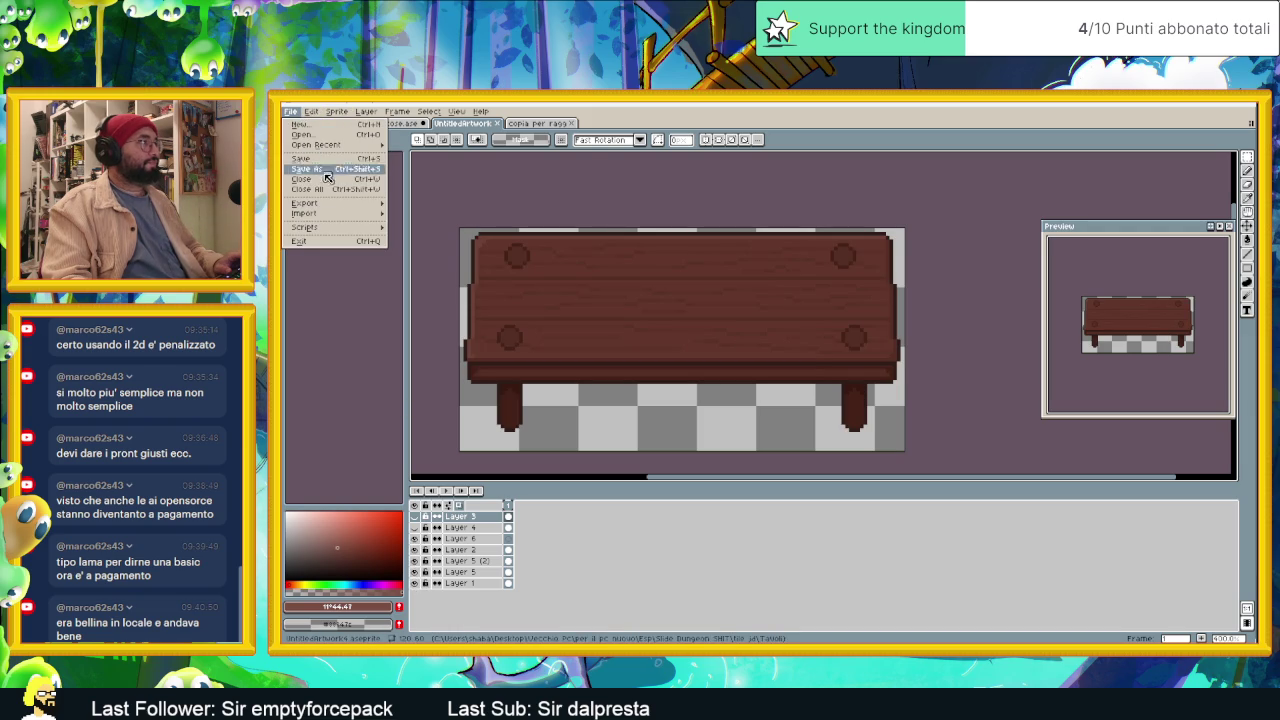
{"action": "left_click", "coordinate": [425, 207]}
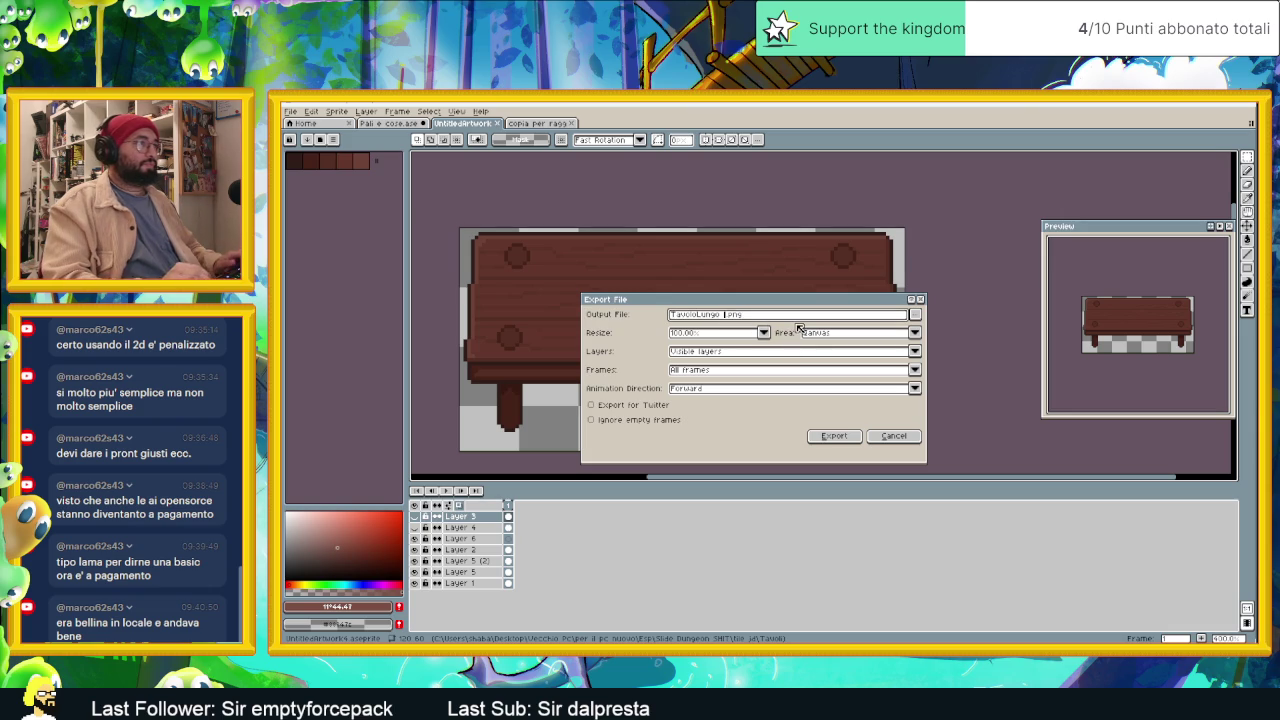
{"action": "key", "text": "BackSpace"}
{"action": "key", "text": "BackSpace"}
{"action": "key", "text": "BackSpace"}
{"action": "key", "text": "BackSpace"}
{"action": "key", "text": "BackSpace"}
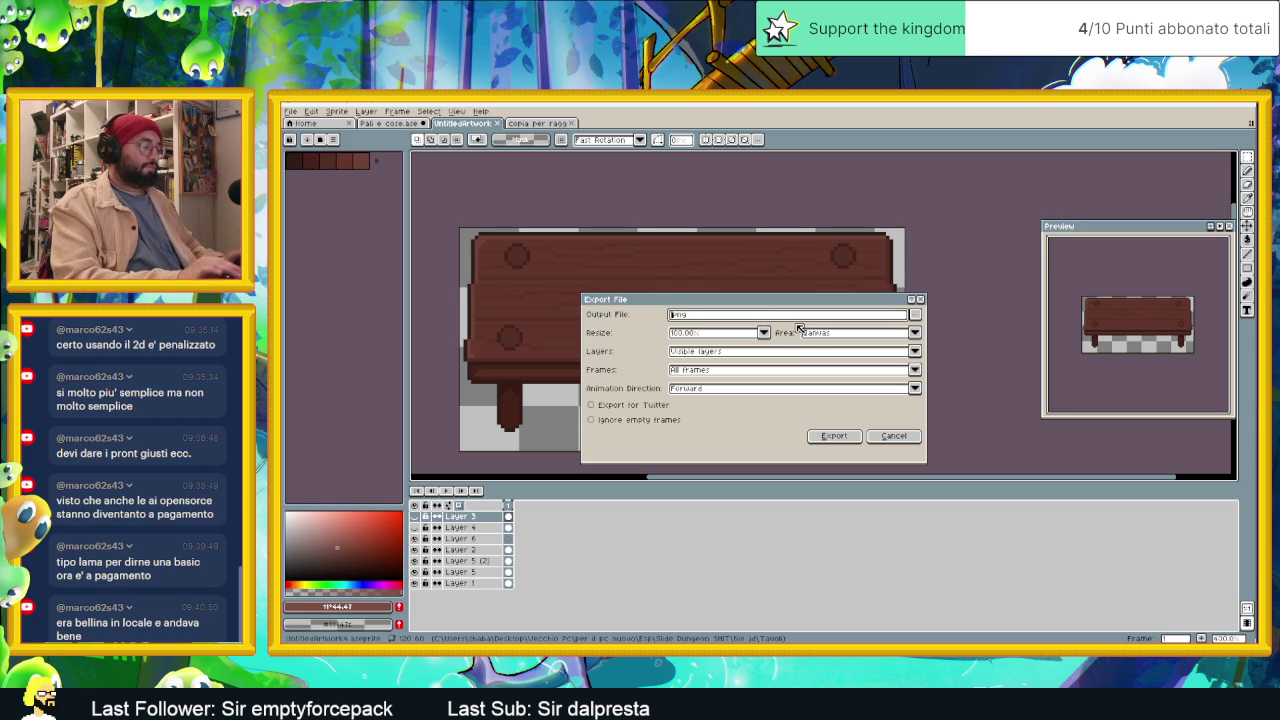
{"action": "type", "text": "Legno"}
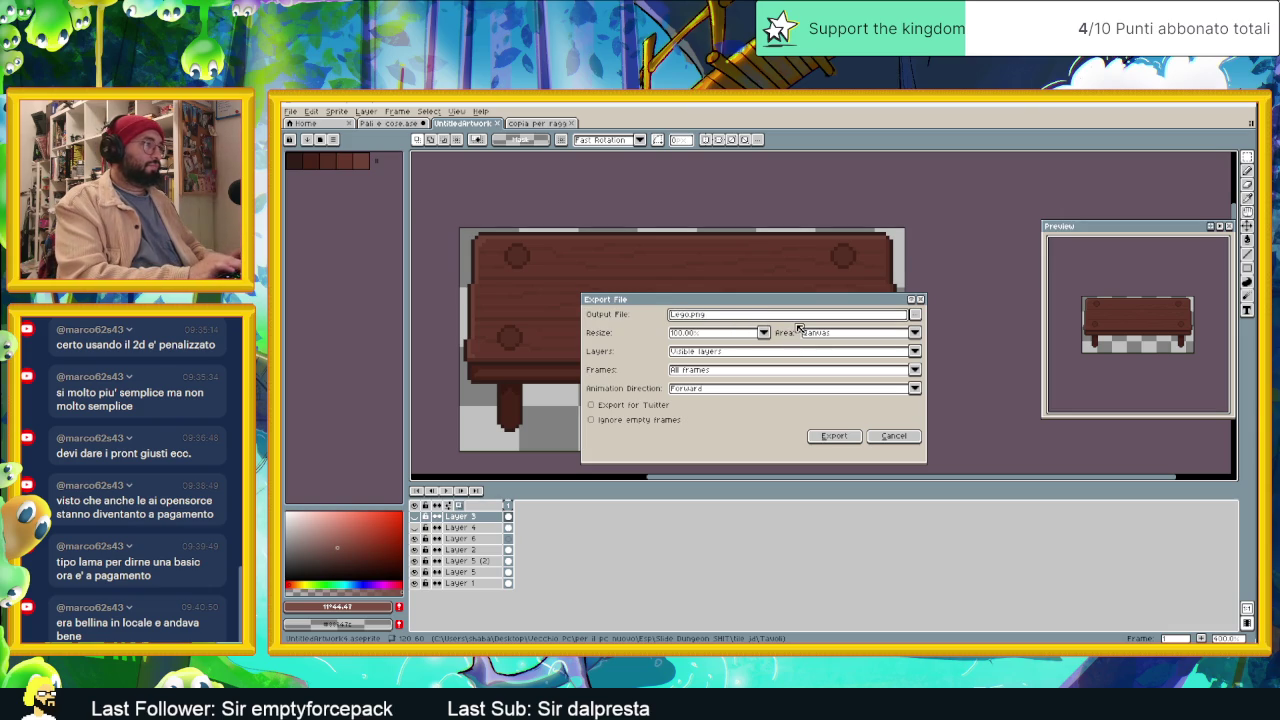
{"action": "type", "text": " per"}
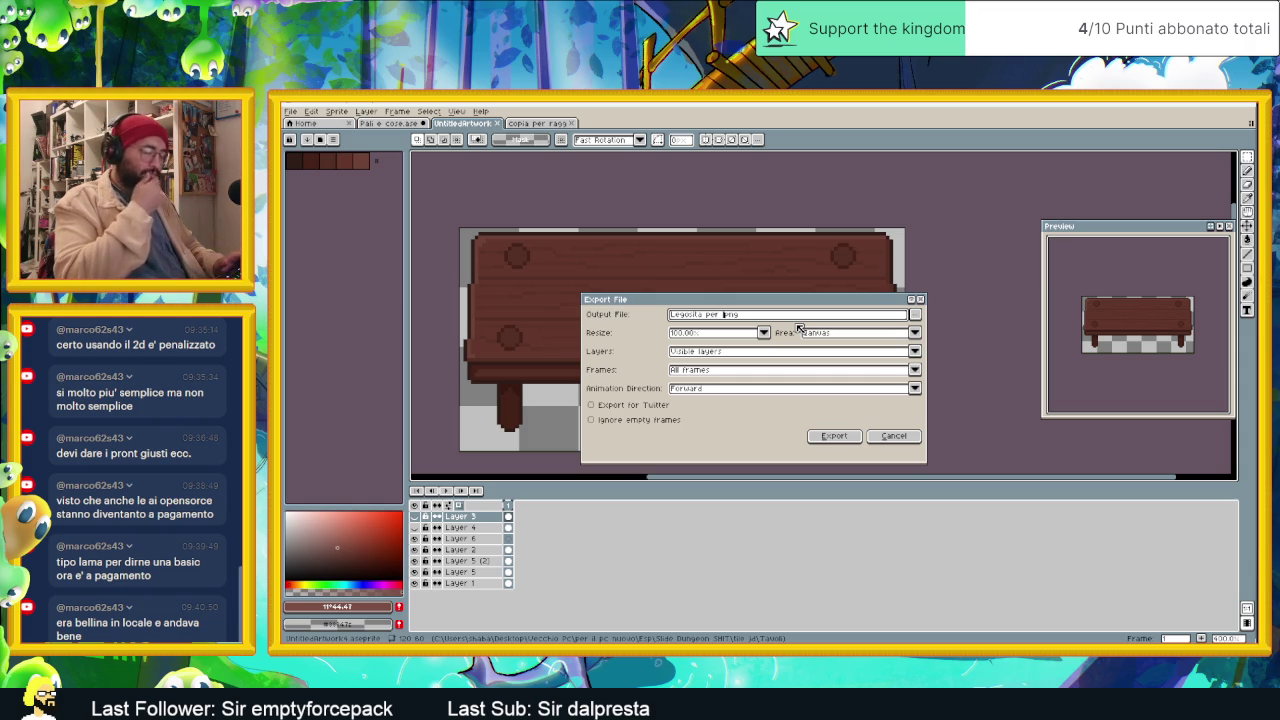
{"action": "type", "text": "asset"}
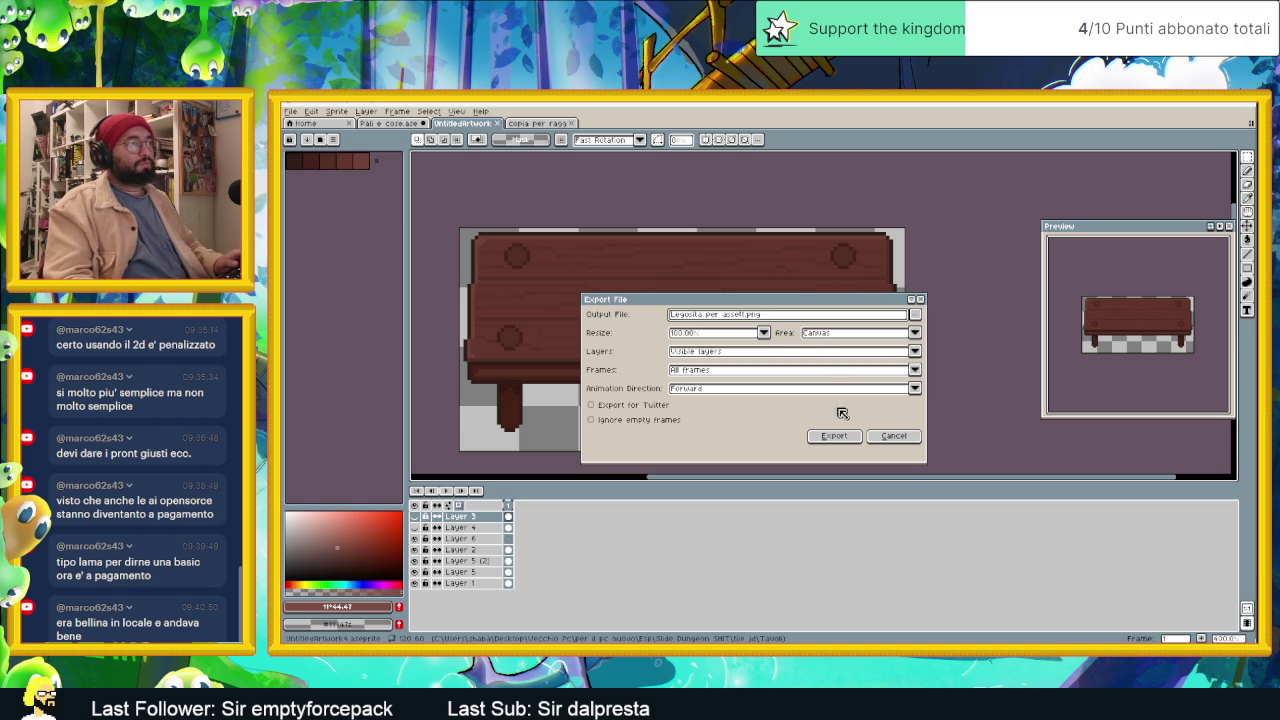
{"action": "left_click", "coordinate": [832, 436]}
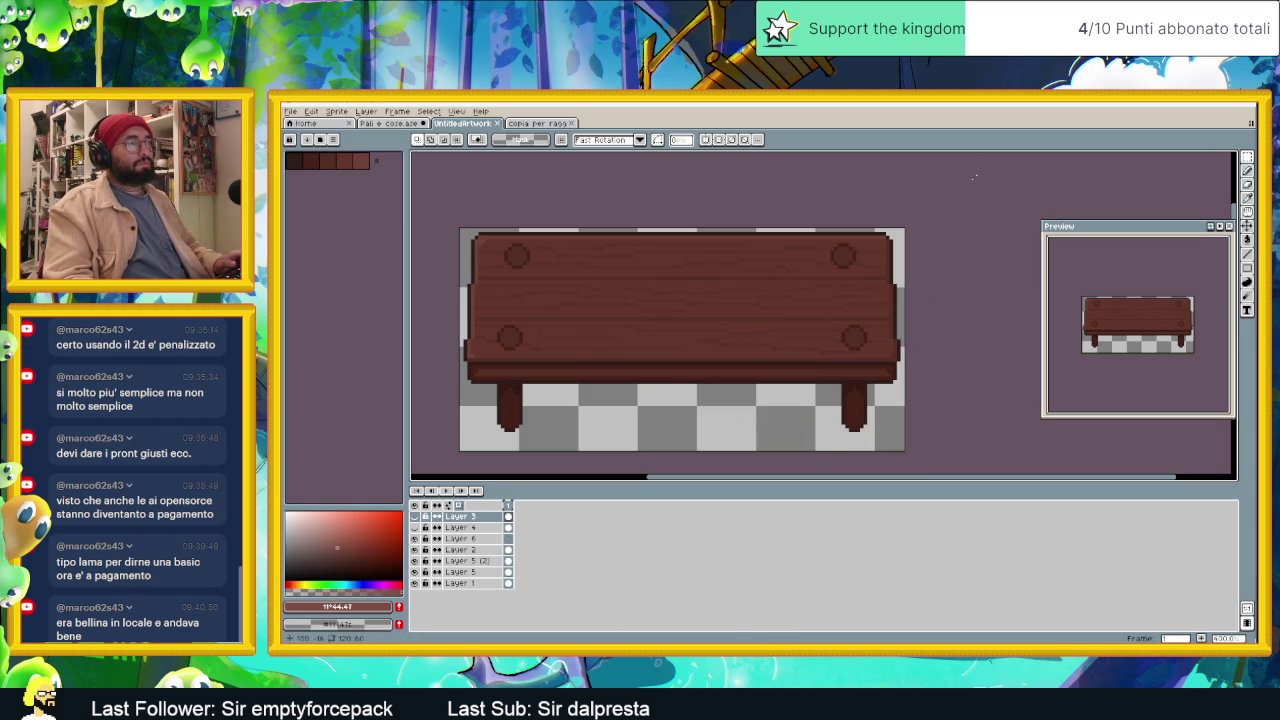
{"action": "left_click", "coordinate": [524, 124]}
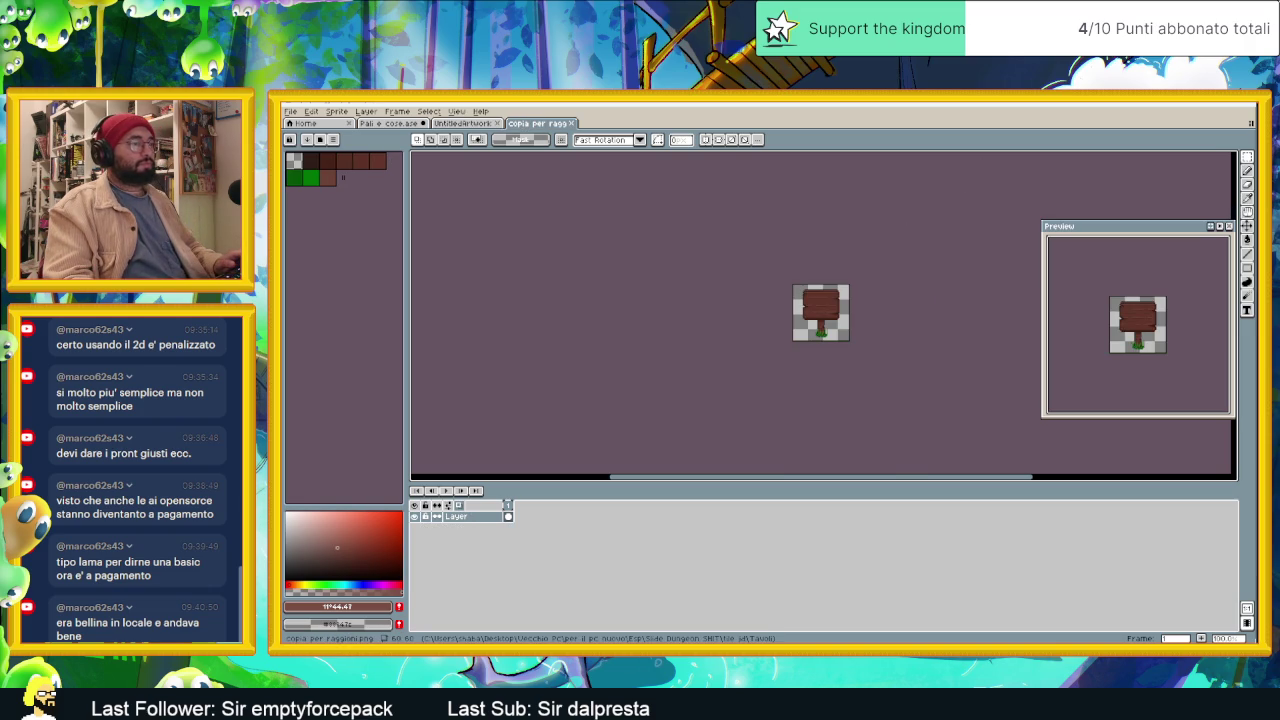
Step: From the Tavoli folder, open 'Legnato per assetti' in a new Aseprite tab
{"action": "key", "text": "alt+Tab"}
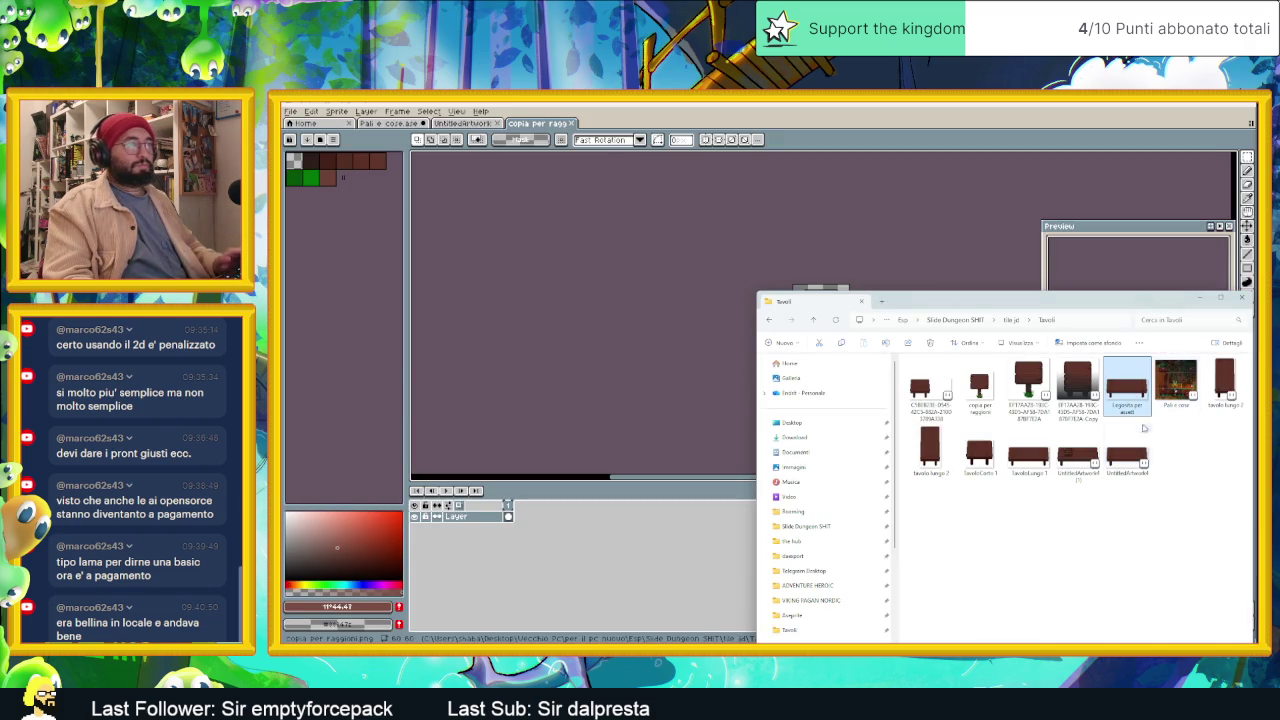
{"action": "left_click", "coordinate": [1132, 448]}
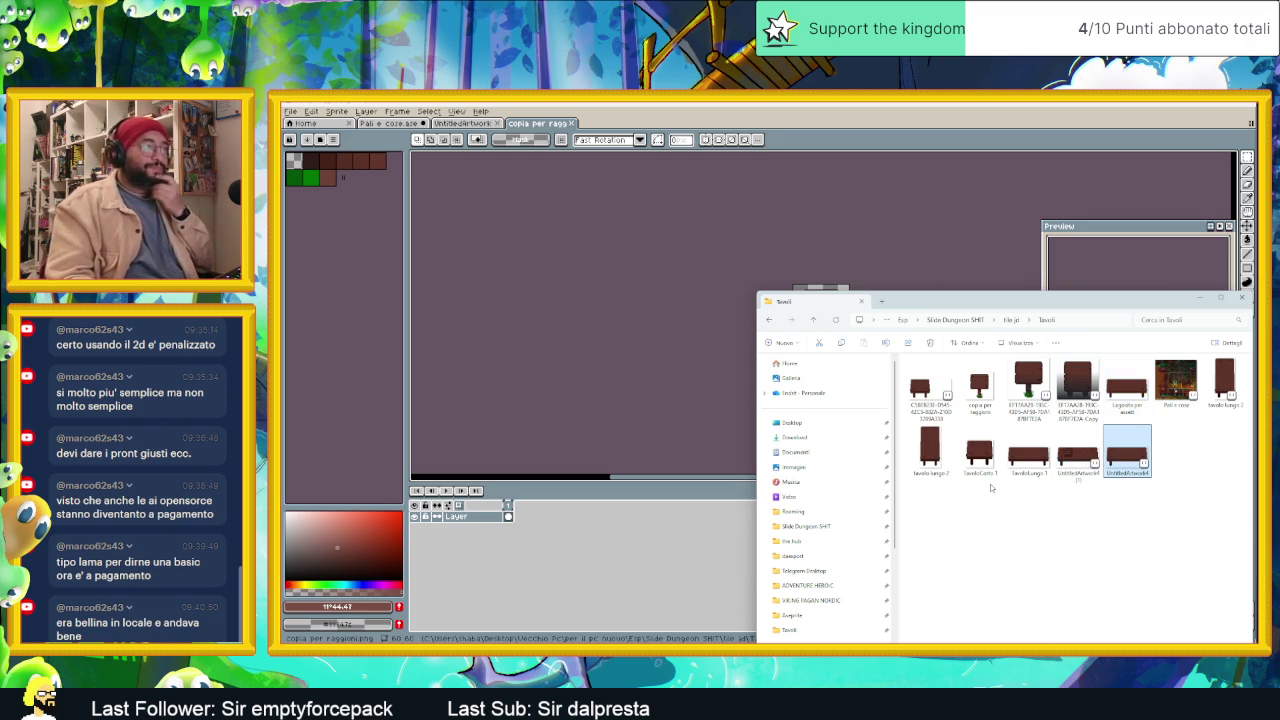
{"action": "left_click", "coordinate": [1110, 472]}
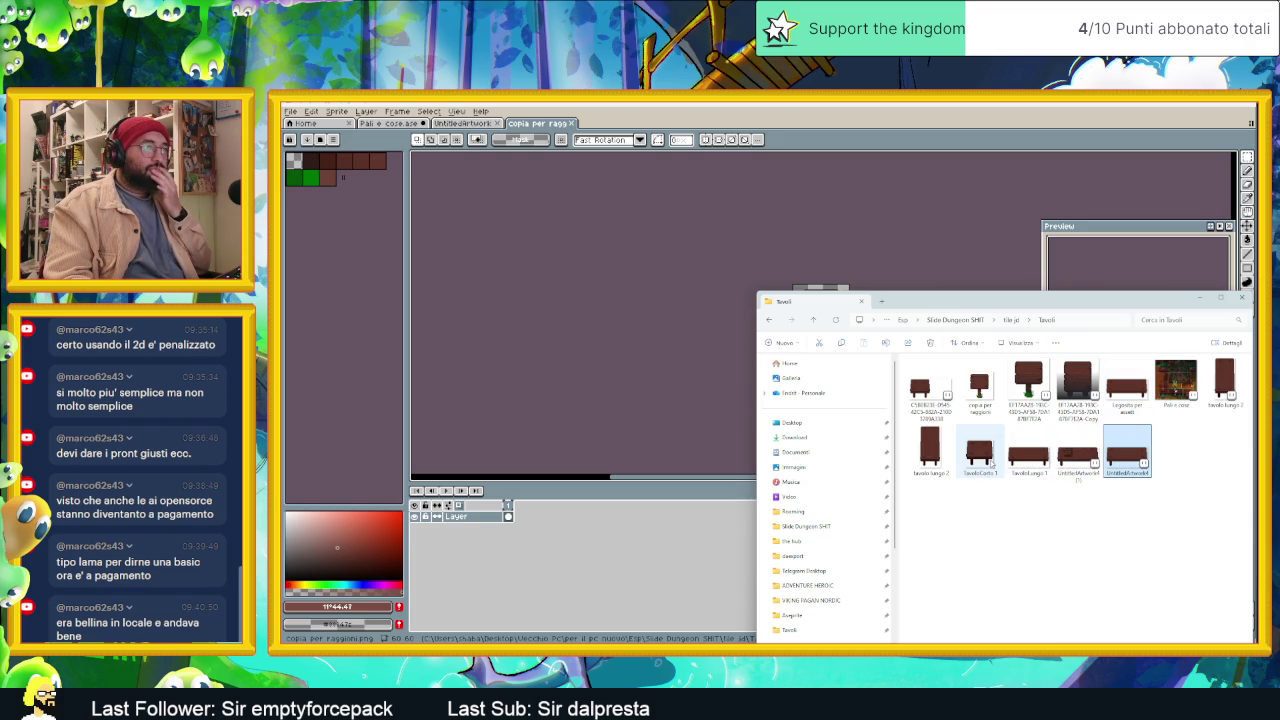
{"action": "key", "text": "Up"}
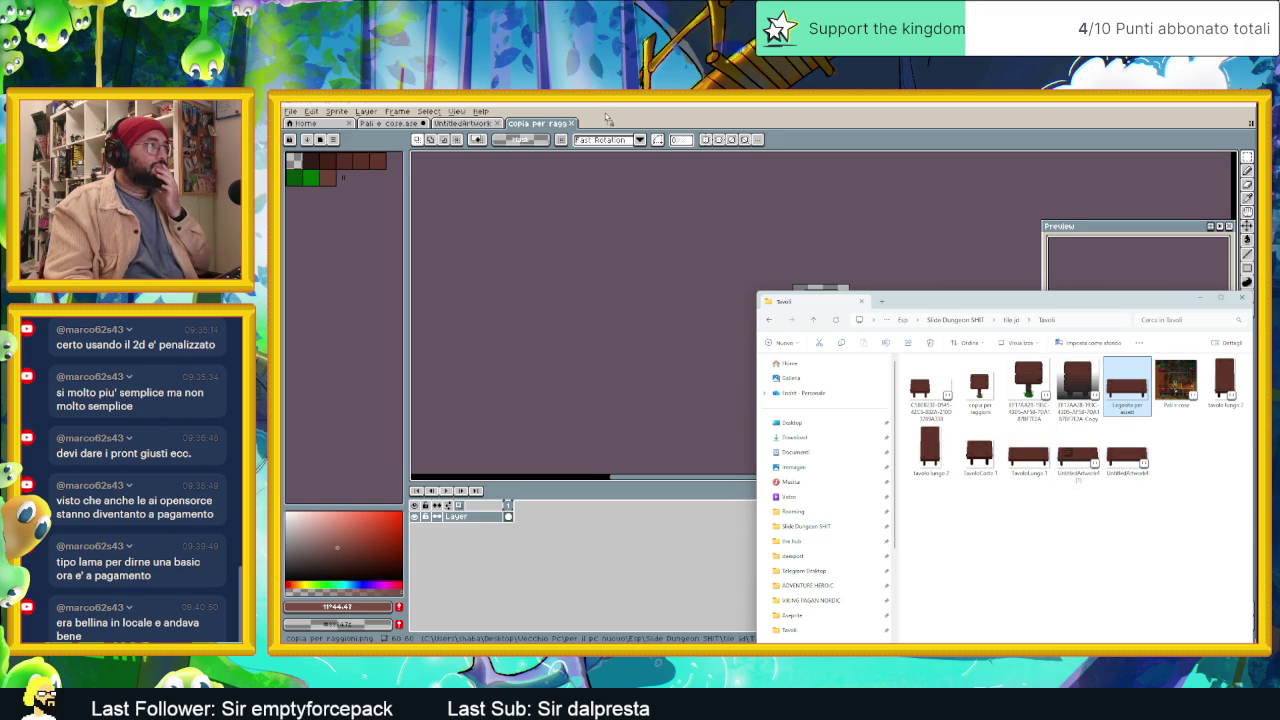
{"action": "key", "text": "Return"}
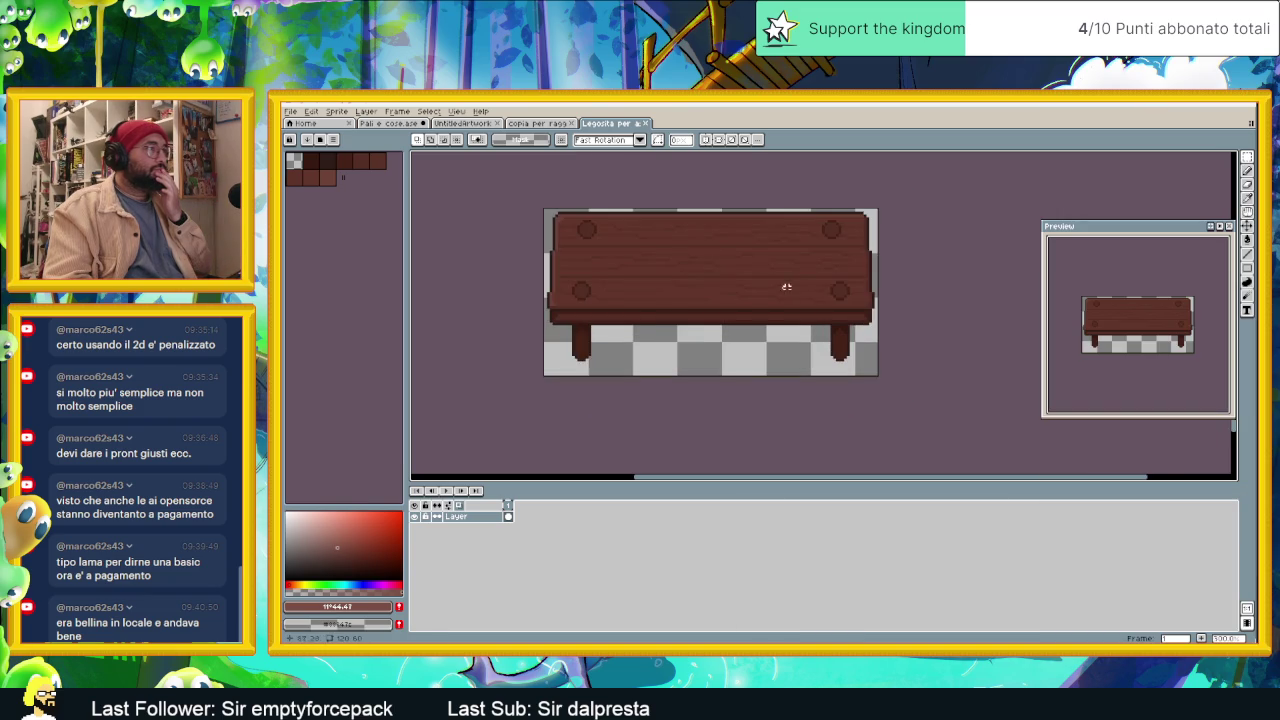
{"action": "scroll", "coordinate": [786, 287], "scroll_direction": "up", "scroll_amount": 1}
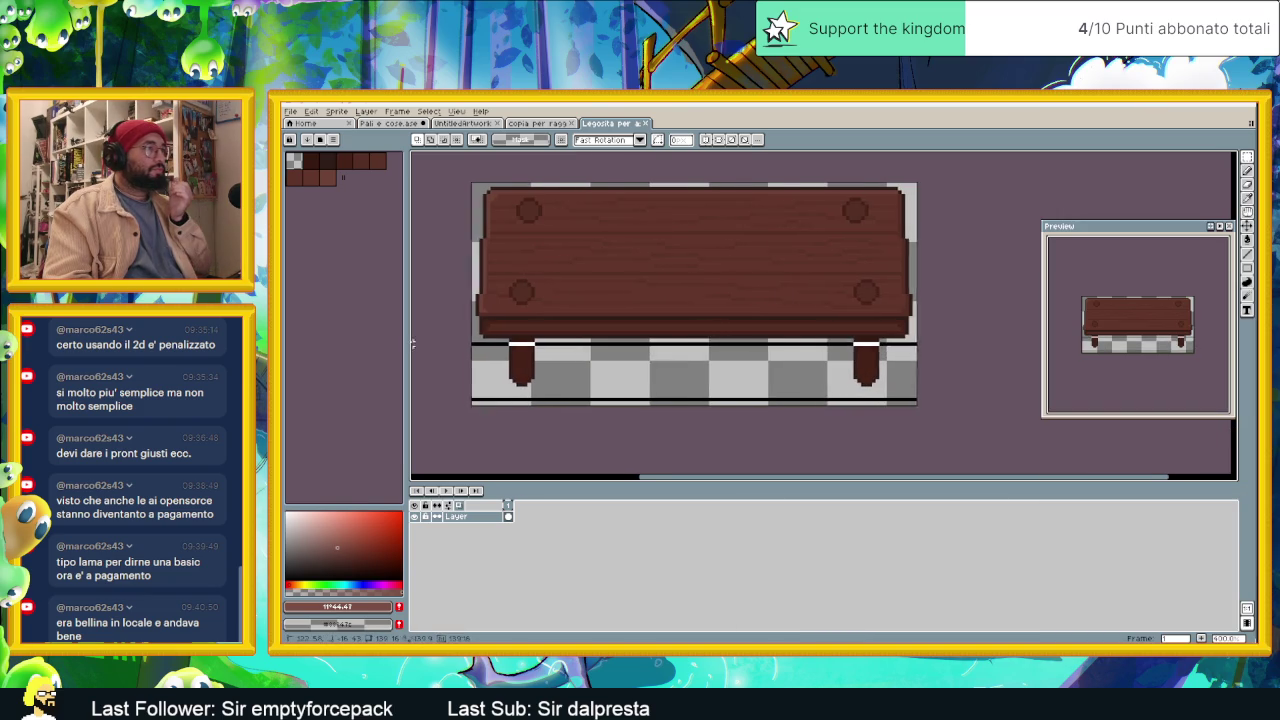
Step: Delete the table legs, flip the tabletop vertically and move it up and left
{"action": "left_click_drag", "start_coordinate": [911, 401], "coordinate": [474, 337]}
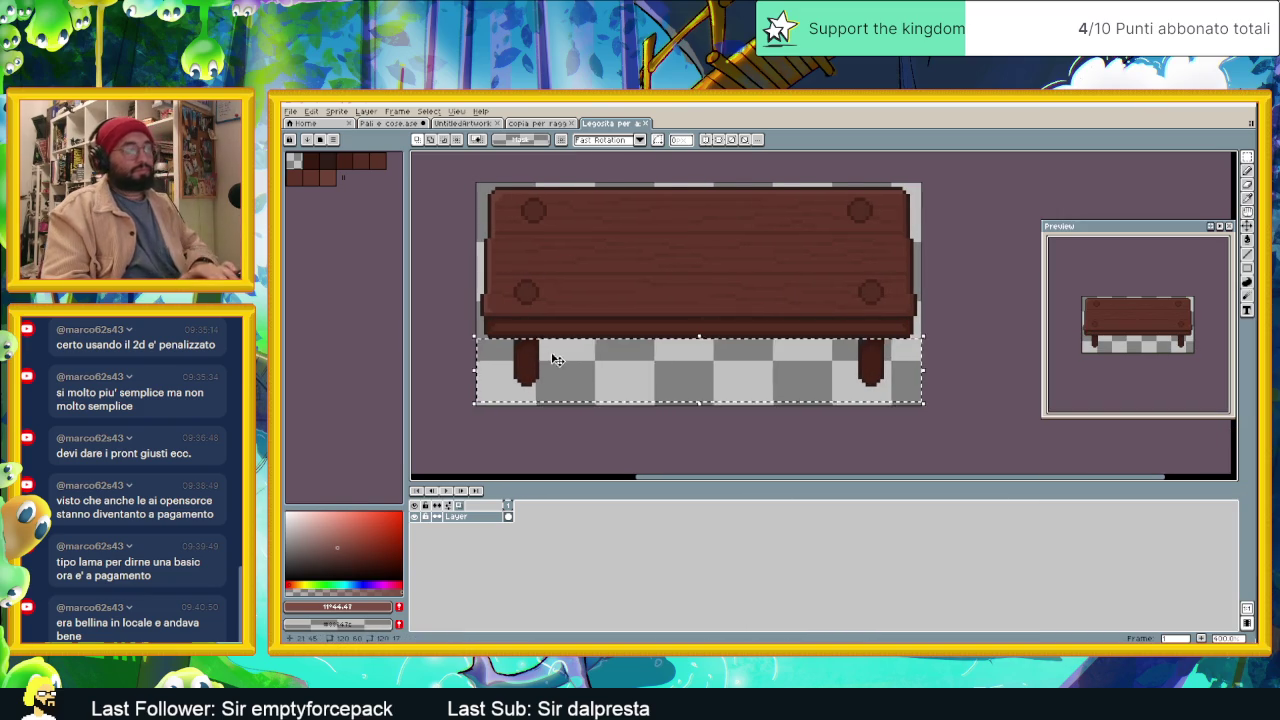
{"action": "key", "text": "Delete"}
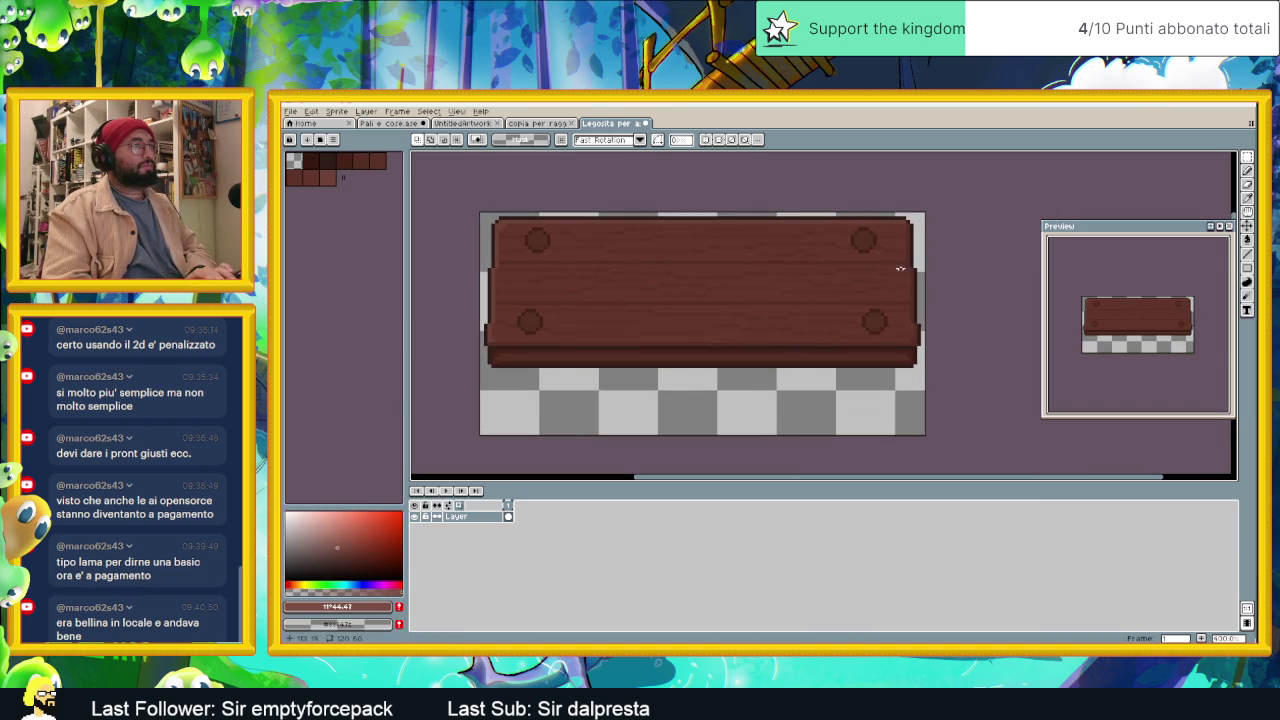
{"action": "scroll", "coordinate": [866, 240], "scroll_direction": "up", "scroll_amount": 1}
{"action": "scroll", "coordinate": [866, 241], "scroll_direction": "down", "scroll_amount": 1}
{"action": "scroll", "coordinate": [866, 240], "scroll_direction": "down", "scroll_amount": 1}
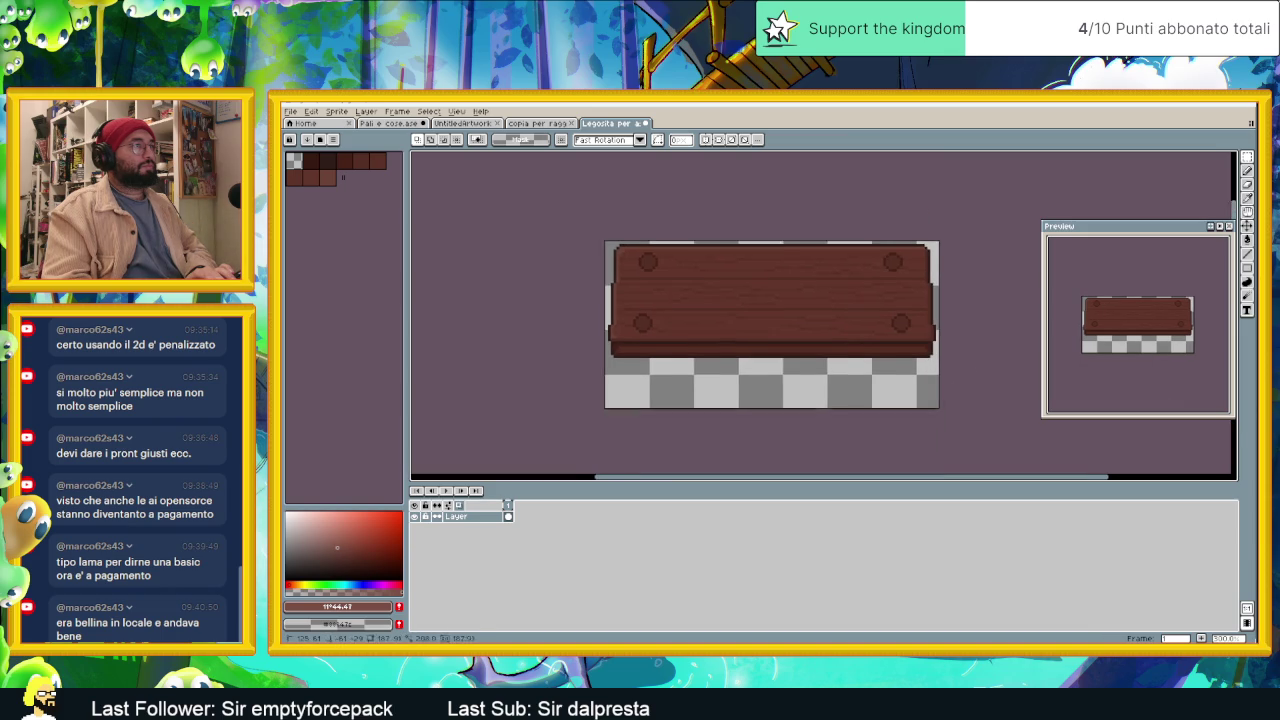
{"action": "key", "text": "ctrl+a"}
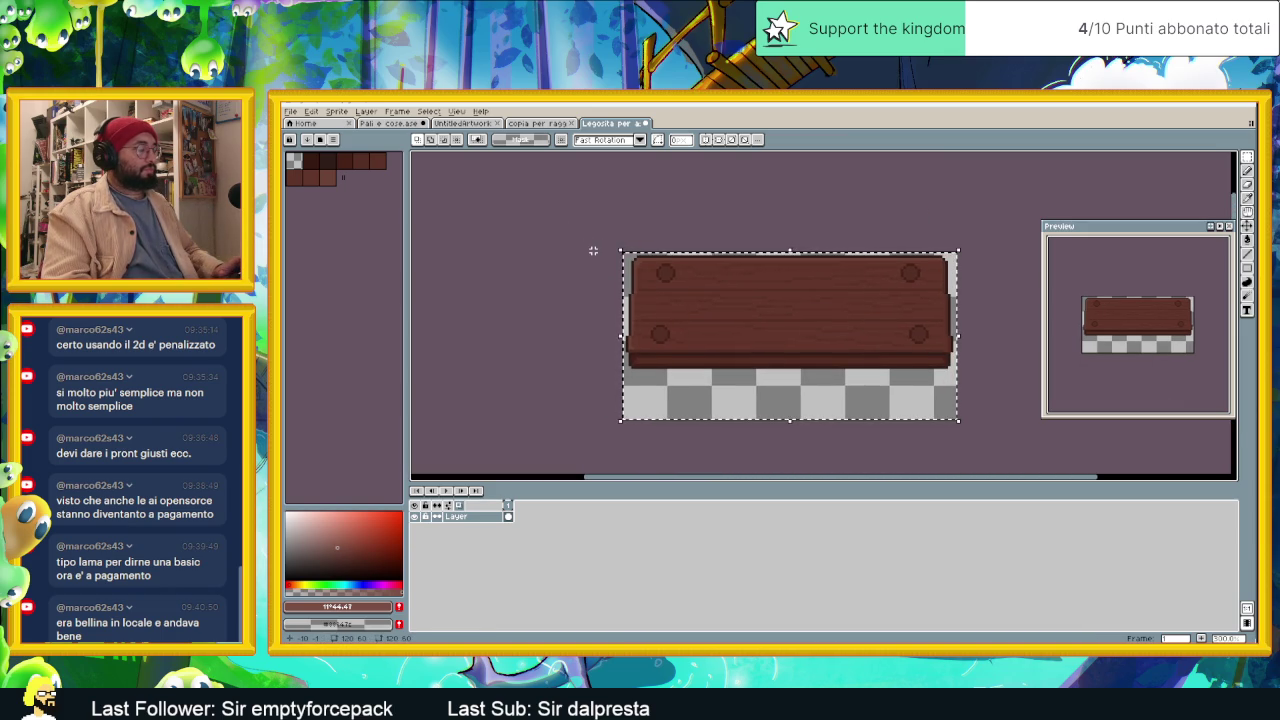
{"action": "key", "text": "shift+v"}
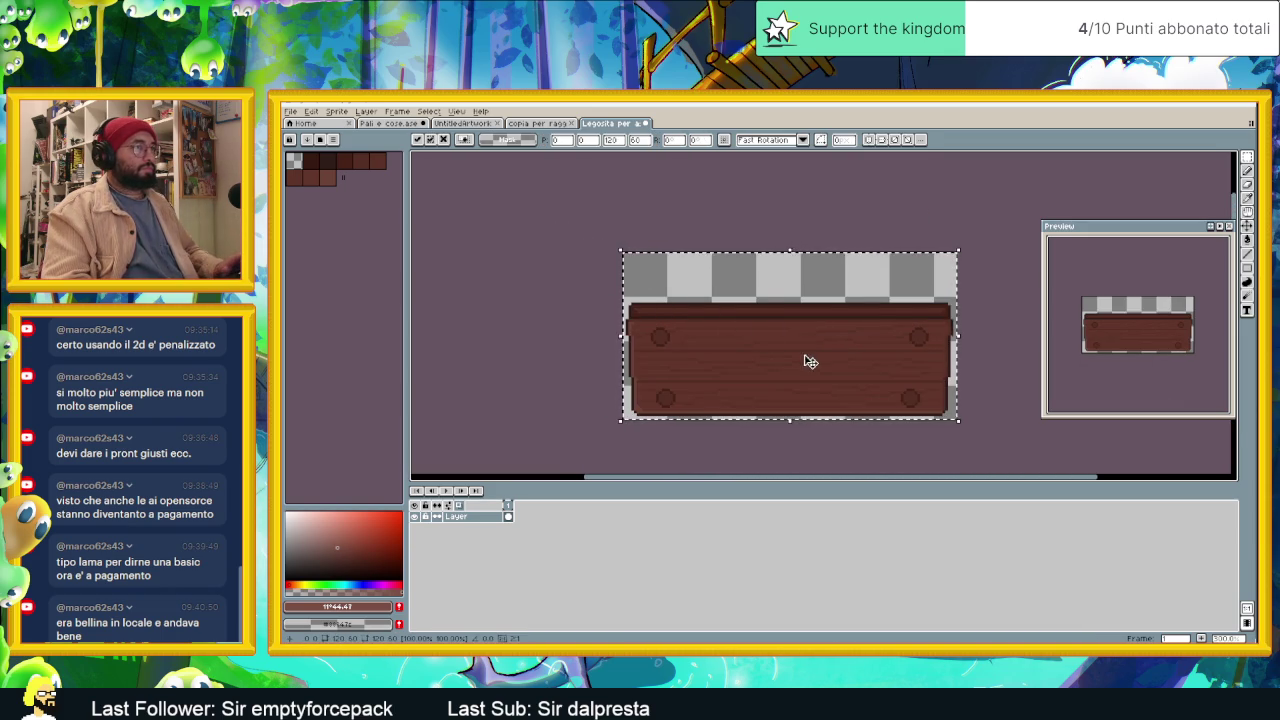
{"action": "left_click_drag", "start_coordinate": [810, 360], "coordinate": [788, 331]}
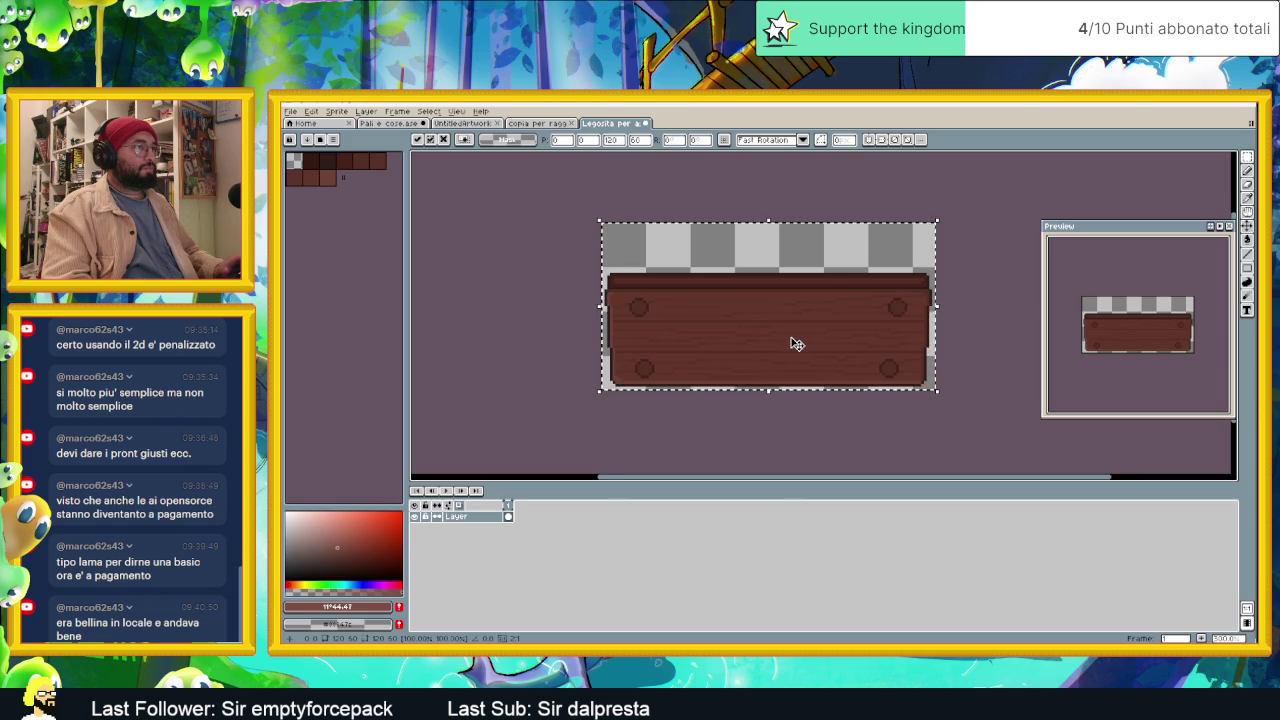
{"action": "scroll", "coordinate": [793, 340], "scroll_direction": "up", "scroll_amount": 1}
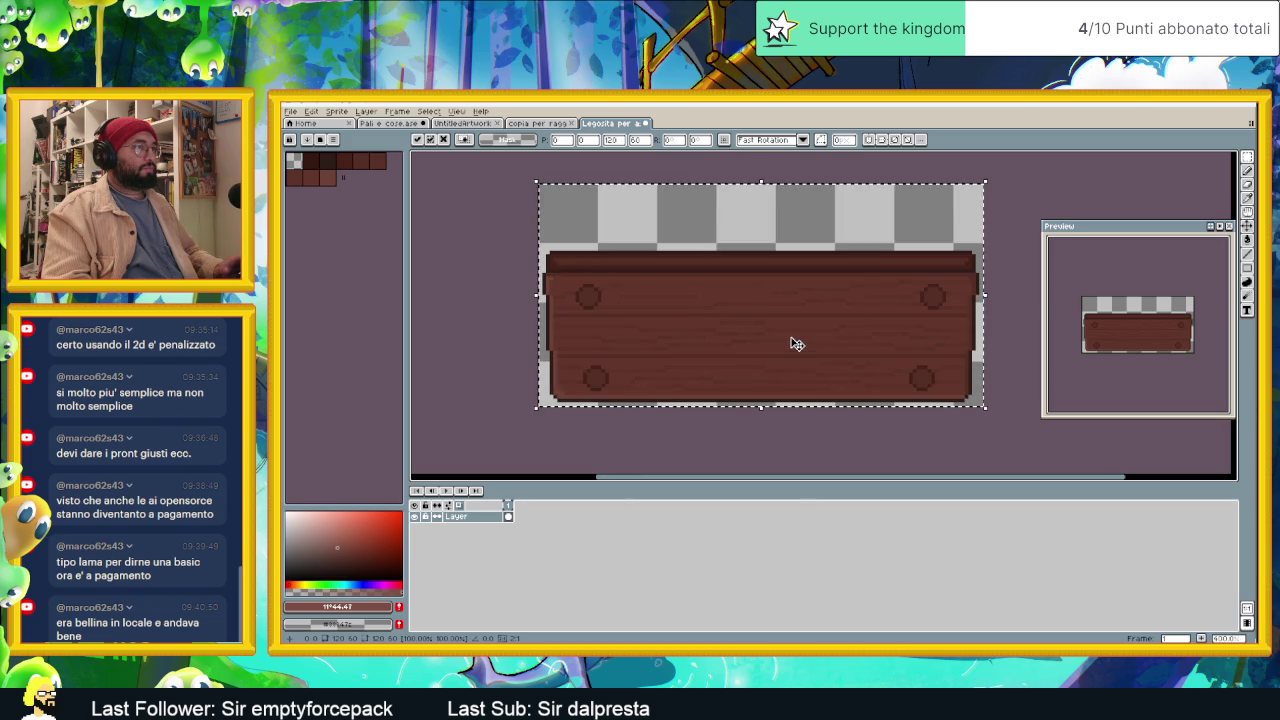
{"action": "left_click", "coordinate": [1014, 426]}
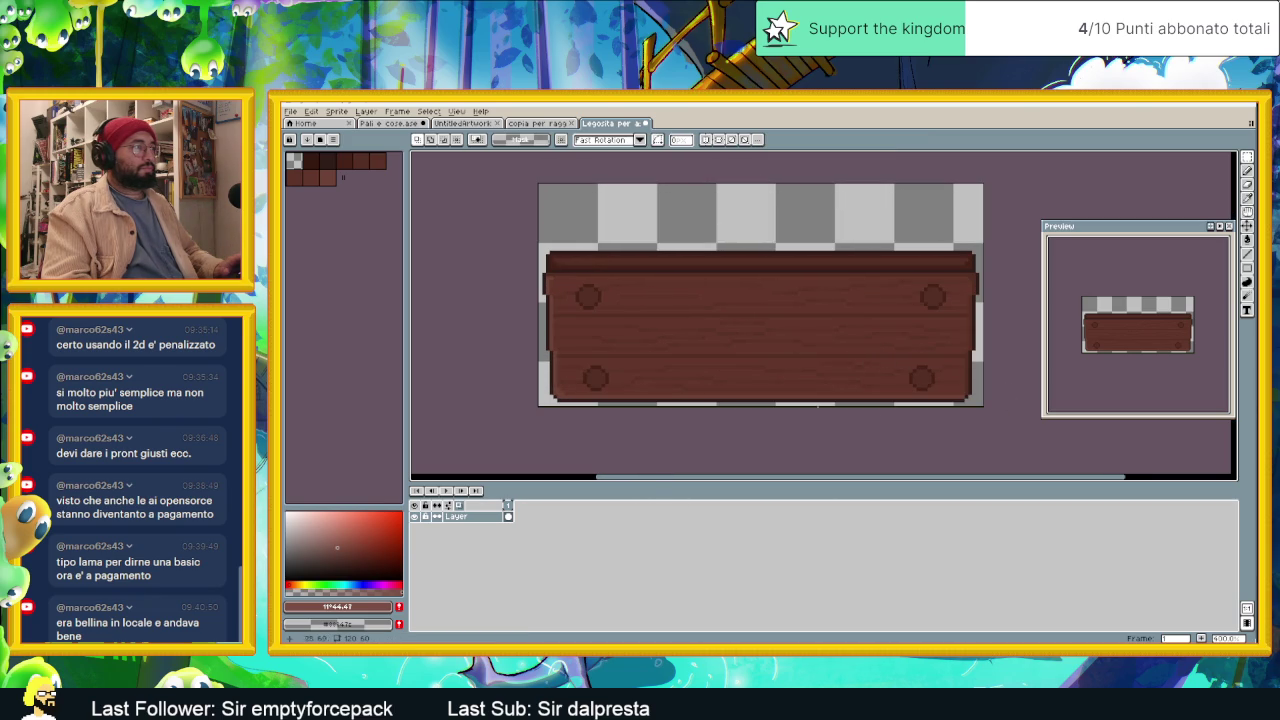
{"action": "scroll", "coordinate": [591, 375], "scroll_direction": "up", "scroll_amount": 1}
Step: Rework the light strip along the tabletop's left edge
{"action": "left_click_drag", "start_coordinate": [535, 277], "coordinate": [536, 287]}
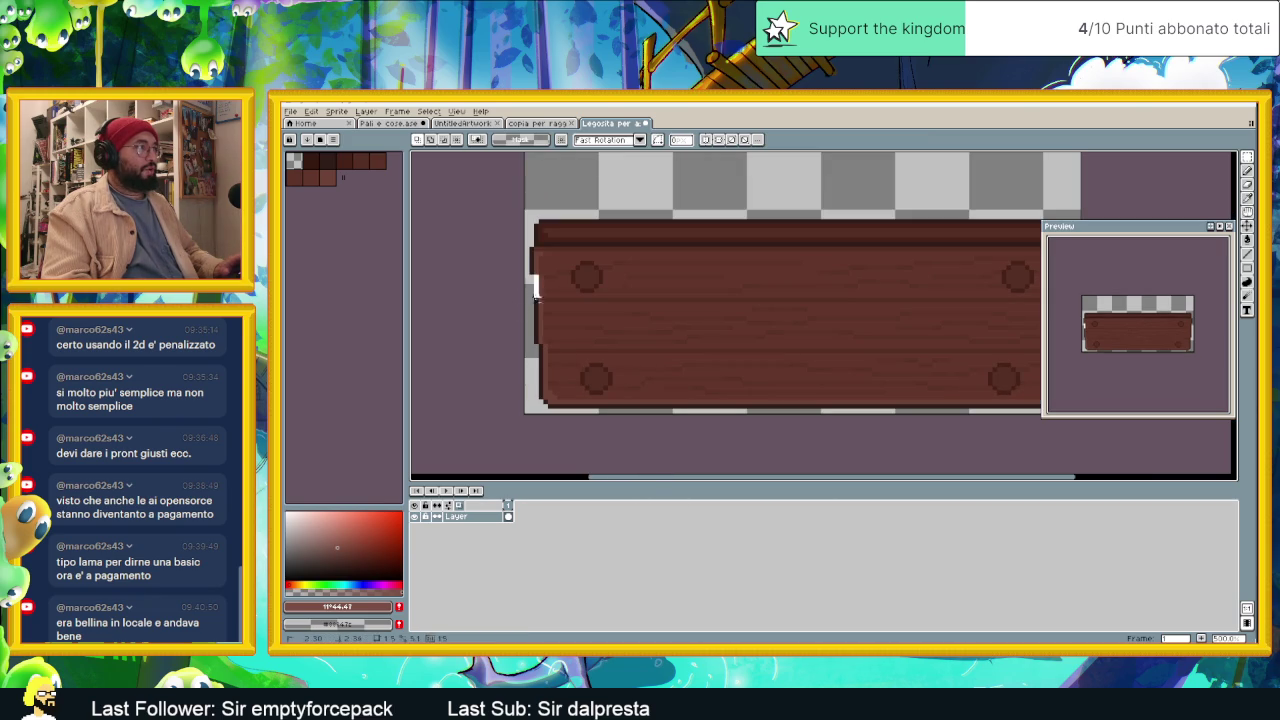
{"action": "left_click_drag", "start_coordinate": [539, 338], "coordinate": [534, 322]}
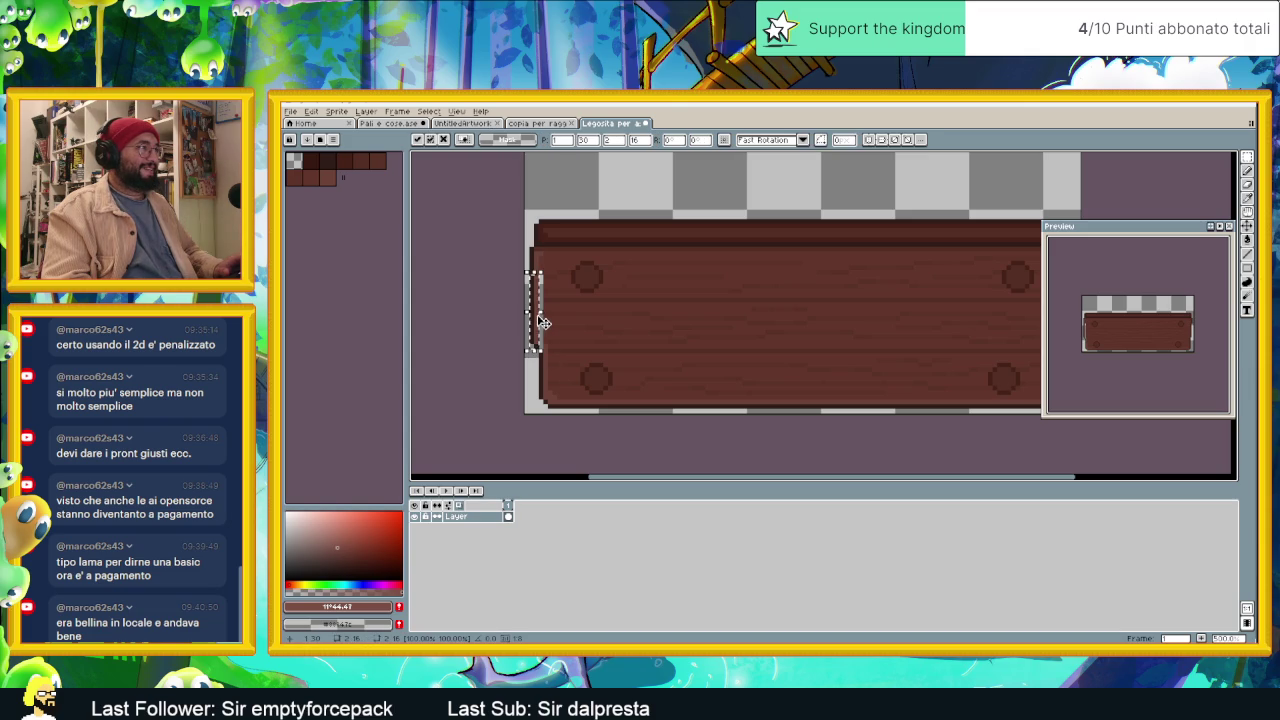
{"action": "left_click_drag", "start_coordinate": [545, 374], "coordinate": [583, 310]}
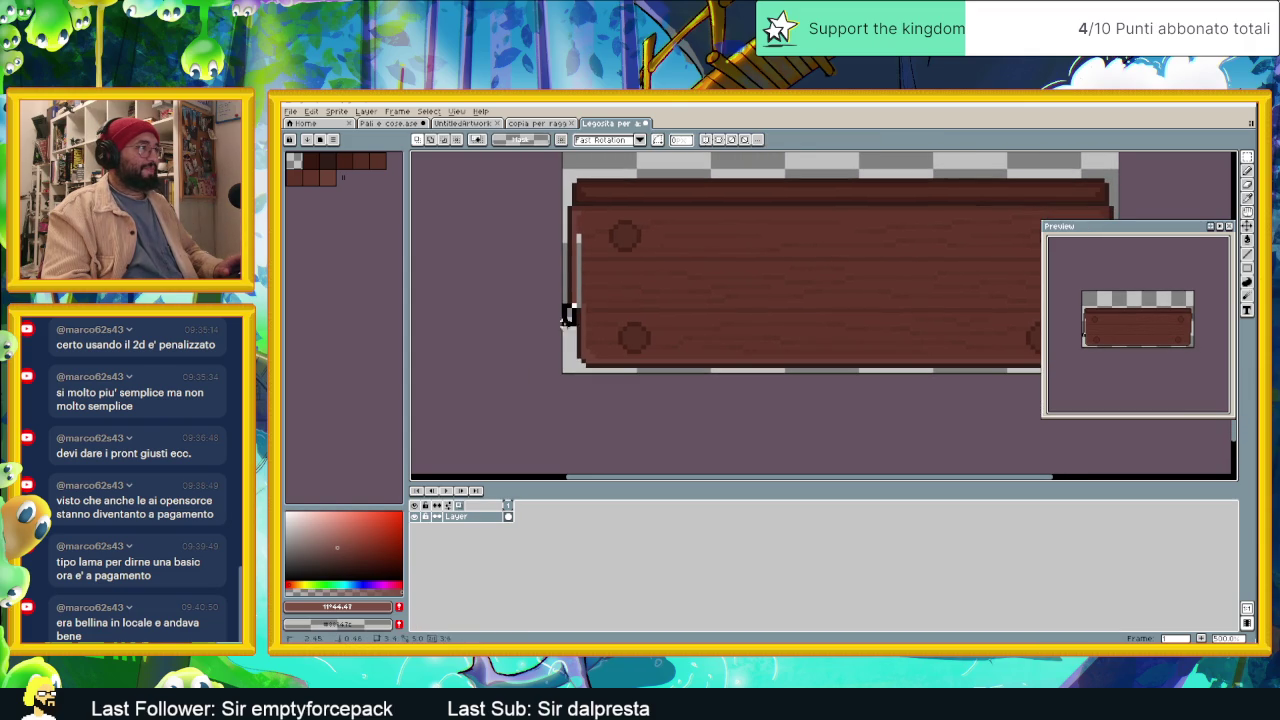
{"action": "left_click_drag", "start_coordinate": [568, 314], "coordinate": [588, 363]}
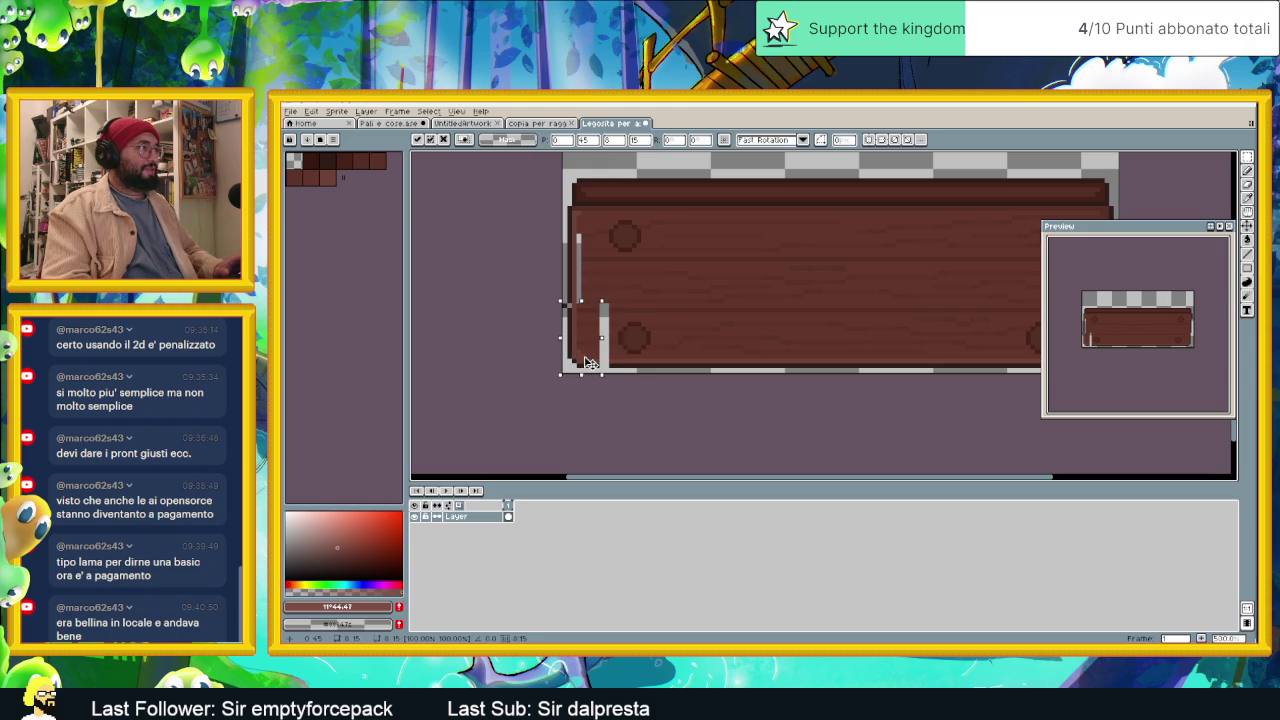
{"action": "left_click", "coordinate": [636, 378]}
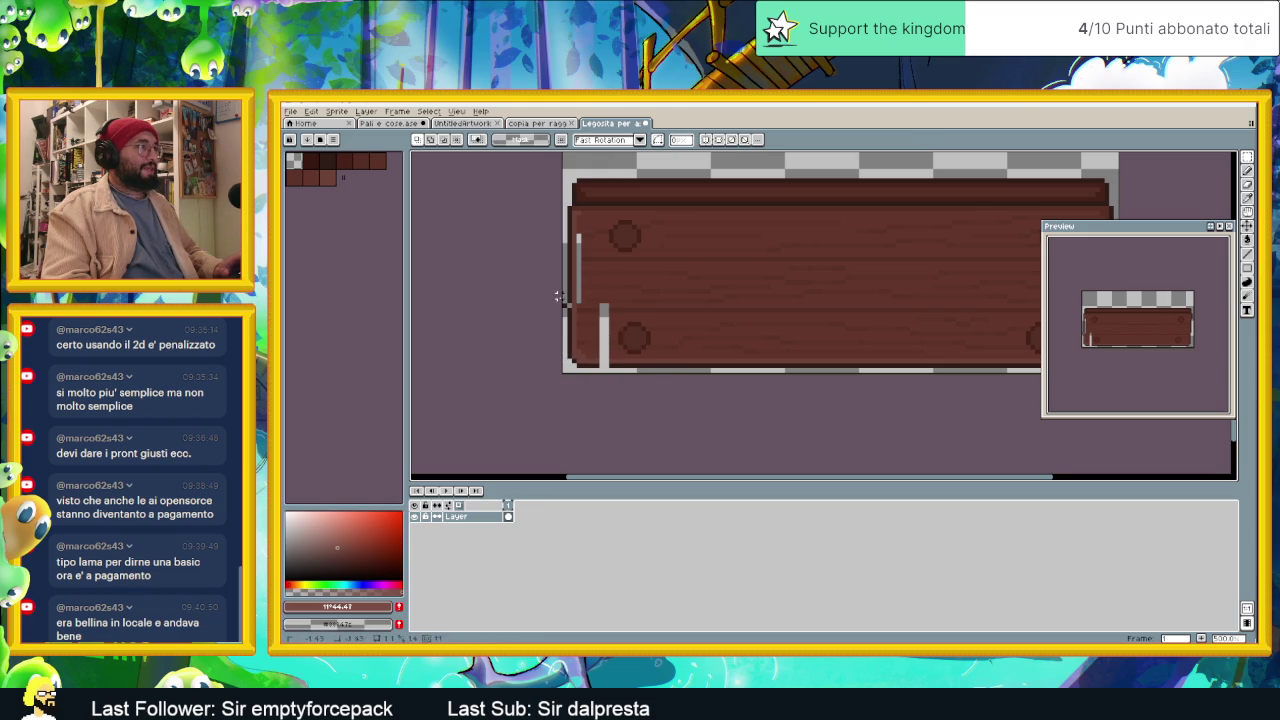
Step: Shift the light edge pixels on the tabletop's right side and top-right corner
{"action": "scroll", "coordinate": [620, 320], "scroll_direction": "right", "scroll_amount": 1}
{"action": "scroll", "coordinate": [663, 346], "scroll_direction": "right", "scroll_amount": 2}
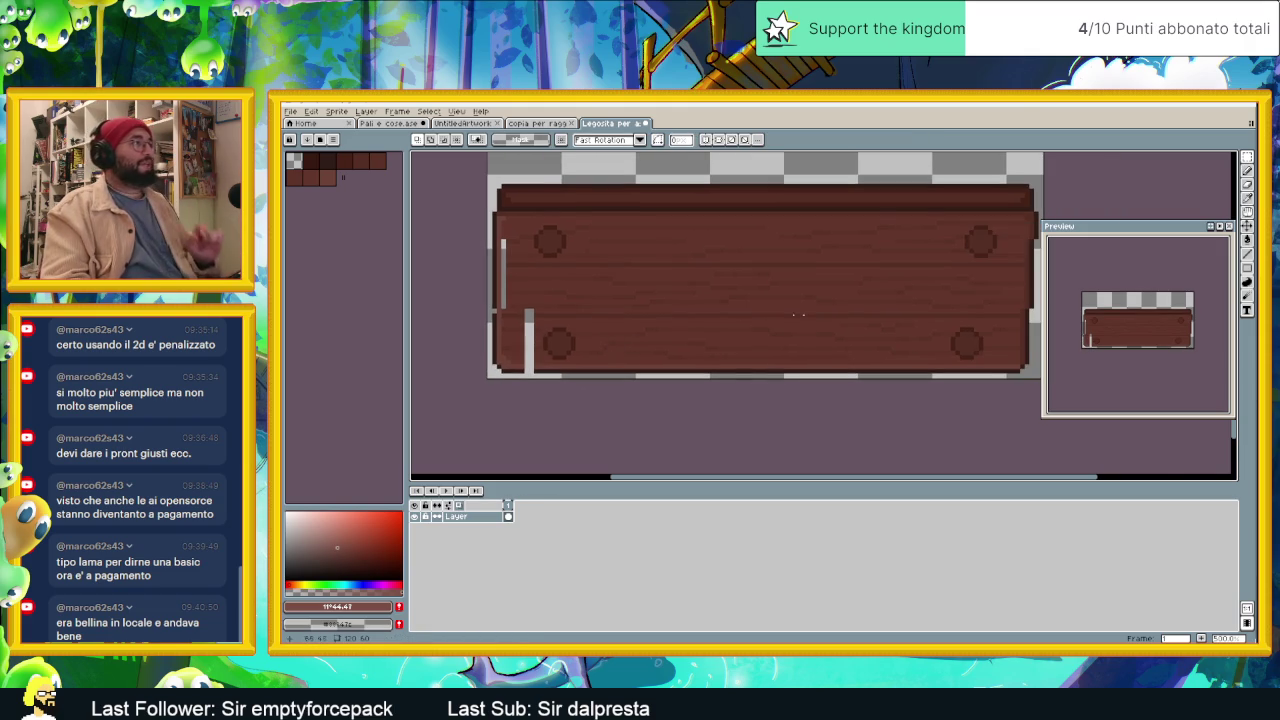
{"action": "scroll", "coordinate": [798, 315], "scroll_direction": "right", "scroll_amount": 5}
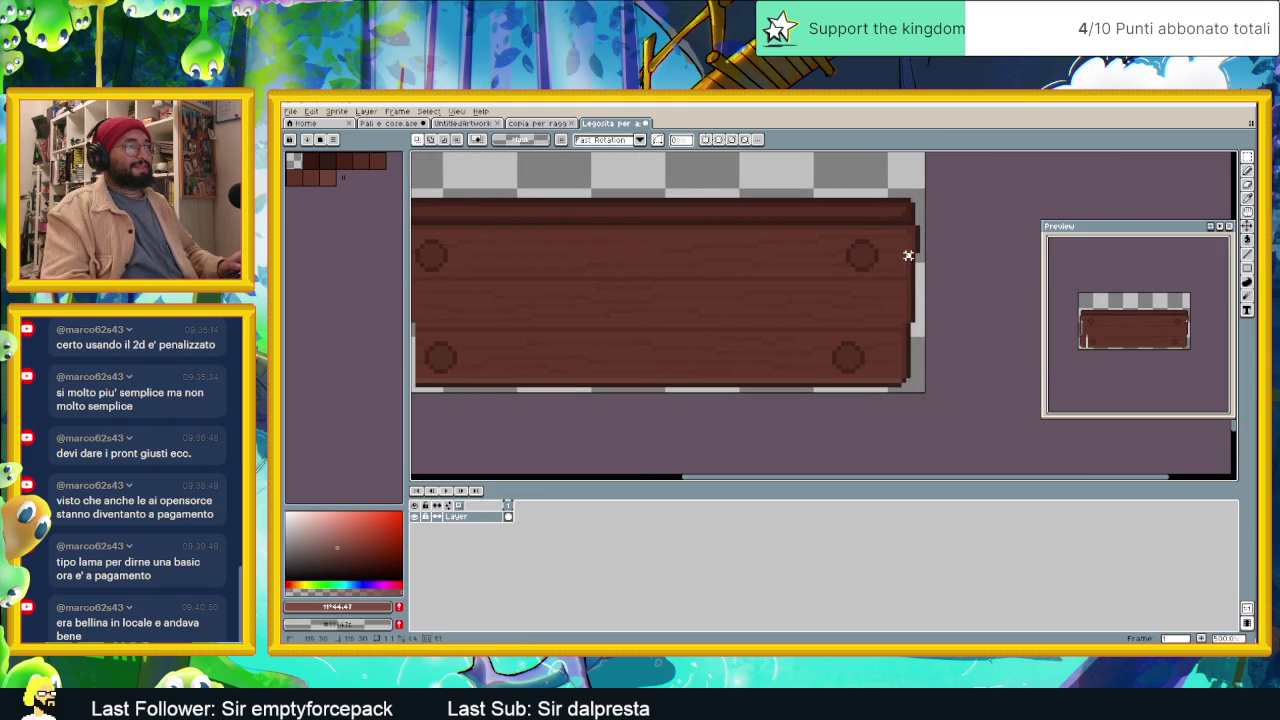
{"action": "left_click_drag", "start_coordinate": [908, 256], "coordinate": [918, 320]}
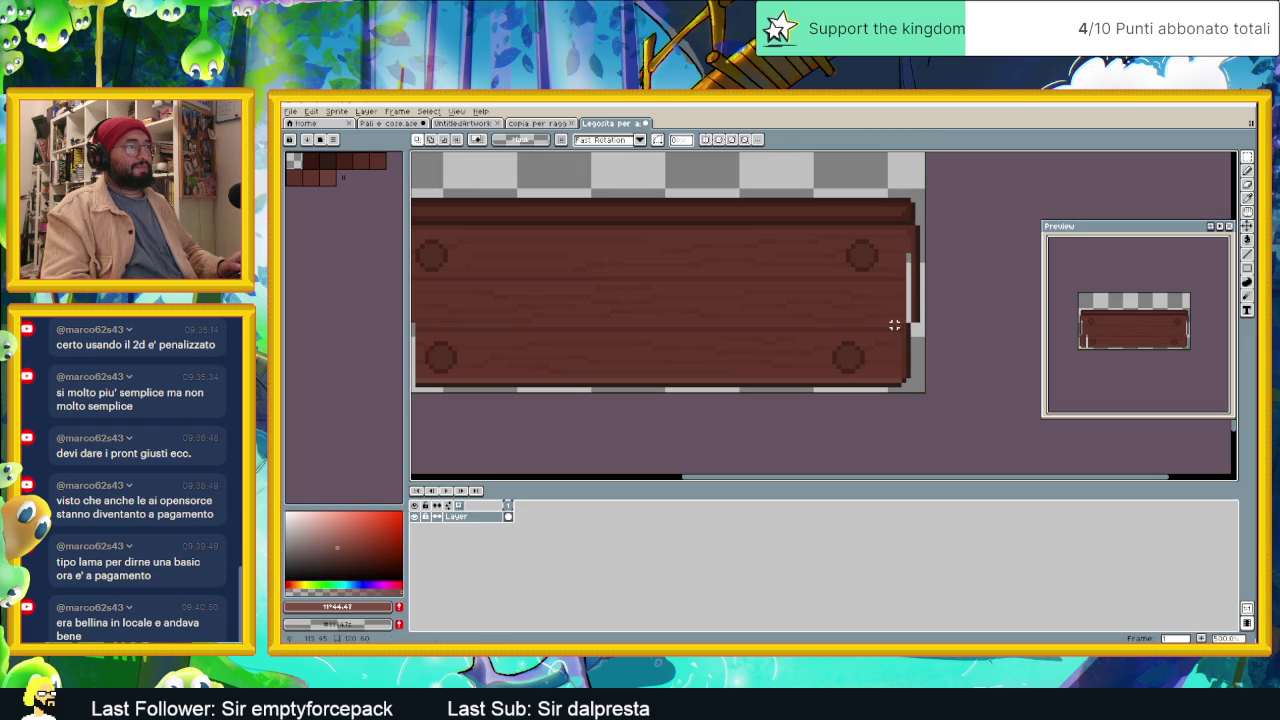
{"action": "mouse_move", "coordinate": [894, 320]}
{"action": "left_mouse_down"}
{"action": "mouse_move", "coordinate": [930, 389]}
{"action": "mouse_move", "coordinate": [918, 380]}
{"action": "left_mouse_up"}
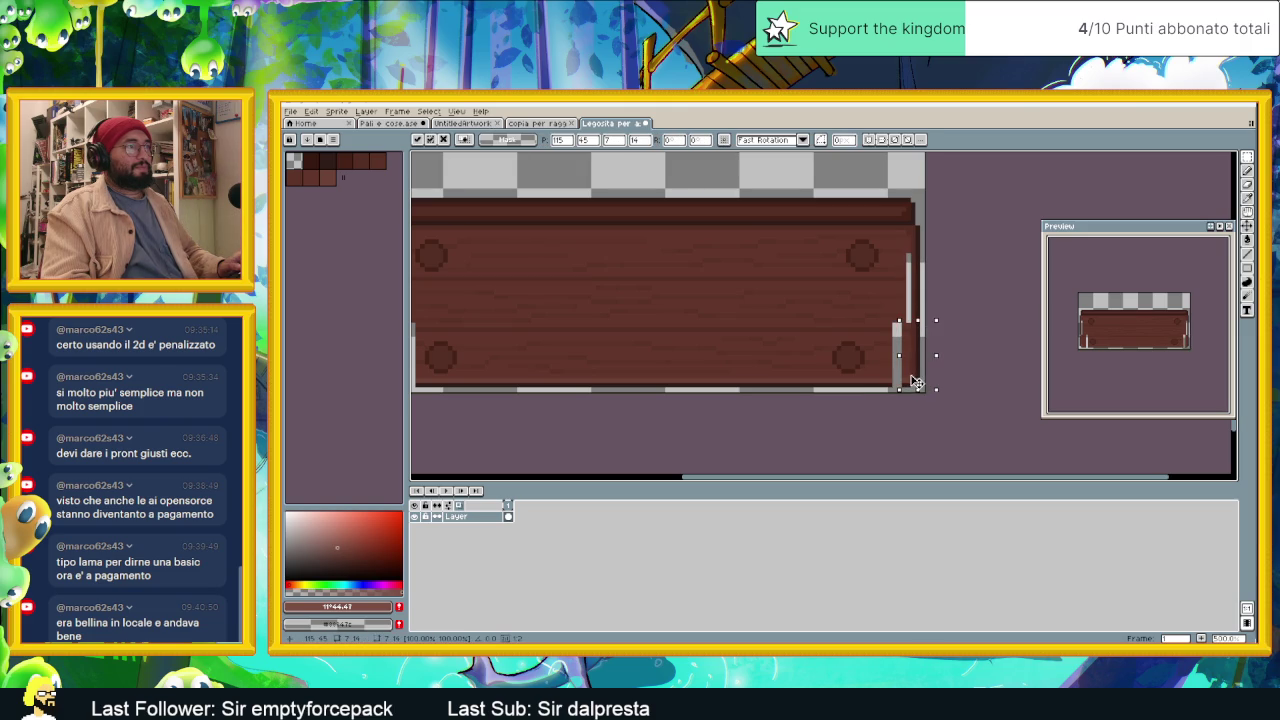
{"action": "left_click", "coordinate": [907, 205]}
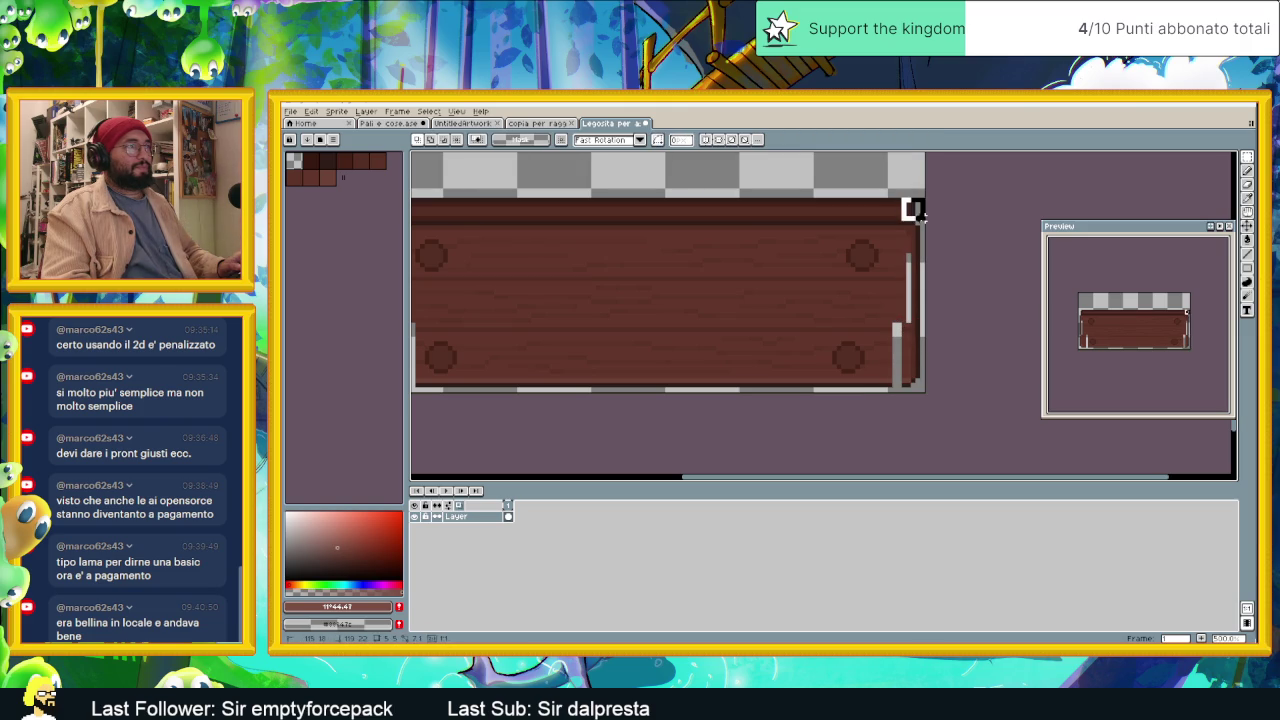
{"action": "left_click_drag", "start_coordinate": [903, 197], "coordinate": [930, 223]}
{"action": "left_click", "coordinate": [963, 209]}
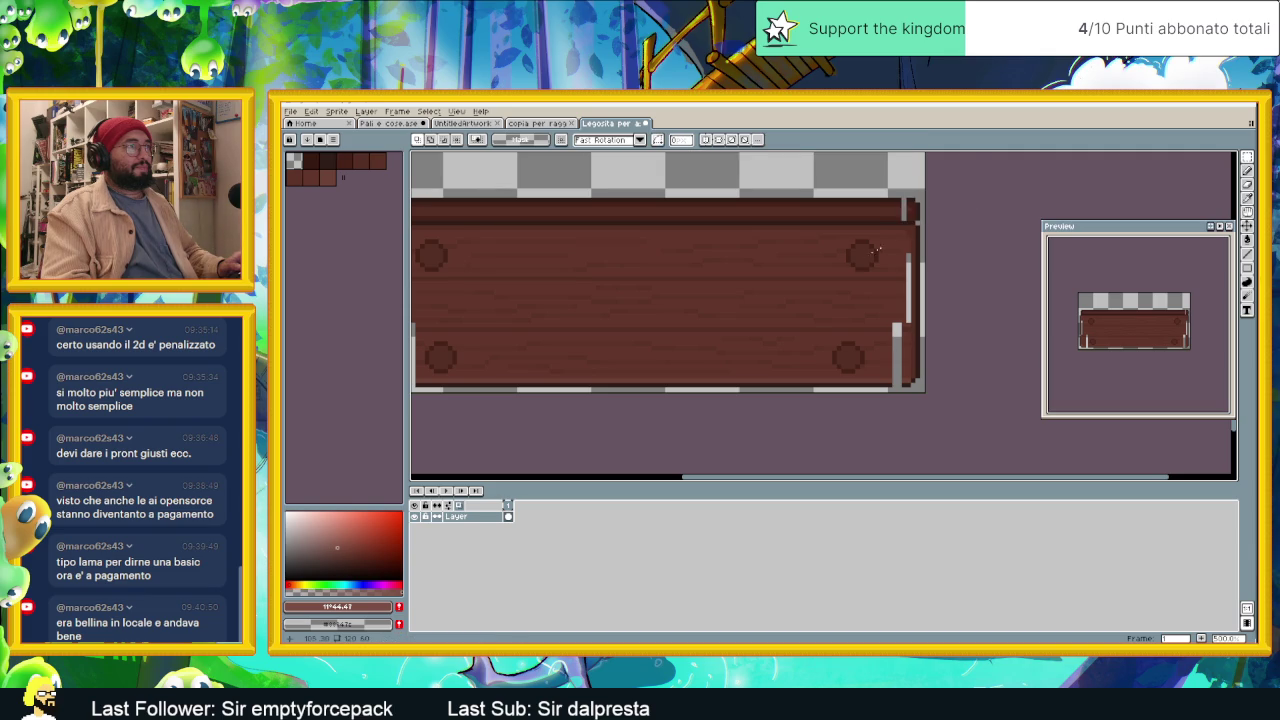
{"action": "left_click_drag", "start_coordinate": [826, 260], "coordinate": [923, 271]}
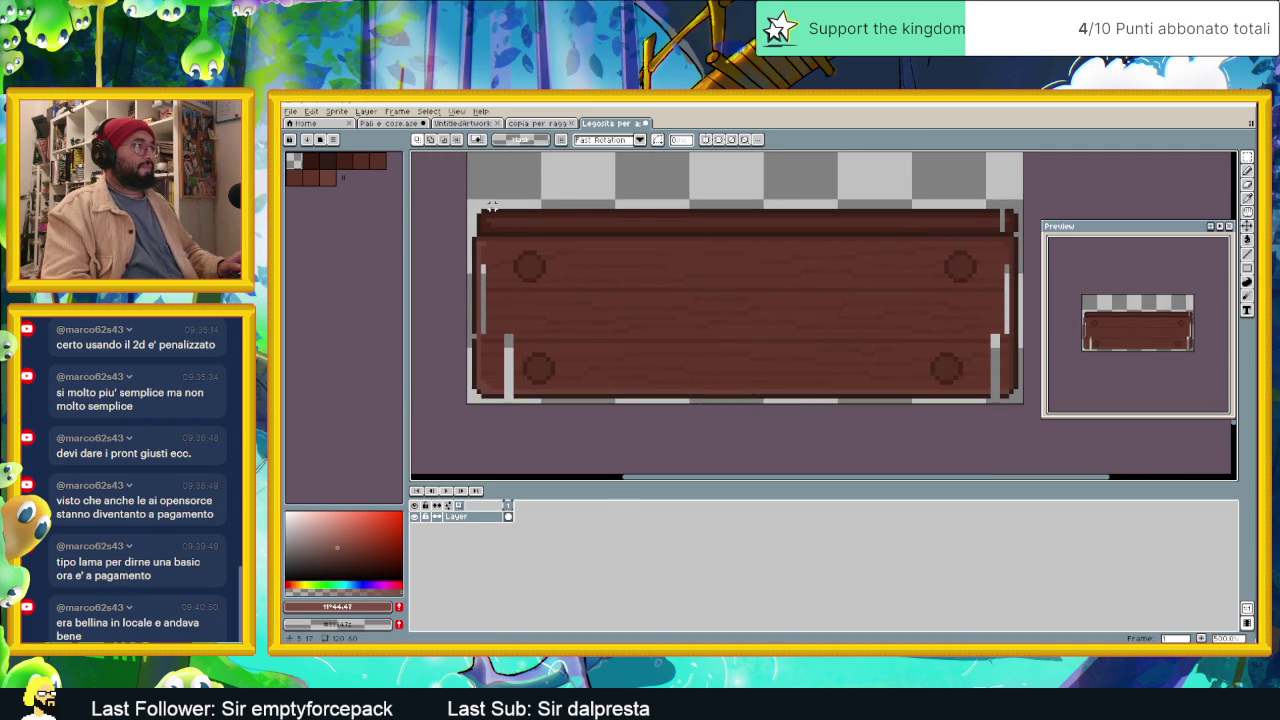
Step: Flip the top-left corner pixels horizontally and adjust the top-right corner pixels
{"action": "left_click_drag", "start_coordinate": [479, 209], "coordinate": [489, 232]}
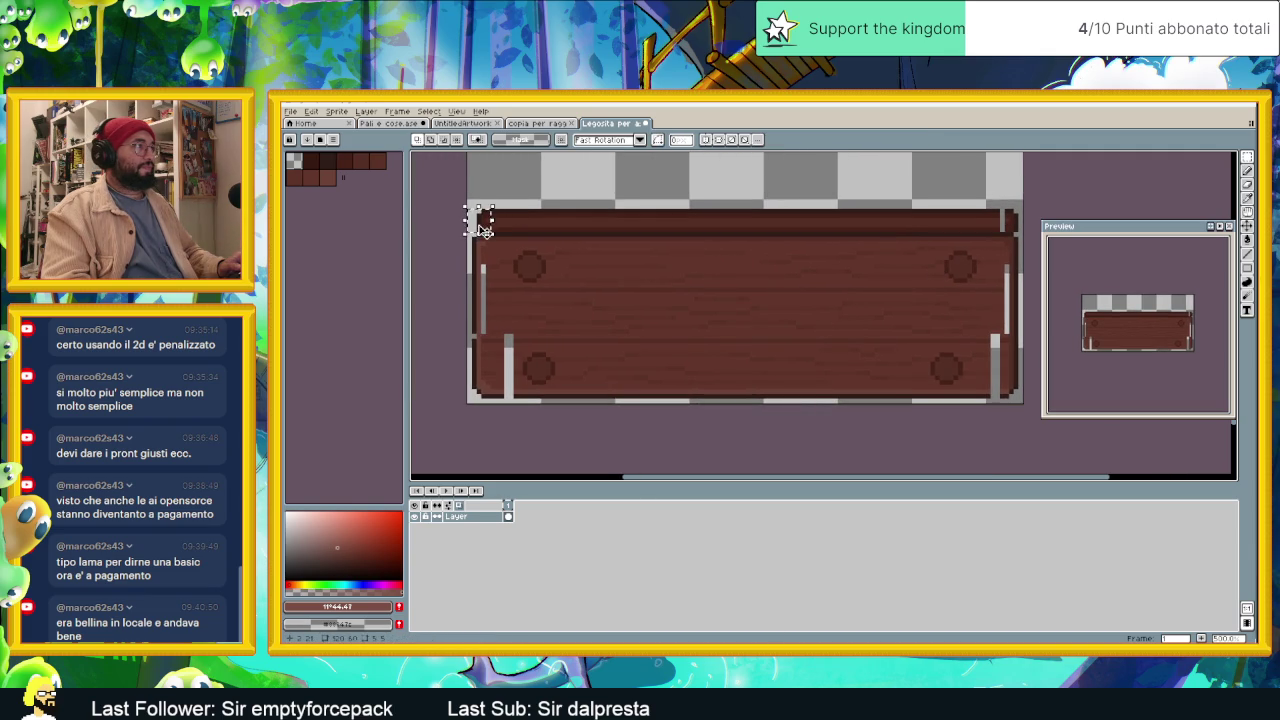
{"action": "key", "text": "shift+h"}
{"action": "key", "text": "ctrl+d"}
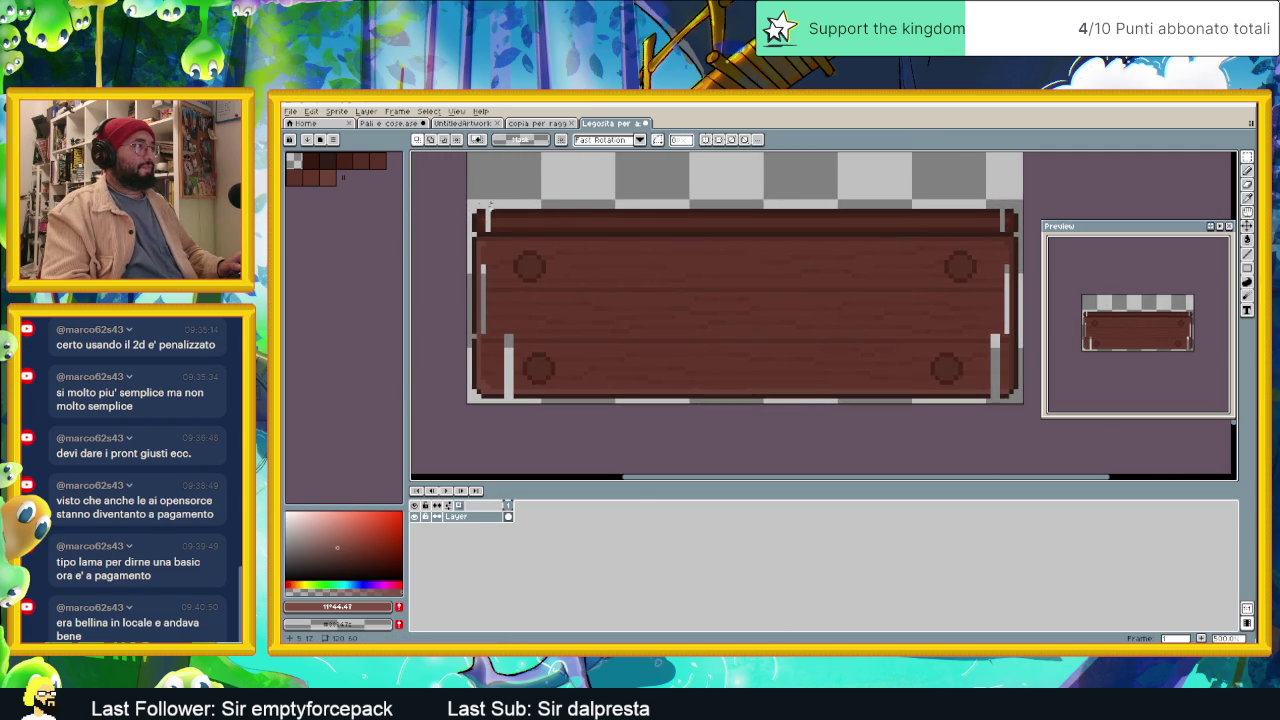
{"action": "left_click_drag", "start_coordinate": [488, 204], "coordinate": [497, 227]}
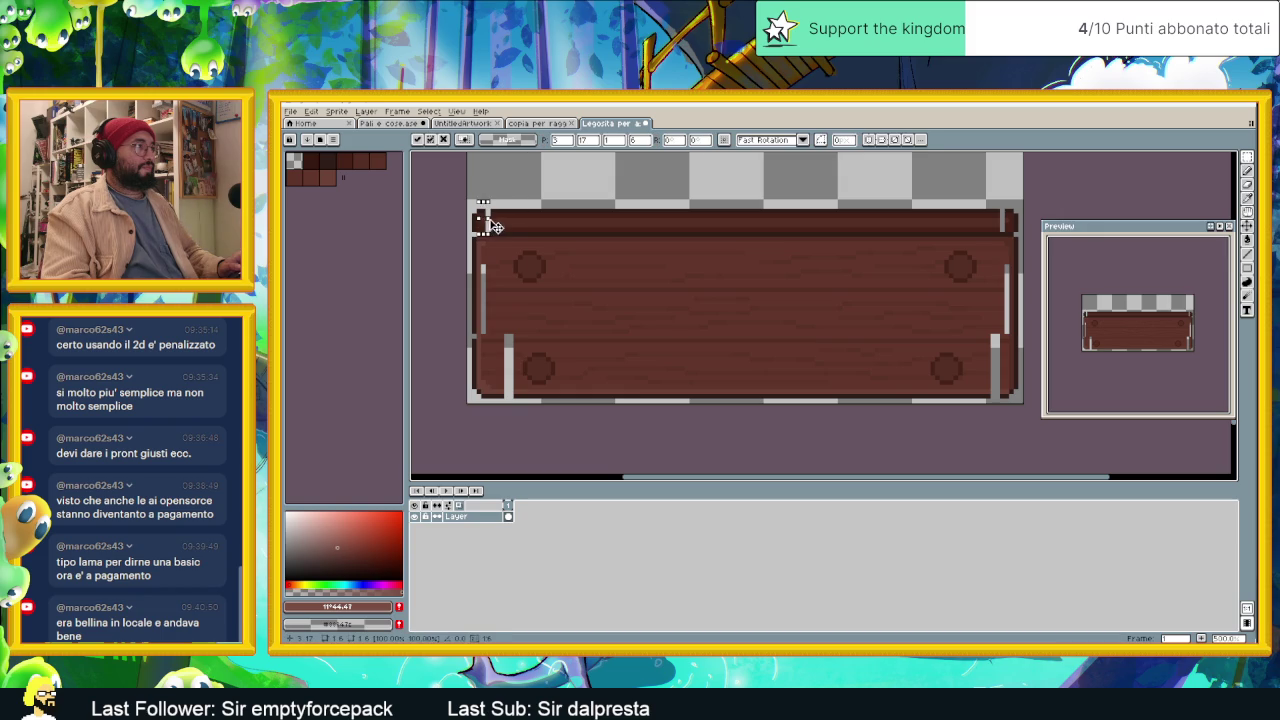
{"action": "key", "text": "Return"}
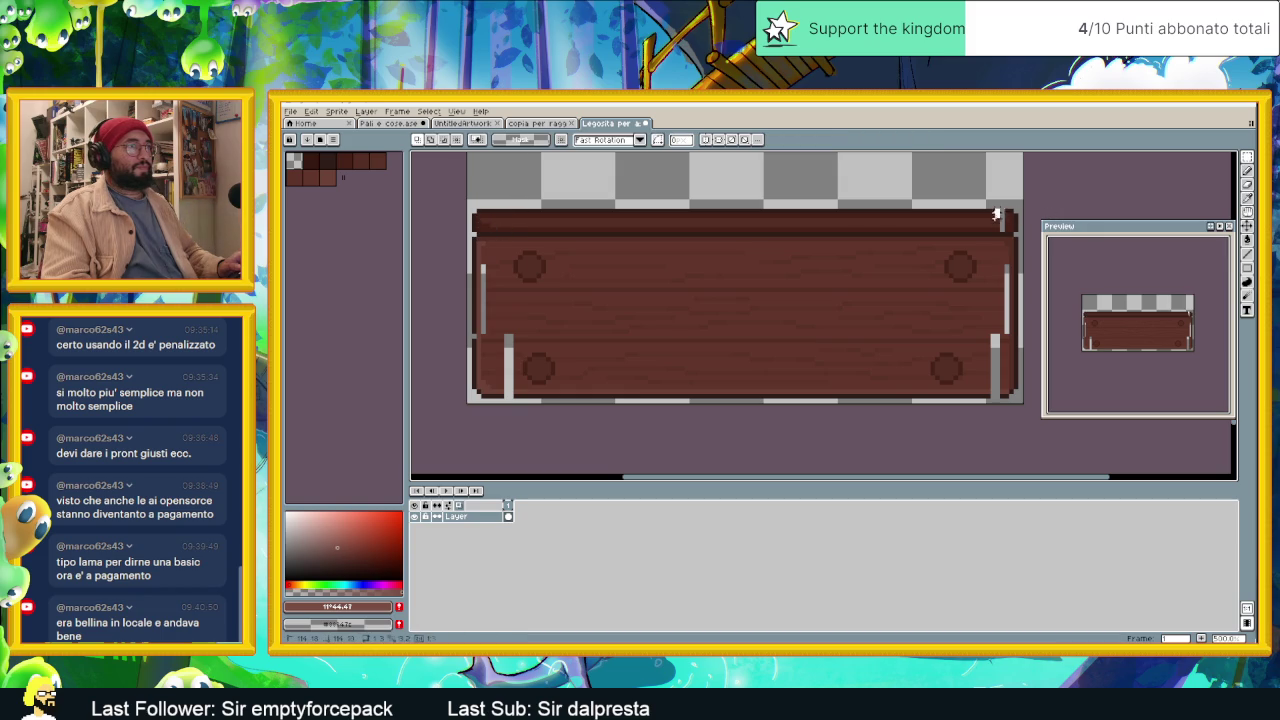
{"action": "left_click_drag", "start_coordinate": [997, 218], "coordinate": [1007, 228]}
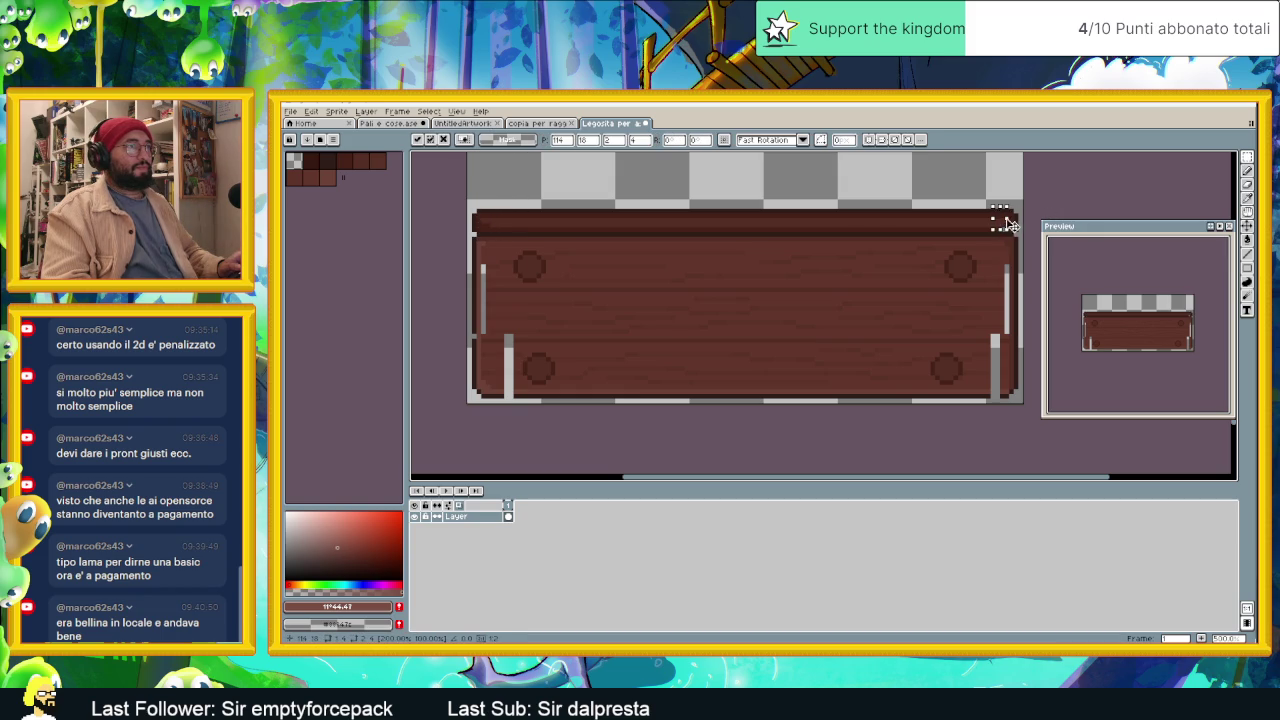
{"action": "key", "text": "Return"}
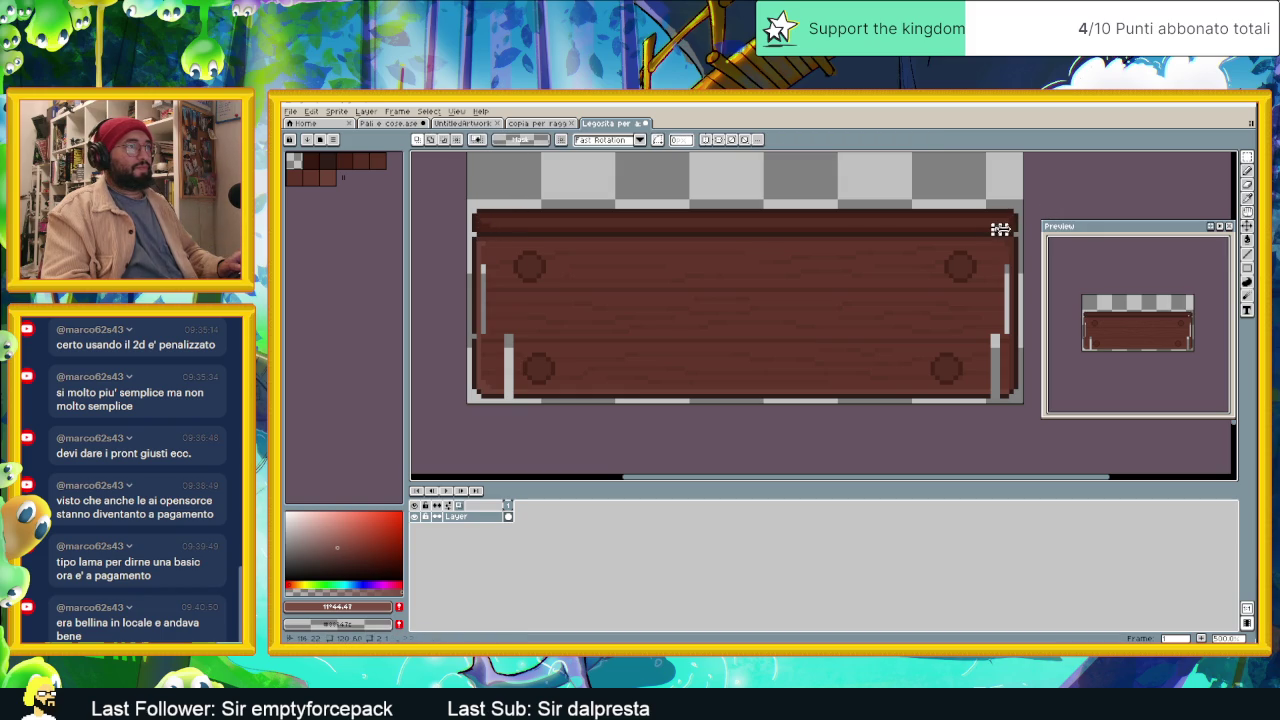
{"action": "left_click", "coordinate": [1000, 229]}
Step: Narrow the plank by pulling its right edge inward and apply the resize
{"action": "key", "text": "Return"}
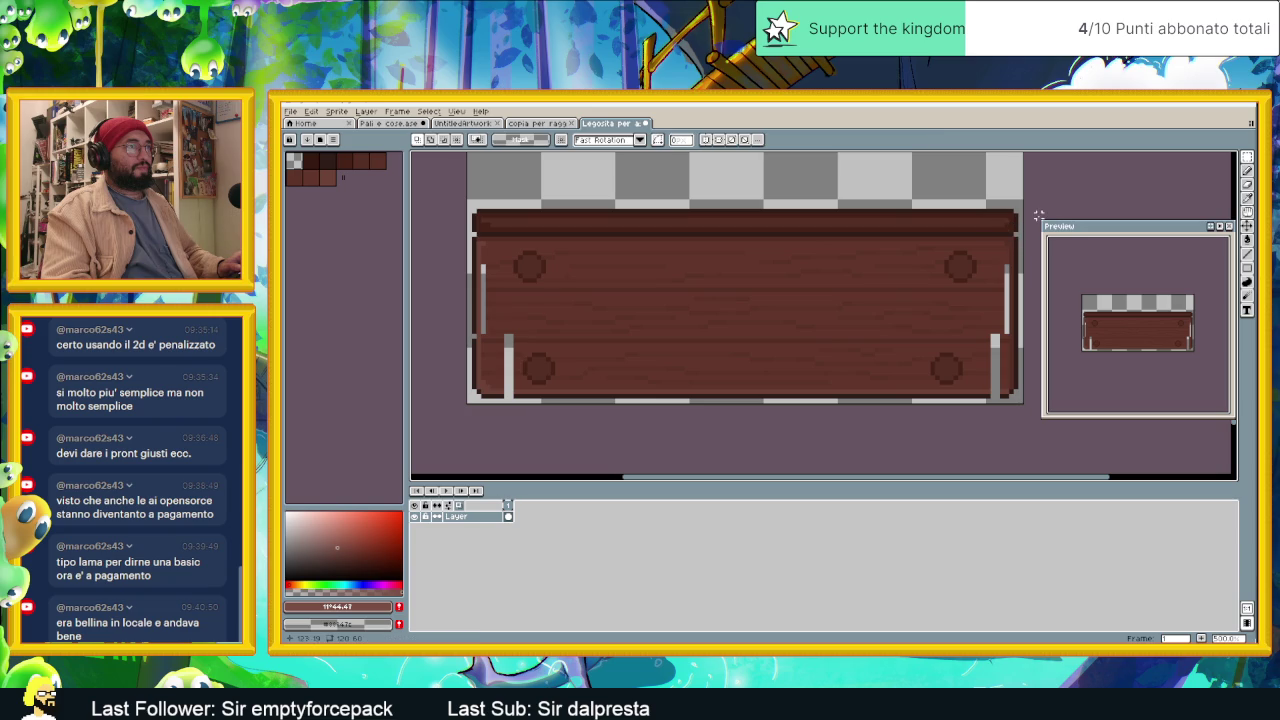
{"action": "left_click_drag", "start_coordinate": [997, 308], "coordinate": [913, 320]}
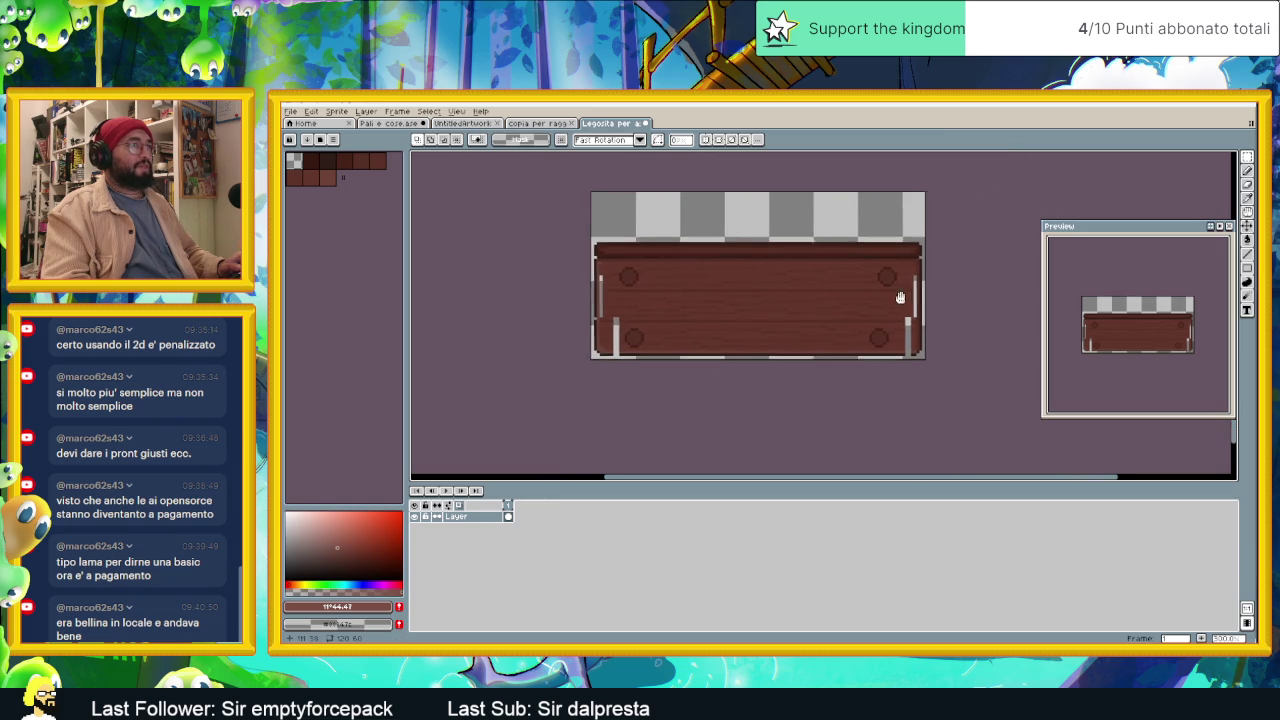
{"action": "key", "text": "Return"}
{"action": "scroll", "coordinate": [913, 320], "scroll_direction": "up", "scroll_amount": 1}
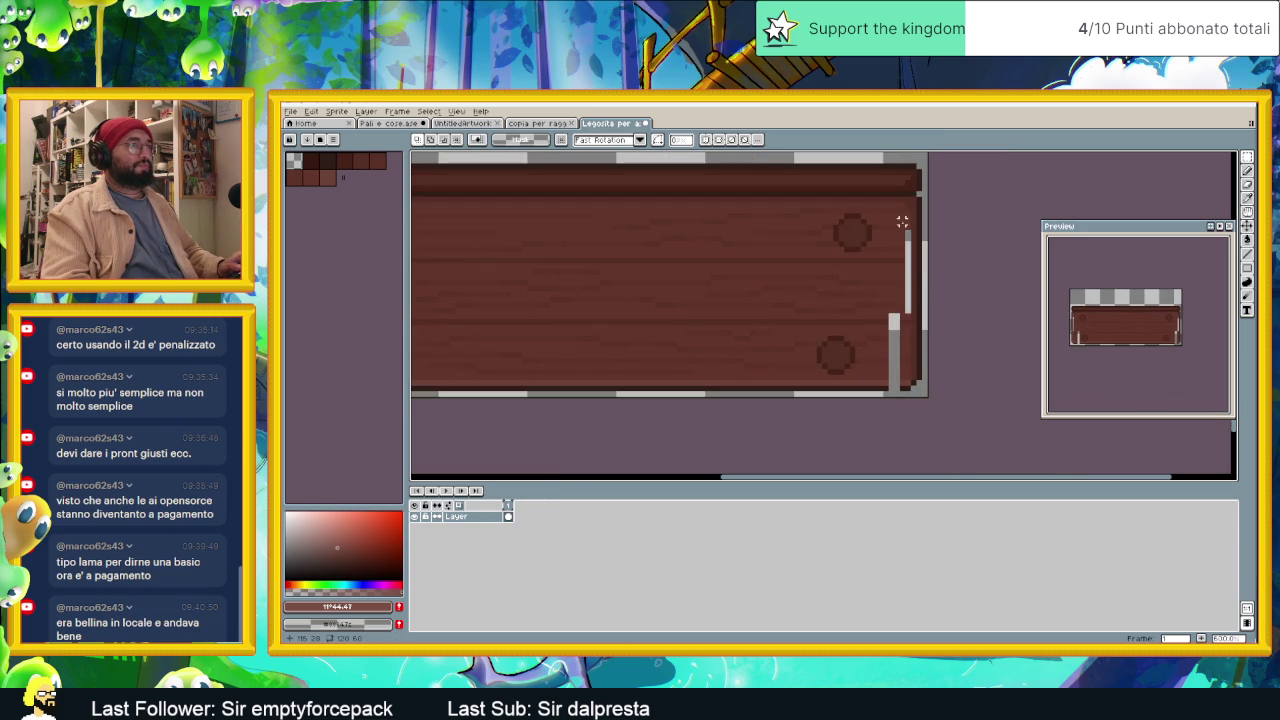
Step: Reposition the white highlight strips along the plank's right and left edges
{"action": "left_click_drag", "start_coordinate": [897, 293], "coordinate": [903, 309]}
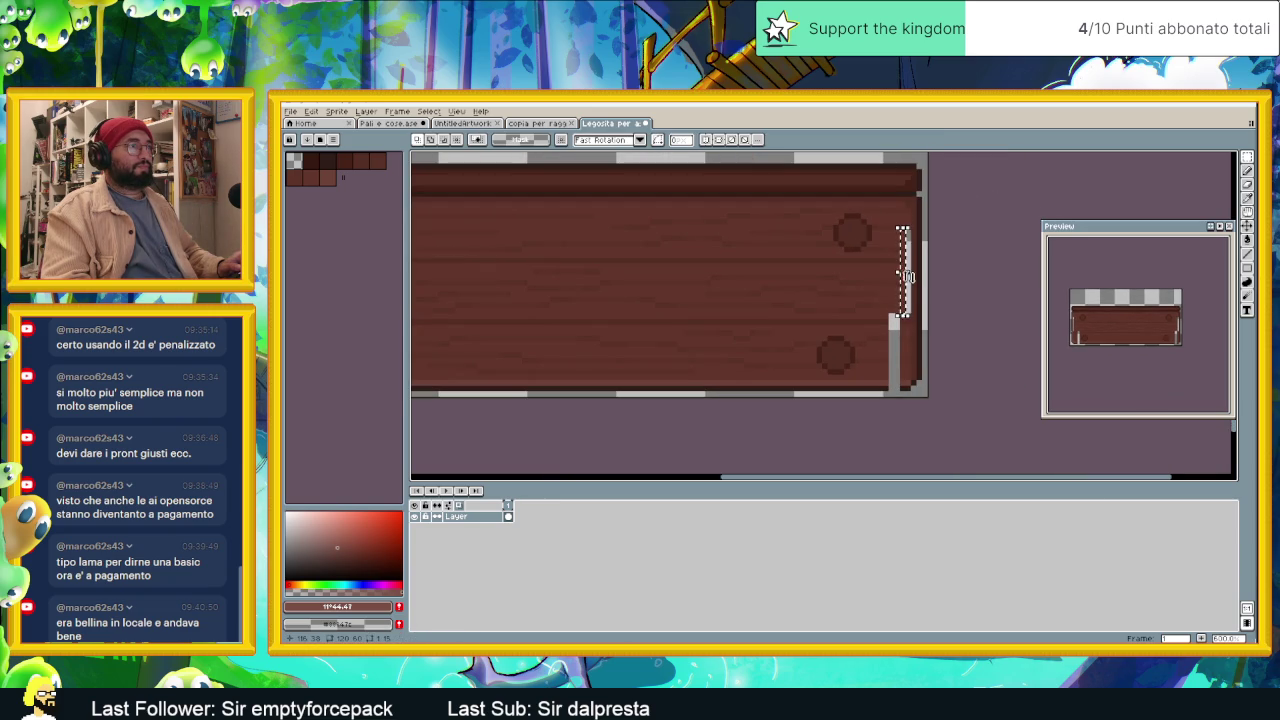
{"action": "left_click", "coordinate": [907, 277]}
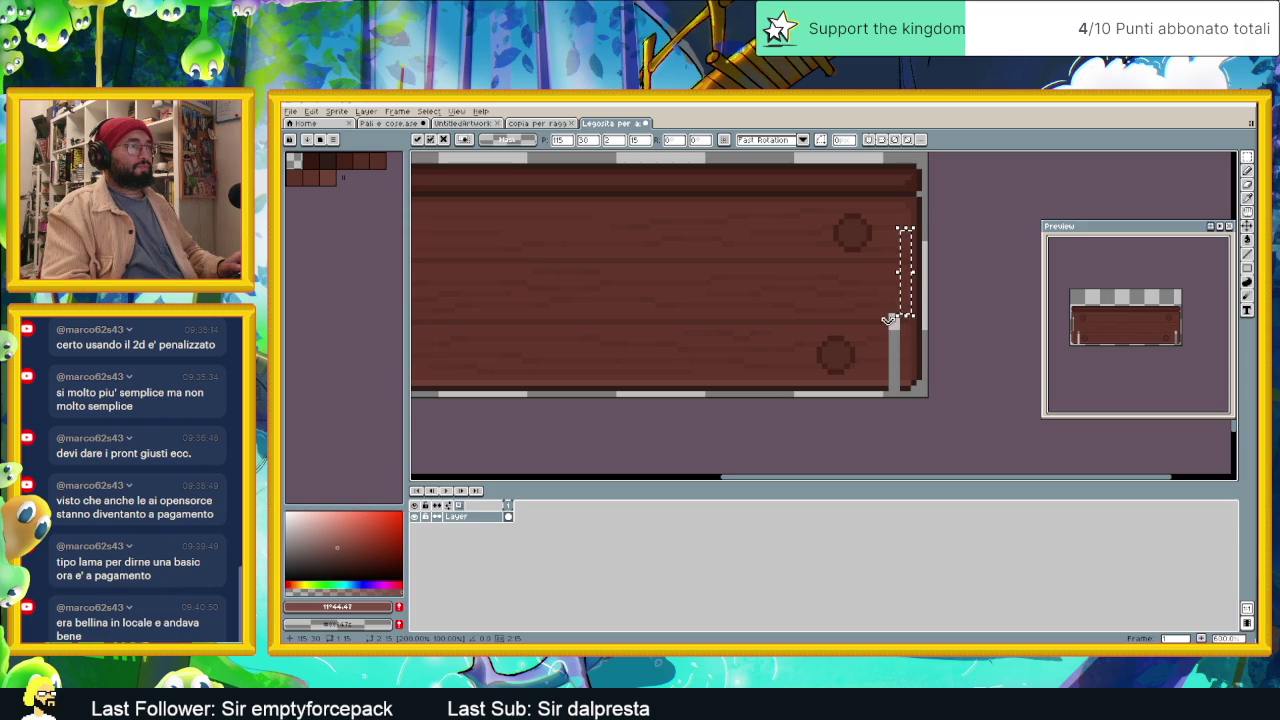
{"action": "left_click_drag", "start_coordinate": [884, 316], "coordinate": [884, 383]}
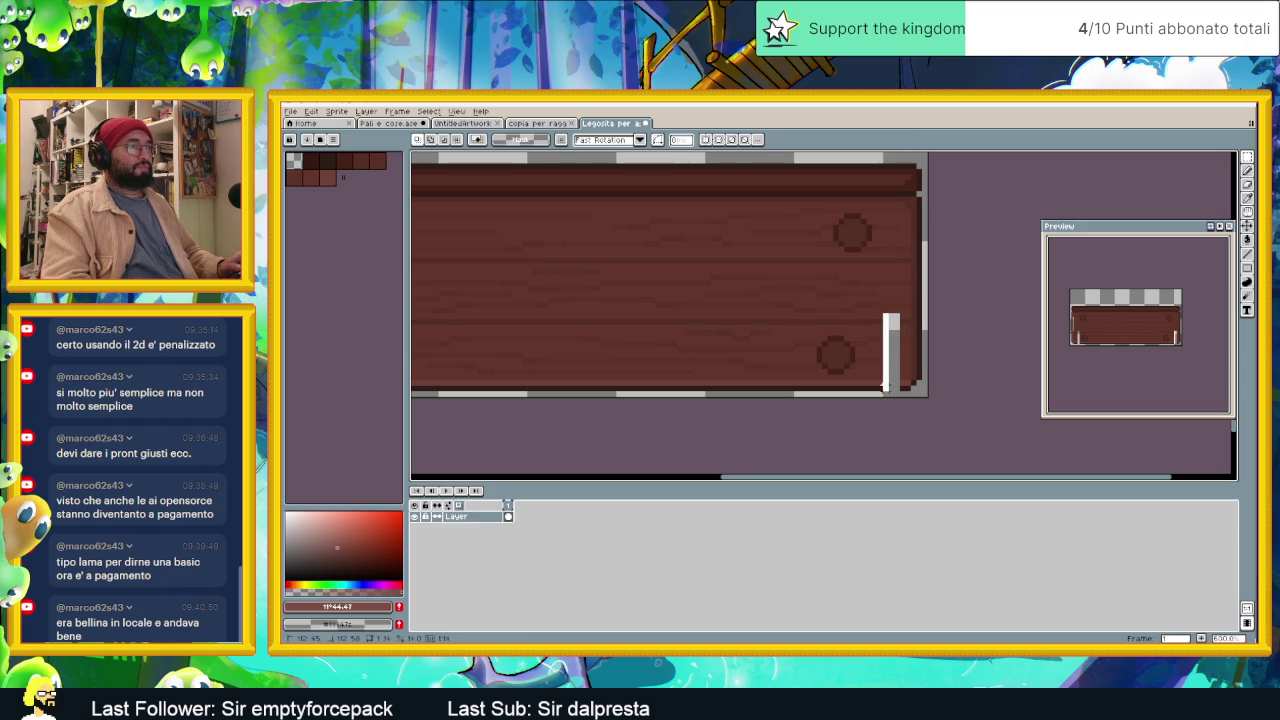
{"action": "mouse_move", "coordinate": [884, 312]}
{"action": "left_mouse_down"}
{"action": "mouse_move", "coordinate": [888, 393]}
{"action": "mouse_move", "coordinate": [912, 357]}
{"action": "left_mouse_up"}
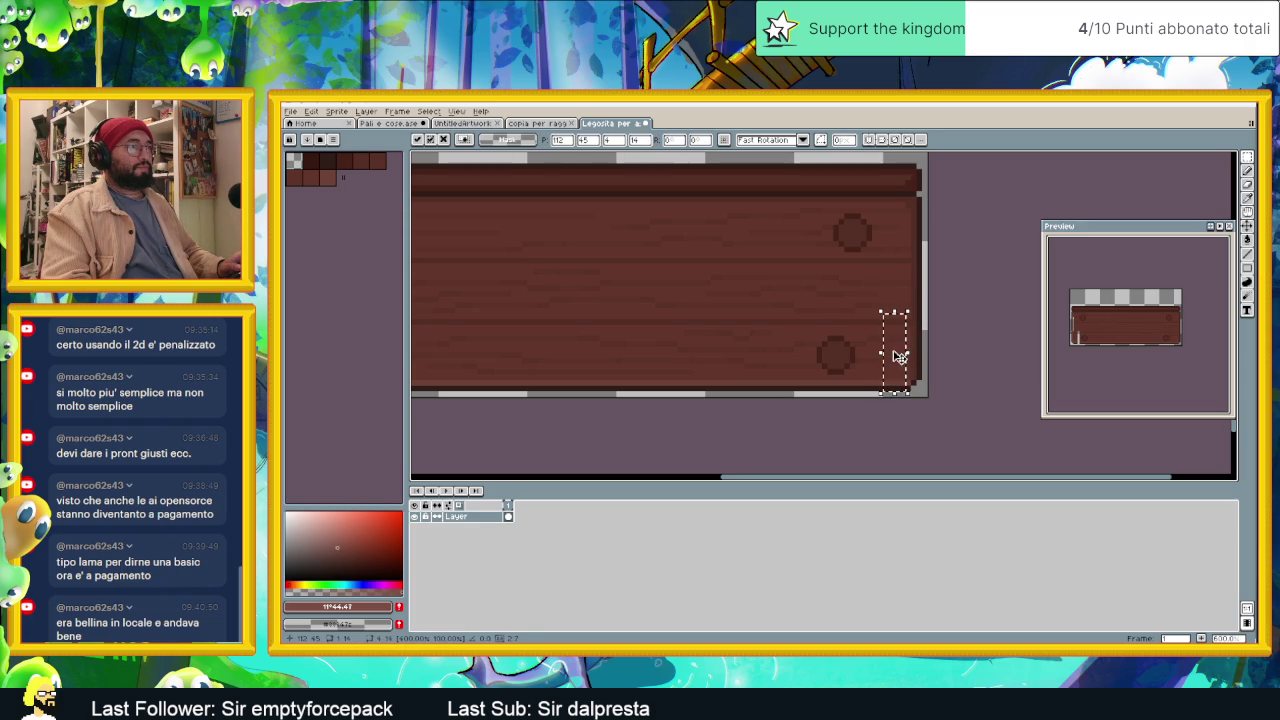
{"action": "scroll", "coordinate": [830, 350], "scroll_direction": "left", "scroll_amount": 4}
{"action": "scroll", "coordinate": [700, 345], "scroll_direction": "left", "scroll_amount": 1}
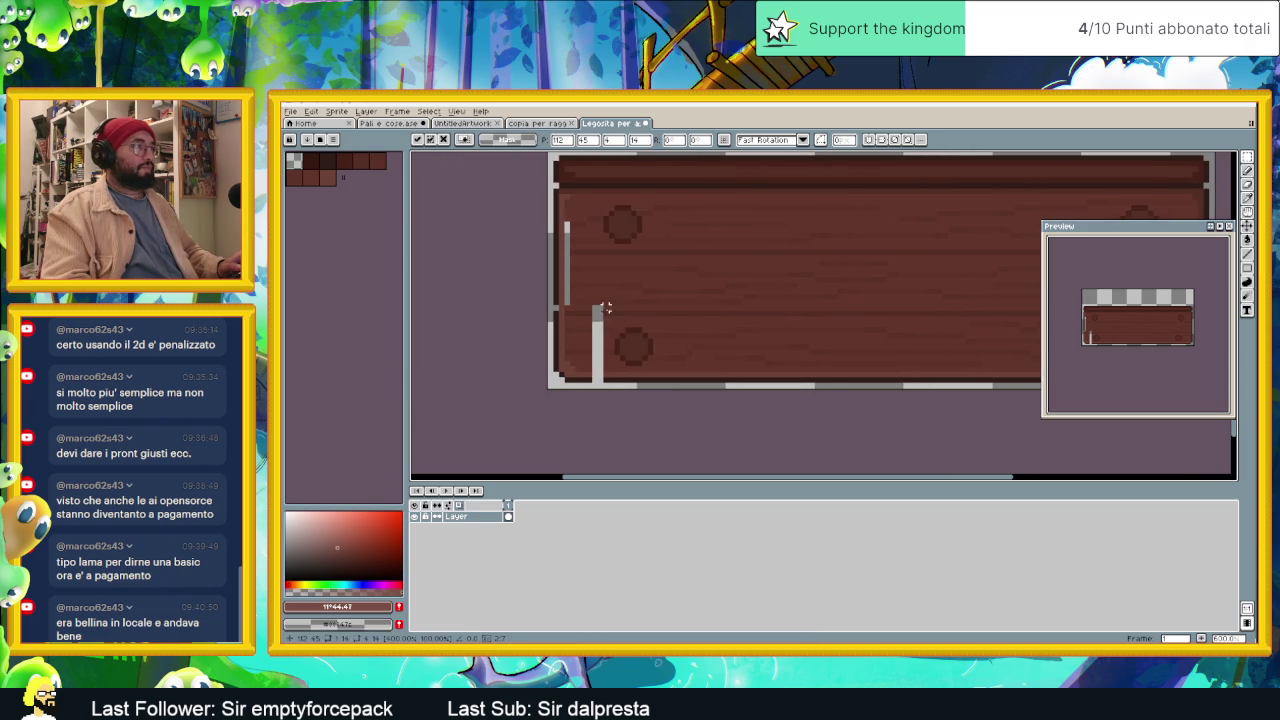
{"action": "mouse_move", "coordinate": [600, 300]}
{"action": "left_mouse_down"}
{"action": "mouse_move", "coordinate": [611, 386]}
{"action": "mouse_move", "coordinate": [593, 350]}
{"action": "left_mouse_up"}
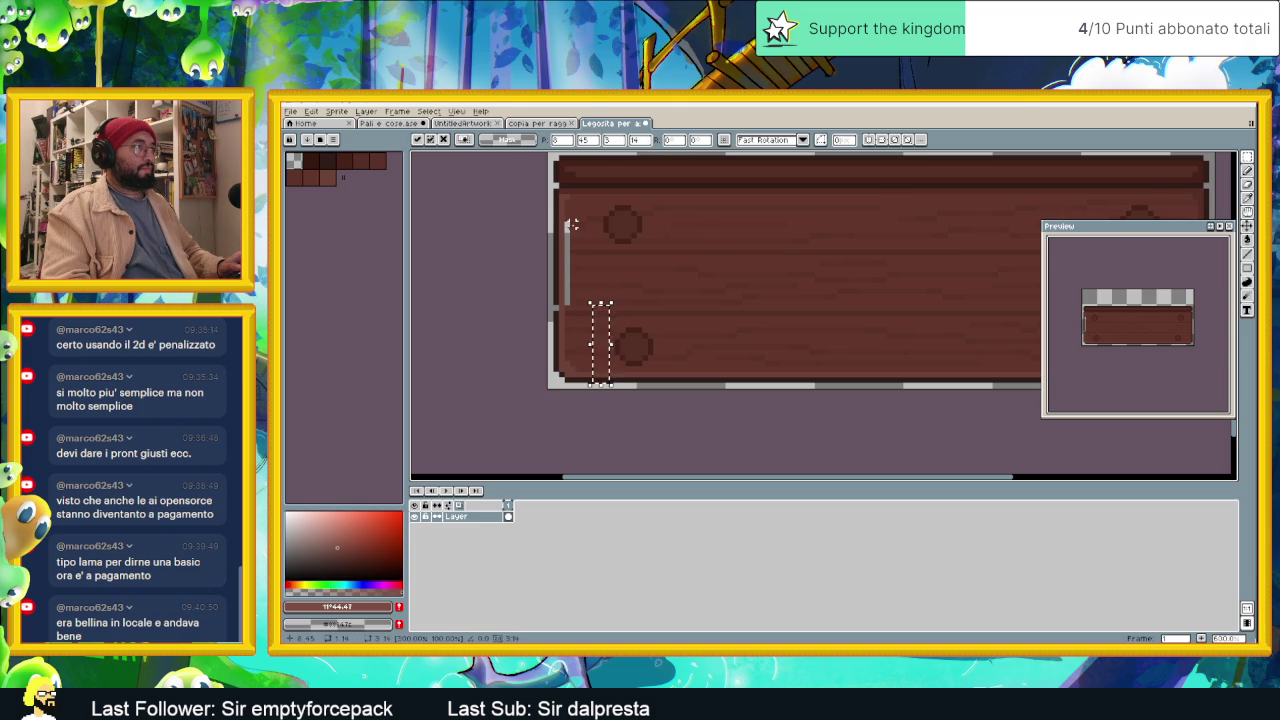
{"action": "key", "text": "Return"}
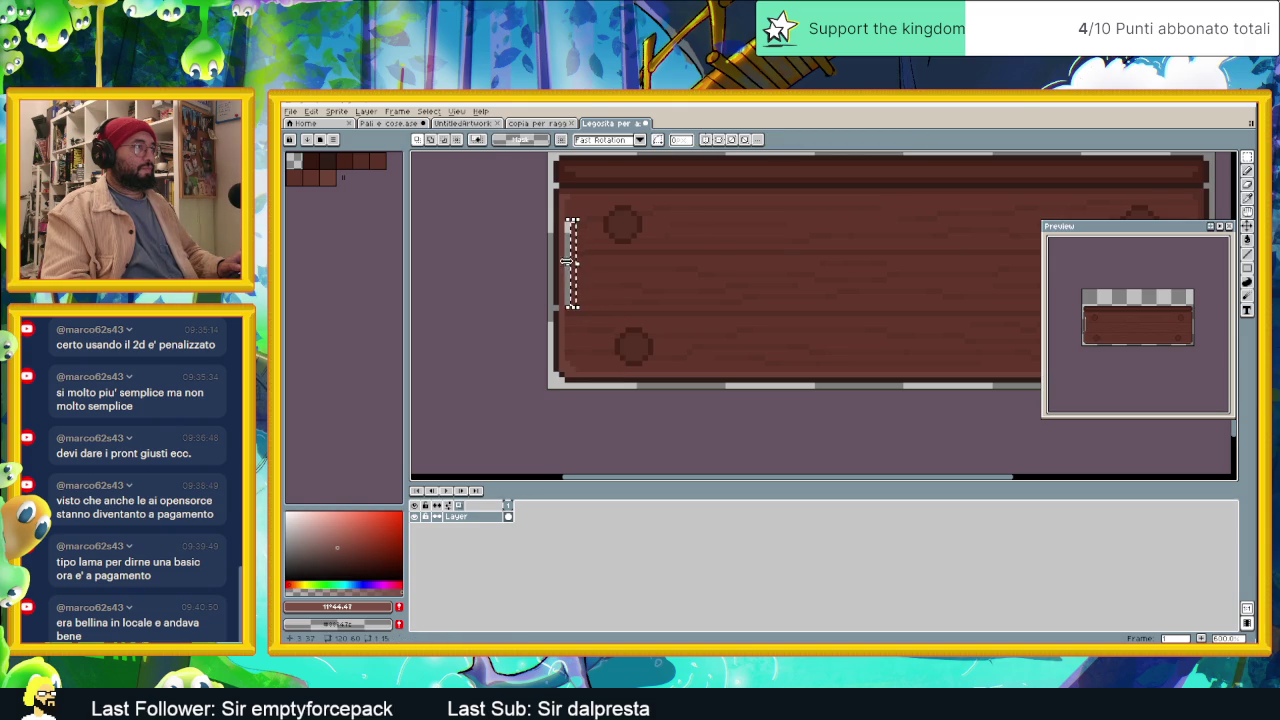
{"action": "left_click_drag", "start_coordinate": [566, 261], "coordinate": [558, 268]}
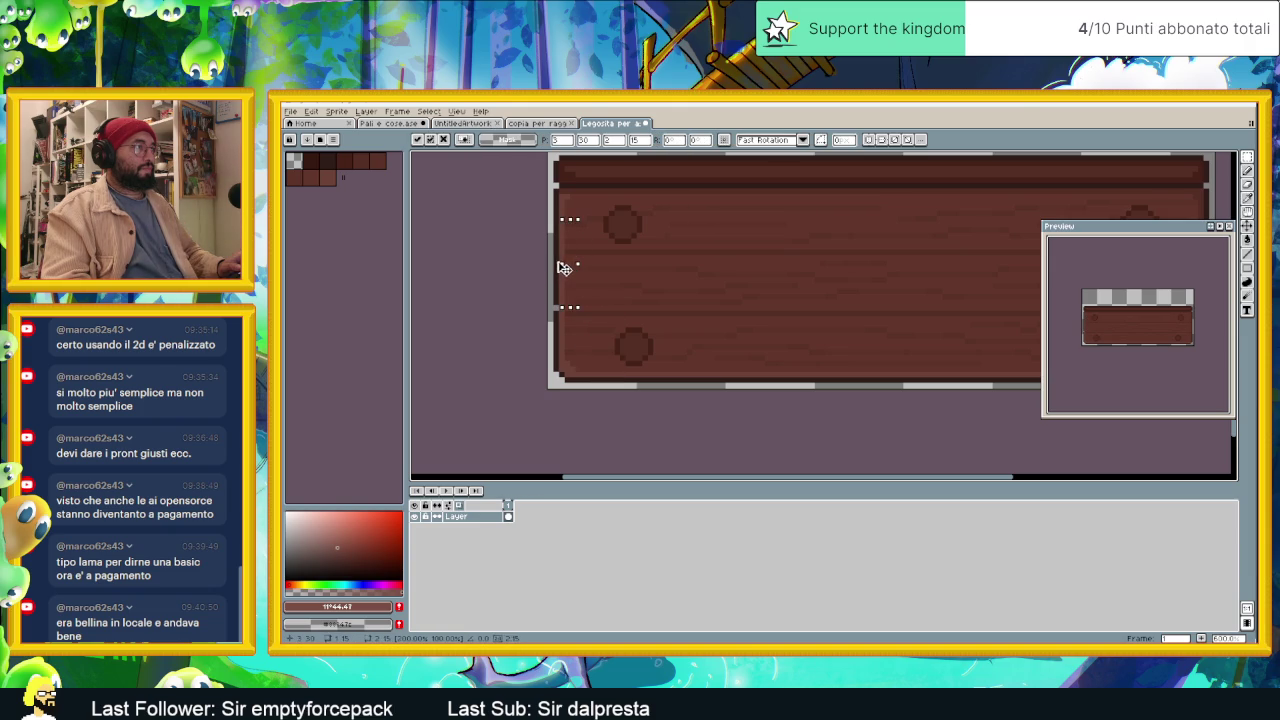
Step: Eyedrop the plank's dark wood brown and switch to the Paint Bucket
{"action": "key", "text": "i"}
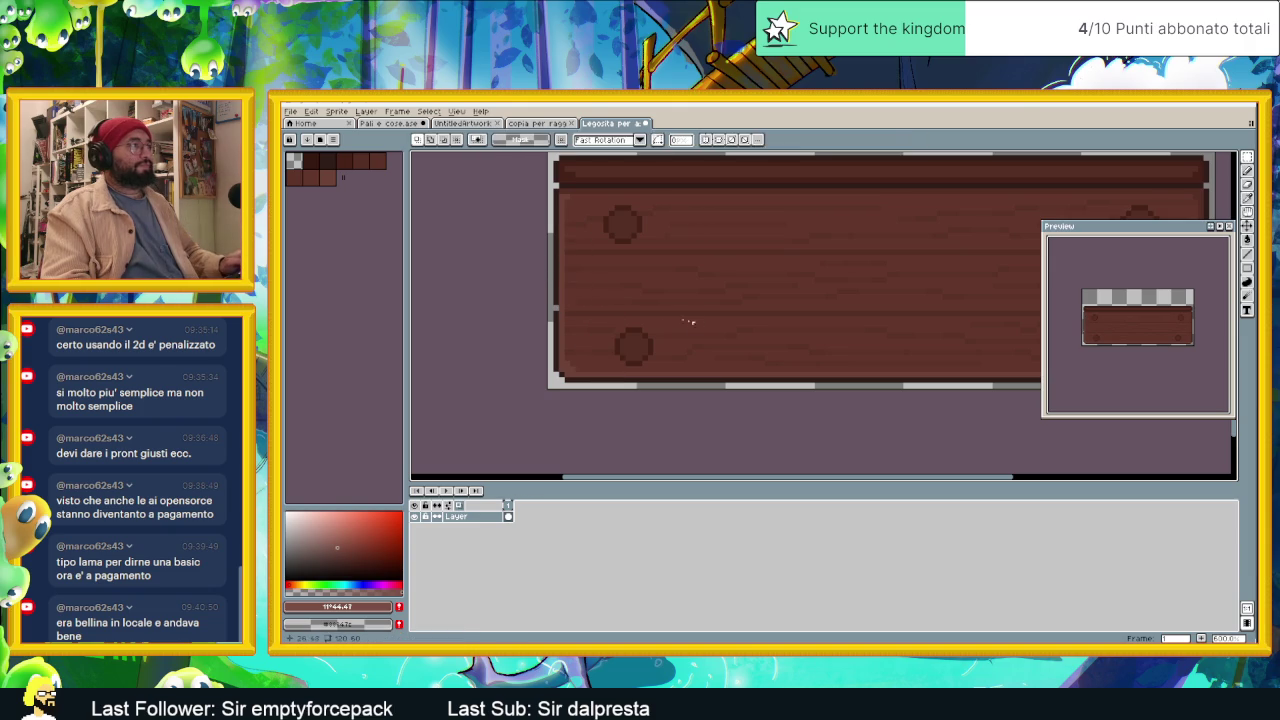
{"action": "left_click", "coordinate": [556, 287]}
{"action": "left_click", "coordinate": [1247, 171]}
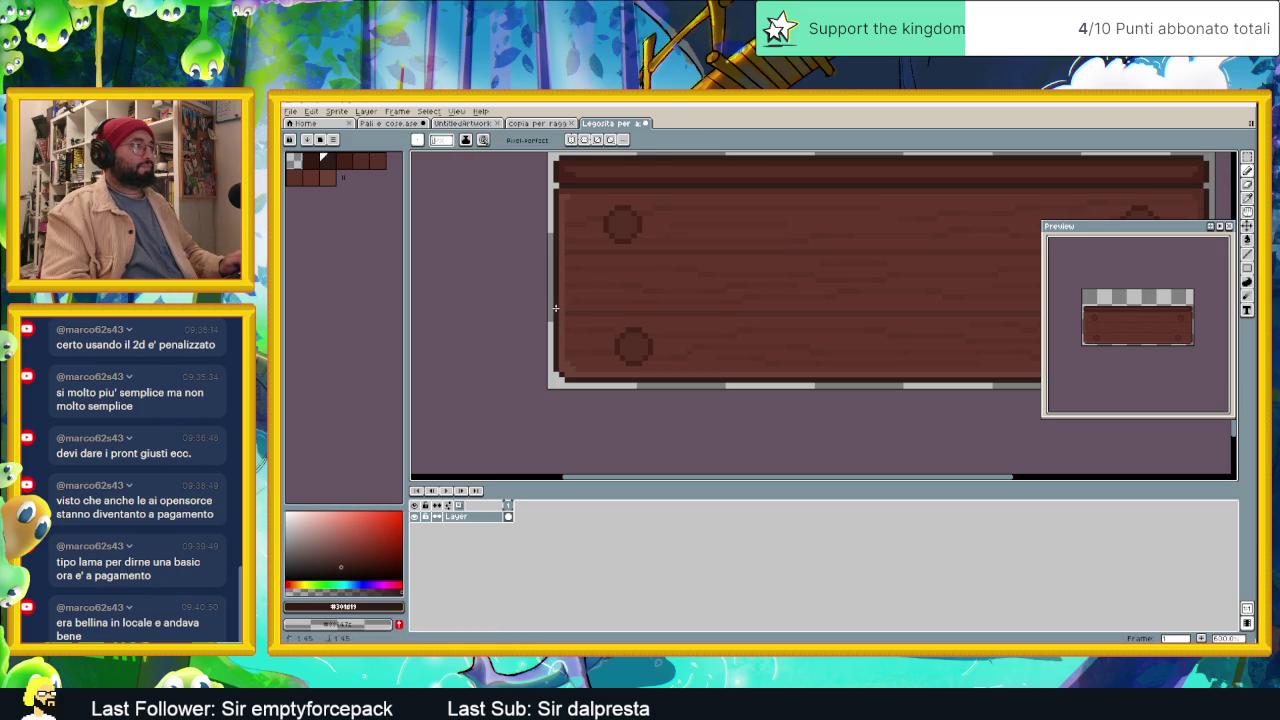
{"action": "scroll", "coordinate": [597, 215], "scroll_direction": "right", "scroll_amount": 3}
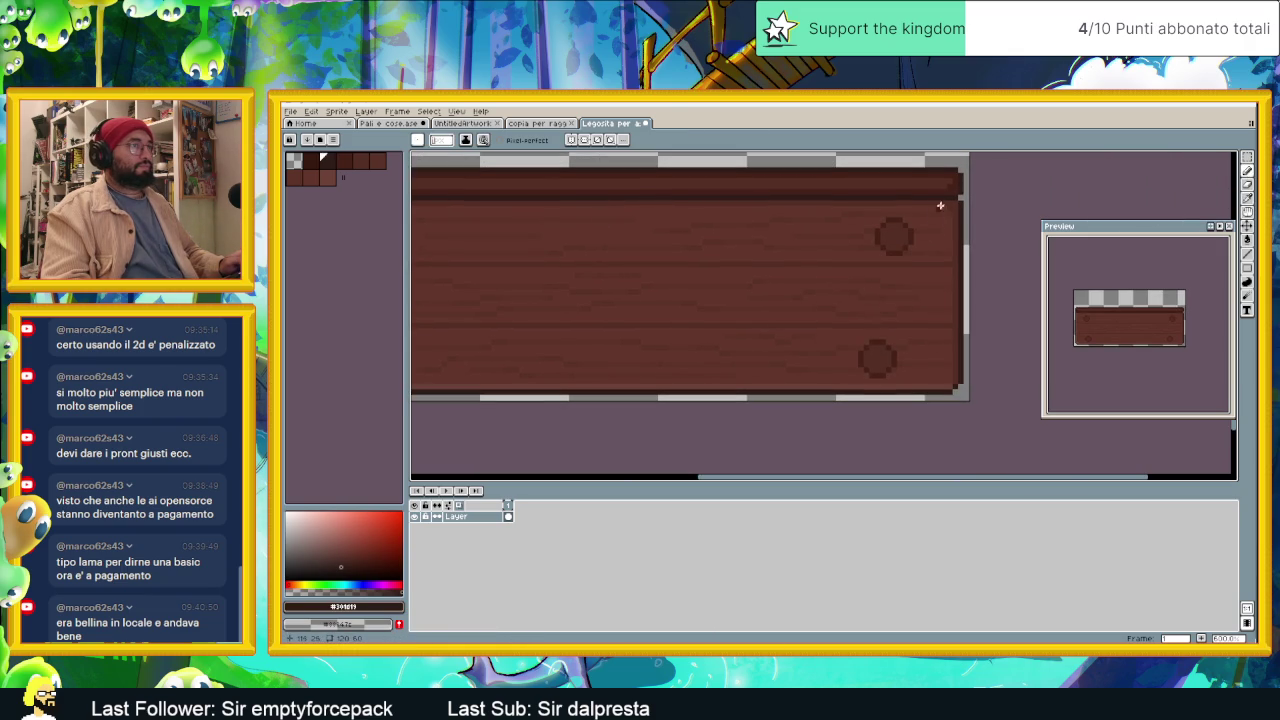
{"action": "scroll", "coordinate": [970, 351], "scroll_direction": "down", "scroll_amount": 1}
{"action": "scroll", "coordinate": [970, 351], "scroll_direction": "down", "scroll_amount": 1}
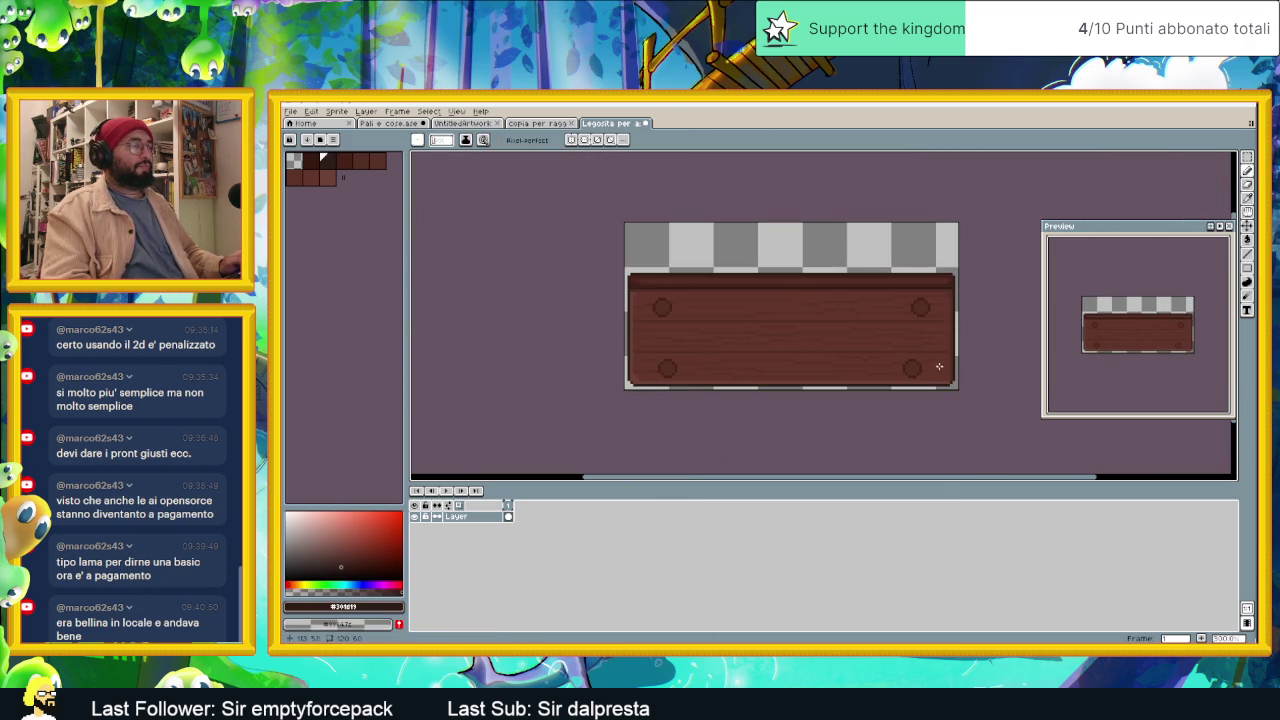
{"action": "scroll", "coordinate": [663, 307], "scroll_direction": "up", "scroll_amount": 2}
{"action": "scroll", "coordinate": [663, 307], "scroll_direction": "up", "scroll_amount": 1}
{"action": "scroll", "coordinate": [663, 300], "scroll_direction": "up", "scroll_amount": 1}
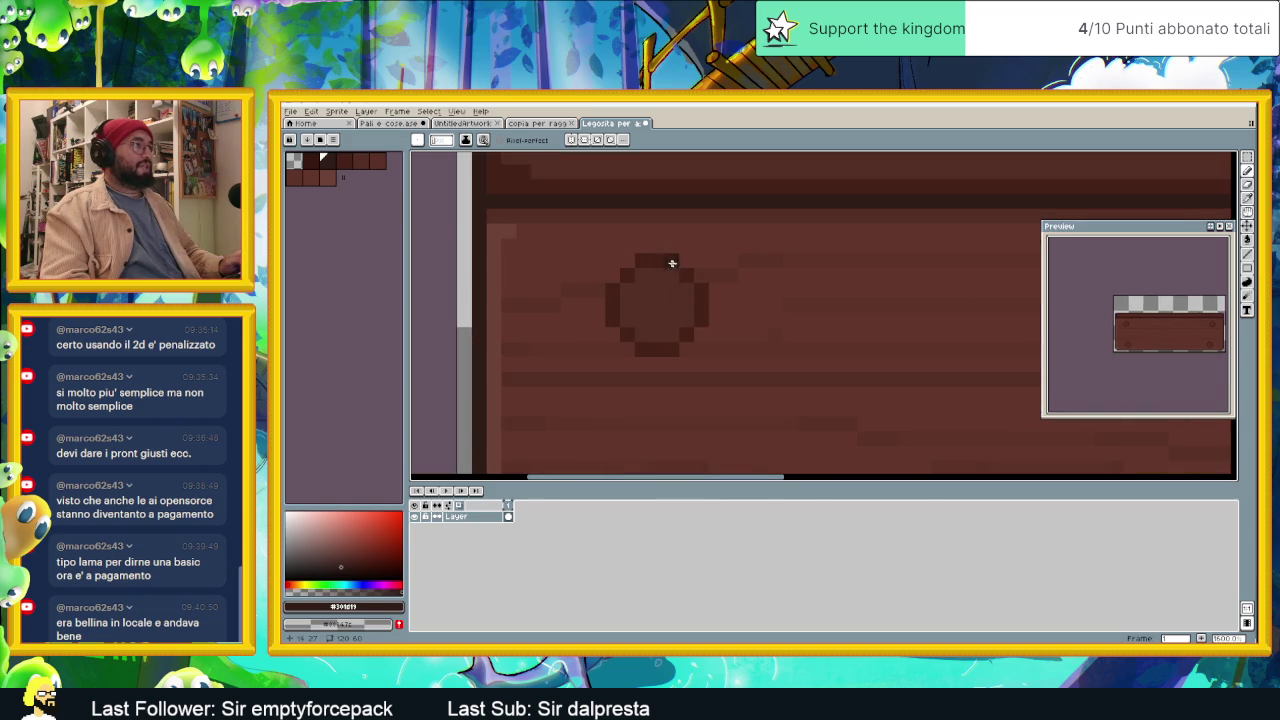
{"action": "scroll", "coordinate": [800, 316], "scroll_direction": "down", "scroll_amount": 1}
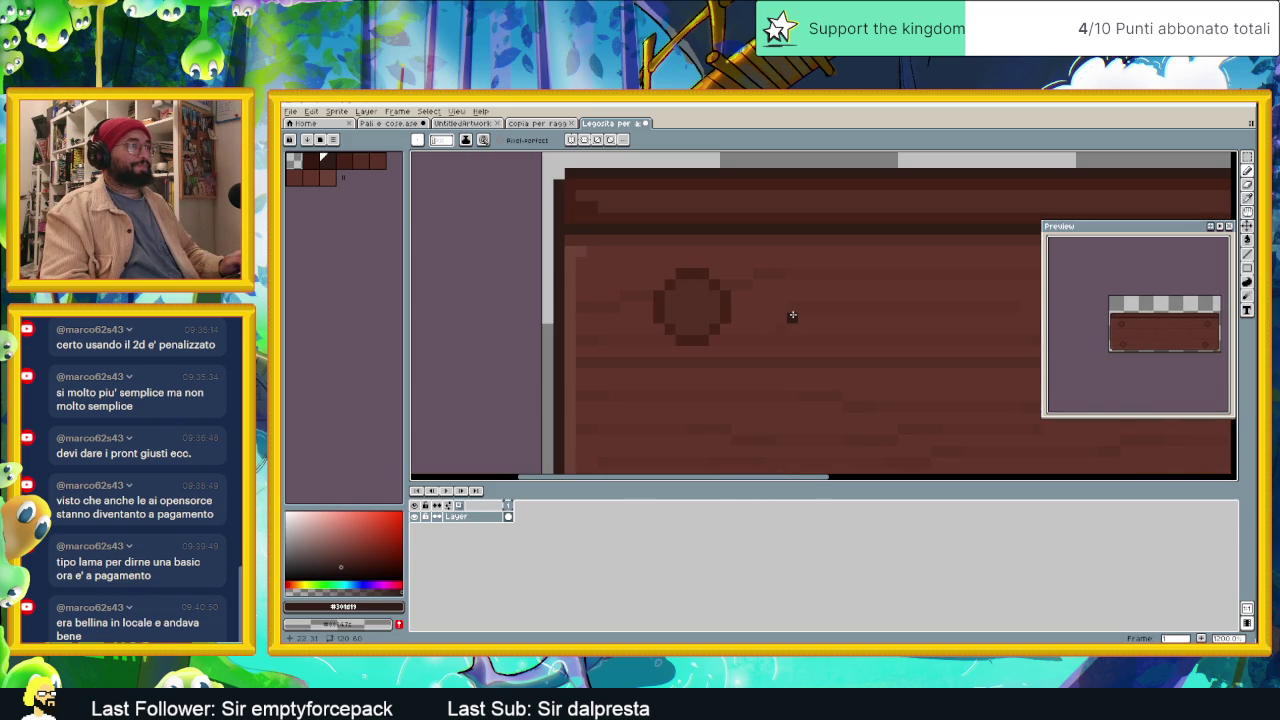
{"action": "left_click", "coordinate": [857, 300], "text": "alt"}
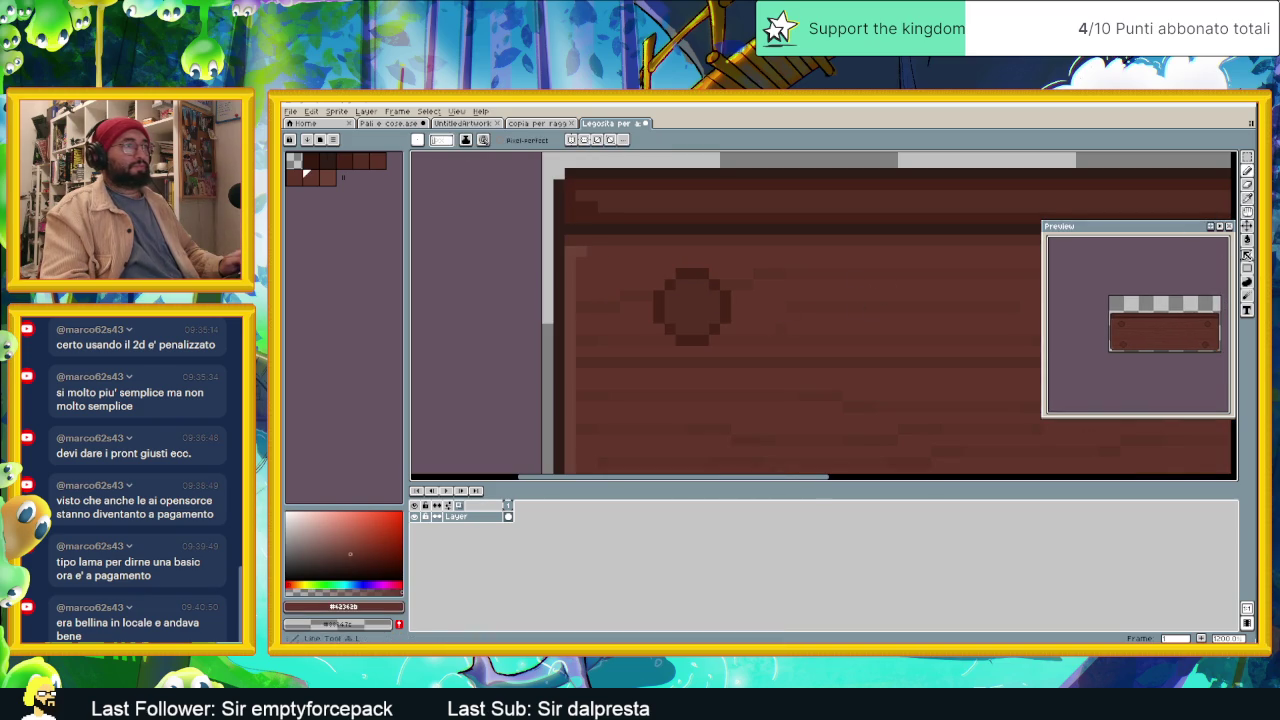
{"action": "key", "text": "g"}
Step: Fill the upper-left and lower-left knot circles with wood brown, undoing a stray mark
{"action": "scroll", "coordinate": [745, 312], "scroll_direction": "down", "scroll_amount": 2}
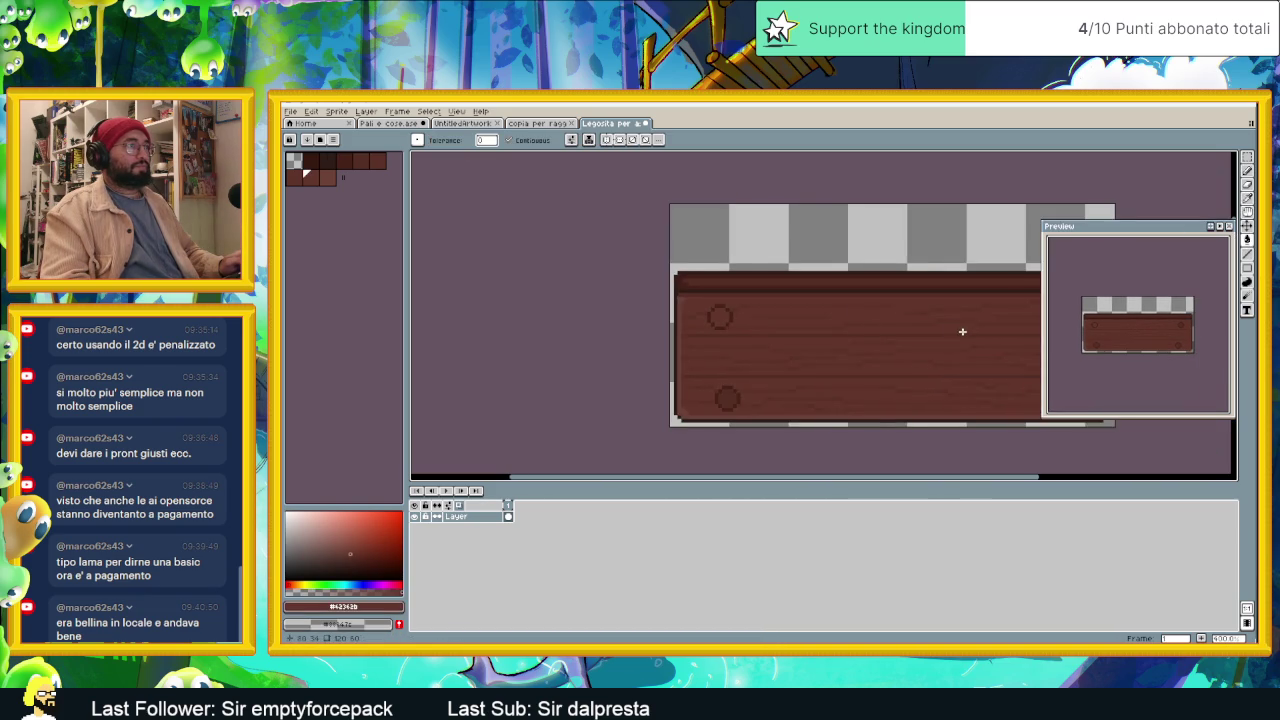
{"action": "scroll", "coordinate": [937, 317], "scroll_direction": "right", "scroll_amount": 2}
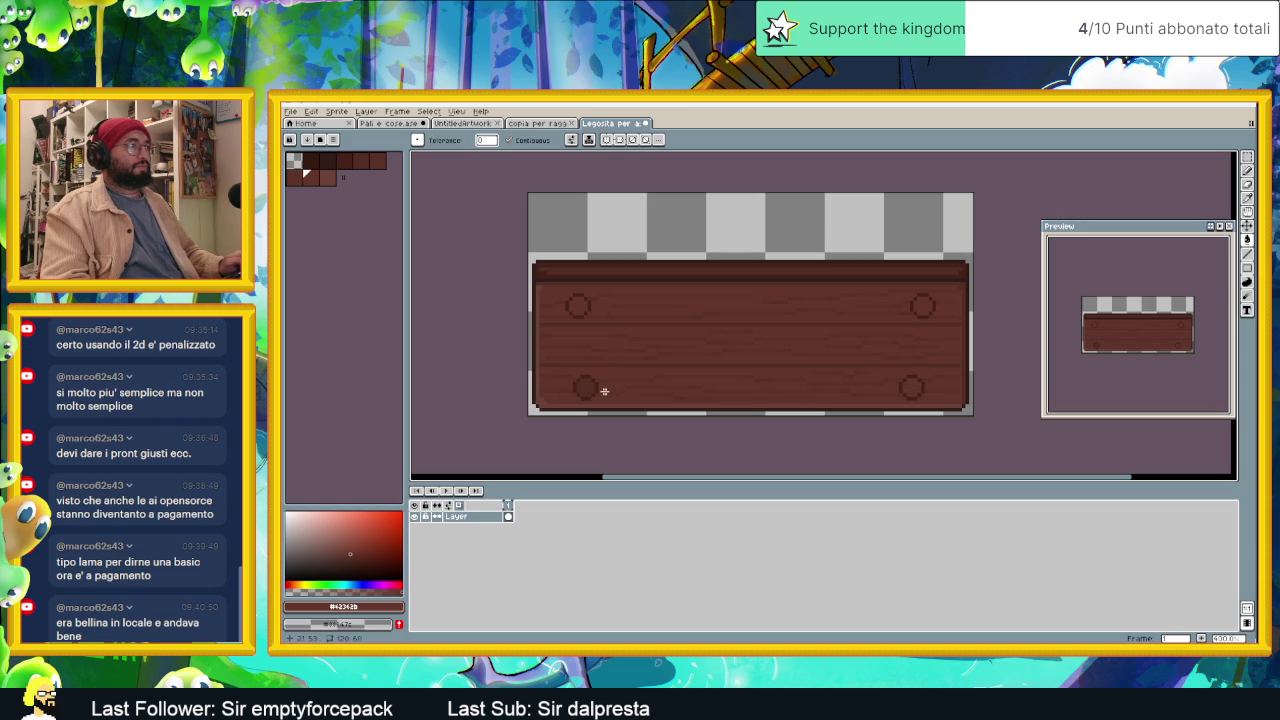
{"action": "scroll", "coordinate": [634, 314], "scroll_direction": "up", "scroll_amount": 1}
{"action": "scroll", "coordinate": [575, 295], "scroll_direction": "up", "scroll_amount": 1}
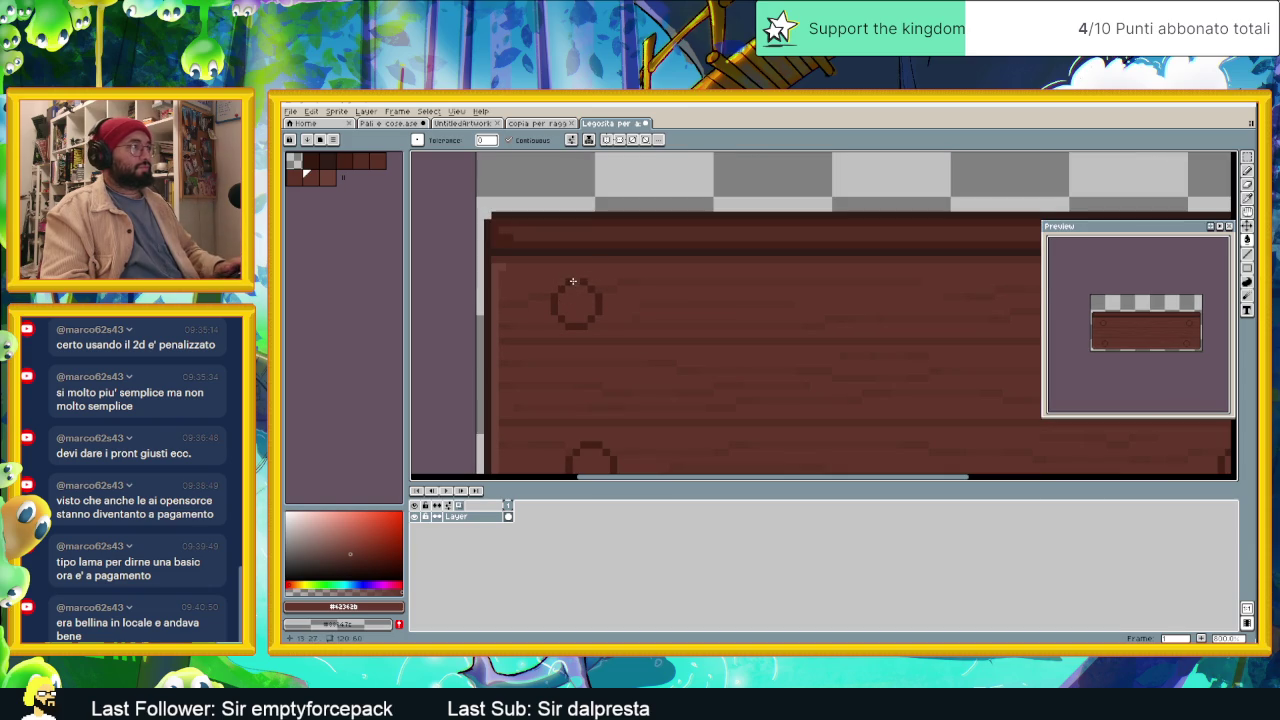
{"action": "left_click", "coordinate": [556, 290]}
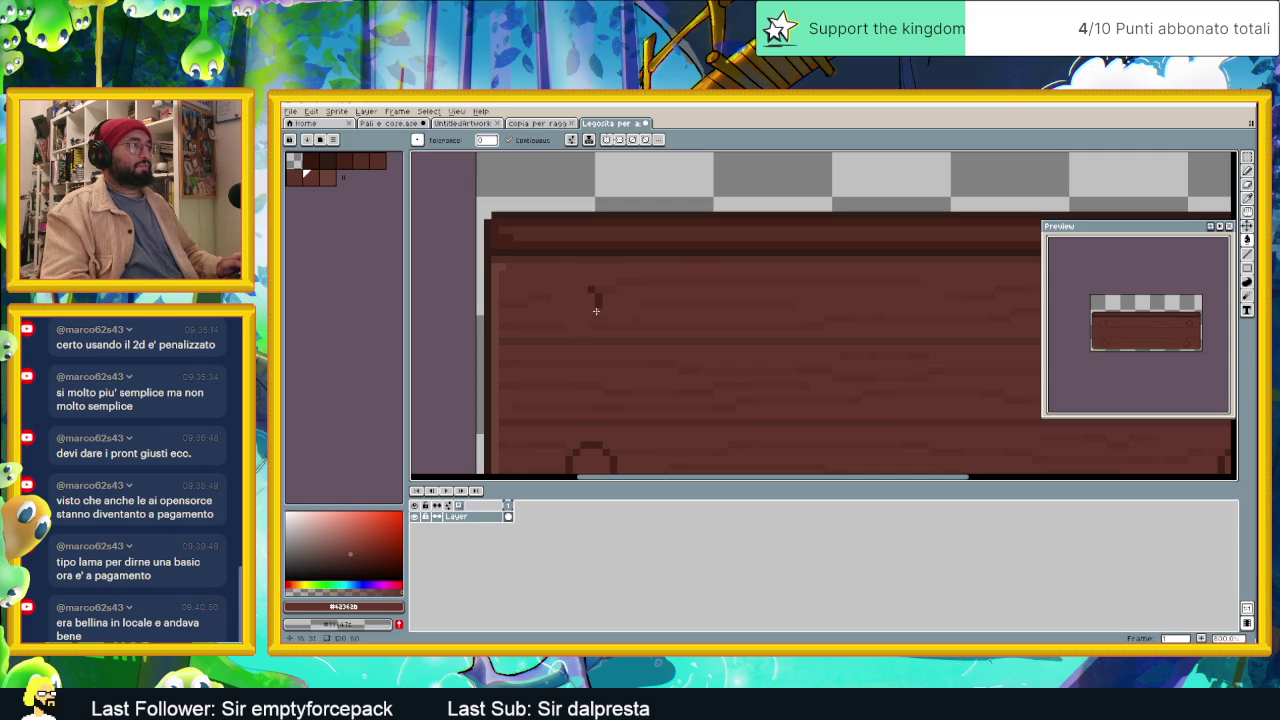
{"action": "key", "text": "ctrl+z"}
{"action": "scroll", "coordinate": [604, 306], "scroll_direction": "down", "scroll_amount": 2}
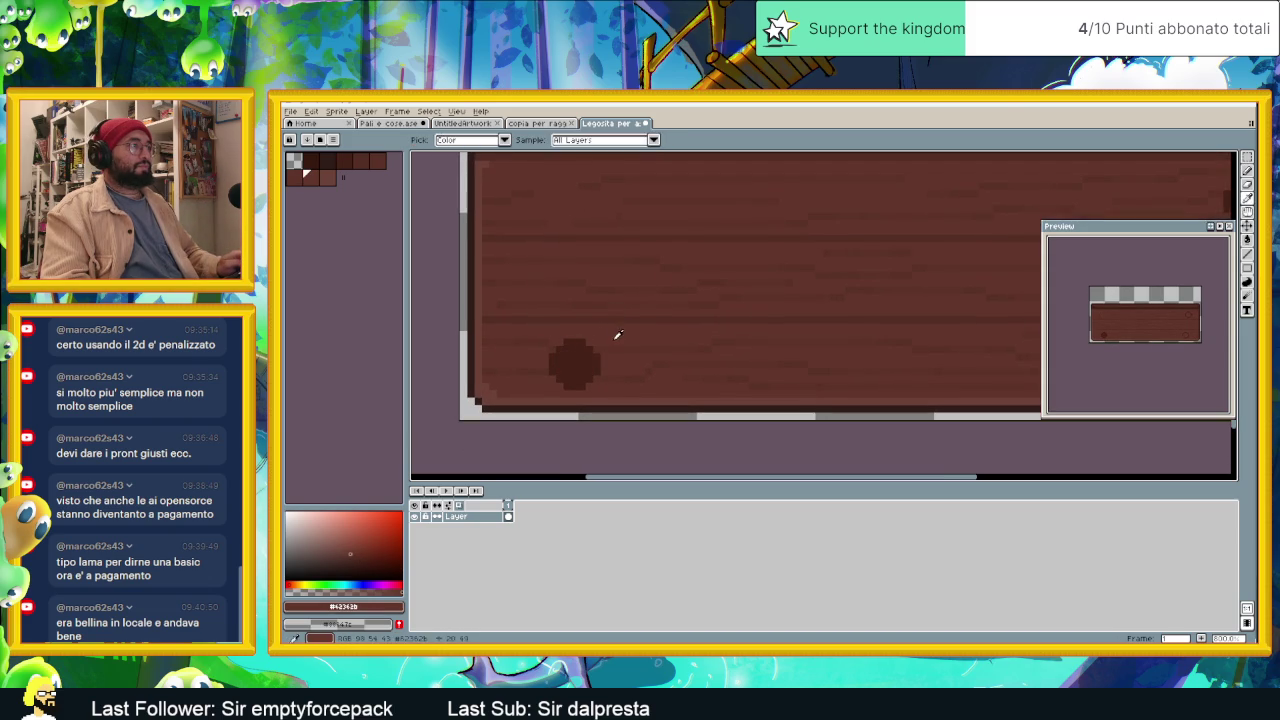
{"action": "left_click_drag", "start_coordinate": [586, 357], "coordinate": [433, 307]}
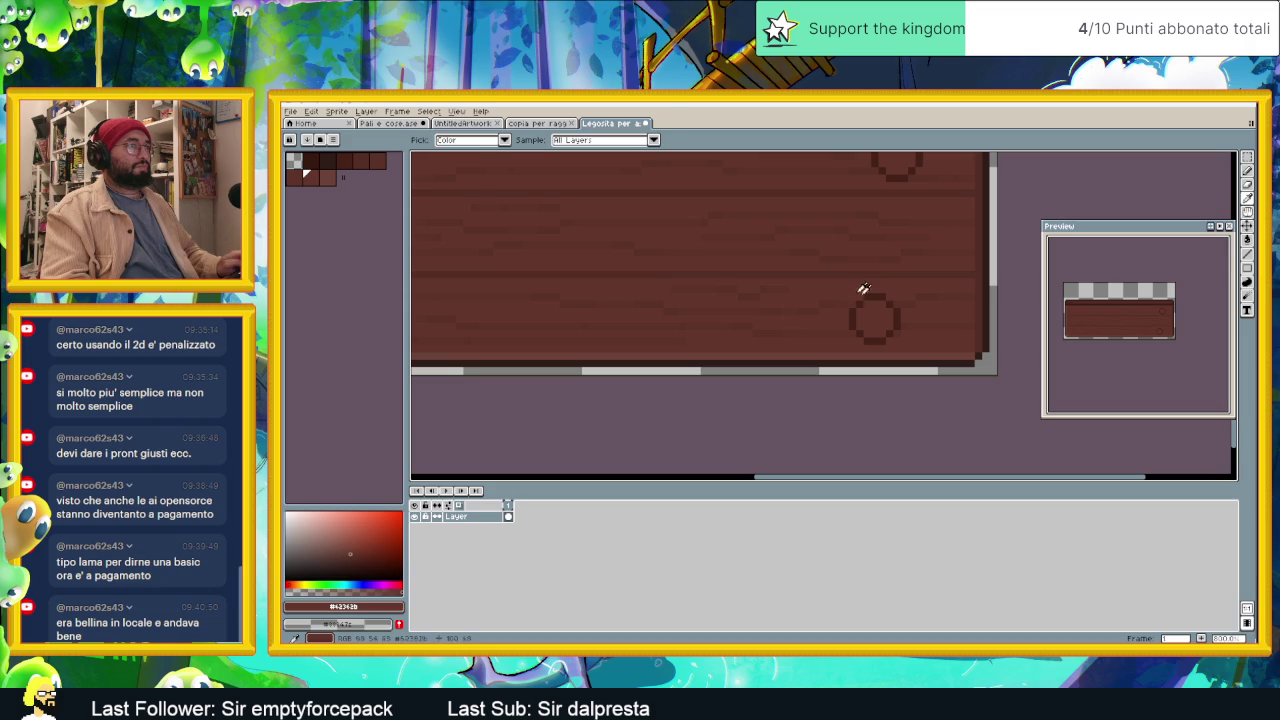
{"action": "left_click", "coordinate": [878, 293], "text": "alt"}
{"action": "left_click", "coordinate": [877, 300]}
{"action": "left_click", "coordinate": [891, 286], "text": "alt"}
{"action": "left_click", "coordinate": [880, 302]}
Step: Fill the upper-right knot circle with the sampled wood brown
{"action": "left_click_drag", "start_coordinate": [891, 286], "coordinate": [833, 387]}
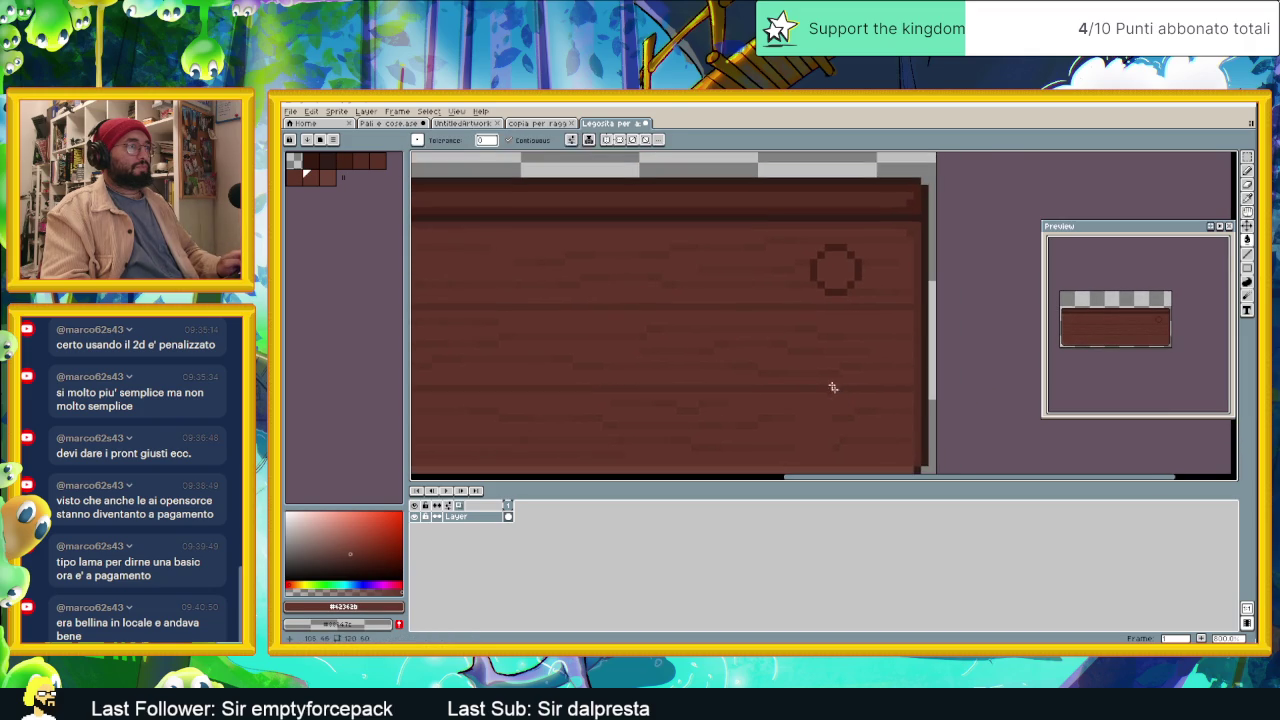
{"action": "left_click", "coordinate": [825, 280], "text": "alt"}
{"action": "left_click", "coordinate": [826, 278]}
{"action": "left_click", "coordinate": [820, 294], "text": "alt"}
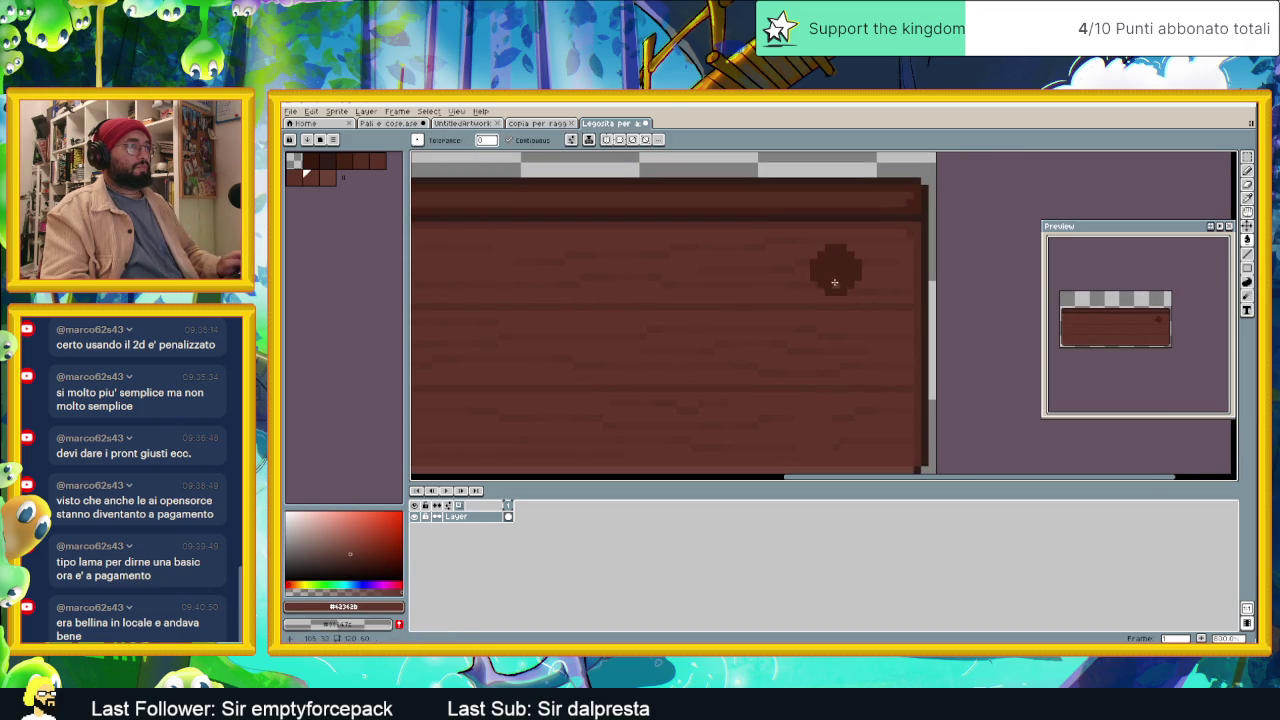
{"action": "left_click", "coordinate": [834, 285]}
{"action": "scroll", "coordinate": [833, 305], "scroll_direction": "down", "scroll_amount": 2}
{"action": "scroll", "coordinate": [800, 320], "scroll_direction": "down", "scroll_amount": 1}
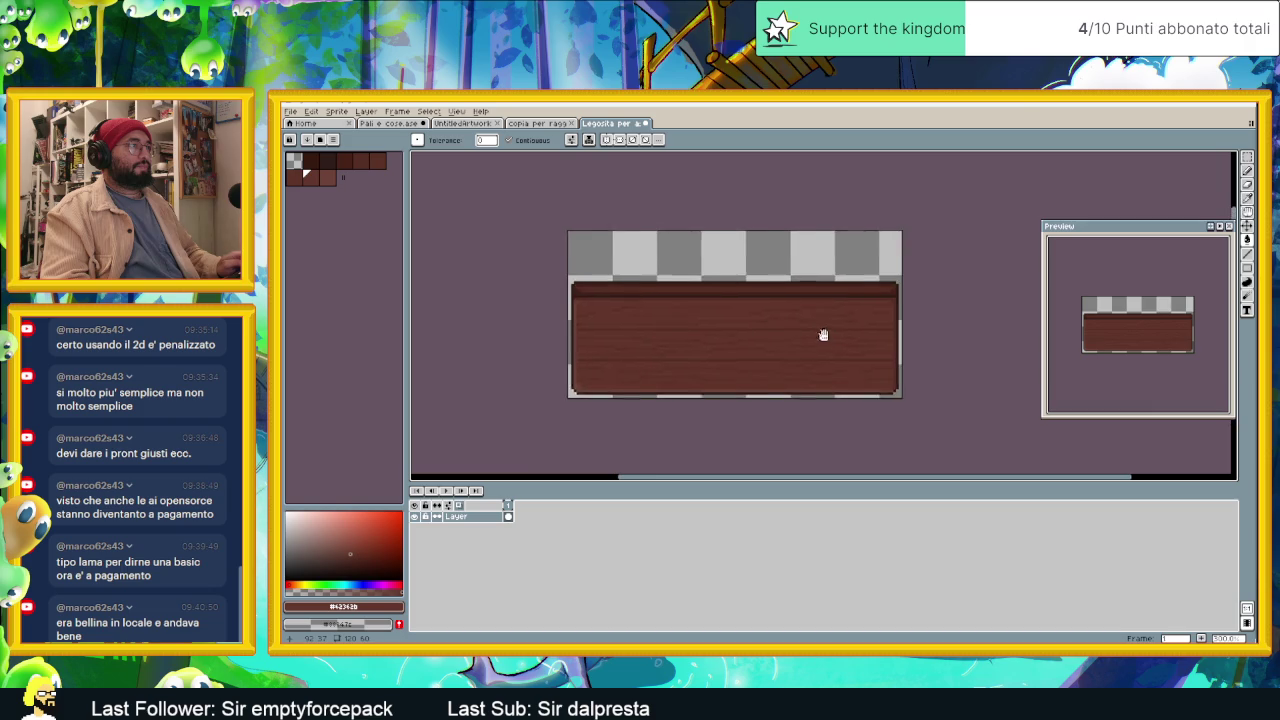
{"action": "scroll", "coordinate": [823, 334], "scroll_direction": "up", "scroll_amount": 1}
{"action": "scroll", "coordinate": [543, 300], "scroll_direction": "up", "scroll_amount": 1}
{"action": "scroll", "coordinate": [537, 314], "scroll_direction": "up", "scroll_amount": 1}
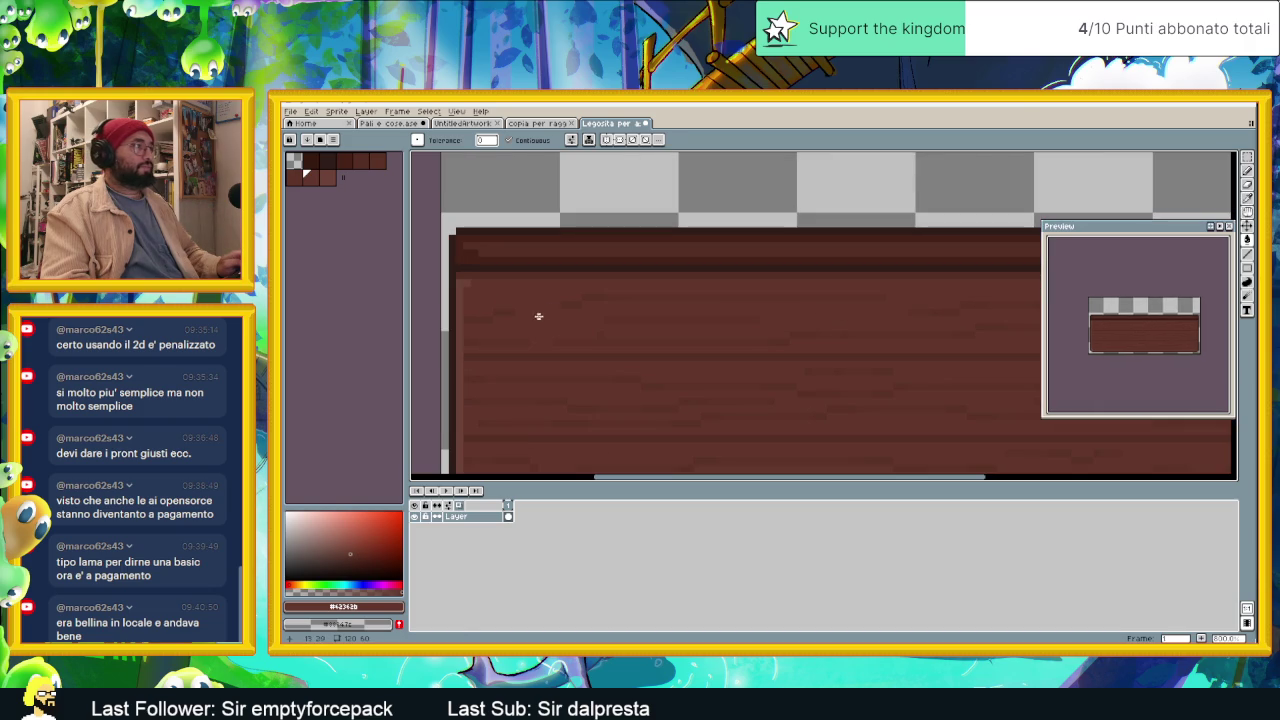
{"action": "key", "text": "alt"}
Step: Inspect the plain dark-brown plank, then save it as Legnato per assetti.png
{"action": "left_click", "coordinate": [531, 336], "text": "alt"}
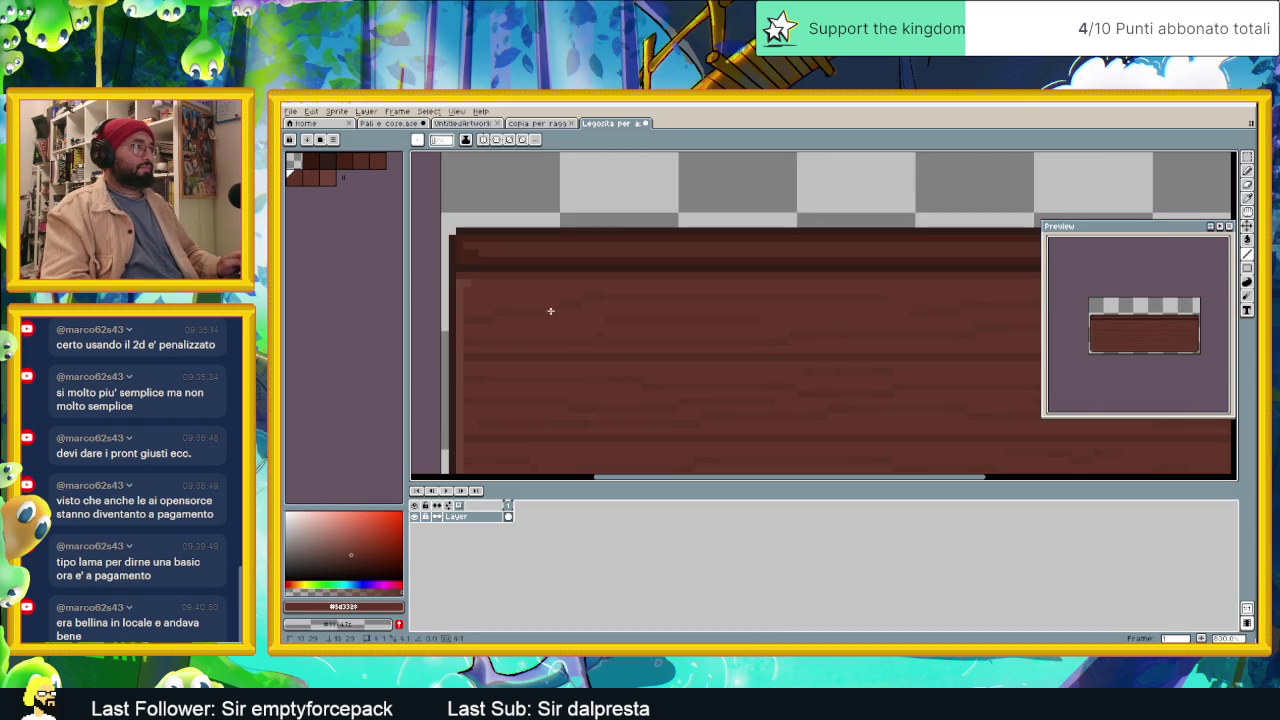
{"action": "scroll", "coordinate": [592, 318], "scroll_direction": "down", "scroll_amount": 2}
{"action": "scroll", "coordinate": [790, 340], "scroll_direction": "up", "scroll_amount": 1}
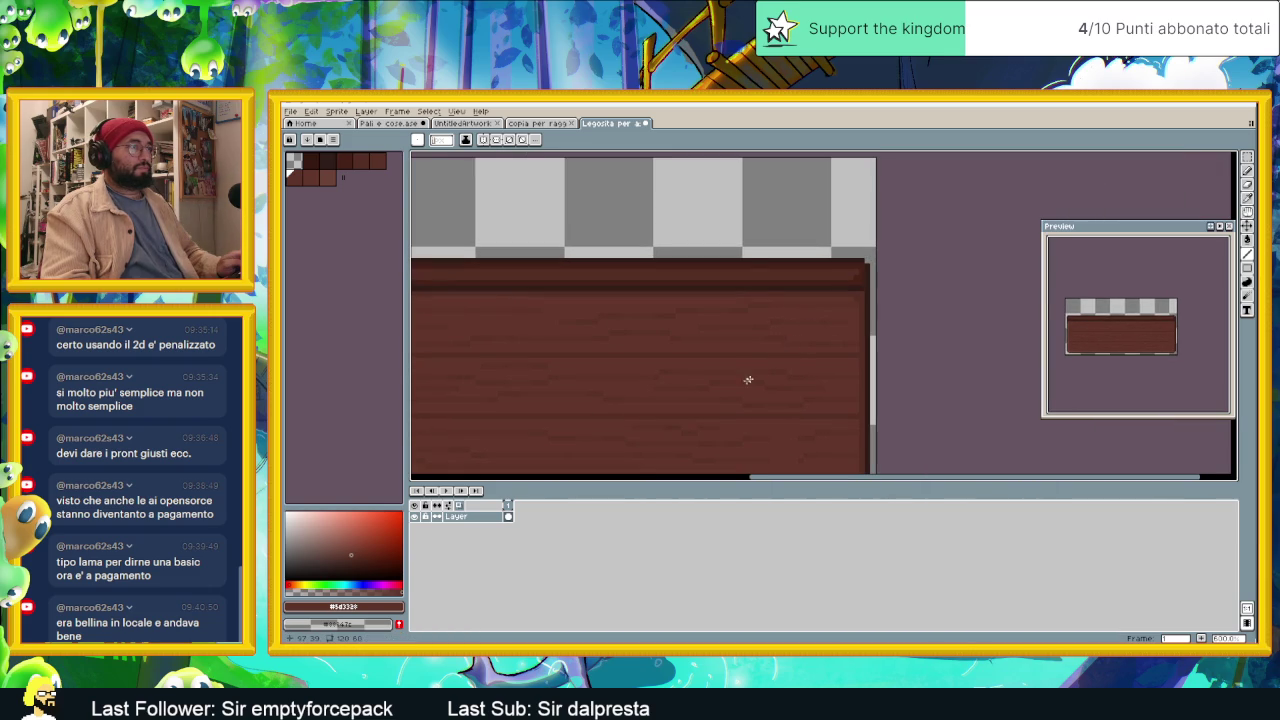
{"action": "scroll", "coordinate": [725, 350], "scroll_direction": "down", "scroll_amount": 1}
{"action": "scroll", "coordinate": [800, 350], "scroll_direction": "up", "scroll_amount": 2}
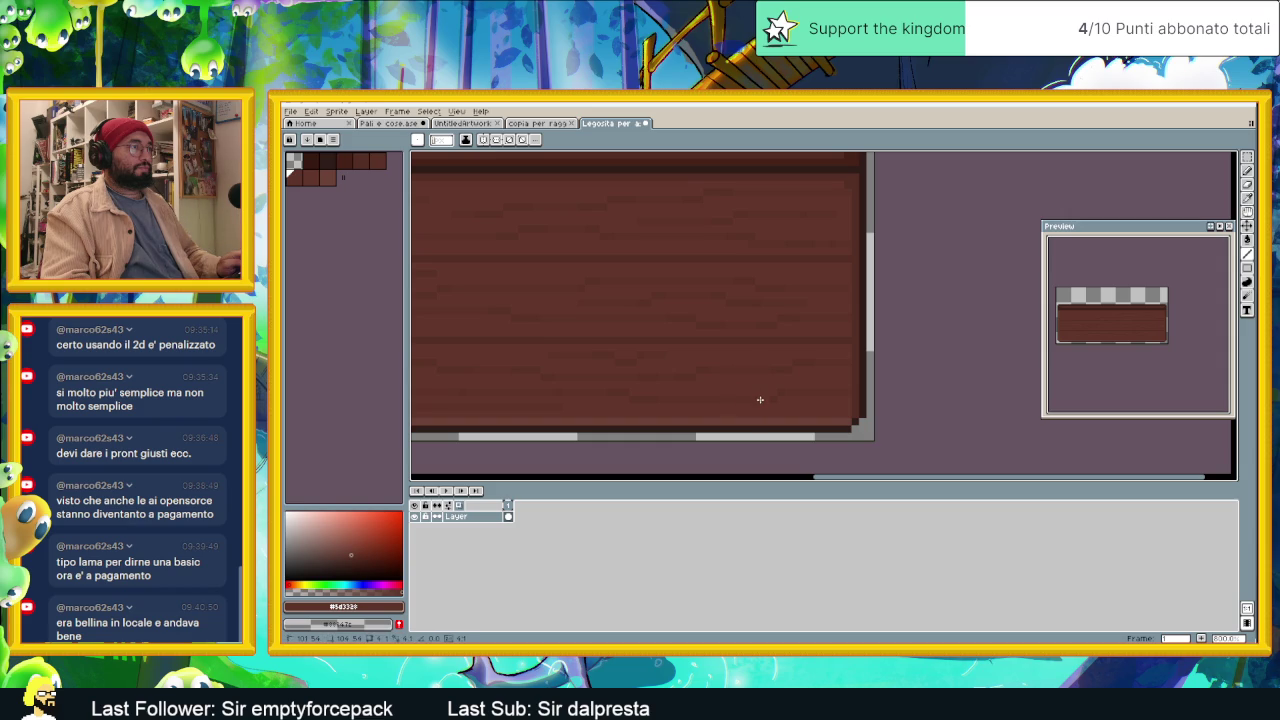
{"action": "scroll", "coordinate": [766, 399], "scroll_direction": "left", "scroll_amount": 3}
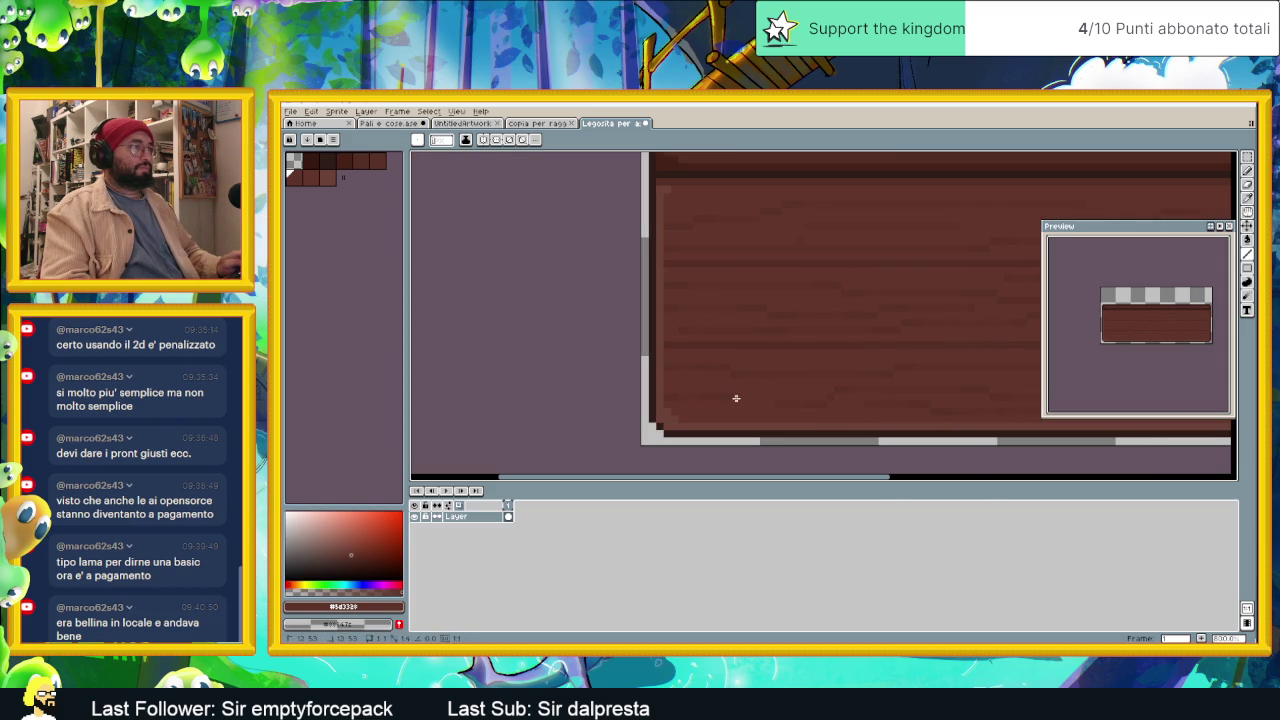
{"action": "scroll", "coordinate": [771, 400], "scroll_direction": "down", "scroll_amount": 2}
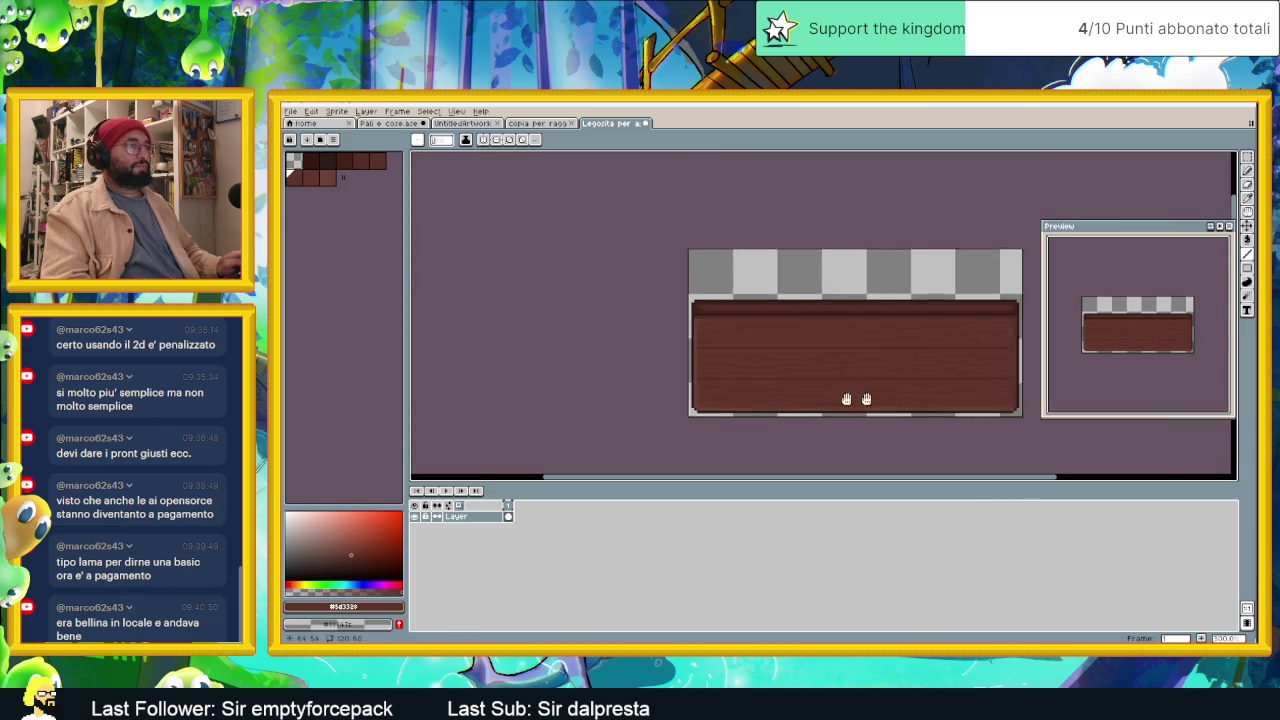
{"action": "left_click_drag", "start_coordinate": [857, 395], "coordinate": [686, 397]}
{"action": "scroll", "coordinate": [686, 397], "scroll_direction": "down", "scroll_amount": 1}
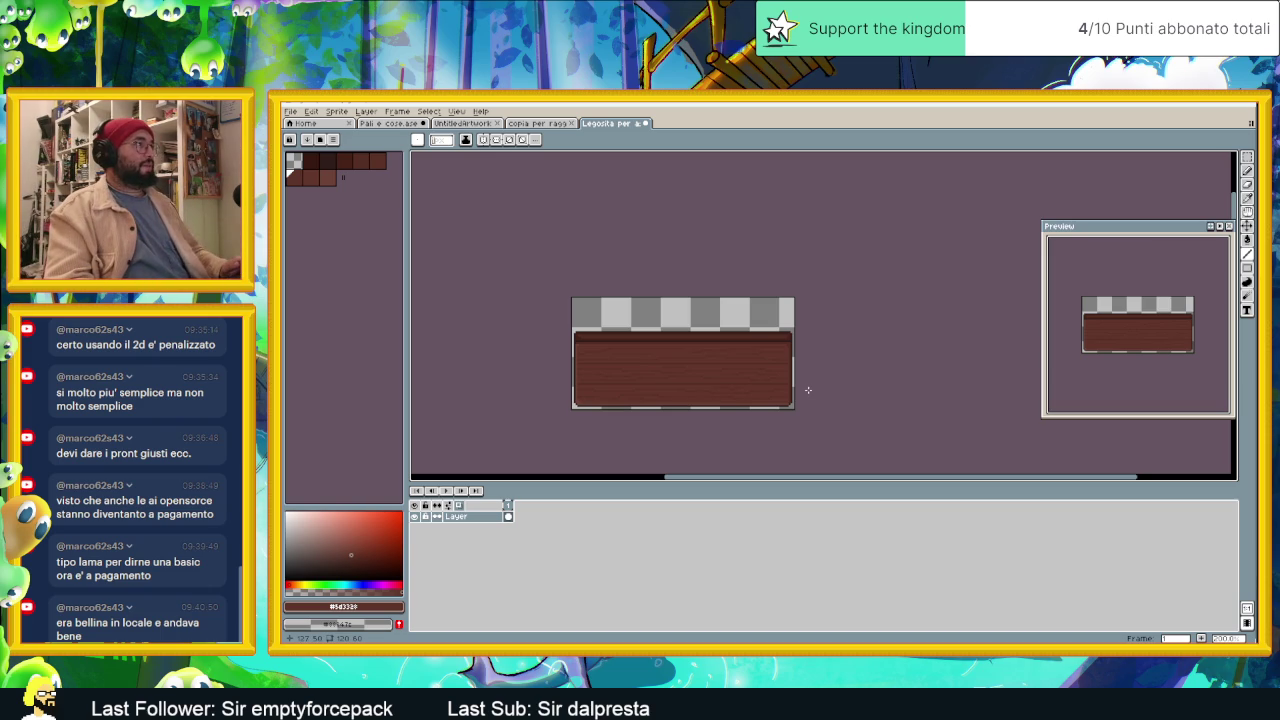
{"action": "key", "text": "ctrl+s"}
{"action": "key", "text": "Return"}
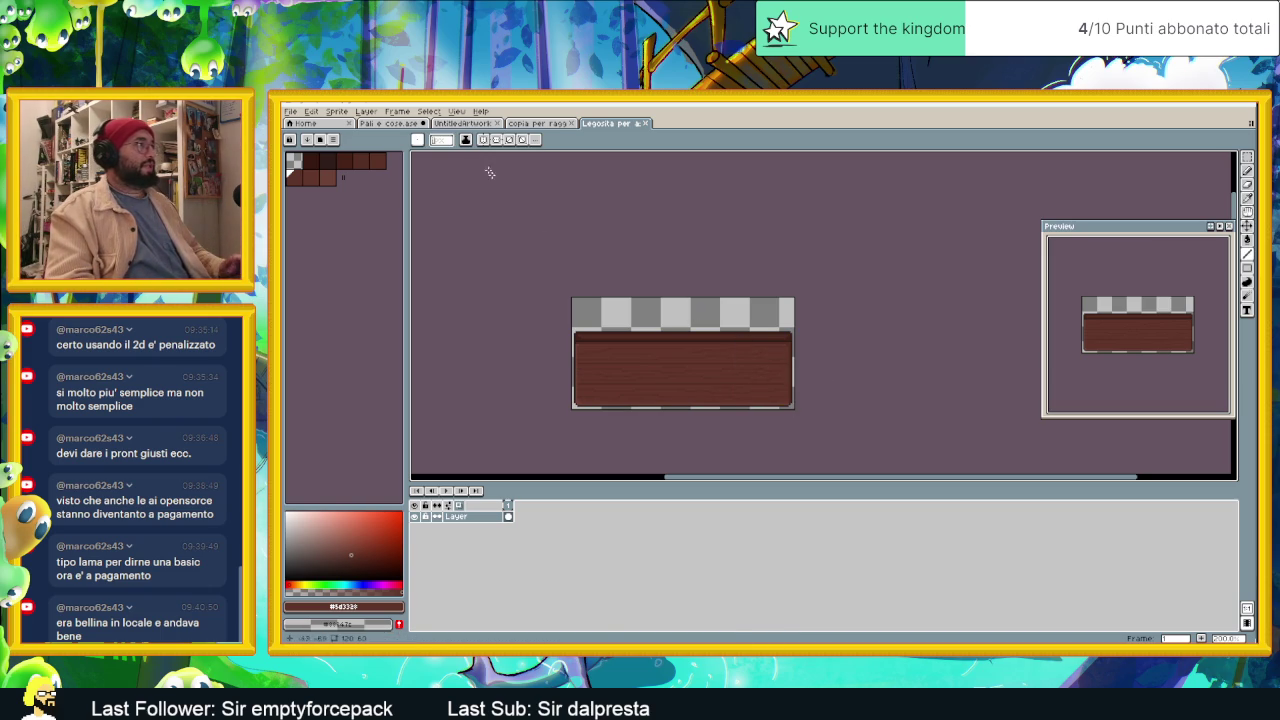
Step: Select the whole Legnato per assetti plank and switch to the Pali e cose.ase scene
{"action": "left_click", "coordinate": [545, 124]}
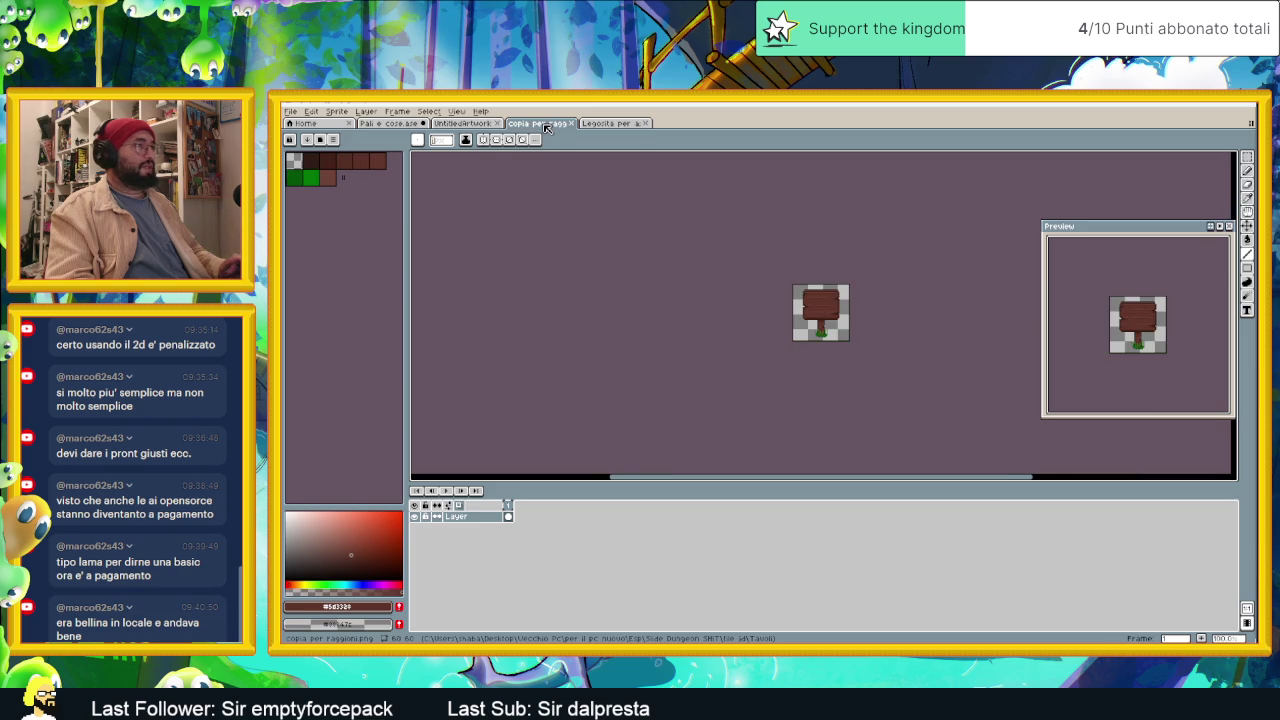
{"action": "scroll", "coordinate": [840, 300], "scroll_direction": "up", "scroll_amount": 3}
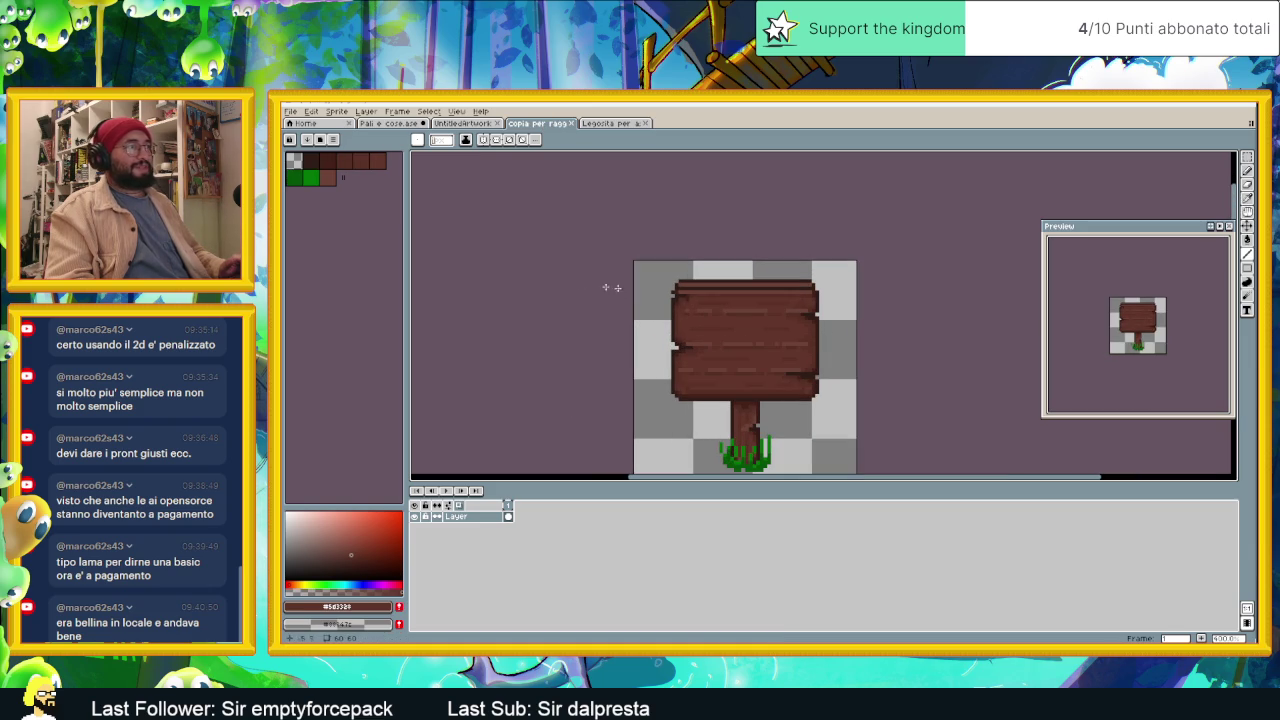
{"action": "left_click", "coordinate": [598, 124]}
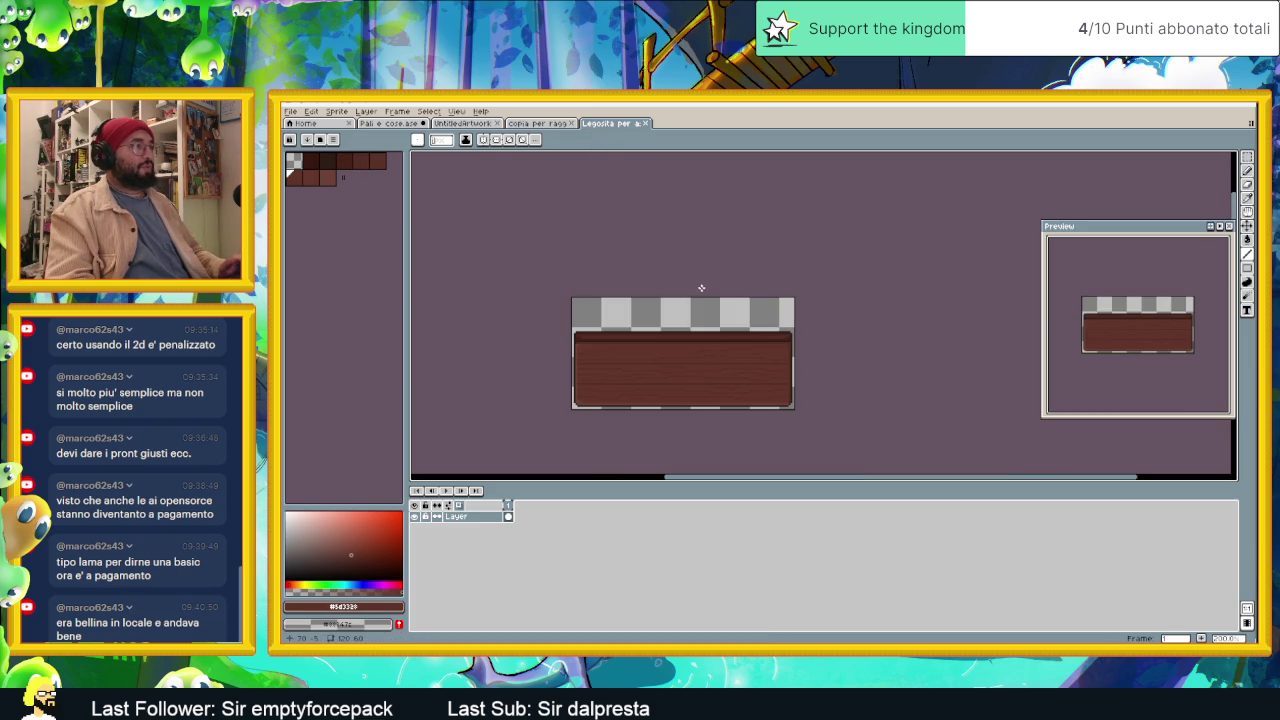
{"action": "key", "text": "v"}
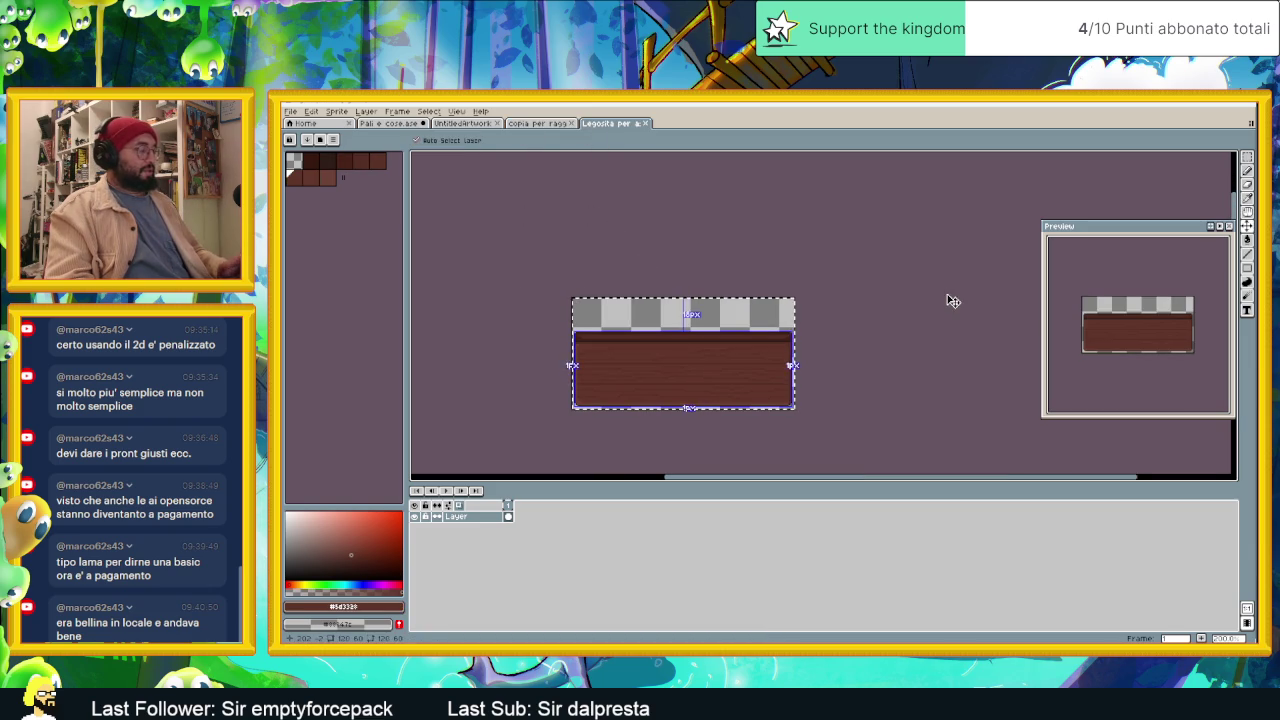
{"action": "left_click", "coordinate": [373, 123]}
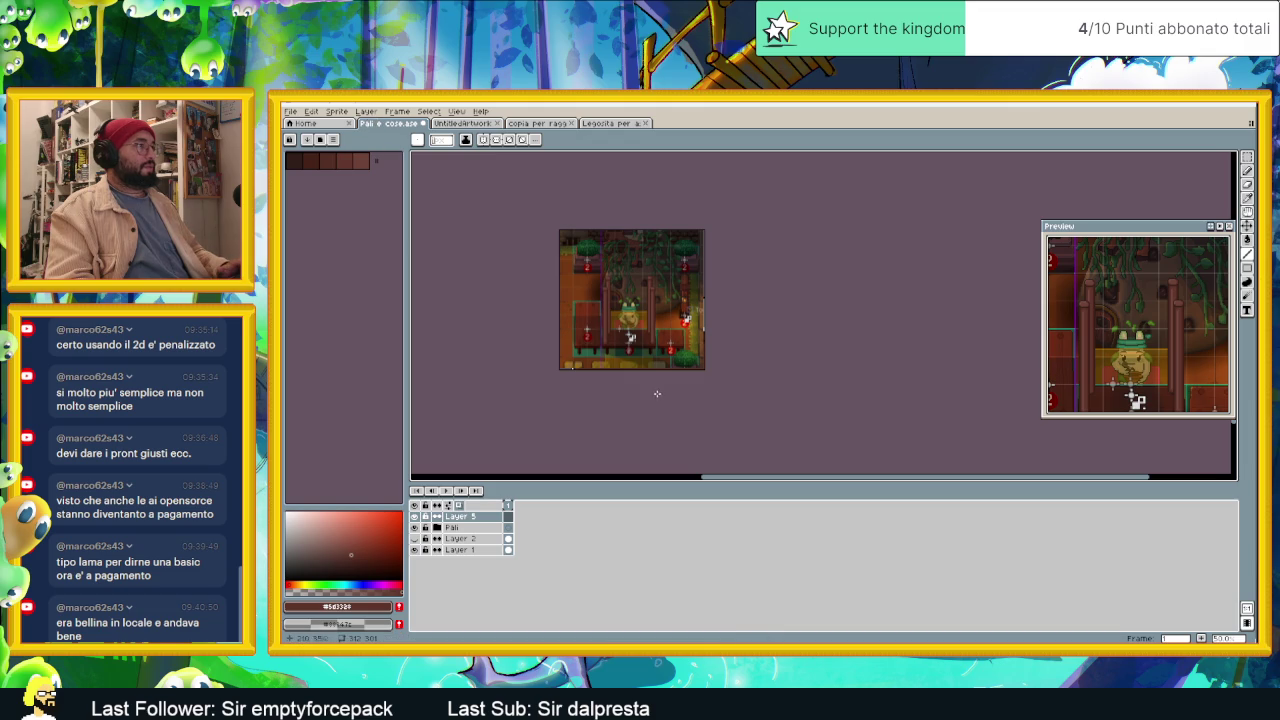
Step: Paste the plank into the tavern scene and drop it above the frog's counter
{"action": "scroll", "coordinate": [650, 324], "scroll_direction": "up", "scroll_amount": 1}
{"action": "scroll", "coordinate": [650, 324], "scroll_direction": "up", "scroll_amount": 2}
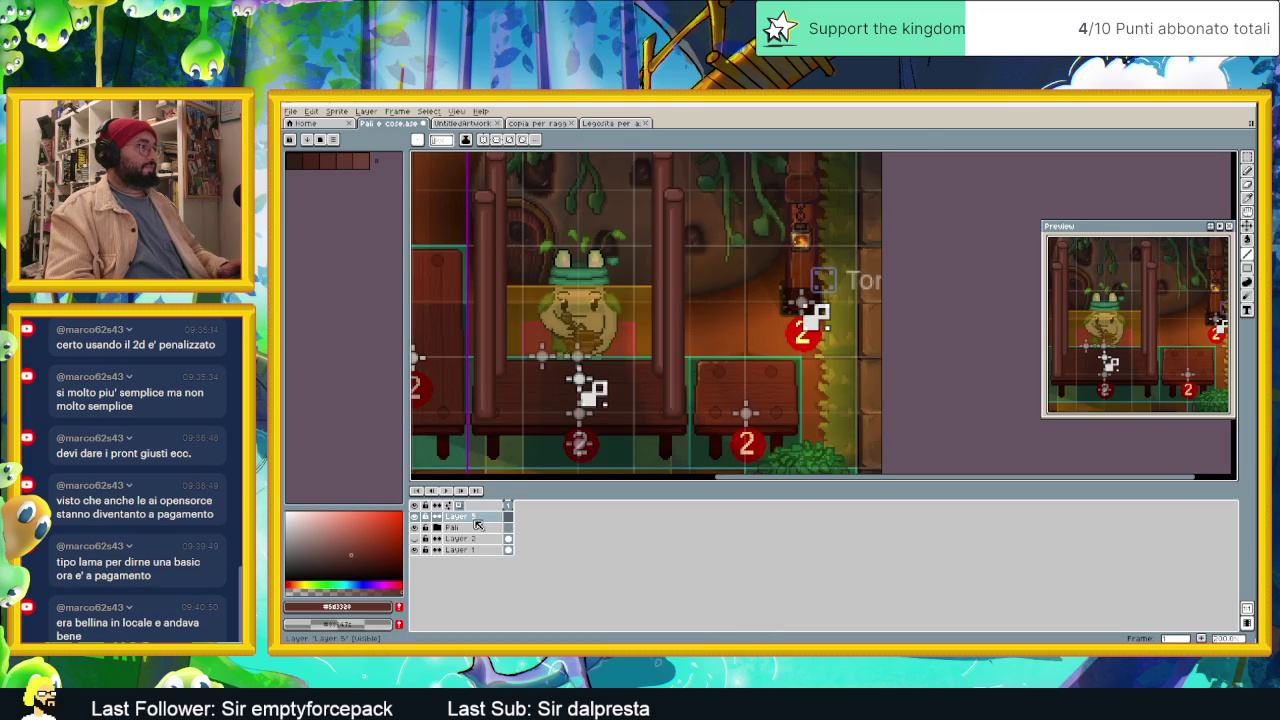
{"action": "key", "text": "v"}
{"action": "key", "text": "ctrl+v"}
{"action": "left_click_drag", "start_coordinate": [560, 315], "coordinate": [609, 170]}
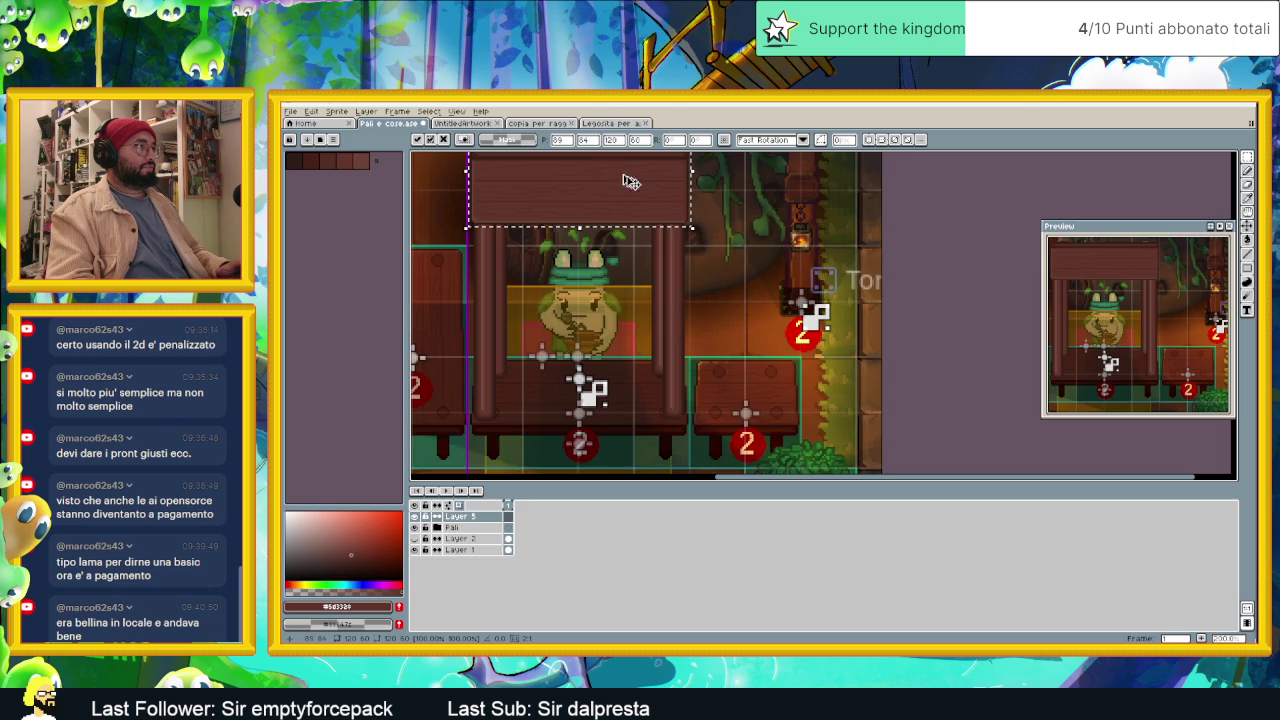
{"action": "scroll", "coordinate": [660, 240], "scroll_direction": "up", "scroll_amount": 3}
{"action": "left_click", "coordinate": [790, 295]}
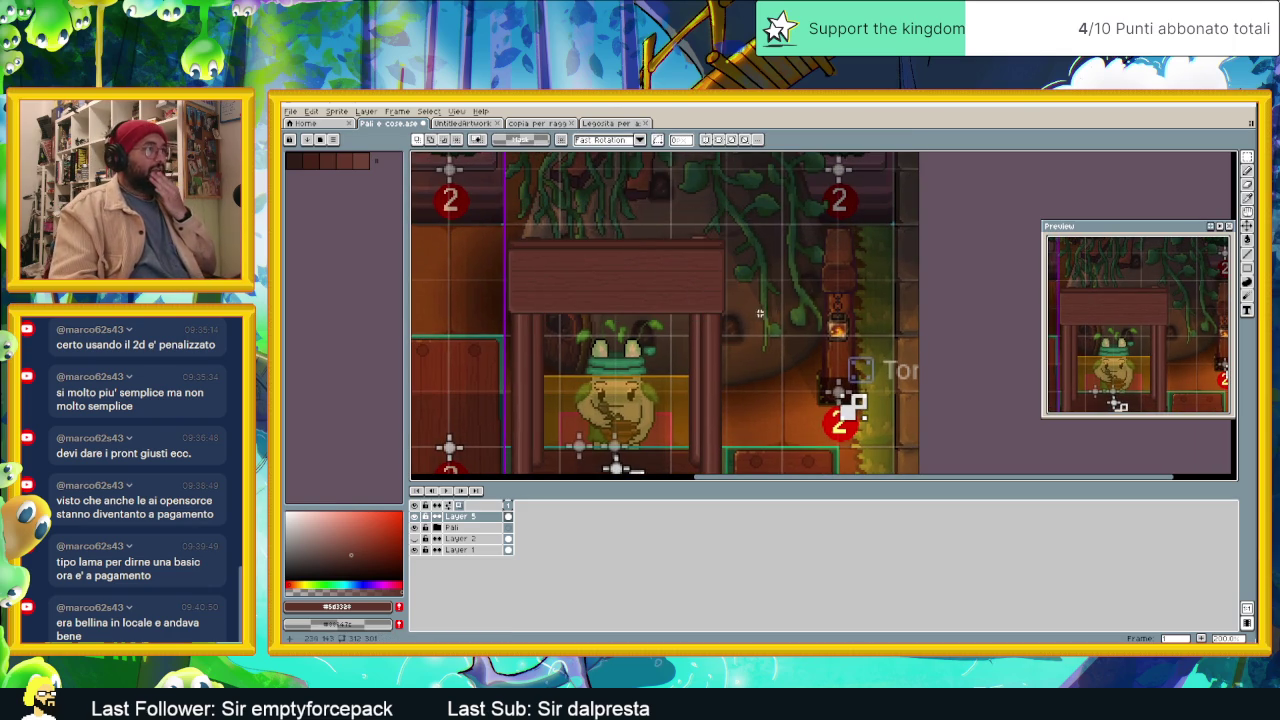
{"action": "scroll", "coordinate": [546, 274], "scroll_direction": "up", "scroll_amount": 1}
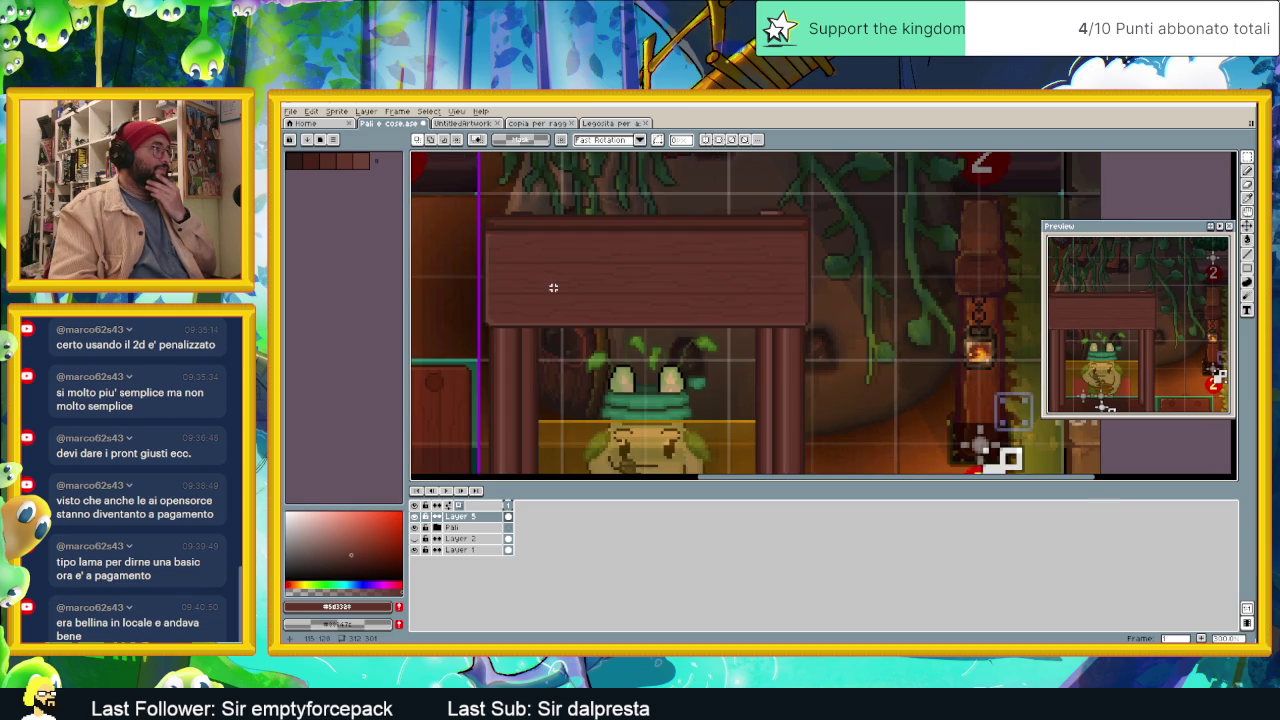
{"action": "scroll", "coordinate": [553, 288], "scroll_direction": "down", "scroll_amount": 1}
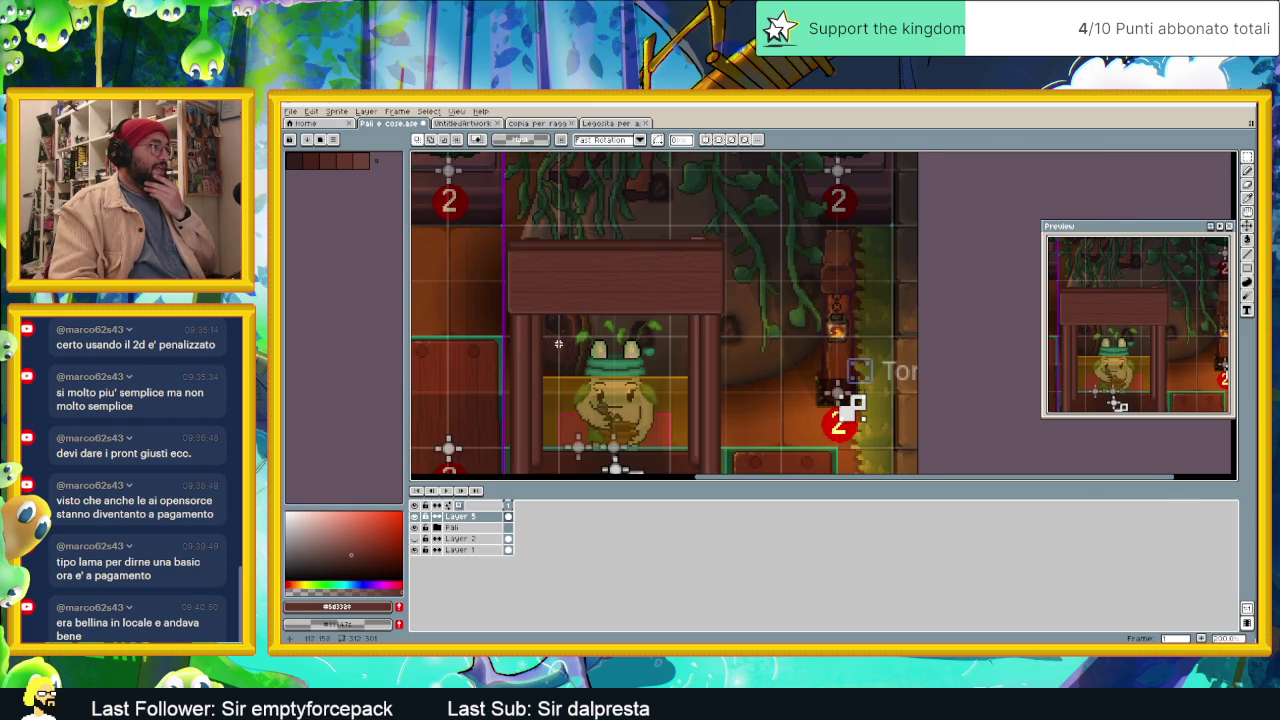
{"action": "left_click_drag", "start_coordinate": [558, 344], "coordinate": [561, 262]}
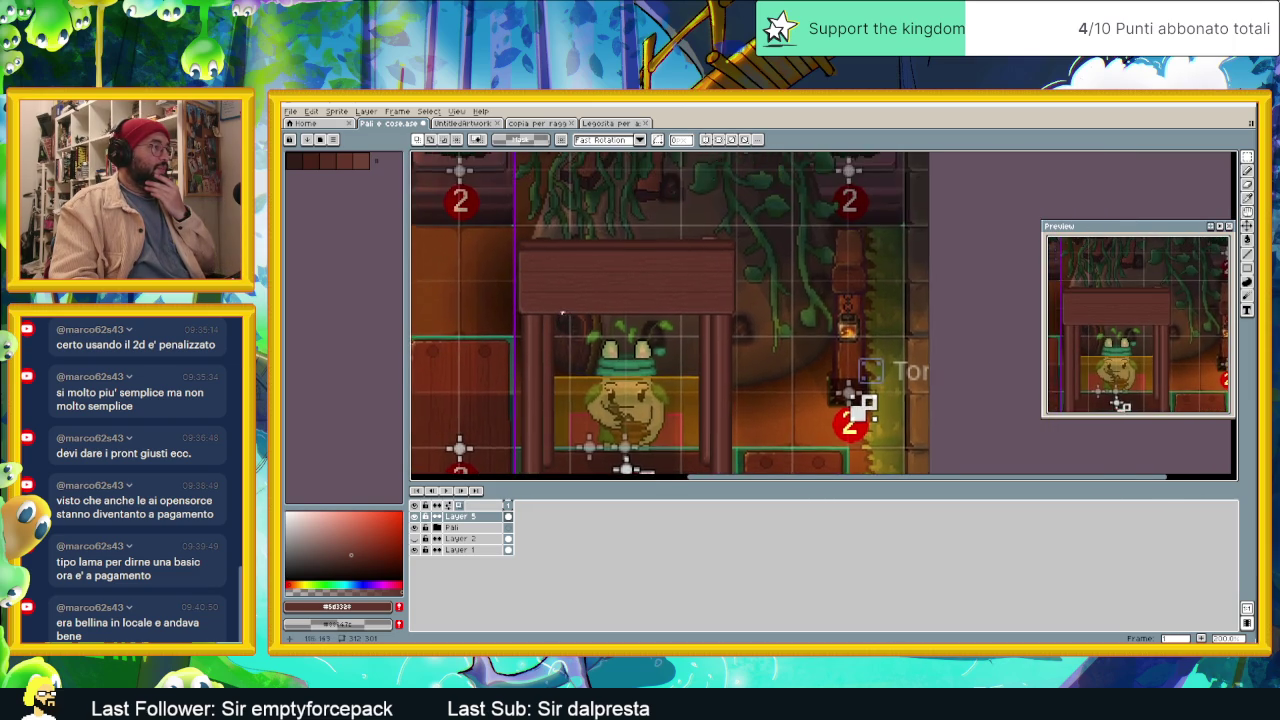
{"action": "scroll", "coordinate": [493, 234], "scroll_direction": "up", "scroll_amount": 1}
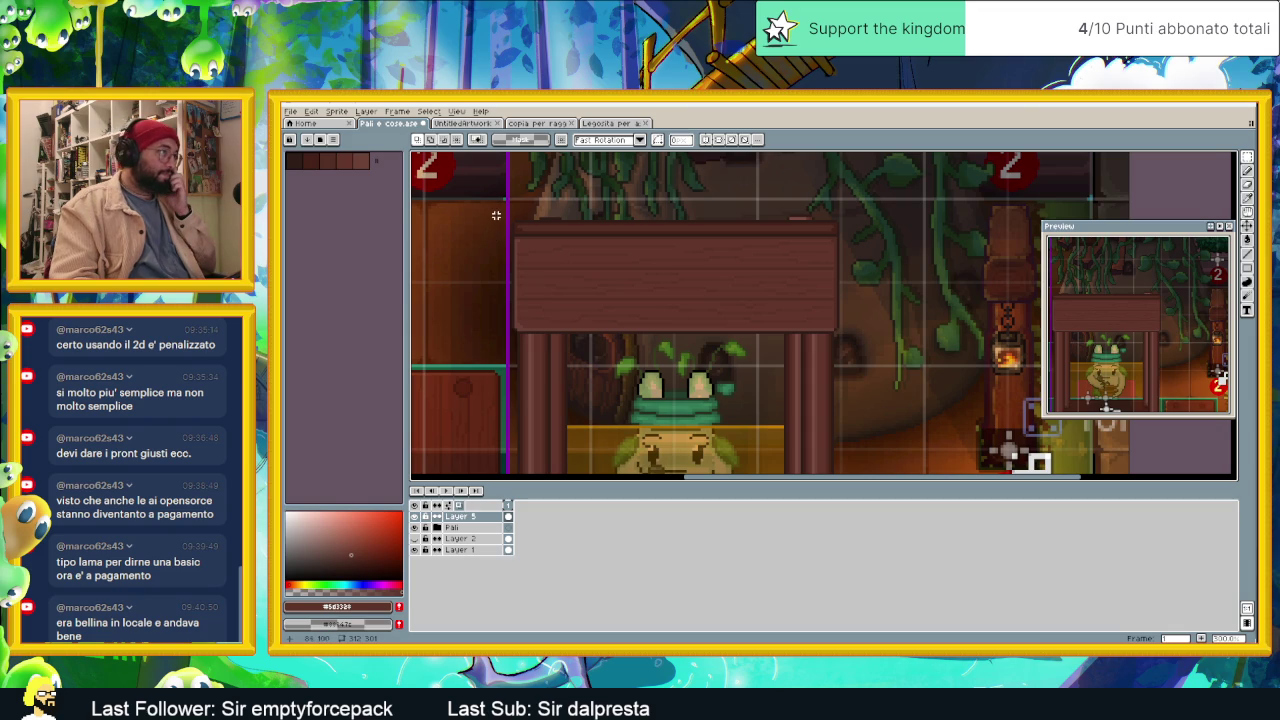
Step: Select strips at the plank's ends and shift the right-end pixels slightly right
{"action": "left_click_drag", "start_coordinate": [495, 204], "coordinate": [526, 343]}
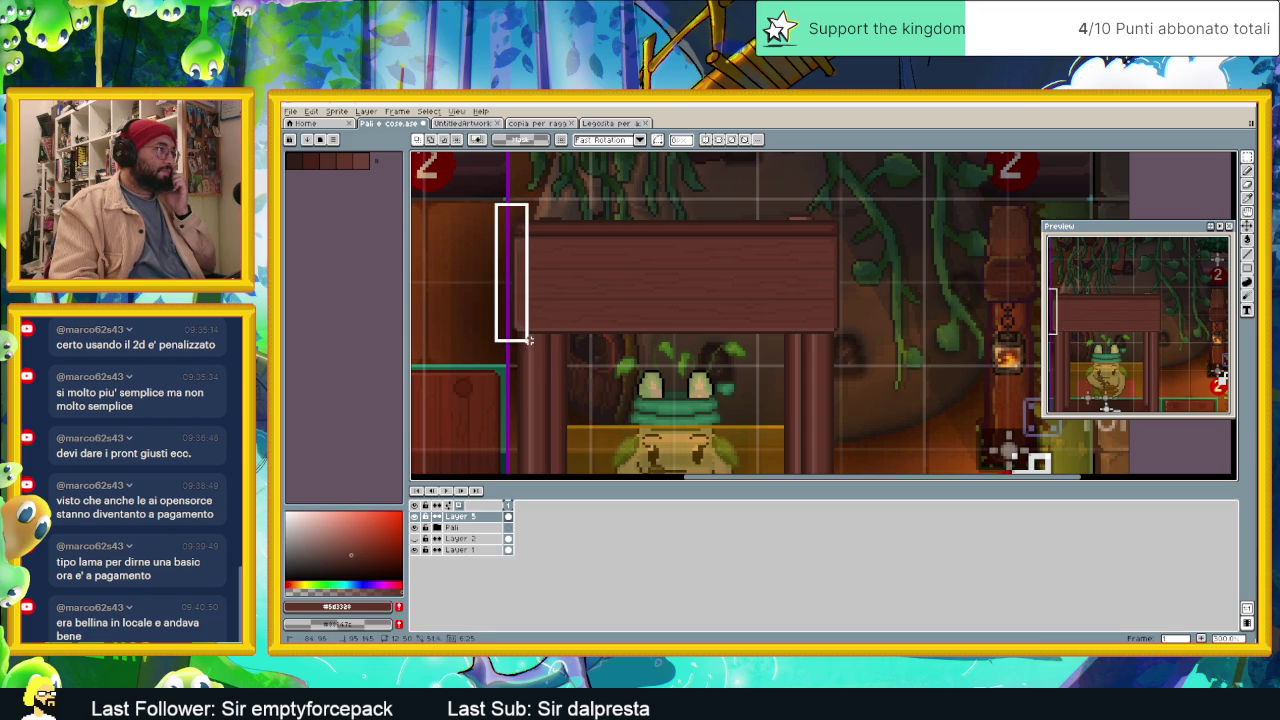
{"action": "scroll", "coordinate": [493, 300], "scroll_direction": "up", "scroll_amount": 1}
{"action": "scroll", "coordinate": [493, 300], "scroll_direction": "down", "scroll_amount": 2}
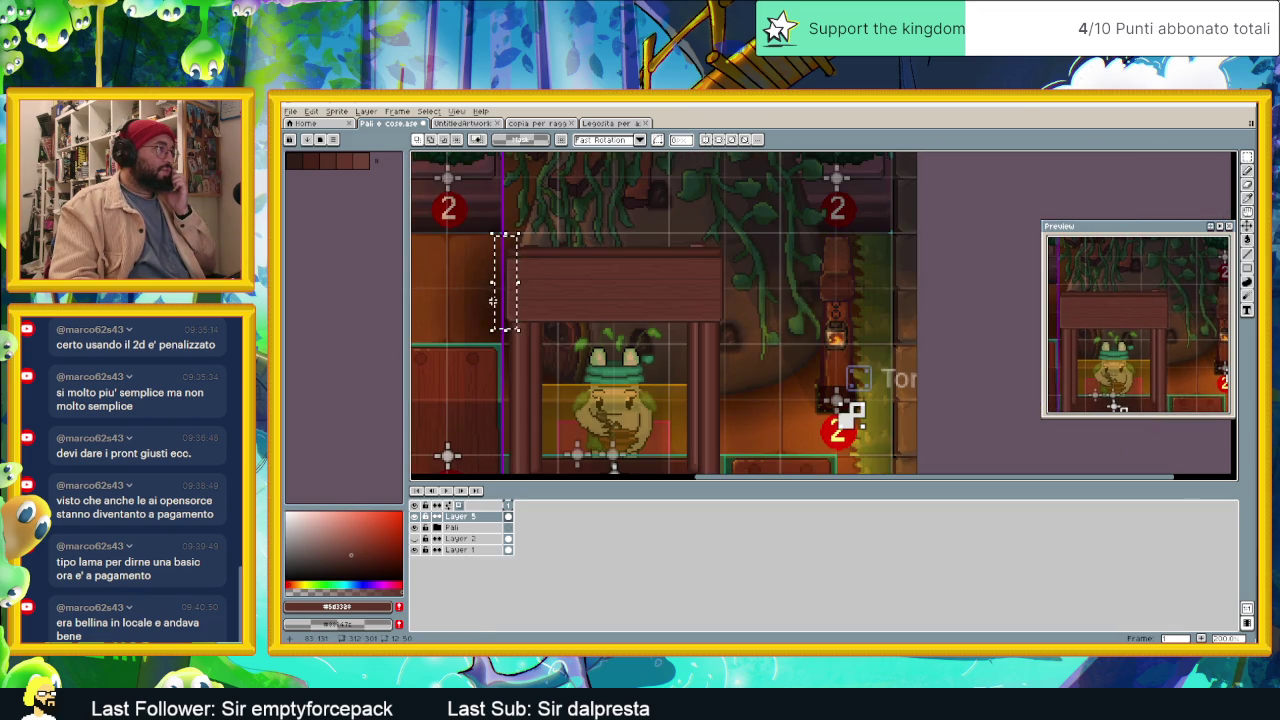
{"action": "scroll", "coordinate": [540, 298], "scroll_direction": "up", "scroll_amount": 2}
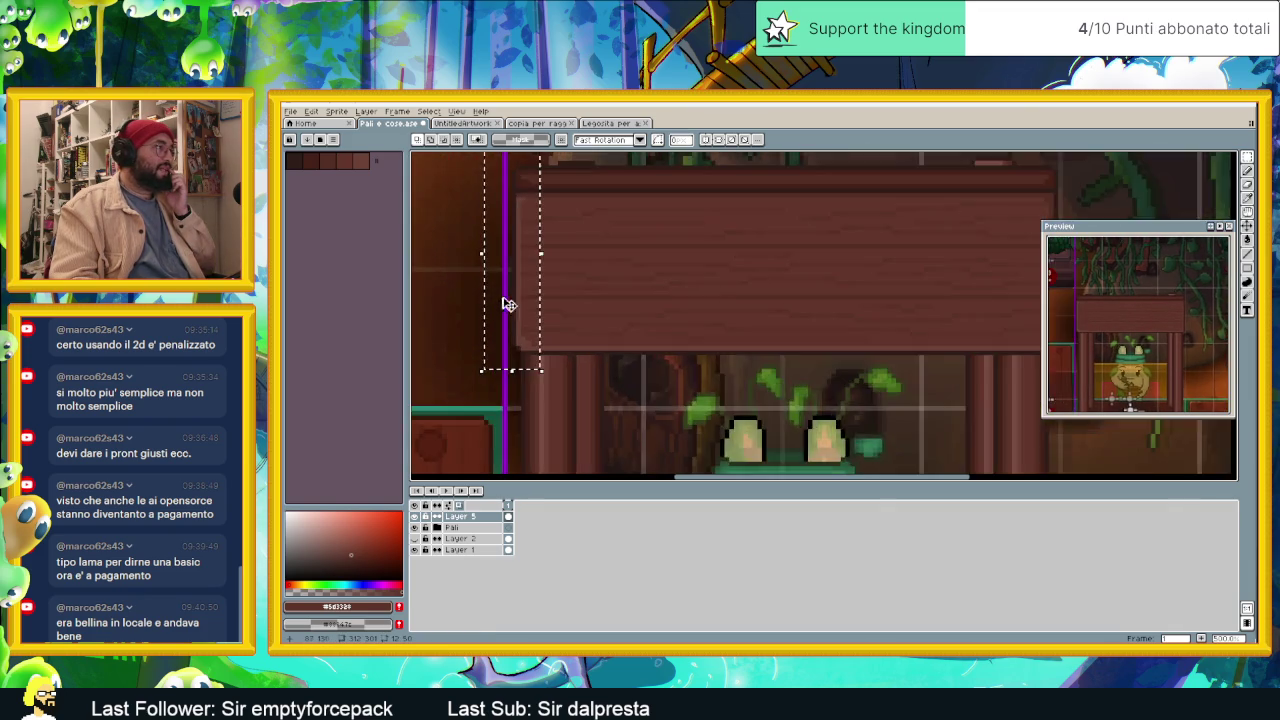
{"action": "scroll", "coordinate": [543, 297], "scroll_direction": "up", "scroll_amount": 2}
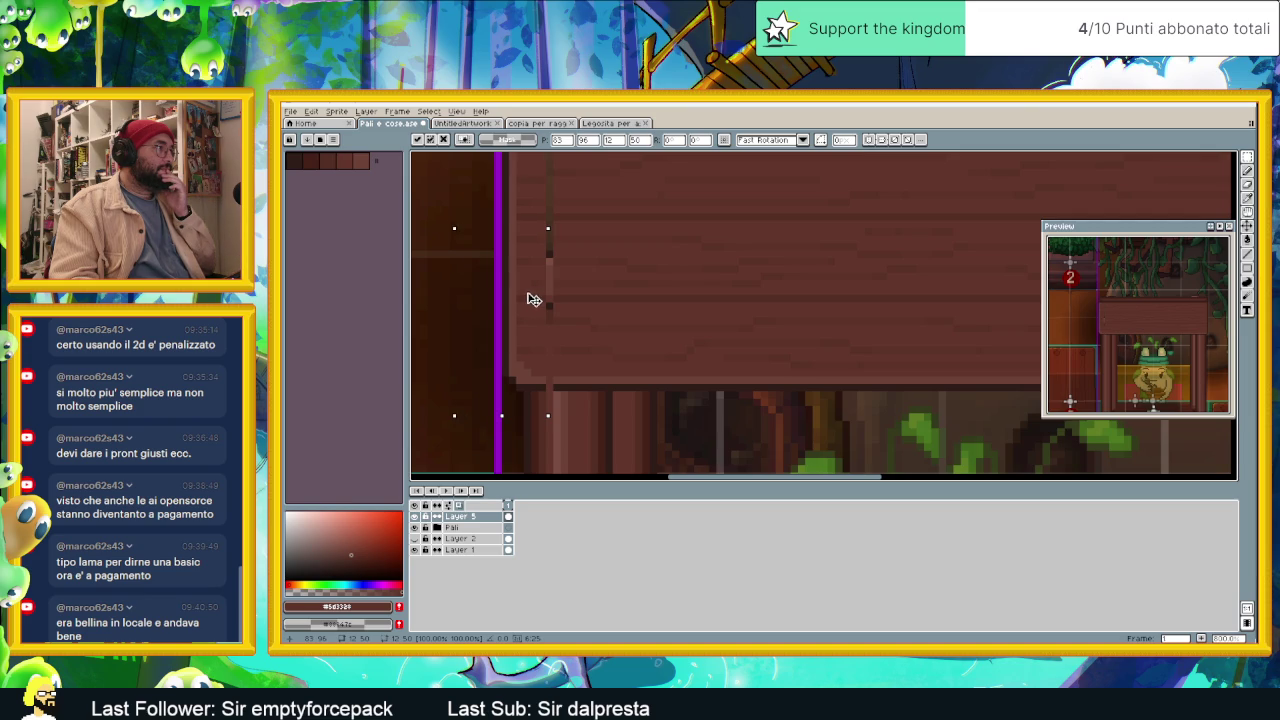
{"action": "scroll", "coordinate": [587, 295], "scroll_direction": "down", "scroll_amount": 1}
{"action": "scroll", "coordinate": [630, 291], "scroll_direction": "down", "scroll_amount": 1}
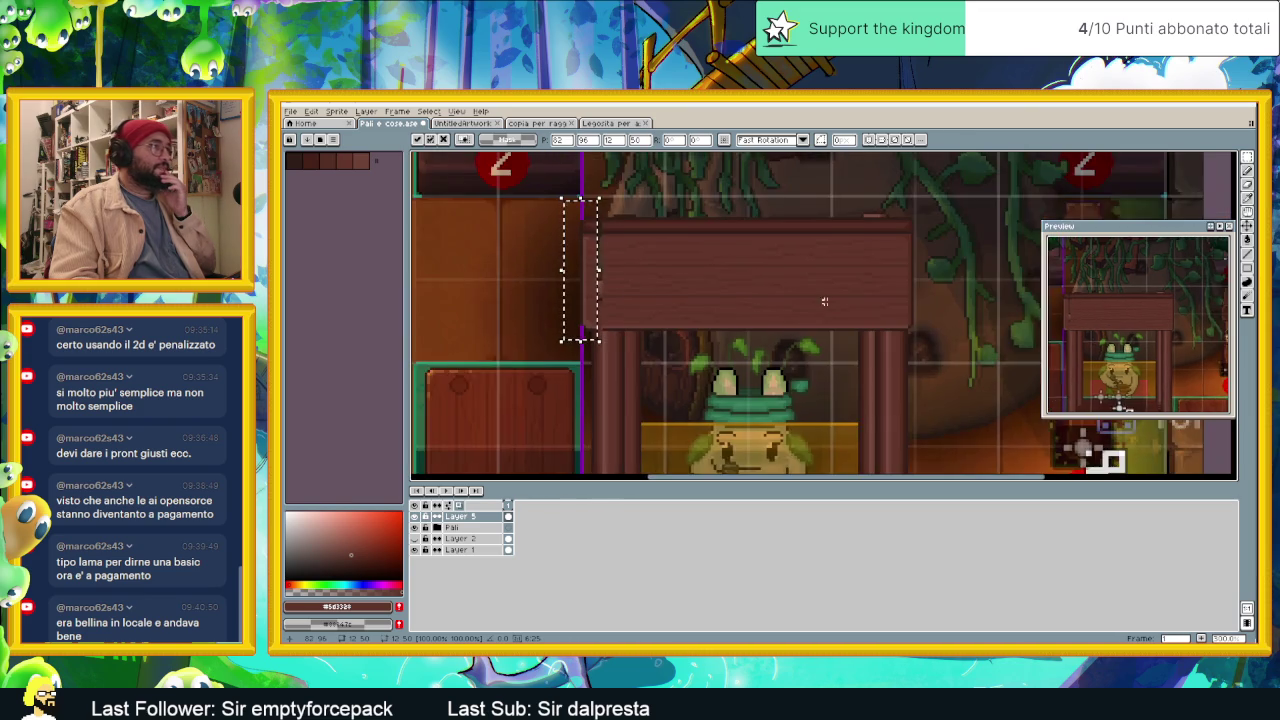
{"action": "scroll", "coordinate": [630, 291], "scroll_direction": "down", "scroll_amount": 1}
{"action": "left_click_drag", "start_coordinate": [844, 234], "coordinate": [806, 365]}
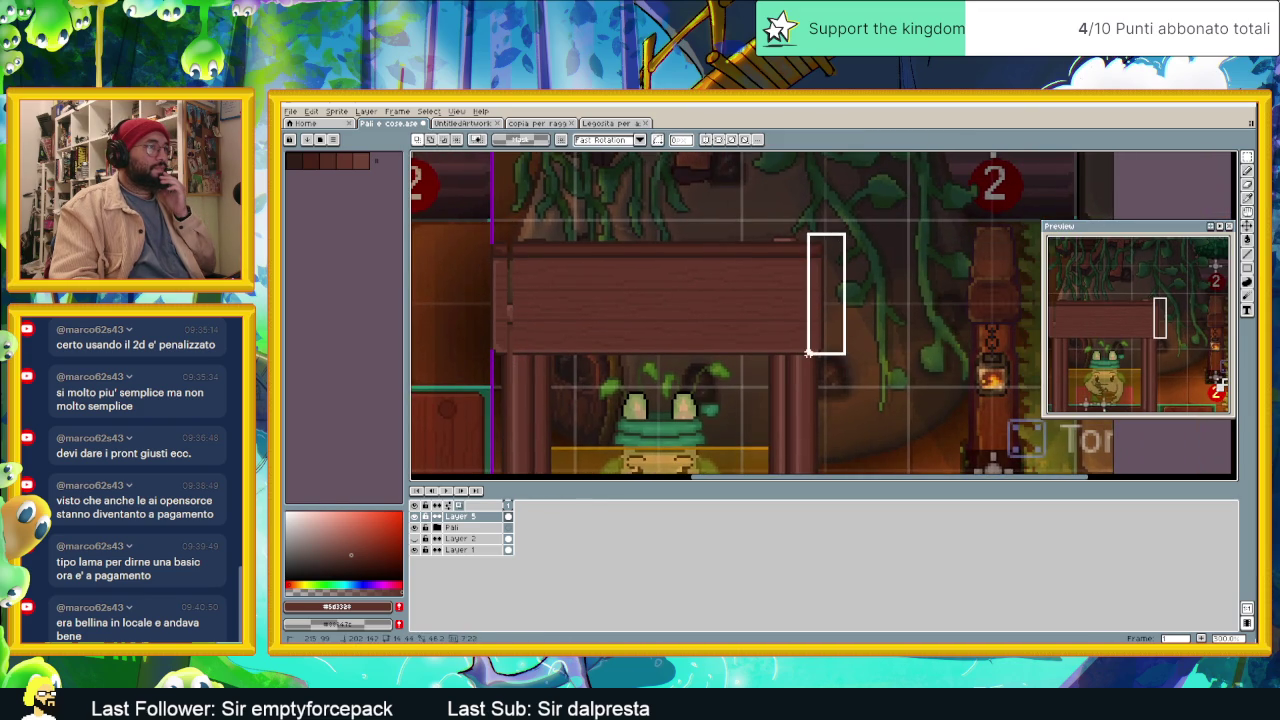
{"action": "scroll", "coordinate": [813, 334], "scroll_direction": "up", "scroll_amount": 1}
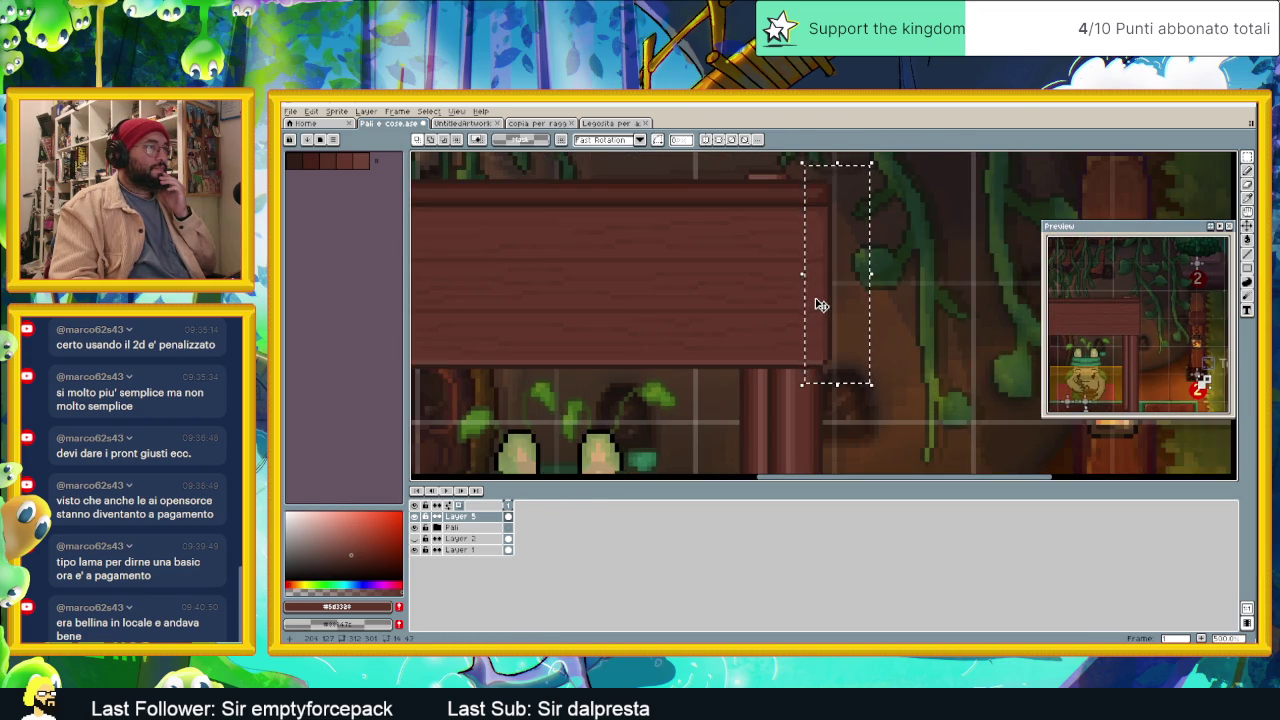
{"action": "left_click_drag", "start_coordinate": [820, 304], "coordinate": [824, 305]}
{"action": "left_click", "coordinate": [801, 228]}
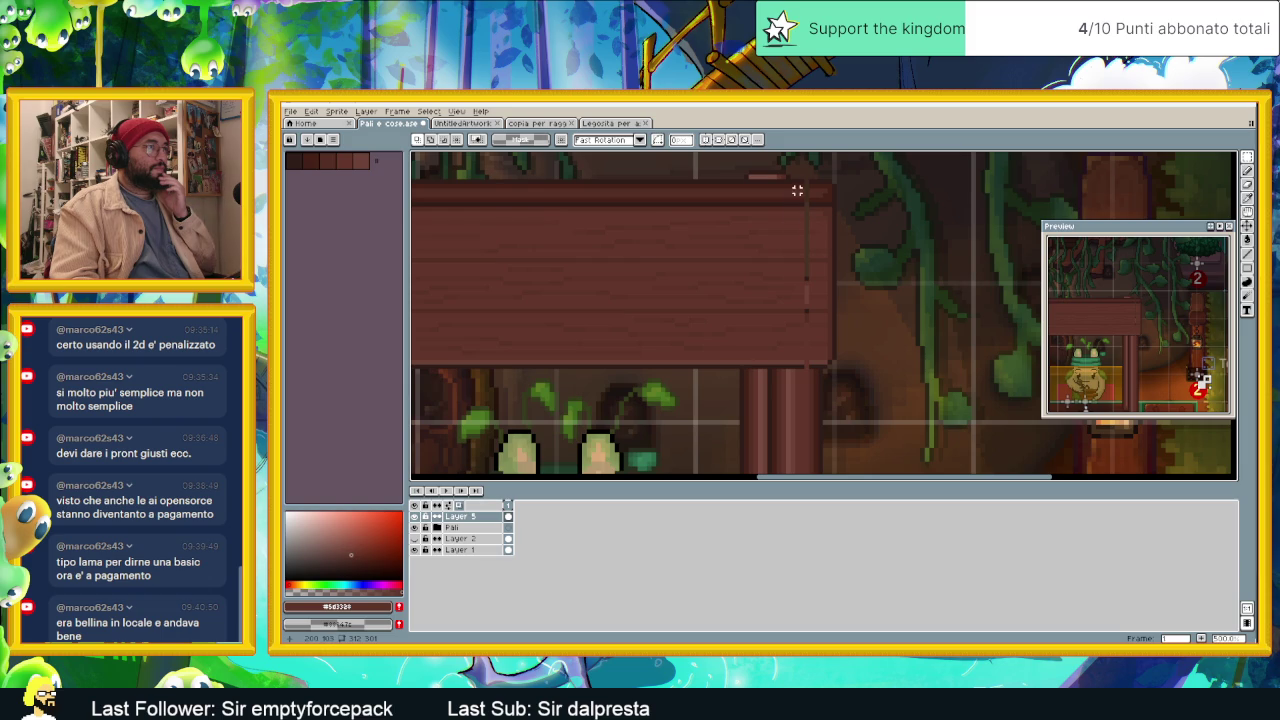
Step: Move a thin vertical column of the plank and draw a pixel line along its left edge
{"action": "left_click_drag", "start_coordinate": [800, 180], "coordinate": [804, 368]}
{"action": "left_click", "coordinate": [812, 278]}
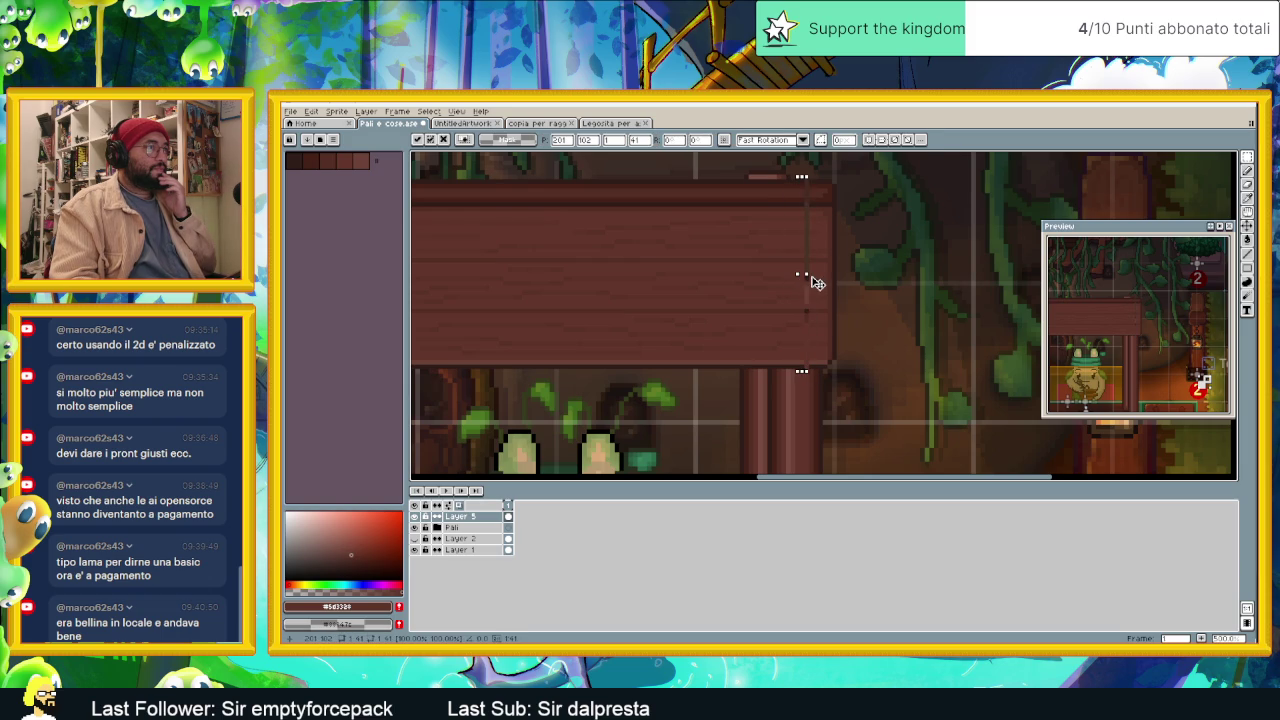
{"action": "scroll", "coordinate": [508, 306], "scroll_direction": "left", "scroll_amount": 3}
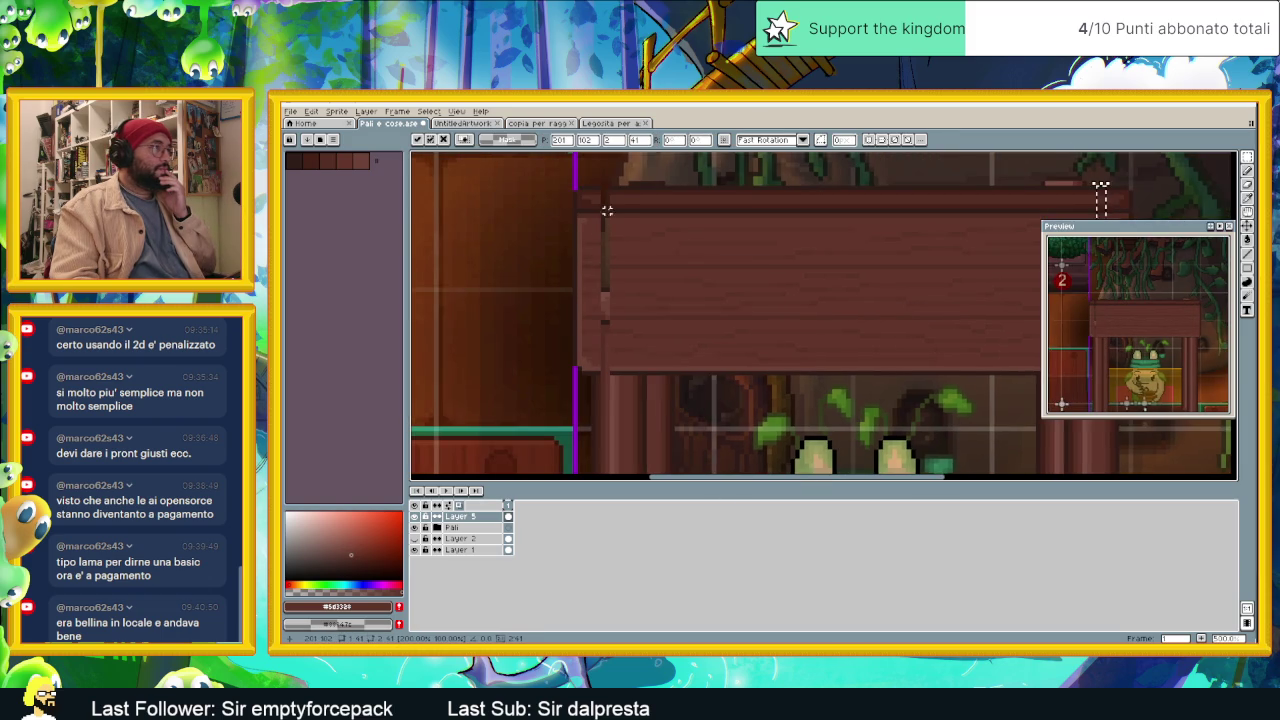
{"action": "key", "text": "b"}
{"action": "left_click_drag", "start_coordinate": [608, 187], "coordinate": [607, 362]}
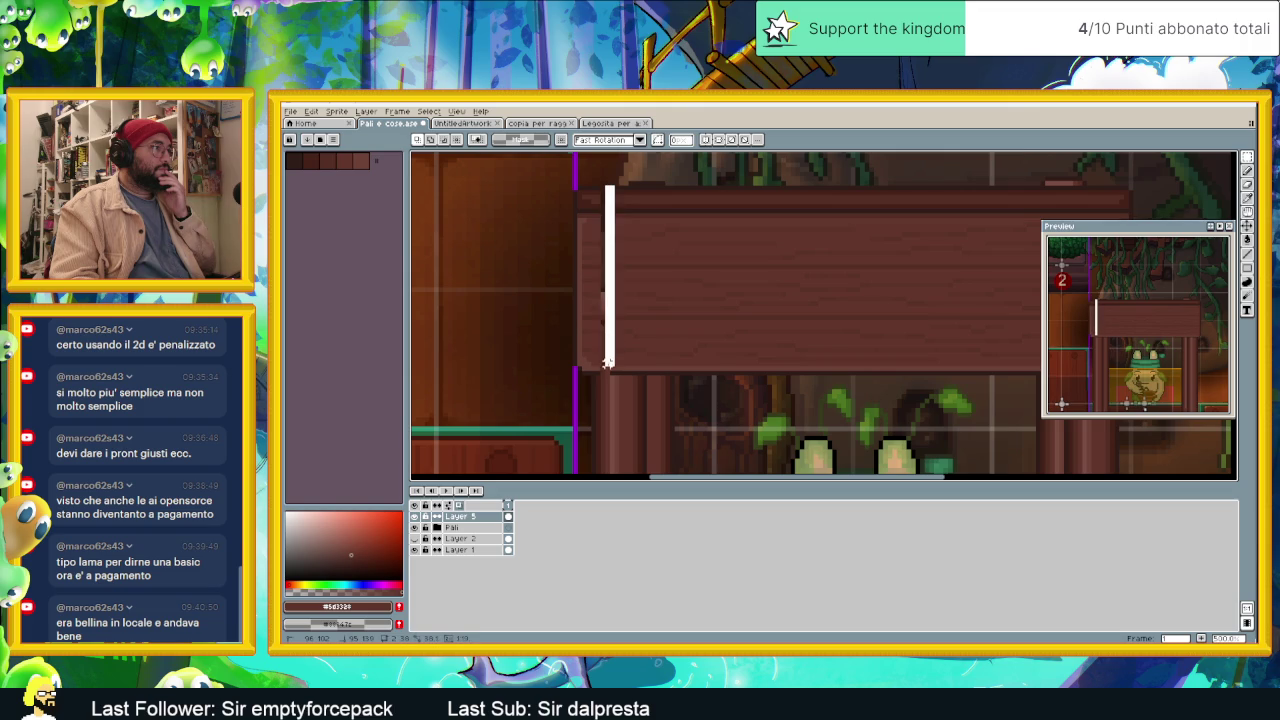
Step: Shift the selected tabletop piece two pixels left and commit the transform
{"action": "left_click", "coordinate": [608, 281]}
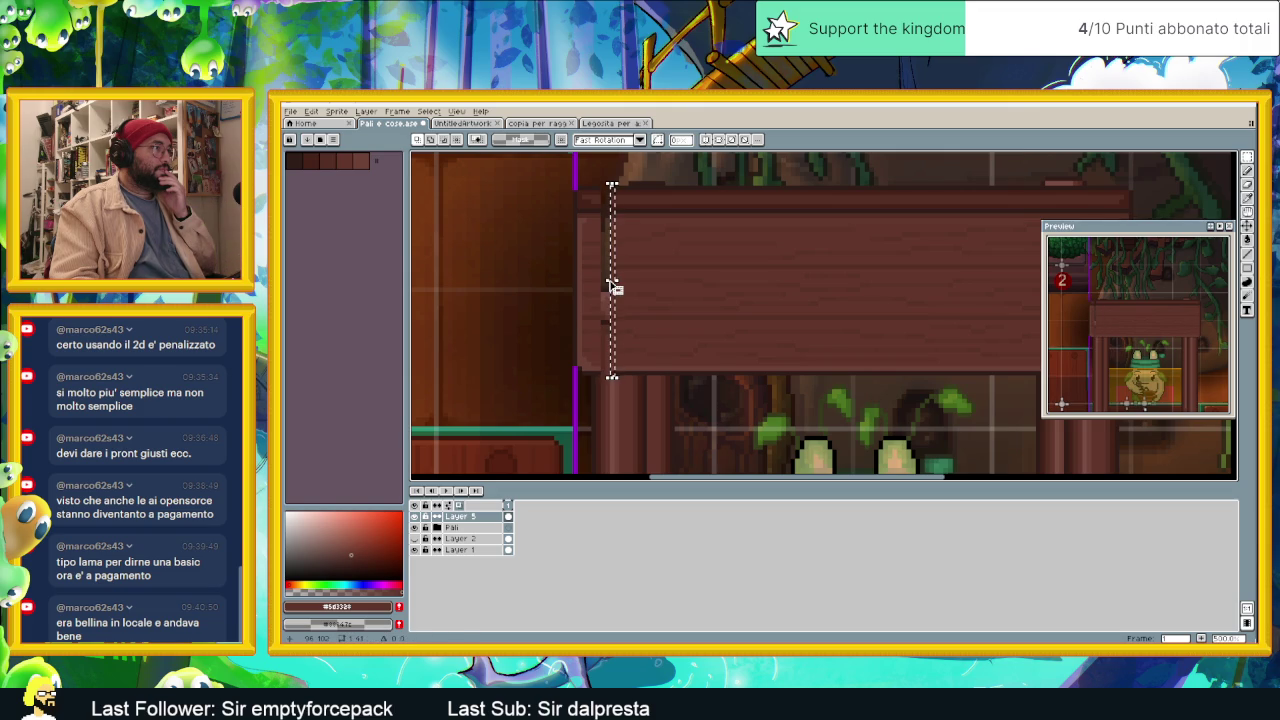
{"action": "left_click", "coordinate": [610, 285]}
{"action": "left_click_drag", "start_coordinate": [608, 287], "coordinate": [600, 290]}
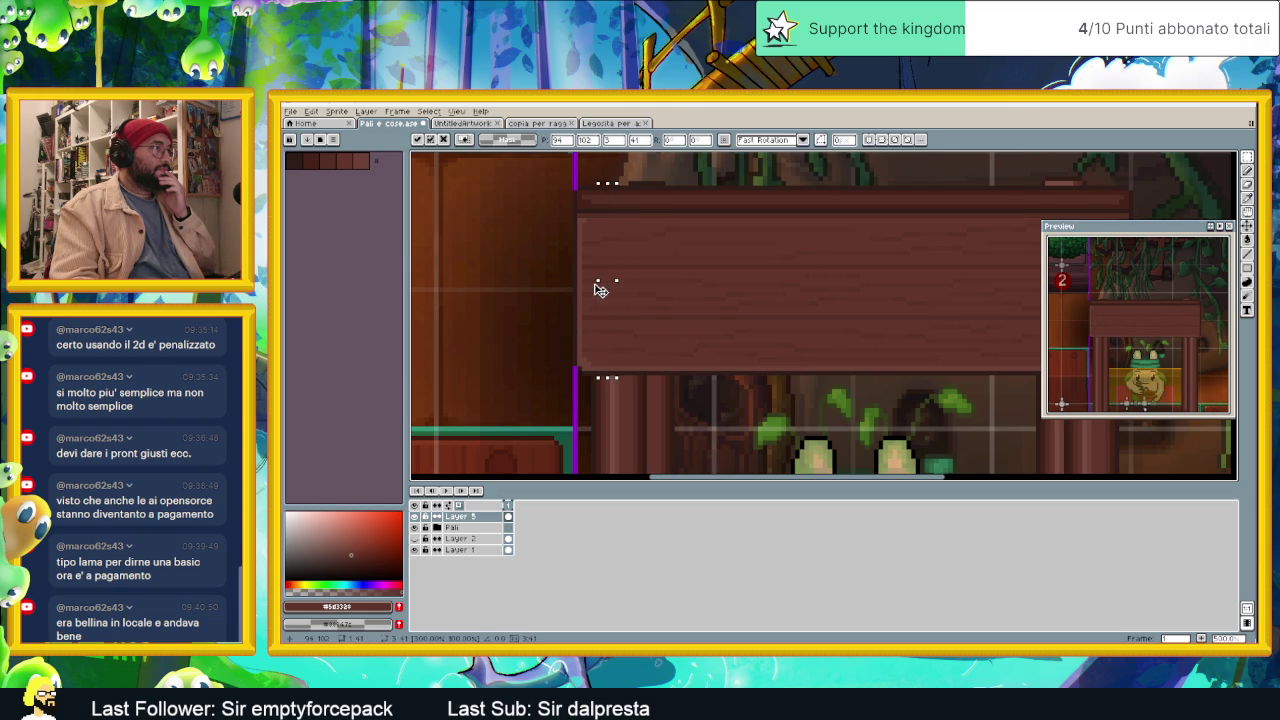
{"action": "key", "text": "Return"}
{"action": "scroll", "coordinate": [600, 310], "scroll_direction": "down", "scroll_amount": 3}
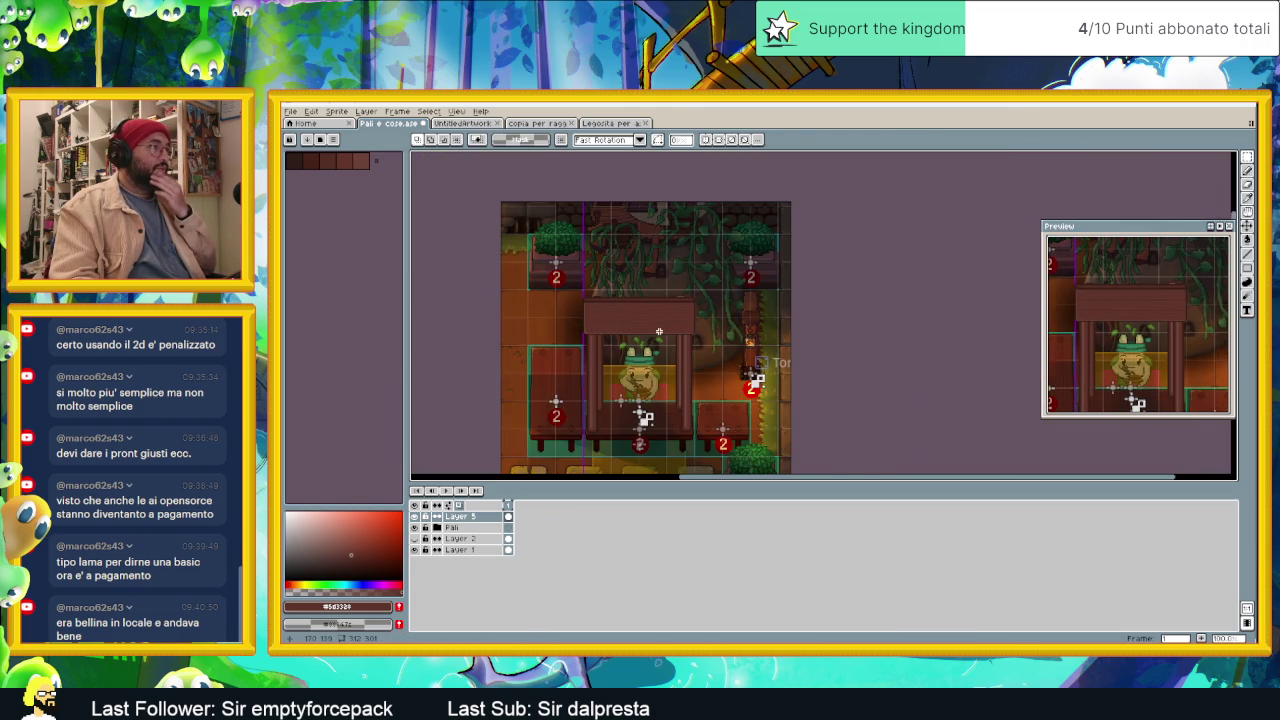
{"action": "scroll", "coordinate": [736, 333], "scroll_direction": "up", "scroll_amount": 2}
Step: Raise the tabletop layer about 6 pixels with the Move tool
{"action": "key", "text": "v"}
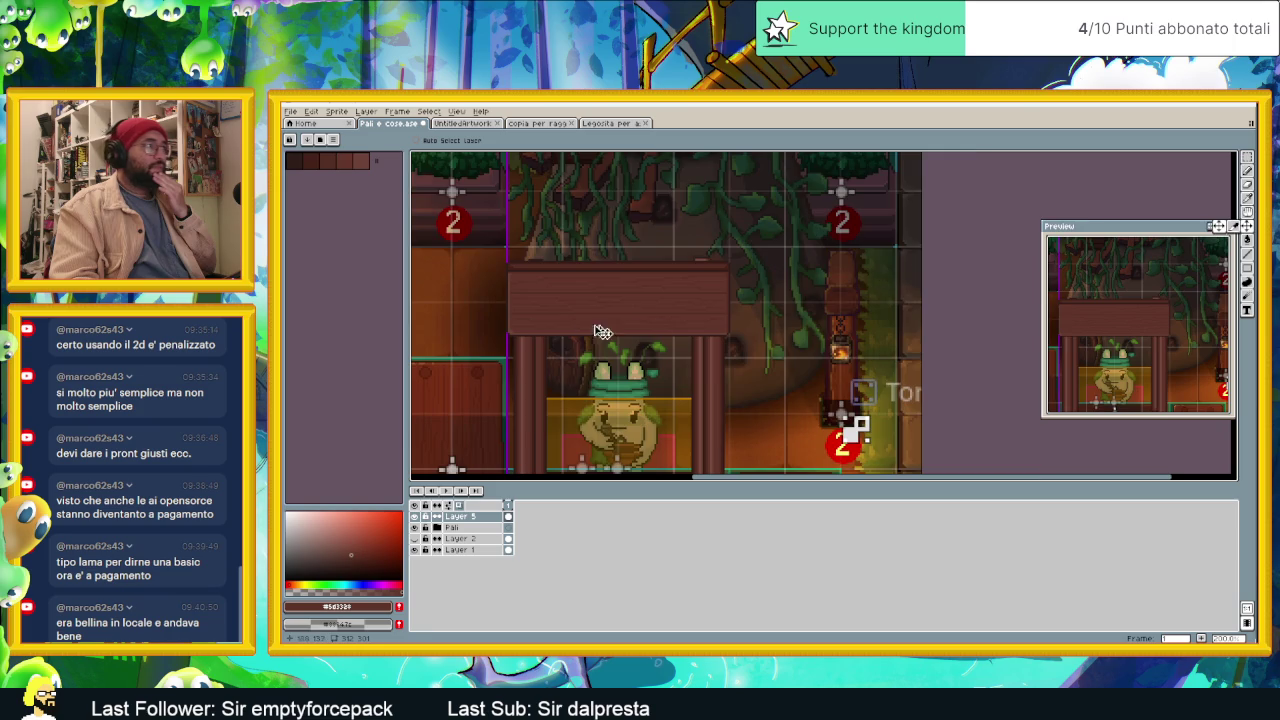
{"action": "scroll", "coordinate": [596, 312], "scroll_direction": "up", "scroll_amount": 1}
{"action": "left_click_drag", "start_coordinate": [600, 303], "coordinate": [607, 284]}
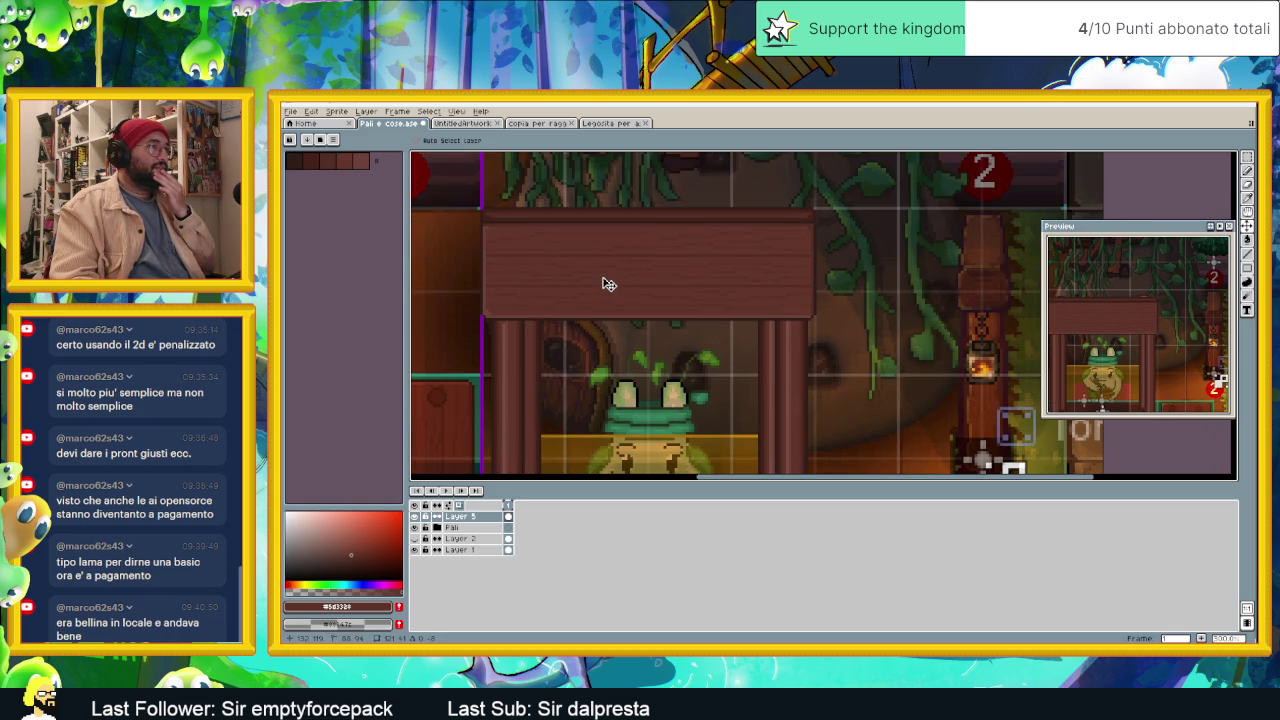
Step: Toggle Layer 2's shelves on and off to compare, leaving them visible
{"action": "left_click", "coordinate": [416, 541]}
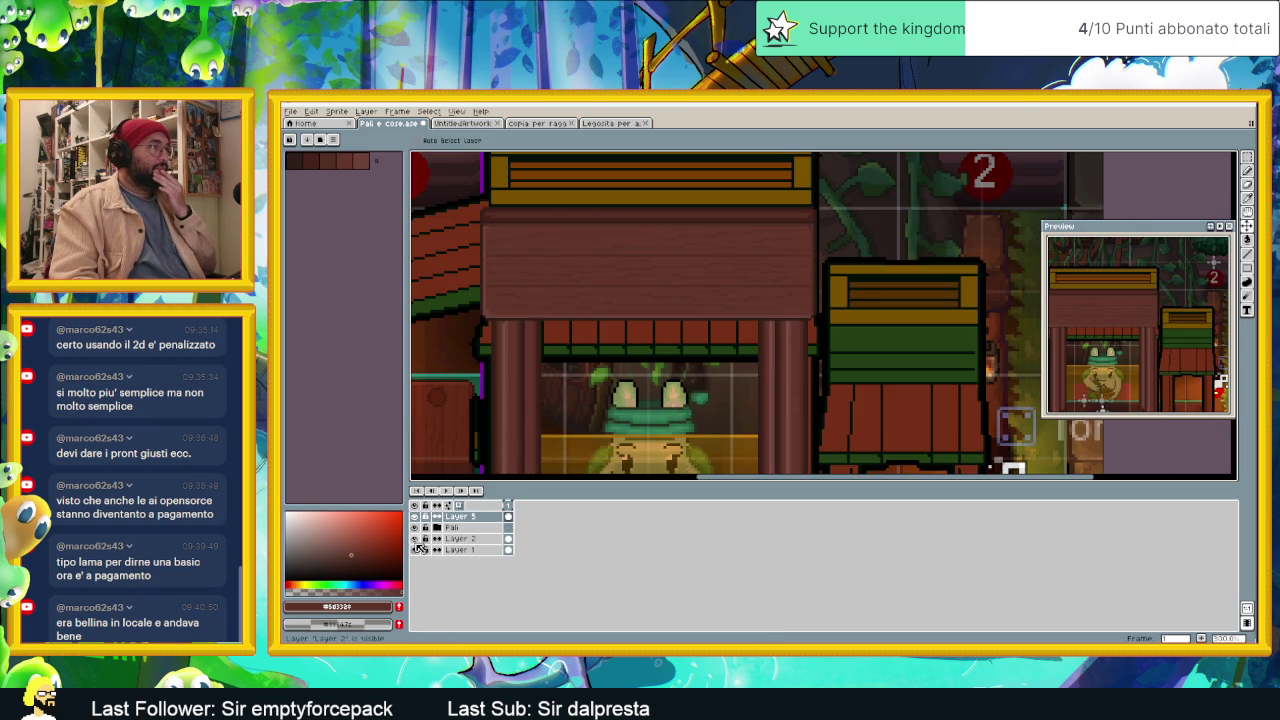
{"action": "left_click", "coordinate": [416, 541]}
{"action": "left_click", "coordinate": [416, 541]}
{"action": "left_click", "coordinate": [416, 541]}
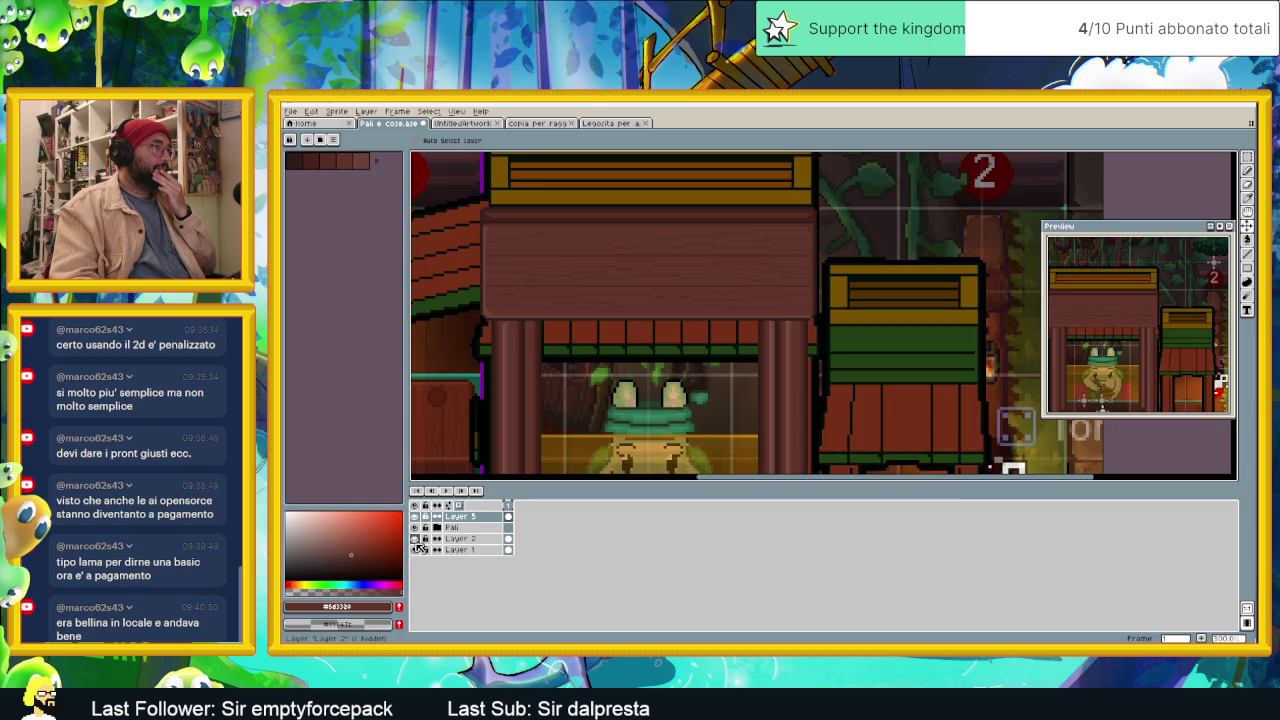
{"action": "left_click", "coordinate": [416, 541]}
{"action": "left_click", "coordinate": [416, 541]}
{"action": "left_click", "coordinate": [416, 541]}
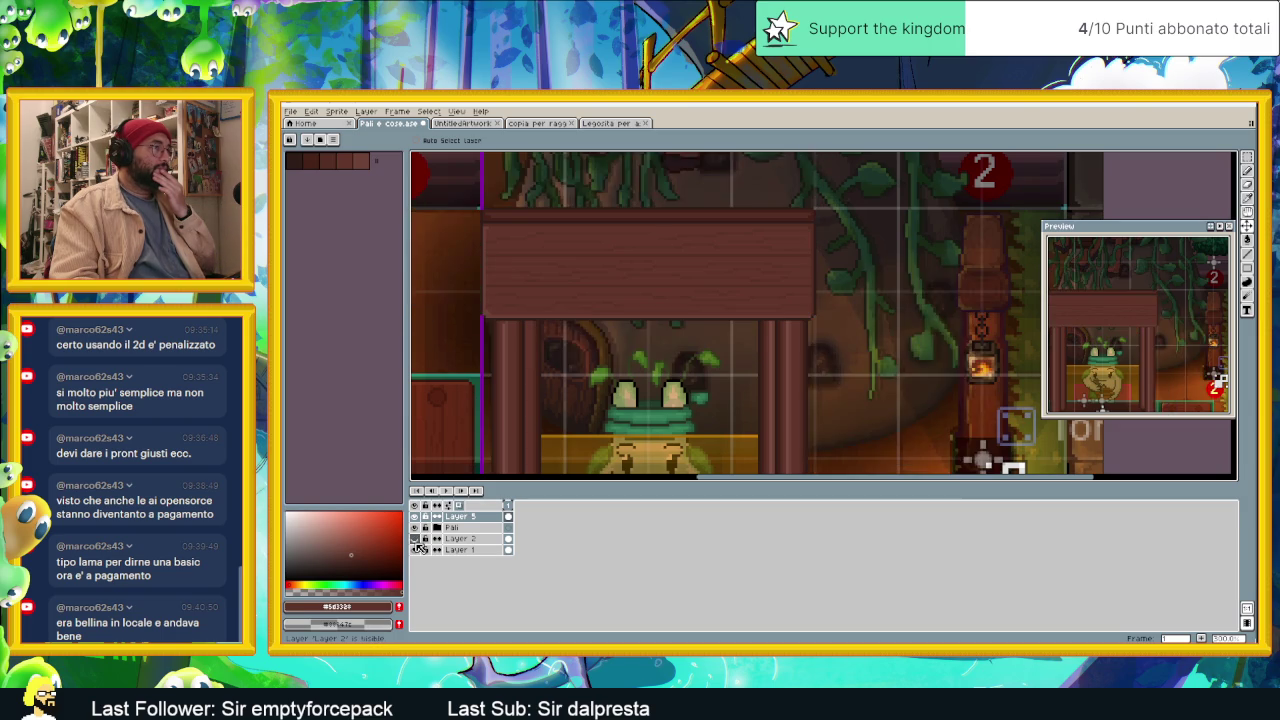
{"action": "left_click", "coordinate": [416, 541]}
{"action": "left_click", "coordinate": [416, 541]}
{"action": "left_click", "coordinate": [416, 541]}
{"action": "left_click", "coordinate": [416, 541]}
{"action": "left_click", "coordinate": [416, 541]}
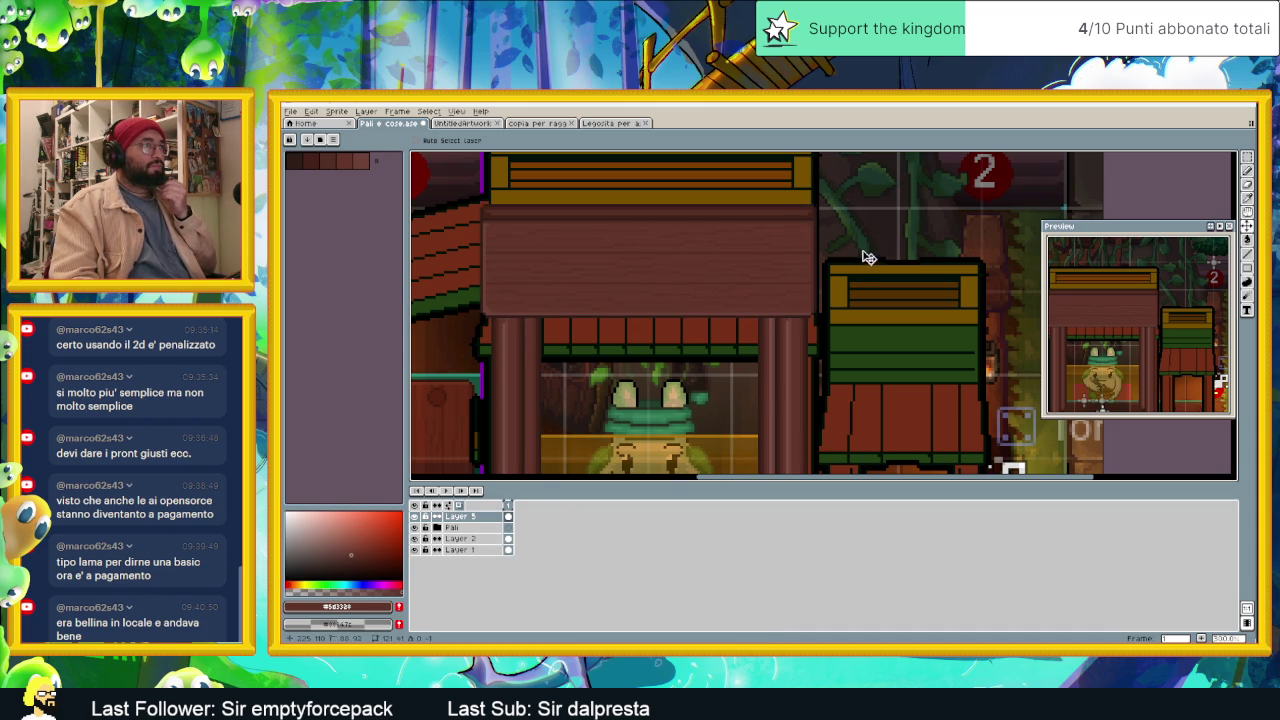
Step: Raise the tabletop about 18 more pixels so it sits above the counter
{"action": "left_click_drag", "start_coordinate": [868, 259], "coordinate": [868, 247]}
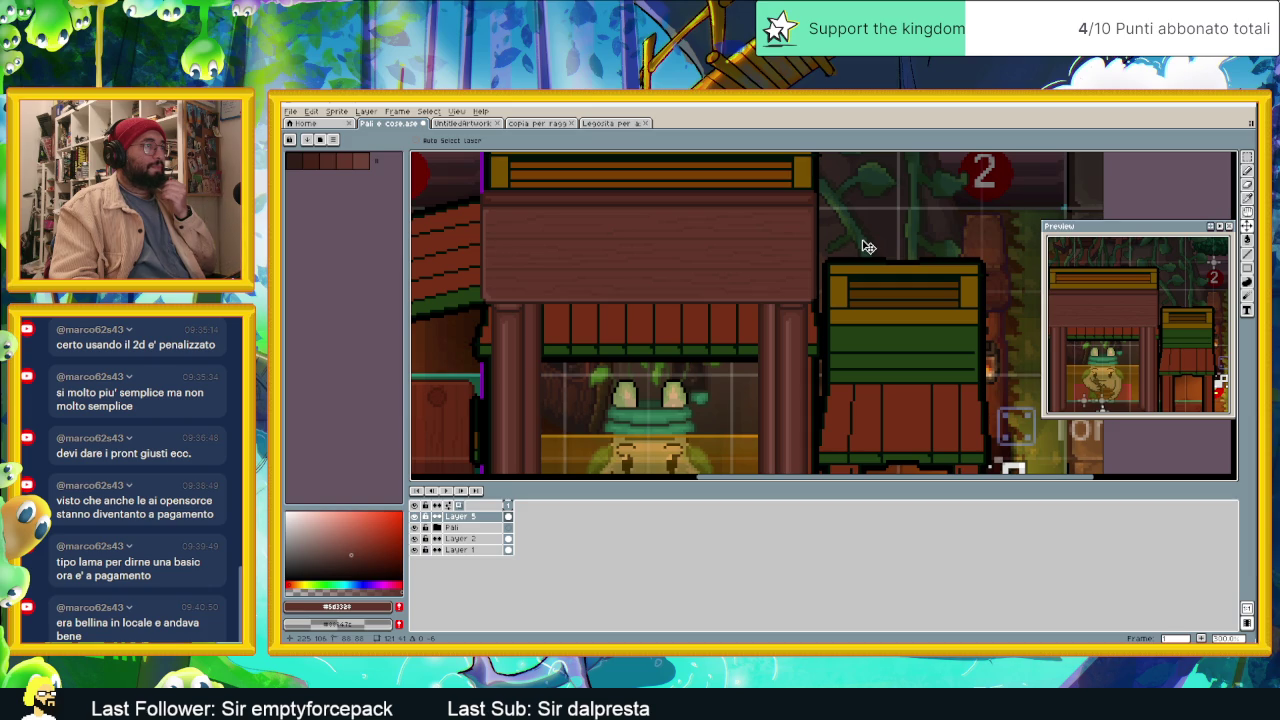
{"action": "left_click_drag", "start_coordinate": [868, 247], "coordinate": [868, 241]}
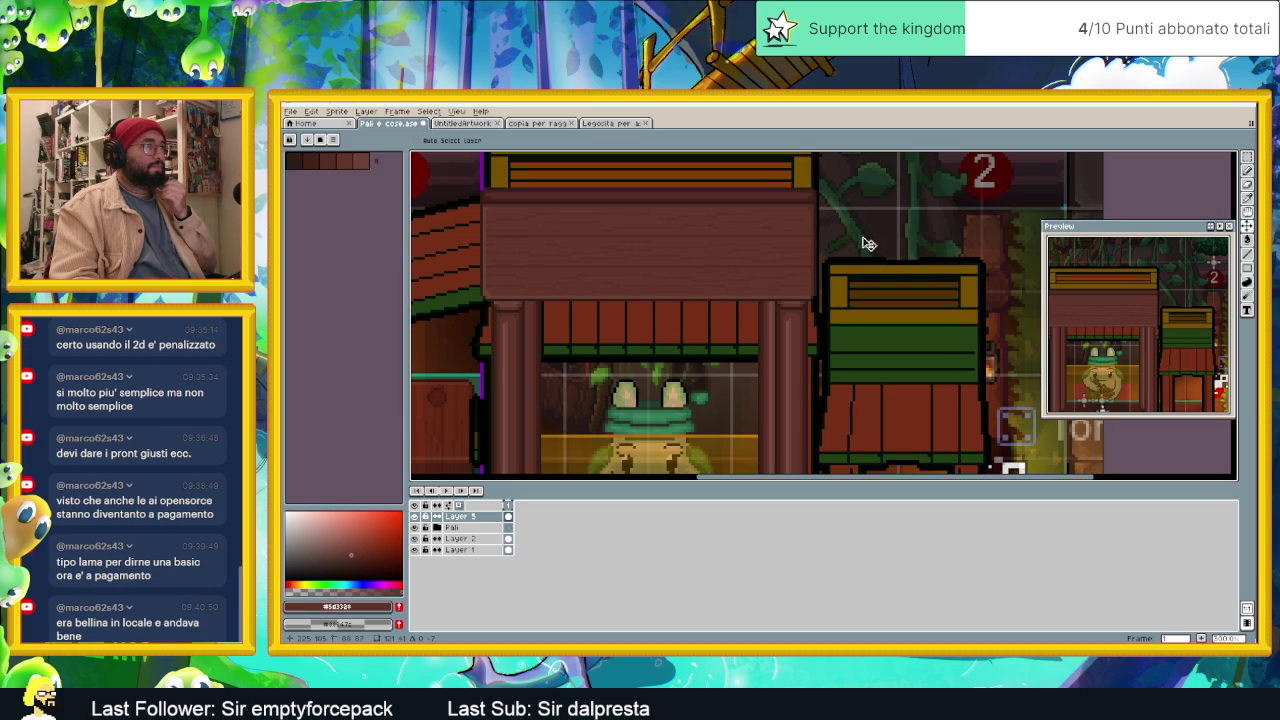
{"action": "scroll", "coordinate": [862, 242], "scroll_direction": "down", "scroll_amount": 2}
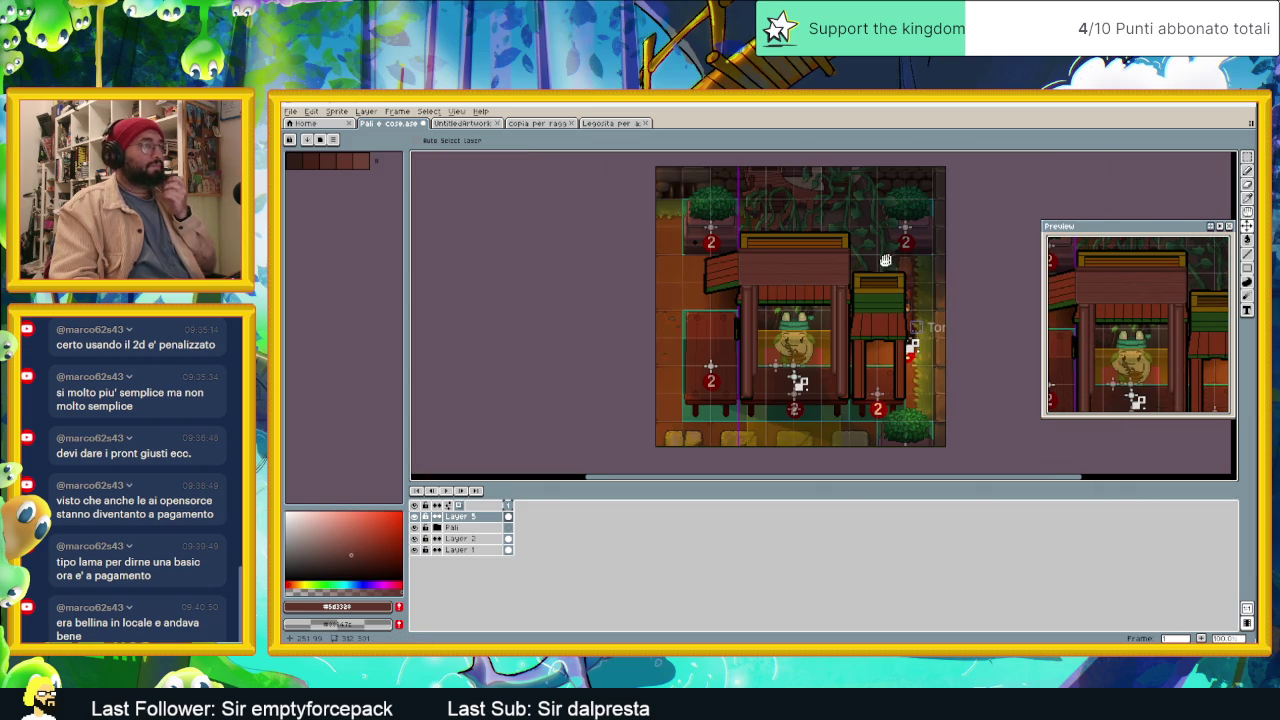
{"action": "left_click_drag", "start_coordinate": [885, 260], "coordinate": [855, 273]}
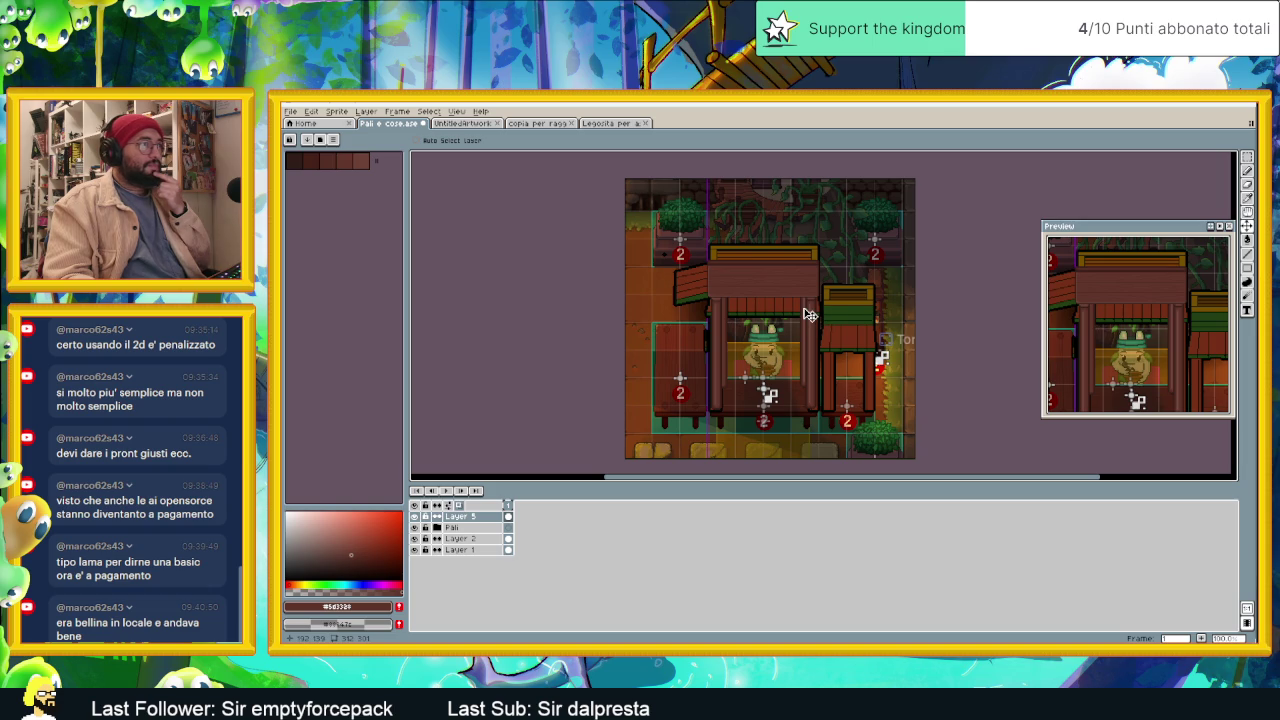
{"action": "scroll", "coordinate": [795, 300], "scroll_direction": "up", "scroll_amount": 3}
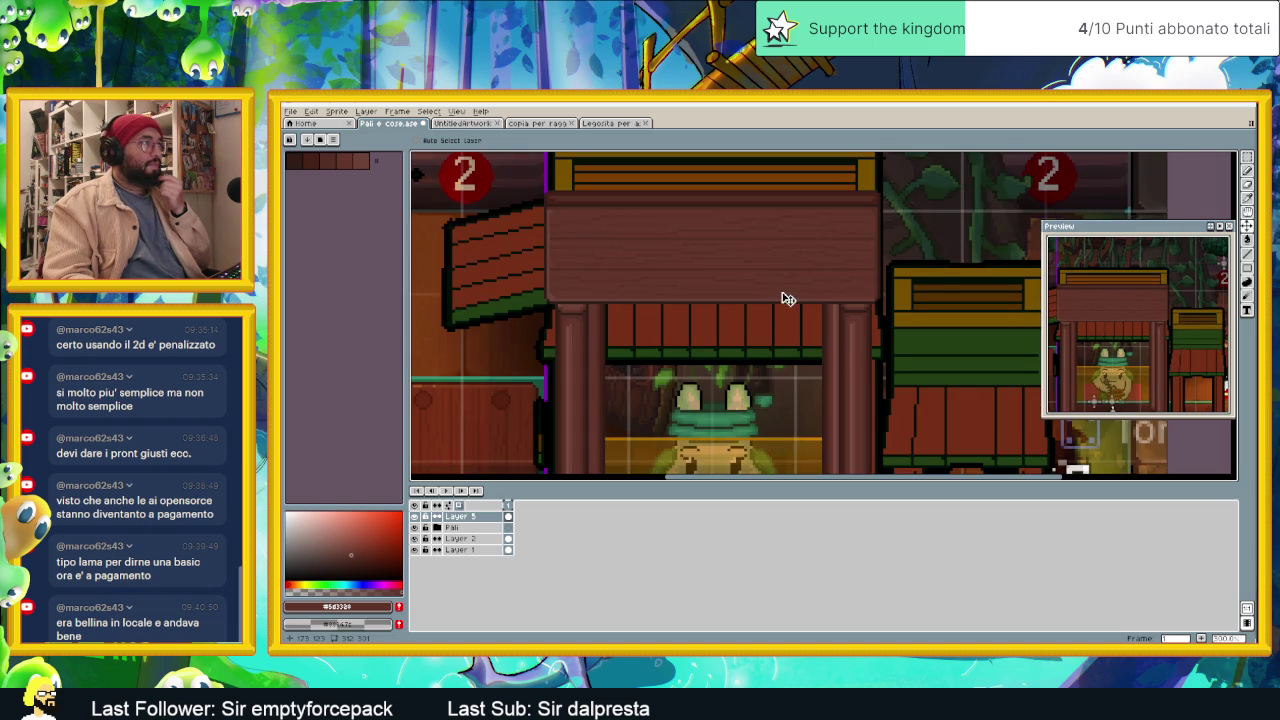
{"action": "scroll", "coordinate": [763, 292], "scroll_direction": "up", "scroll_amount": 1}
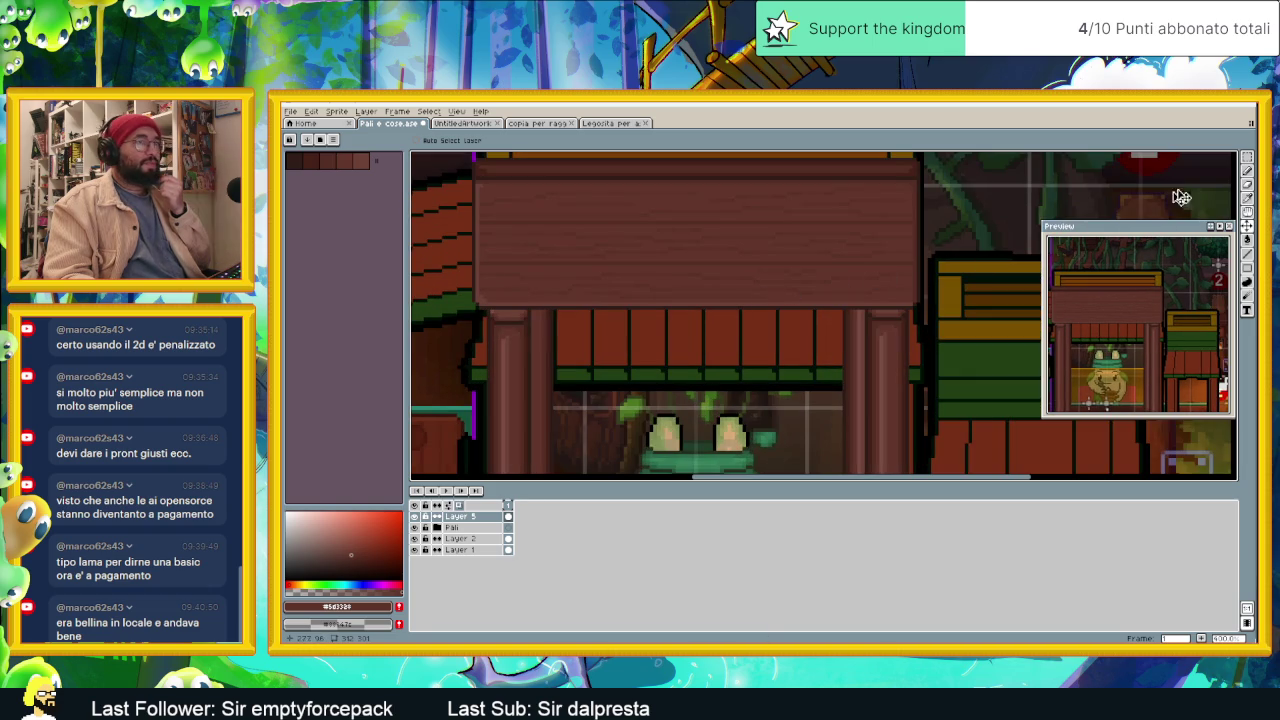
{"action": "left_click", "coordinate": [1246, 167]}
{"action": "scroll", "coordinate": [549, 214], "scroll_direction": "up", "scroll_amount": 1}
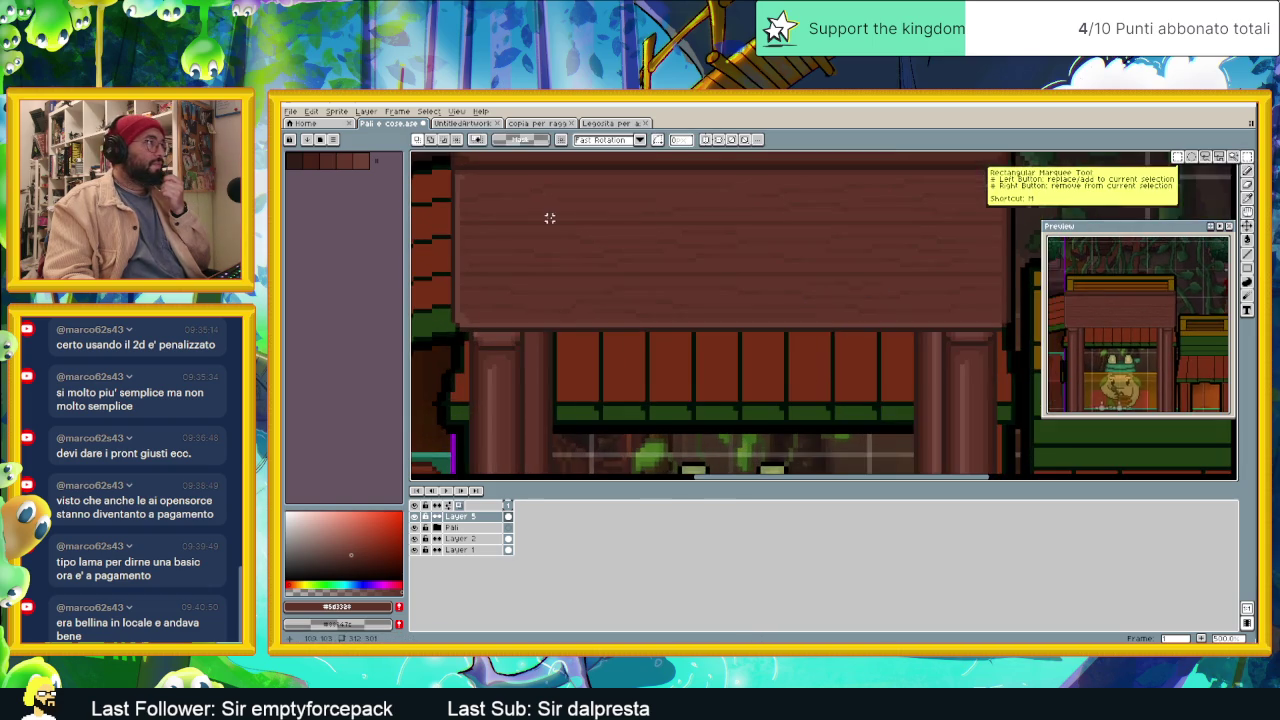
{"action": "left_click_drag", "start_coordinate": [549, 214], "coordinate": [646, 266]}
{"action": "scroll", "coordinate": [655, 268], "scroll_direction": "down", "scroll_amount": 1}
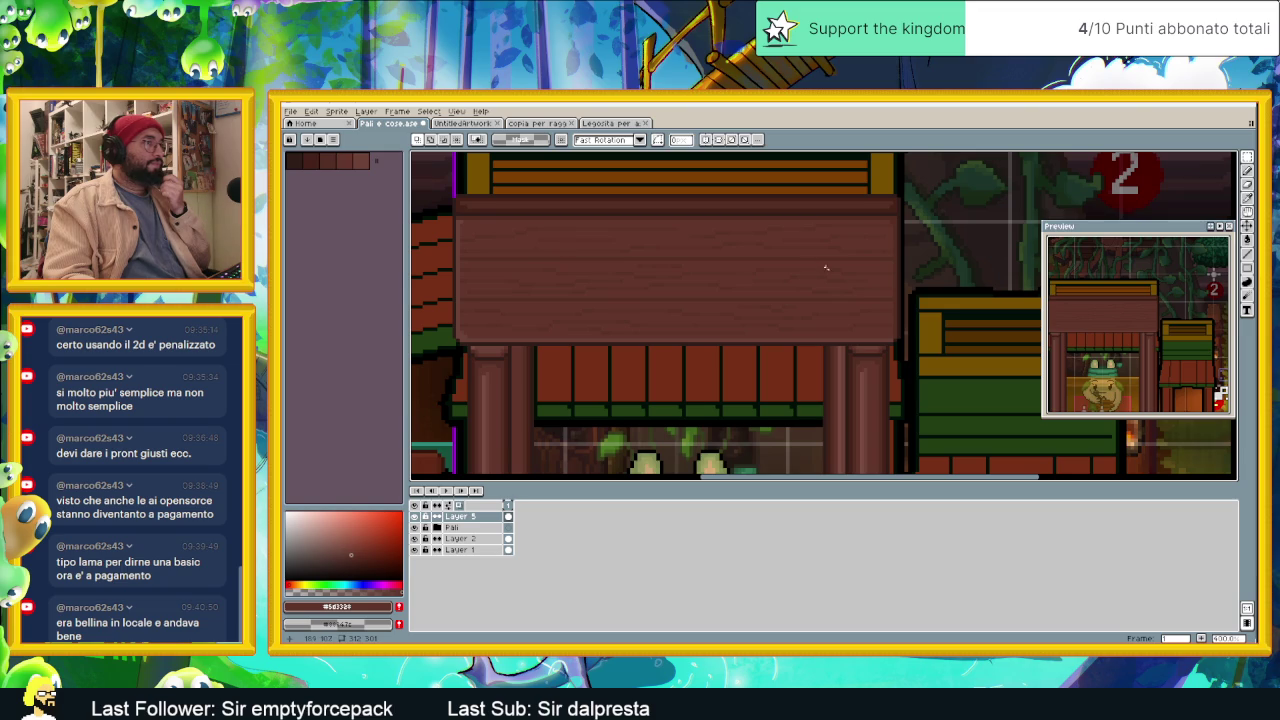
{"action": "left_click_drag", "start_coordinate": [895, 340], "coordinate": [457, 213]}
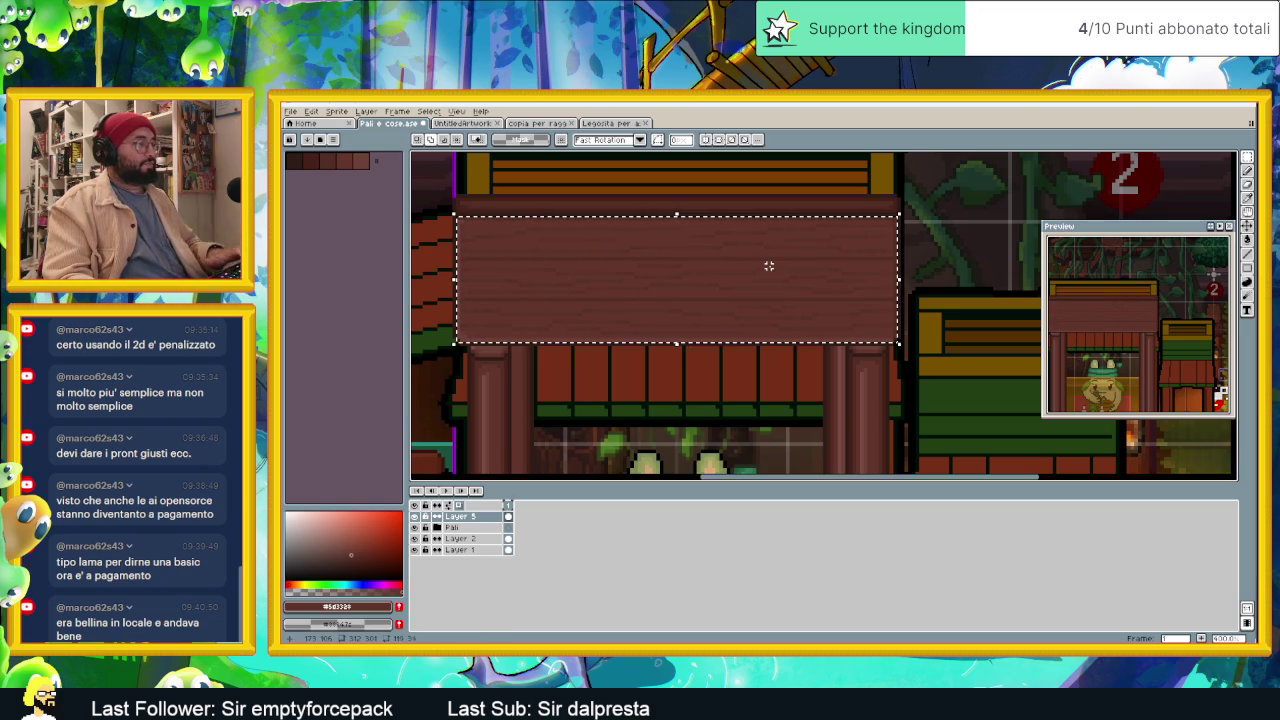
{"action": "left_click", "coordinate": [769, 265]}
{"action": "left_click", "coordinate": [931, 262]}
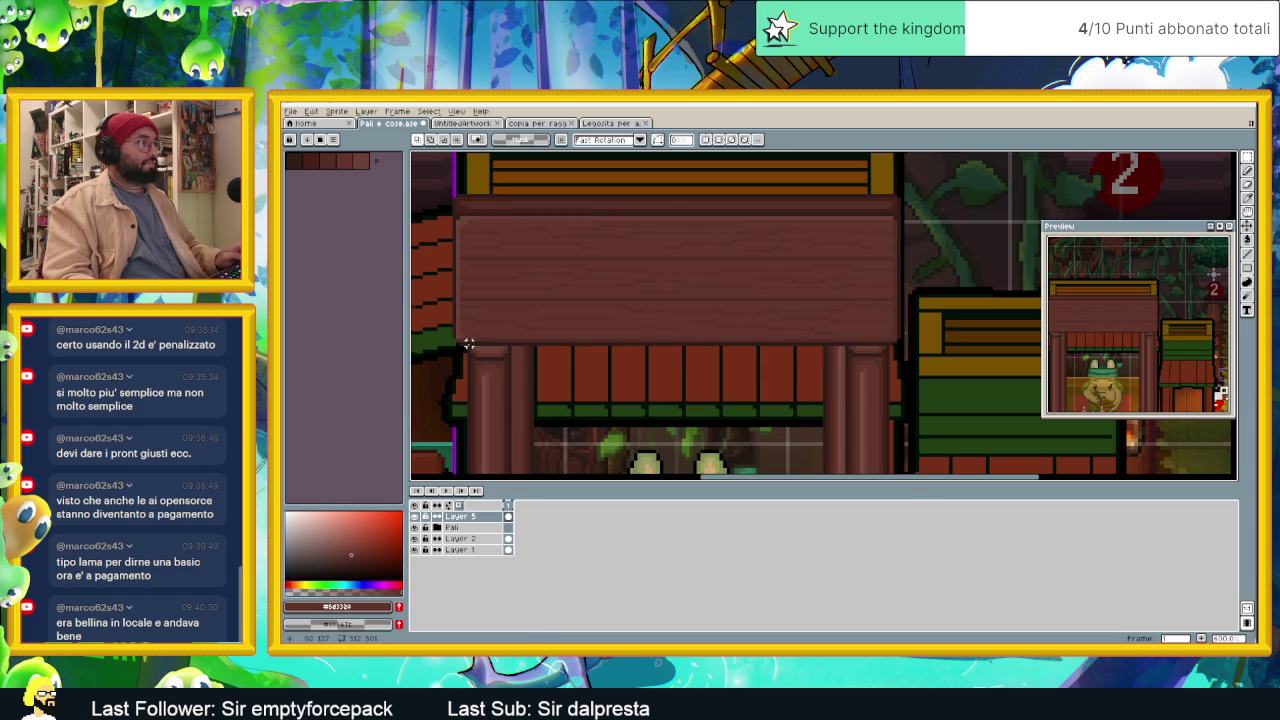
{"action": "scroll", "coordinate": [468, 343], "scroll_direction": "up", "scroll_amount": 2}
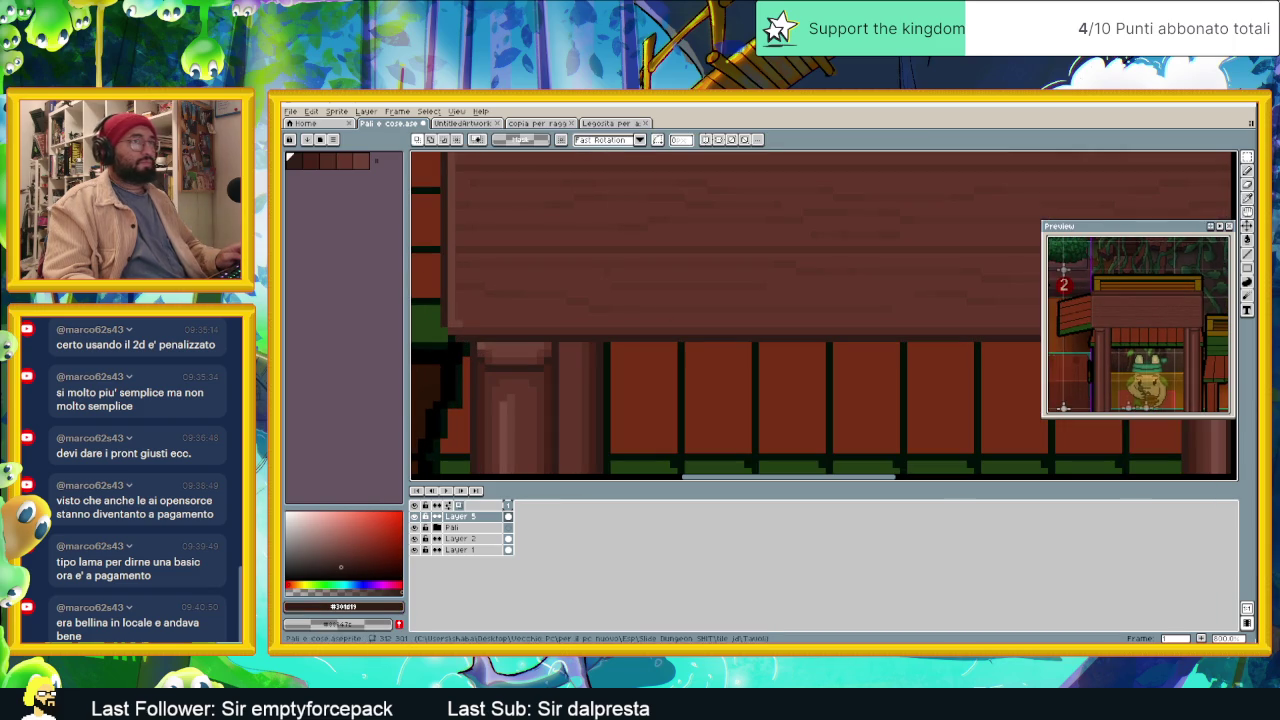
{"action": "left_click", "coordinate": [1247, 170]}
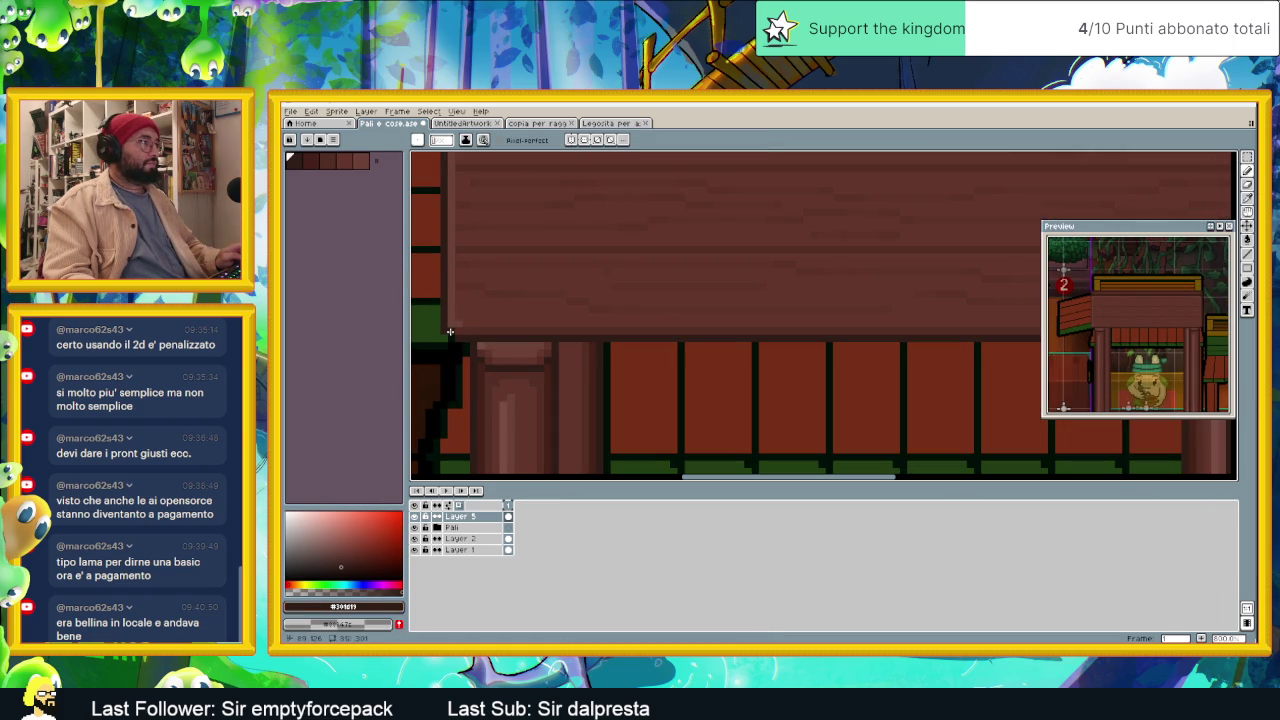
{"action": "scroll", "coordinate": [648, 380], "scroll_direction": "down", "scroll_amount": 2}
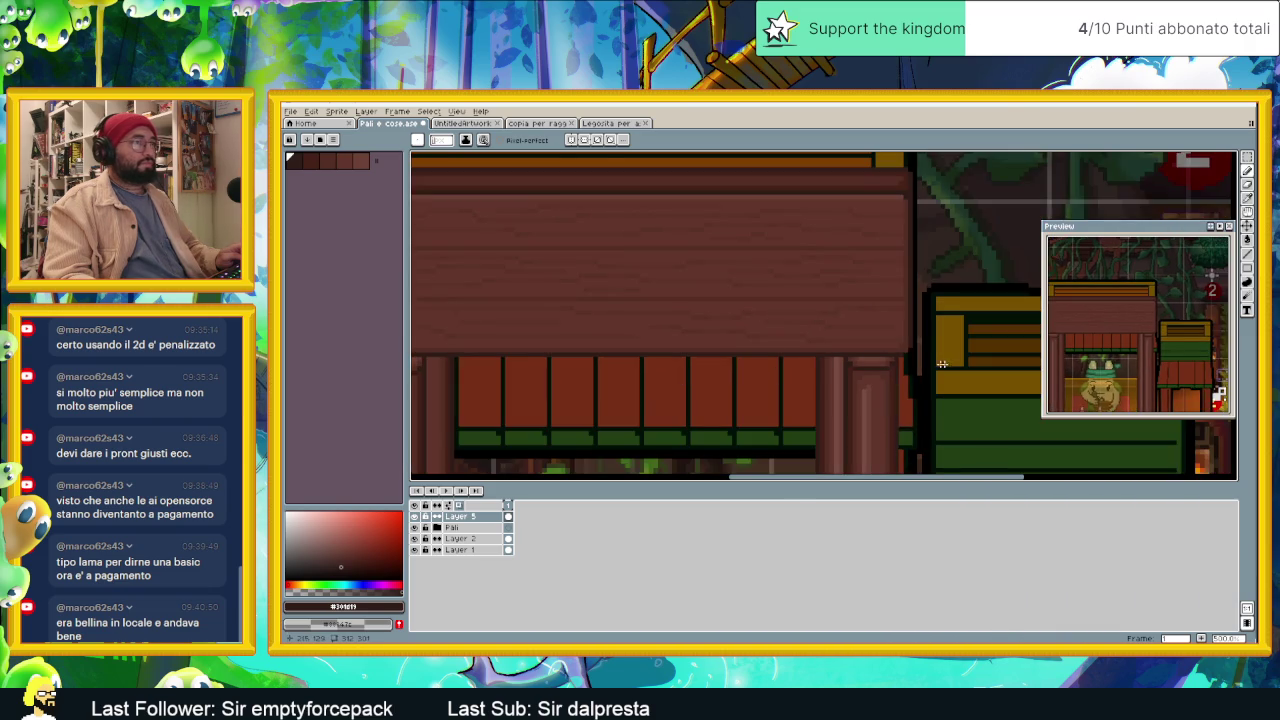
{"action": "scroll", "coordinate": [942, 364], "scroll_direction": "up", "scroll_amount": 2}
{"action": "scroll", "coordinate": [844, 335], "scroll_direction": "down", "scroll_amount": 1}
{"action": "scroll", "coordinate": [851, 380], "scroll_direction": "down", "scroll_amount": 1}
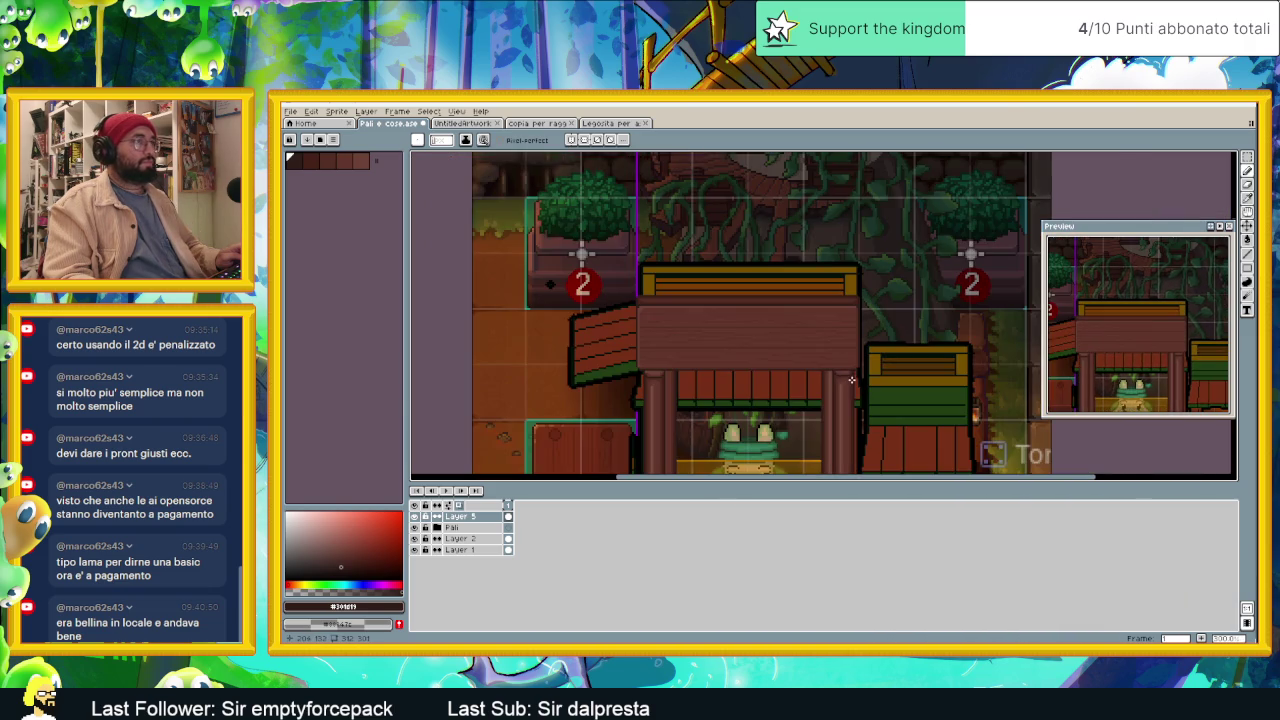
{"action": "scroll", "coordinate": [849, 381], "scroll_direction": "down", "scroll_amount": 1}
{"action": "scroll", "coordinate": [840, 385], "scroll_direction": "down", "scroll_amount": 1}
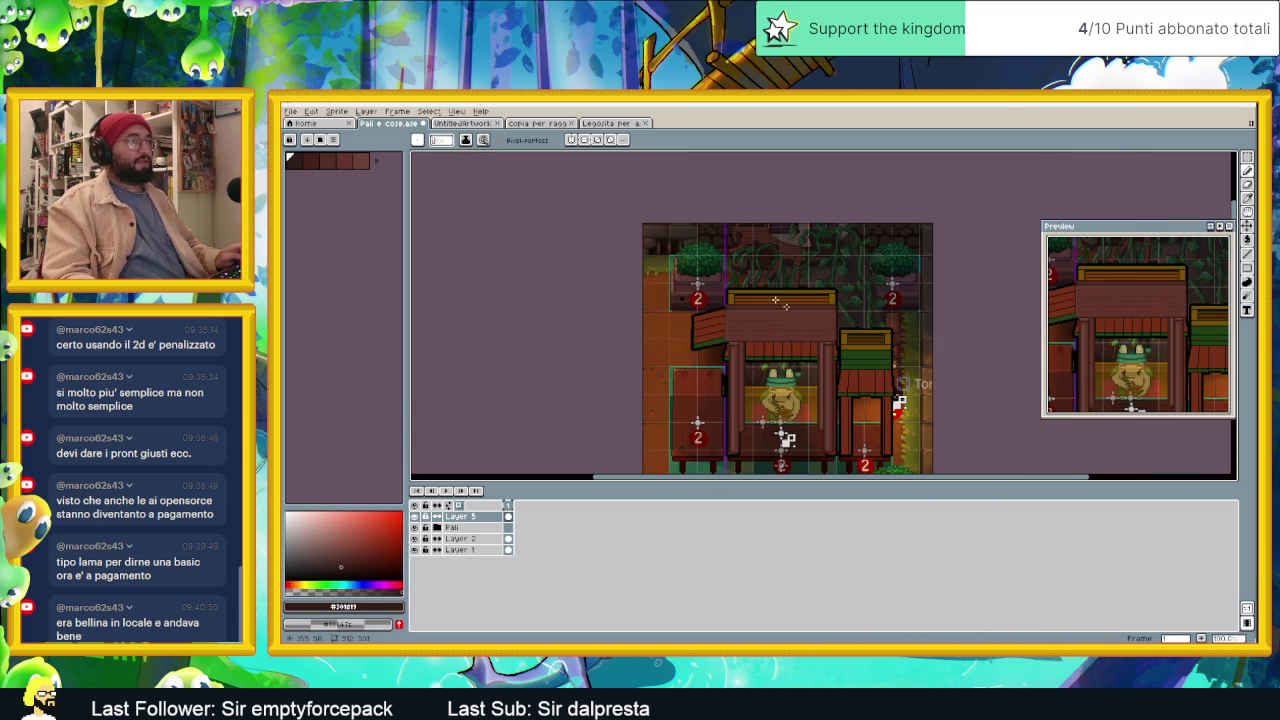
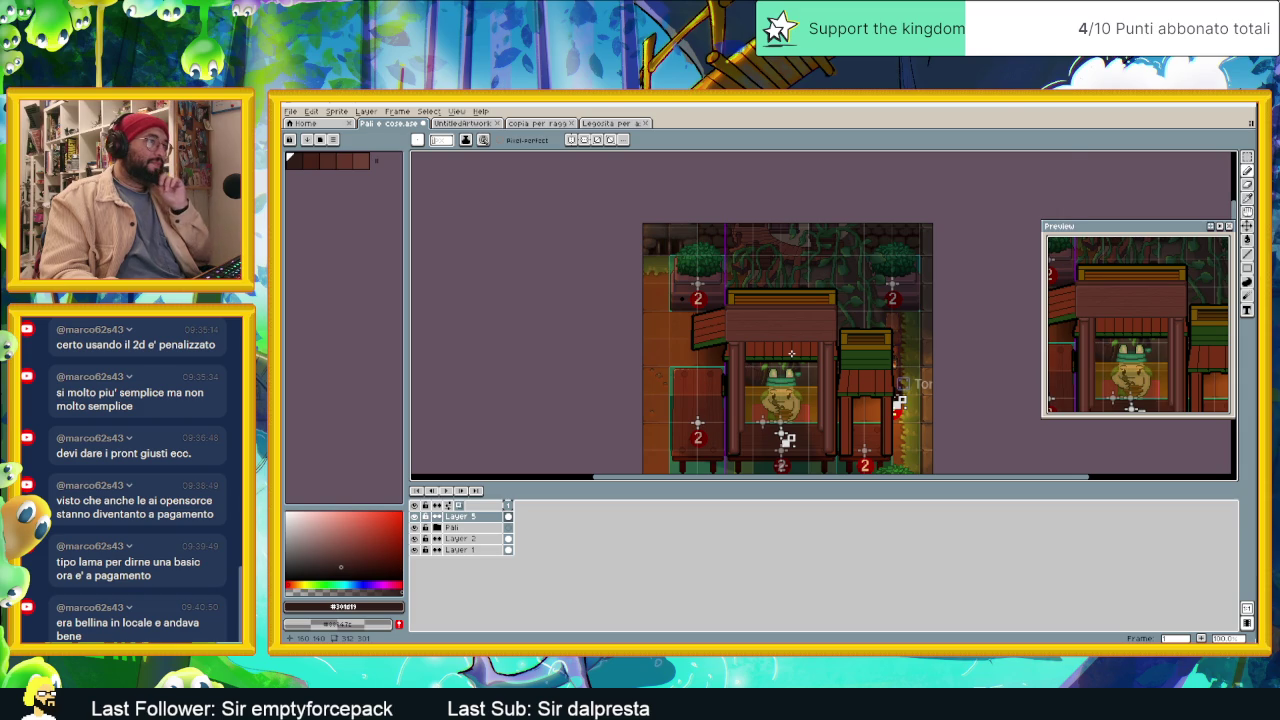
Step: Duplicate Layer 5 to create Layer 5 Copy
{"action": "scroll", "coordinate": [790, 353], "scroll_direction": "up", "scroll_amount": 1}
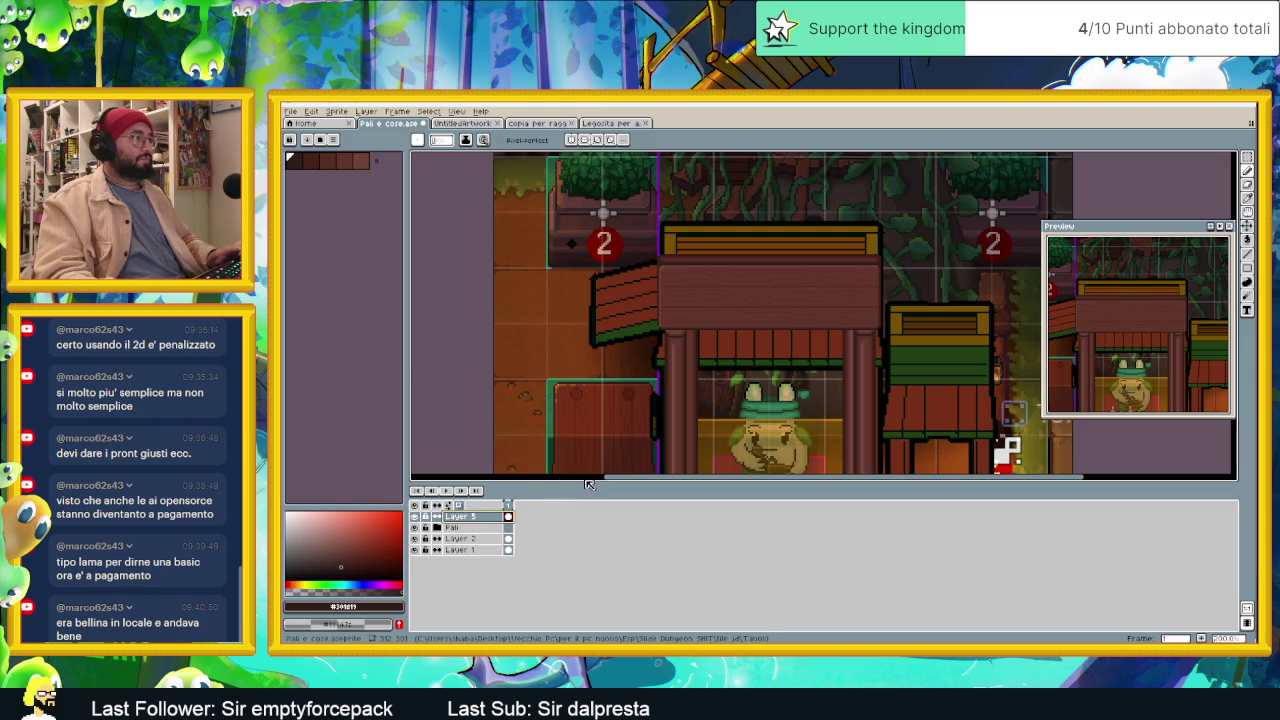
{"action": "right_click", "coordinate": [466, 523]}
{"action": "left_click", "coordinate": [466, 523]}
{"action": "right_click", "coordinate": [466, 523]}
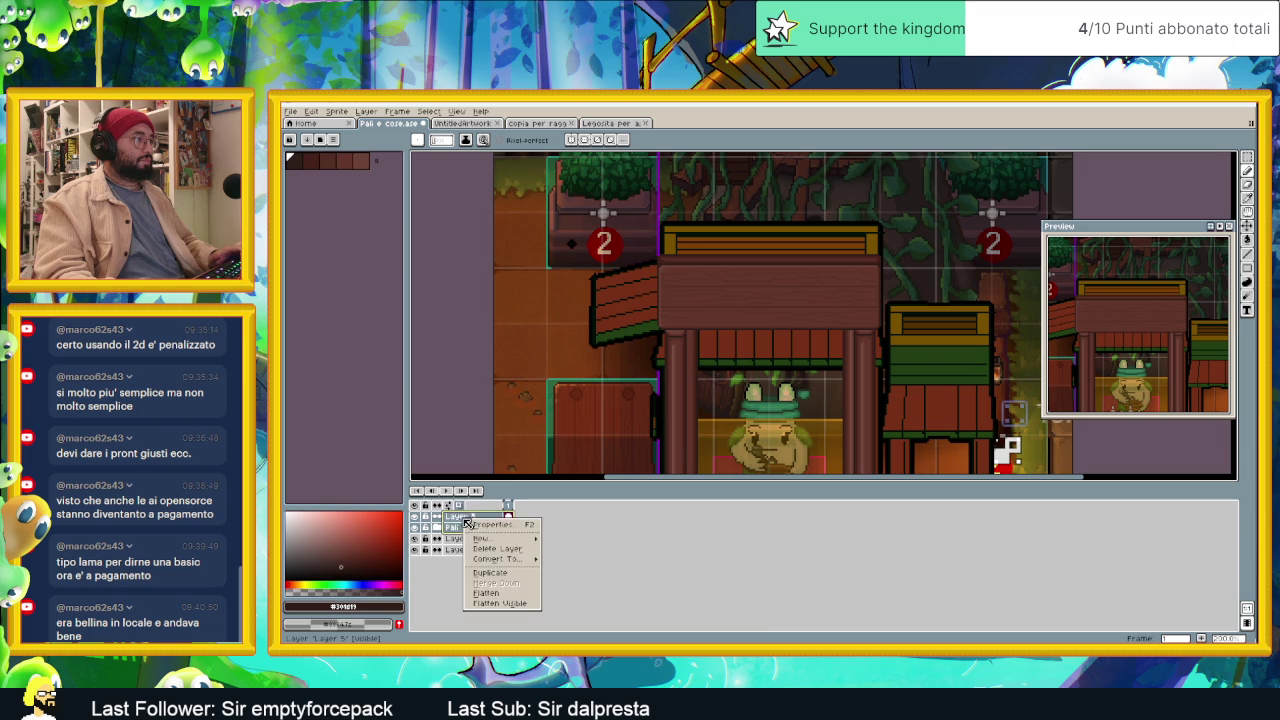
{"action": "key", "text": "Escape"}
{"action": "scroll", "coordinate": [793, 314], "scroll_direction": "down", "scroll_amount": 2}
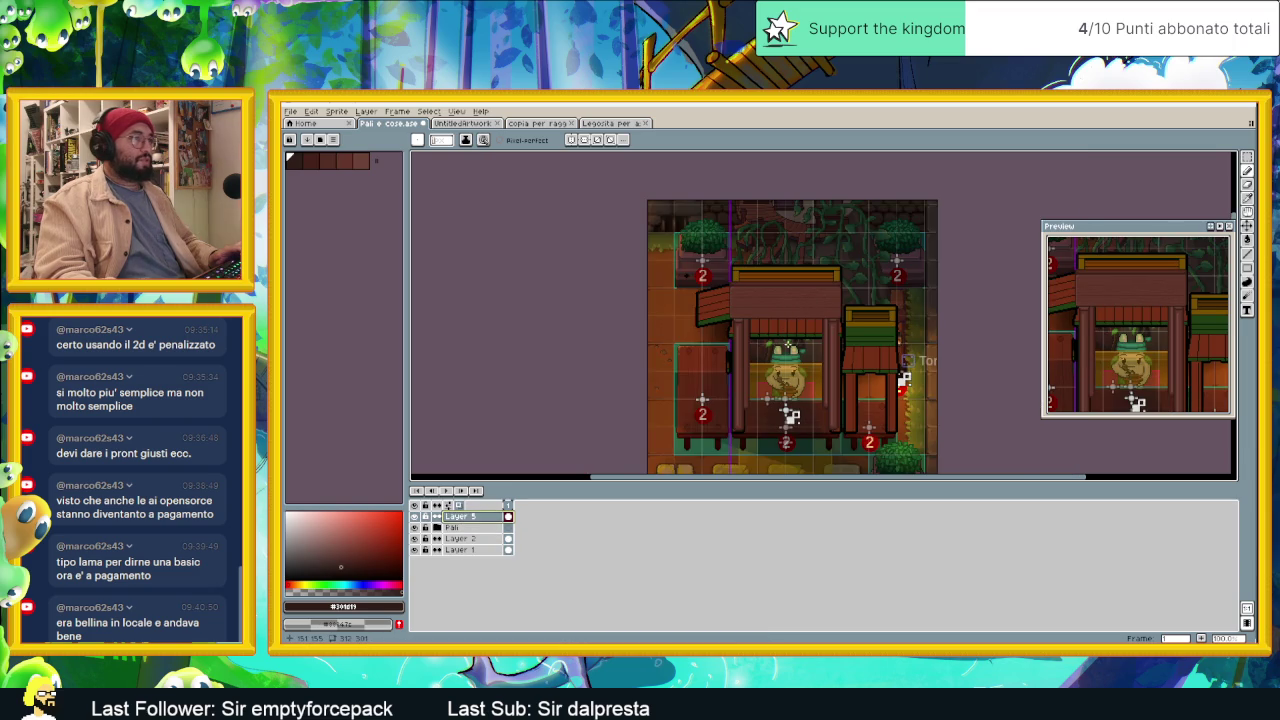
{"action": "scroll", "coordinate": [788, 345], "scroll_direction": "up", "scroll_amount": 2}
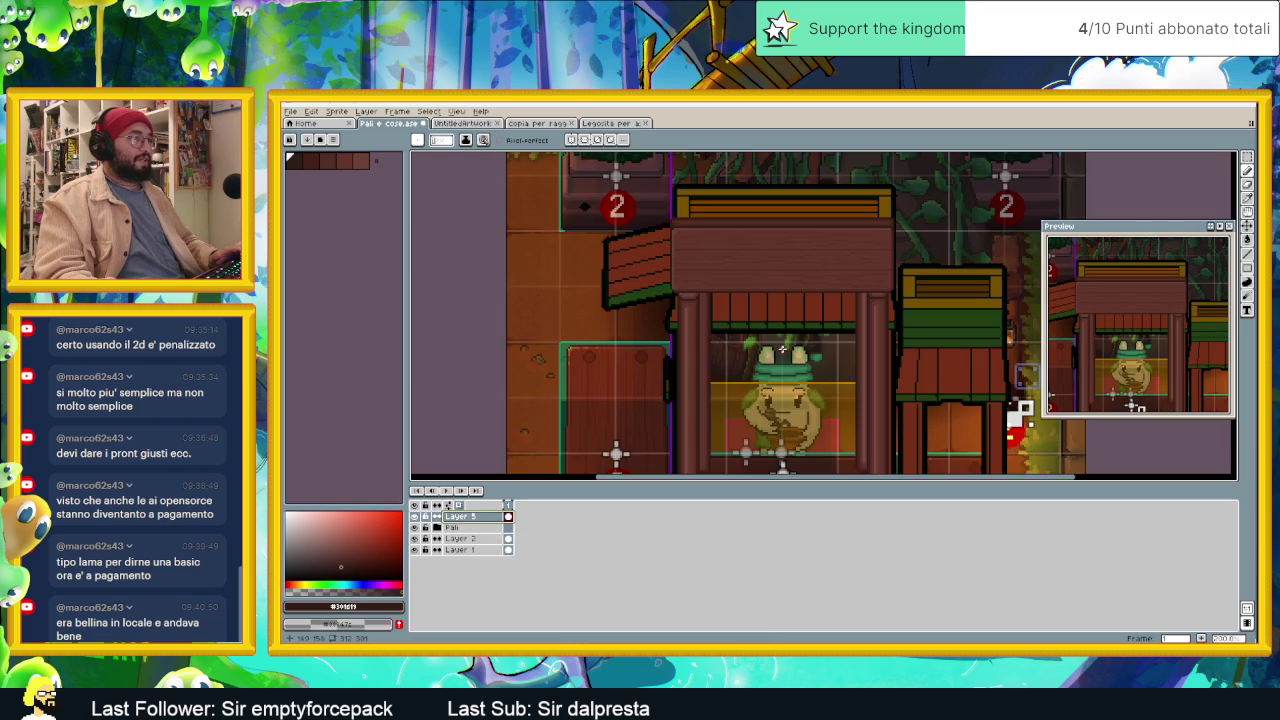
{"action": "right_click", "coordinate": [487, 522]}
{"action": "left_click", "coordinate": [538, 572]}
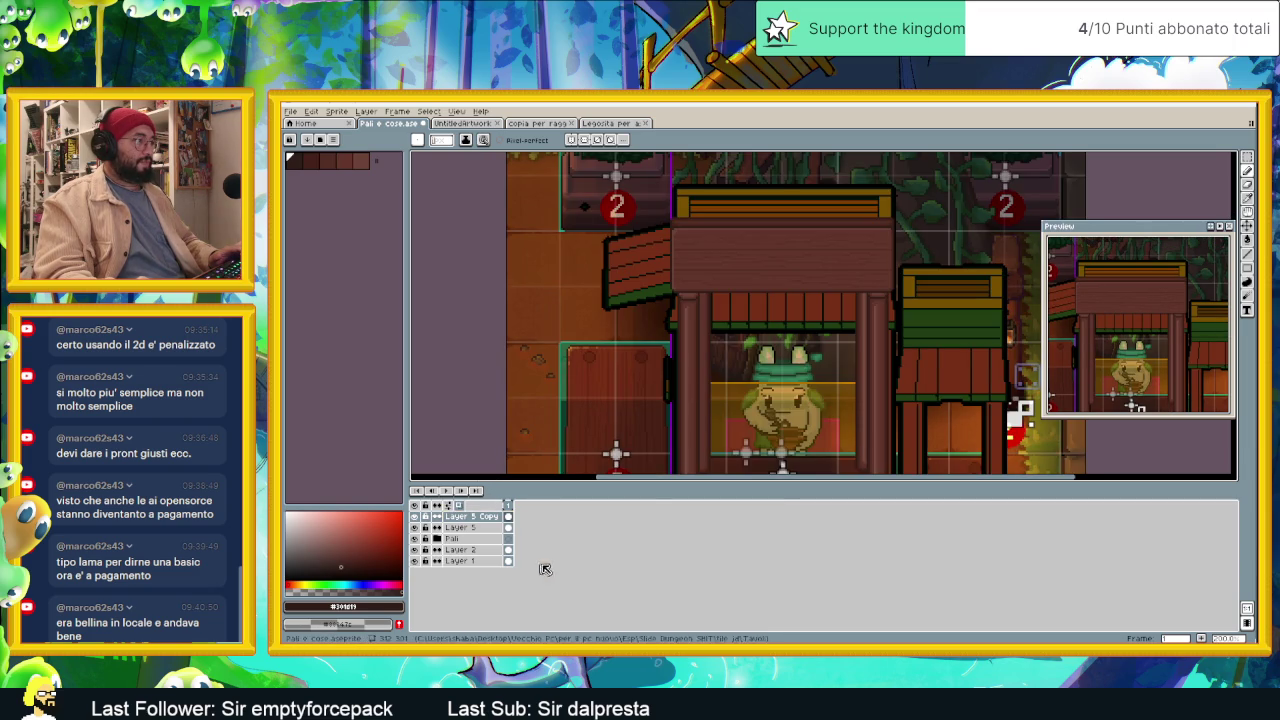
Step: On Layer 5, move the top plank up about 11 px with the Move tool
{"action": "left_click", "coordinate": [1247, 240]}
{"action": "left_click", "coordinate": [460, 529]}
{"action": "left_click_drag", "start_coordinate": [826, 272], "coordinate": [826, 242]}
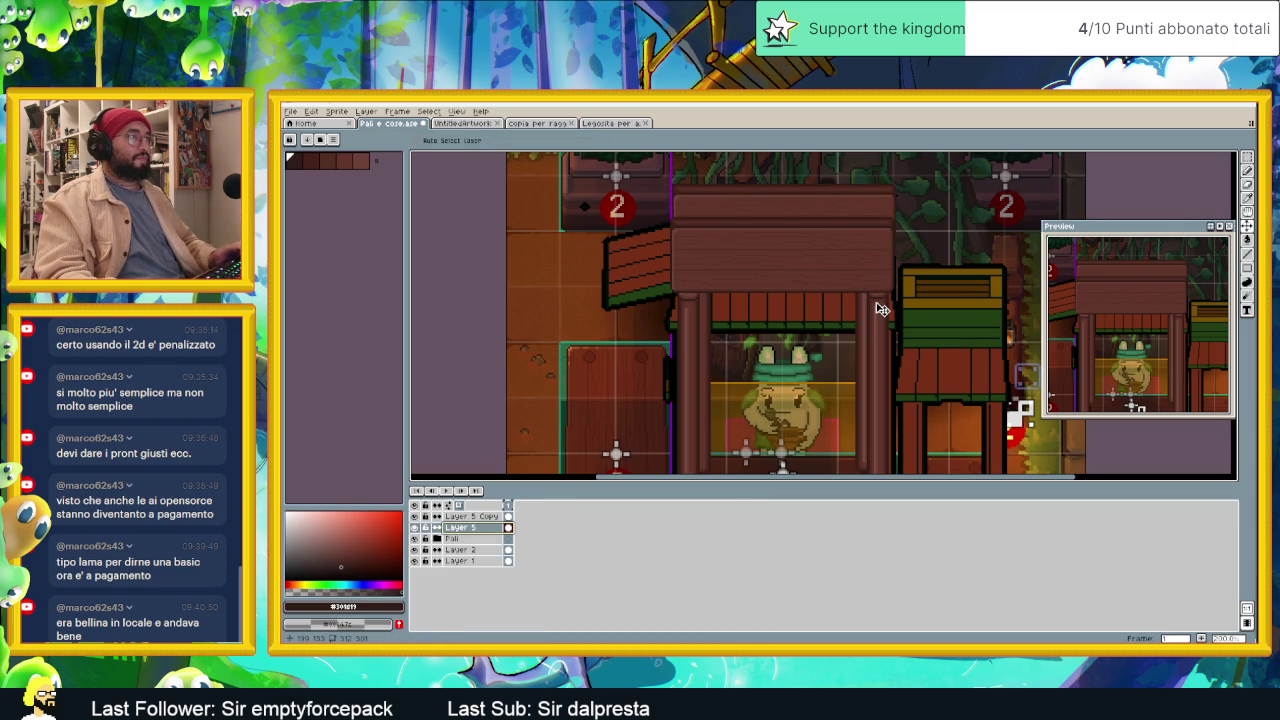
{"action": "scroll", "coordinate": [797, 207], "scroll_direction": "up", "scroll_amount": 2}
{"action": "left_click_drag", "start_coordinate": [717, 209], "coordinate": [714, 208]}
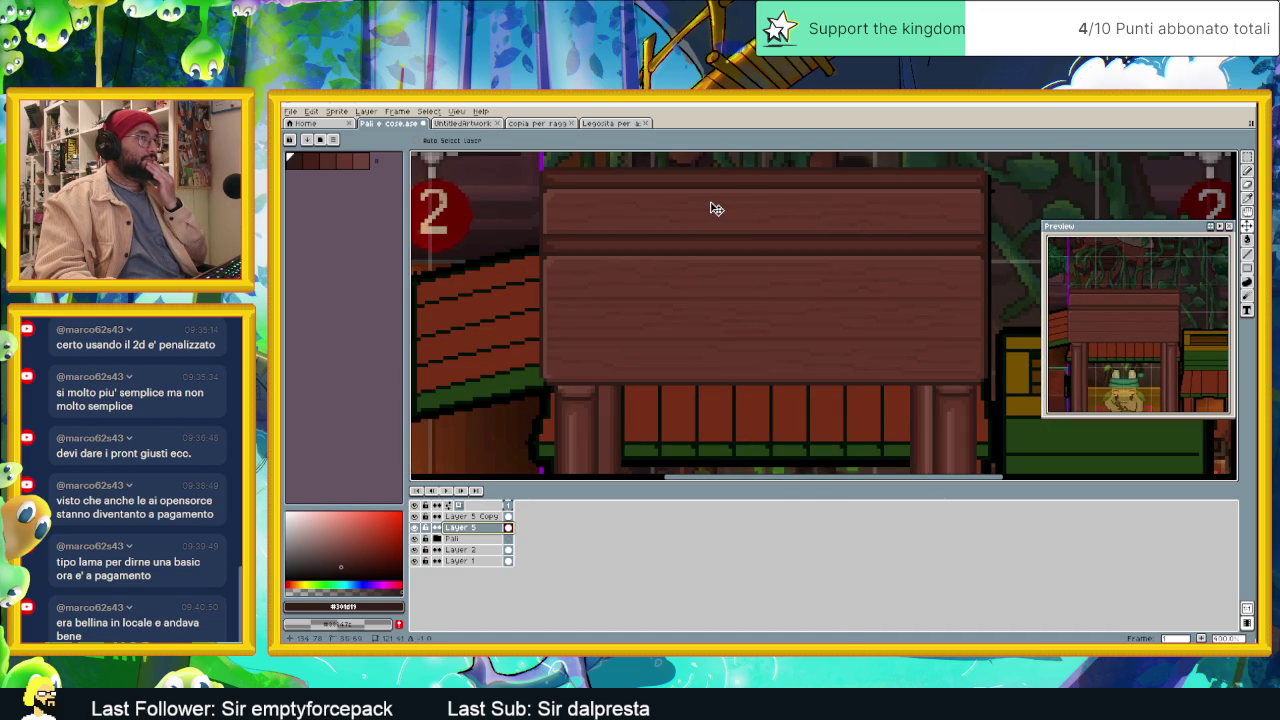
{"action": "scroll", "coordinate": [843, 280], "scroll_direction": "down", "scroll_amount": 1}
{"action": "scroll", "coordinate": [837, 280], "scroll_direction": "down", "scroll_amount": 1}
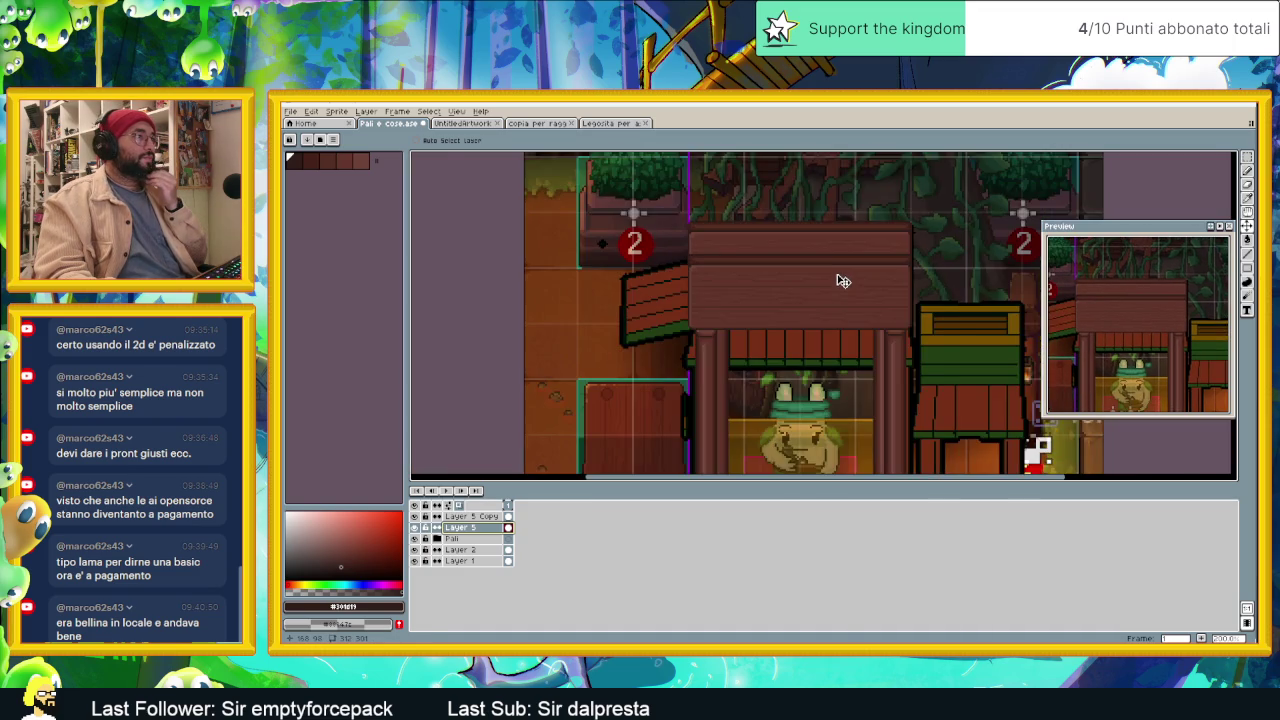
{"action": "scroll", "coordinate": [837, 280], "scroll_direction": "up", "scroll_amount": 1}
{"action": "left_click_drag", "start_coordinate": [813, 223], "coordinate": [815, 212]}
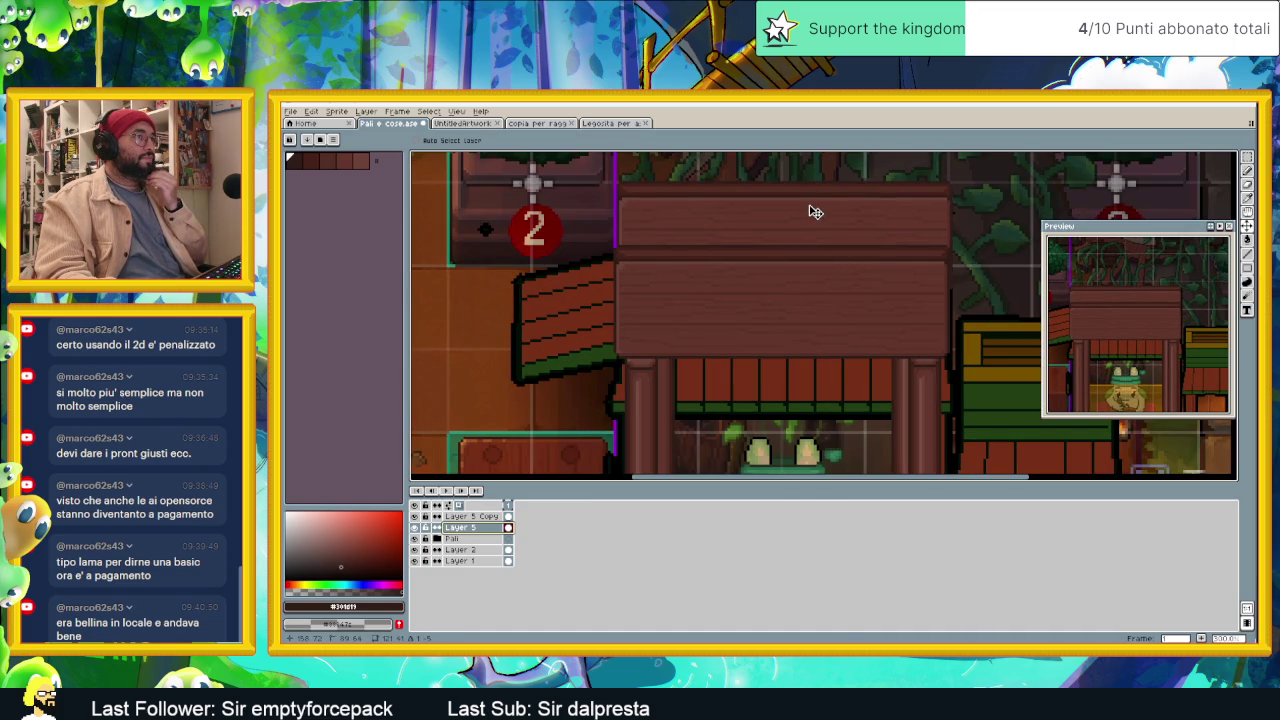
{"action": "scroll", "coordinate": [900, 255], "scroll_direction": "down", "scroll_amount": 3}
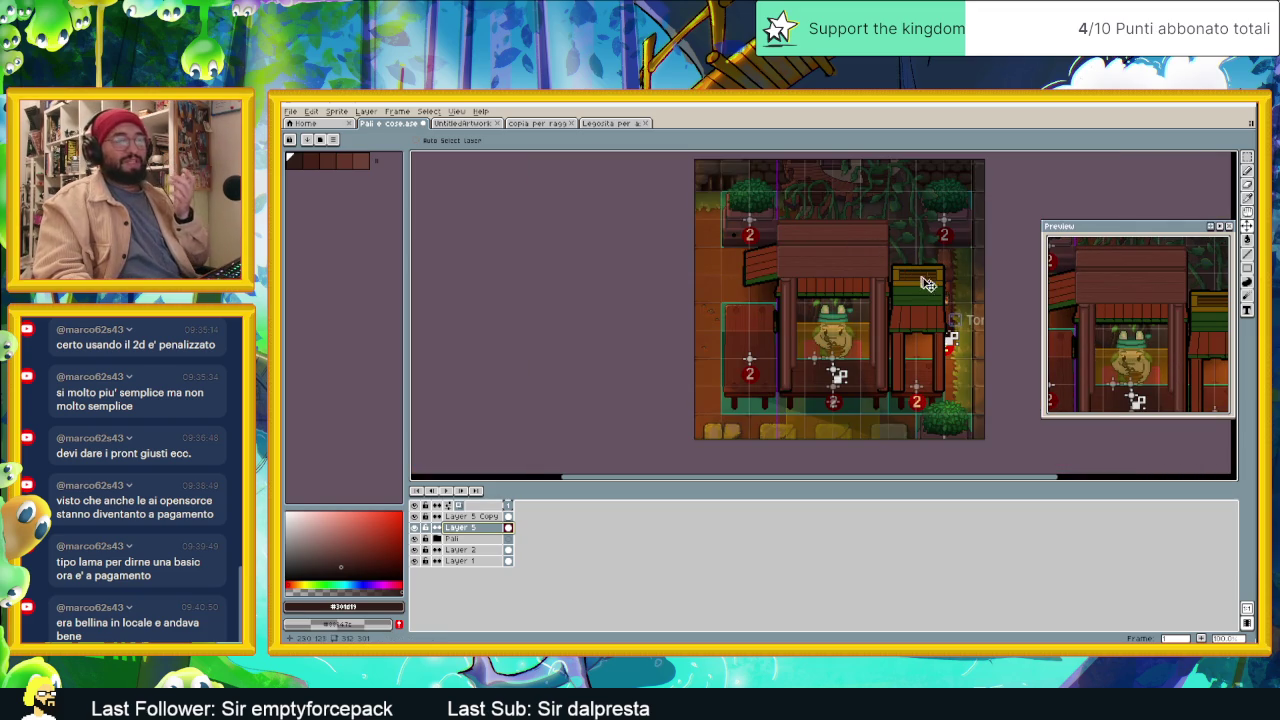
{"action": "scroll", "coordinate": [862, 235], "scroll_direction": "up", "scroll_amount": 2}
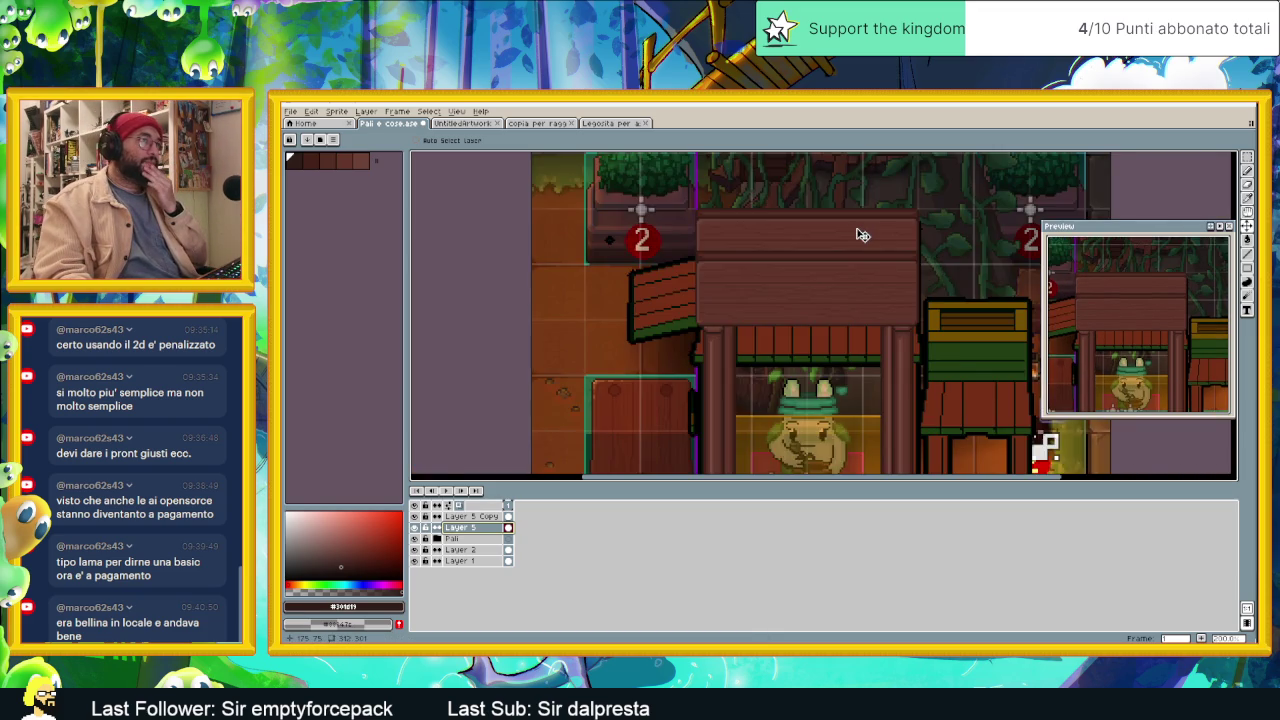
{"action": "scroll", "coordinate": [862, 235], "scroll_direction": "up", "scroll_amount": 1}
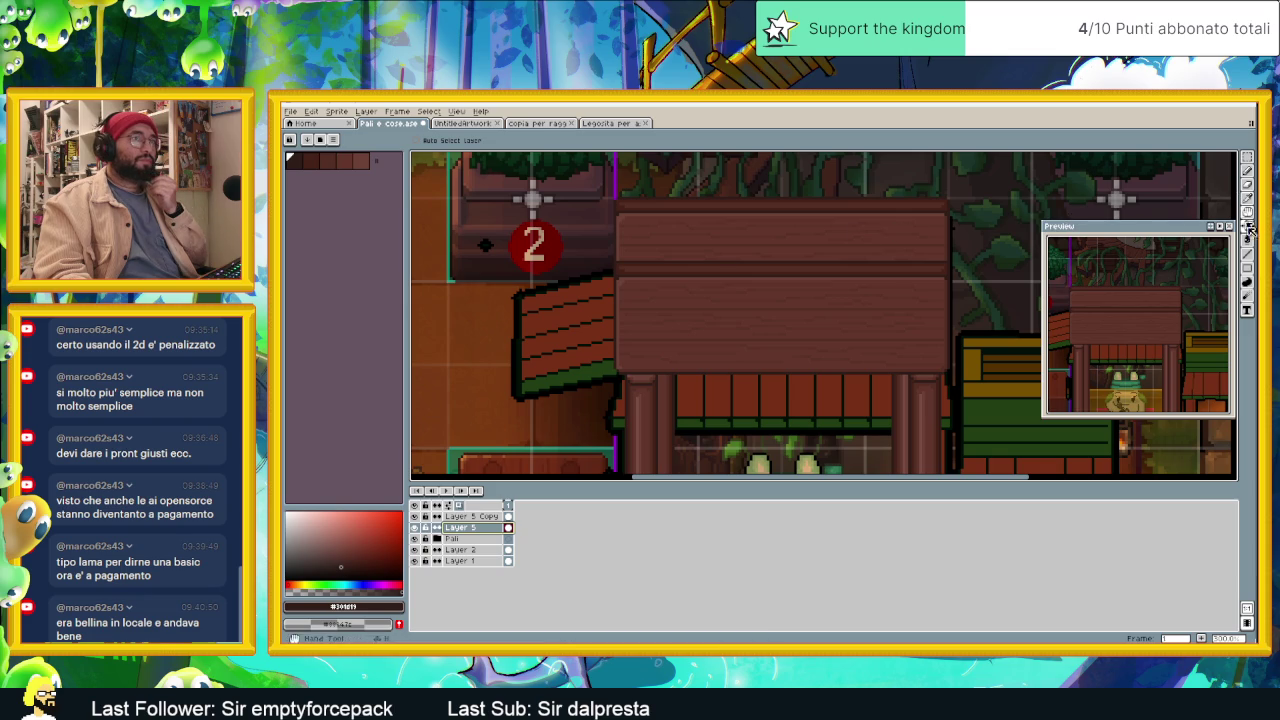
{"action": "left_click", "coordinate": [1247, 254]}
Step: Add a new empty layer at the top of the stack named Legna
{"action": "right_click", "coordinate": [490, 521]}
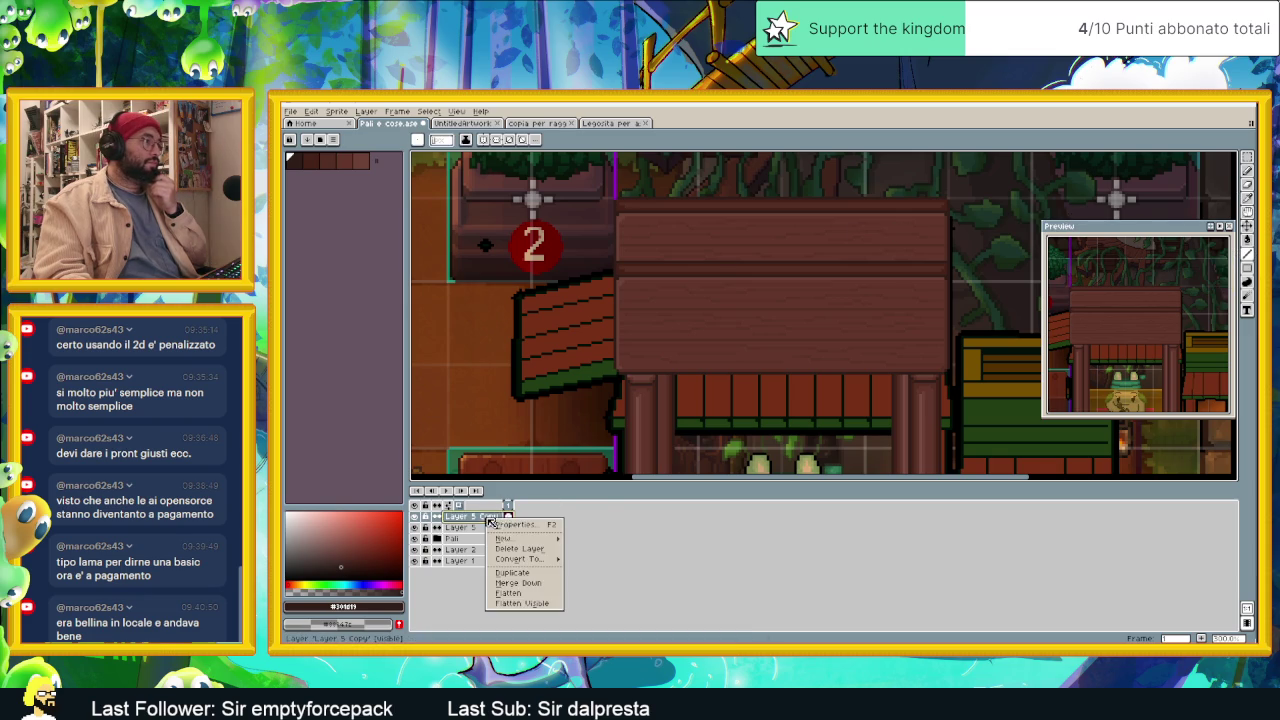
{"action": "left_click", "coordinate": [585, 542]}
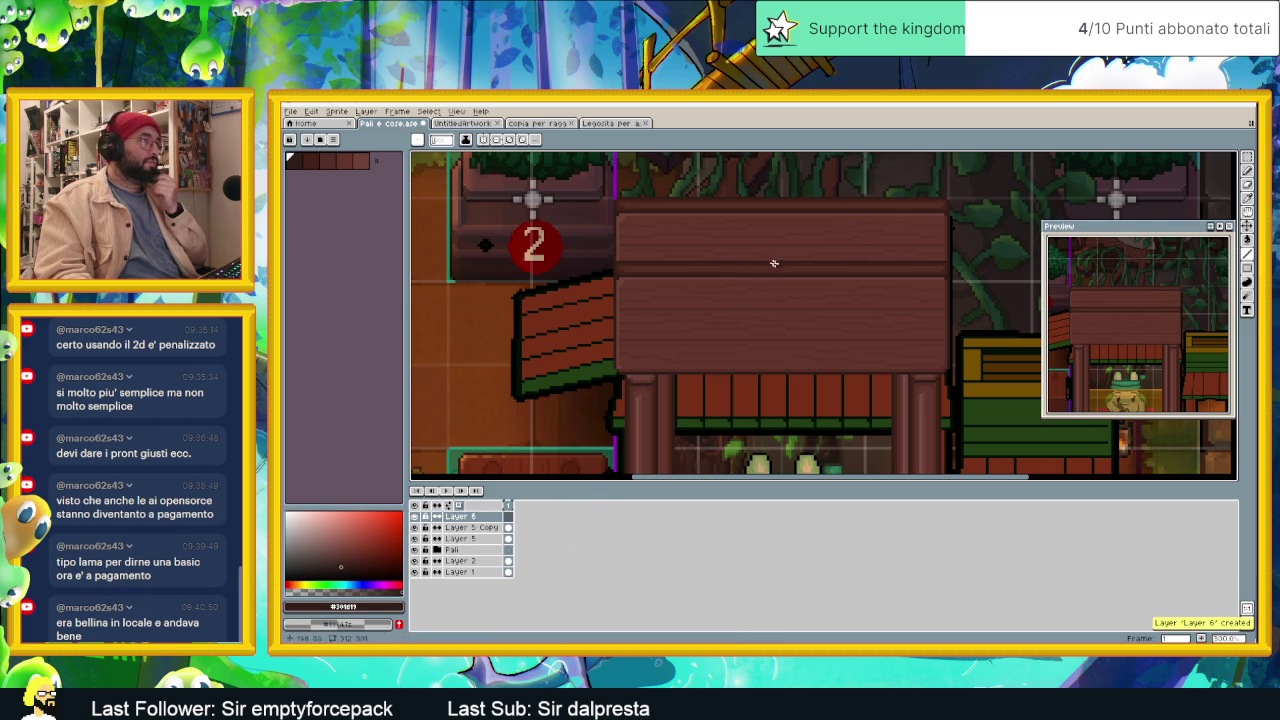
{"action": "double_click", "coordinate": [466, 519]}
{"action": "type", "text": "Le"}
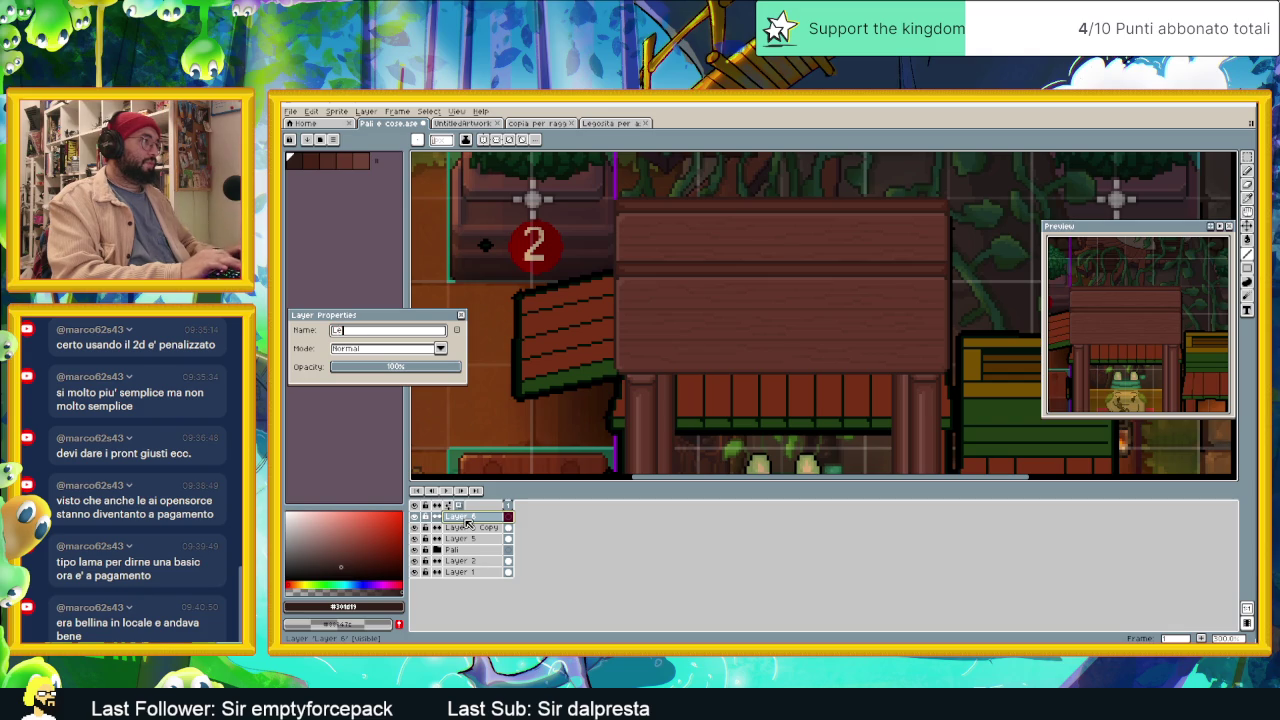
{"action": "type", "text": "gna"}
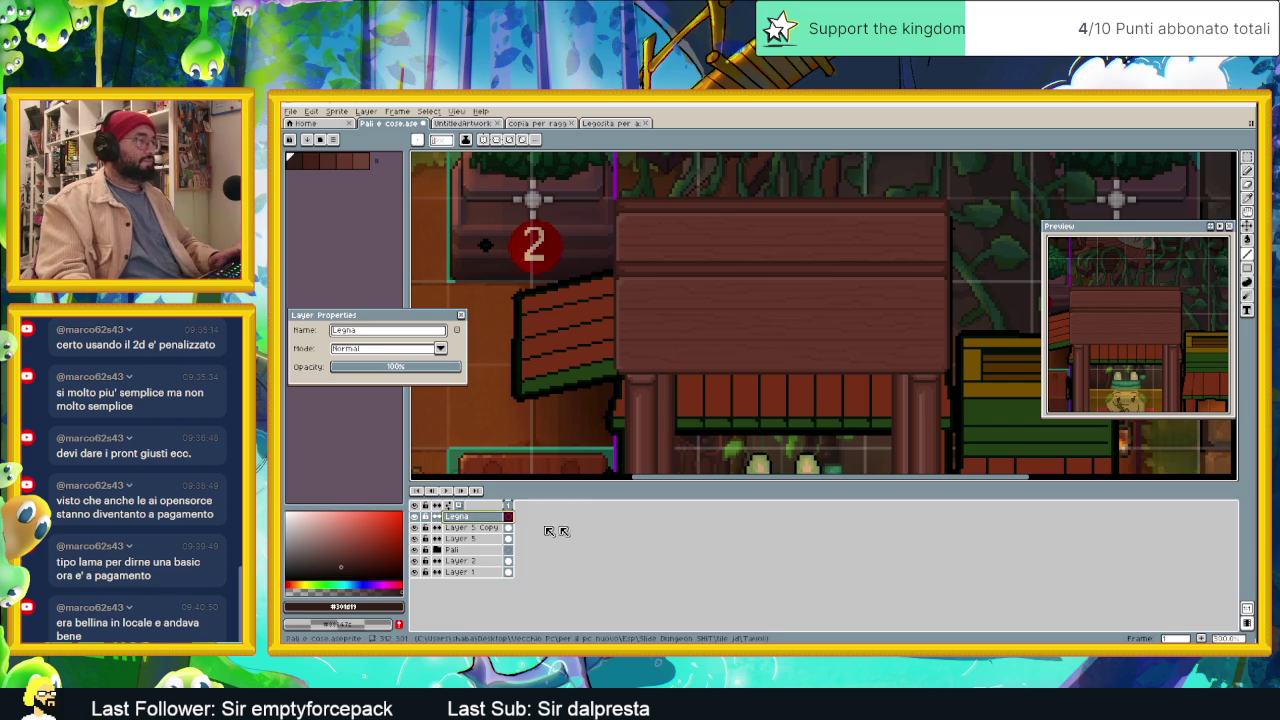
{"action": "left_click", "coordinate": [461, 315]}
{"action": "scroll", "coordinate": [798, 273], "scroll_direction": "up", "scroll_amount": 1}
{"action": "scroll", "coordinate": [790, 300], "scroll_direction": "up", "scroll_amount": 1}
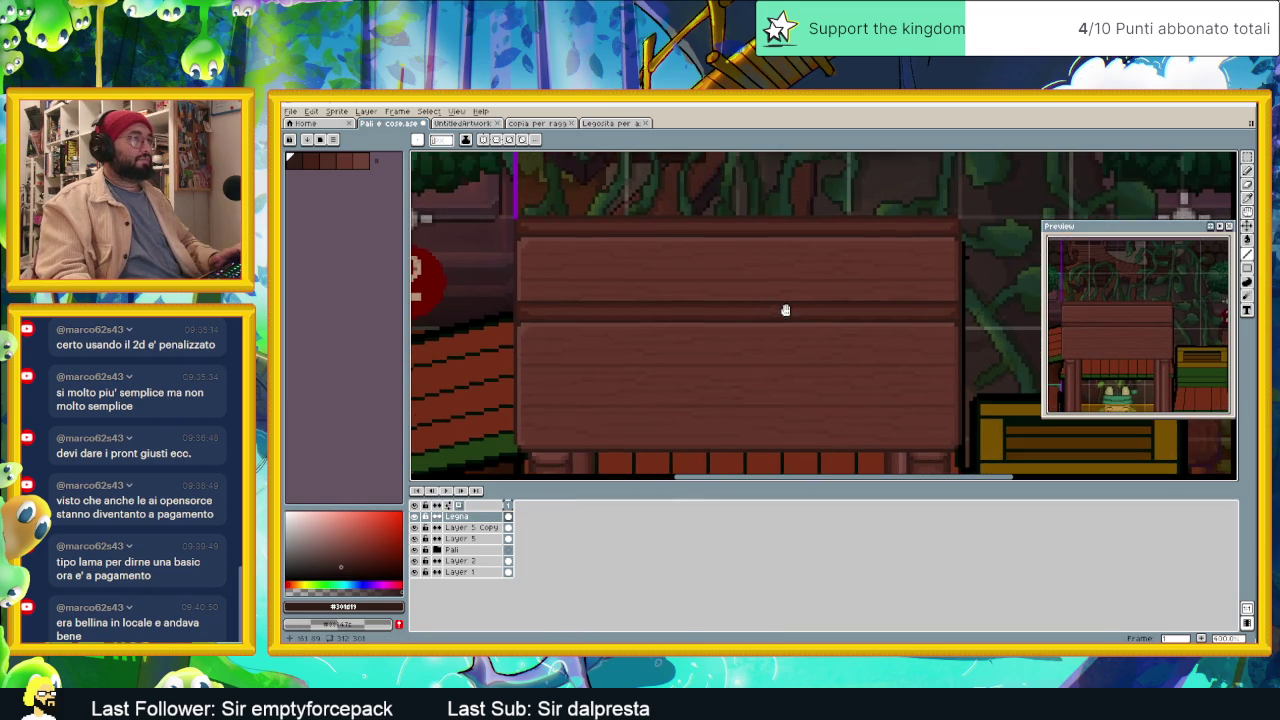
{"action": "scroll", "coordinate": [525, 243], "scroll_direction": "up", "scroll_amount": 1}
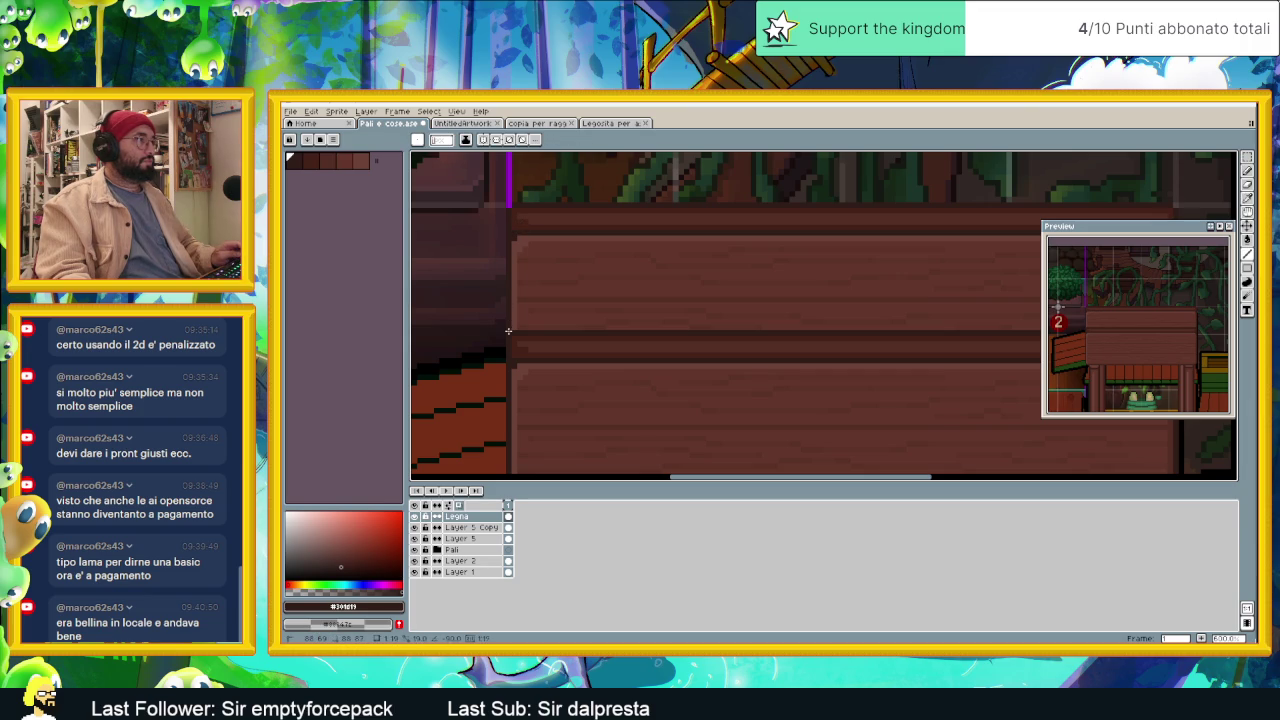
Step: Try a dark vertical seam line on the plank, undo it, and select Layer 5 Copy
{"action": "key", "text": "i"}
{"action": "key", "text": "b"}
{"action": "left_click_drag", "start_coordinate": [555, 300], "coordinate": [556, 317]}
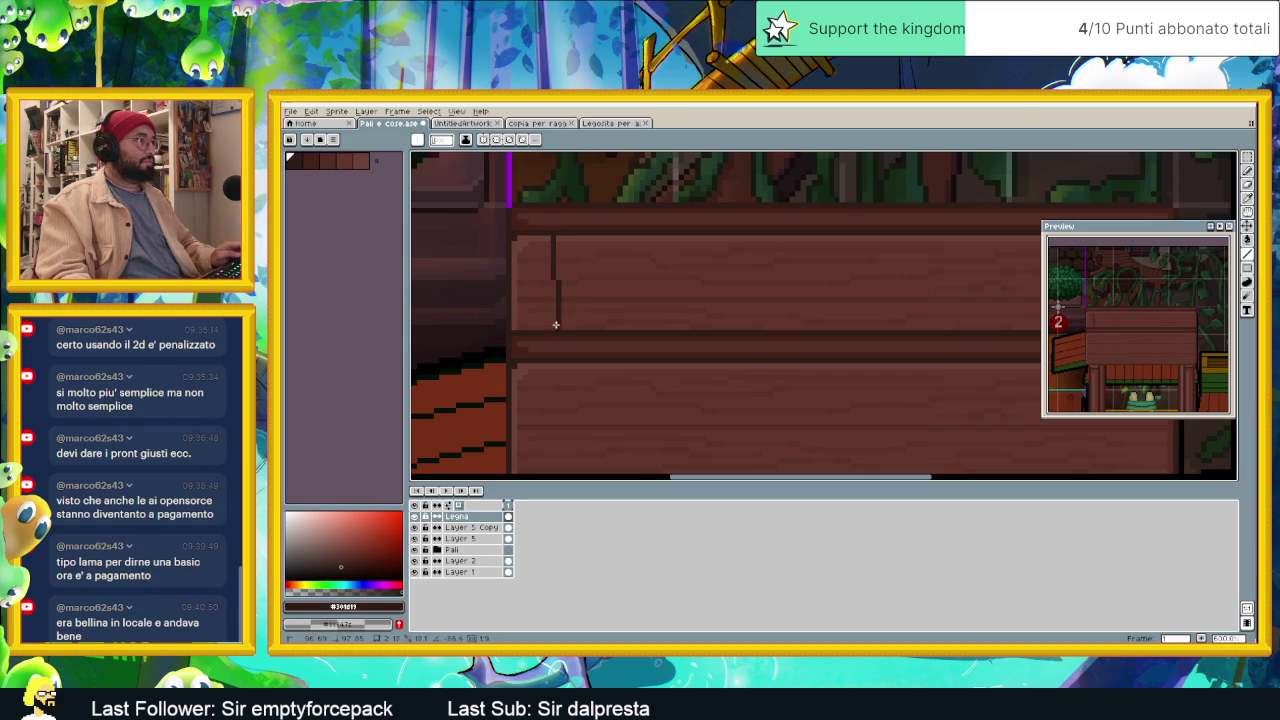
{"action": "scroll", "coordinate": [566, 326], "scroll_direction": "down", "scroll_amount": 1}
{"action": "scroll", "coordinate": [622, 373], "scroll_direction": "down", "scroll_amount": 1}
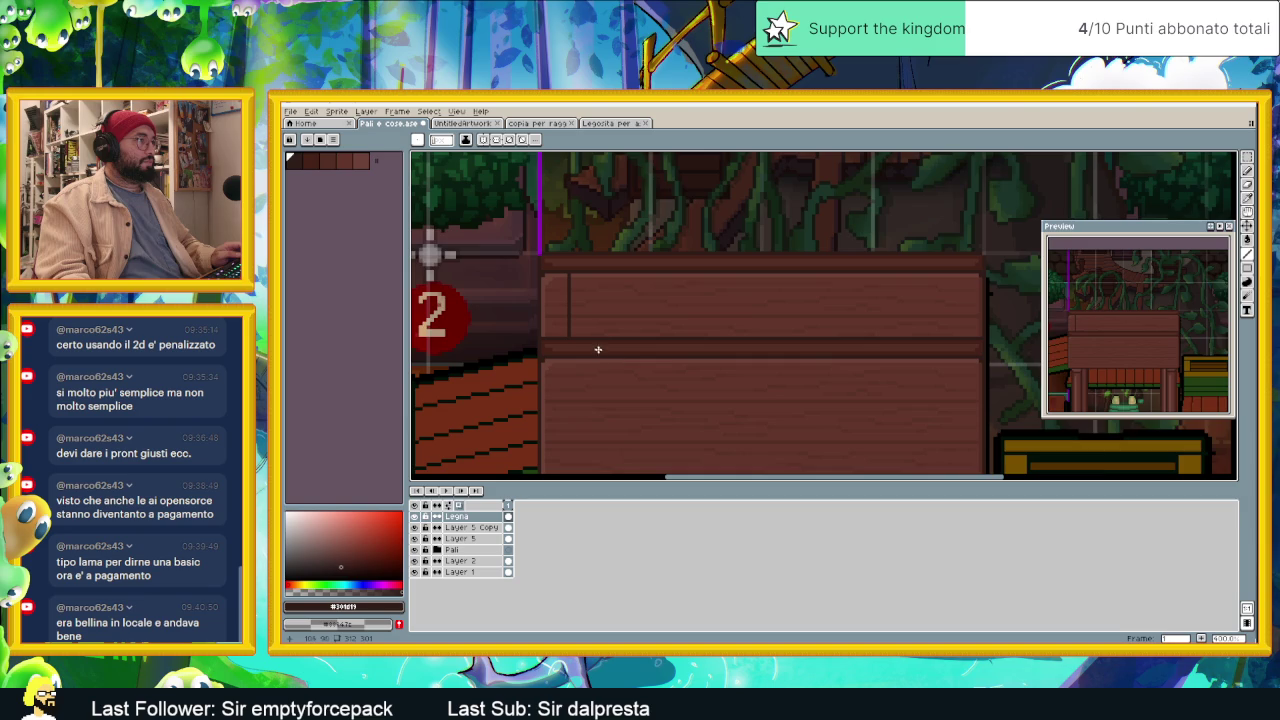
{"action": "scroll", "coordinate": [590, 343], "scroll_direction": "up", "scroll_amount": 1}
{"action": "key", "text": "ctrl+z"}
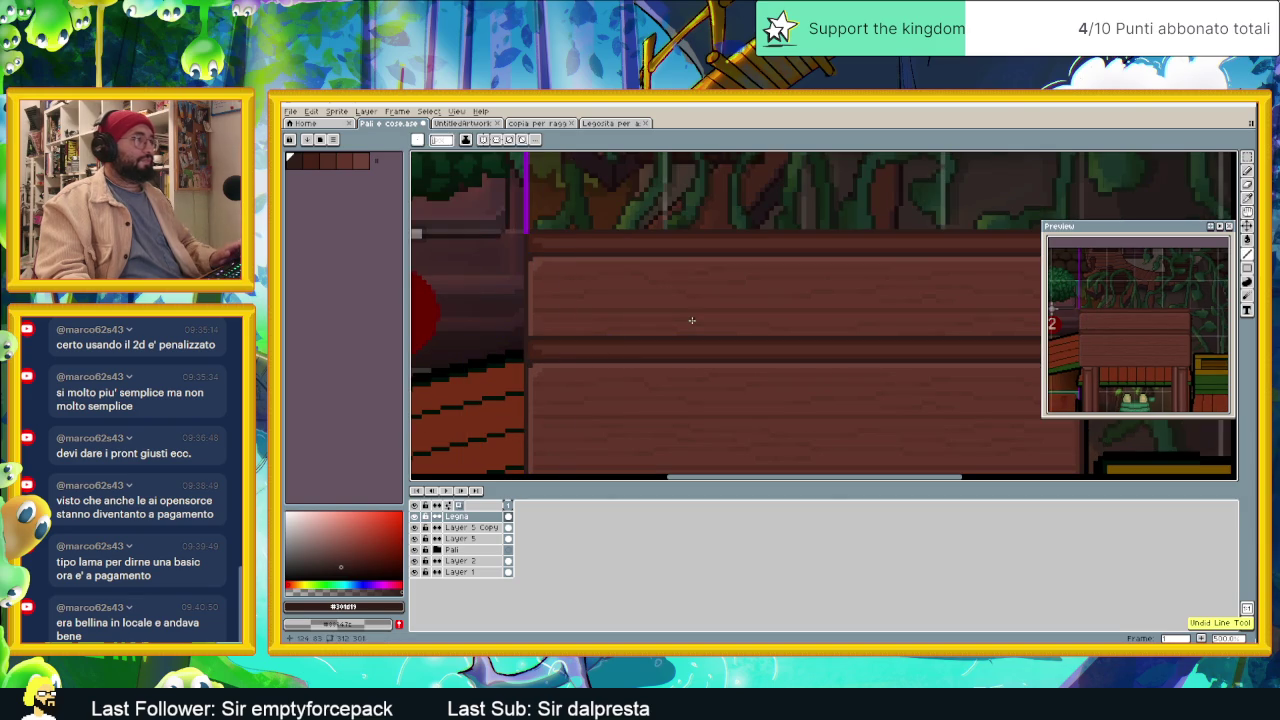
{"action": "key", "text": "alt+Down"}
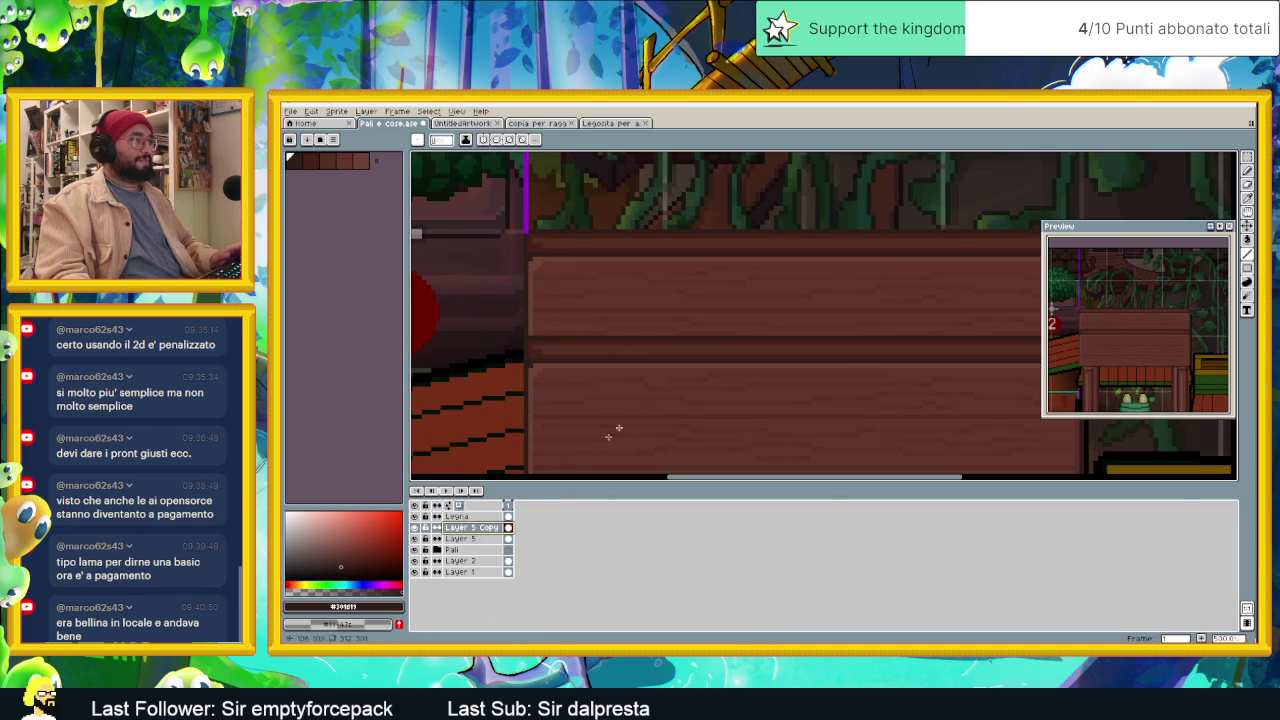
Step: Select a small strip at the plank's top-left edge and try rotating it upright
{"action": "left_click", "coordinate": [1247, 157]}
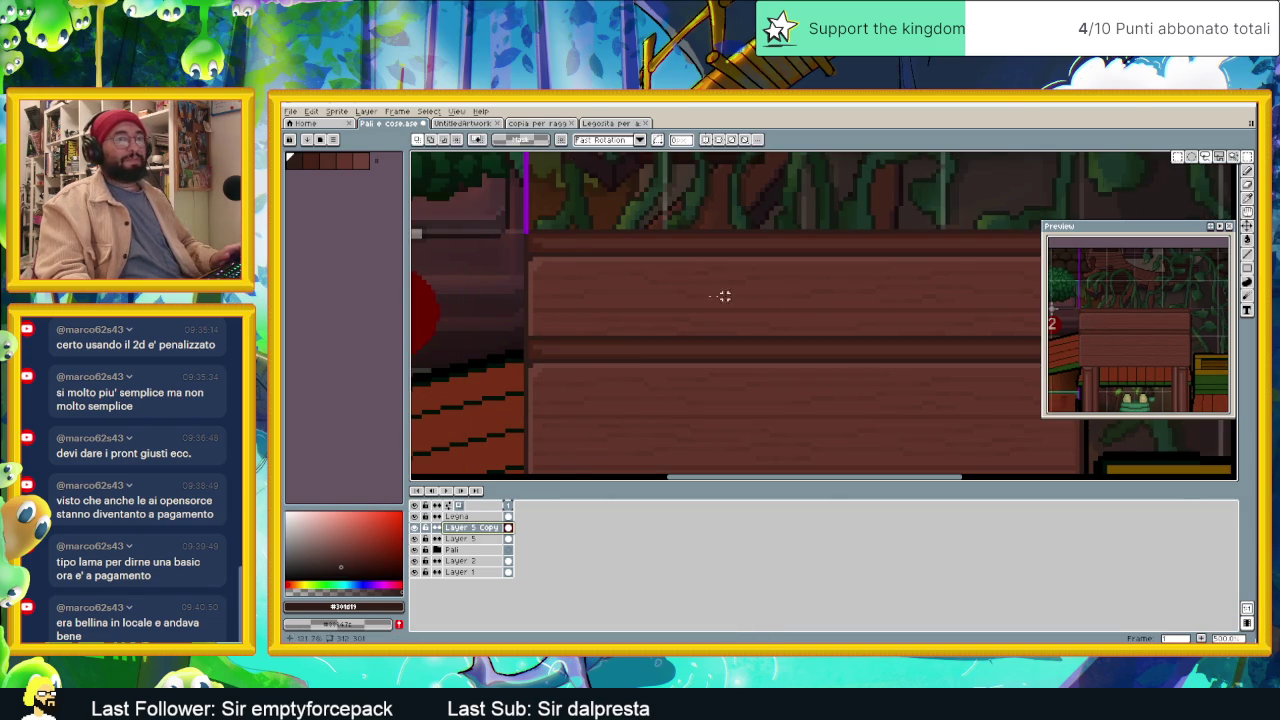
{"action": "left_click_drag", "start_coordinate": [525, 232], "coordinate": [605, 257]}
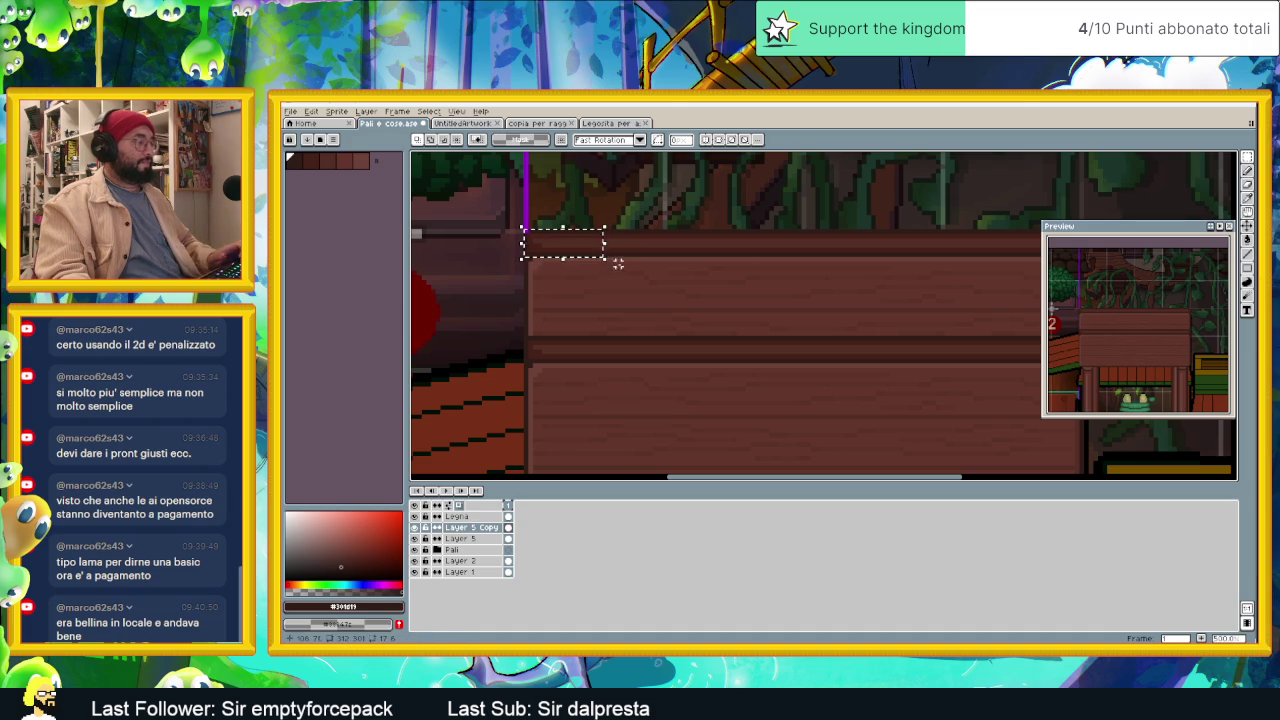
{"action": "key", "text": "Up"}
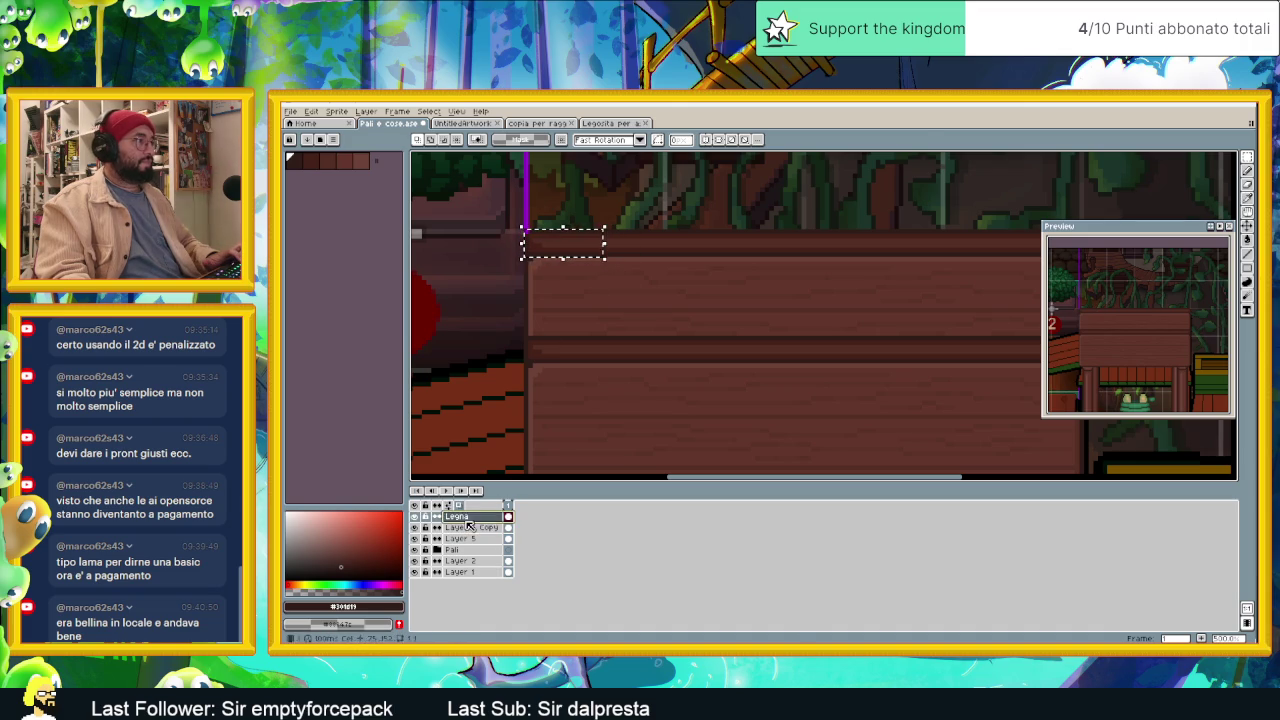
{"action": "key", "text": "ctrl+t"}
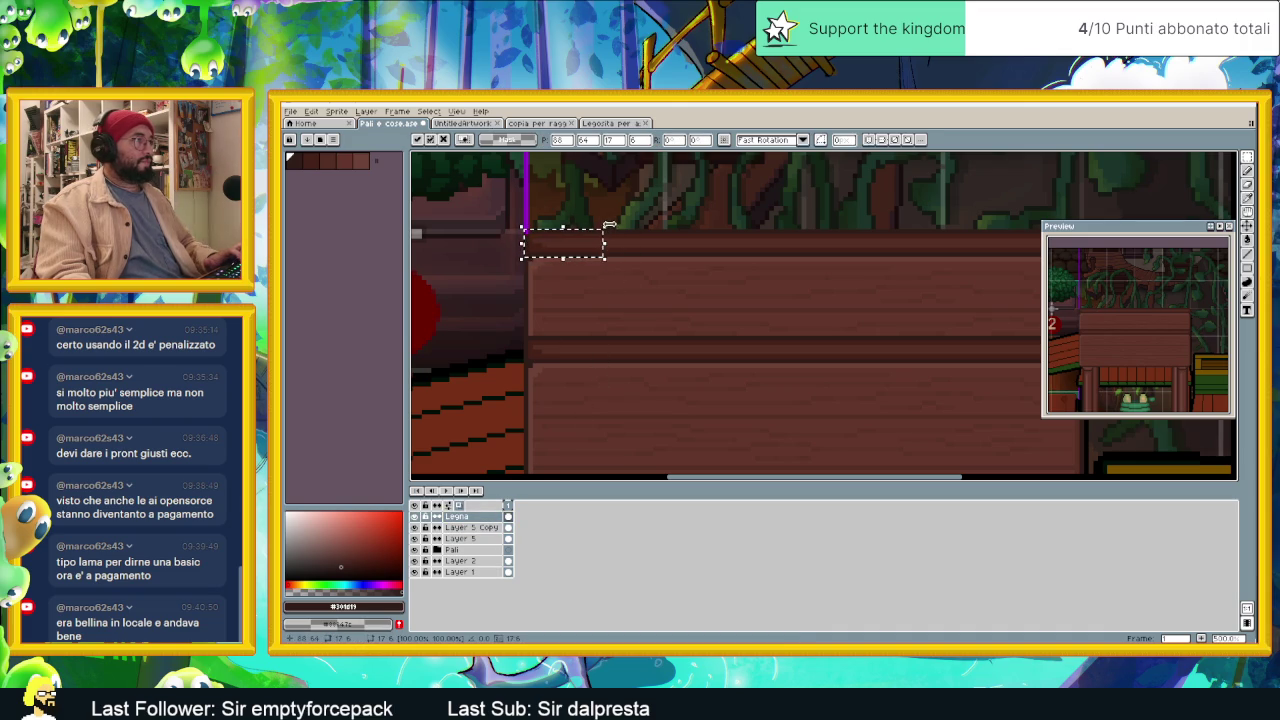
{"action": "mouse_move", "coordinate": [605, 285]}
{"action": "left_mouse_down"}
{"action": "mouse_move", "coordinate": [587, 320]}
{"action": "mouse_move", "coordinate": [565, 270]}
{"action": "left_mouse_up"}
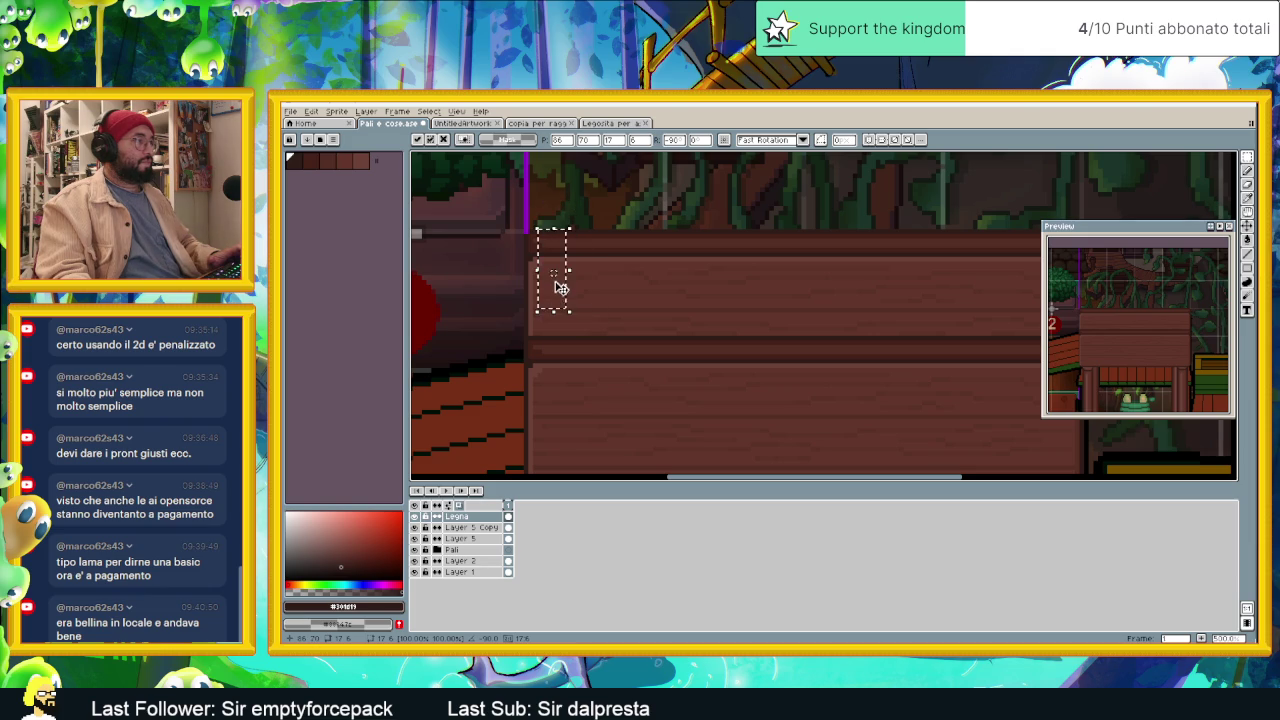
Step: Toggle the plank layers' visibility and make Layer 5 the working layer
{"action": "left_click", "coordinate": [460, 527]}
{"action": "left_click", "coordinate": [415, 528]}
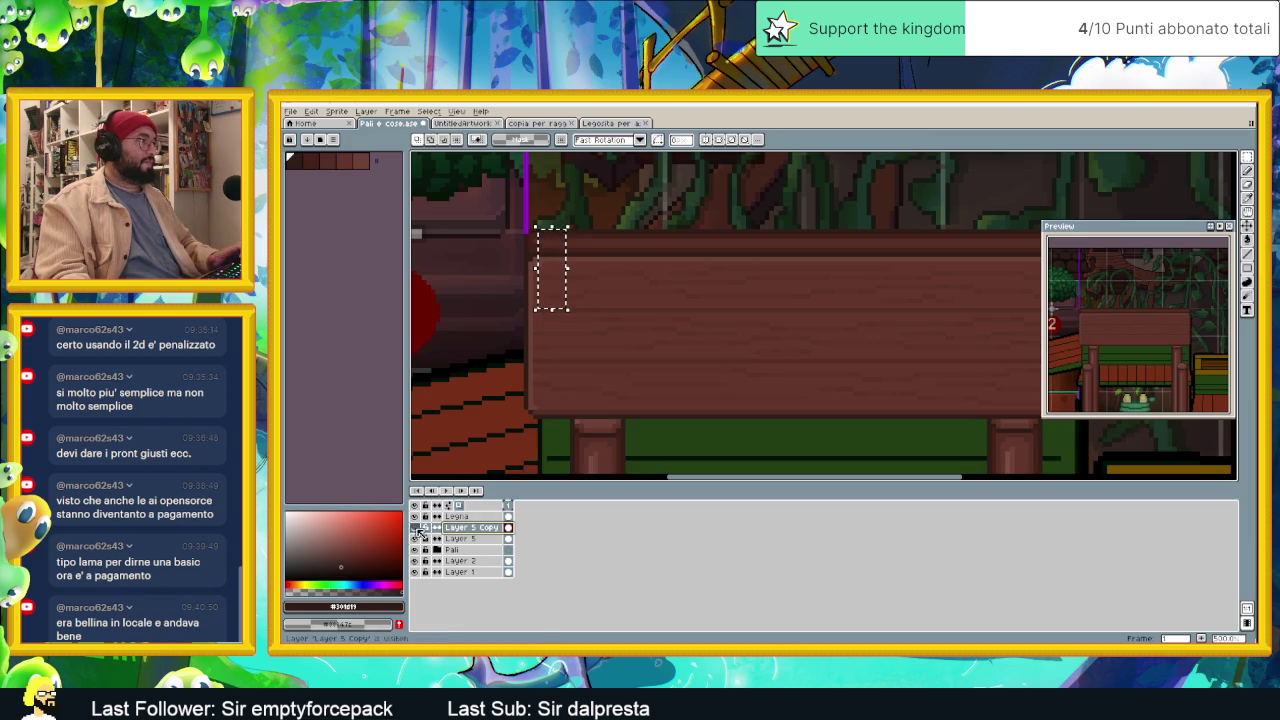
{"action": "left_click", "coordinate": [415, 539]}
{"action": "left_click", "coordinate": [415, 540]}
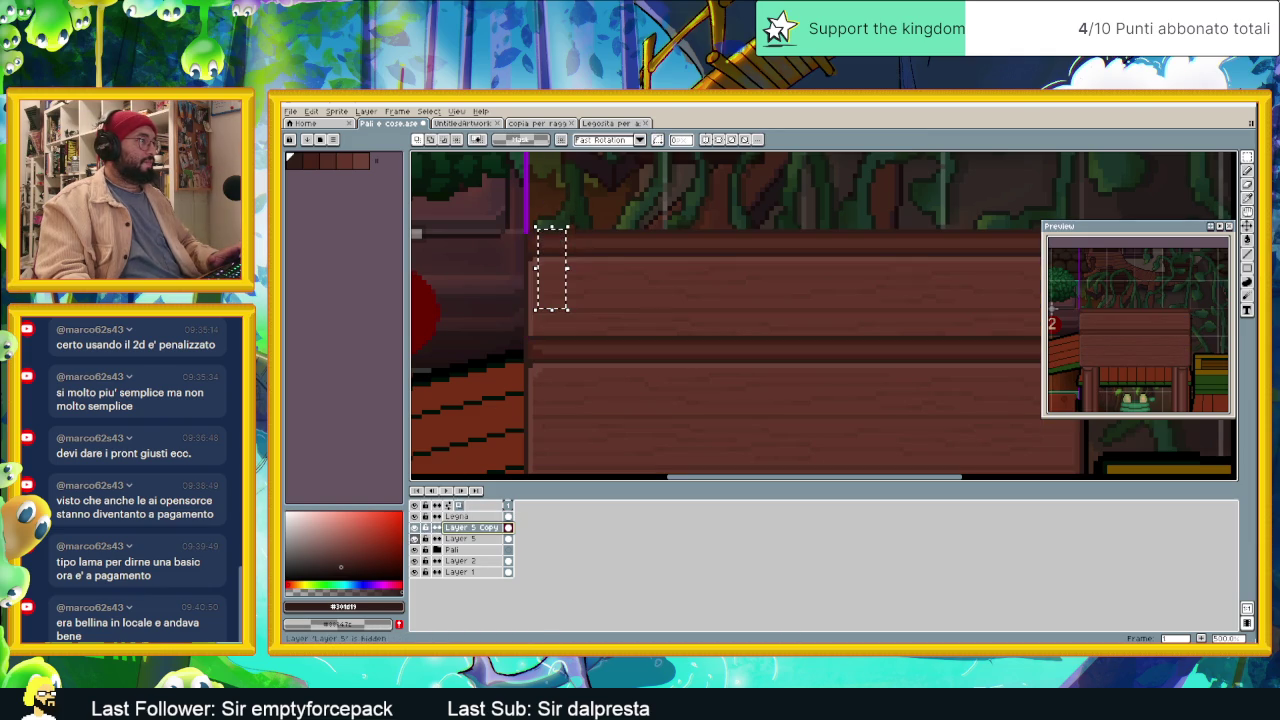
{"action": "left_click", "coordinate": [462, 539]}
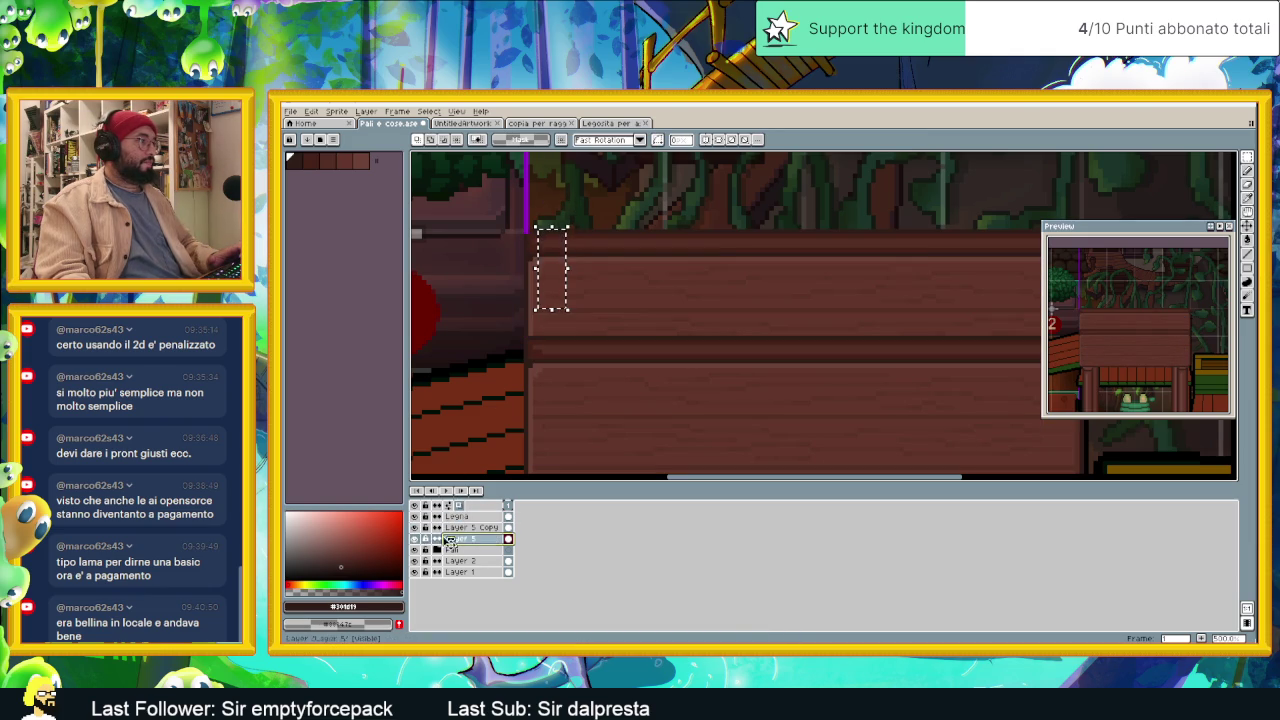
{"action": "left_click", "coordinate": [415, 539]}
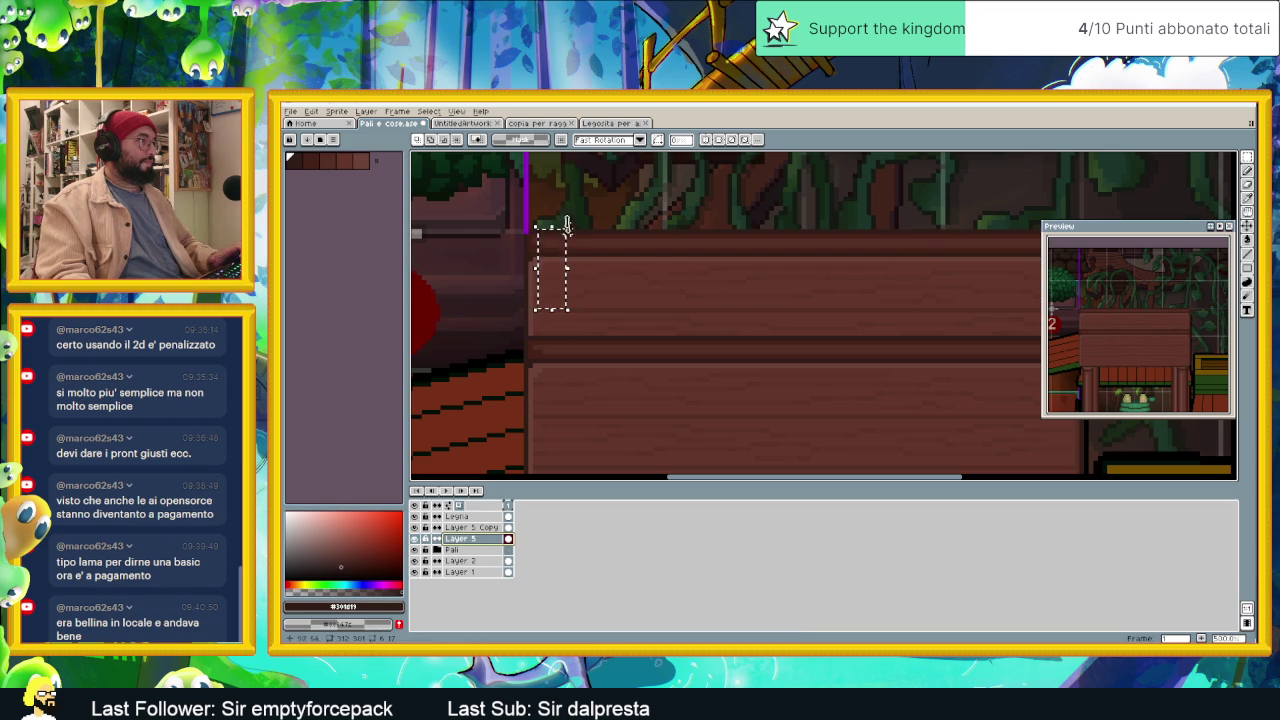
Step: Copy a piece of wood onto Legna, rotate it upright and place it at the plank's left end
{"action": "left_click_drag", "start_coordinate": [572, 248], "coordinate": [590, 254]}
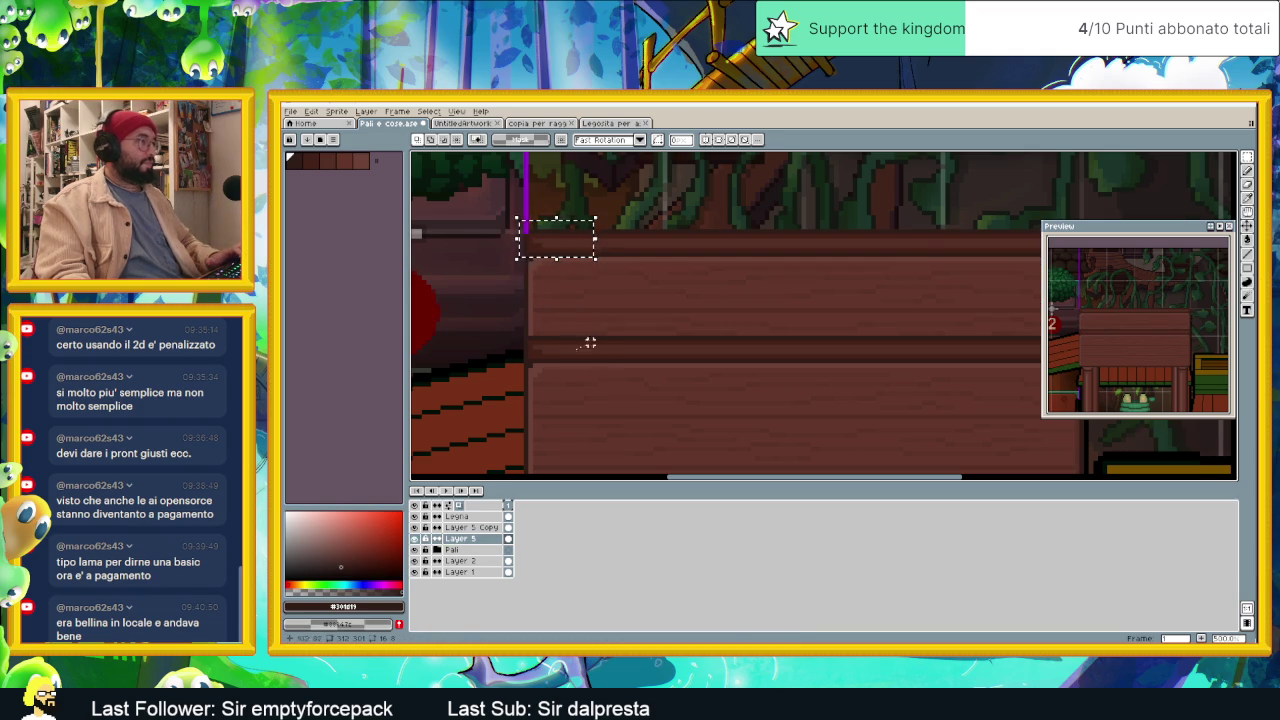
{"action": "left_click", "coordinate": [465, 517]}
{"action": "key", "text": "ctrl+t"}
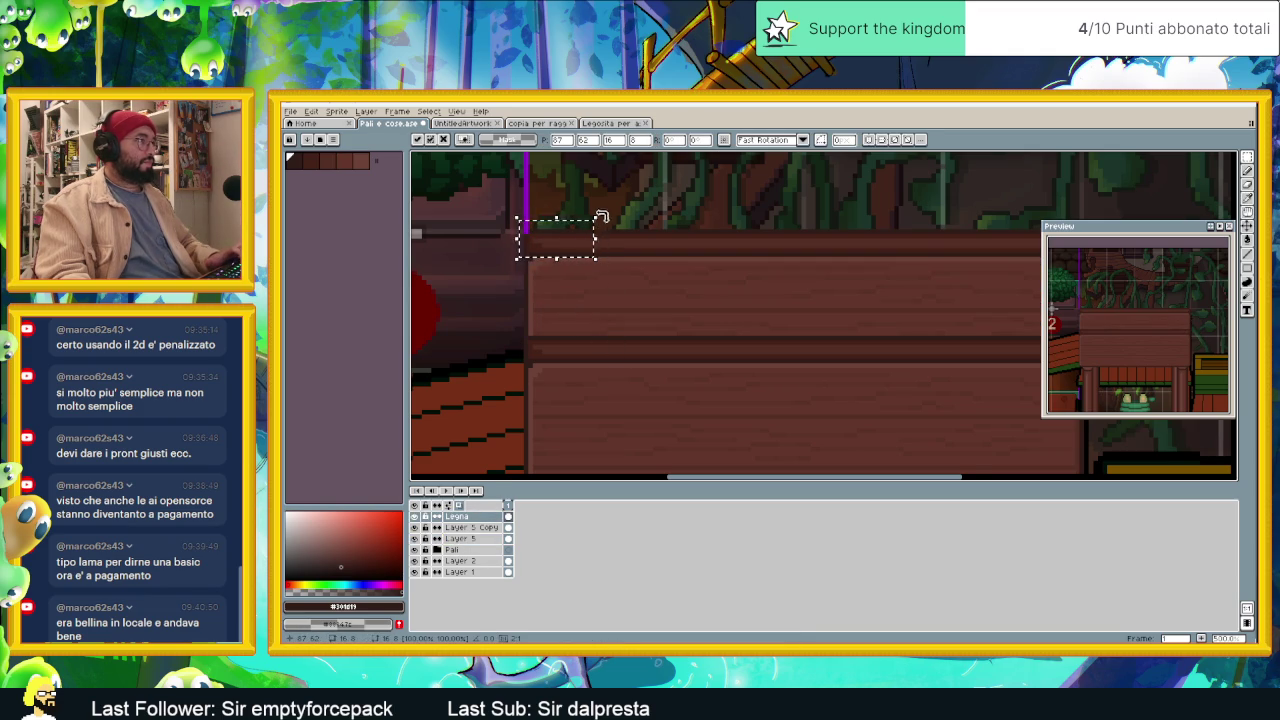
{"action": "left_click_drag", "start_coordinate": [603, 215], "coordinate": [587, 291]}
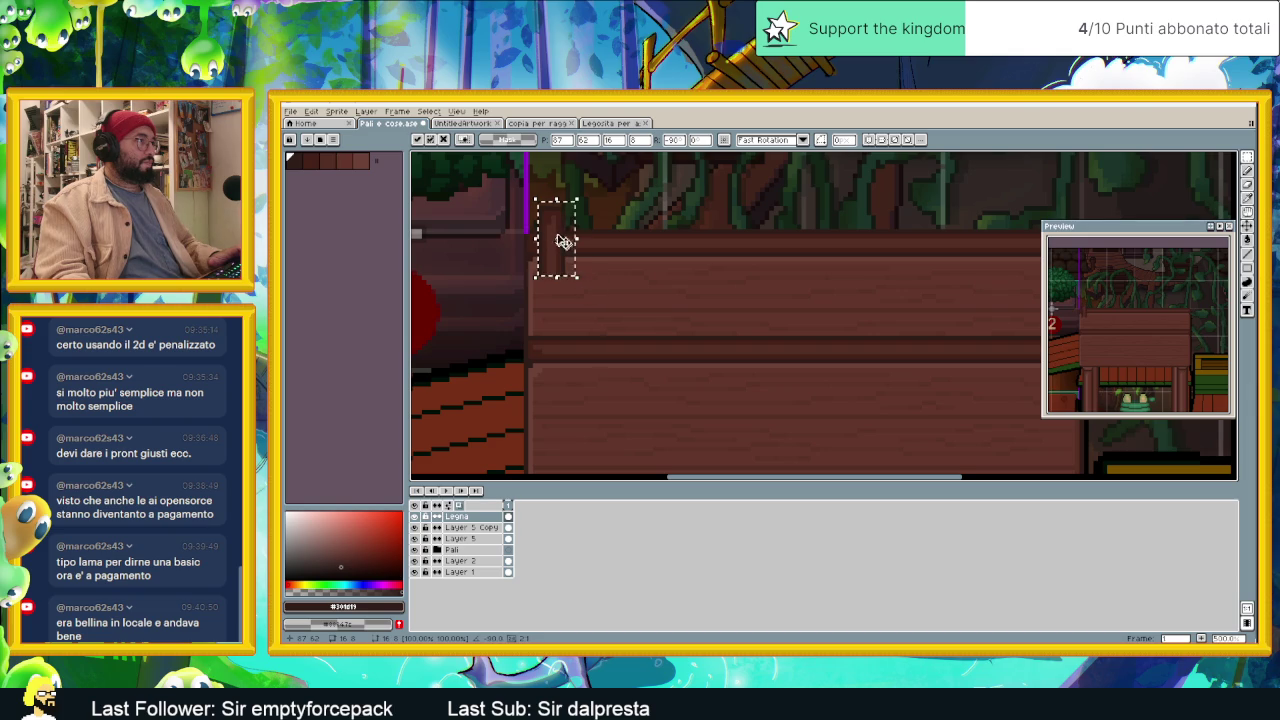
{"action": "mouse_move", "coordinate": [563, 242]}
{"action": "left_mouse_down"}
{"action": "mouse_move", "coordinate": [549, 258]}
{"action": "mouse_move", "coordinate": [549, 348]}
{"action": "left_mouse_up"}
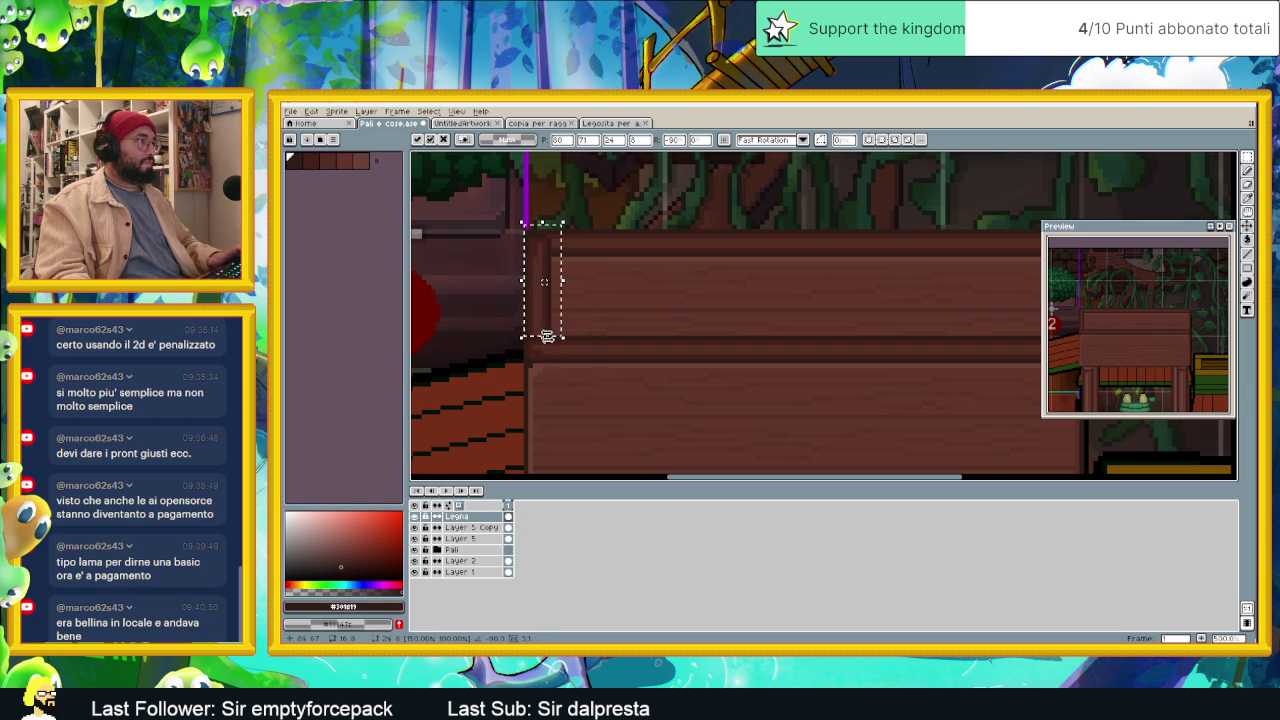
{"action": "scroll", "coordinate": [651, 291], "scroll_direction": "right", "scroll_amount": 2}
{"action": "scroll", "coordinate": [857, 277], "scroll_direction": "right", "scroll_amount": 2}
{"action": "key", "text": "Return"}
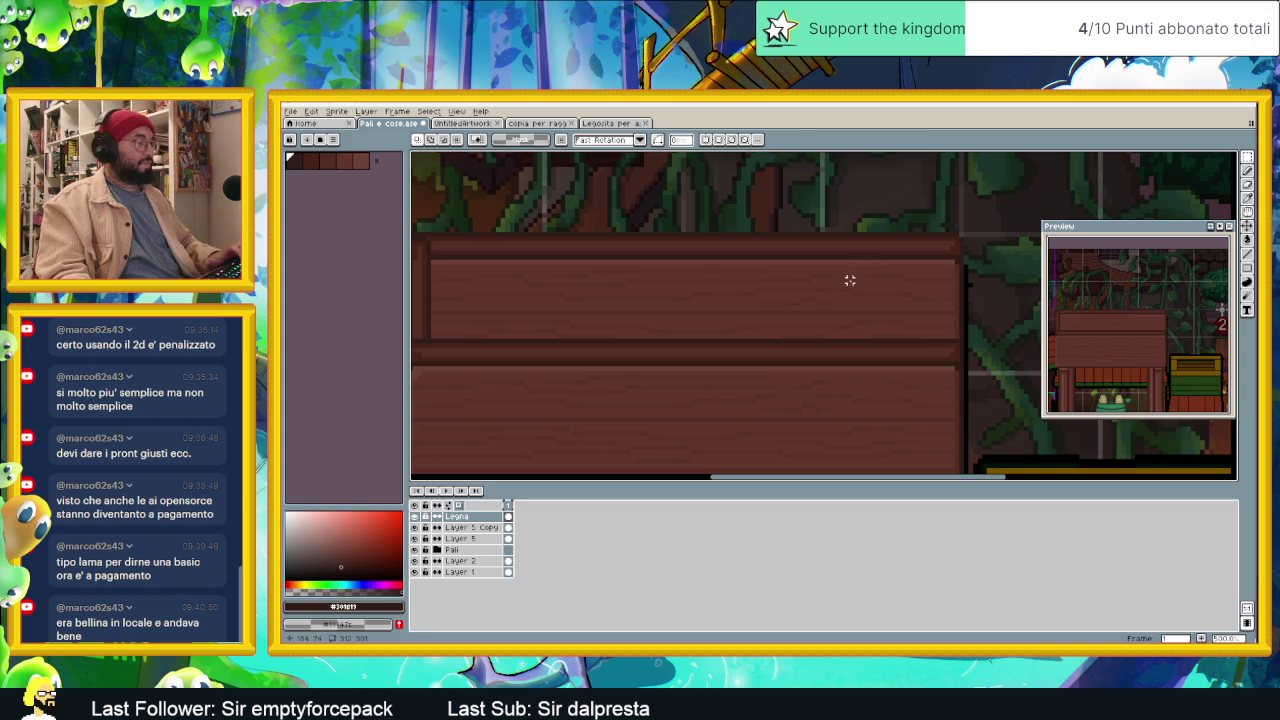
Step: Paste a second upright wood piece, shorten it and place it at the plank's right end
{"action": "key", "text": "ctrl+v"}
{"action": "mouse_move", "coordinate": [457, 251]}
{"action": "left_mouse_down"}
{"action": "mouse_move", "coordinate": [851, 277]}
{"action": "mouse_move", "coordinate": [873, 282]}
{"action": "mouse_move", "coordinate": [894, 324]}
{"action": "left_mouse_up"}
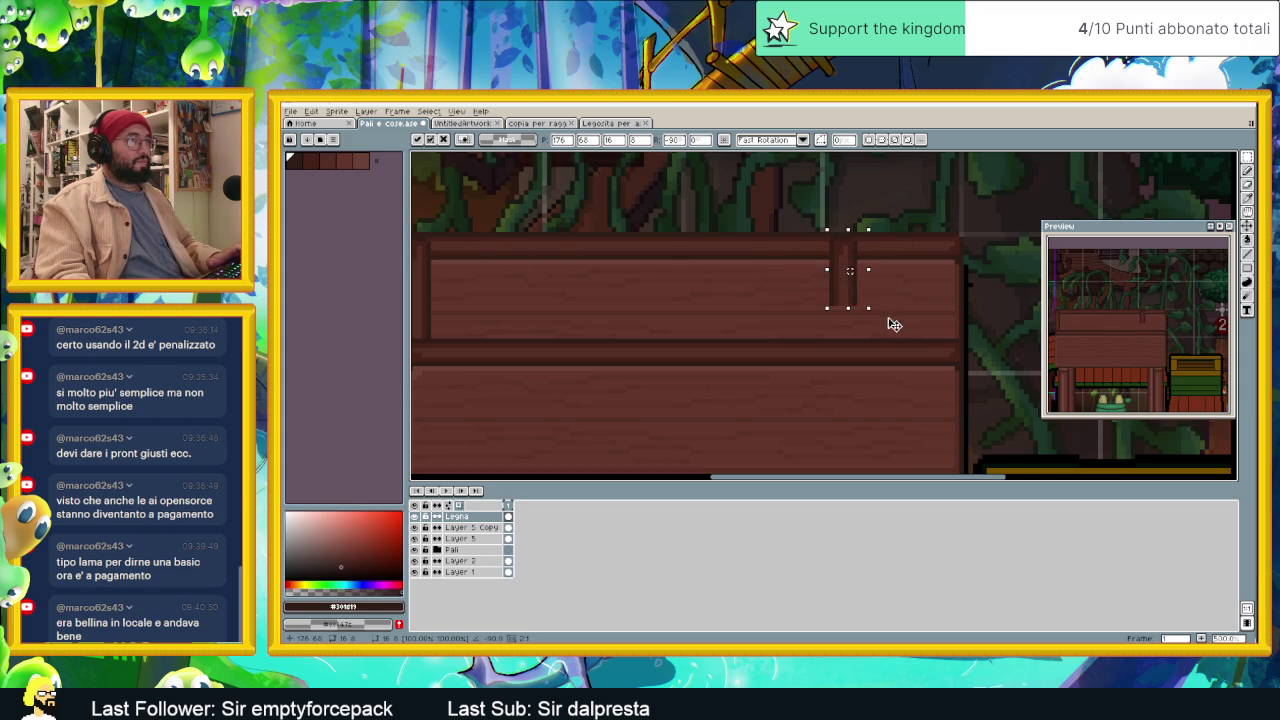
{"action": "left_click_drag", "start_coordinate": [851, 283], "coordinate": [960, 279]}
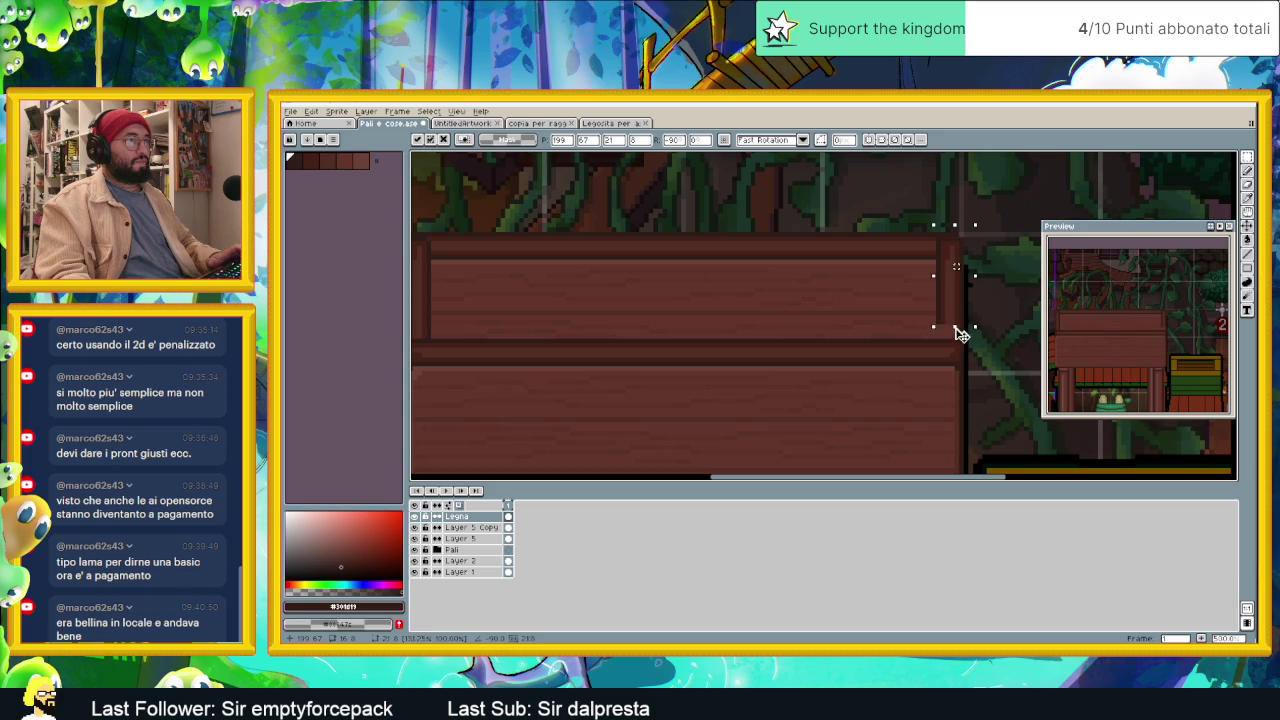
{"action": "mouse_move", "coordinate": [960, 333]}
{"action": "left_mouse_down"}
{"action": "mouse_move", "coordinate": [953, 318]}
{"action": "mouse_move", "coordinate": [975, 346]}
{"action": "left_mouse_up"}
{"action": "left_click", "coordinate": [993, 284]}
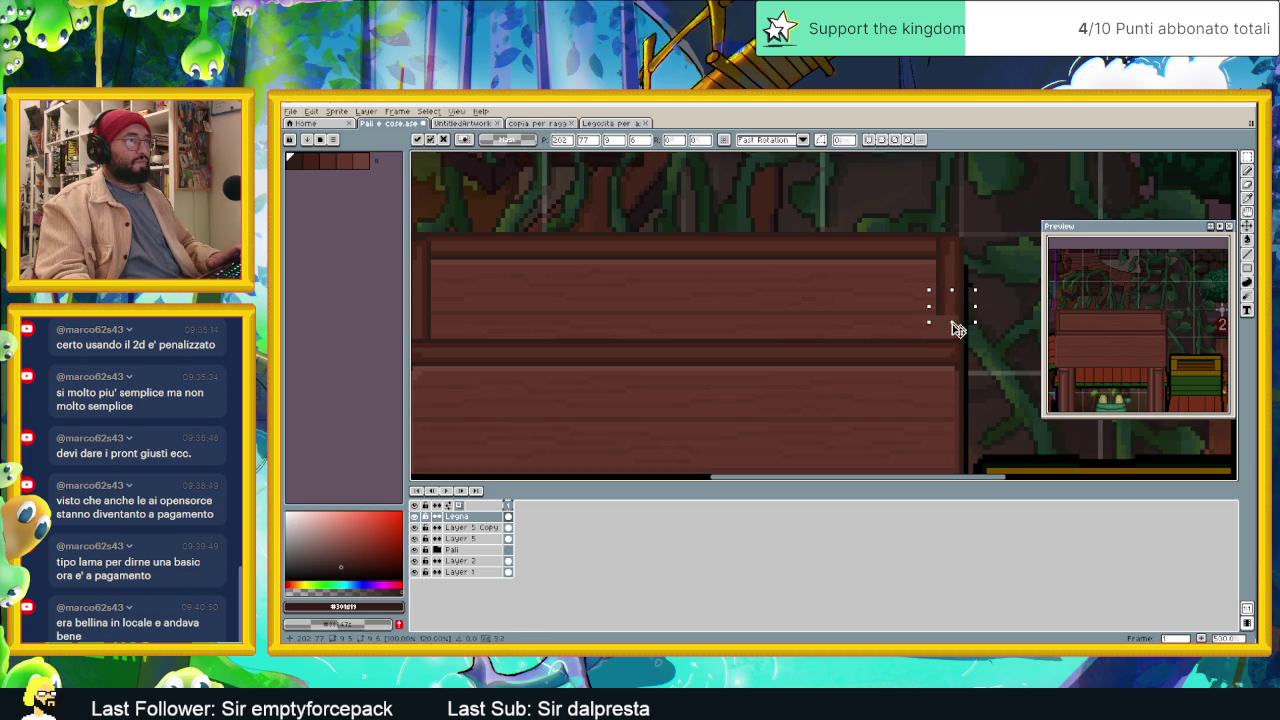
{"action": "key", "text": "ctrl+d"}
Step: Select and delete the stray white patch above the upper plank
{"action": "scroll", "coordinate": [975, 247], "scroll_direction": "down", "scroll_amount": 1}
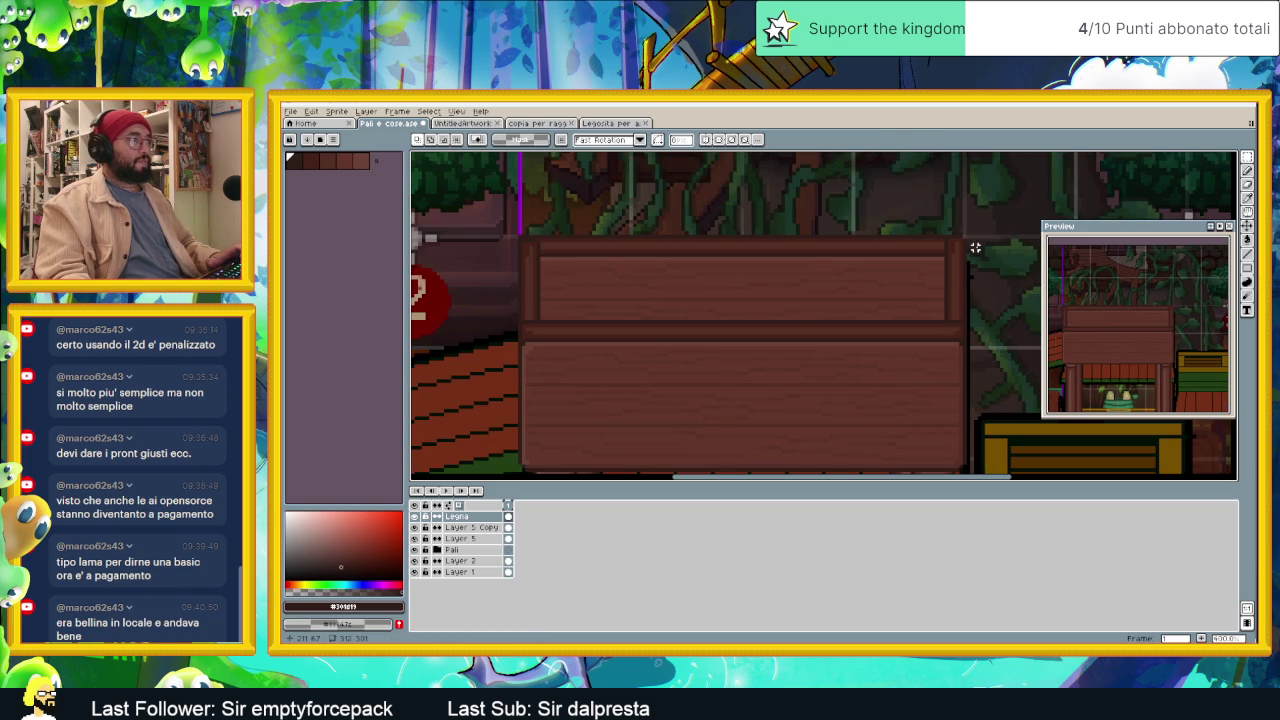
{"action": "scroll", "coordinate": [975, 247], "scroll_direction": "up", "scroll_amount": 1}
{"action": "scroll", "coordinate": [975, 247], "scroll_direction": "up", "scroll_amount": 2}
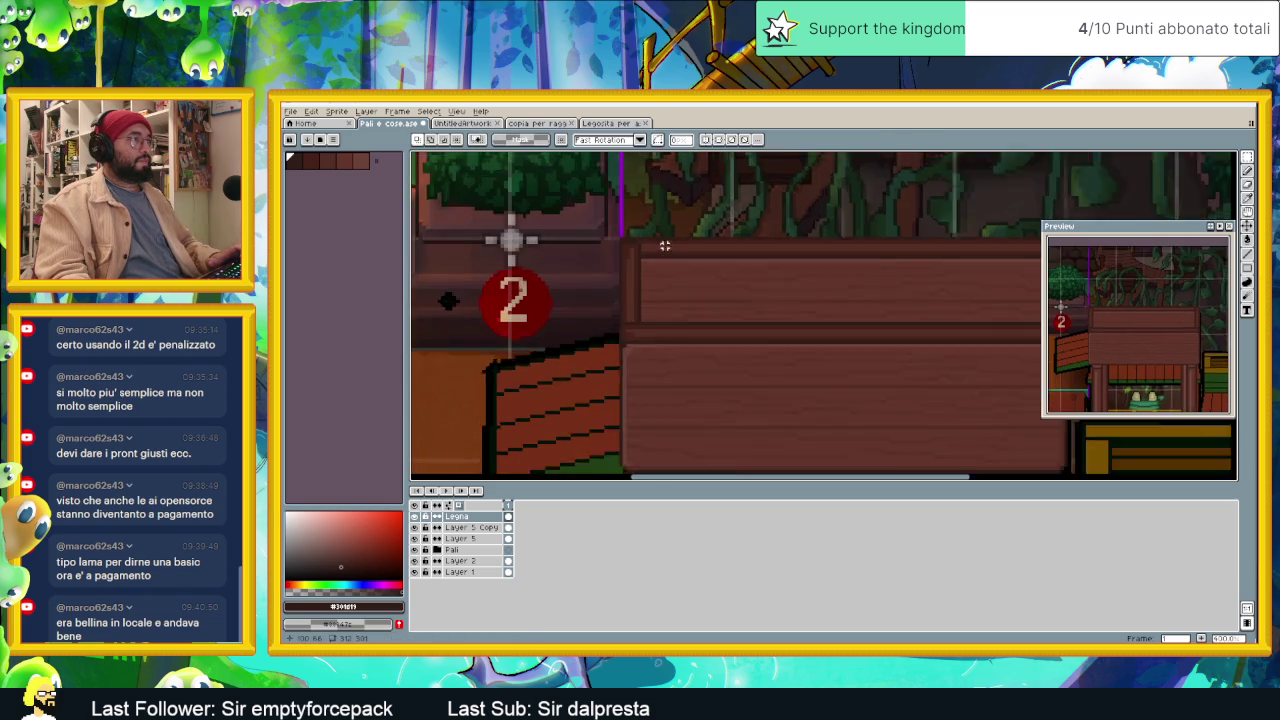
{"action": "left_click_drag", "start_coordinate": [608, 218], "coordinate": [654, 264]}
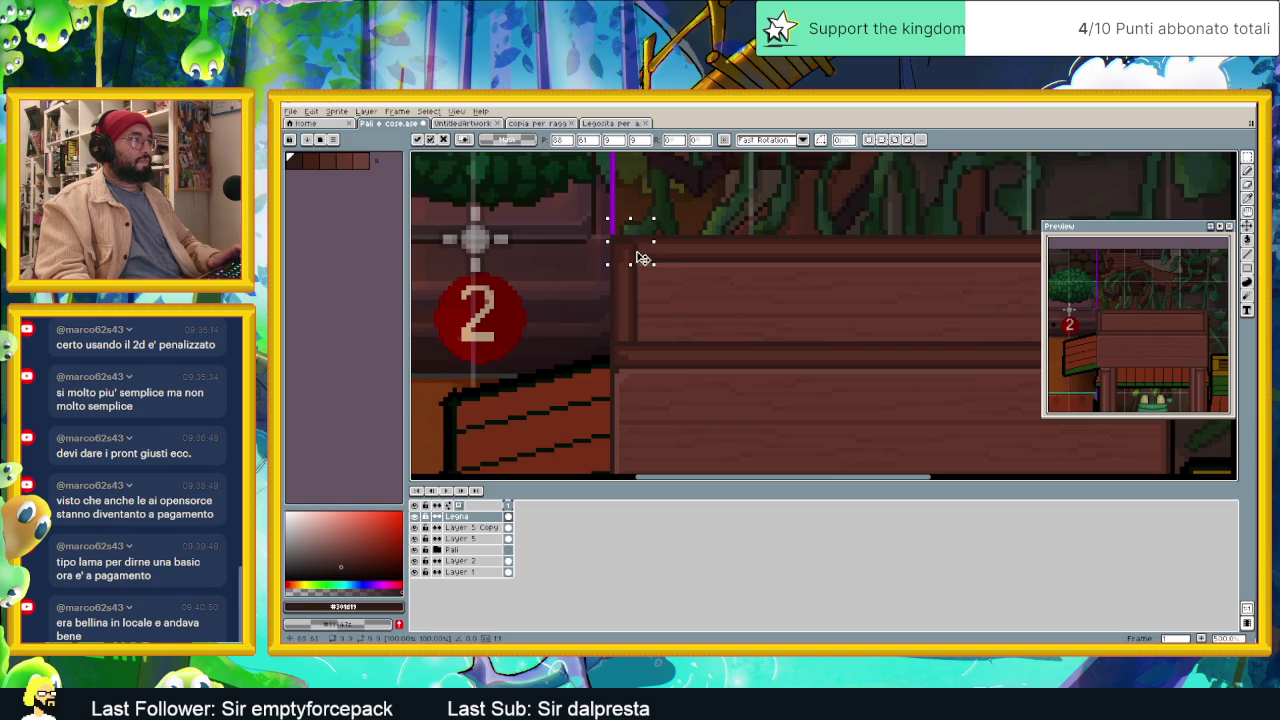
{"action": "key", "text": "ctrl+d"}
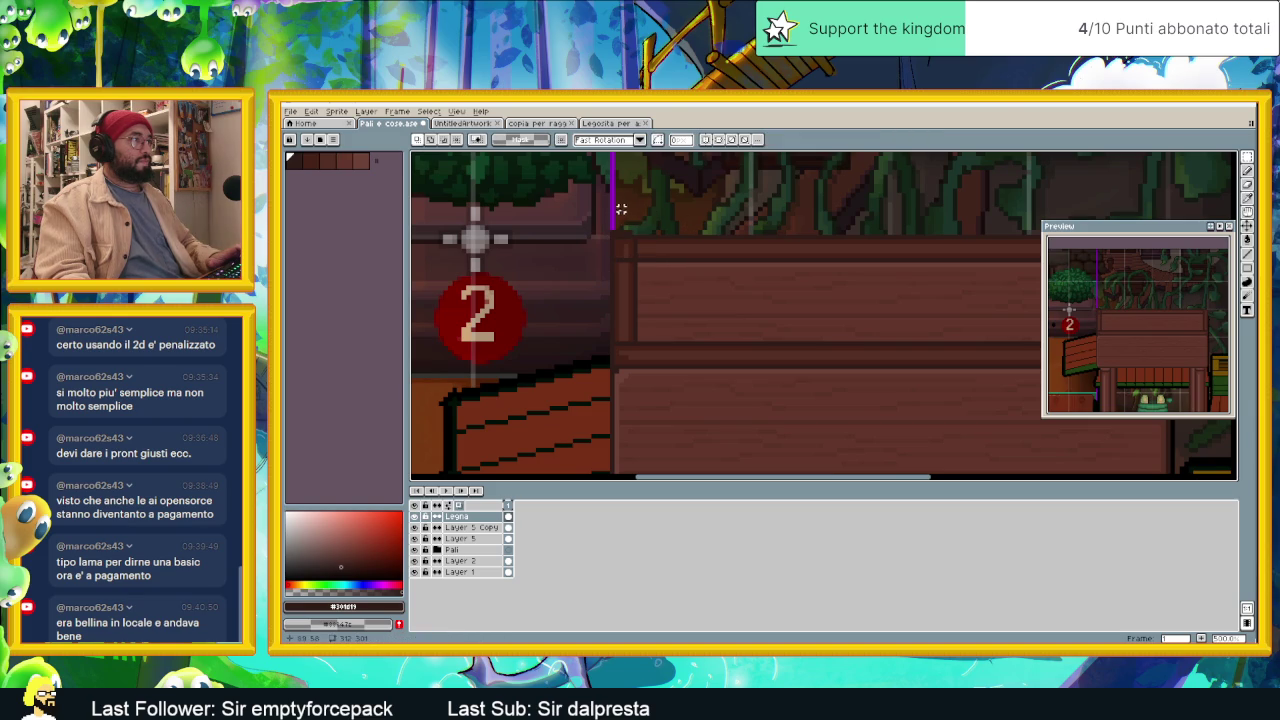
{"action": "key", "text": "ctrl+shift+d"}
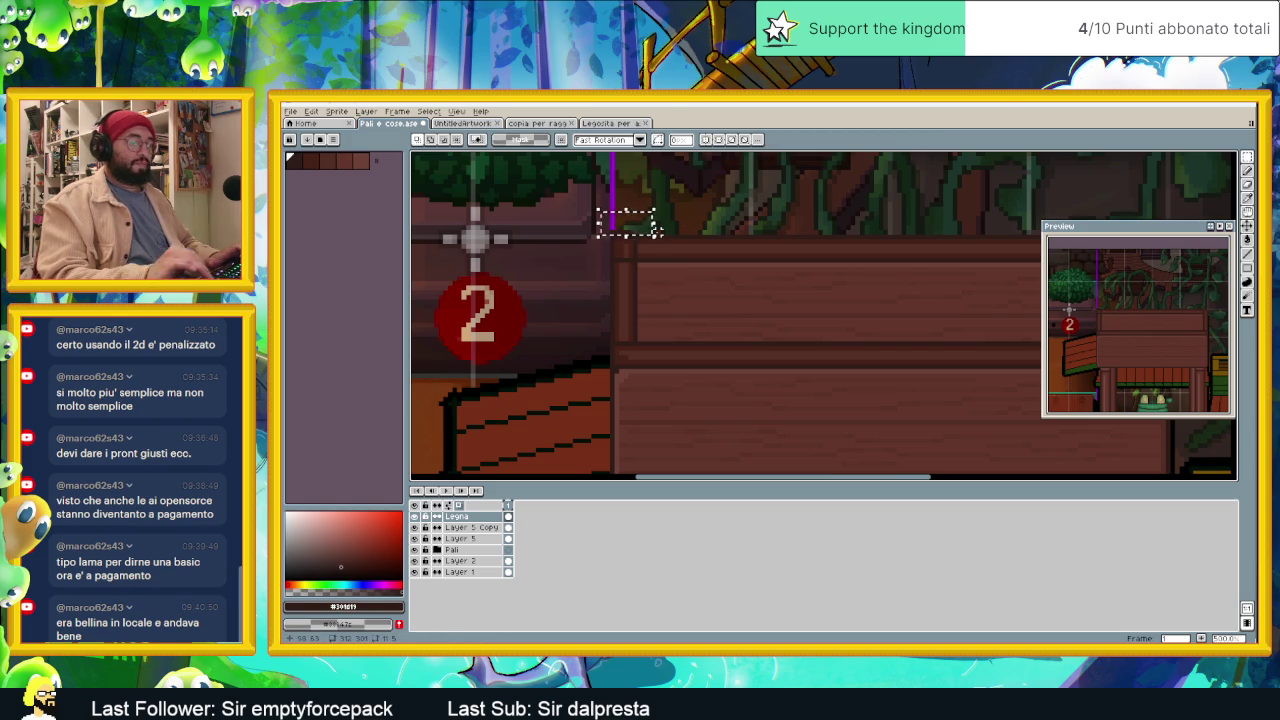
{"action": "key", "text": "Delete"}
{"action": "scroll", "coordinate": [675, 255], "scroll_direction": "down", "scroll_amount": 3}
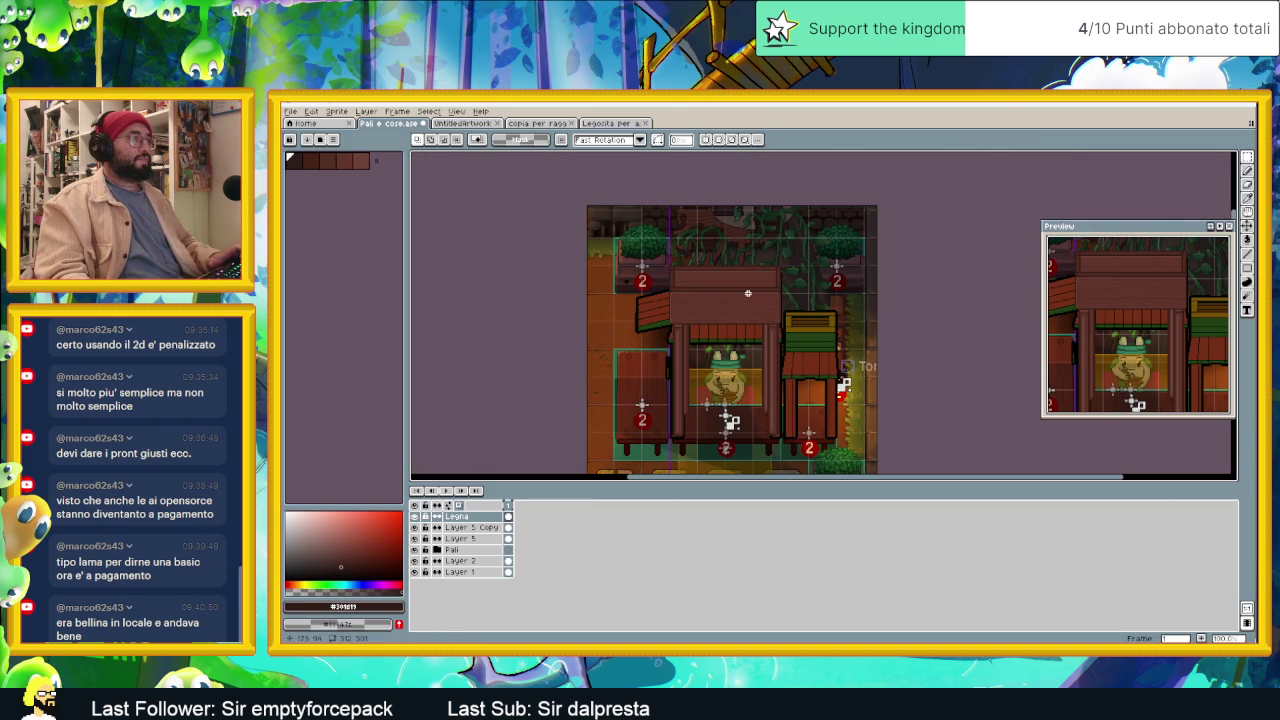
{"action": "scroll", "coordinate": [758, 299], "scroll_direction": "up", "scroll_amount": 2}
{"action": "scroll", "coordinate": [774, 320], "scroll_direction": "down", "scroll_amount": 1}
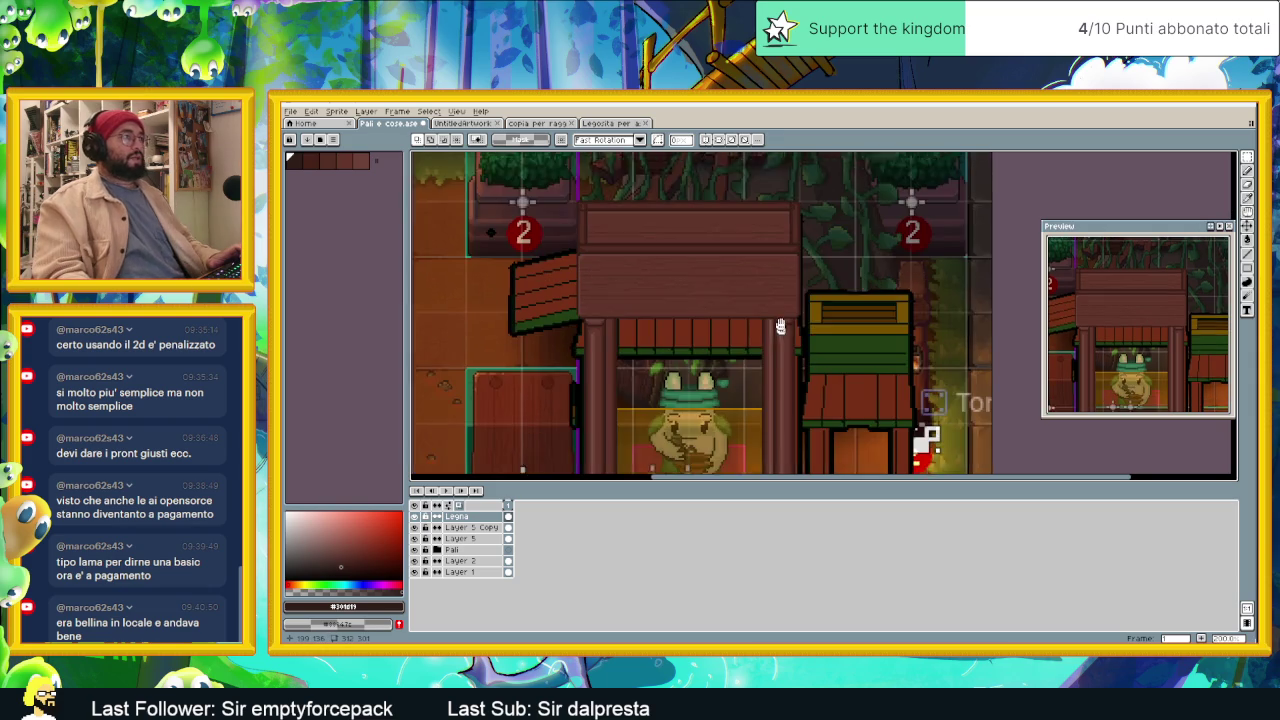
{"action": "scroll", "coordinate": [781, 318], "scroll_direction": "down", "scroll_amount": 1}
{"action": "scroll", "coordinate": [668, 206], "scroll_direction": "up", "scroll_amount": 1}
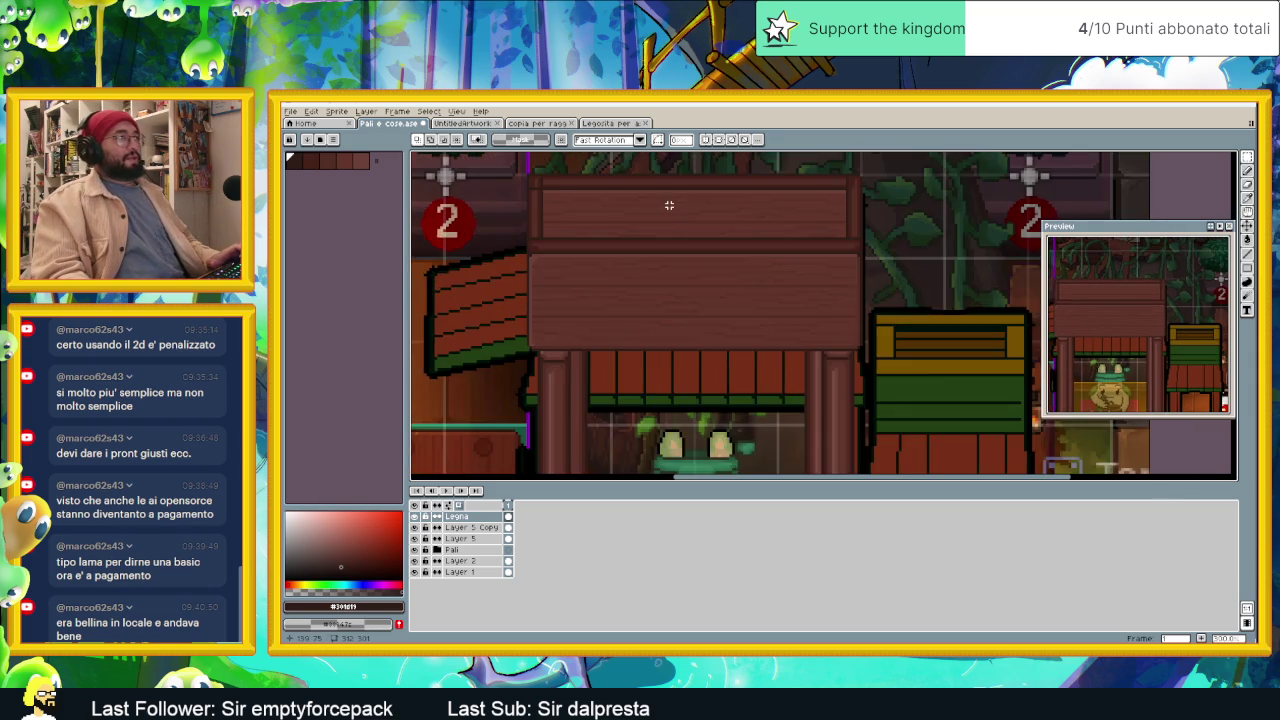
{"action": "scroll", "coordinate": [670, 204], "scroll_direction": "up", "scroll_amount": 1}
{"action": "scroll", "coordinate": [677, 271], "scroll_direction": "up", "scroll_amount": 2}
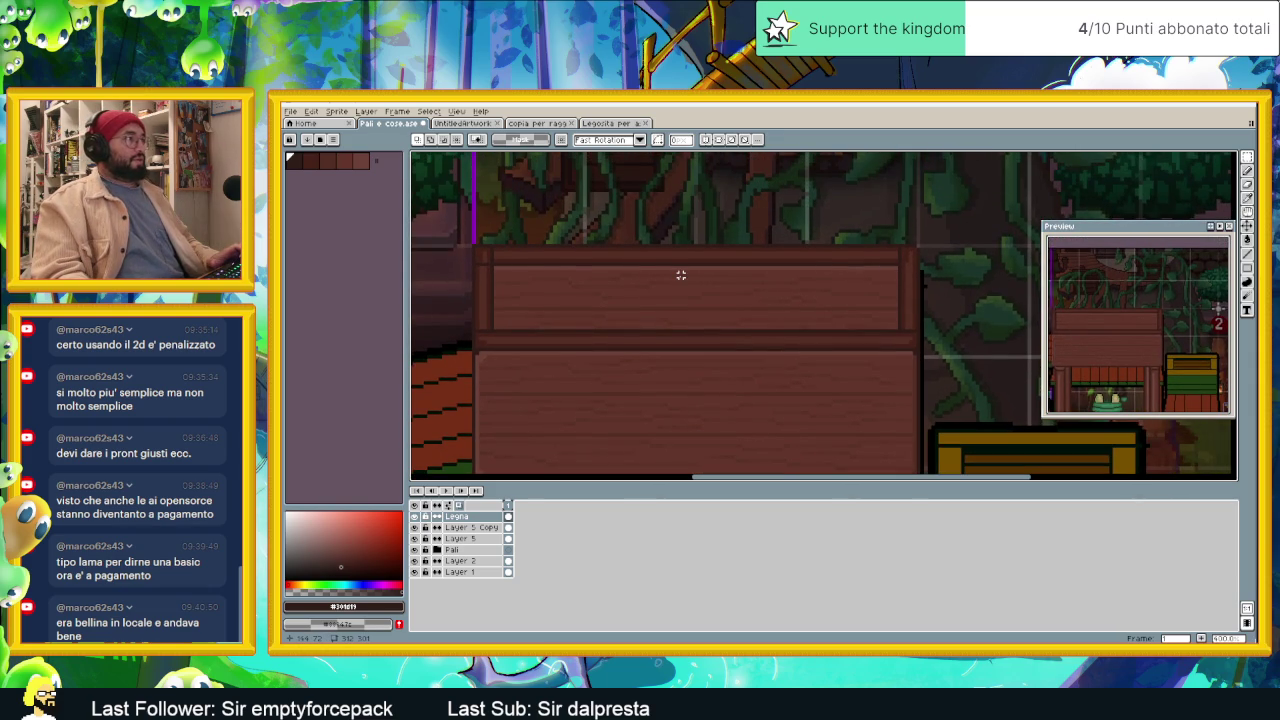
Step: Outline a thin strip along the upper plank's top and fill it with dark brown #452219
{"action": "left_click", "coordinate": [1248, 256]}
{"action": "scroll", "coordinate": [660, 295], "scroll_direction": "up", "scroll_amount": 1}
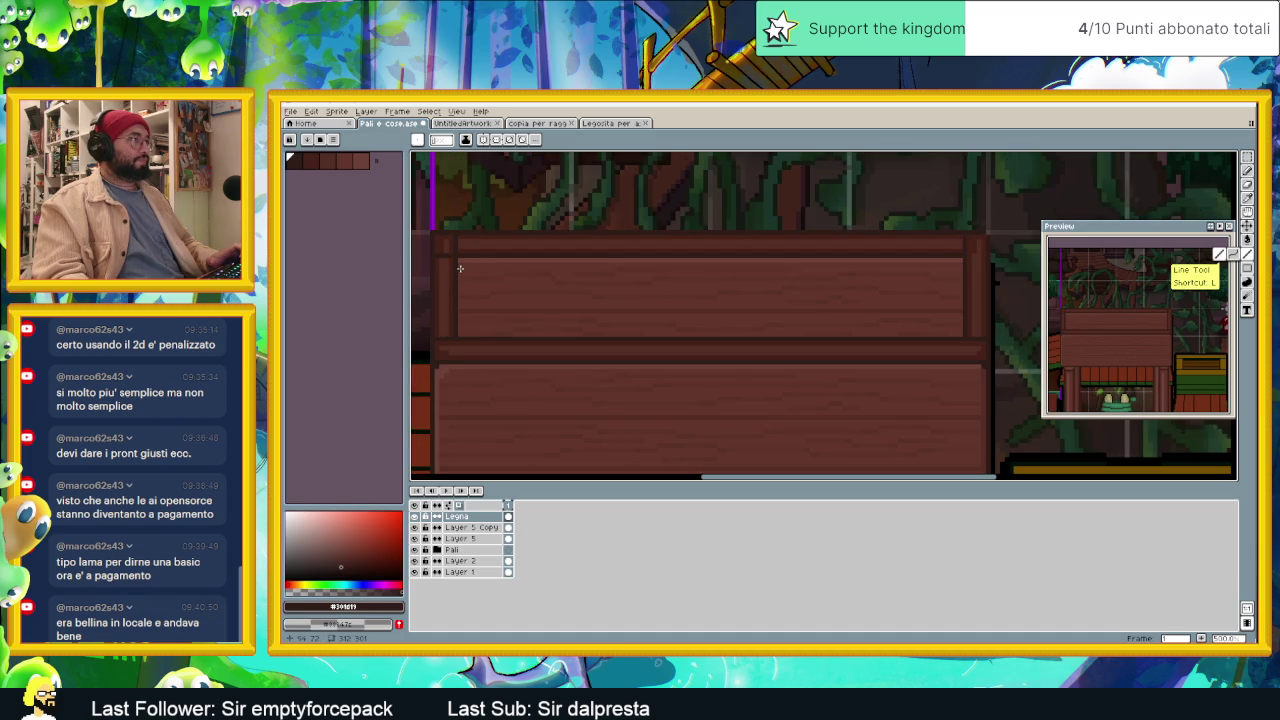
{"action": "left_click_drag", "start_coordinate": [456, 266], "coordinate": [962, 268]}
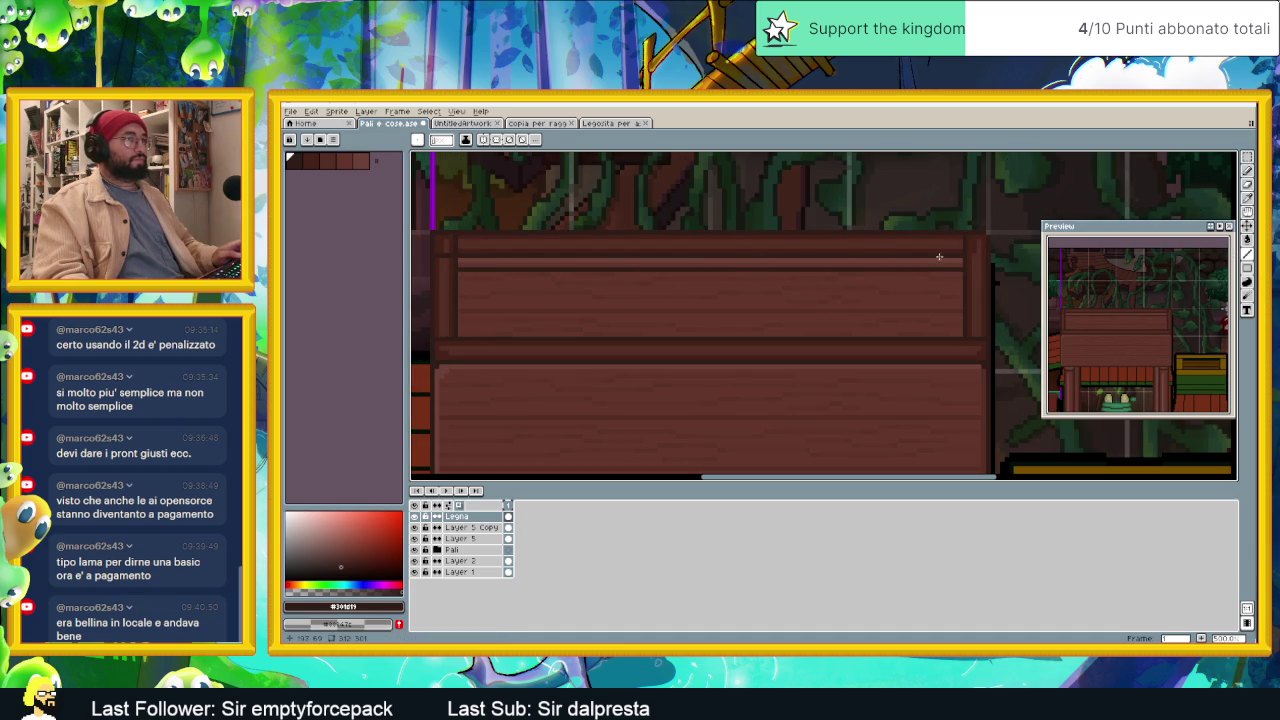
{"action": "left_click_drag", "start_coordinate": [965, 255], "coordinate": [962, 265]}
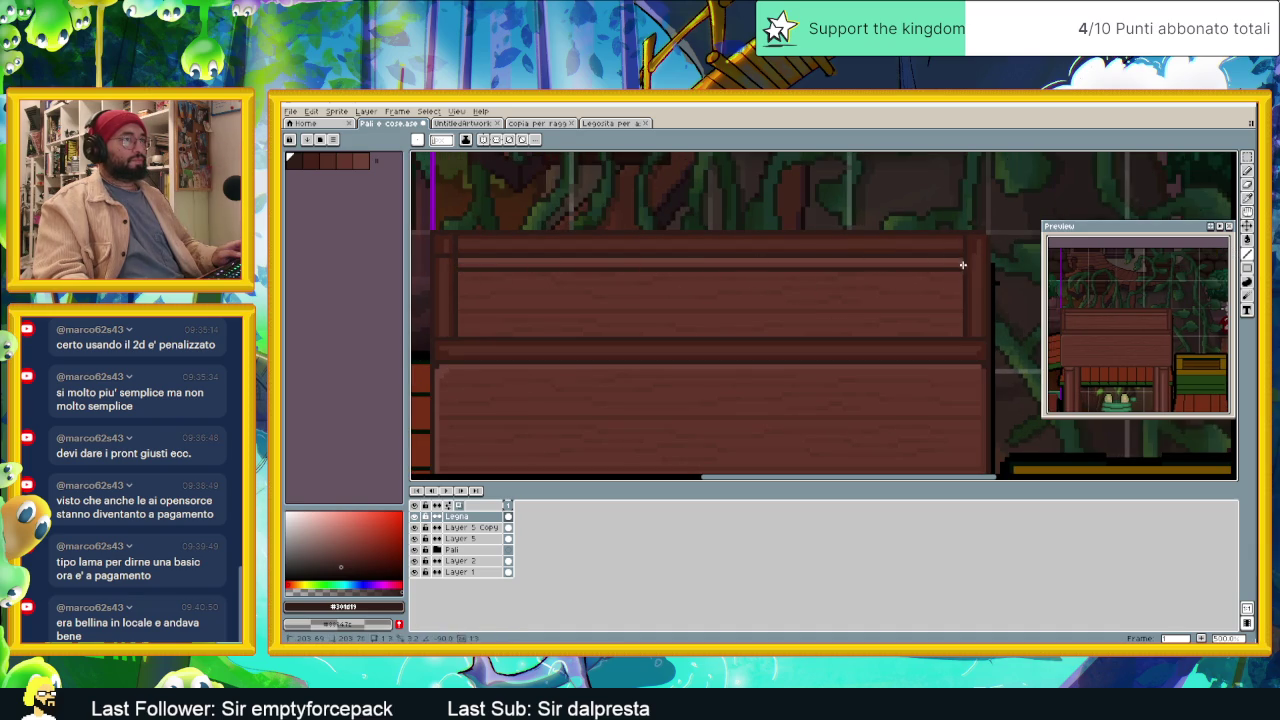
{"action": "left_click", "coordinate": [1247, 268]}
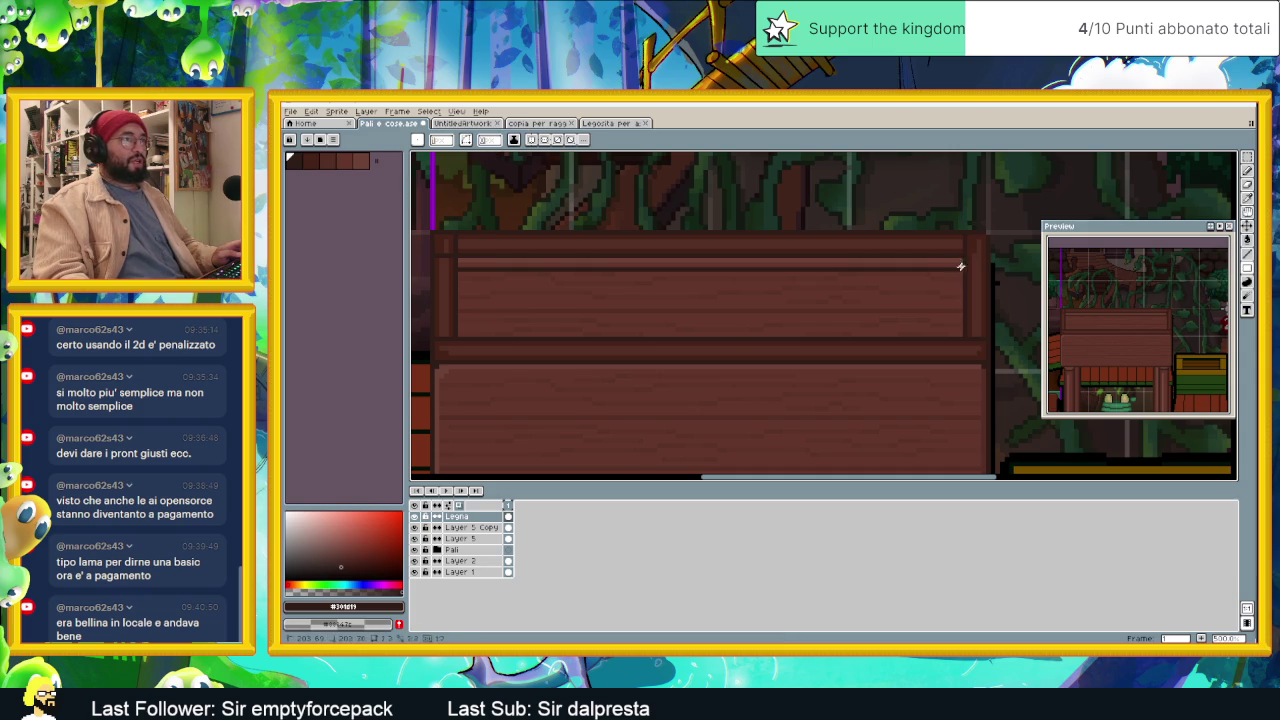
{"action": "left_click_drag", "start_coordinate": [961, 266], "coordinate": [479, 267]}
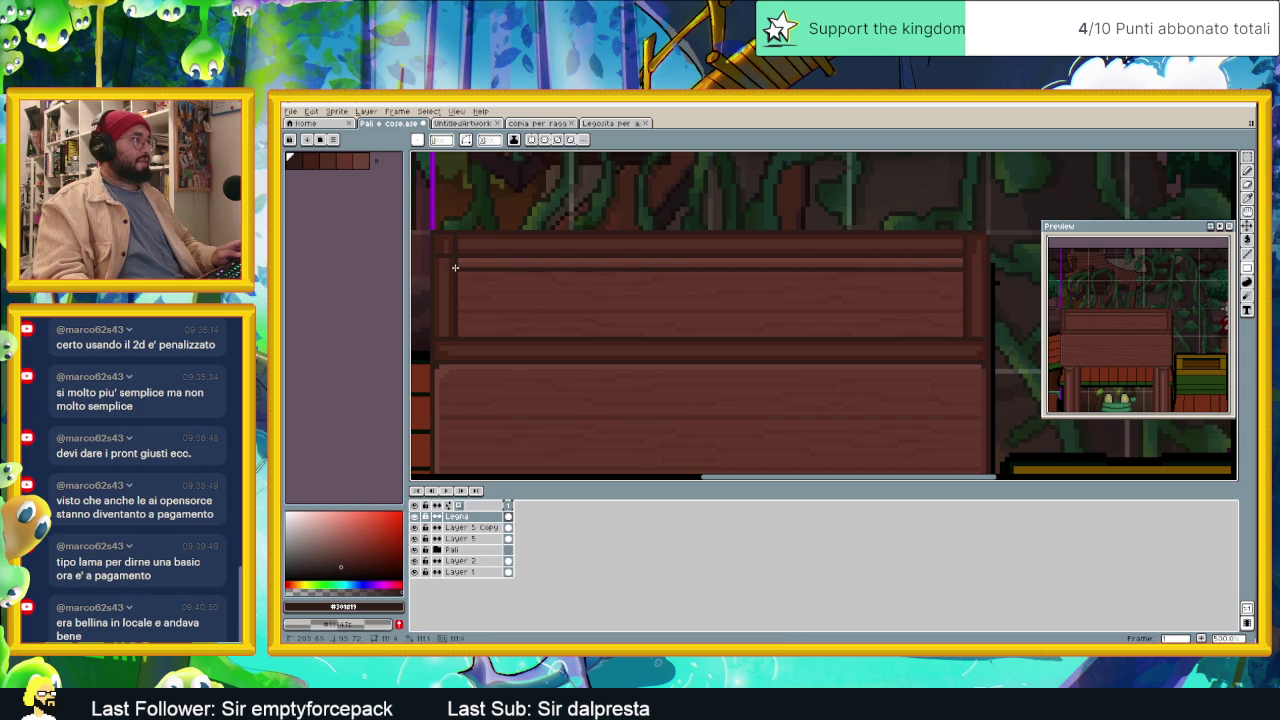
{"action": "left_click", "coordinate": [501, 251], "text": "alt"}
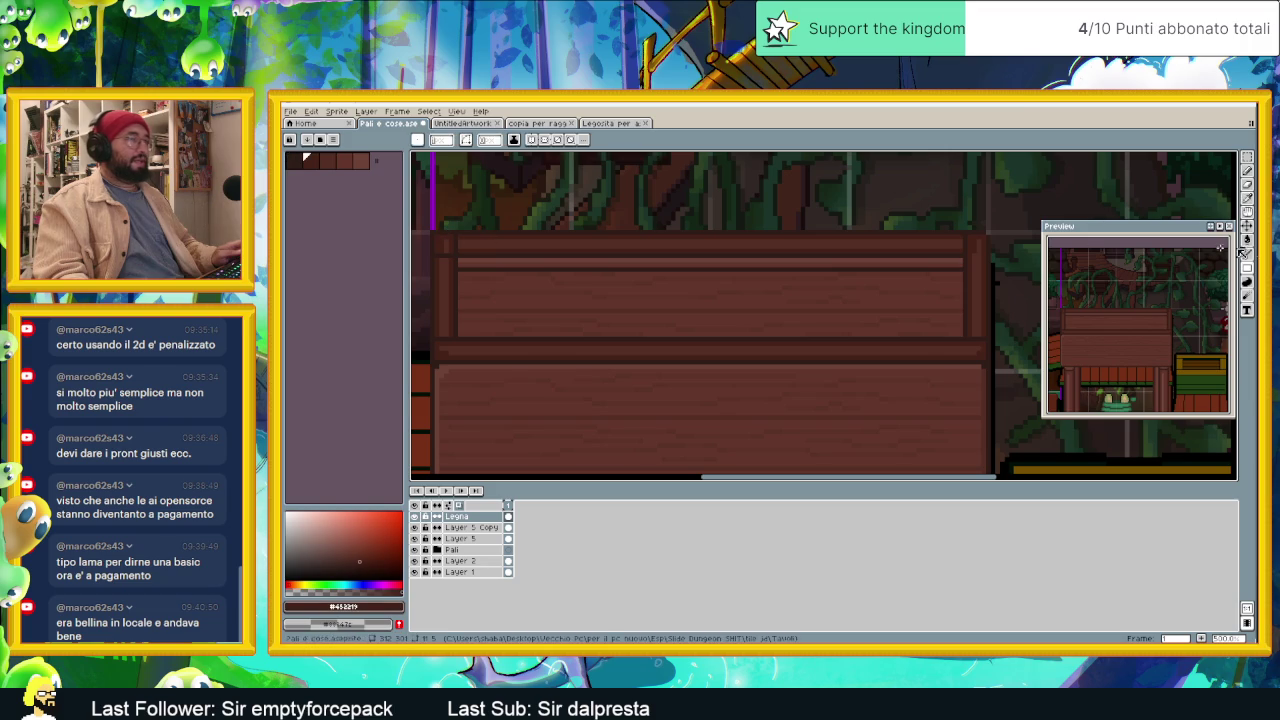
{"action": "left_click", "coordinate": [1247, 240]}
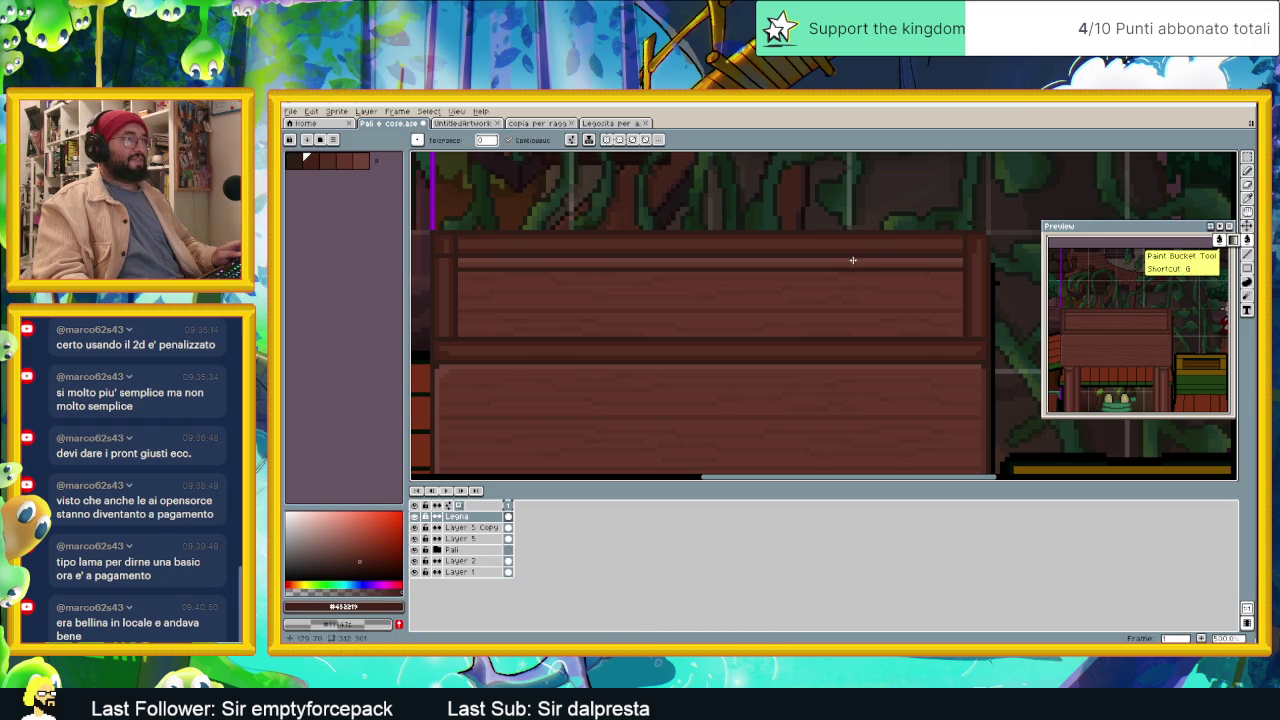
{"action": "left_click", "coordinate": [855, 262]}
{"action": "scroll", "coordinate": [880, 287], "scroll_direction": "down", "scroll_amount": 2}
{"action": "scroll", "coordinate": [880, 287], "scroll_direction": "down", "scroll_amount": 1}
{"action": "scroll", "coordinate": [903, 318], "scroll_direction": "down", "scroll_amount": 2}
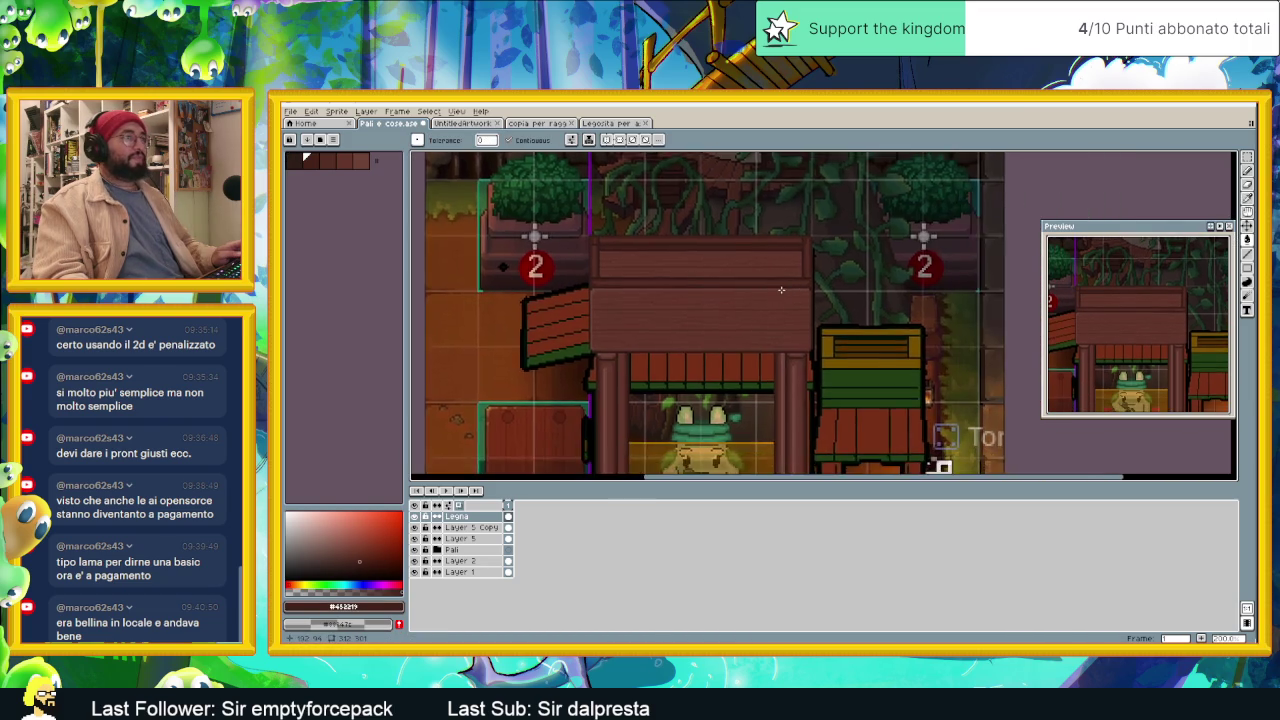
{"action": "scroll", "coordinate": [781, 289], "scroll_direction": "down", "scroll_amount": 1}
{"action": "scroll", "coordinate": [790, 299], "scroll_direction": "up", "scroll_amount": 2}
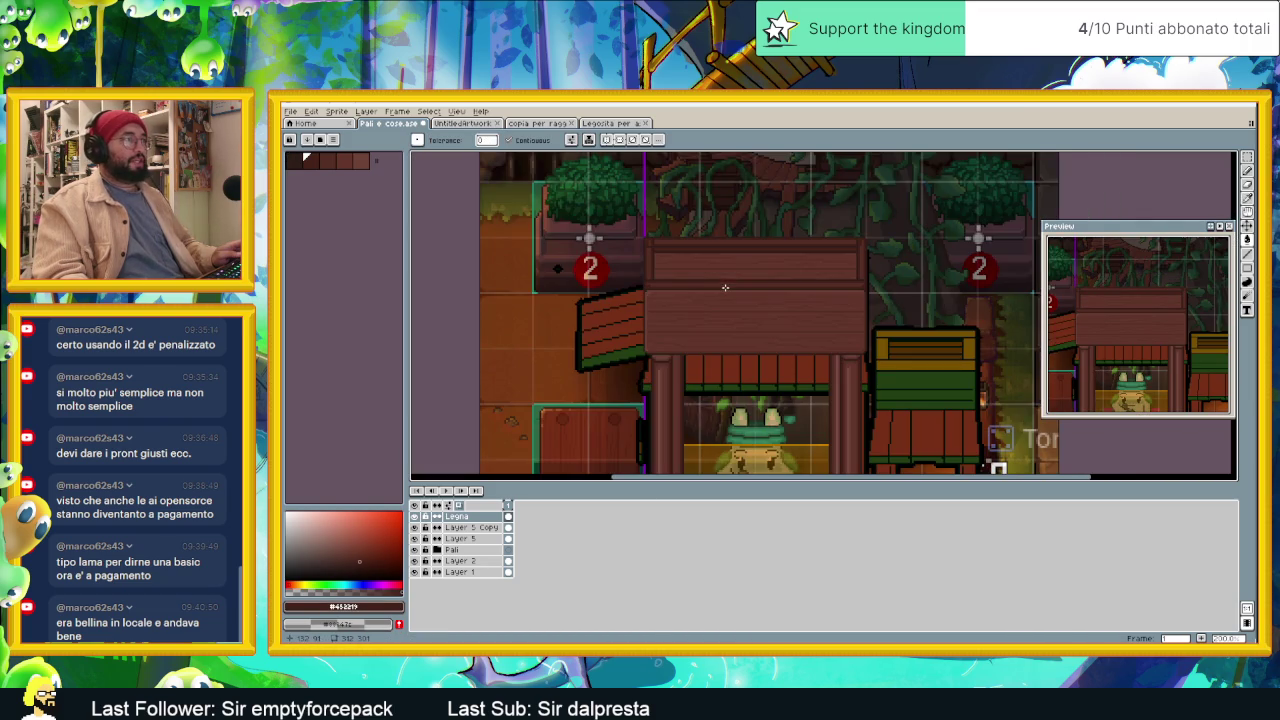
{"action": "left_click_drag", "start_coordinate": [888, 315], "coordinate": [833, 273]}
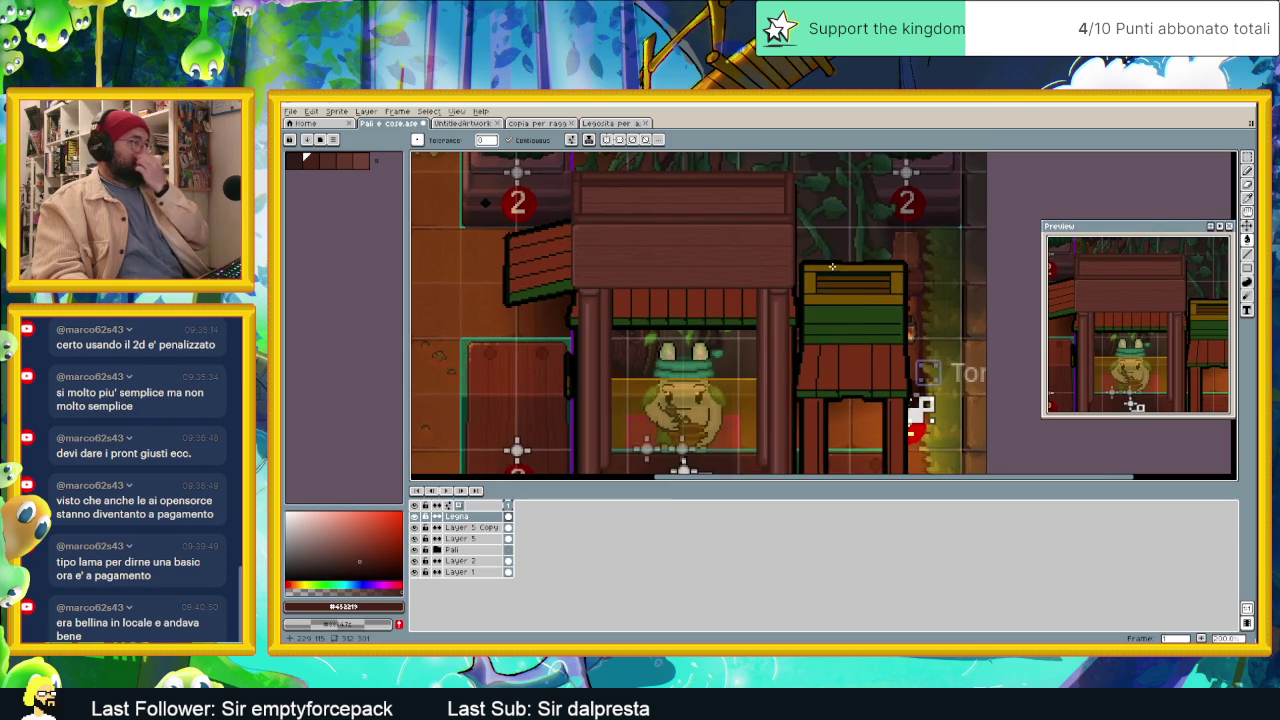
{"action": "scroll", "coordinate": [833, 273], "scroll_direction": "down", "scroll_amount": 1}
{"action": "scroll", "coordinate": [831, 277], "scroll_direction": "up", "scroll_amount": 1}
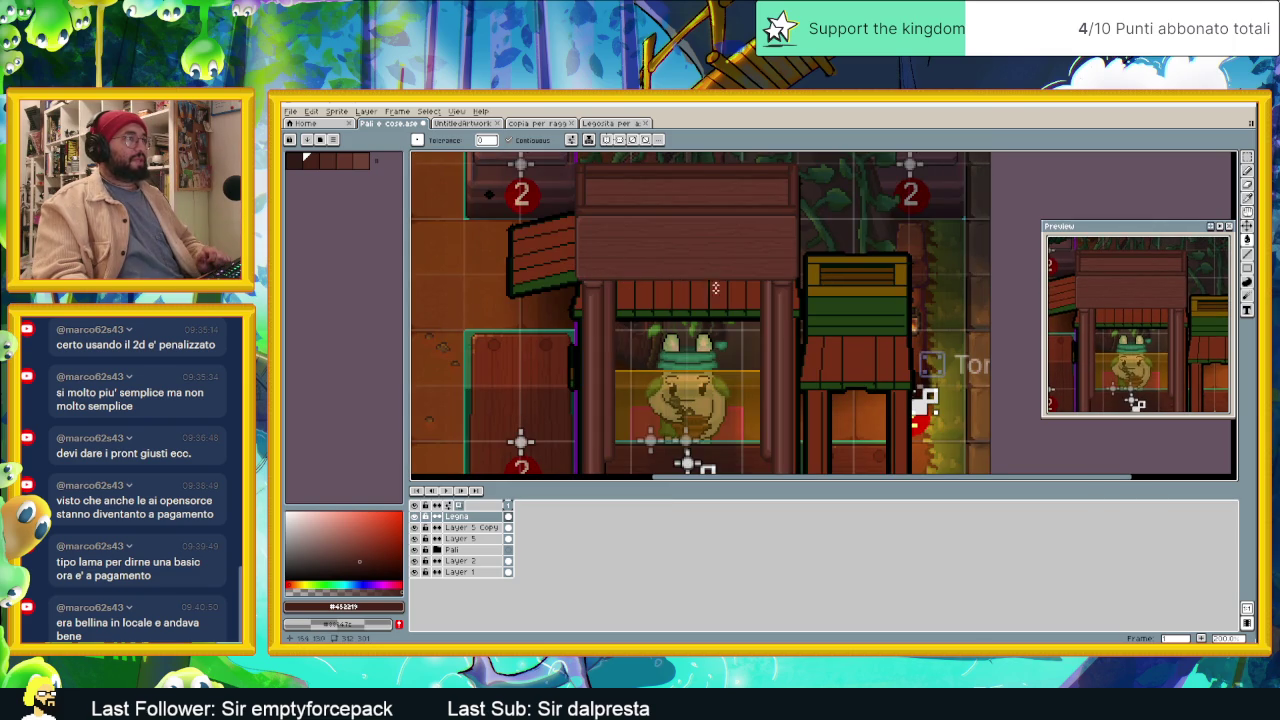
{"action": "scroll", "coordinate": [719, 254], "scroll_direction": "up", "scroll_amount": 1}
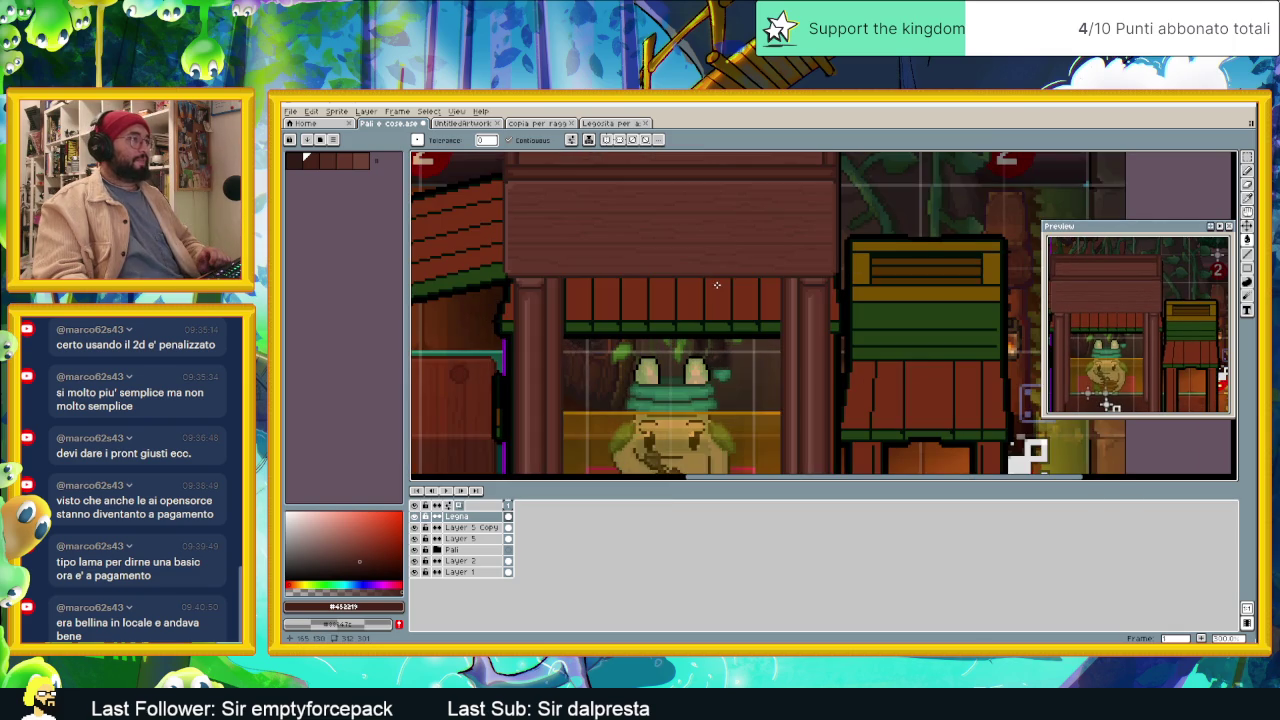
{"action": "left_click_drag", "start_coordinate": [742, 250], "coordinate": [747, 272]}
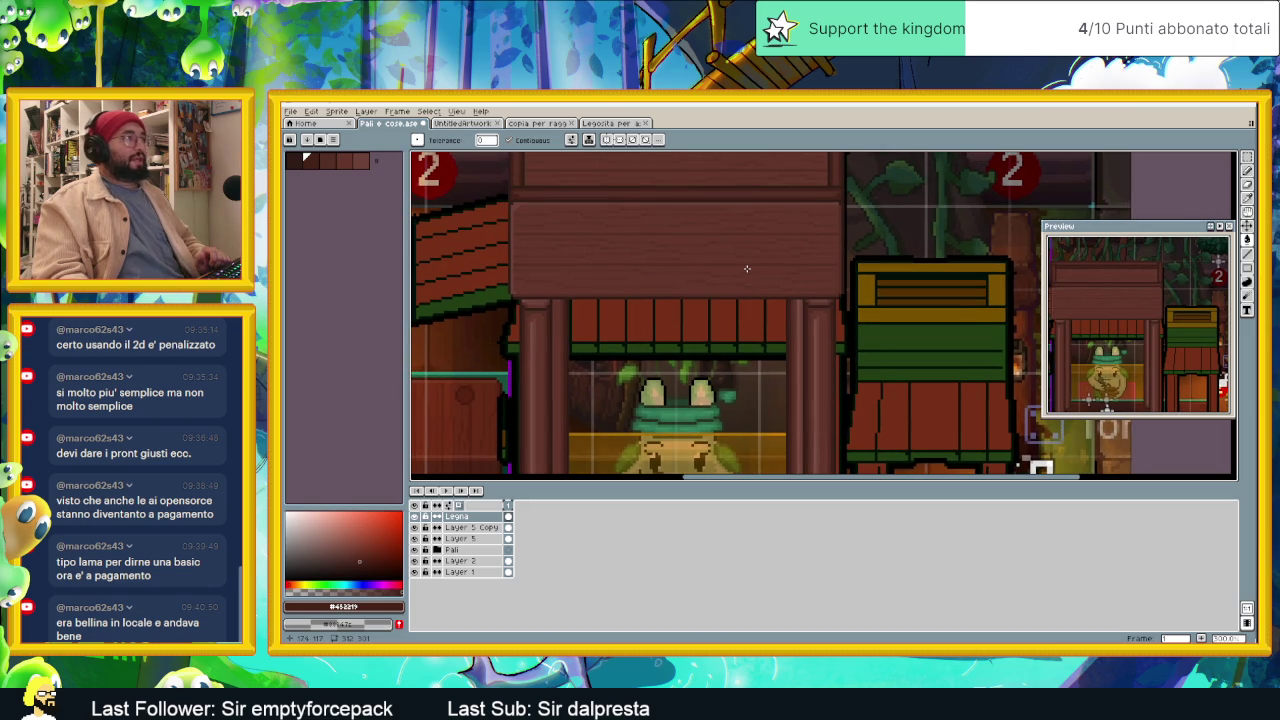
{"action": "scroll", "coordinate": [746, 268], "scroll_direction": "down", "scroll_amount": 1}
{"action": "scroll", "coordinate": [746, 268], "scroll_direction": "down", "scroll_amount": 1}
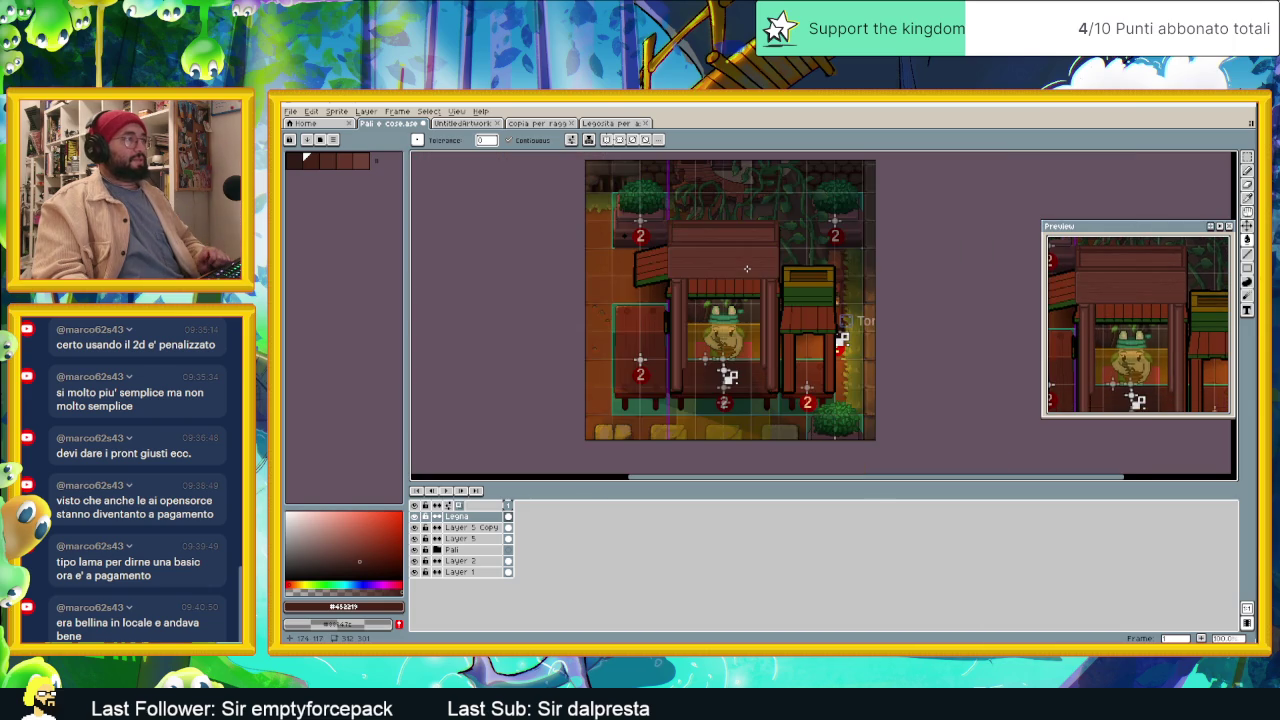
{"action": "scroll", "coordinate": [747, 270], "scroll_direction": "up", "scroll_amount": 1}
{"action": "scroll", "coordinate": [747, 270], "scroll_direction": "up", "scroll_amount": 1}
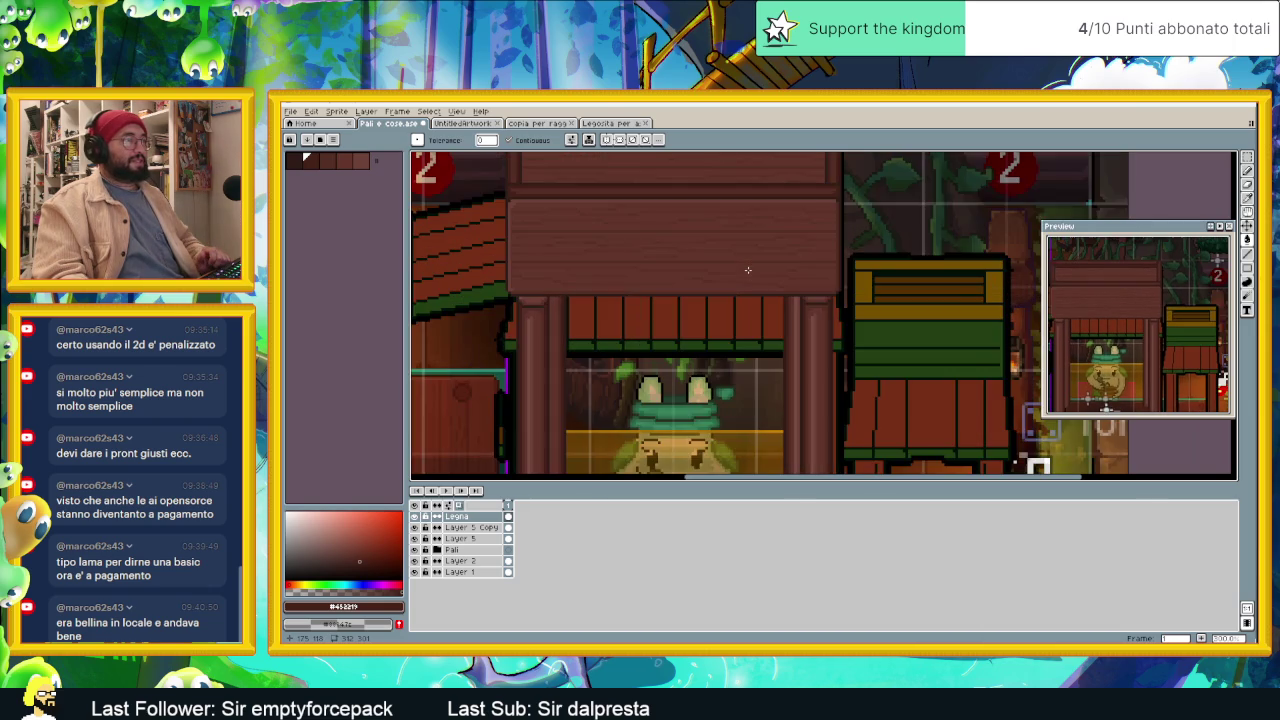
{"action": "left_click_drag", "start_coordinate": [747, 253], "coordinate": [790, 291]}
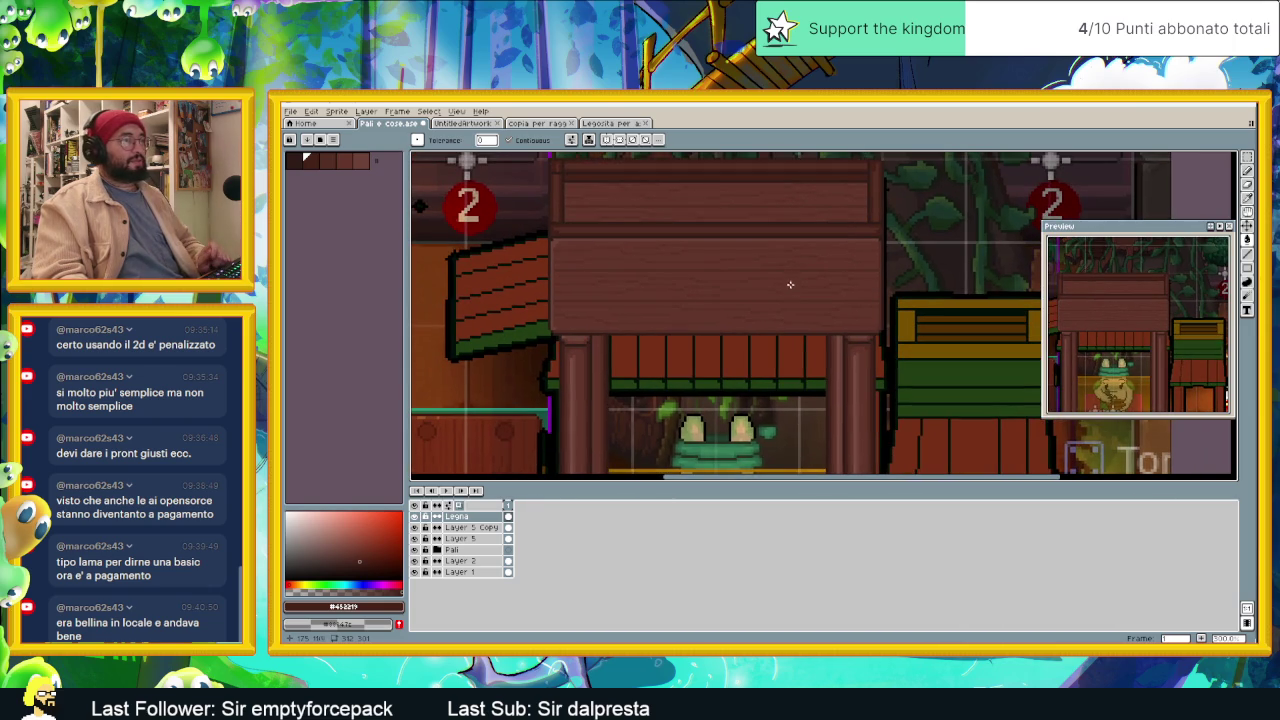
{"action": "scroll", "coordinate": [766, 292], "scroll_direction": "down", "scroll_amount": 1}
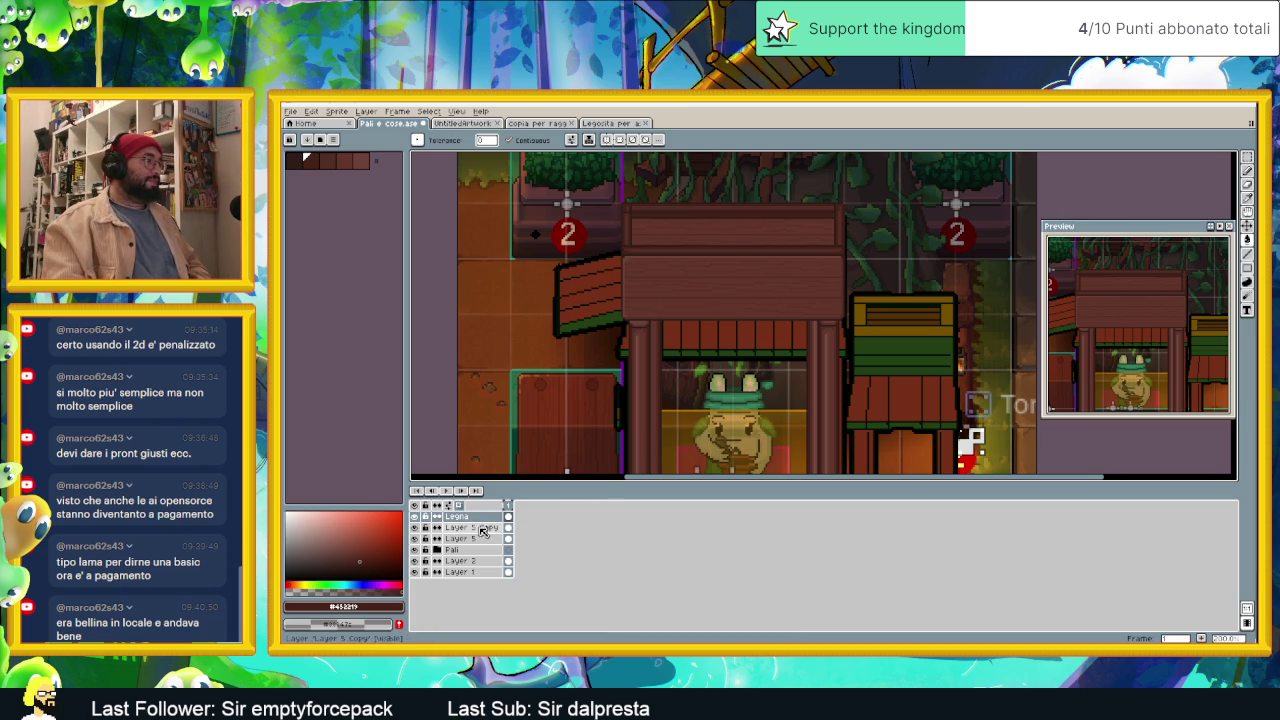
Step: Select Layer 5, Layer 5 Copy and Legna and put them into a new layer group
{"action": "left_click", "coordinate": [460, 538]}
{"action": "left_click", "coordinate": [485, 528]}
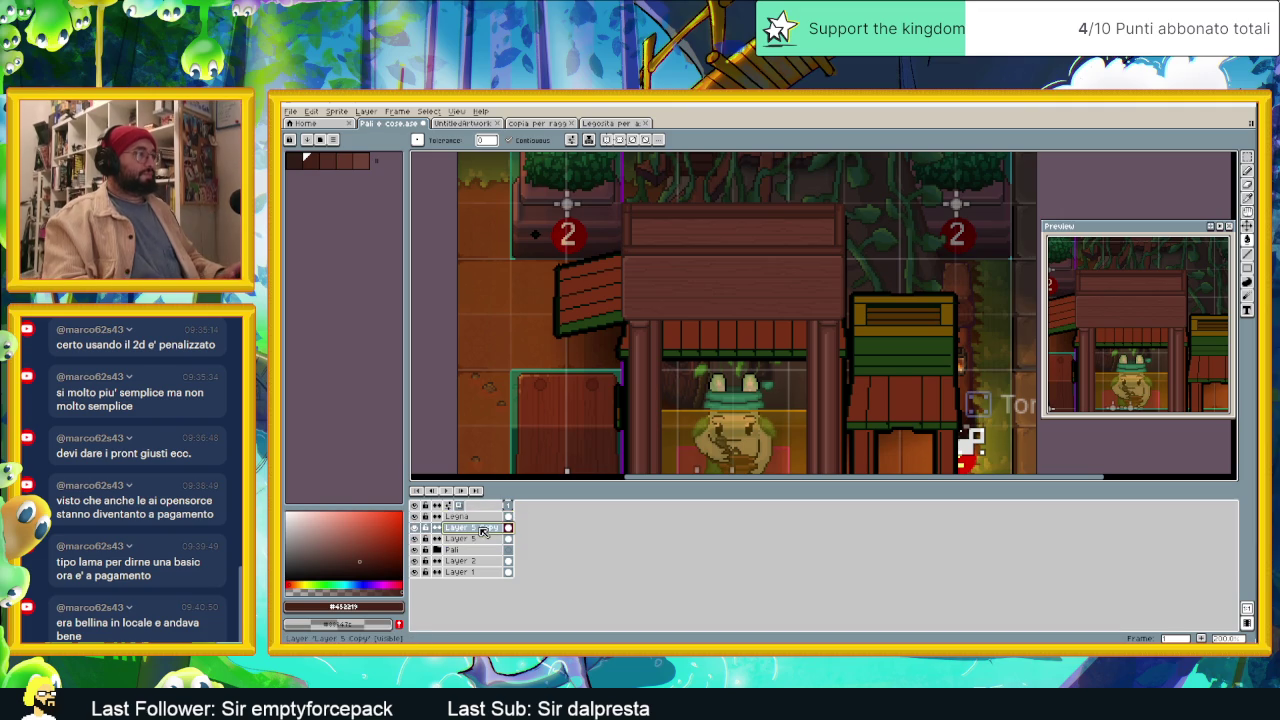
{"action": "left_click_drag", "start_coordinate": [490, 528], "coordinate": [489, 521]}
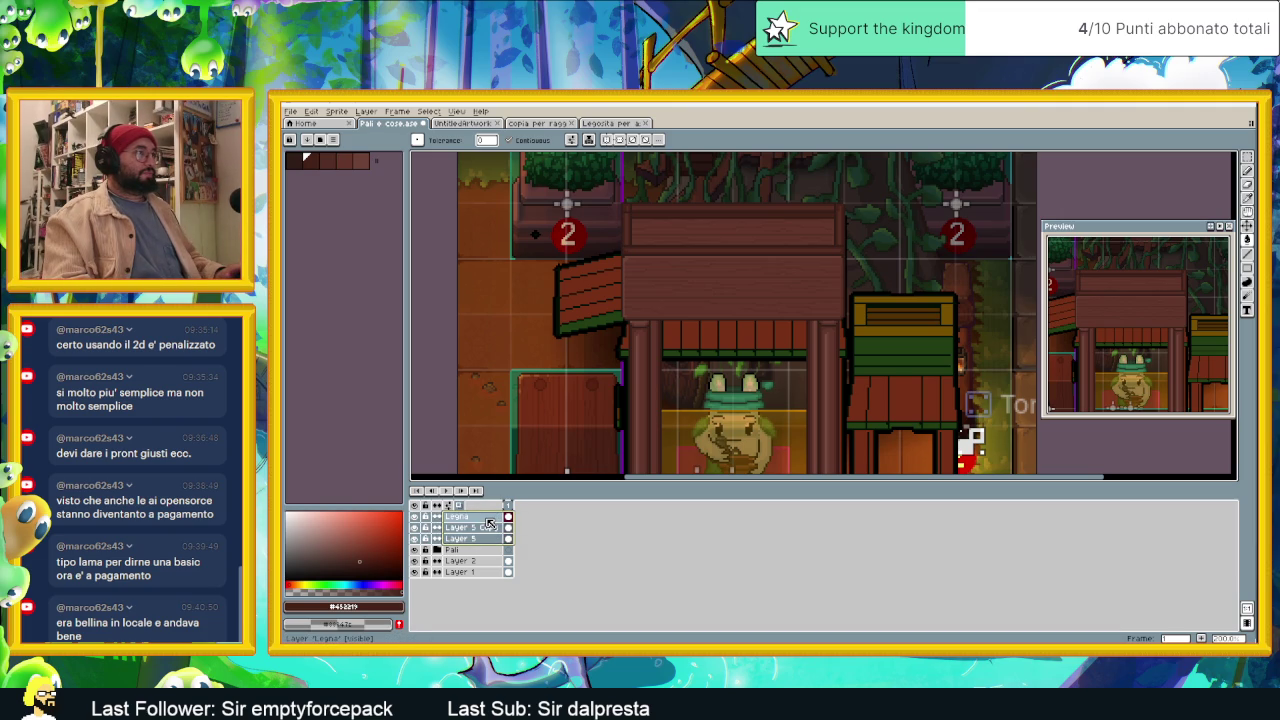
{"action": "right_click", "coordinate": [489, 524]}
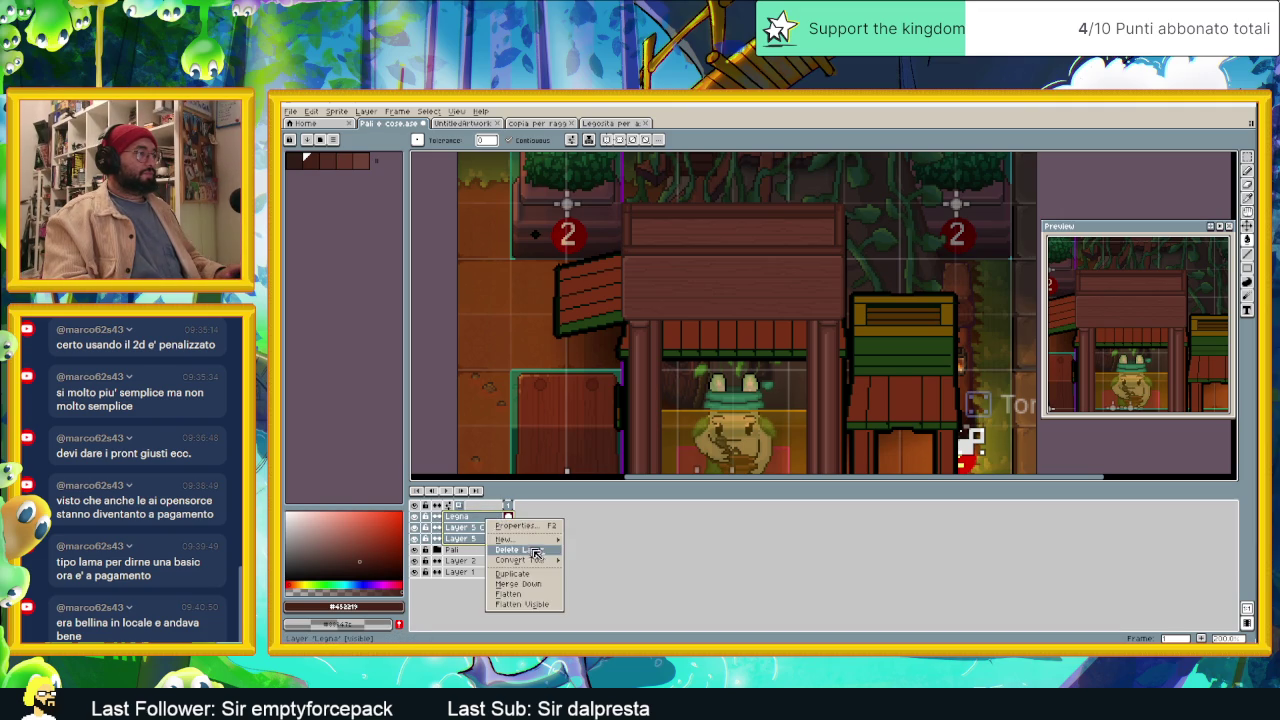
{"action": "mouse_move", "coordinate": [506, 539]}
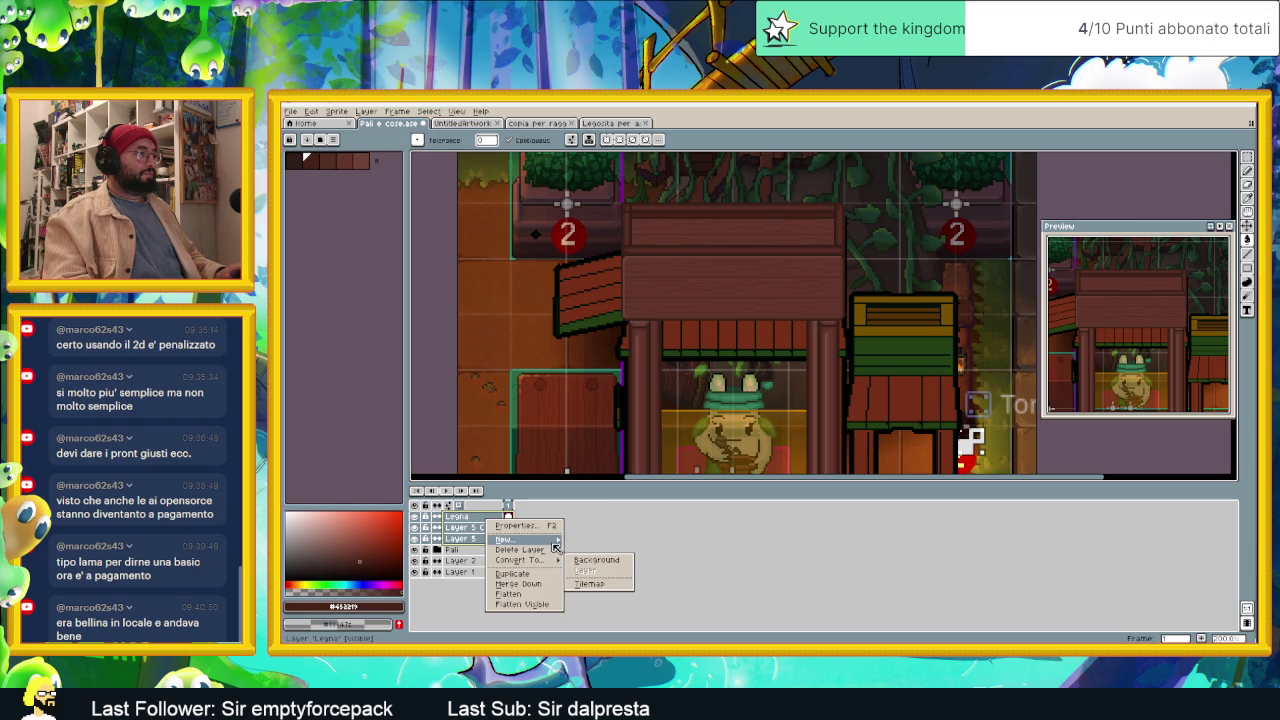
{"action": "left_click", "coordinate": [594, 550]}
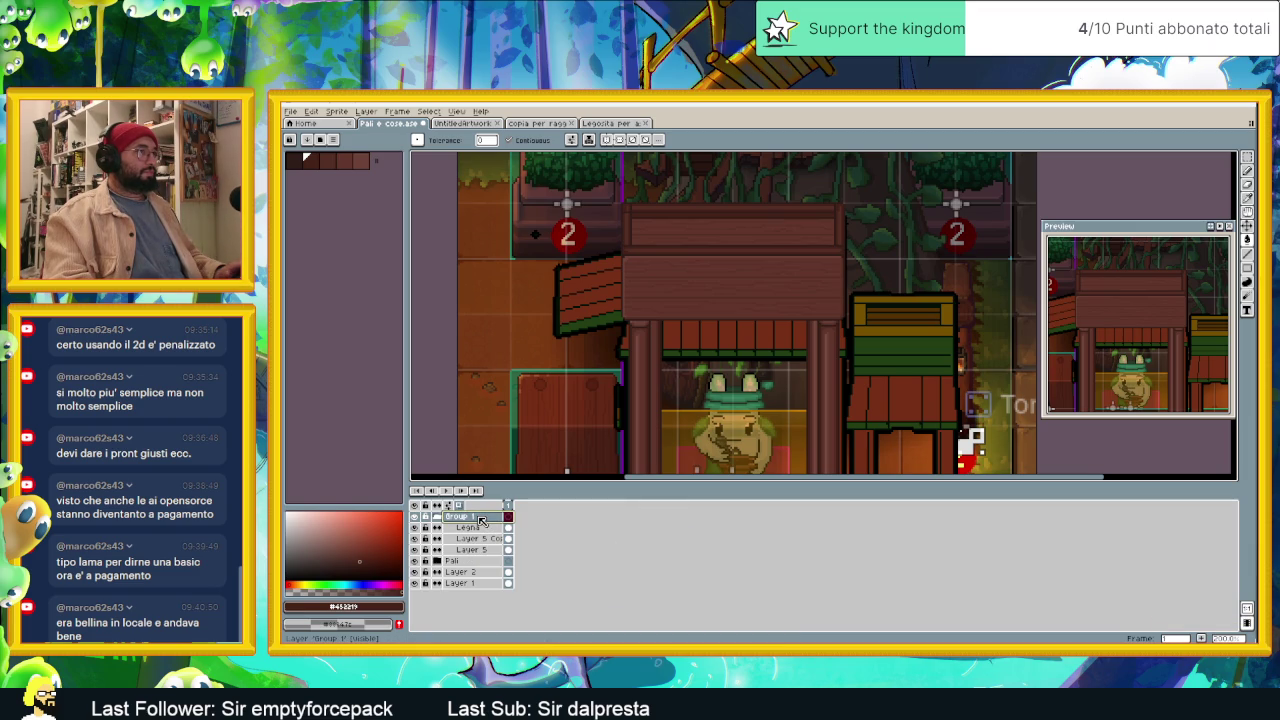
Step: Rename the new group to 'A modo di Cas'
{"action": "double_click", "coordinate": [465, 520]}
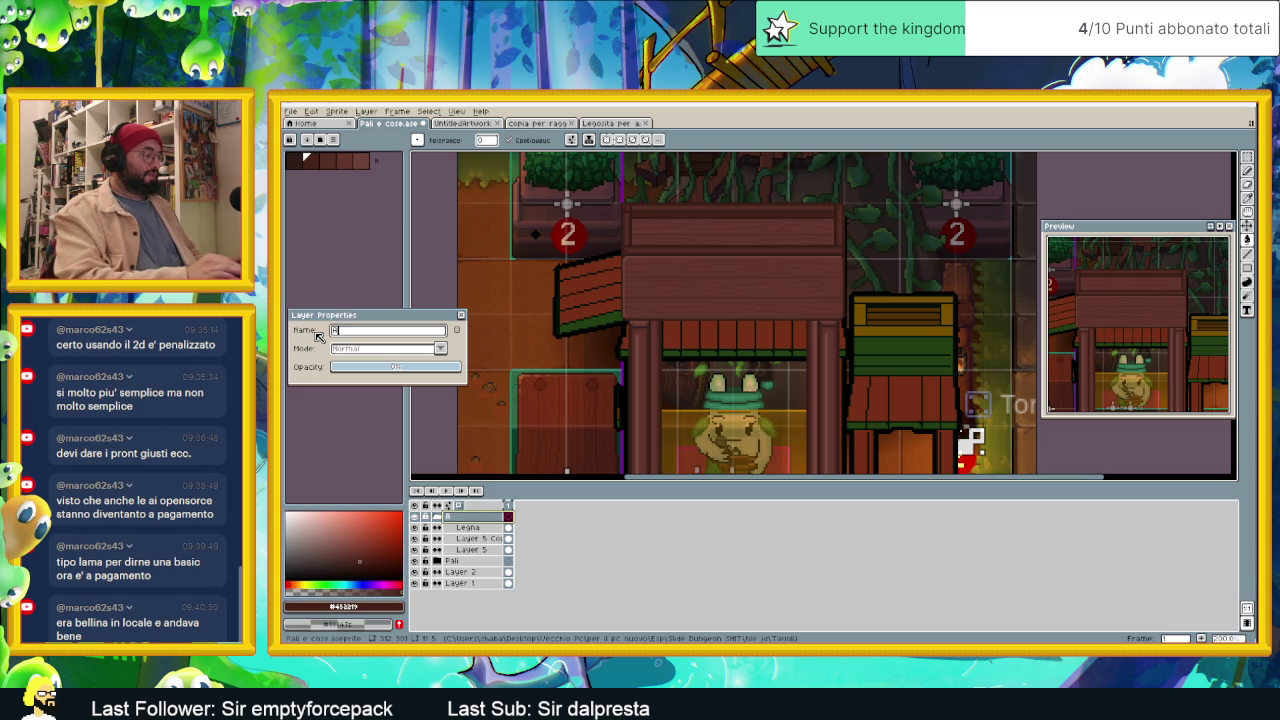
{"action": "type", "text": "A modo di Cassa"}
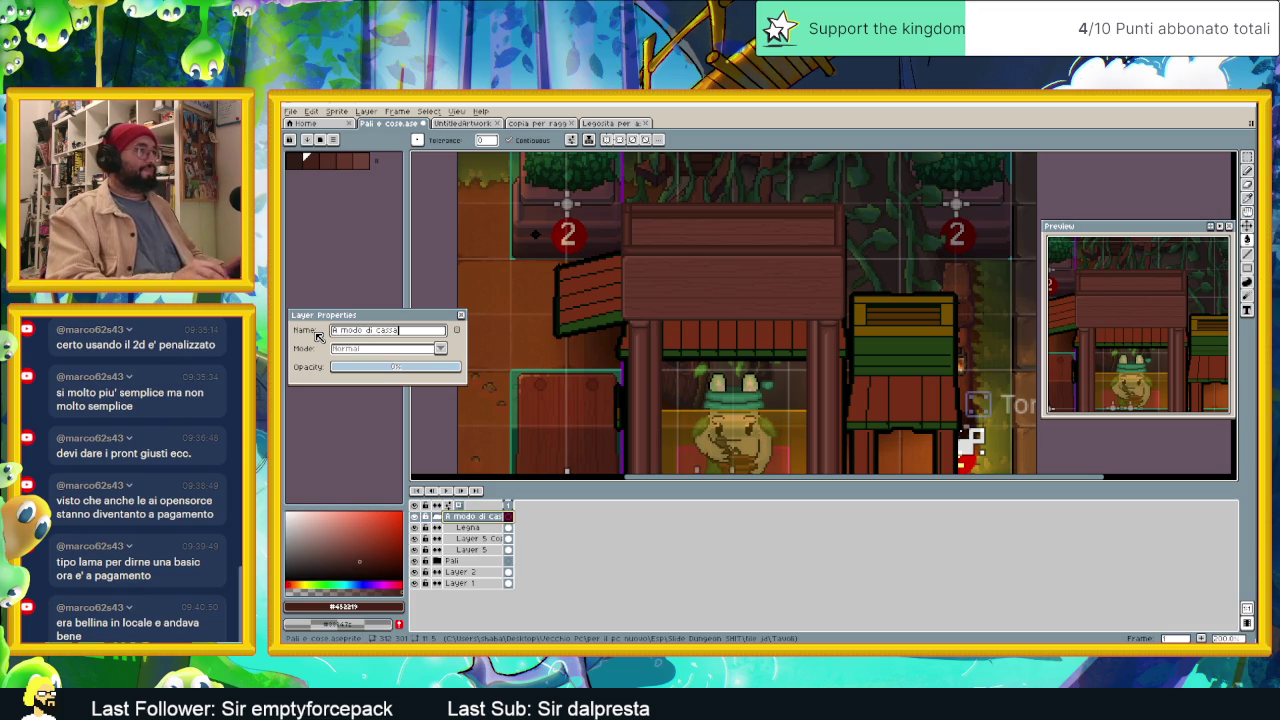
{"action": "key", "text": "Return"}
{"action": "scroll", "coordinate": [805, 357], "scroll_direction": "down", "scroll_amount": 4}
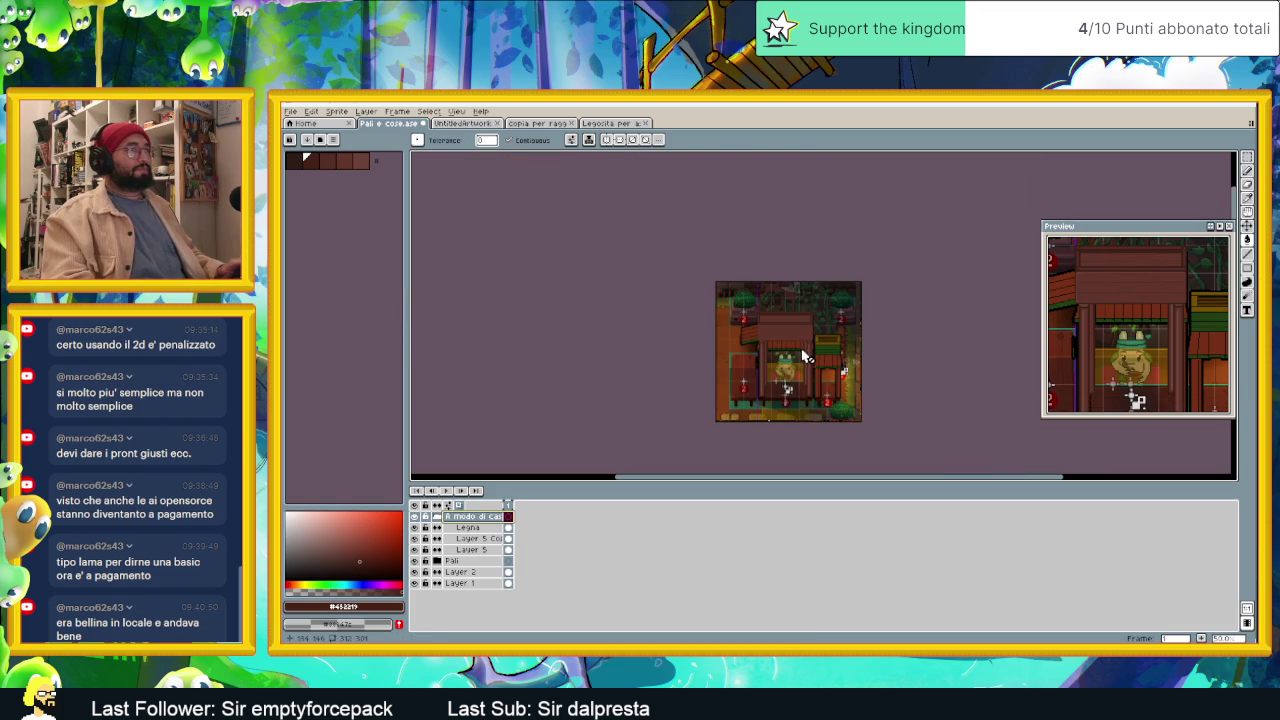
{"action": "scroll", "coordinate": [810, 358], "scroll_direction": "up", "scroll_amount": 2}
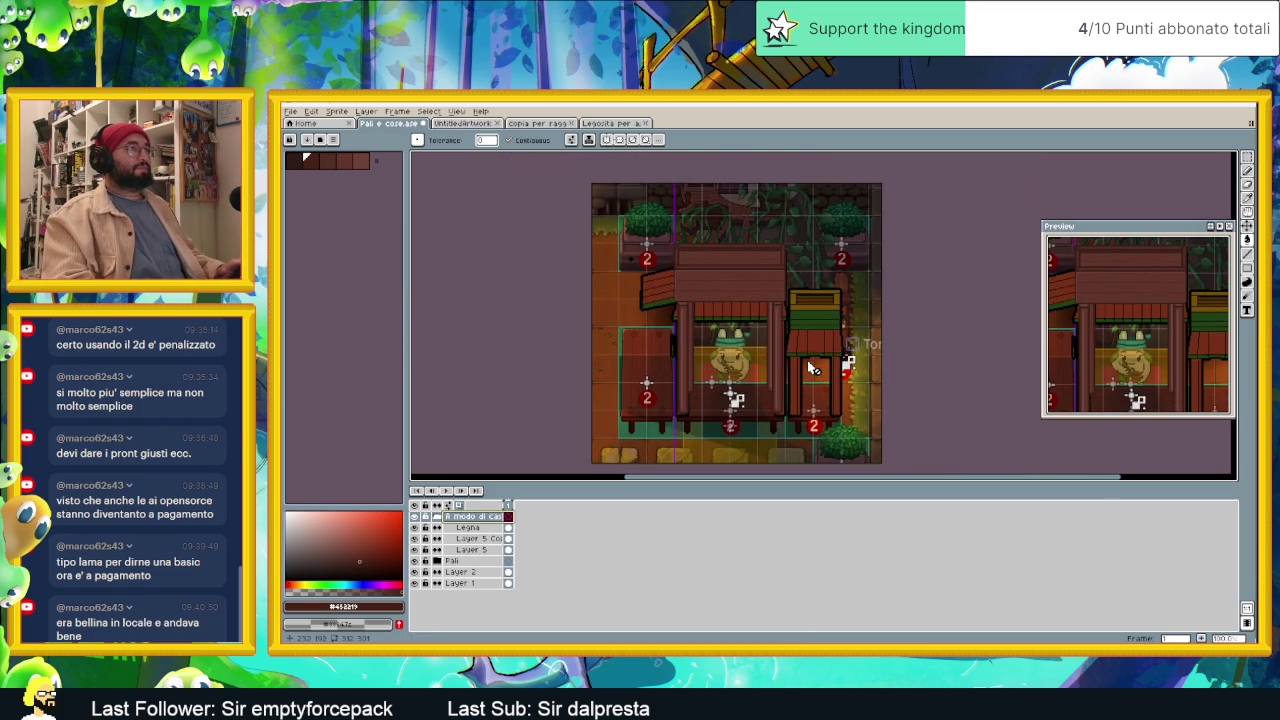
Step: Collapse the roof group and toggle its visibility to compare, leaving it visible
{"action": "left_click", "coordinate": [436, 518]}
{"action": "left_click", "coordinate": [418, 521]}
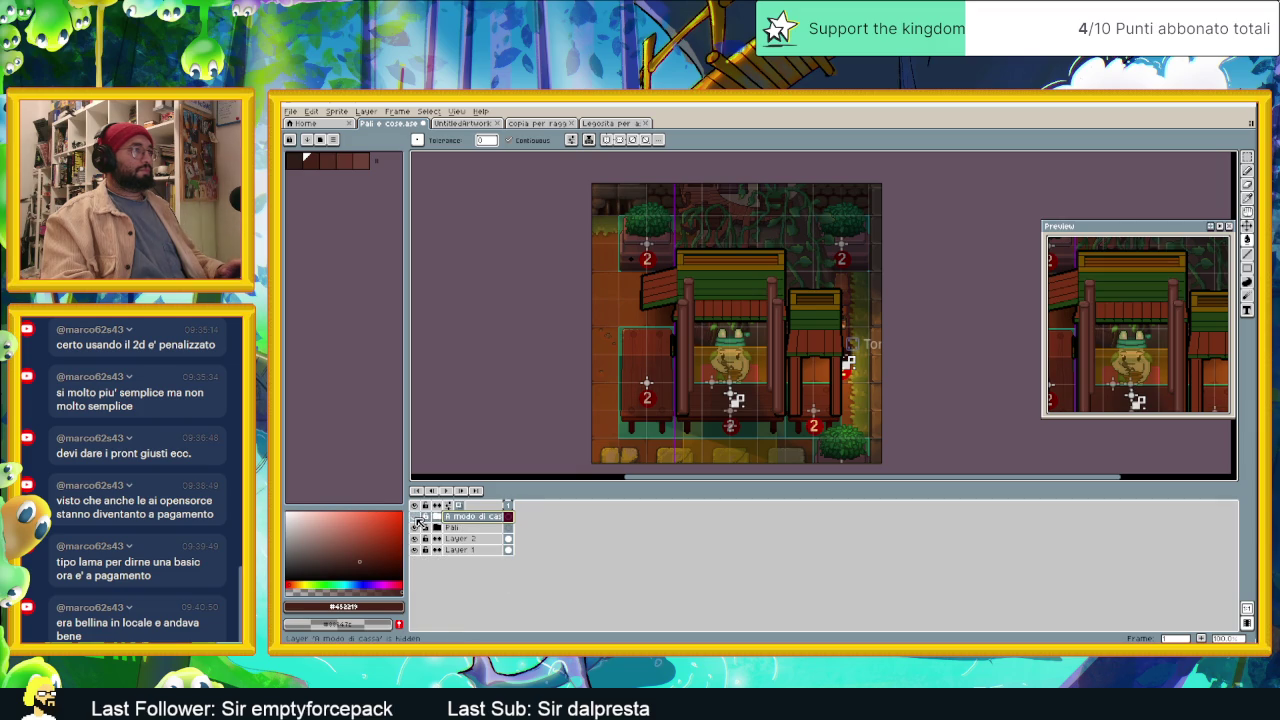
{"action": "left_click", "coordinate": [418, 521]}
{"action": "left_click", "coordinate": [418, 521]}
{"action": "left_click", "coordinate": [418, 521]}
{"action": "left_click", "coordinate": [418, 521]}
{"action": "left_click", "coordinate": [418, 518]}
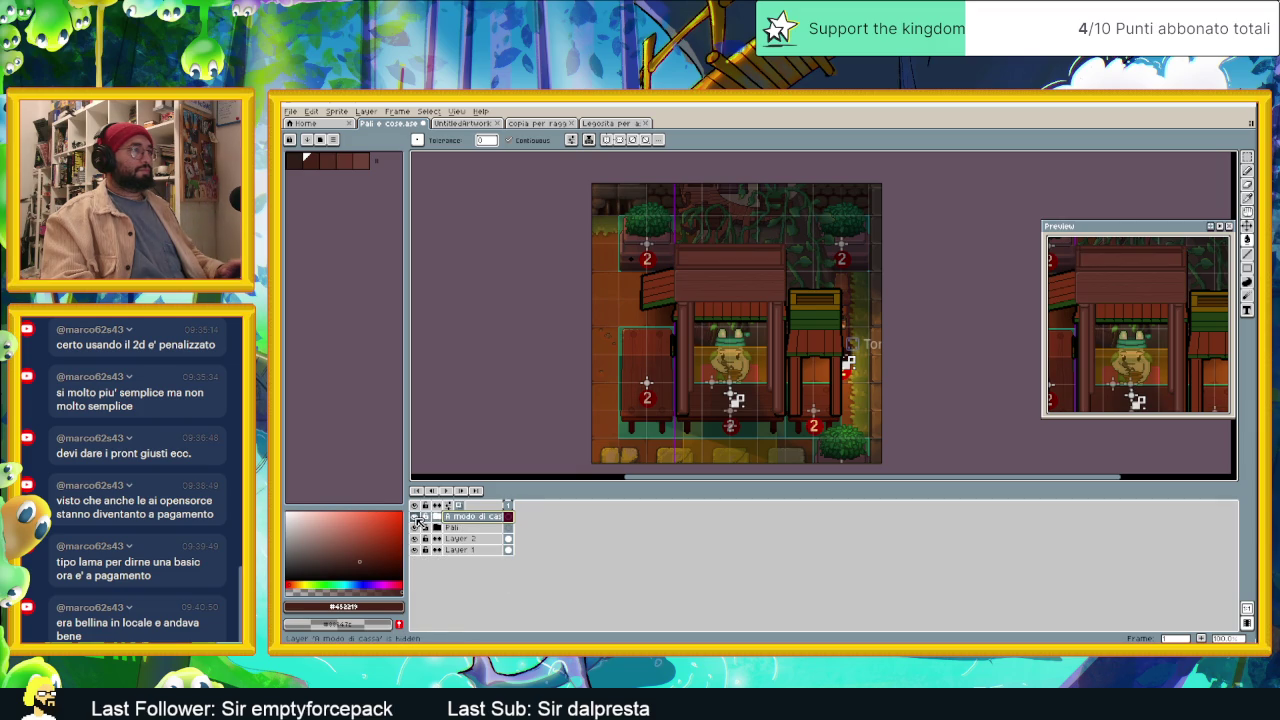
{"action": "left_click", "coordinate": [418, 521]}
{"action": "left_click", "coordinate": [418, 521]}
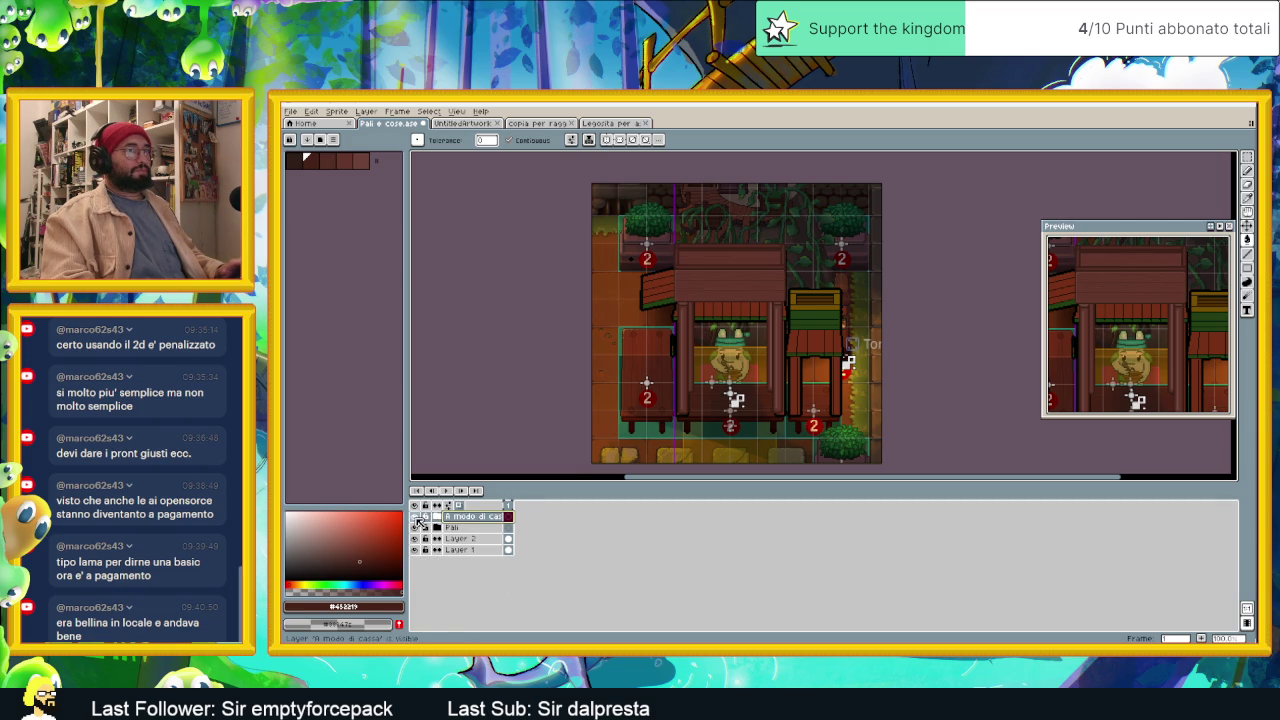
Step: Reframe the view on the roof and frog, then choose to block the spam chat message's author
{"action": "scroll", "coordinate": [754, 302], "scroll_direction": "up", "scroll_amount": 1}
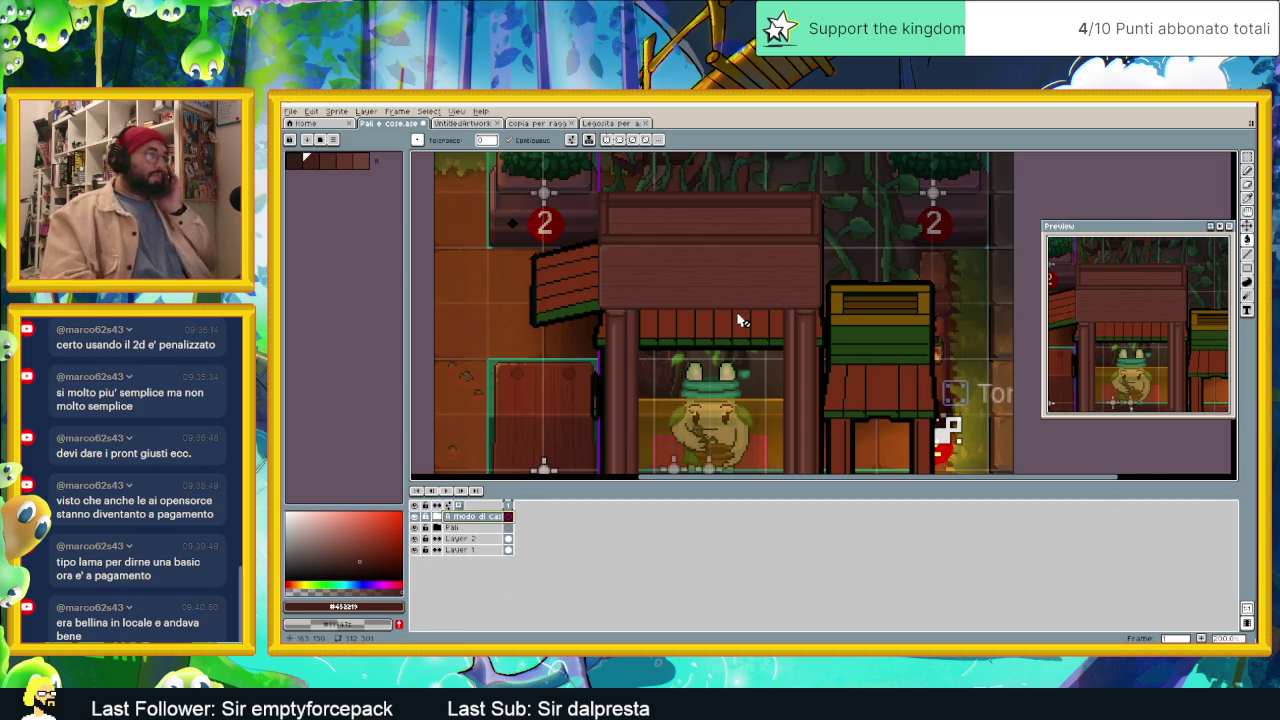
{"action": "scroll", "coordinate": [740, 317], "scroll_direction": "up", "scroll_amount": 1}
{"action": "scroll", "coordinate": [740, 320], "scroll_direction": "down", "scroll_amount": 1}
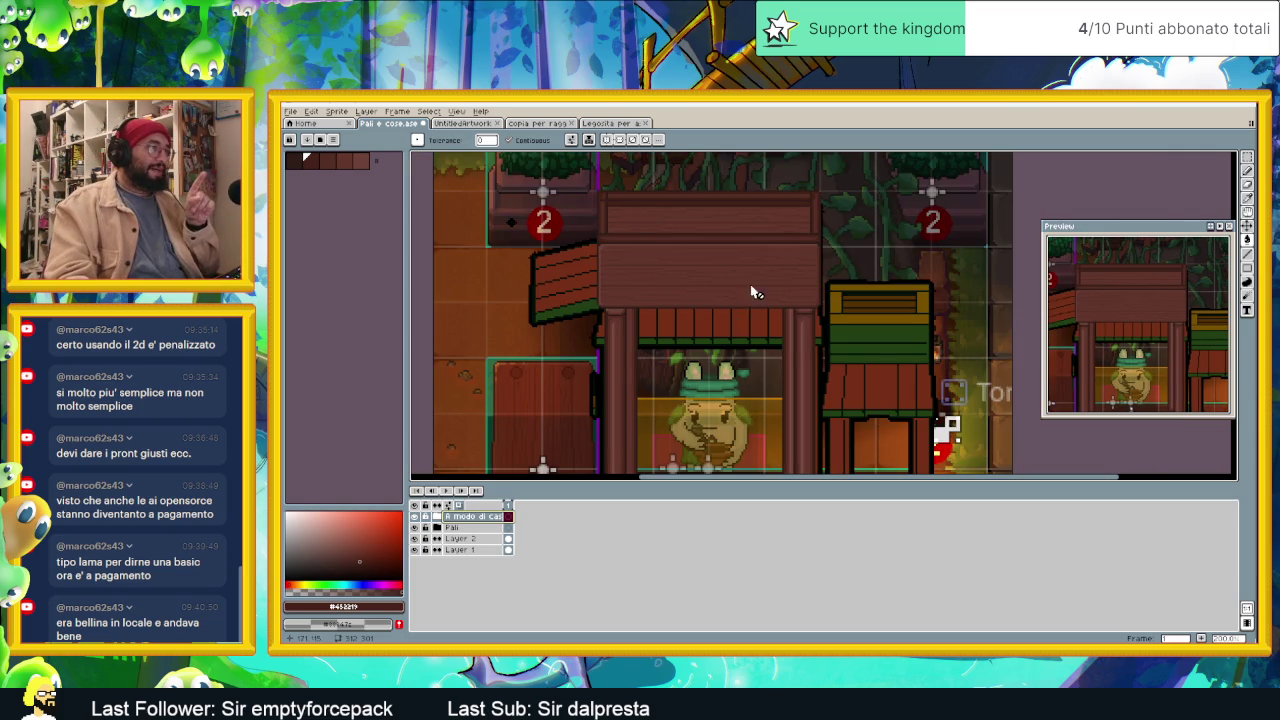
{"action": "scroll", "coordinate": [755, 291], "scroll_direction": "down", "scroll_amount": 1}
{"action": "scroll", "coordinate": [745, 357], "scroll_direction": "up", "scroll_amount": 1}
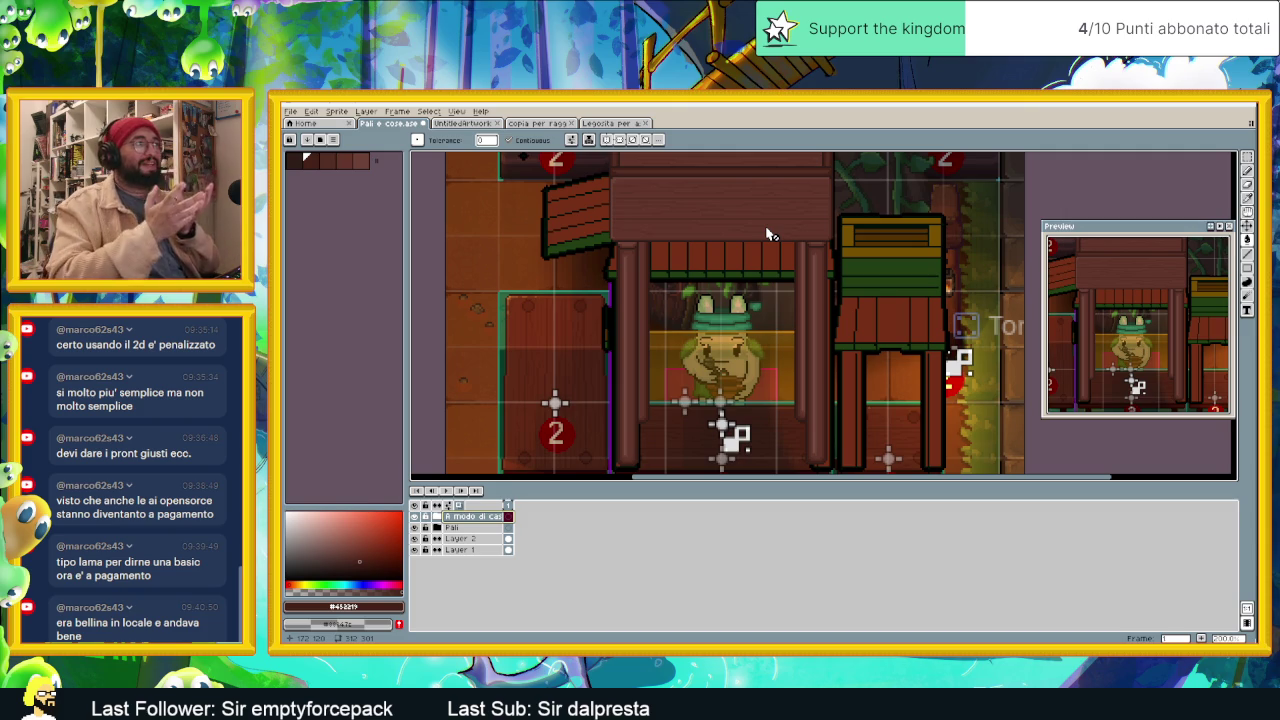
{"action": "scroll", "coordinate": [768, 234], "scroll_direction": "up", "scroll_amount": 2}
{"action": "scroll", "coordinate": [757, 229], "scroll_direction": "down", "scroll_amount": 1}
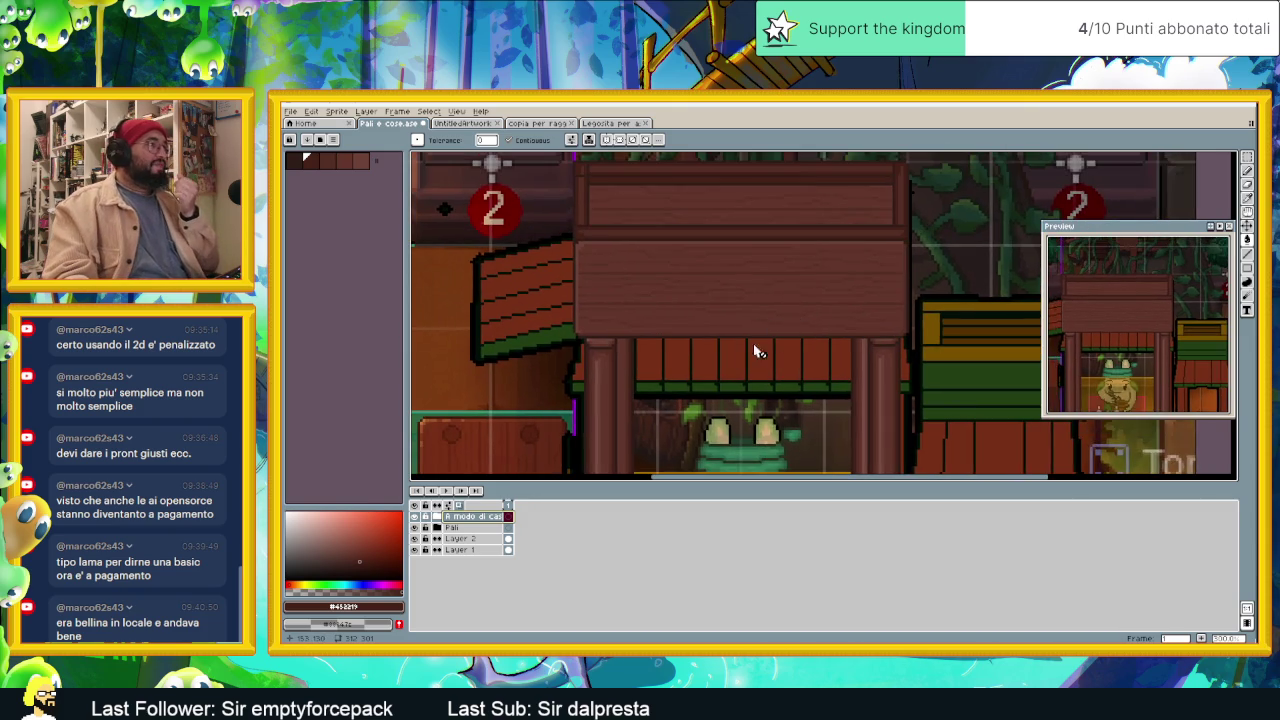
{"action": "left_click_drag", "start_coordinate": [757, 351], "coordinate": [688, 246]}
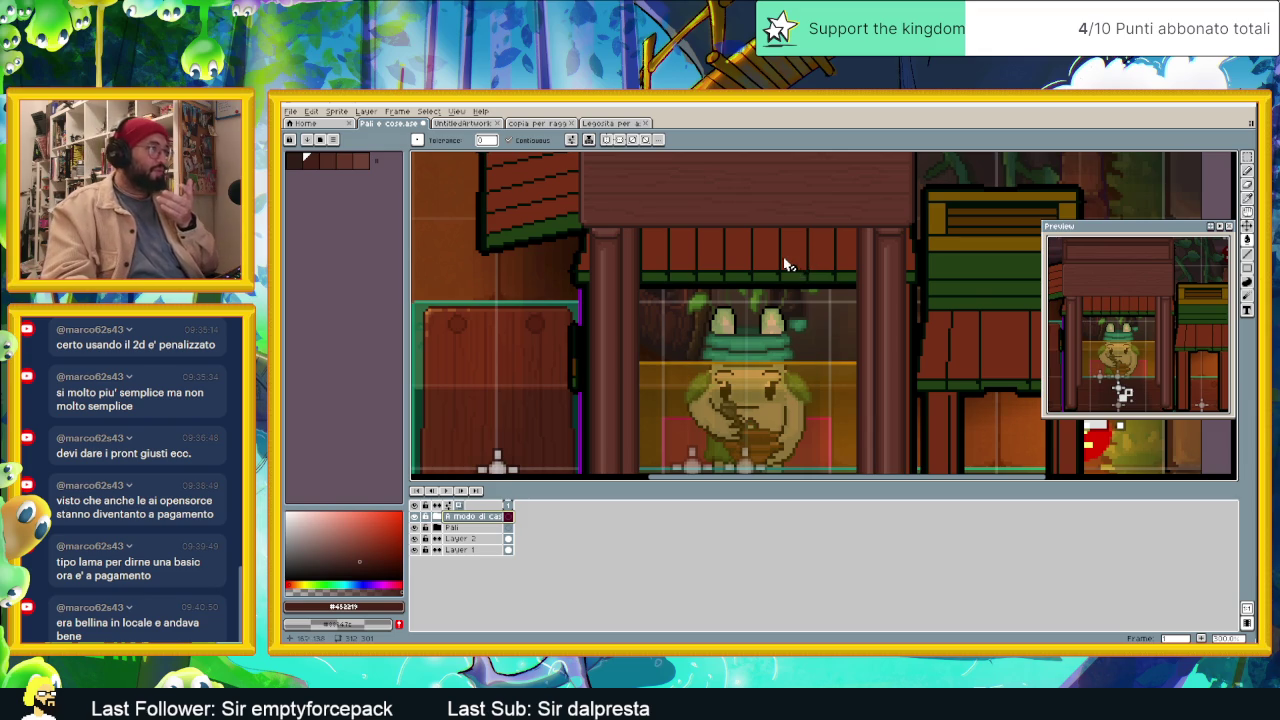
{"action": "scroll", "coordinate": [786, 266], "scroll_direction": "down", "scroll_amount": 1}
{"action": "scroll", "coordinate": [763, 268], "scroll_direction": "down", "scroll_amount": 1}
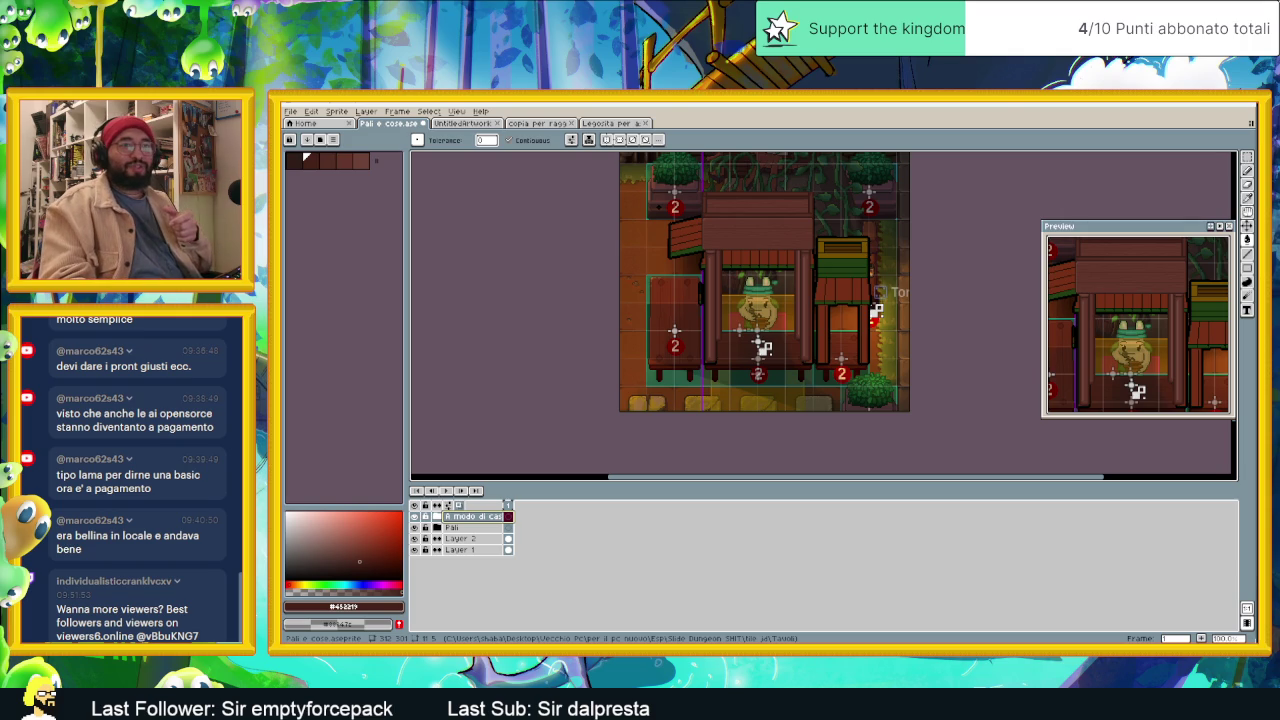
{"action": "left_click", "coordinate": [170, 604]}
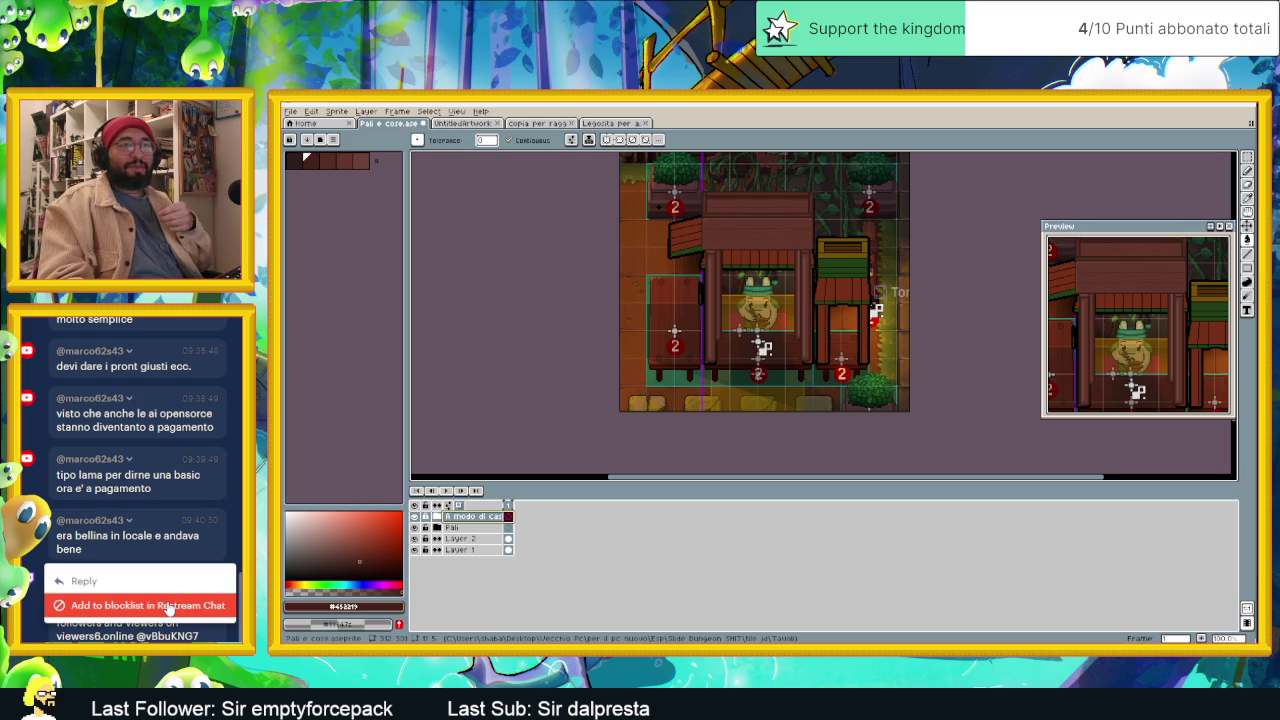
{"action": "left_click", "coordinate": [170, 606]}
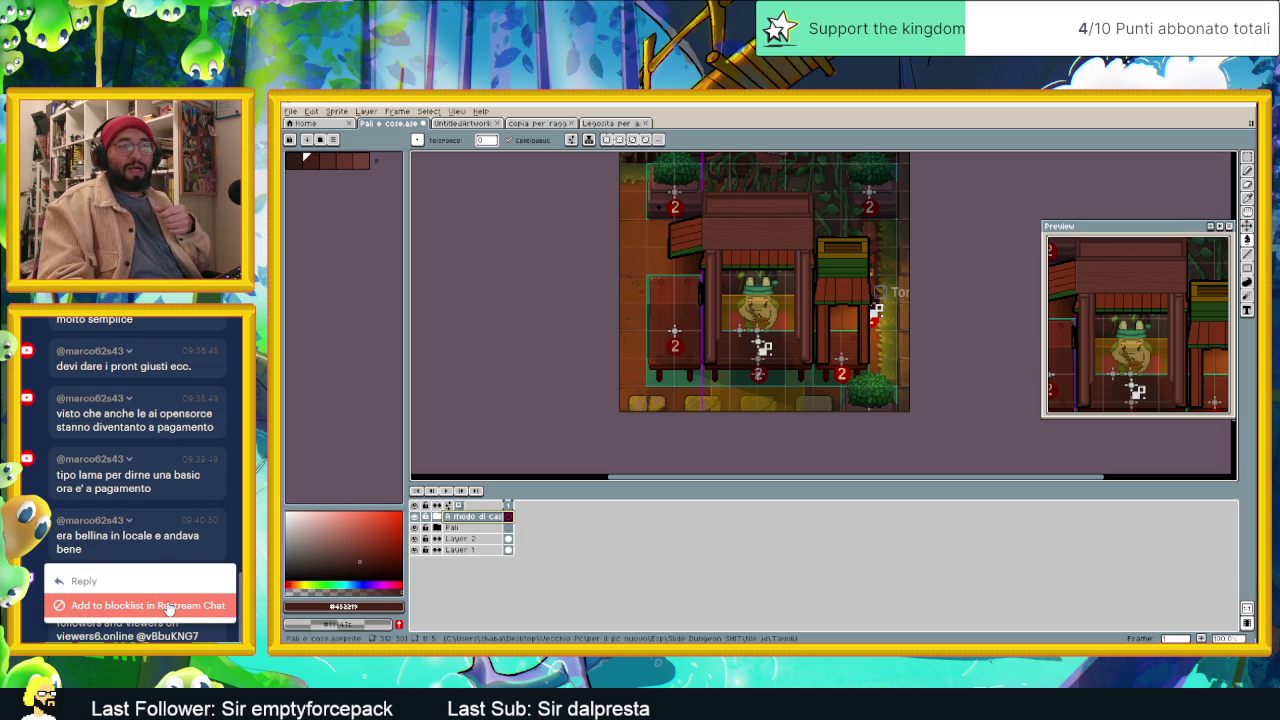
Step: Answer Yes to 'Block this user?' for the viewer-selling spammer
{"action": "left_click", "coordinate": [170, 605]}
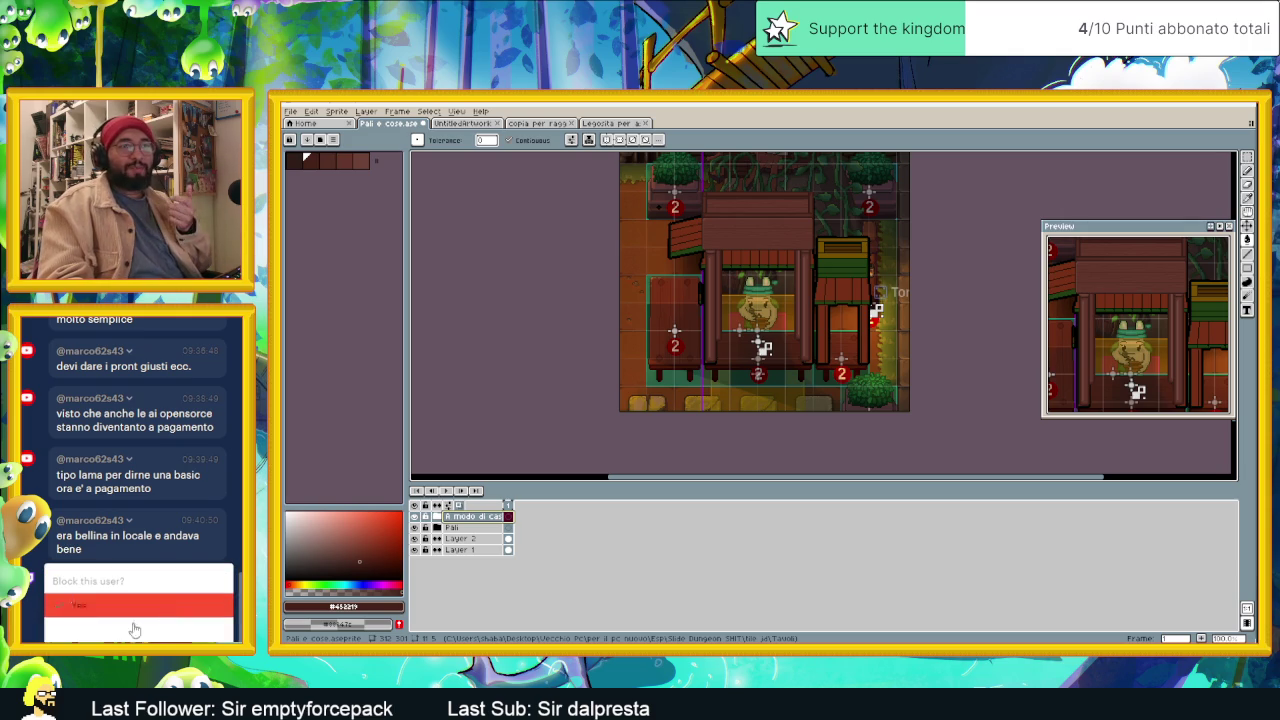
{"action": "left_click", "coordinate": [125, 608]}
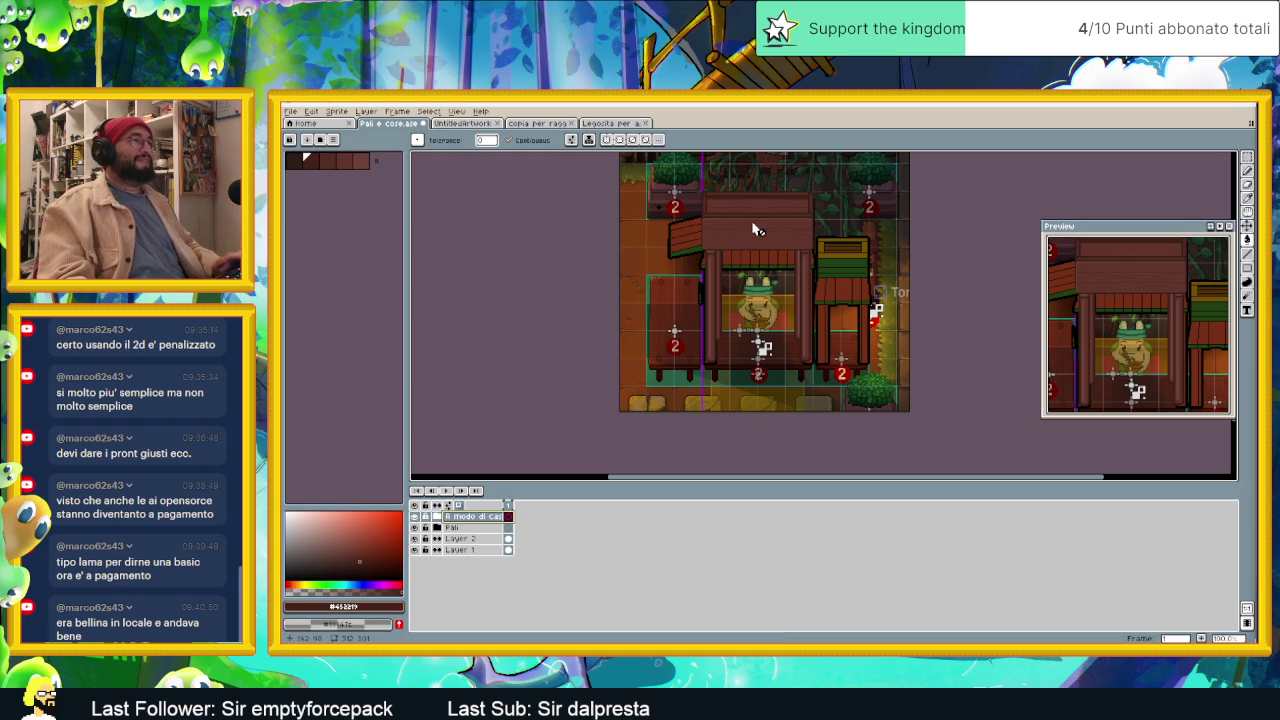
Step: Expand the layer group and make the Legna layer the active layer
{"action": "scroll", "coordinate": [752, 228], "scroll_direction": "up", "scroll_amount": 1}
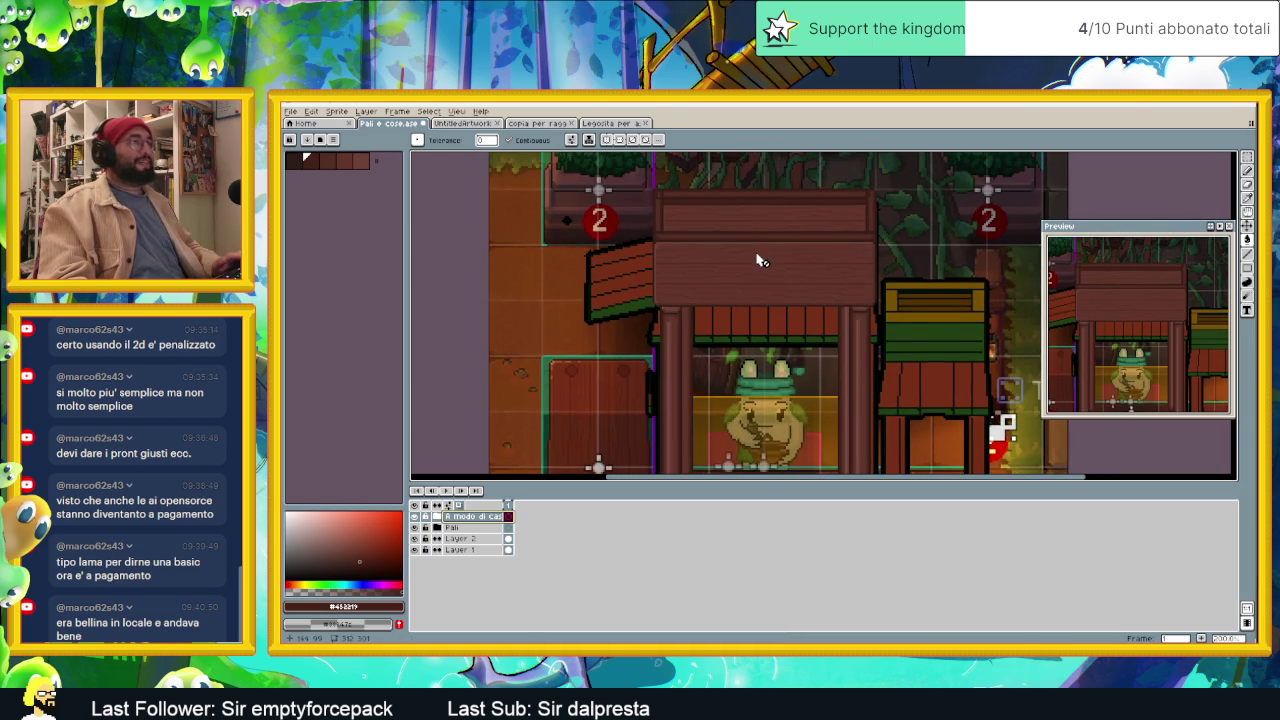
{"action": "scroll", "coordinate": [757, 260], "scroll_direction": "down", "scroll_amount": 1}
{"action": "scroll", "coordinate": [757, 260], "scroll_direction": "up", "scroll_amount": 1}
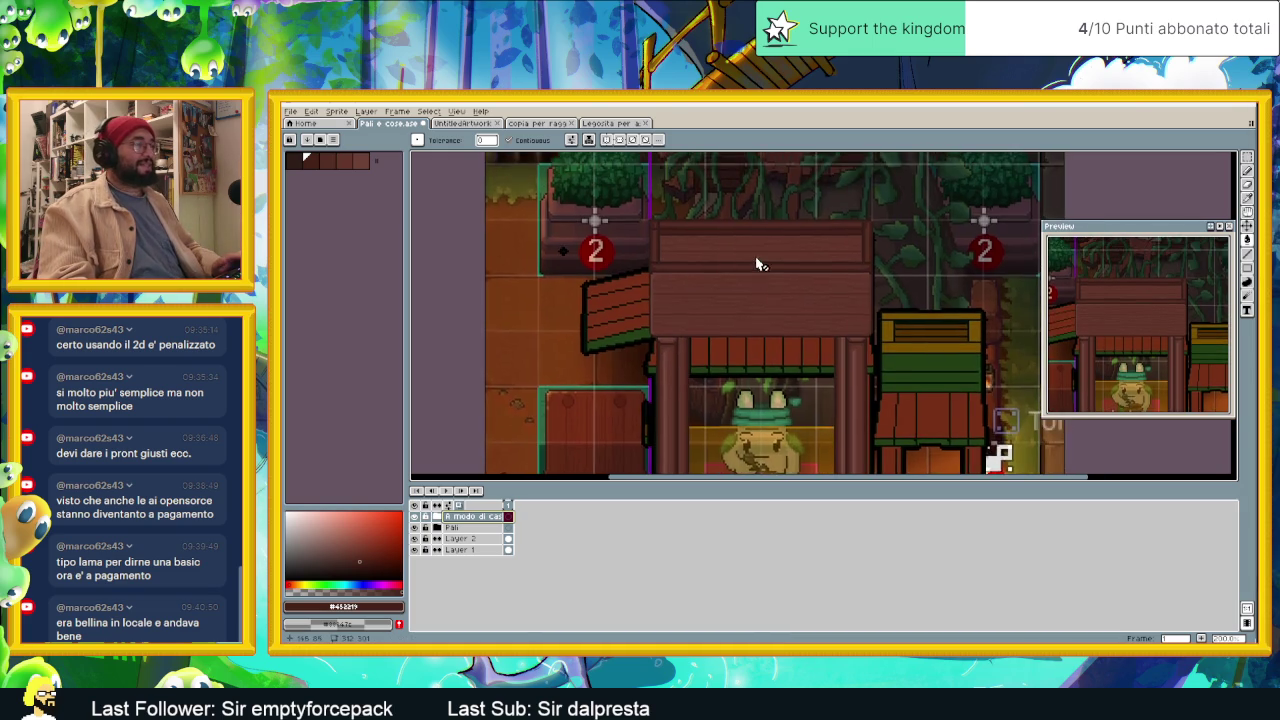
{"action": "scroll", "coordinate": [757, 268], "scroll_direction": "up", "scroll_amount": 1}
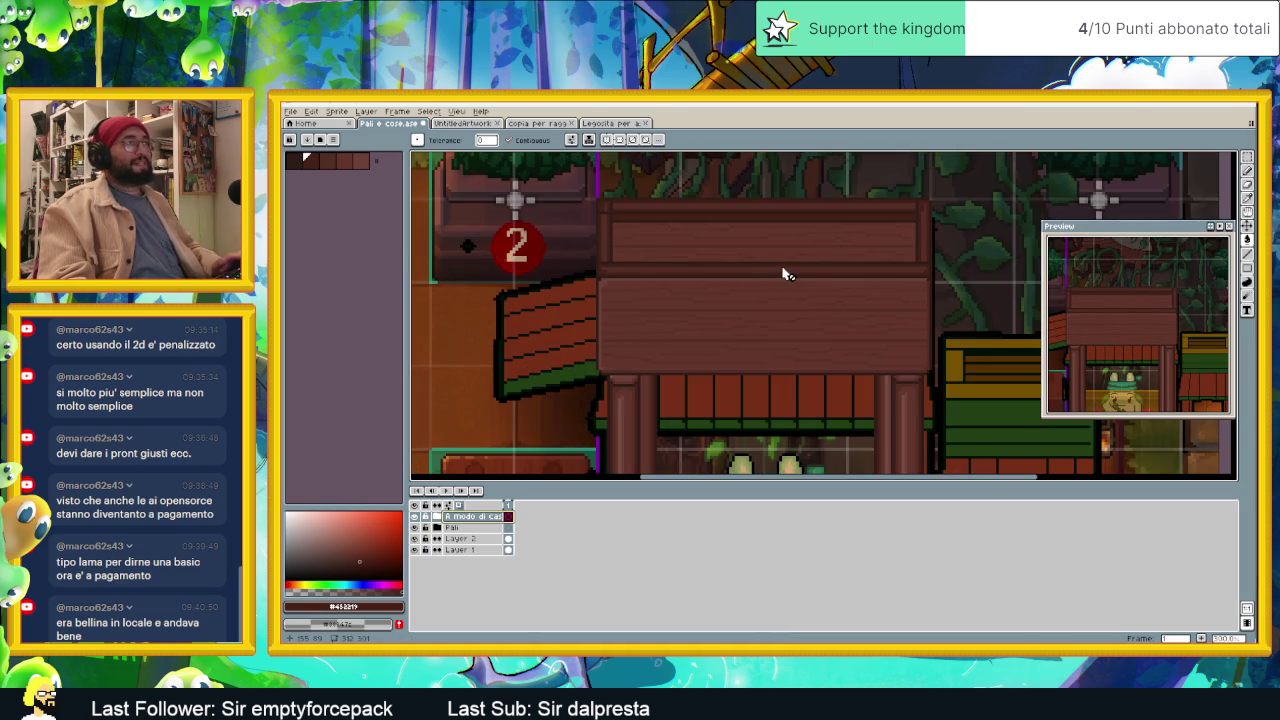
{"action": "scroll", "coordinate": [740, 251], "scroll_direction": "up", "scroll_amount": 1}
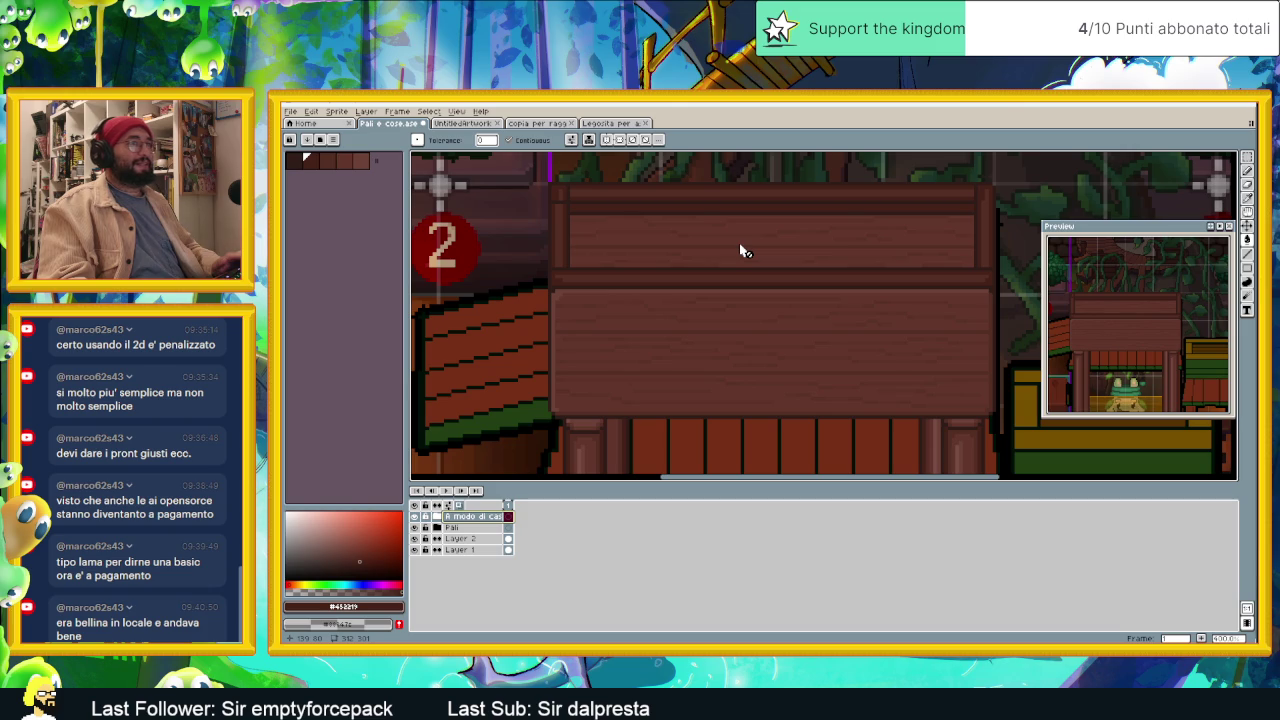
{"action": "scroll", "coordinate": [740, 251], "scroll_direction": "down", "scroll_amount": 1}
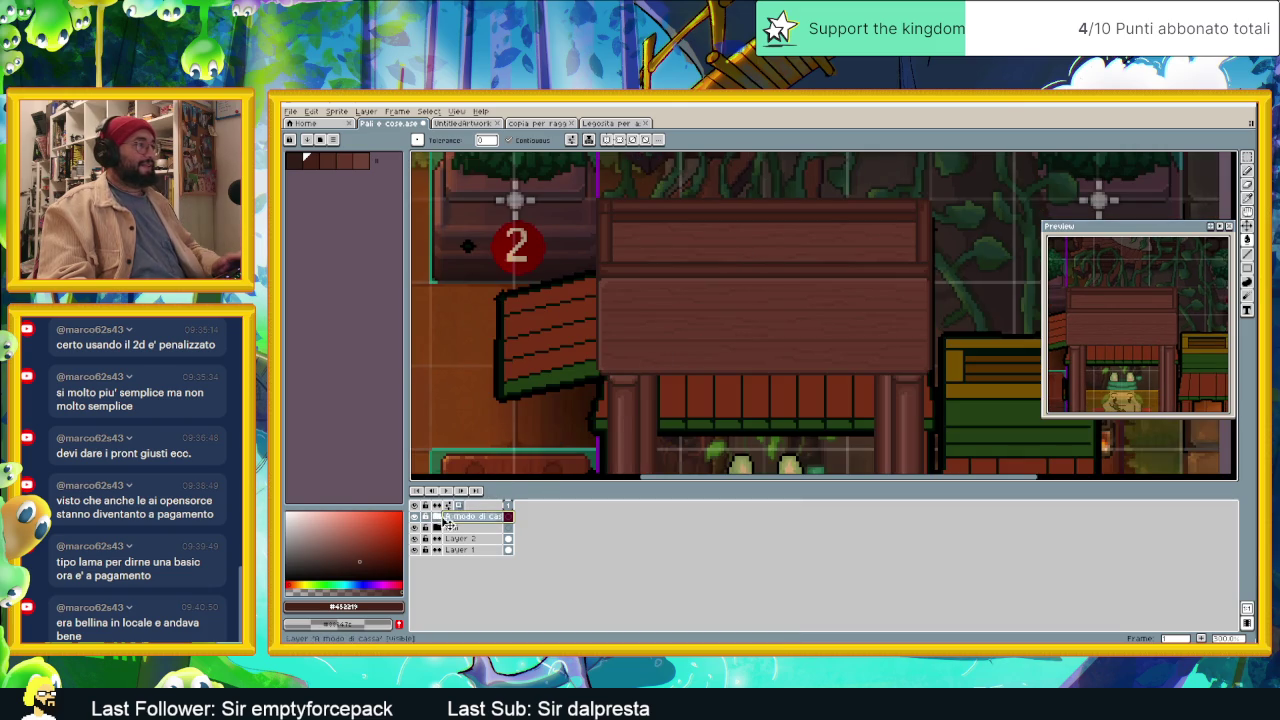
{"action": "left_click", "coordinate": [446, 523]}
{"action": "scroll", "coordinate": [714, 237], "scroll_direction": "up", "scroll_amount": 2}
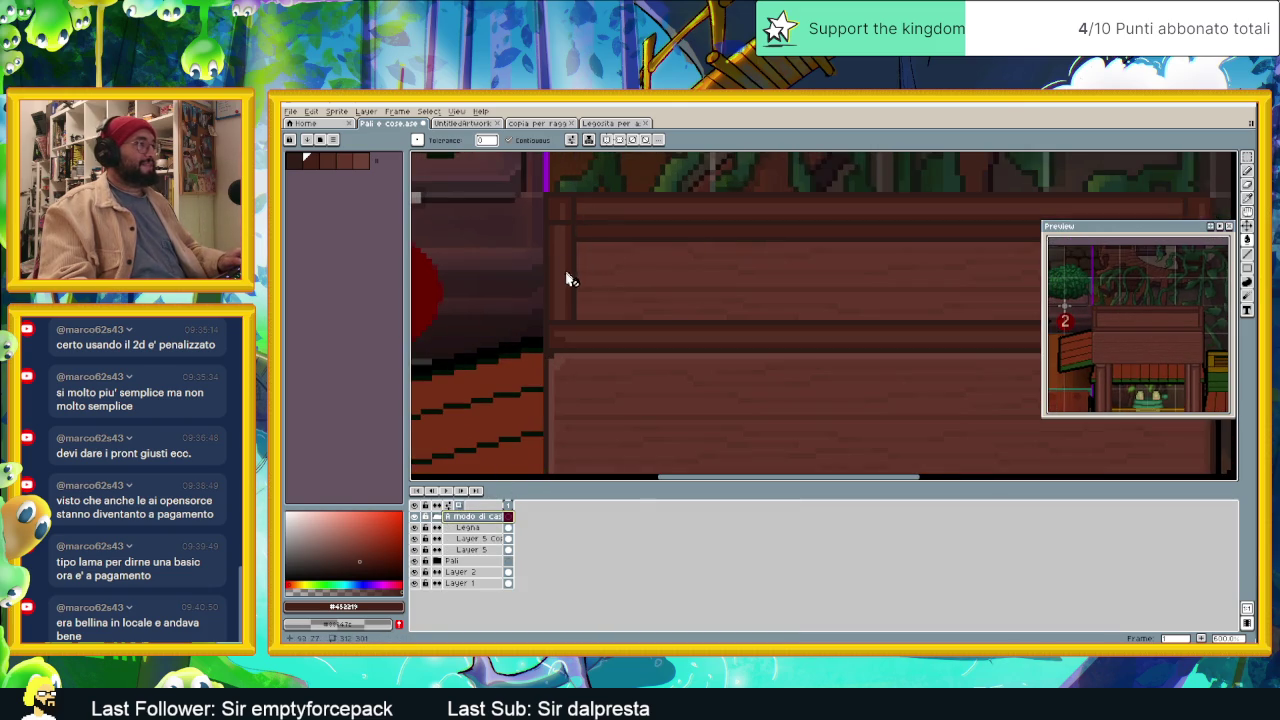
{"action": "scroll", "coordinate": [566, 280], "scroll_direction": "up", "scroll_amount": 1}
{"action": "key", "text": "alt"}
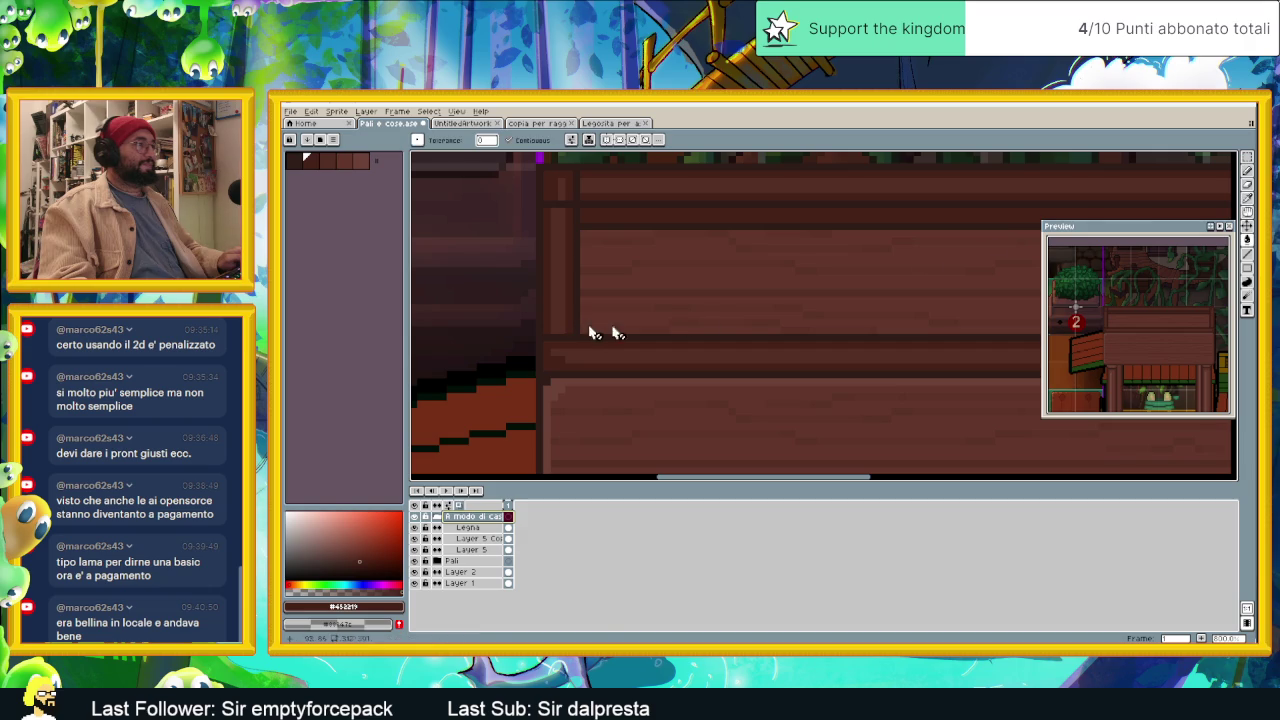
{"action": "key", "text": "shift+b"}
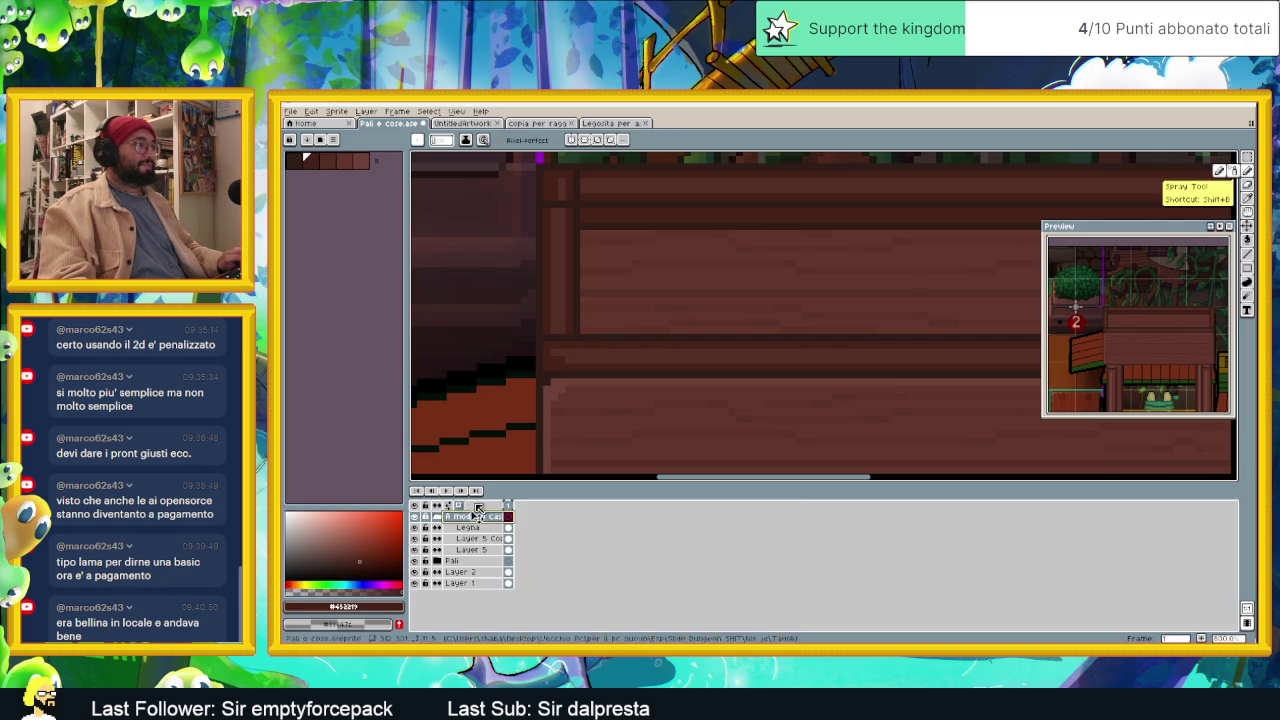
{"action": "key", "text": "alt+Down"}
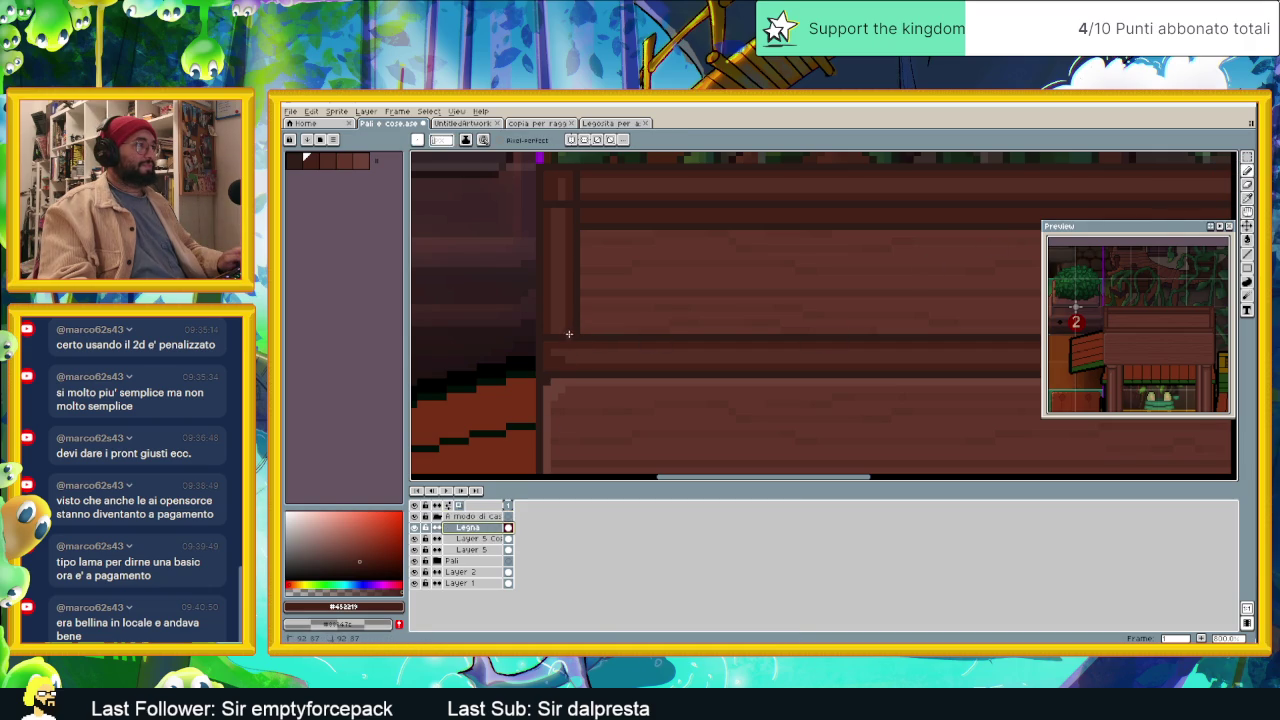
Step: Work the upper plank's inset border, alternating browns #542c24 and #452219
{"action": "left_click", "coordinate": [561, 321], "text": "alt"}
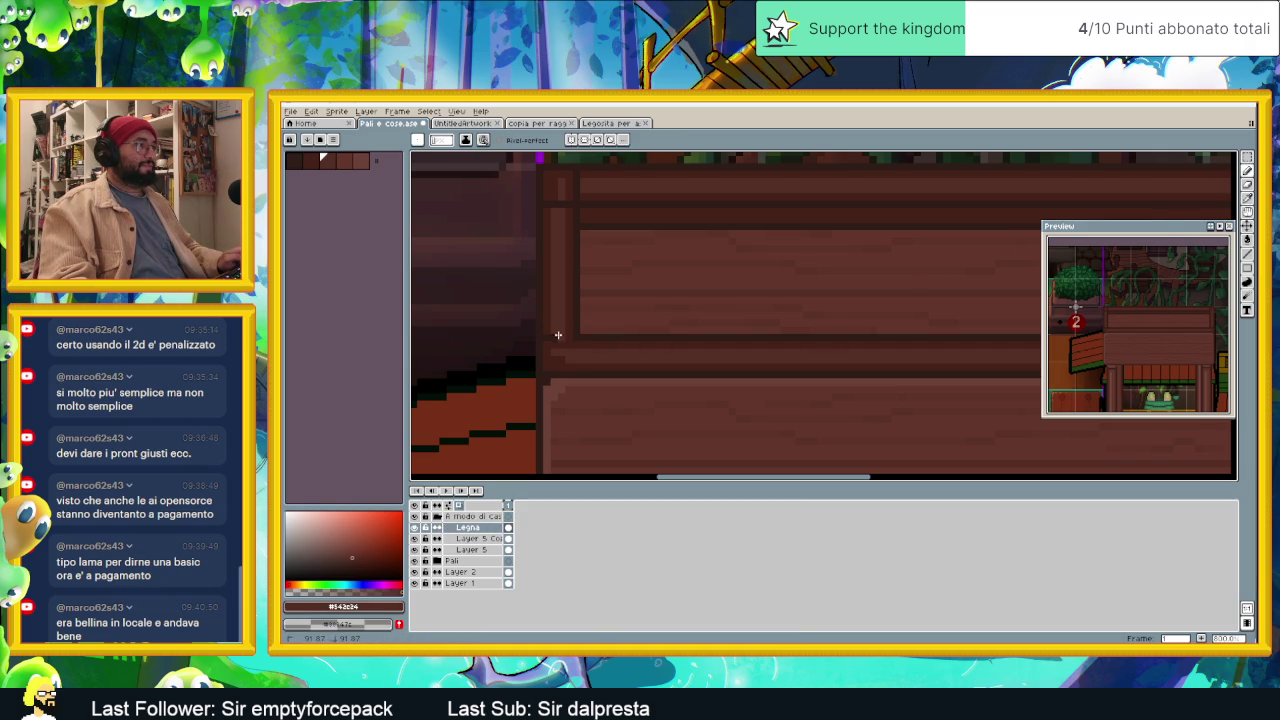
{"action": "left_click", "coordinate": [555, 325], "text": "alt"}
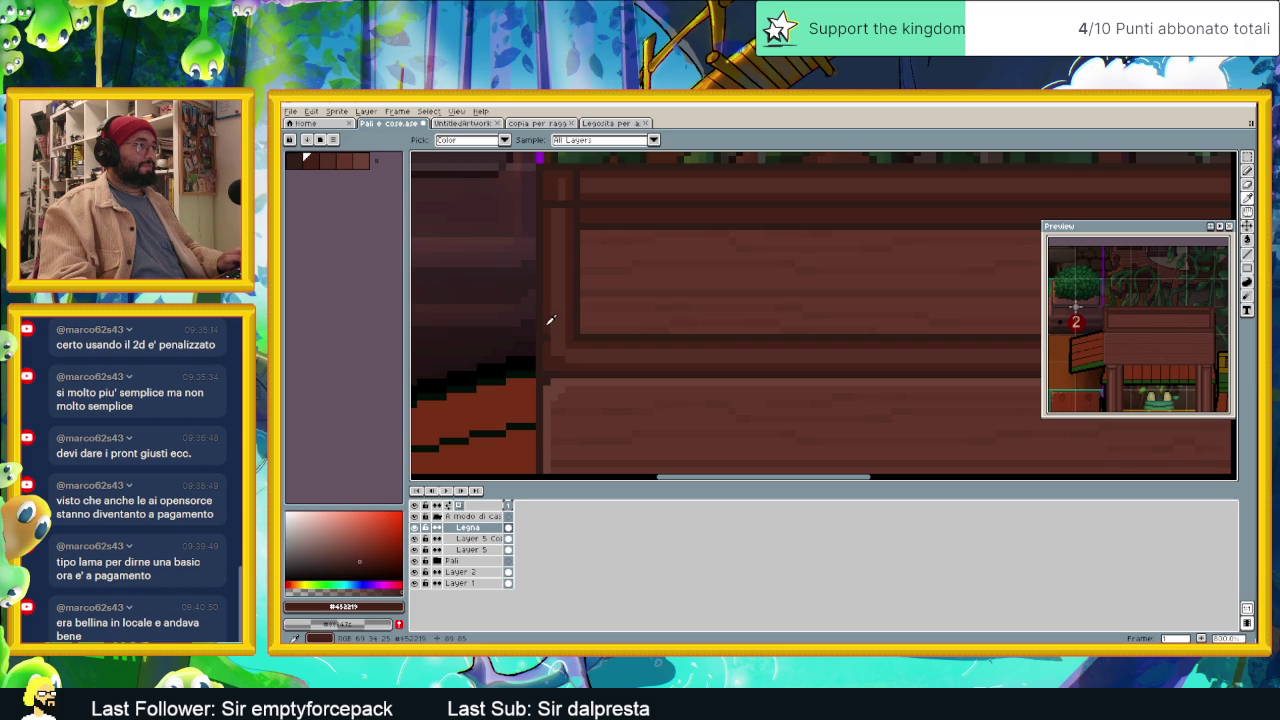
{"action": "scroll", "coordinate": [563, 288], "scroll_direction": "up", "scroll_amount": 3}
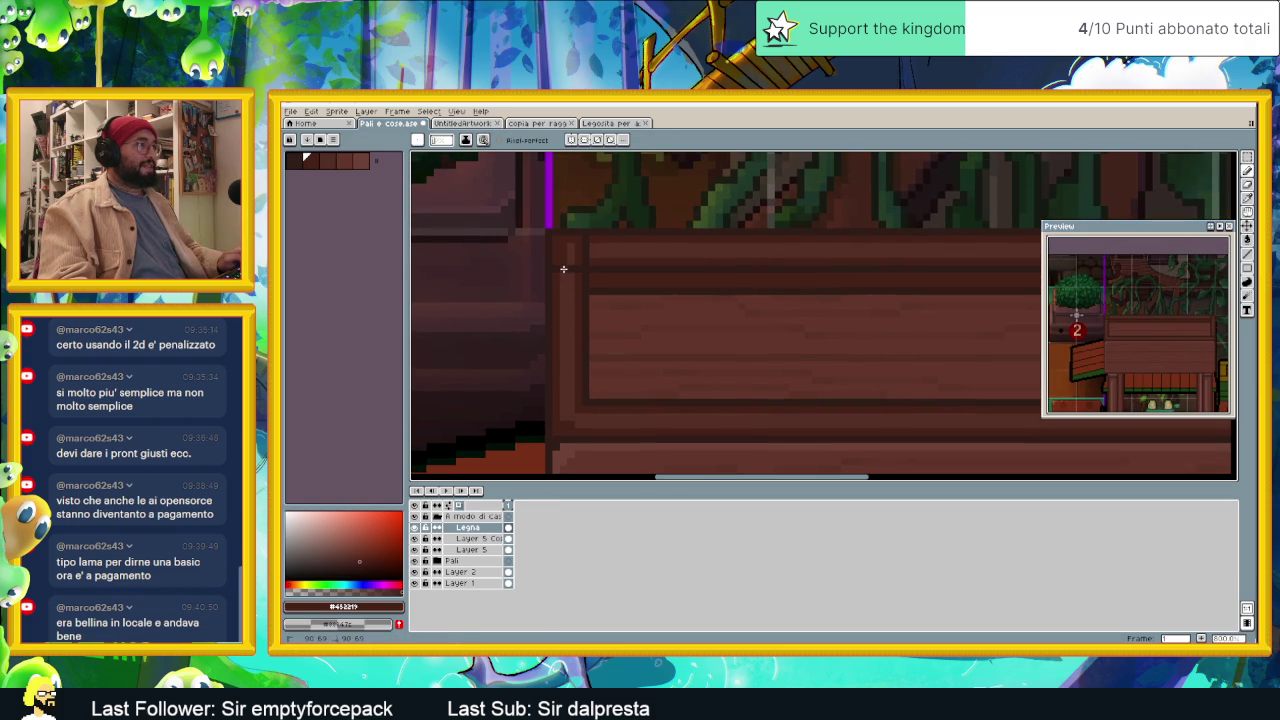
{"action": "left_click", "coordinate": [564, 280], "text": "alt"}
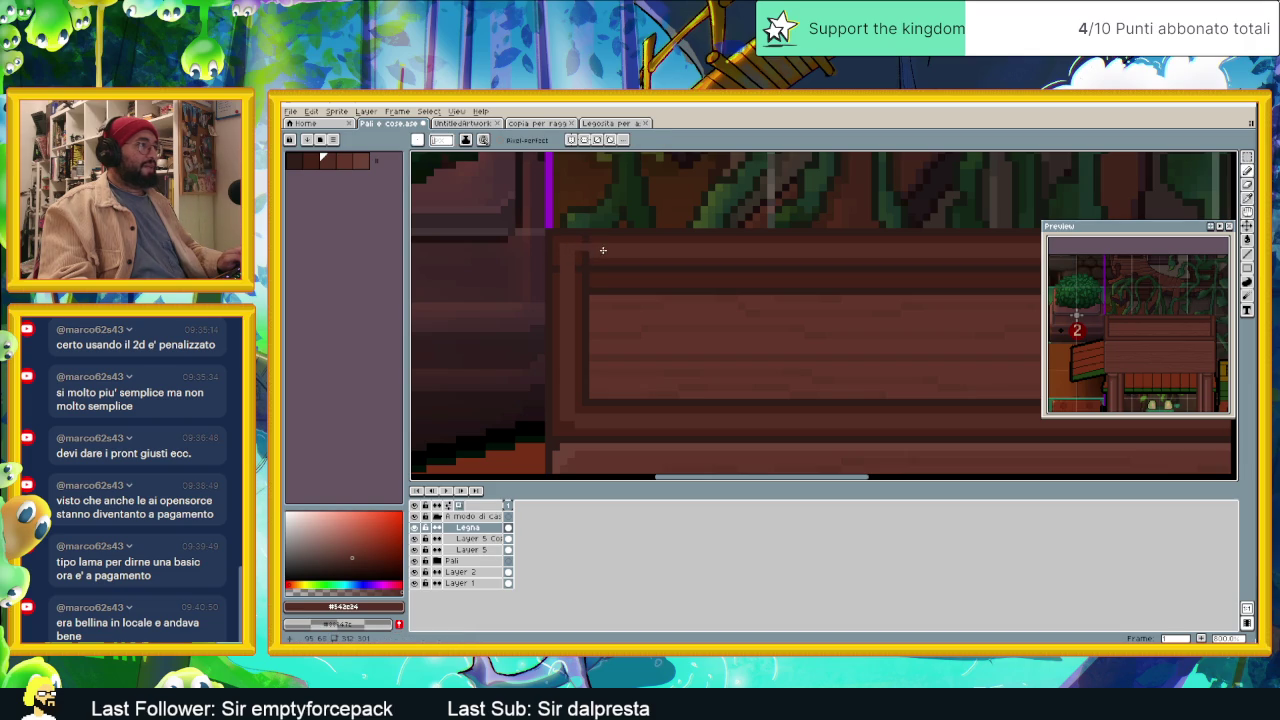
{"action": "left_click", "coordinate": [584, 262], "text": "alt"}
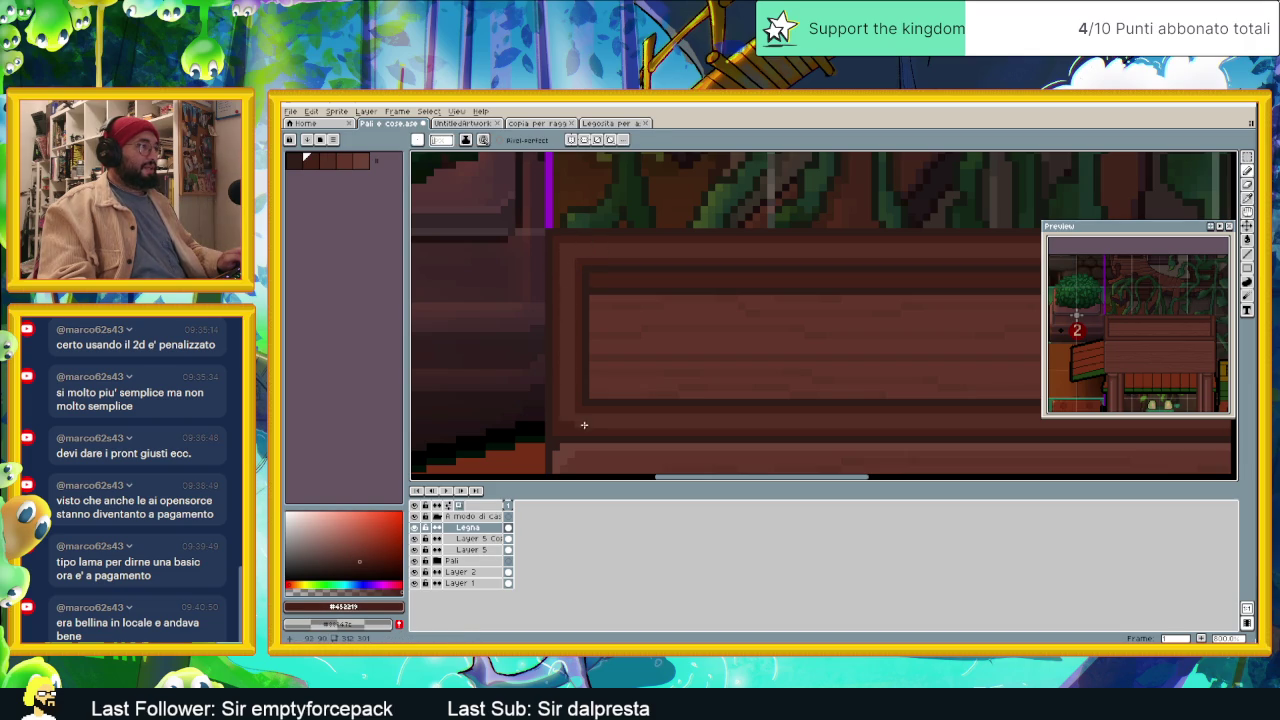
{"action": "left_click", "coordinate": [564, 422], "text": "alt"}
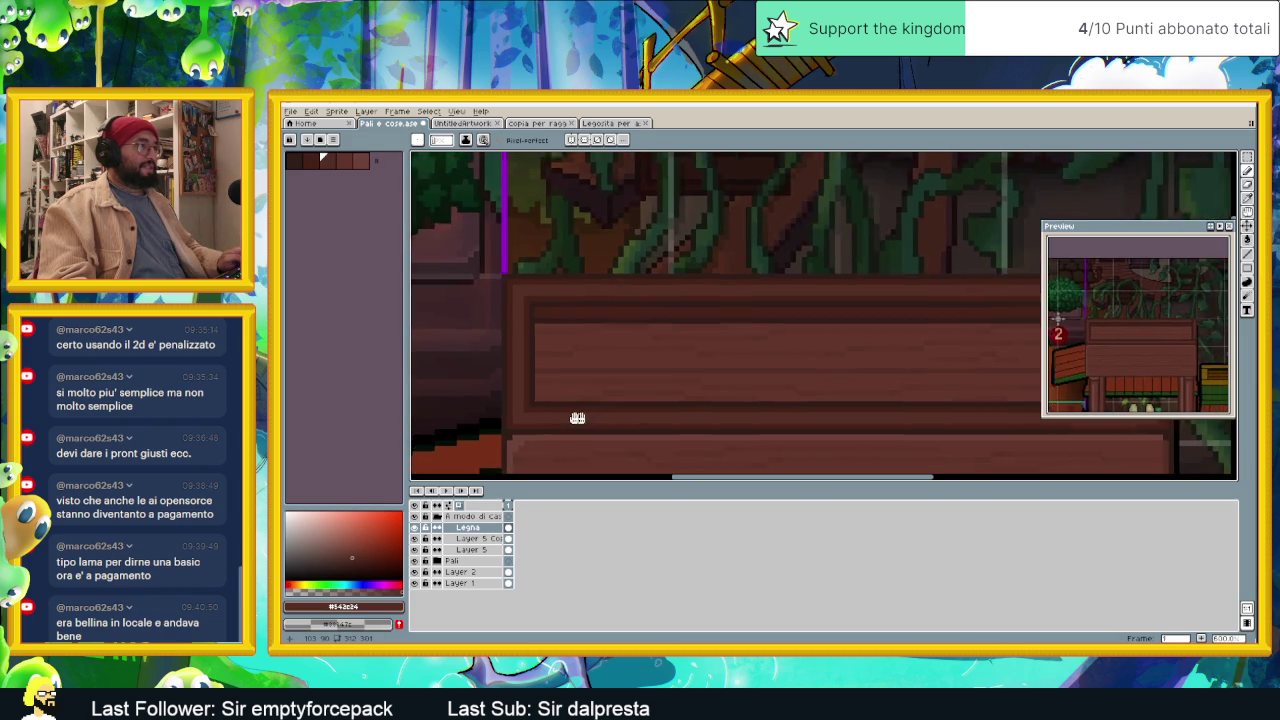
{"action": "scroll", "coordinate": [757, 337], "scroll_direction": "up", "scroll_amount": 3}
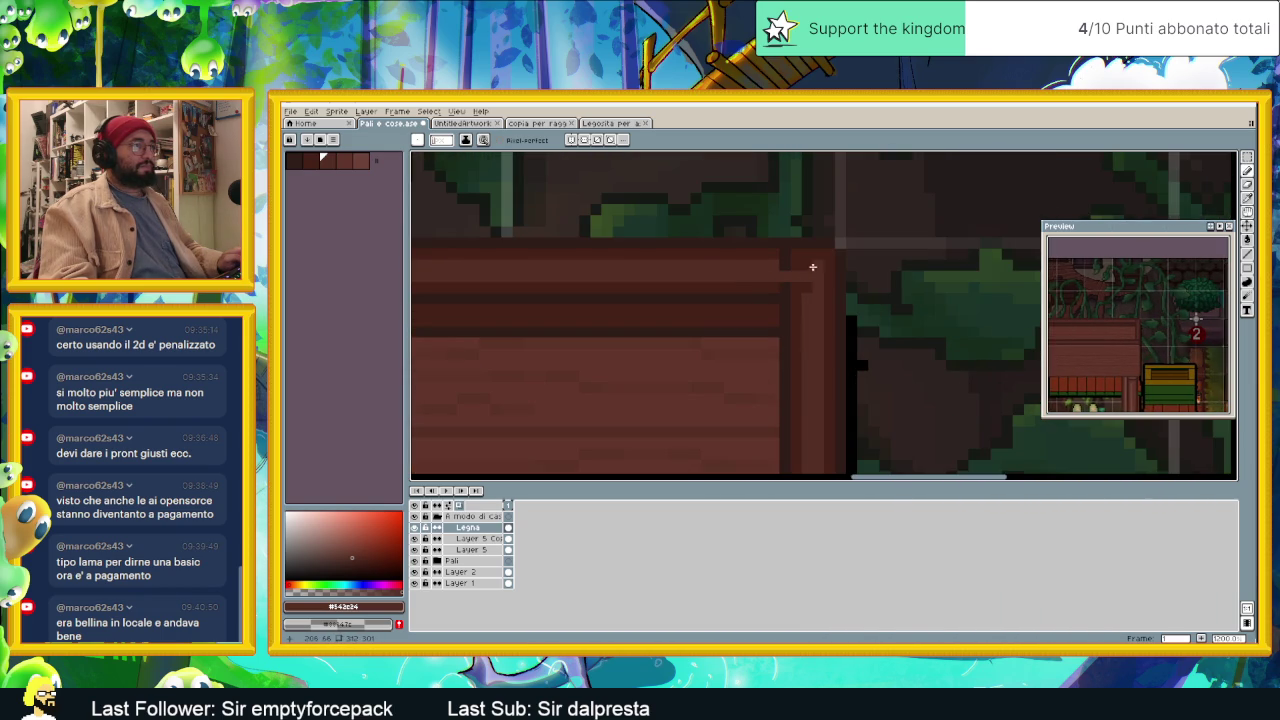
Step: Sample browns from the plank edges with the eyedropper, ending on dark brown #452219
{"action": "key", "text": "alt"}
{"action": "key", "text": "alt"}
{"action": "left_click", "coordinate": [765, 283], "text": "alt"}
{"action": "scroll", "coordinate": [786, 320], "scroll_direction": "down", "scroll_amount": 1}
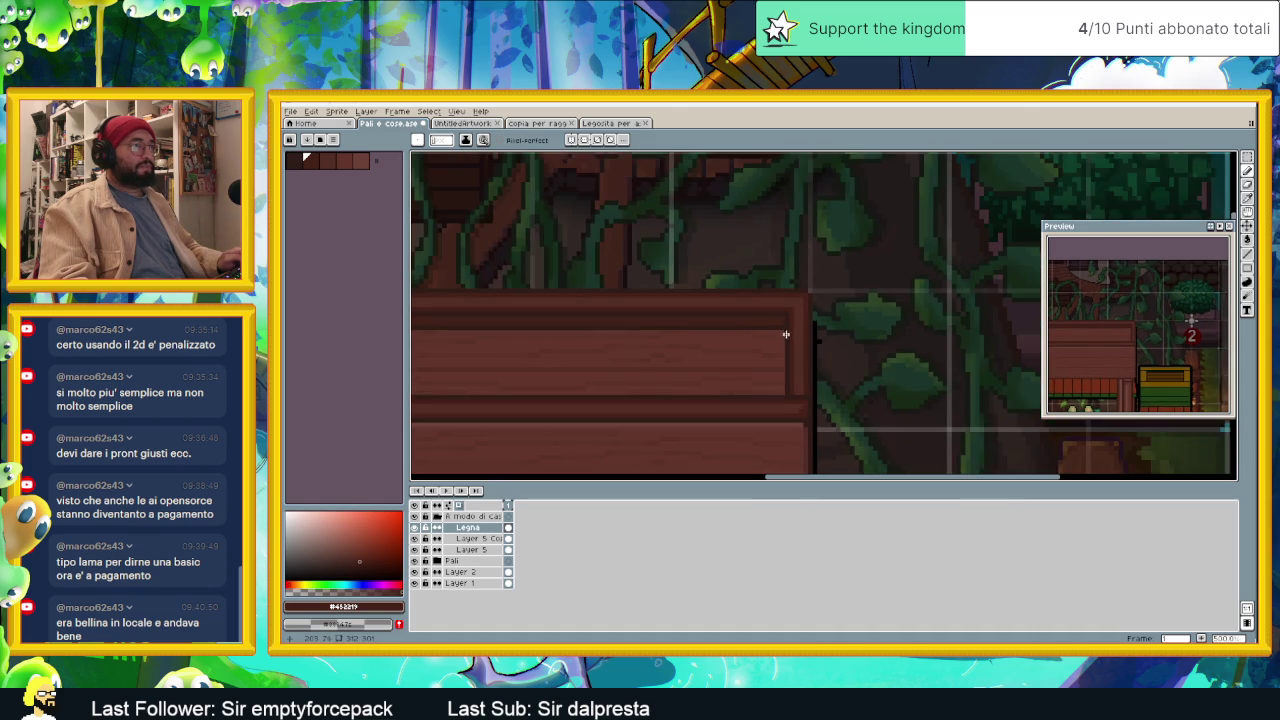
{"action": "scroll", "coordinate": [791, 401], "scroll_direction": "up", "scroll_amount": 1}
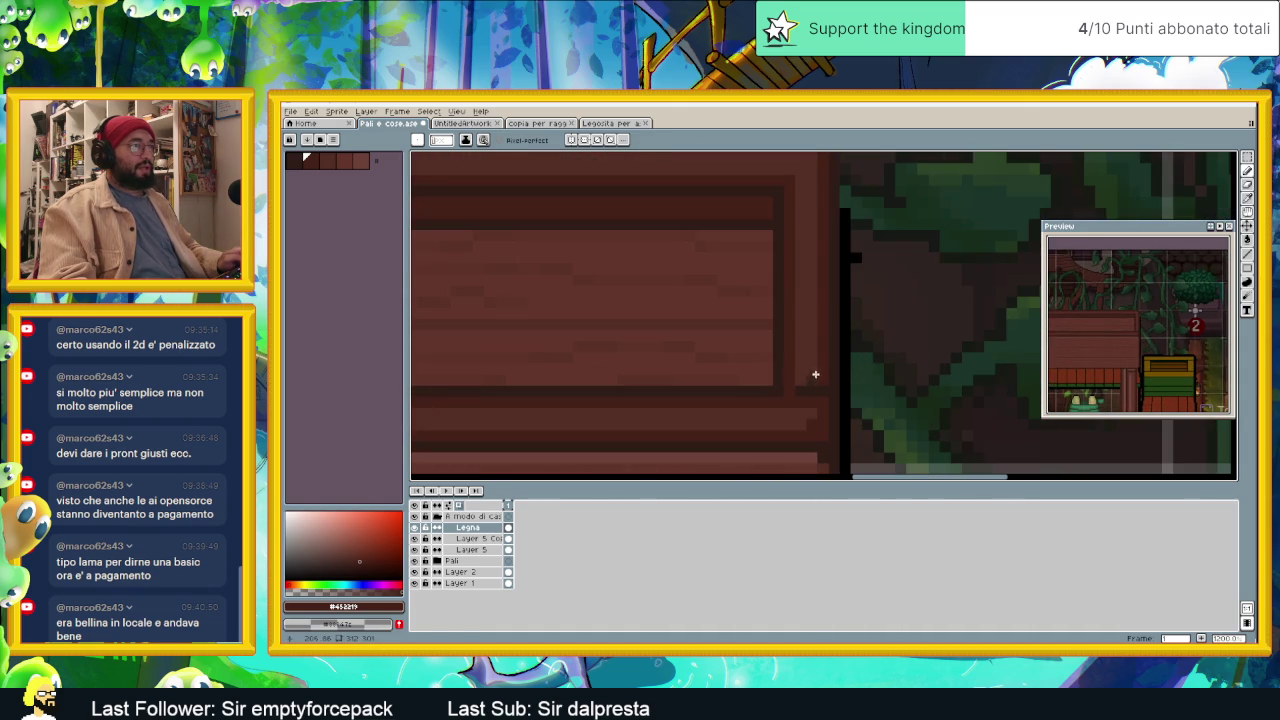
{"action": "left_click", "coordinate": [812, 376], "text": "alt"}
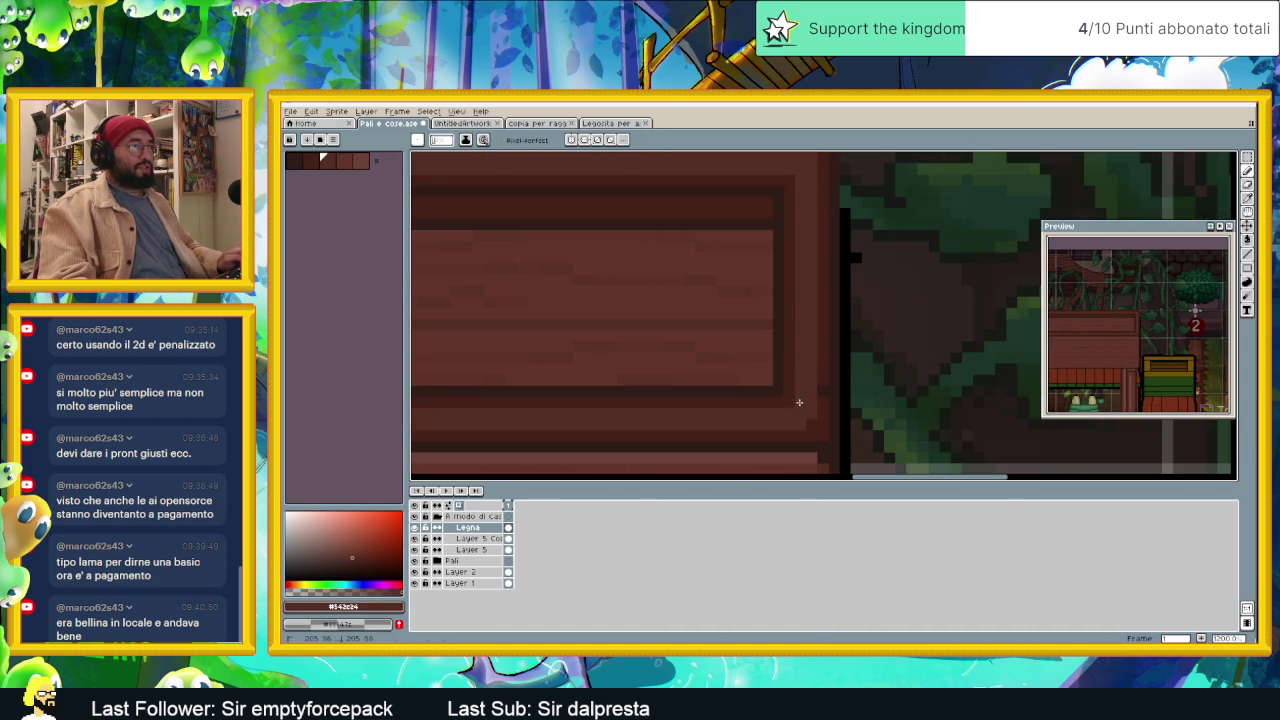
{"action": "scroll", "coordinate": [803, 418], "scroll_direction": "down", "scroll_amount": 2}
{"action": "scroll", "coordinate": [839, 398], "scroll_direction": "up", "scroll_amount": 1}
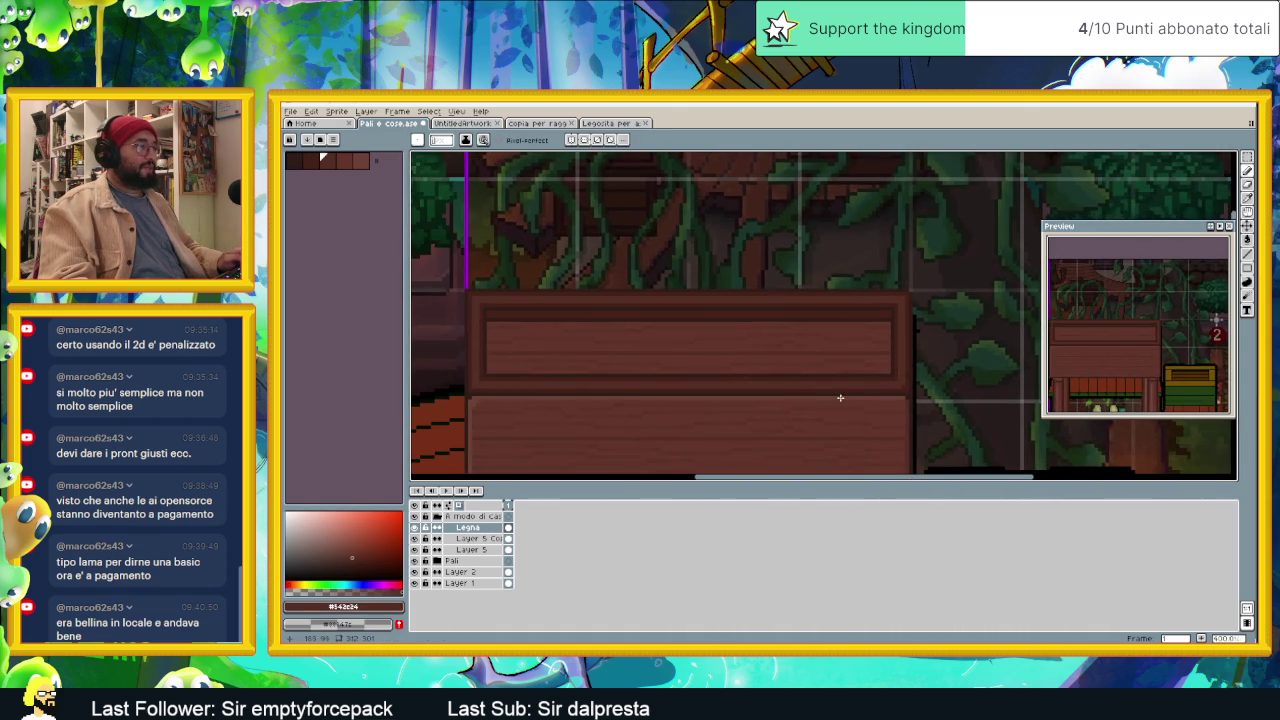
{"action": "scroll", "coordinate": [569, 394], "scroll_direction": "up", "scroll_amount": 1}
{"action": "left_click", "coordinate": [450, 381], "text": "alt"}
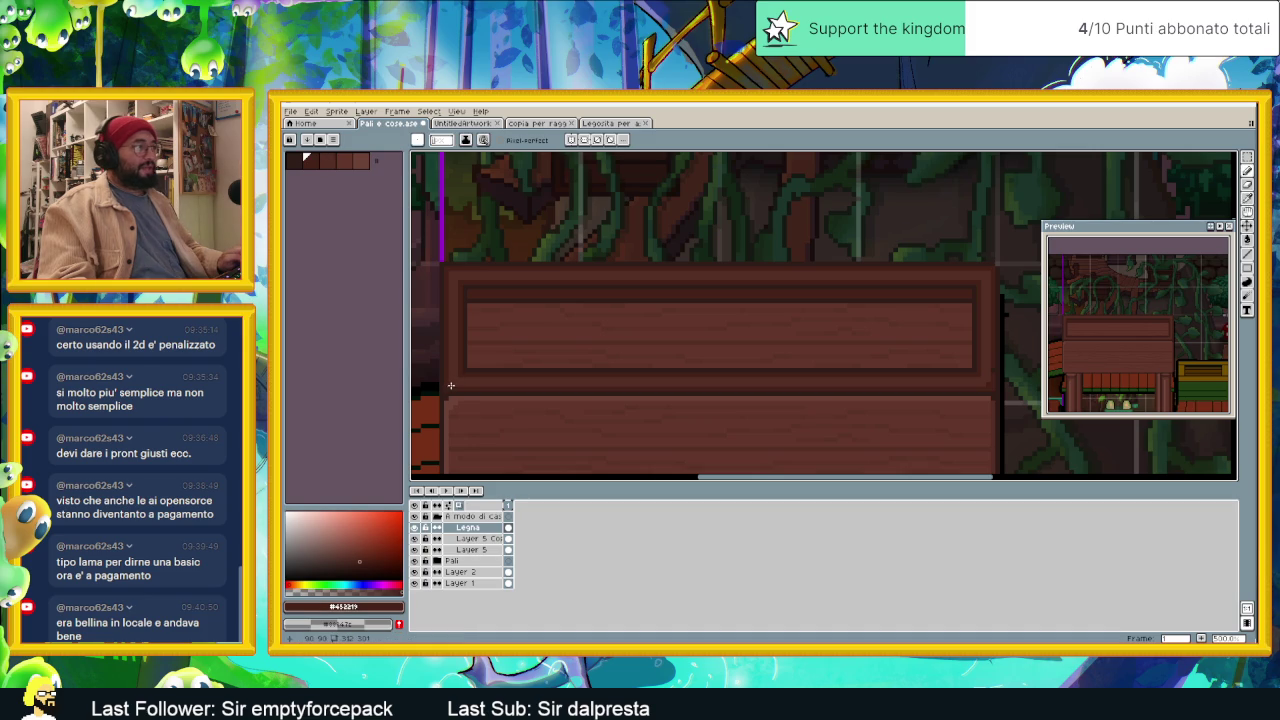
{"action": "scroll", "coordinate": [449, 290], "scroll_direction": "up", "scroll_amount": 1}
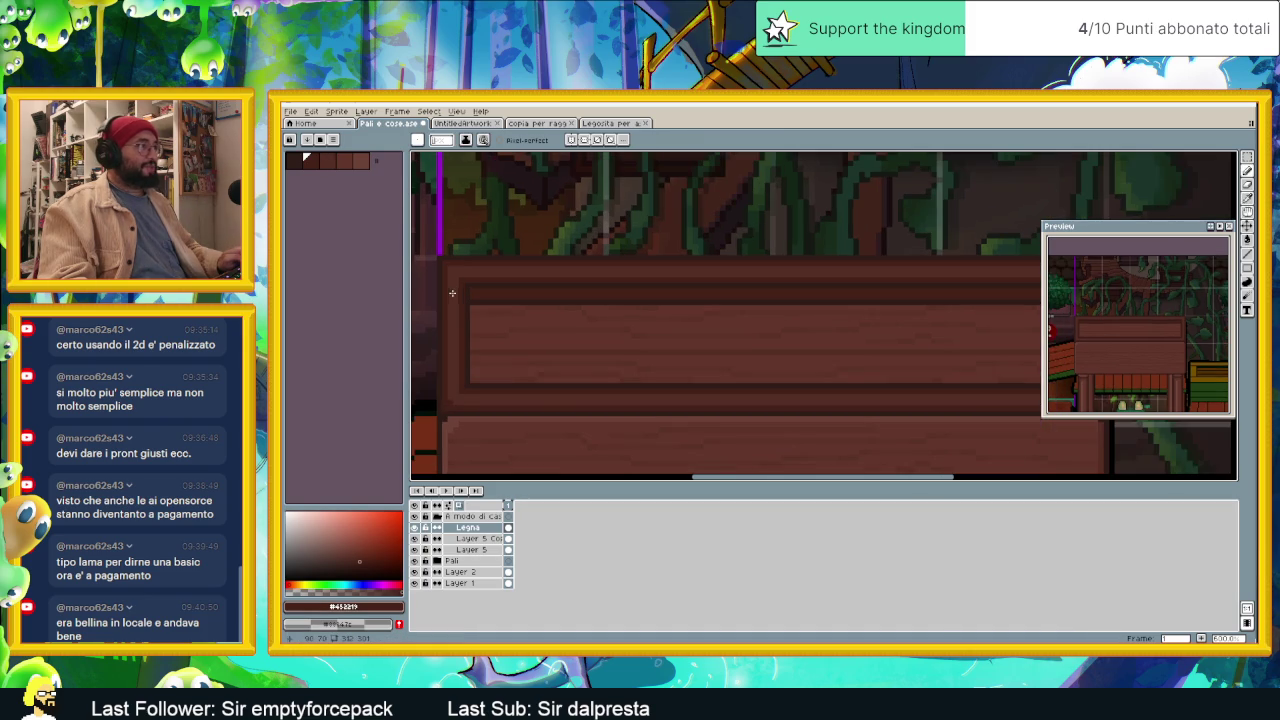
{"action": "scroll", "coordinate": [806, 280], "scroll_direction": "right", "scroll_amount": 2}
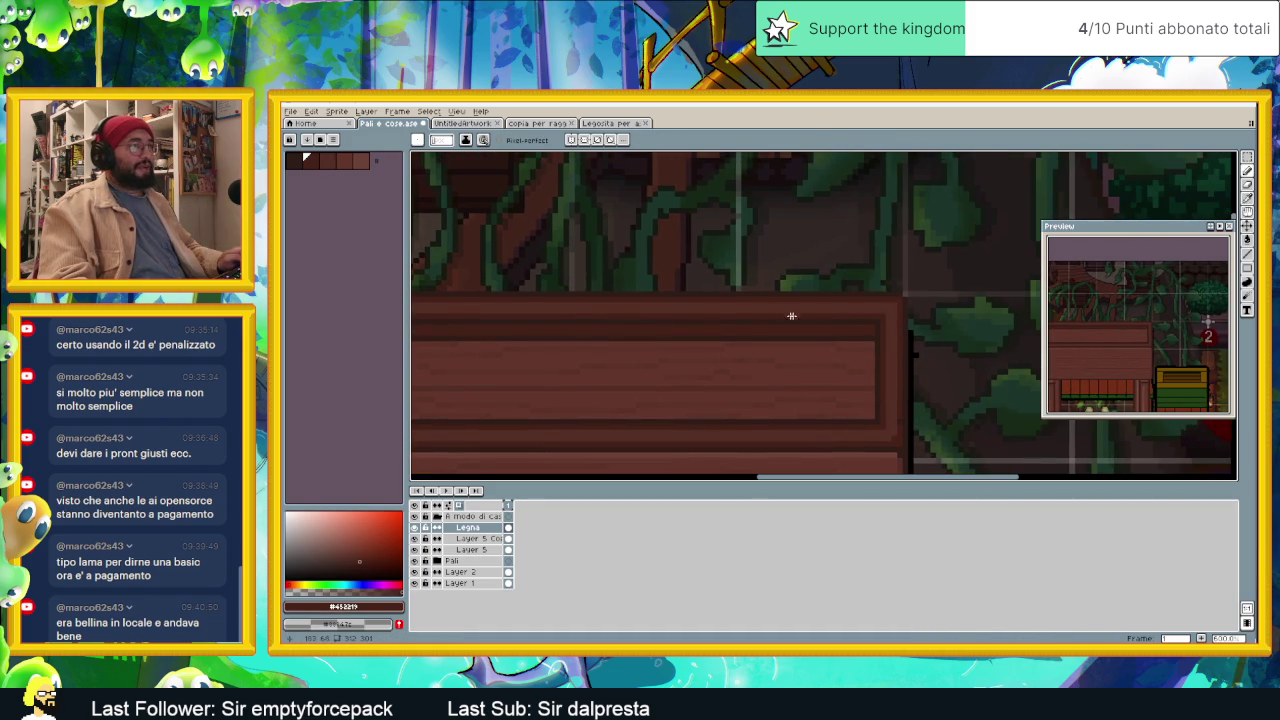
{"action": "scroll", "coordinate": [860, 330], "scroll_direction": "down", "scroll_amount": 1}
{"action": "scroll", "coordinate": [834, 360], "scroll_direction": "down", "scroll_amount": 1}
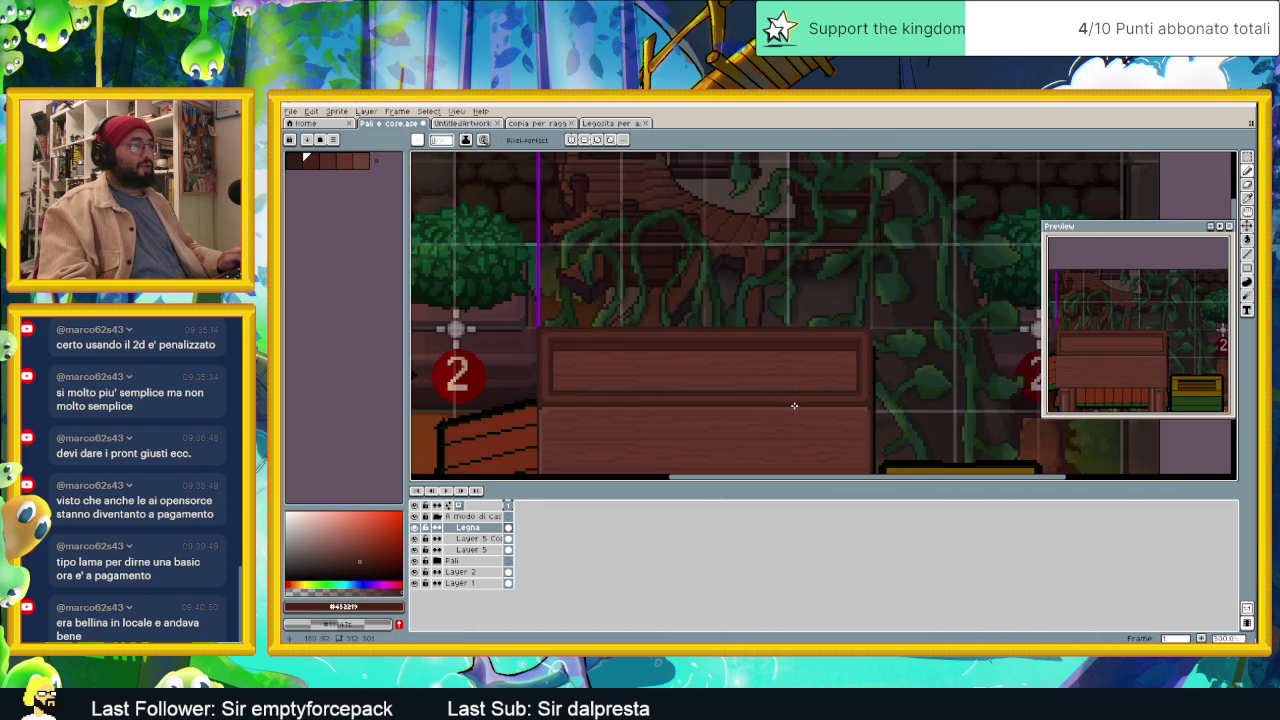
{"action": "scroll", "coordinate": [790, 320], "scroll_direction": "down", "scroll_amount": 1}
{"action": "scroll", "coordinate": [778, 345], "scroll_direction": "down", "scroll_amount": 1}
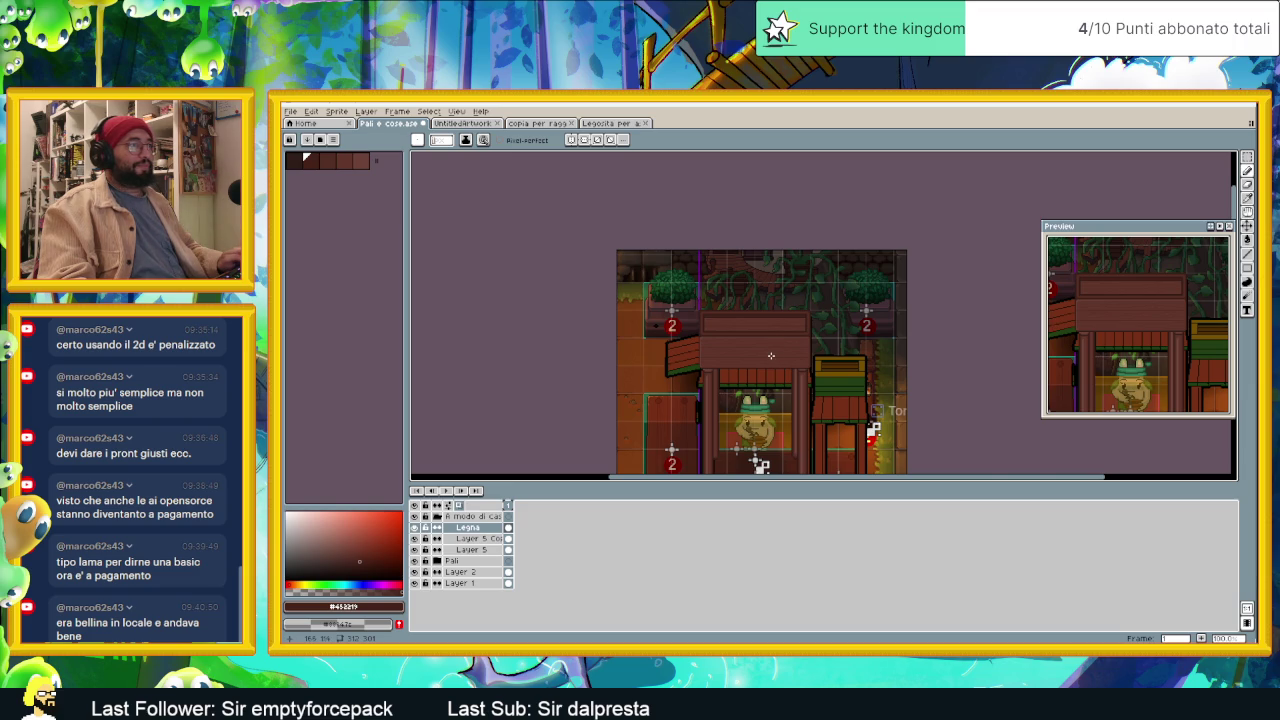
{"action": "scroll", "coordinate": [771, 355], "scroll_direction": "up", "scroll_amount": 1}
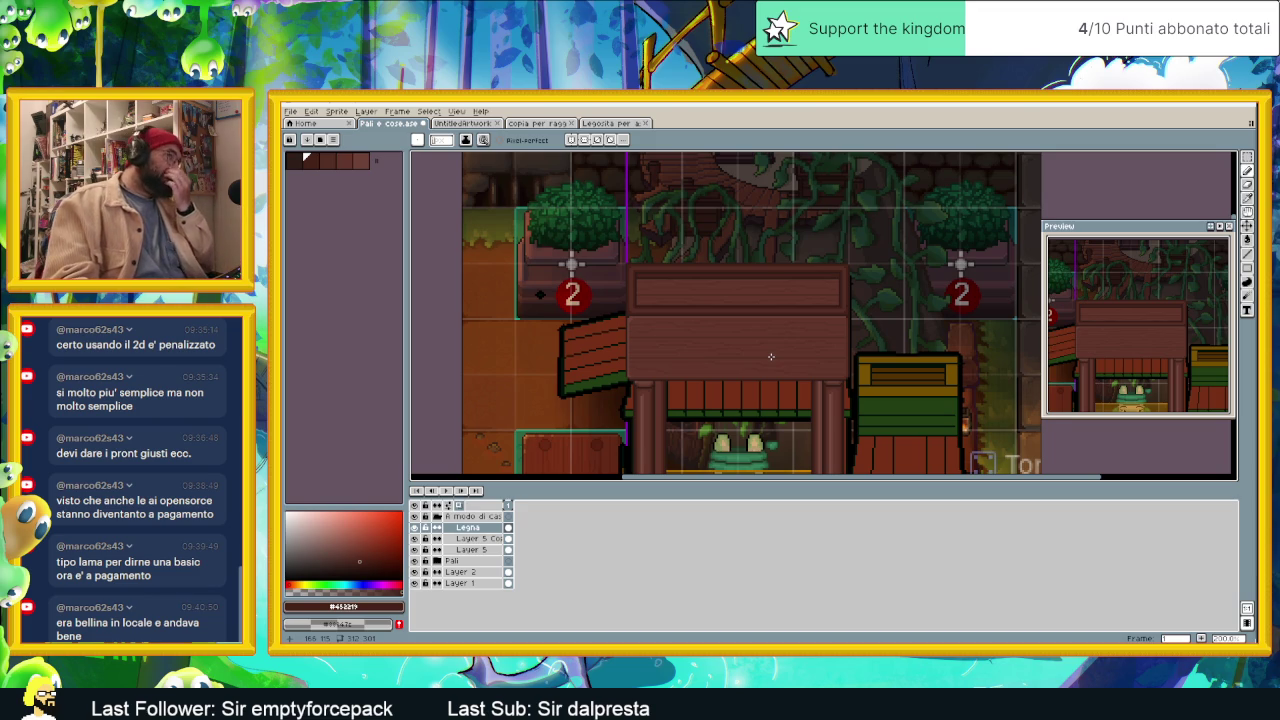
{"action": "scroll", "coordinate": [786, 378], "scroll_direction": "down", "scroll_amount": 4}
{"action": "scroll", "coordinate": [786, 378], "scroll_direction": "up", "scroll_amount": 2}
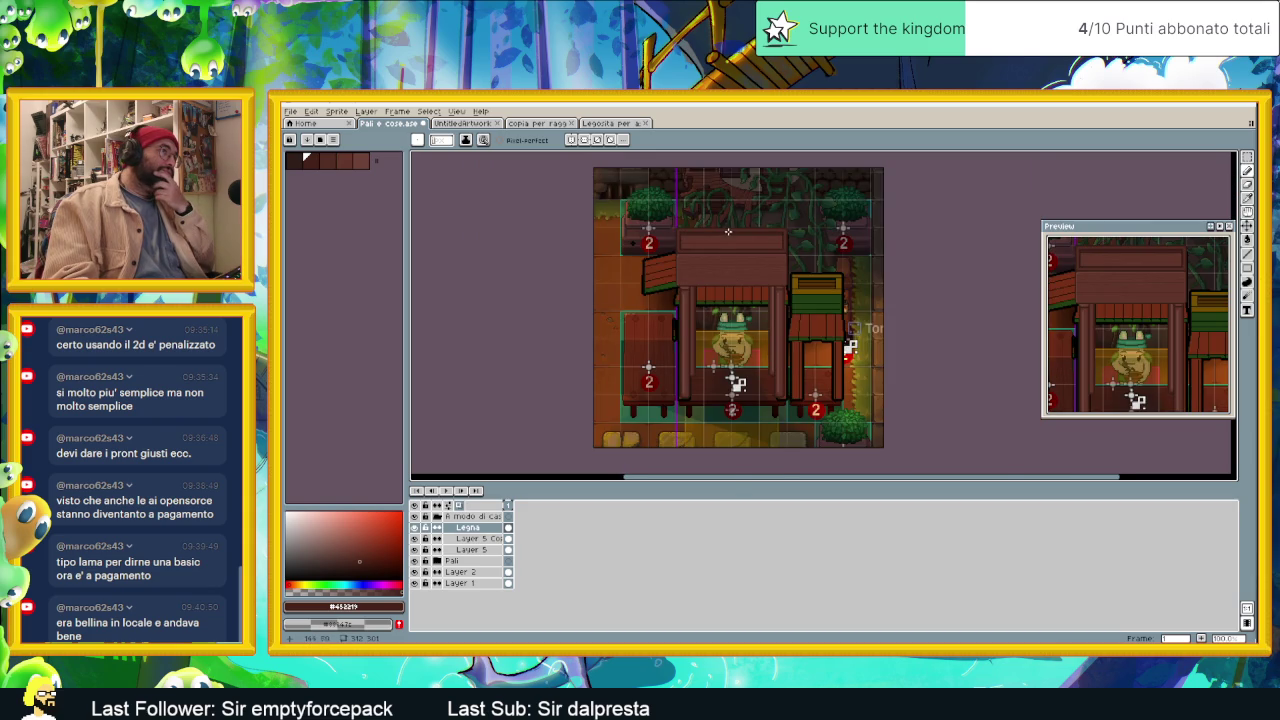
{"action": "scroll", "coordinate": [728, 232], "scroll_direction": "up", "scroll_amount": 1}
{"action": "scroll", "coordinate": [733, 248], "scroll_direction": "up", "scroll_amount": 1}
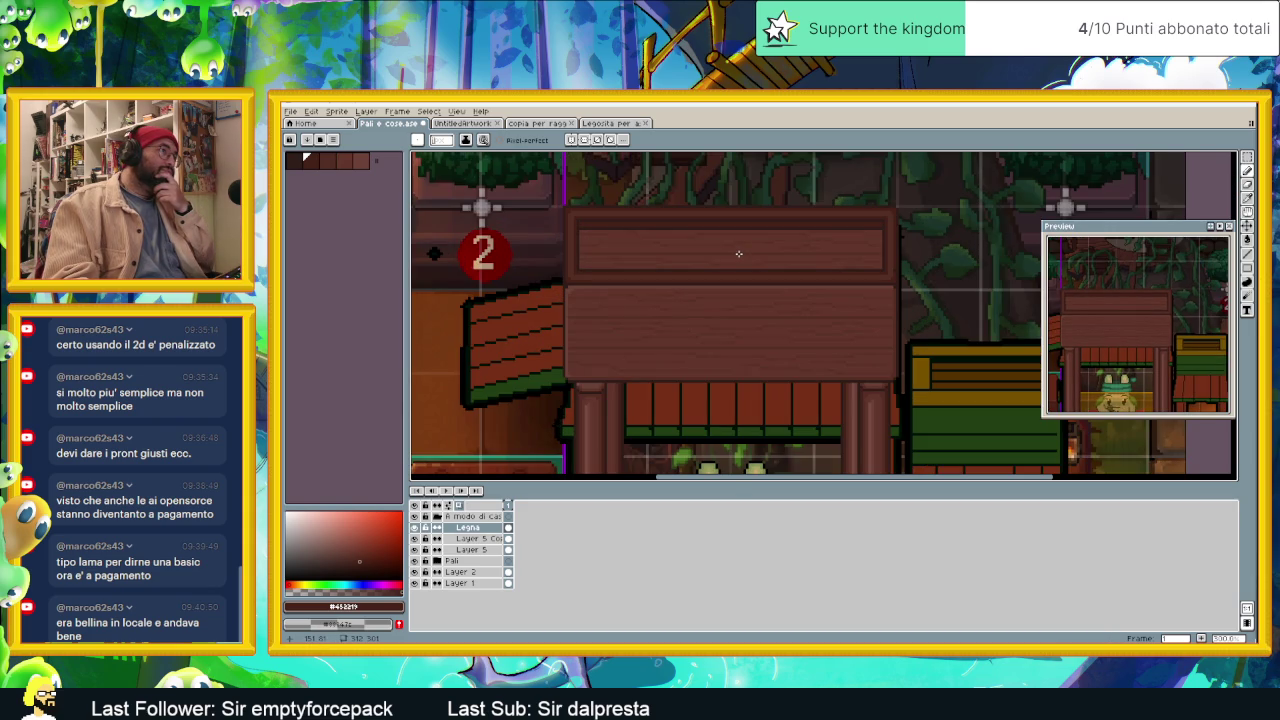
{"action": "scroll", "coordinate": [738, 254], "scroll_direction": "up", "scroll_amount": 1}
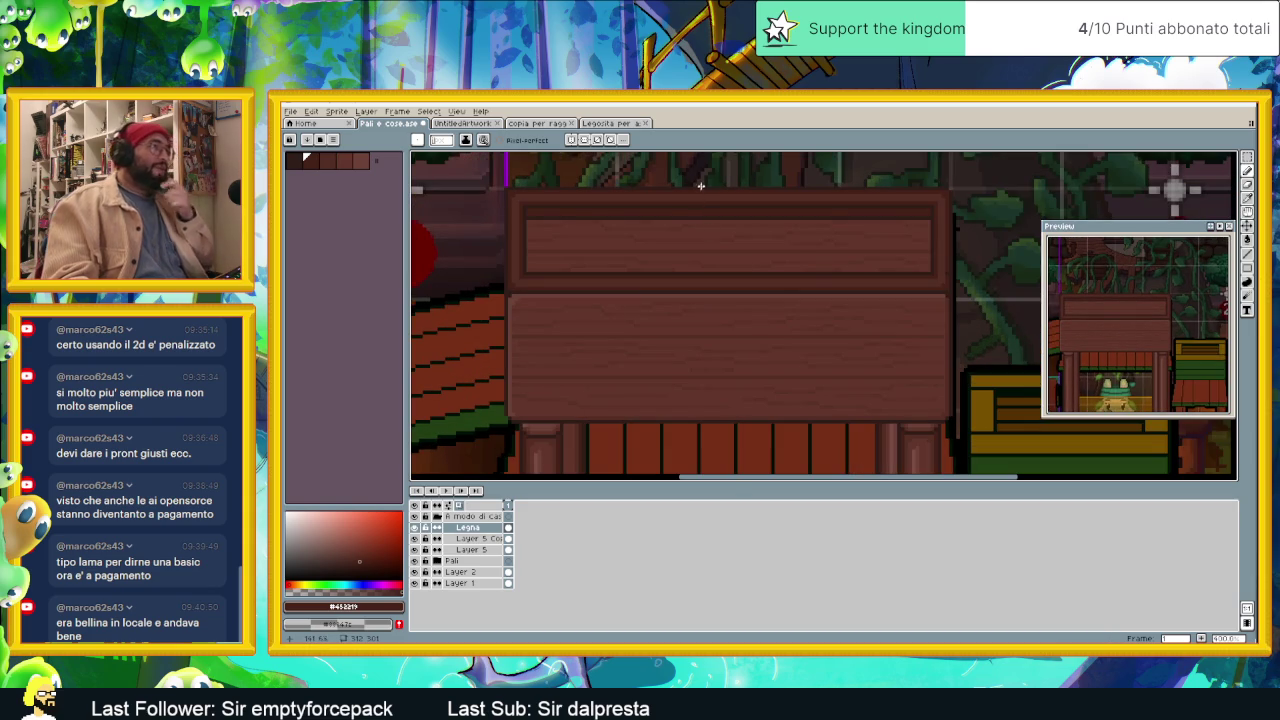
{"action": "left_click", "coordinate": [649, 289], "text": "alt"}
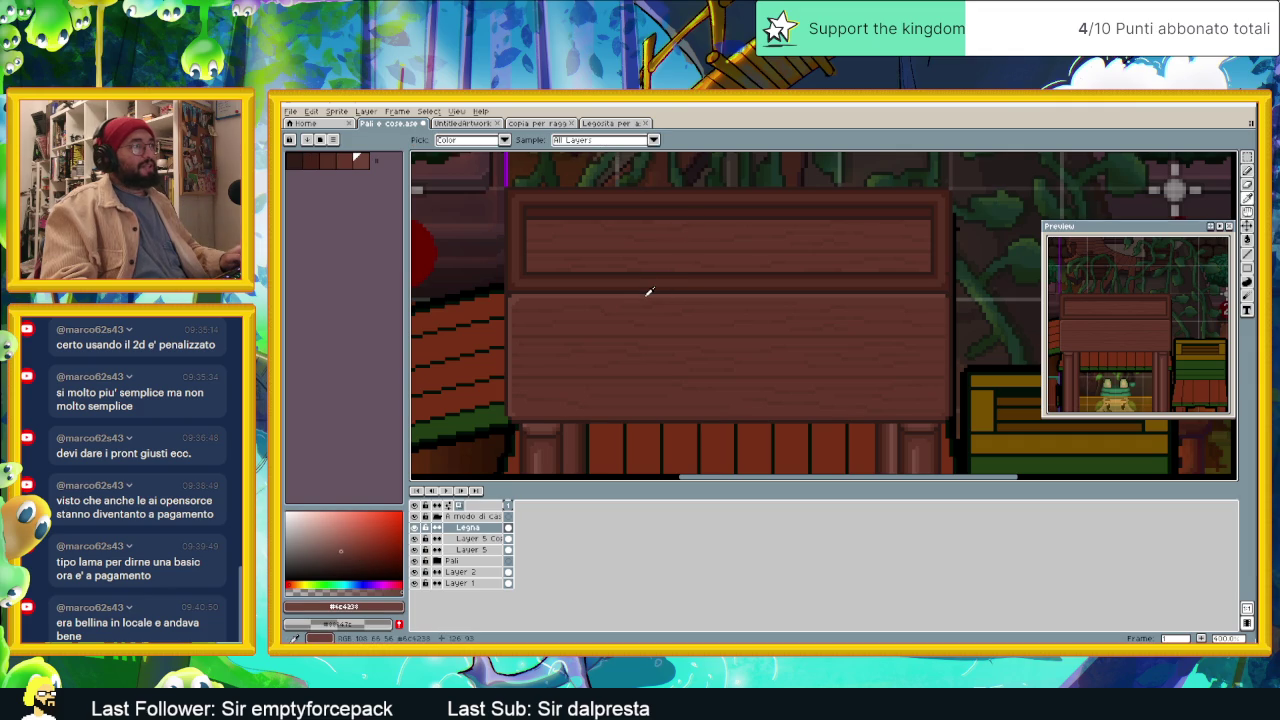
{"action": "left_click", "coordinate": [1247, 241]}
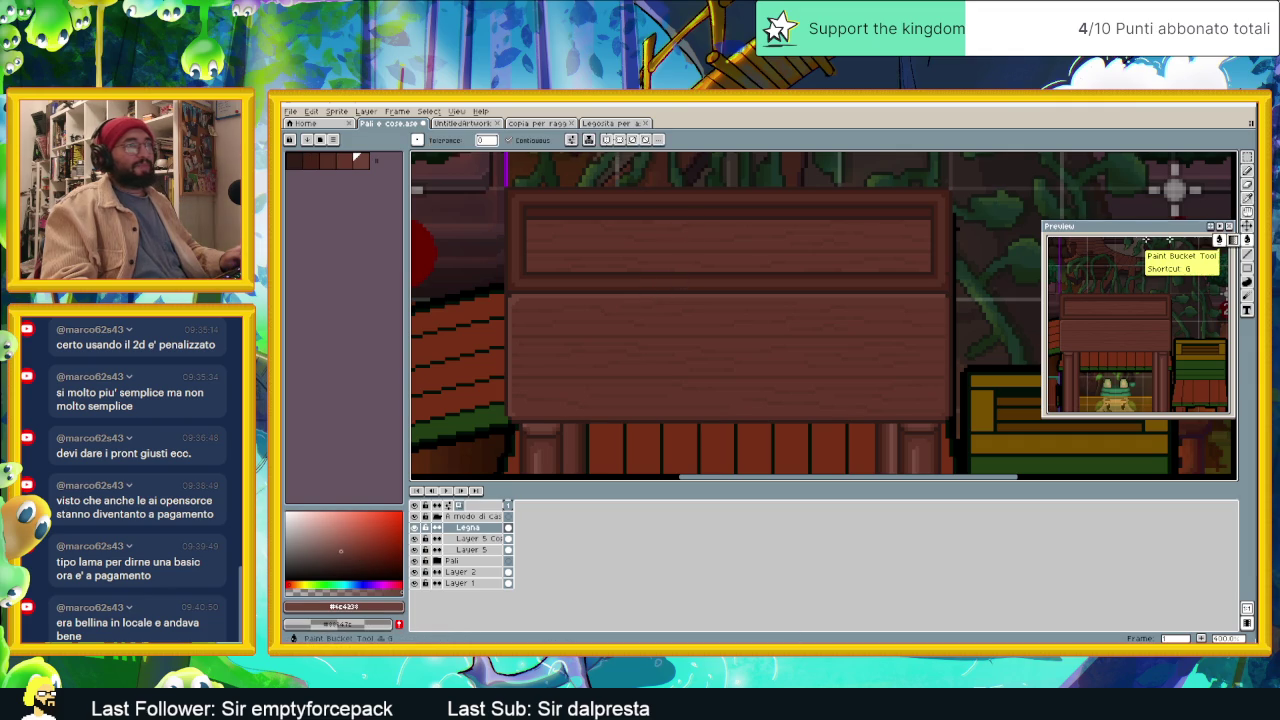
{"action": "left_click", "coordinate": [821, 205]}
{"action": "key", "text": "ctrl+z"}
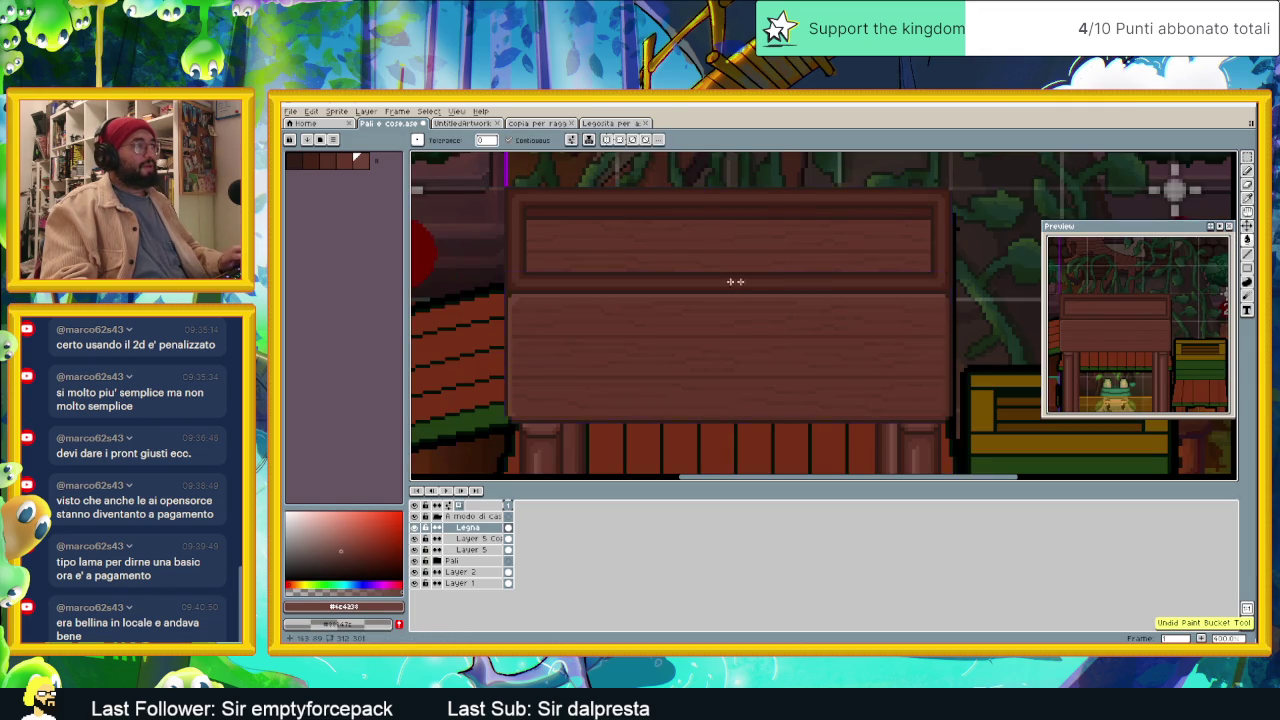
{"action": "scroll", "coordinate": [822, 276], "scroll_direction": "down", "scroll_amount": 1}
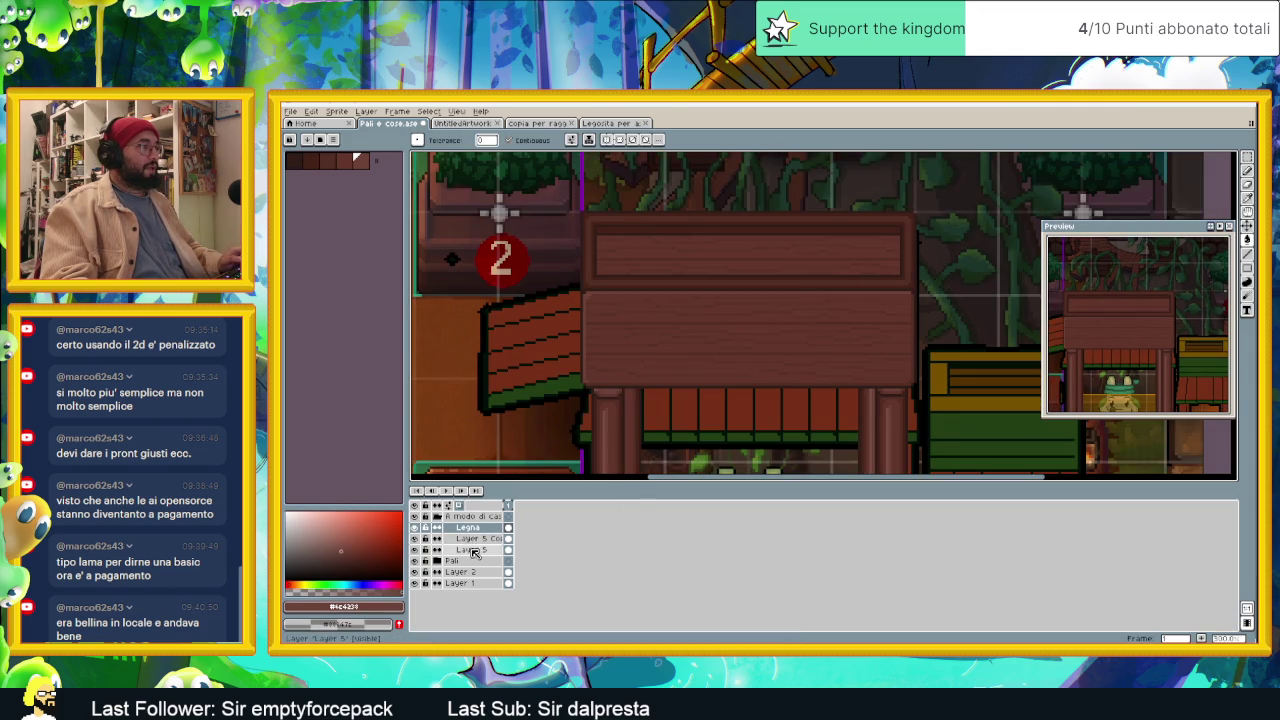
Step: Duplicate the A modo di cassa group, then collapse and hide the copy
{"action": "left_click", "coordinate": [470, 550]}
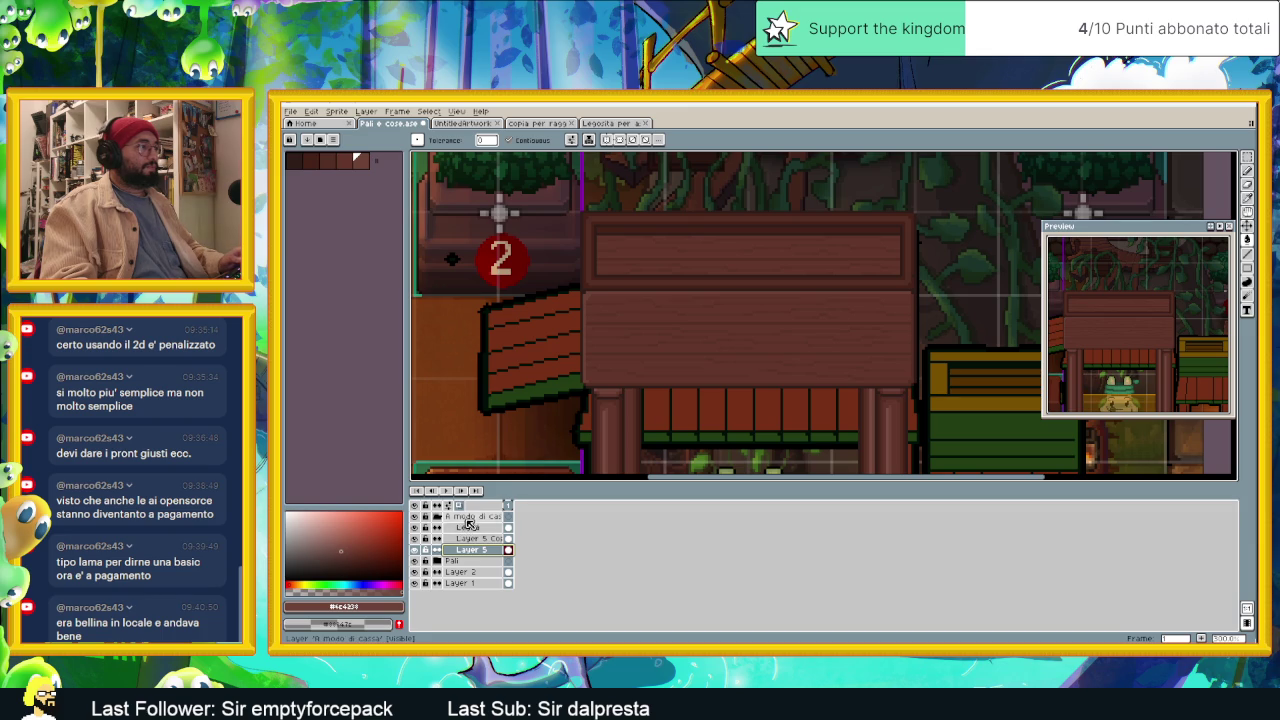
{"action": "right_click", "coordinate": [468, 517]}
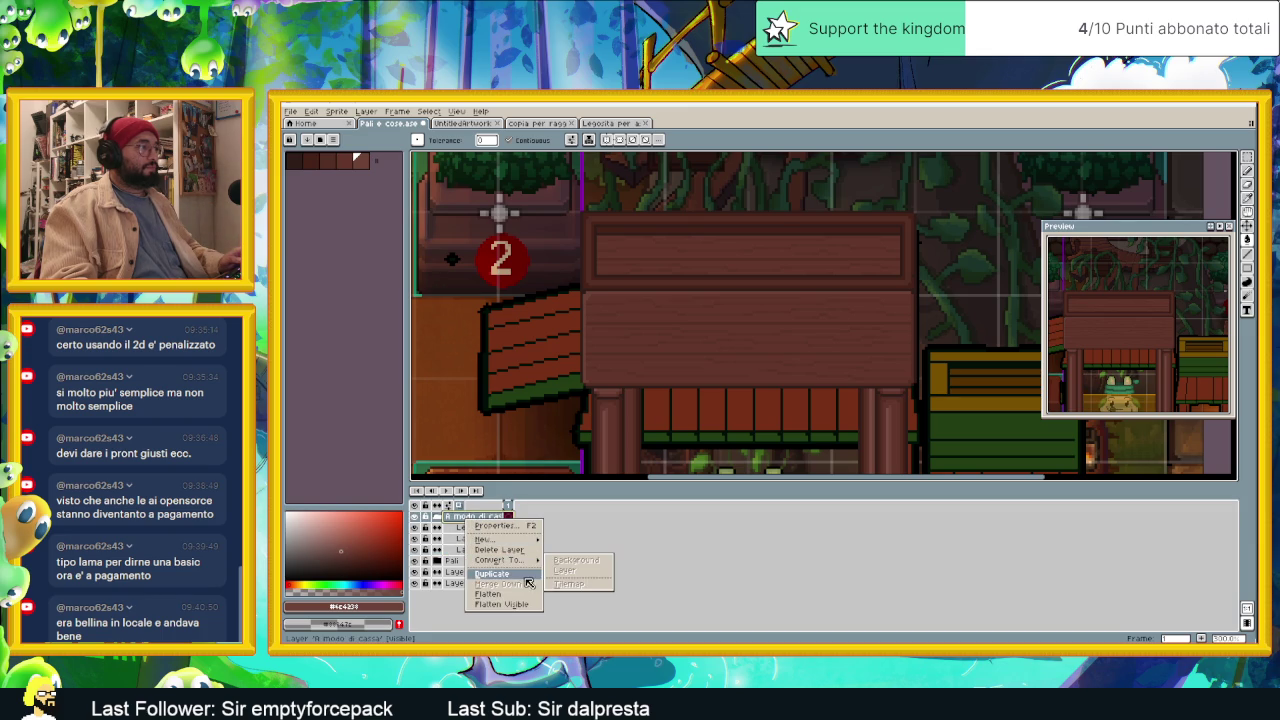
{"action": "left_click", "coordinate": [526, 576]}
{"action": "left_click", "coordinate": [436, 562]}
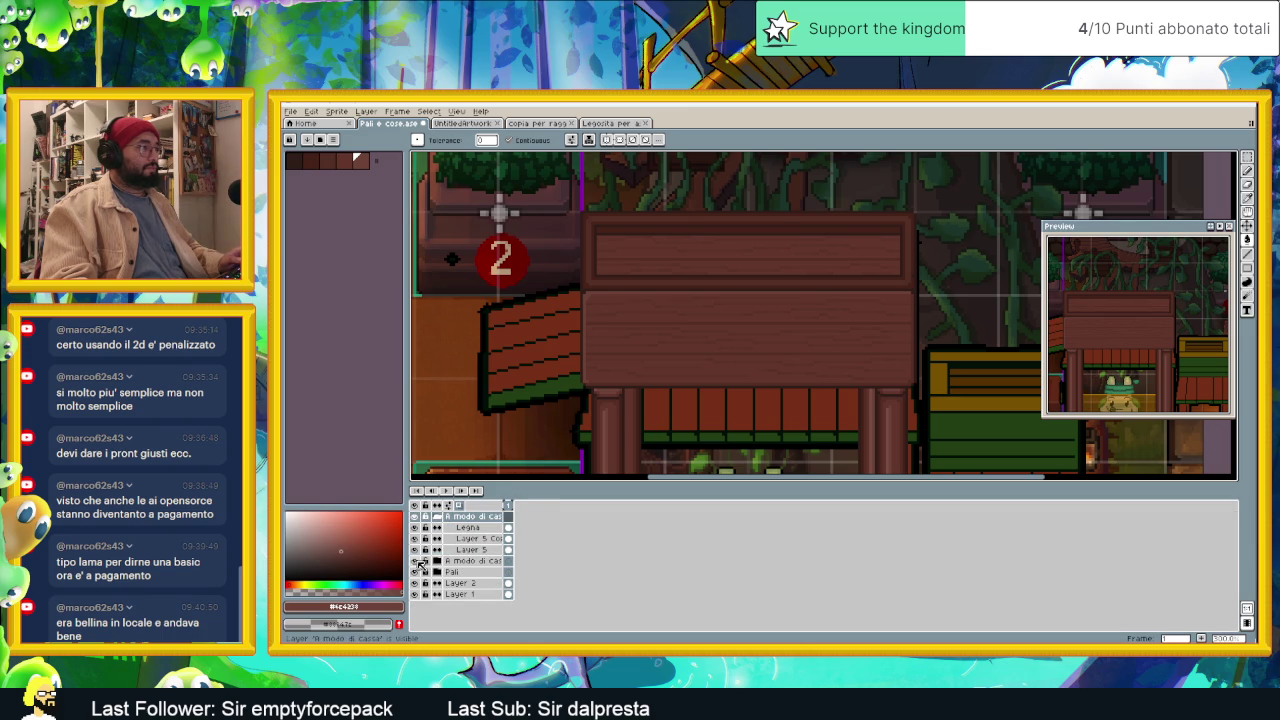
{"action": "left_click", "coordinate": [416, 563]}
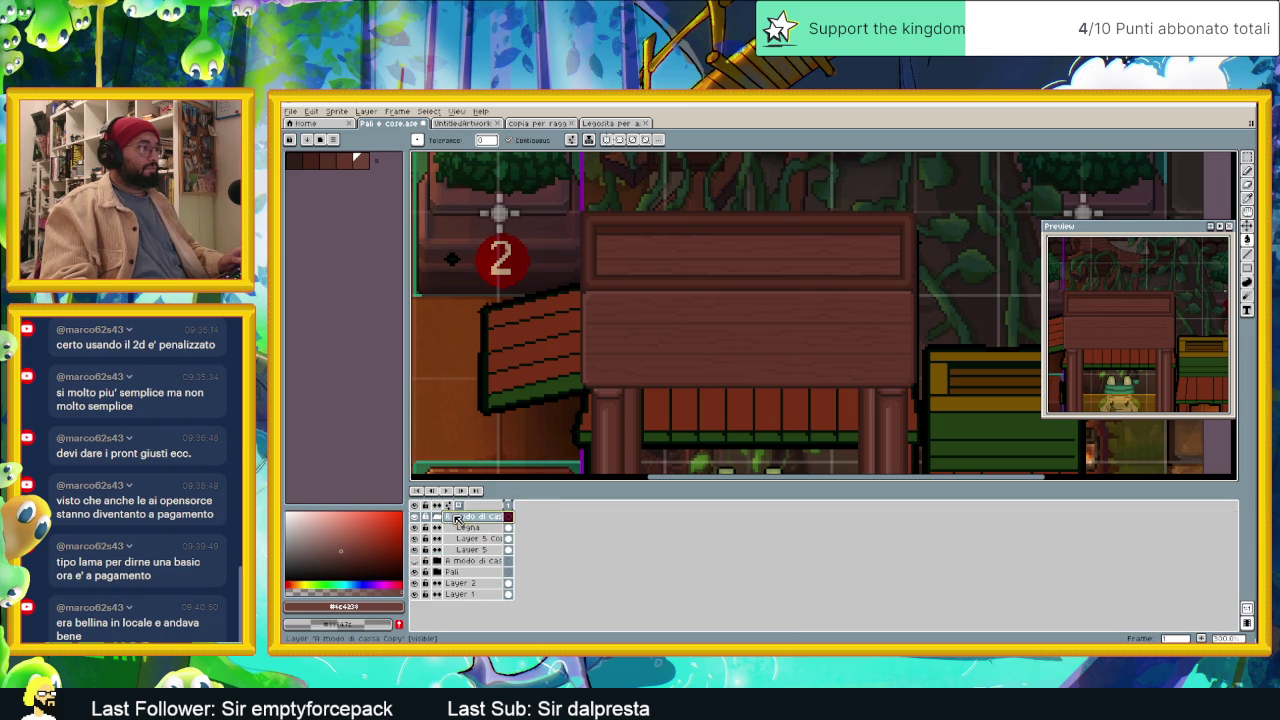
Step: Merge Legna, Layer 5 Copy and Layer 5 into one Flattened layer, then toggle it to compare
{"action": "left_click", "coordinate": [465, 528]}
{"action": "left_click", "coordinate": [470, 549], "text": "shift"}
{"action": "right_click", "coordinate": [478, 545]}
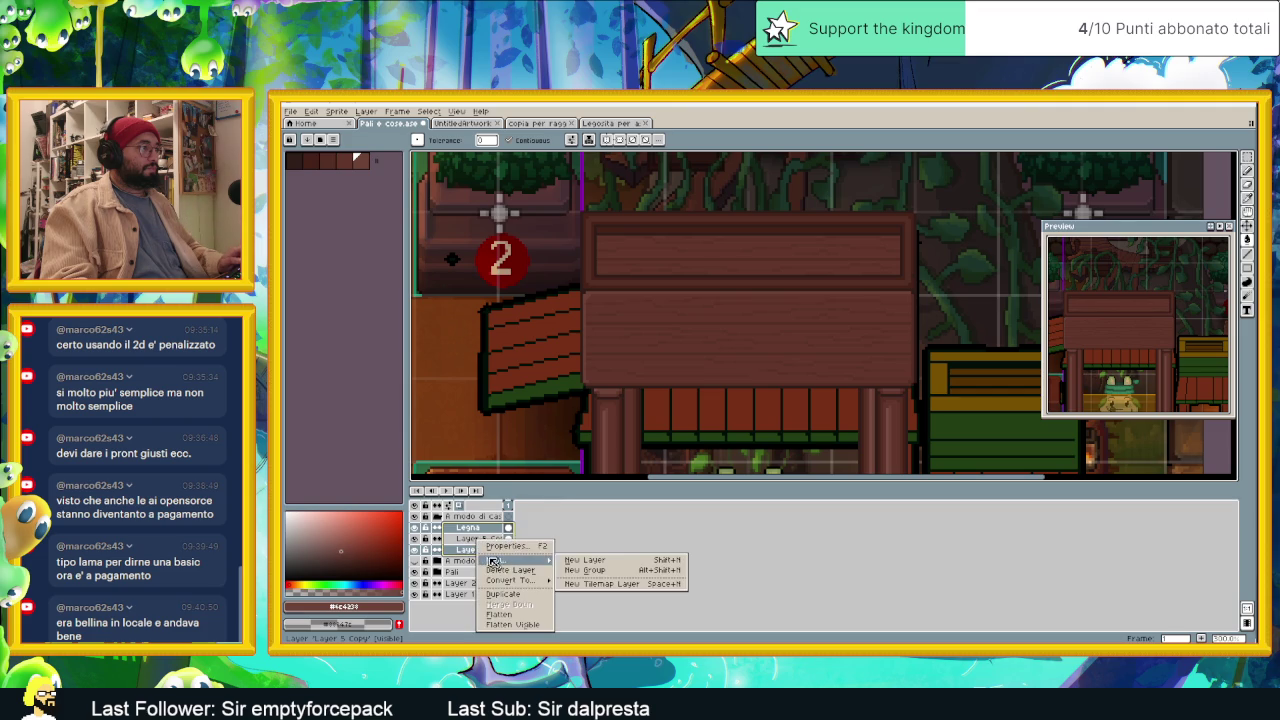
{"action": "key", "text": "Escape"}
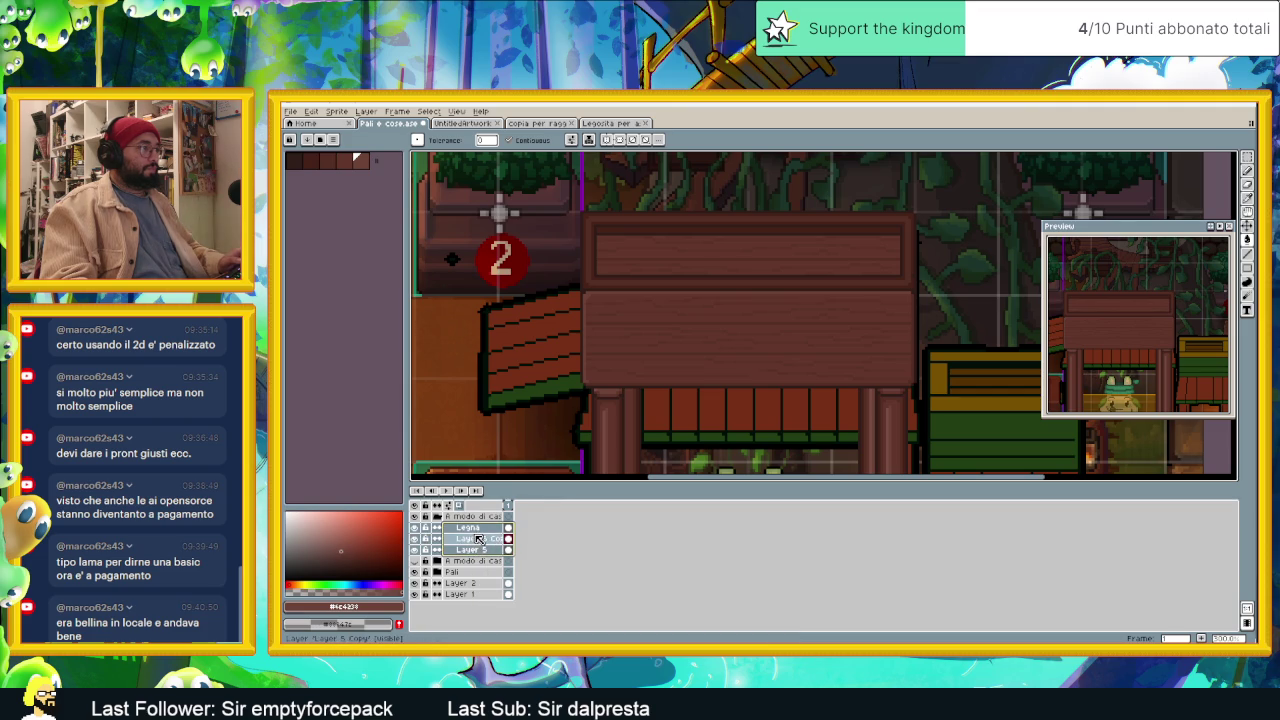
{"action": "right_click", "coordinate": [478, 538]}
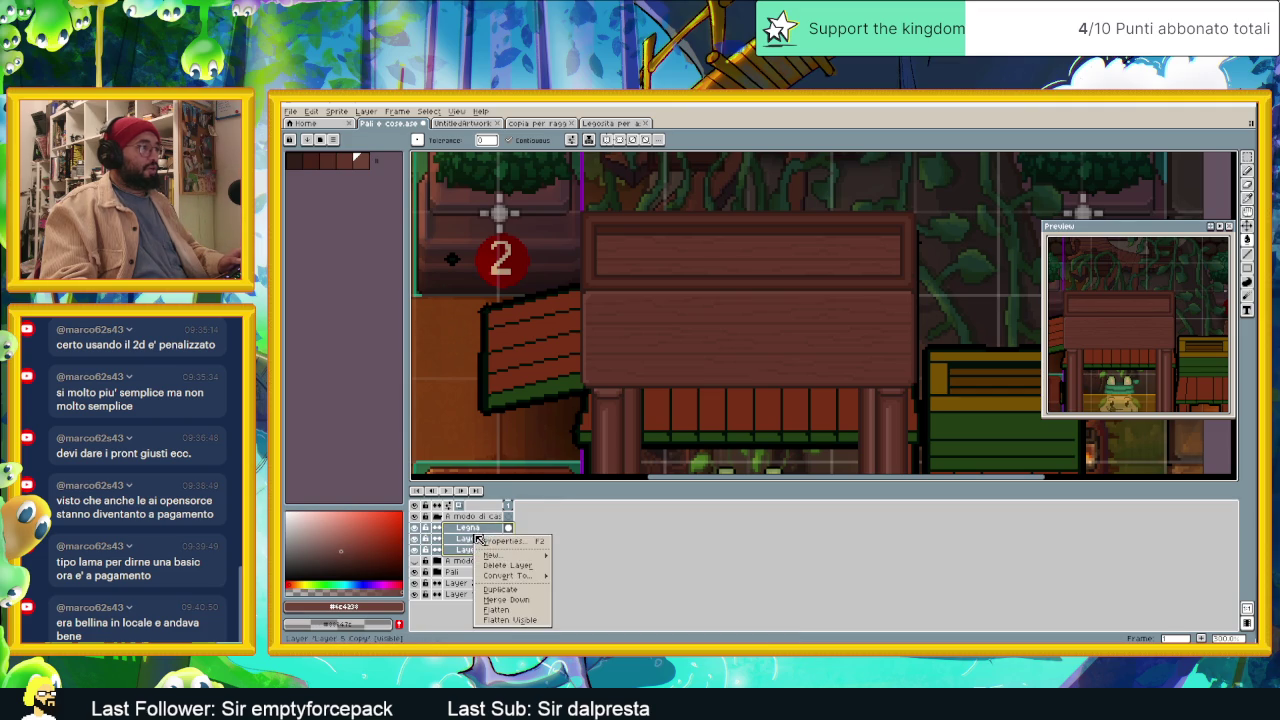
{"action": "left_click", "coordinate": [533, 609]}
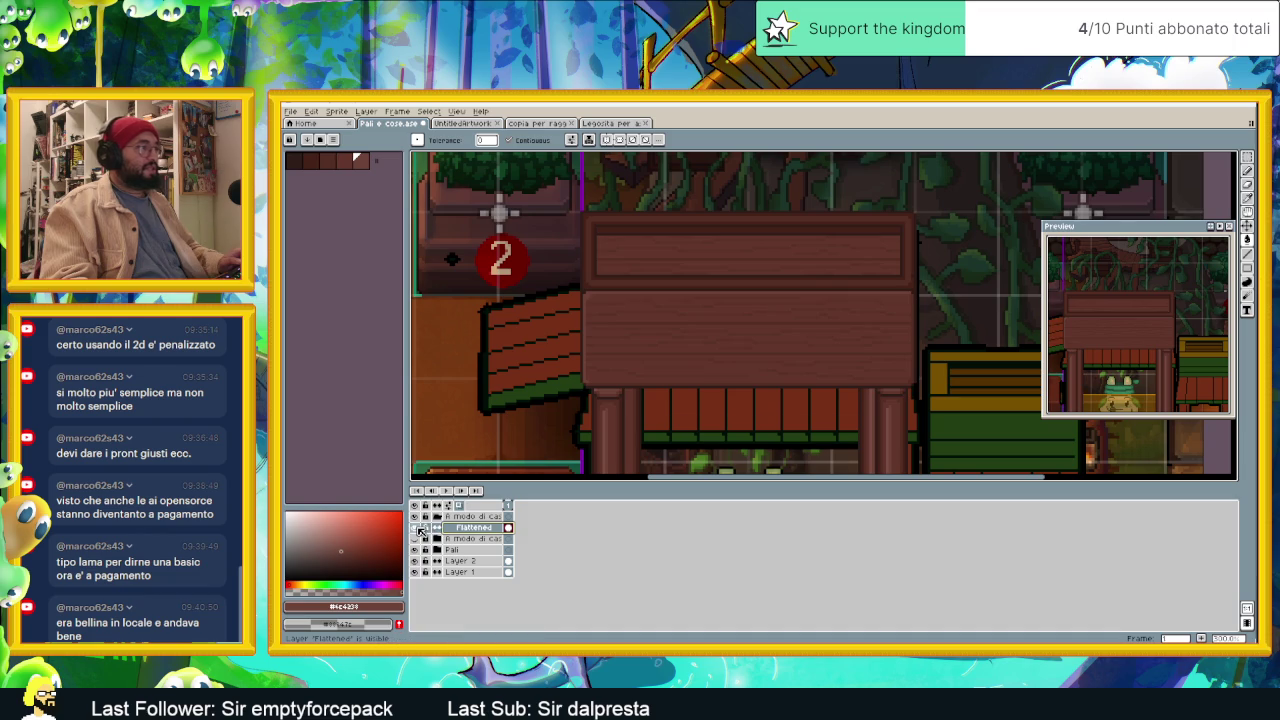
{"action": "left_click", "coordinate": [416, 528]}
{"action": "left_click", "coordinate": [416, 528]}
{"action": "left_click", "coordinate": [416, 528]}
{"action": "left_click", "coordinate": [416, 528]}
{"action": "left_click", "coordinate": [416, 528]}
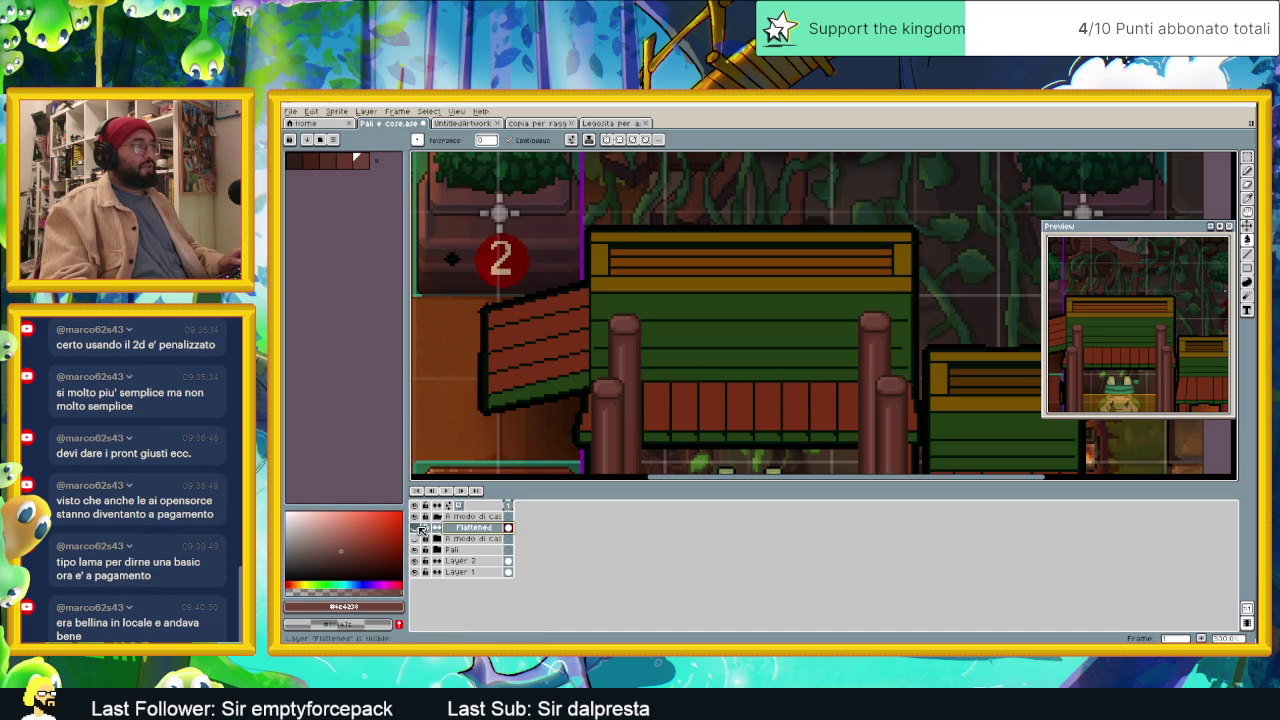
{"action": "left_click", "coordinate": [416, 528]}
{"action": "left_click", "coordinate": [416, 528]}
{"action": "left_click", "coordinate": [416, 528]}
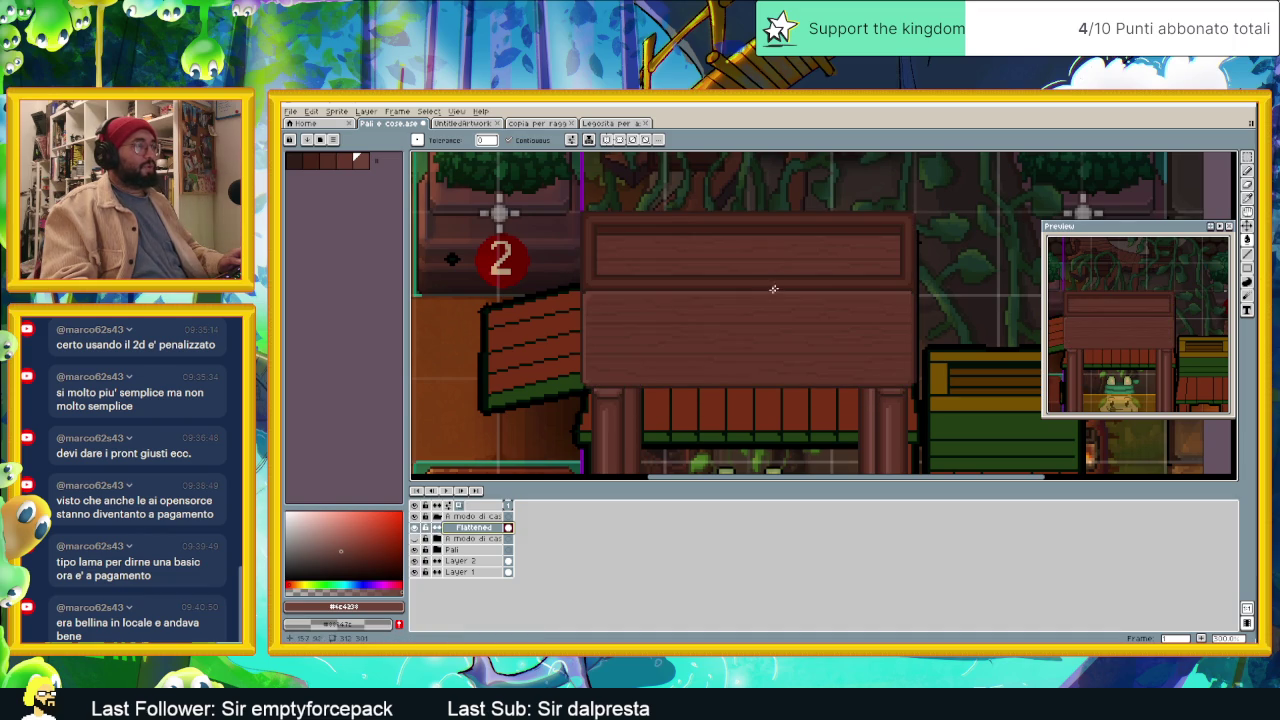
Step: Flood-fill the top plank panel and its outer border with browns sampled from the roof wood
{"action": "left_click_drag", "start_coordinate": [773, 289], "coordinate": [712, 332]}
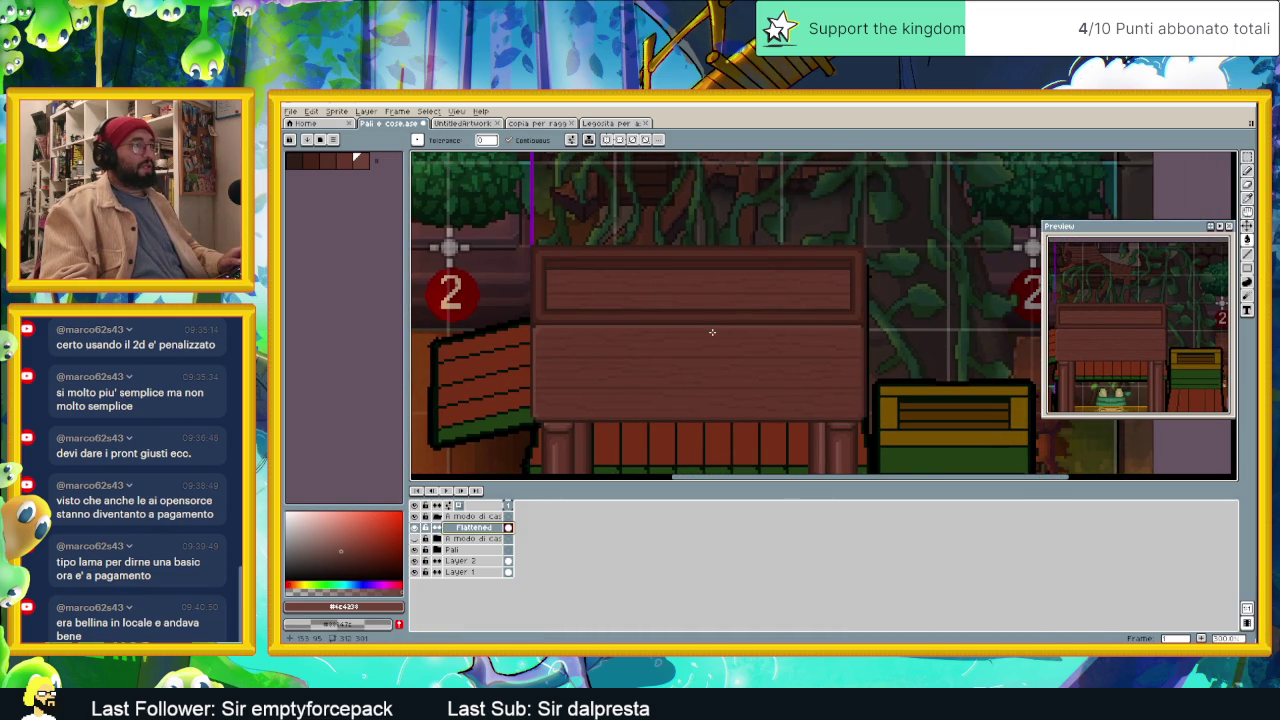
{"action": "scroll", "coordinate": [712, 332], "scroll_direction": "up", "scroll_amount": 1}
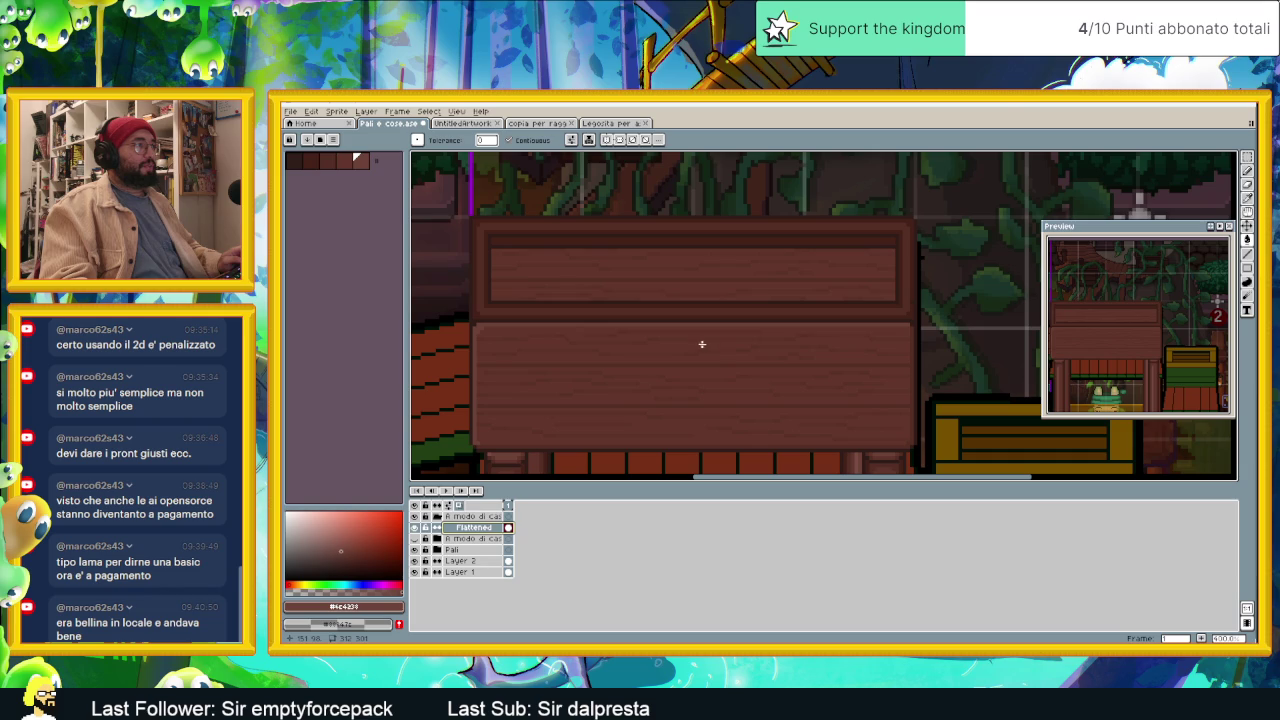
{"action": "key", "text": "i"}
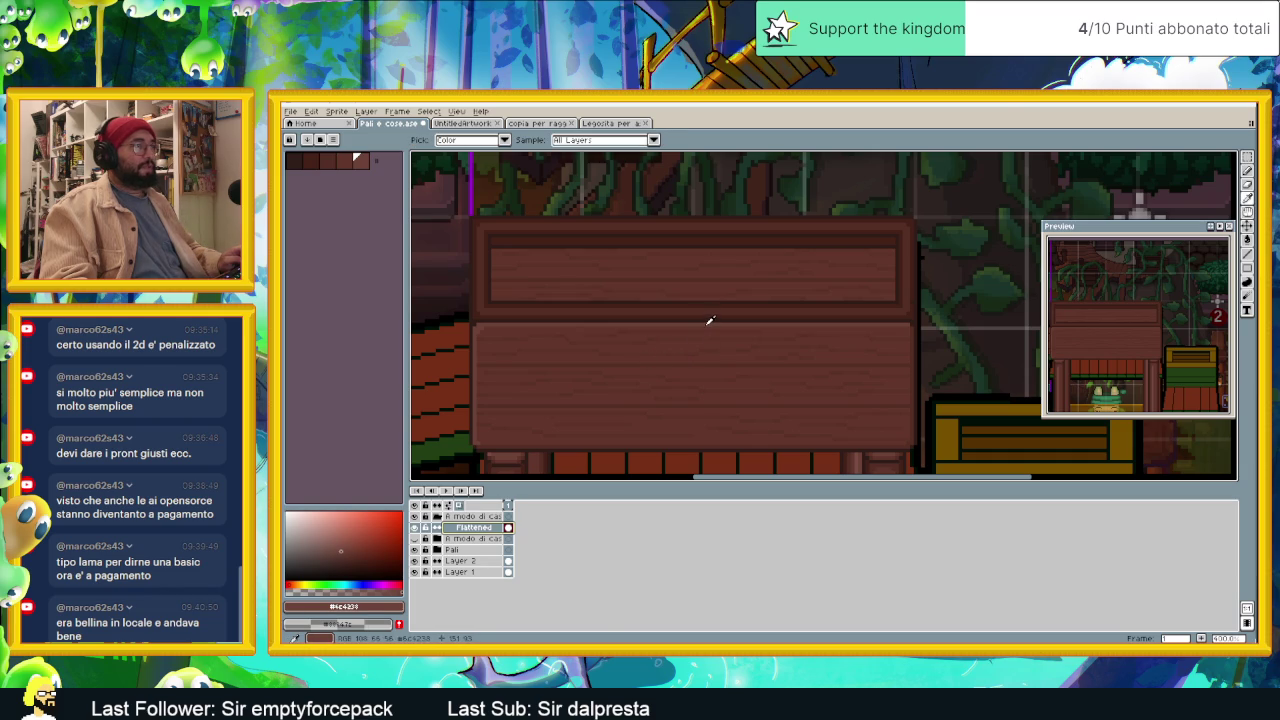
{"action": "key", "text": "g"}
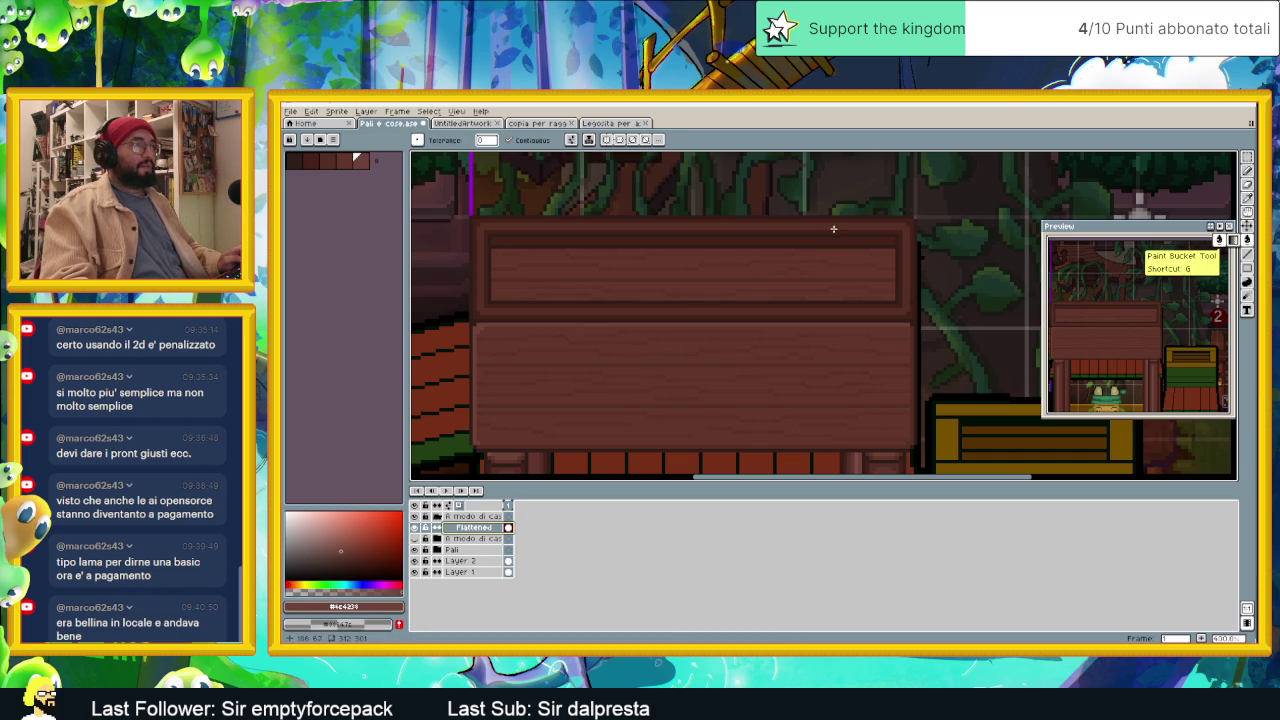
{"action": "left_click", "coordinate": [833, 229]}
{"action": "key", "text": "i"}
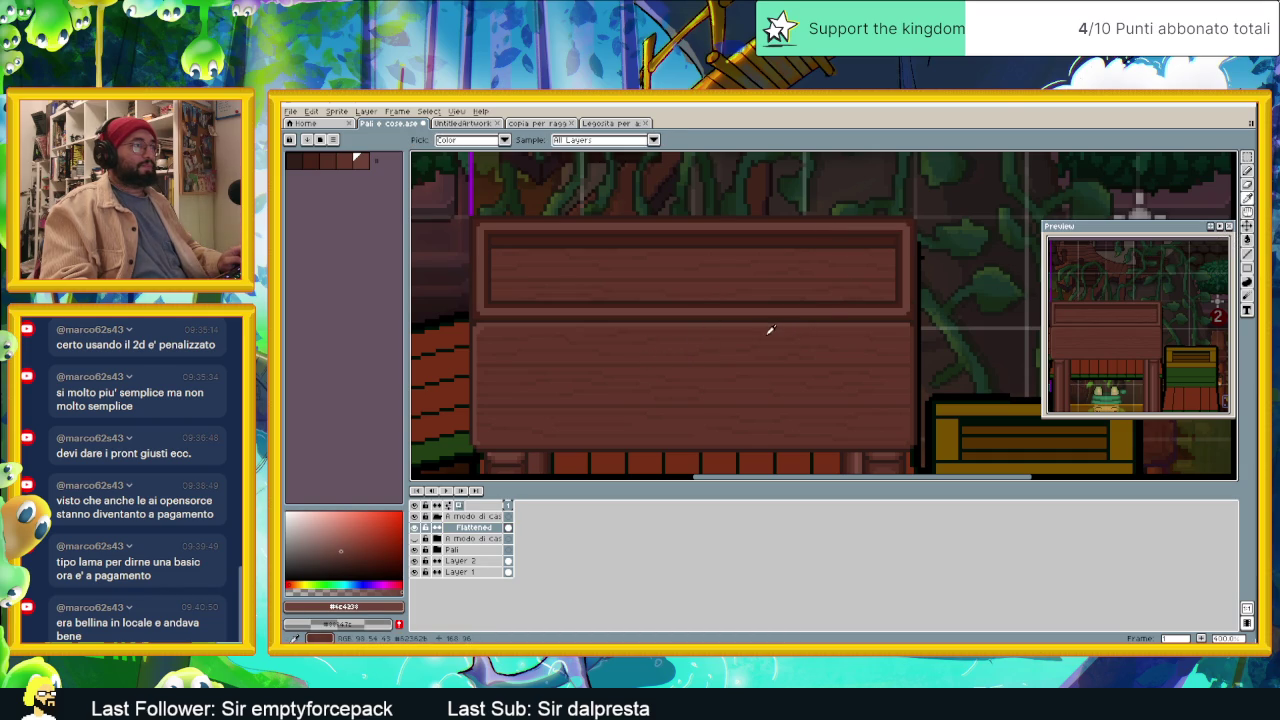
{"action": "left_click", "coordinate": [779, 327]}
{"action": "key", "text": "g"}
{"action": "left_click", "coordinate": [896, 270]}
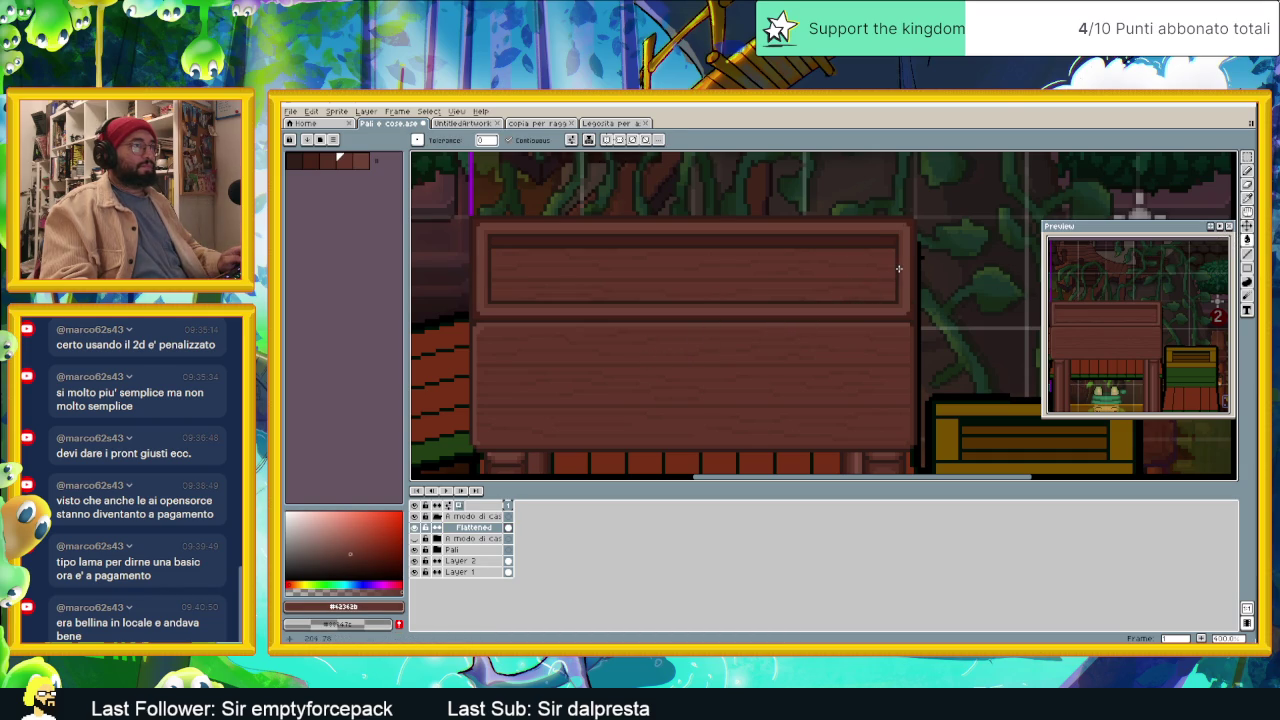
{"action": "left_click", "coordinate": [910, 254]}
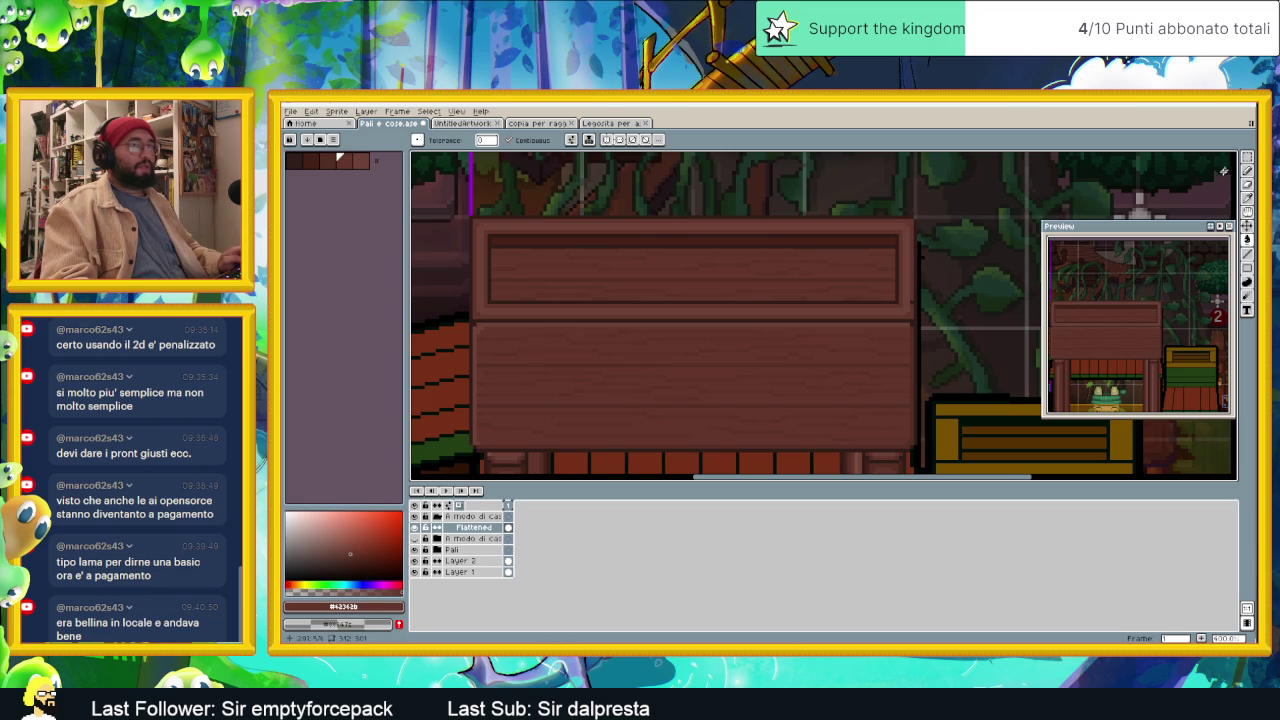
{"action": "key", "text": "b"}
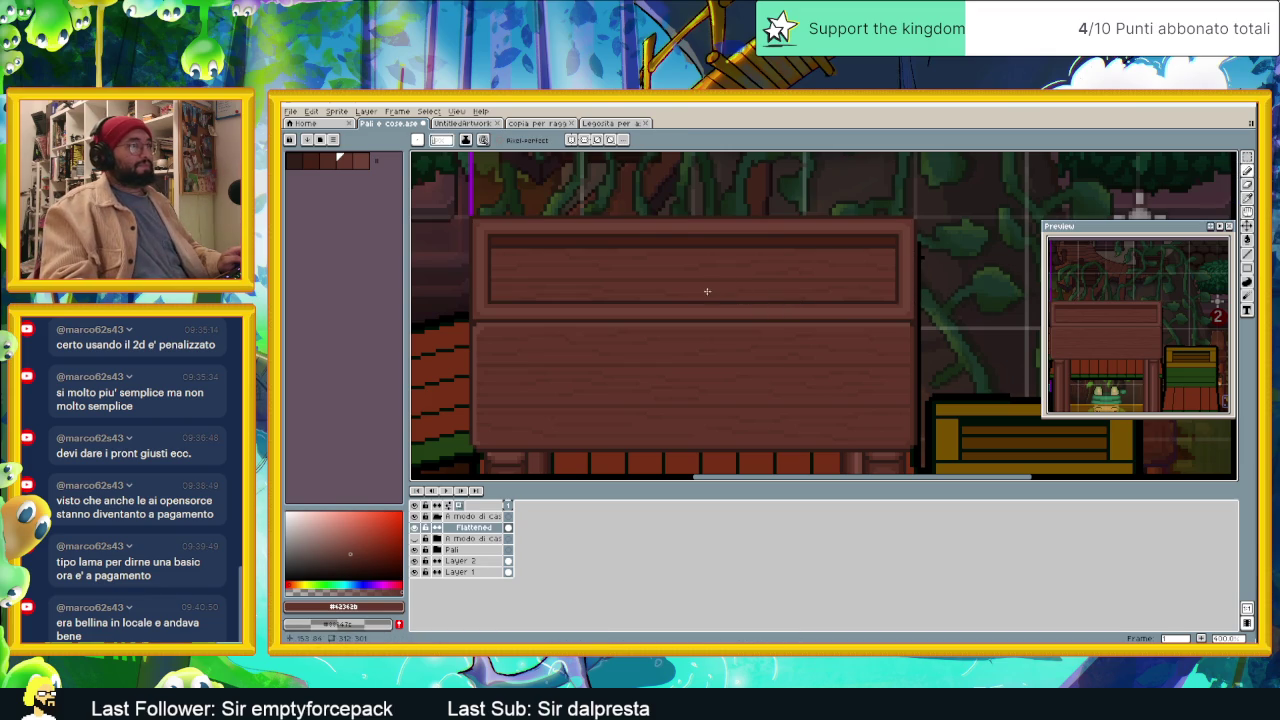
Step: Toggle the Flattened layer's visibility repeatedly to compare, leaving it shown
{"action": "scroll", "coordinate": [767, 359], "scroll_direction": "down", "scroll_amount": 1}
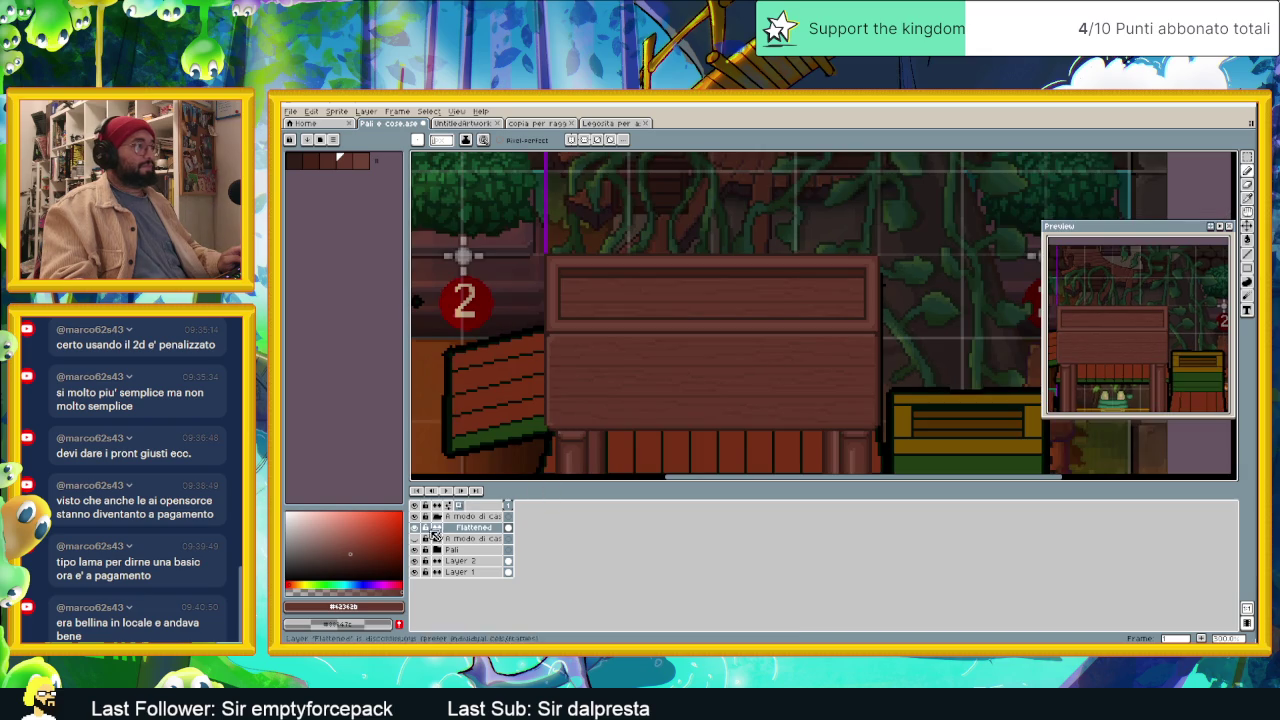
{"action": "left_click", "coordinate": [415, 528]}
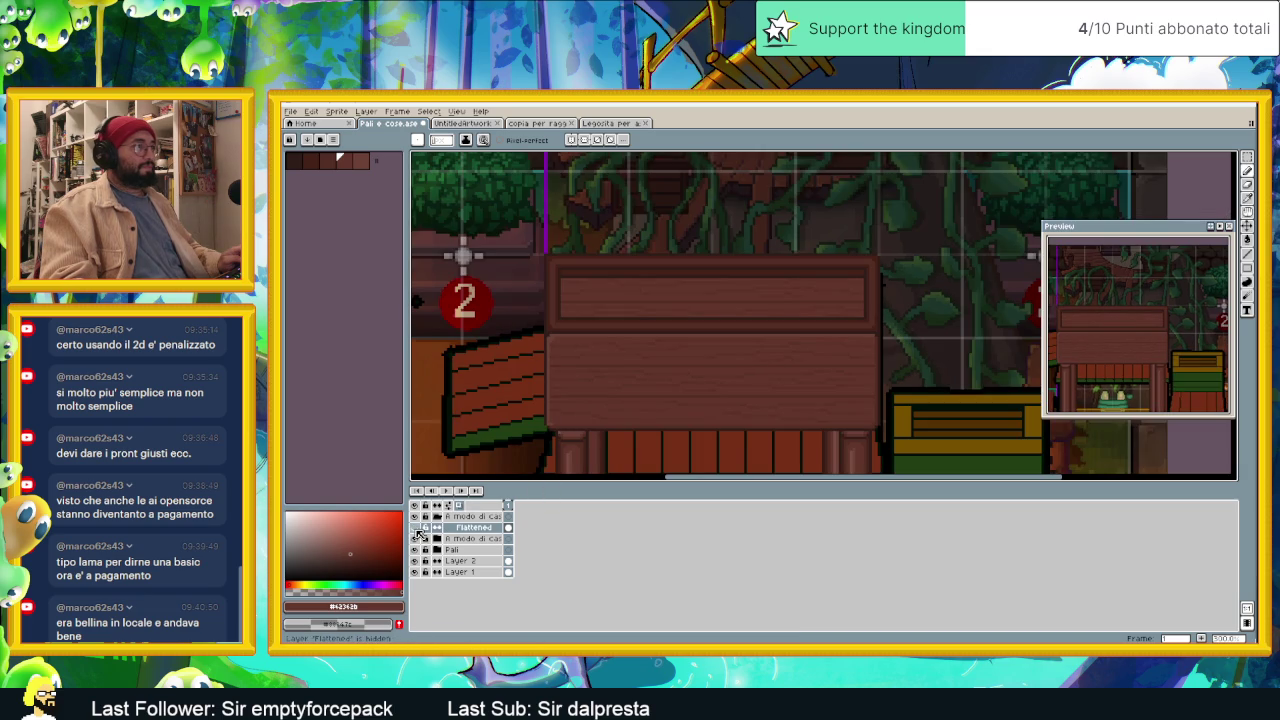
{"action": "left_click", "coordinate": [415, 528]}
{"action": "left_click", "coordinate": [415, 528]}
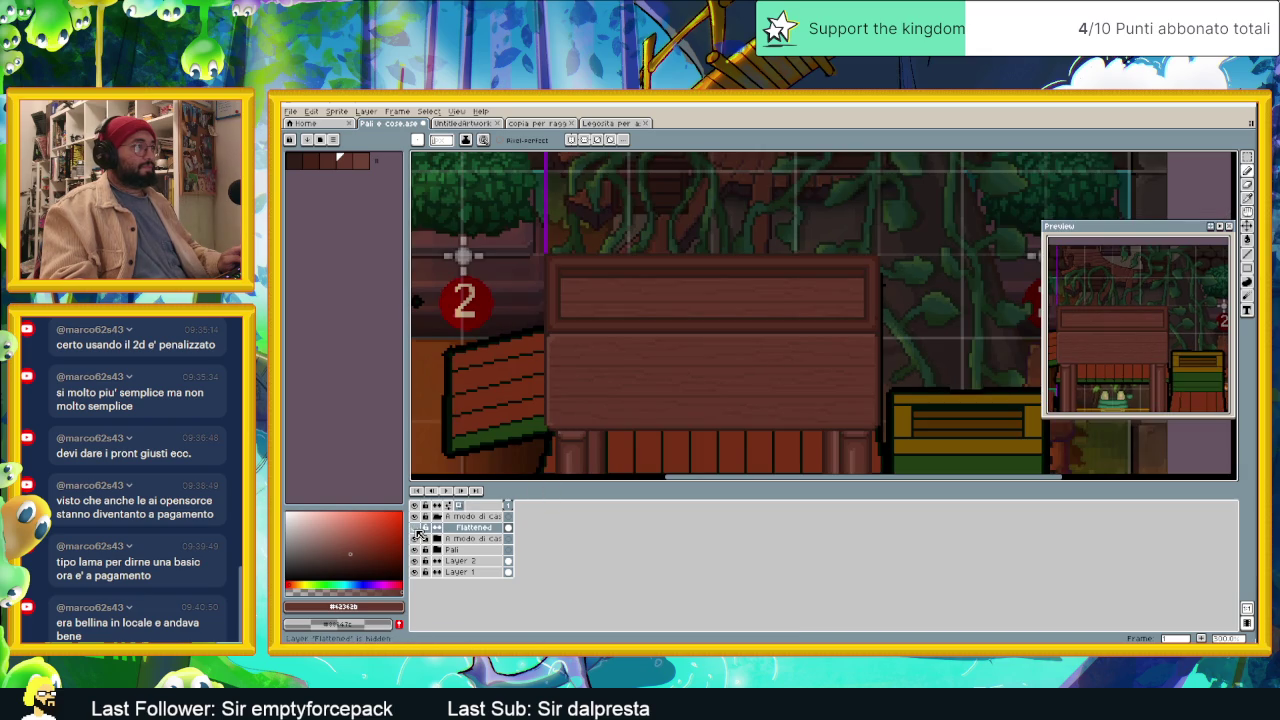
{"action": "left_click", "coordinate": [415, 528]}
{"action": "left_click", "coordinate": [415, 528]}
{"action": "left_click", "coordinate": [415, 528]}
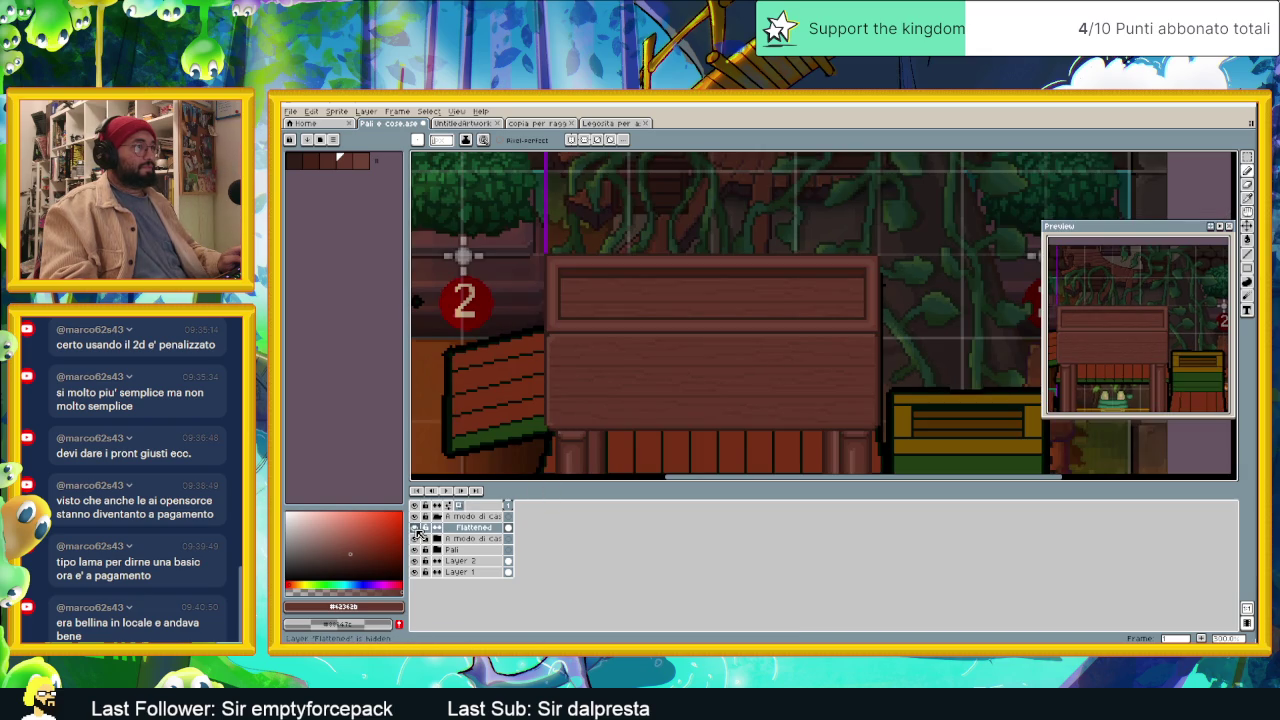
{"action": "left_click", "coordinate": [415, 528]}
{"action": "left_click", "coordinate": [415, 528]}
{"action": "left_click", "coordinate": [415, 528]}
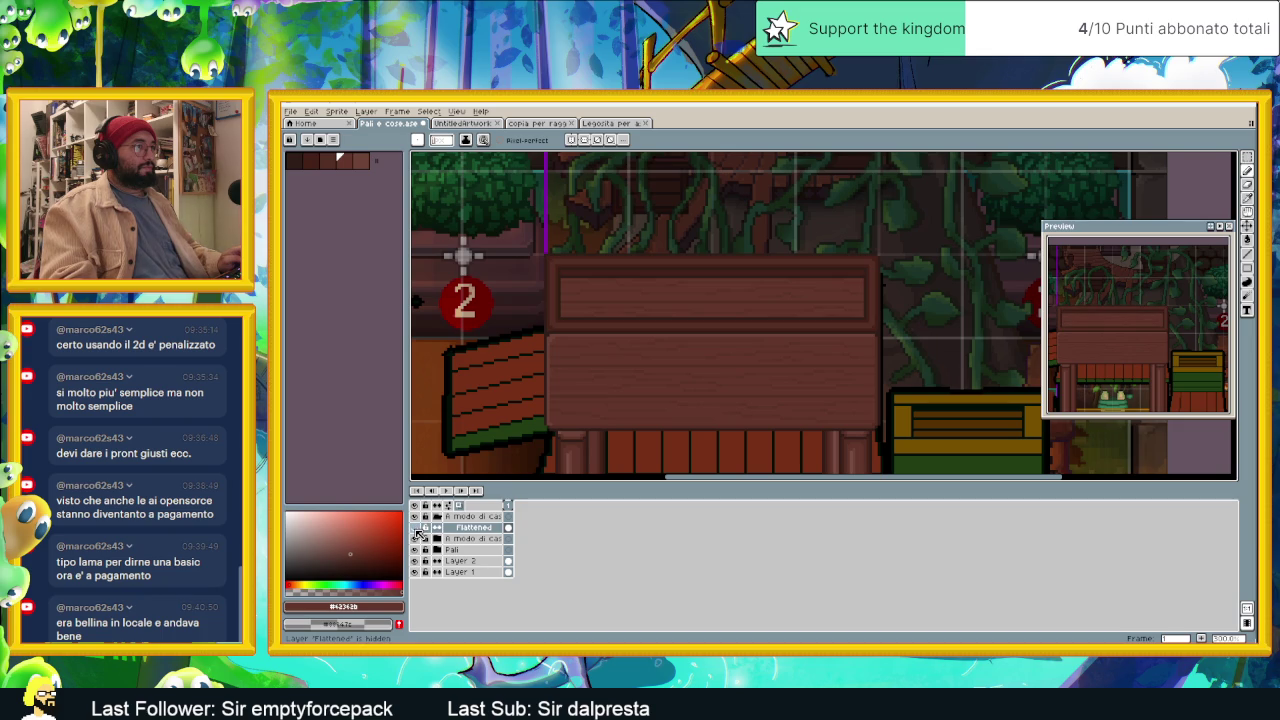
{"action": "left_click", "coordinate": [415, 528]}
{"action": "left_click", "coordinate": [415, 528]}
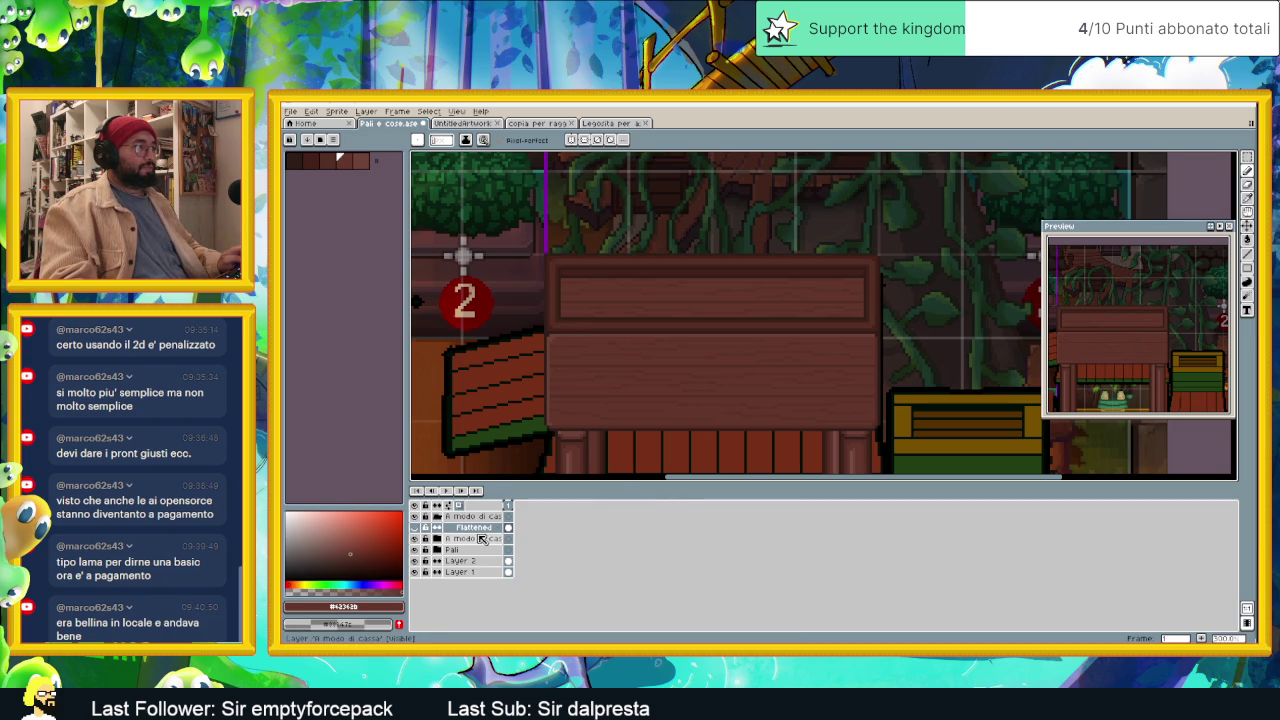
{"action": "left_click", "coordinate": [416, 529]}
{"action": "left_click", "coordinate": [416, 529]}
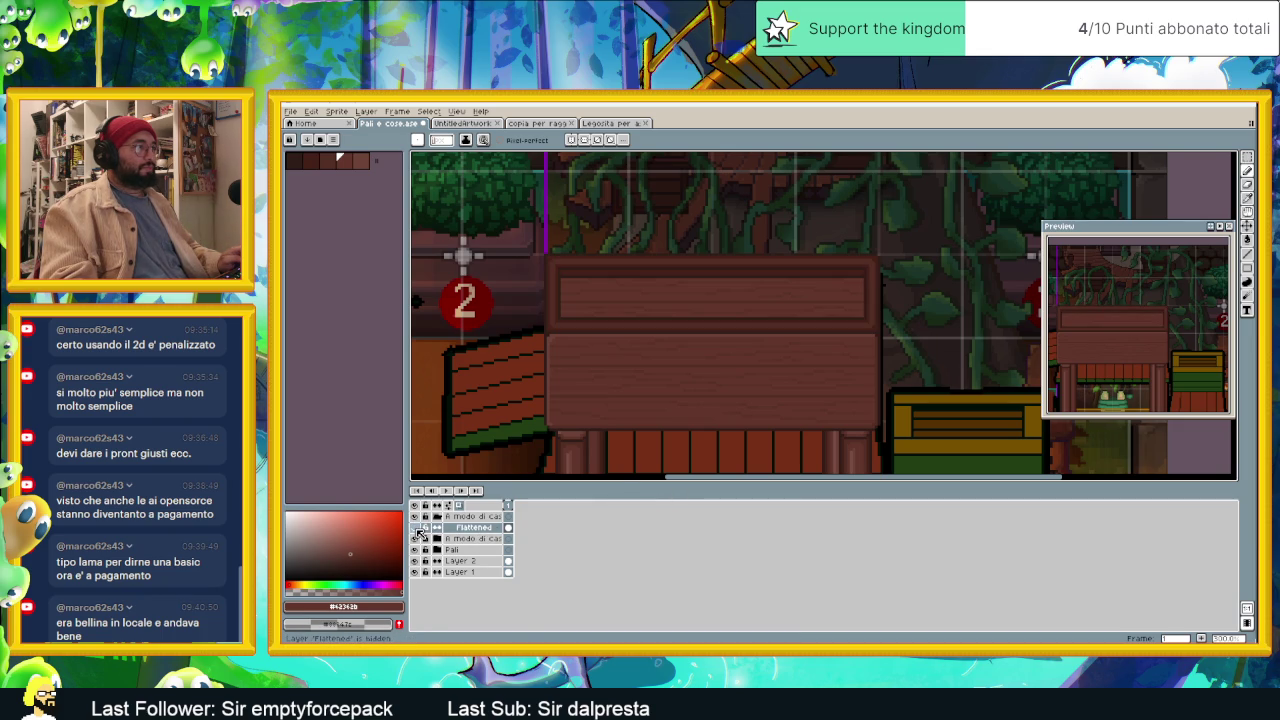
{"action": "left_click", "coordinate": [416, 529]}
{"action": "left_click", "coordinate": [416, 529]}
{"action": "left_click", "coordinate": [416, 529]}
{"action": "left_click", "coordinate": [416, 529]}
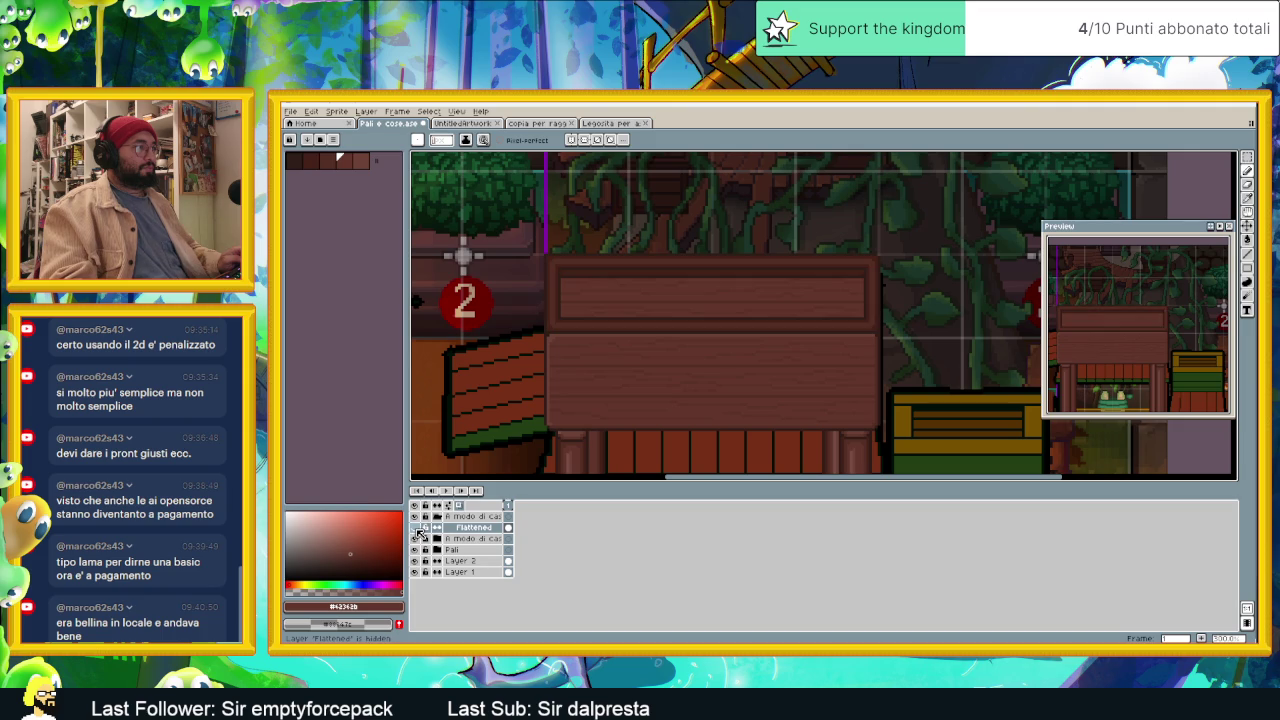
{"action": "left_click", "coordinate": [416, 529]}
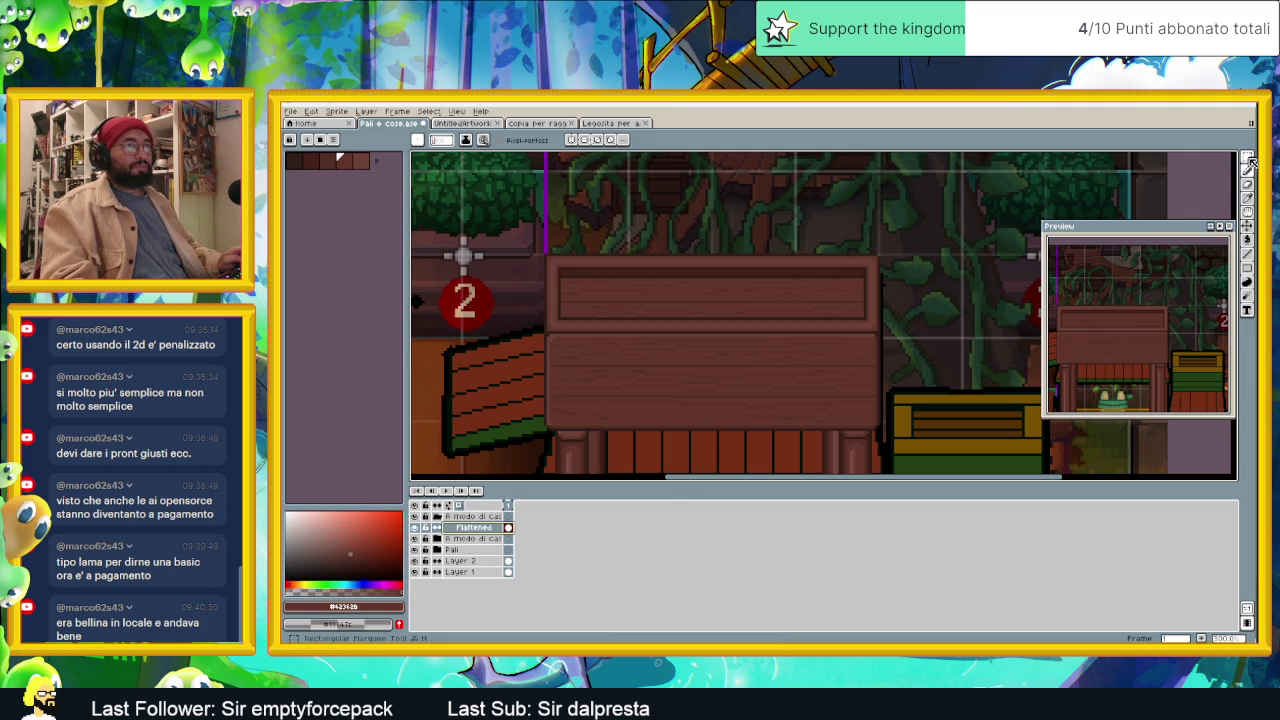
Step: Box-select the lower roof panel and confirm a Replace Color pass on its planks
{"action": "key", "text": "w"}
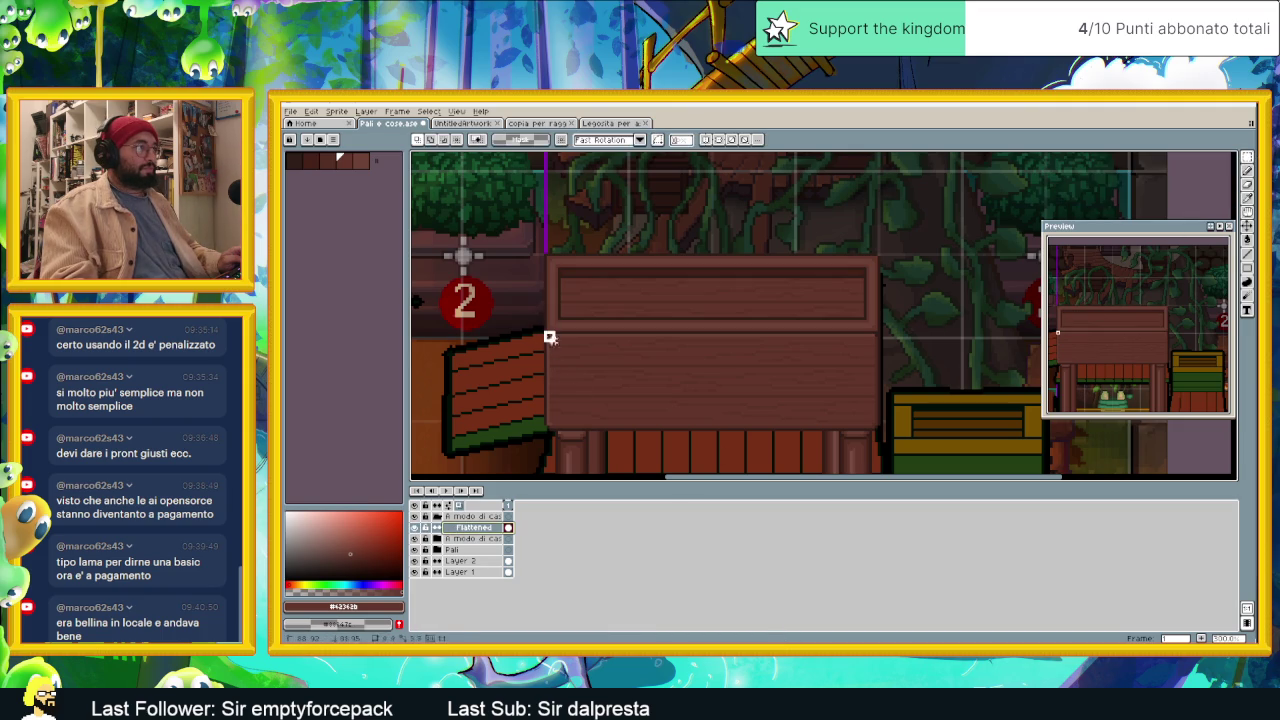
{"action": "mouse_move", "coordinate": [547, 336]}
{"action": "left_mouse_down"}
{"action": "mouse_move", "coordinate": [838, 438]}
{"action": "mouse_move", "coordinate": [889, 442]}
{"action": "left_mouse_up"}
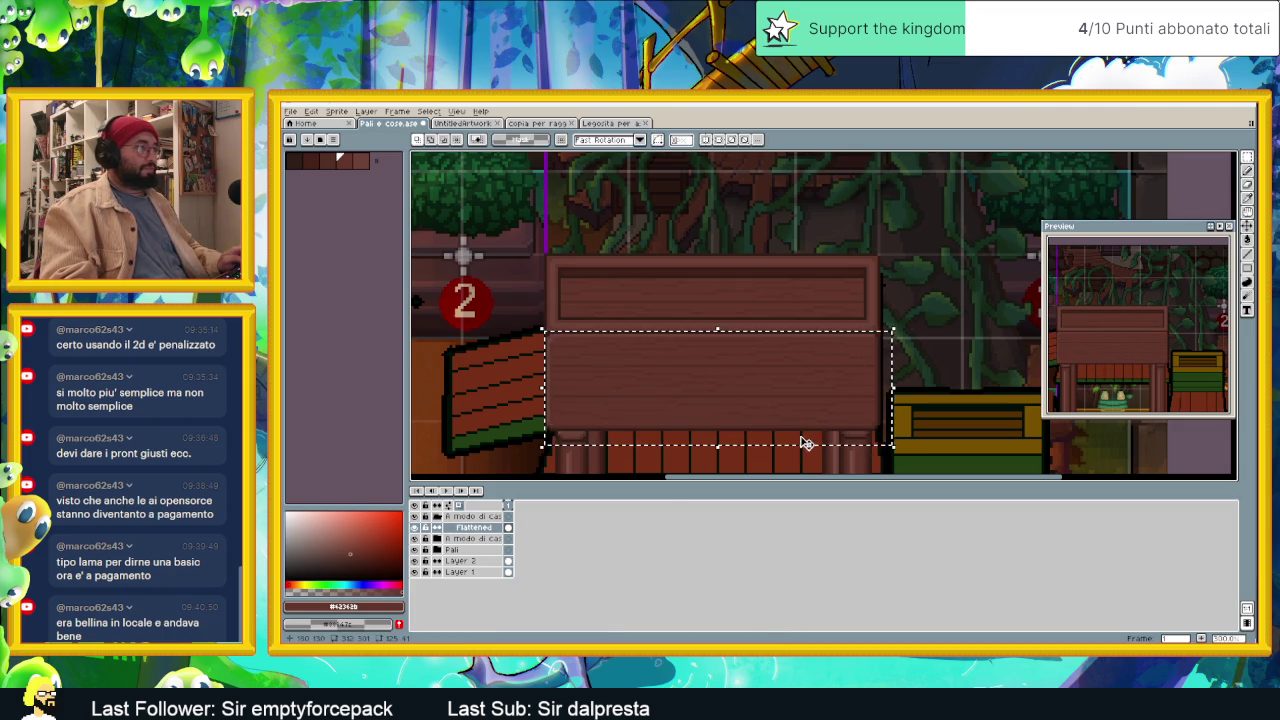
{"action": "key", "text": "shift+r"}
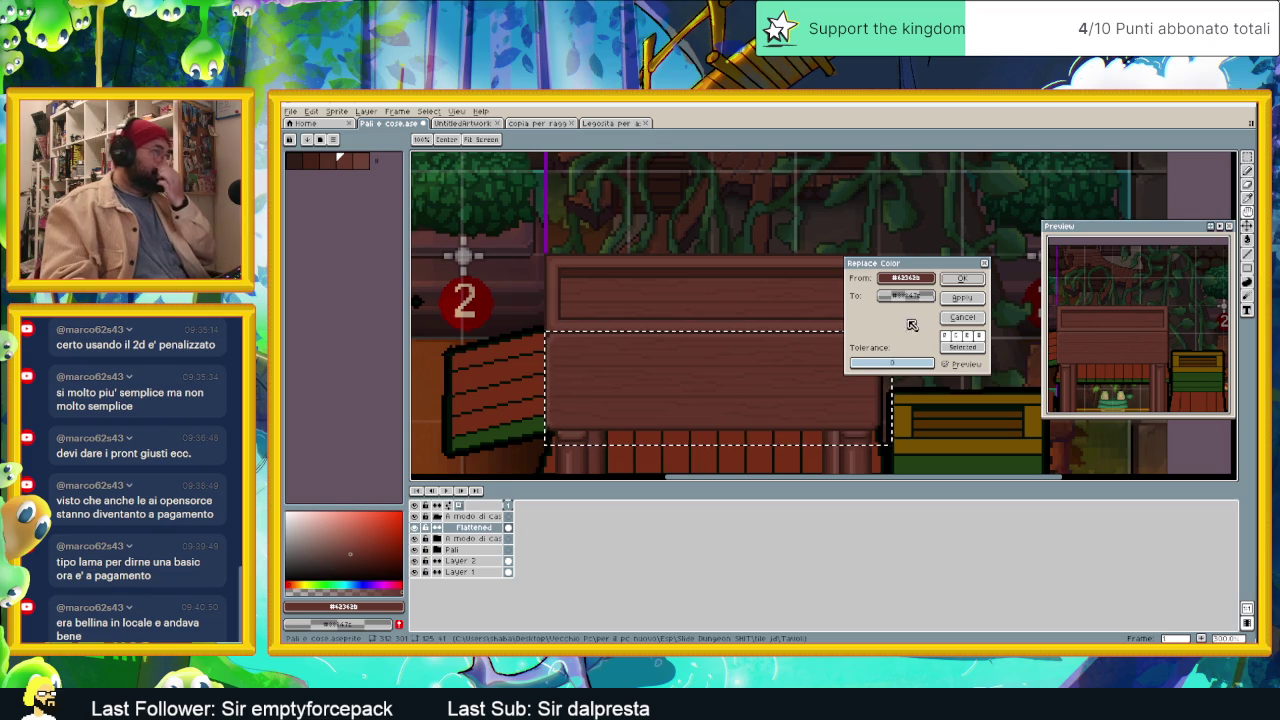
{"action": "left_click_drag", "start_coordinate": [880, 263], "coordinate": [970, 265]}
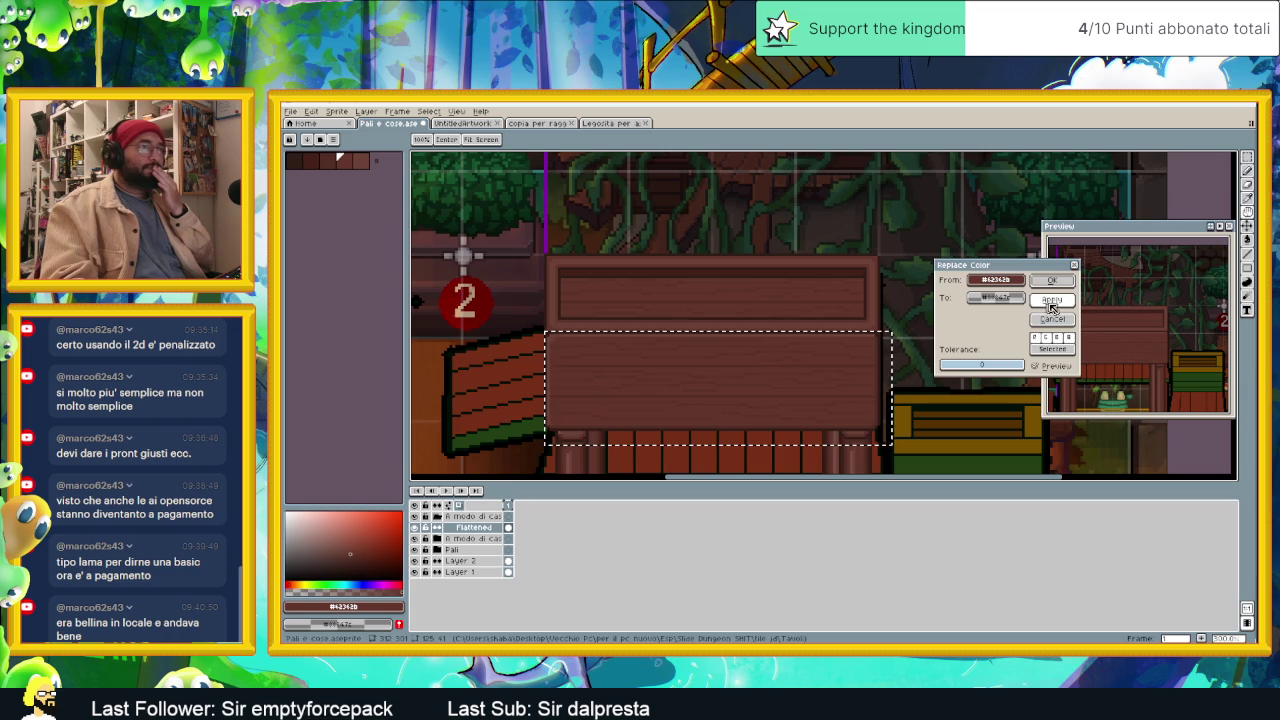
{"action": "left_click", "coordinate": [1052, 318]}
Step: Toggle the A modo di cassa and Flattened layers to compare, leaving Flattened visible
{"action": "left_click", "coordinate": [416, 538]}
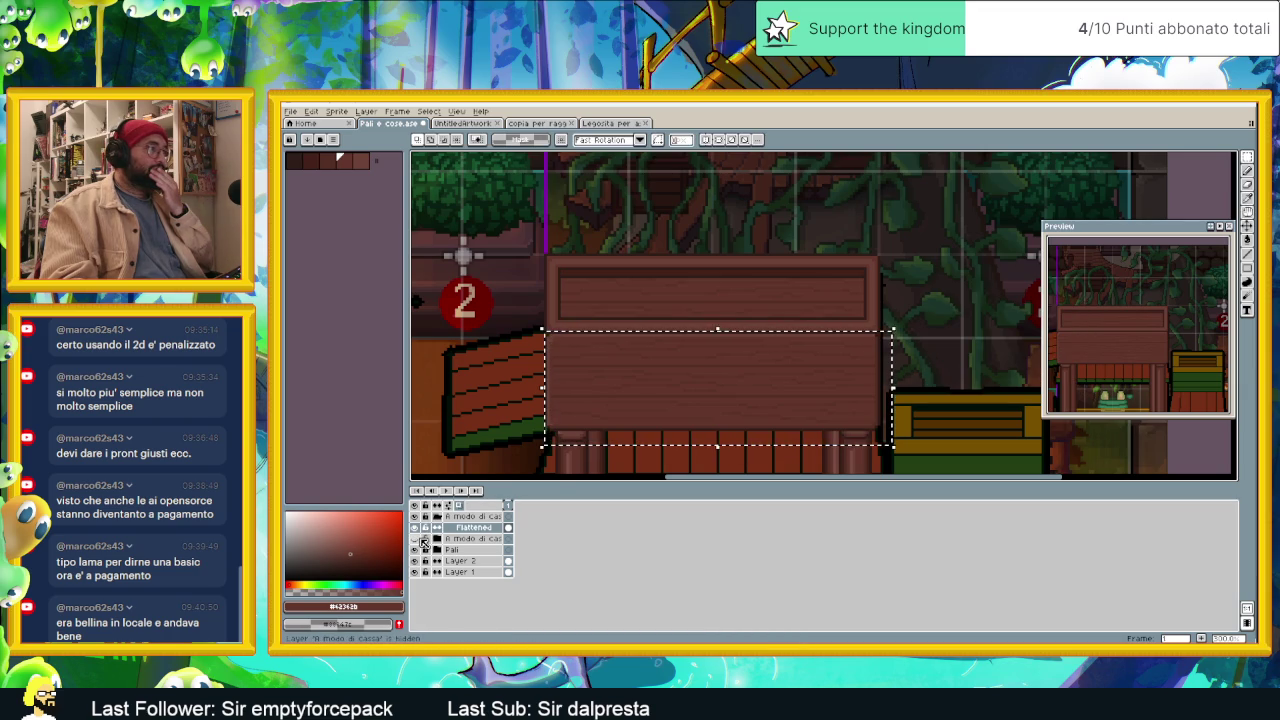
{"action": "left_click", "coordinate": [415, 527]}
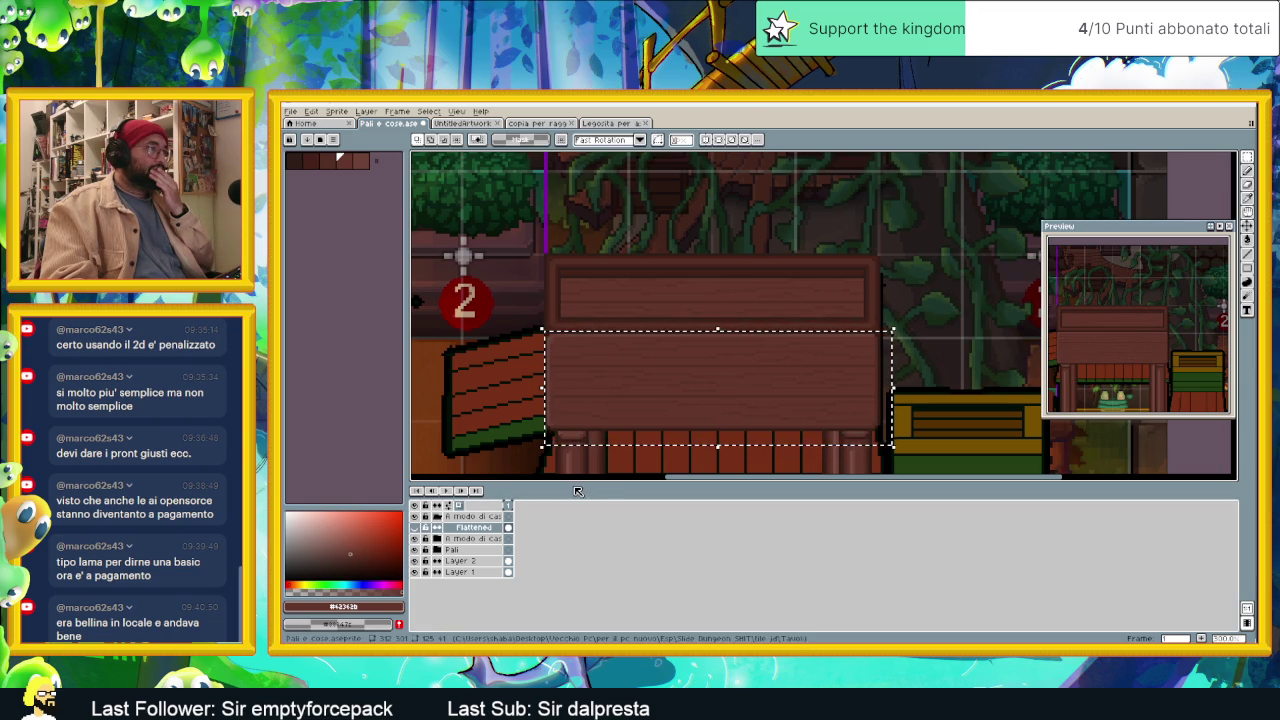
{"action": "scroll", "coordinate": [690, 371], "scroll_direction": "down", "scroll_amount": 2}
{"action": "scroll", "coordinate": [695, 371], "scroll_direction": "up", "scroll_amount": 1}
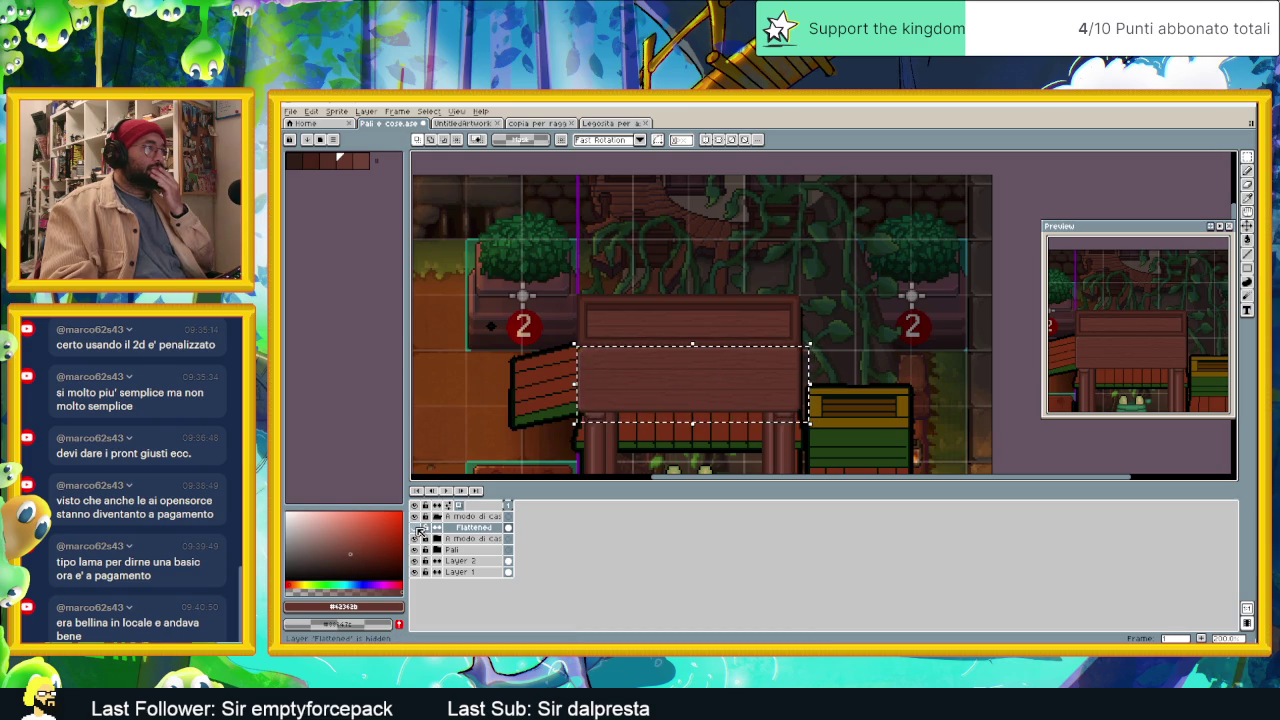
{"action": "left_click", "coordinate": [416, 529]}
{"action": "left_click", "coordinate": [416, 529]}
{"action": "left_click", "coordinate": [416, 529]}
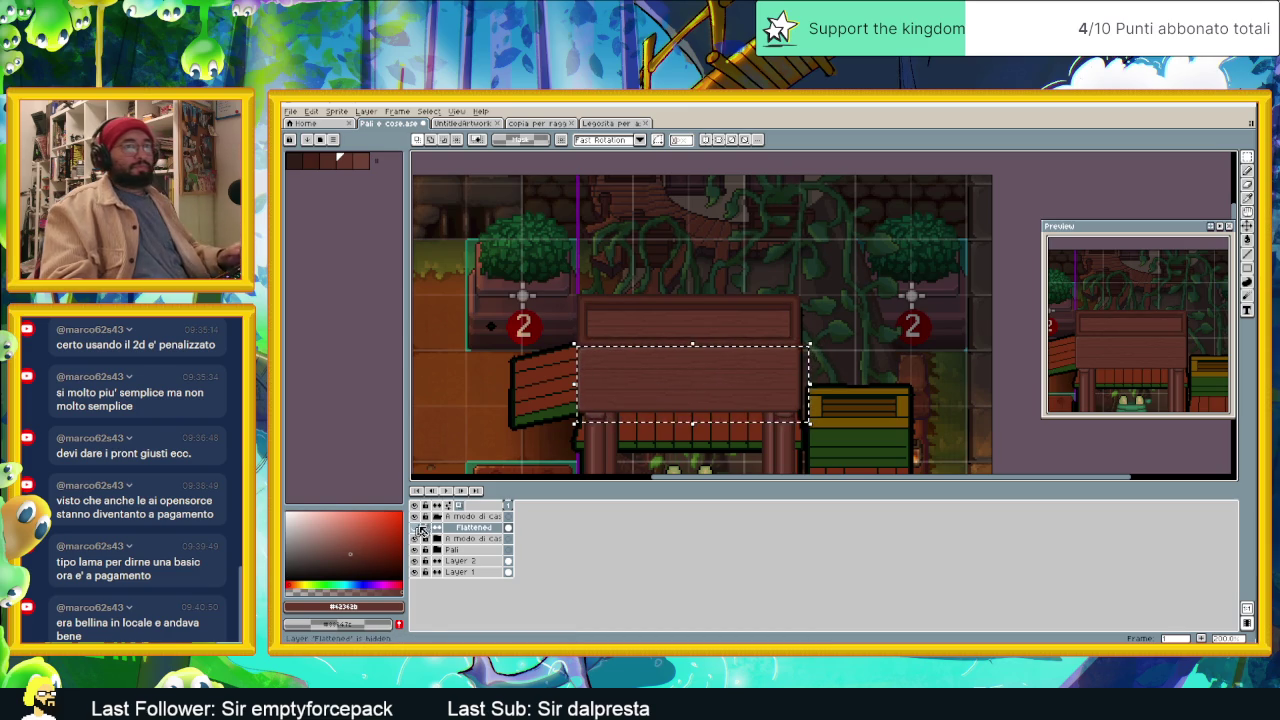
Step: Eyedrop the lighter plank brown from the roof as the drawing colour
{"action": "scroll", "coordinate": [614, 363], "scroll_direction": "up", "scroll_amount": 1}
{"action": "scroll", "coordinate": [620, 349], "scroll_direction": "up", "scroll_amount": 1}
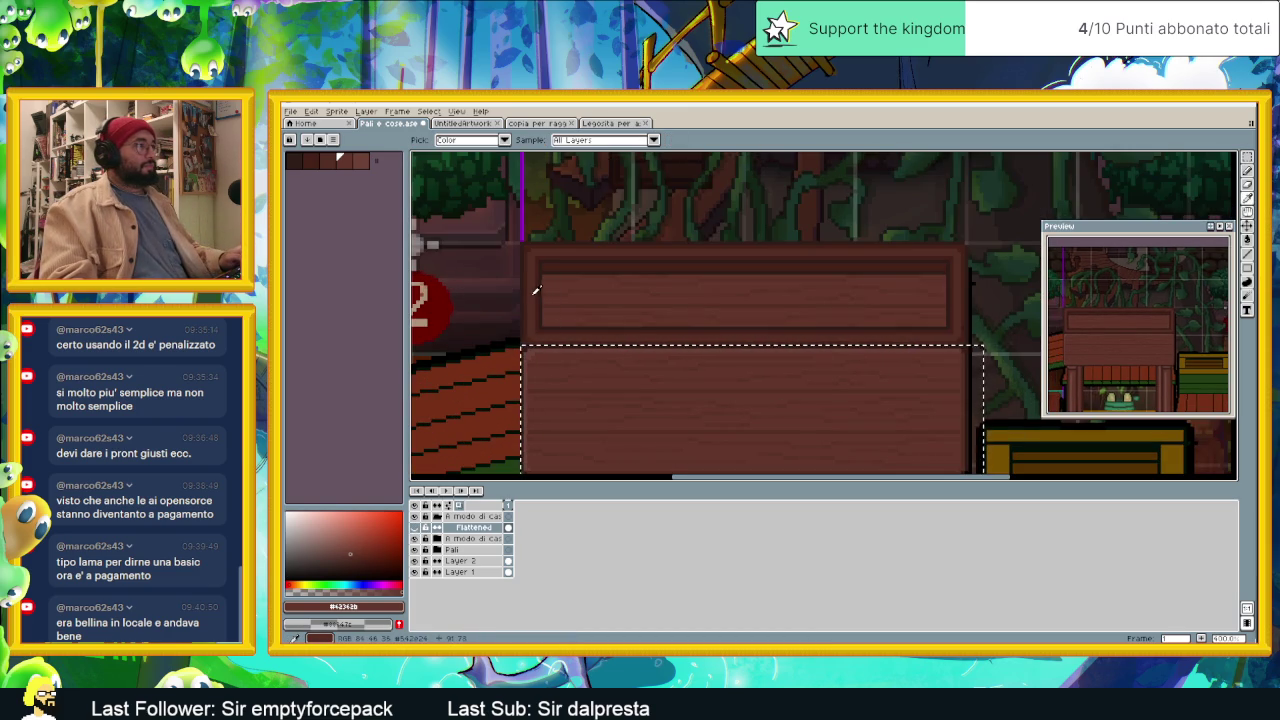
{"action": "left_click", "coordinate": [535, 289], "text": "alt"}
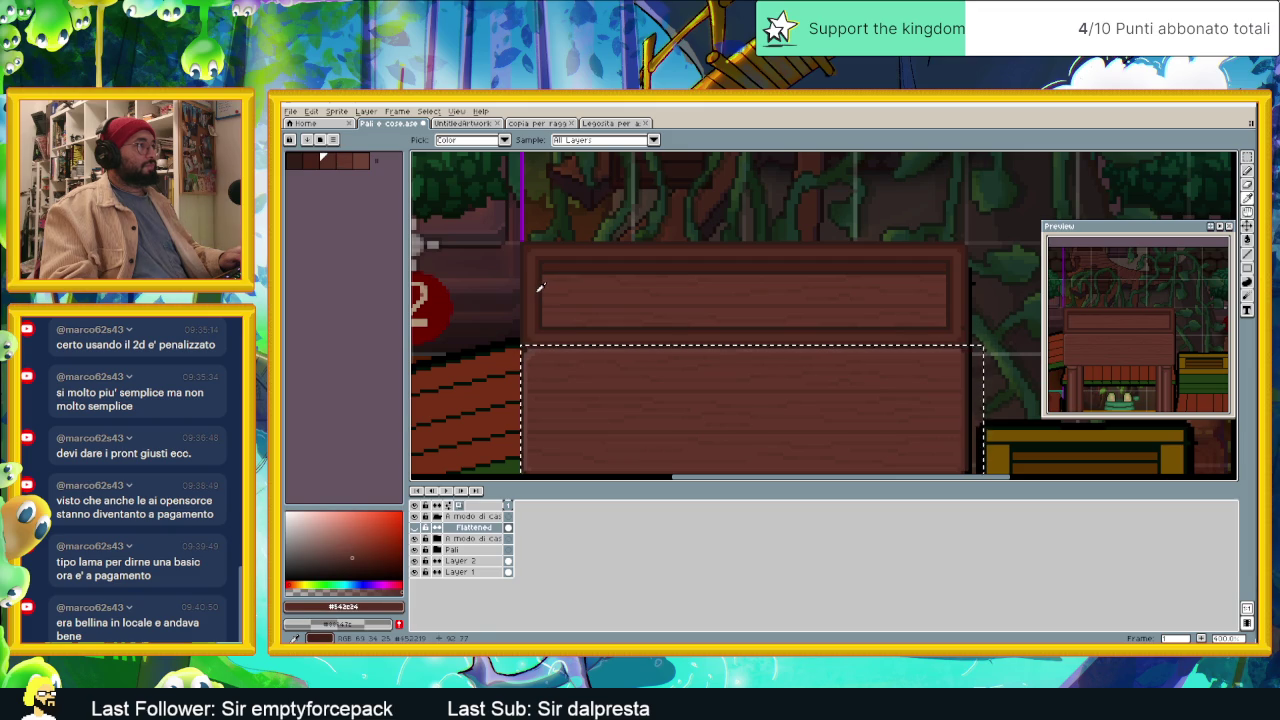
{"action": "left_click", "coordinate": [539, 288], "text": "alt"}
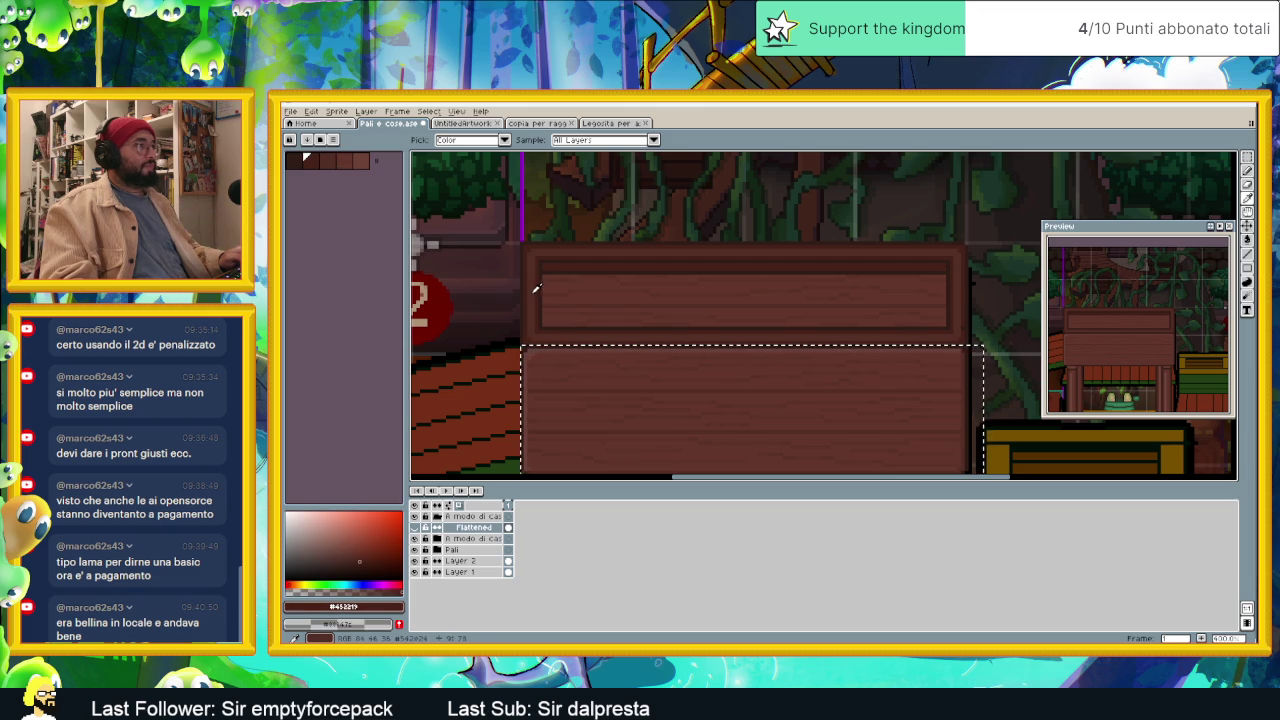
{"action": "left_click", "coordinate": [537, 289], "text": "alt"}
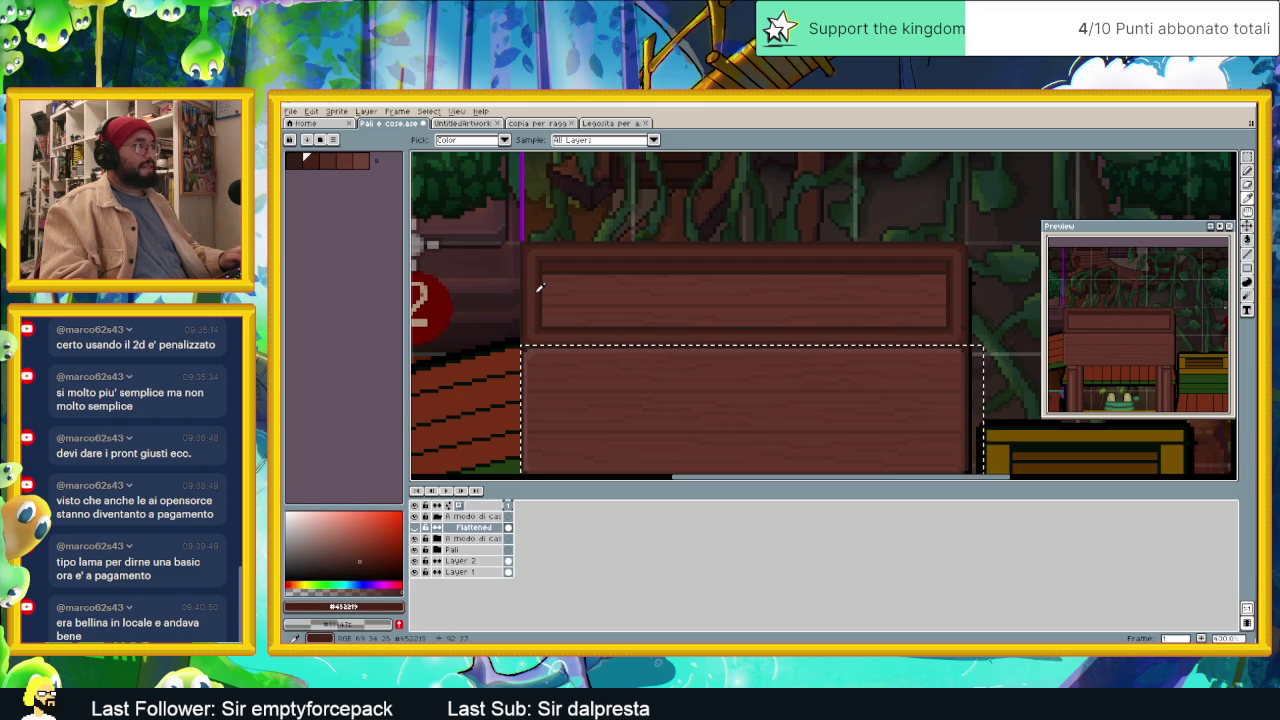
{"action": "left_click_drag", "start_coordinate": [743, 423], "coordinate": [715, 371]}
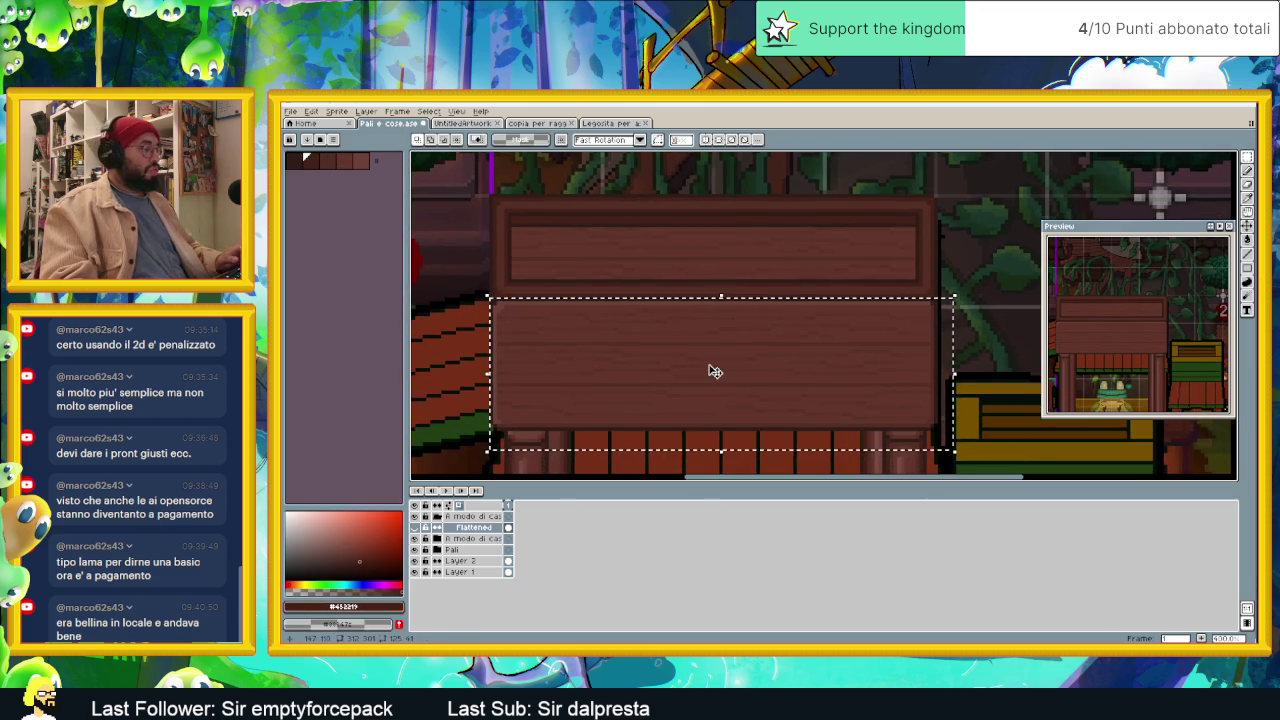
Step: Apply a first Replace Color swap of plank colours in the selected area
{"action": "left_click", "coordinate": [421, 535]}
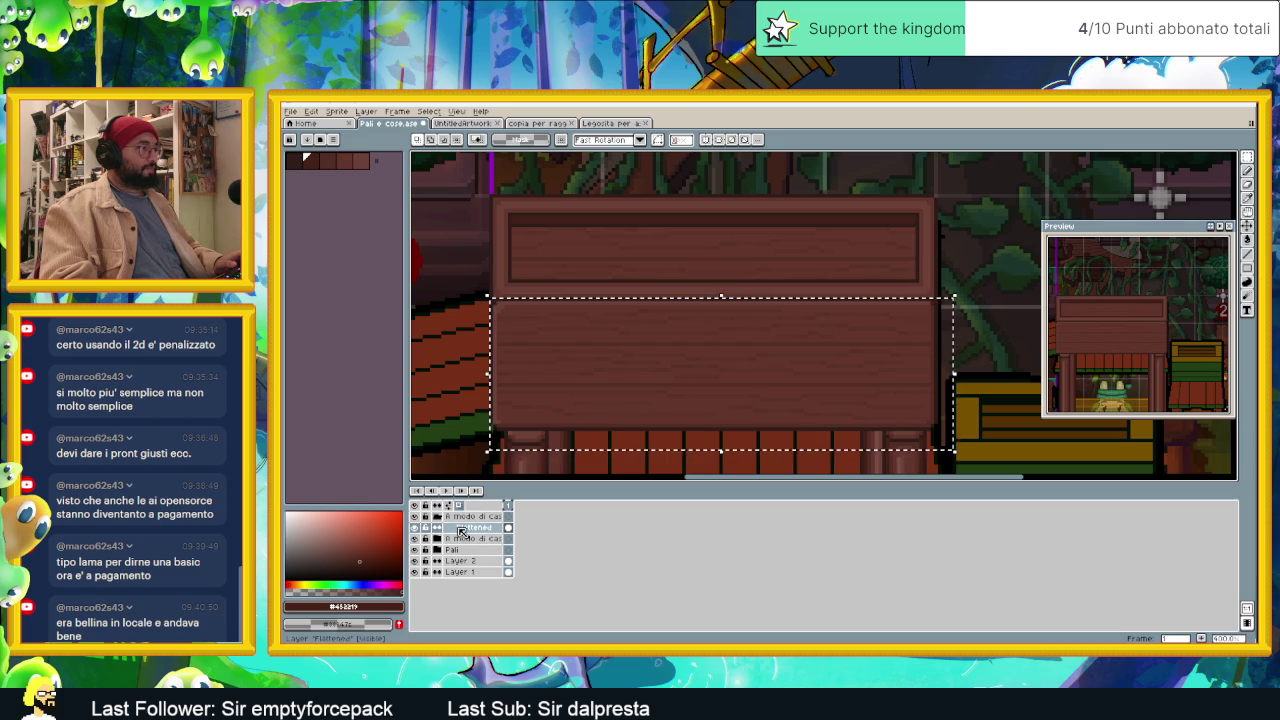
{"action": "key", "text": "shift+r"}
{"action": "left_click", "coordinate": [737, 322]}
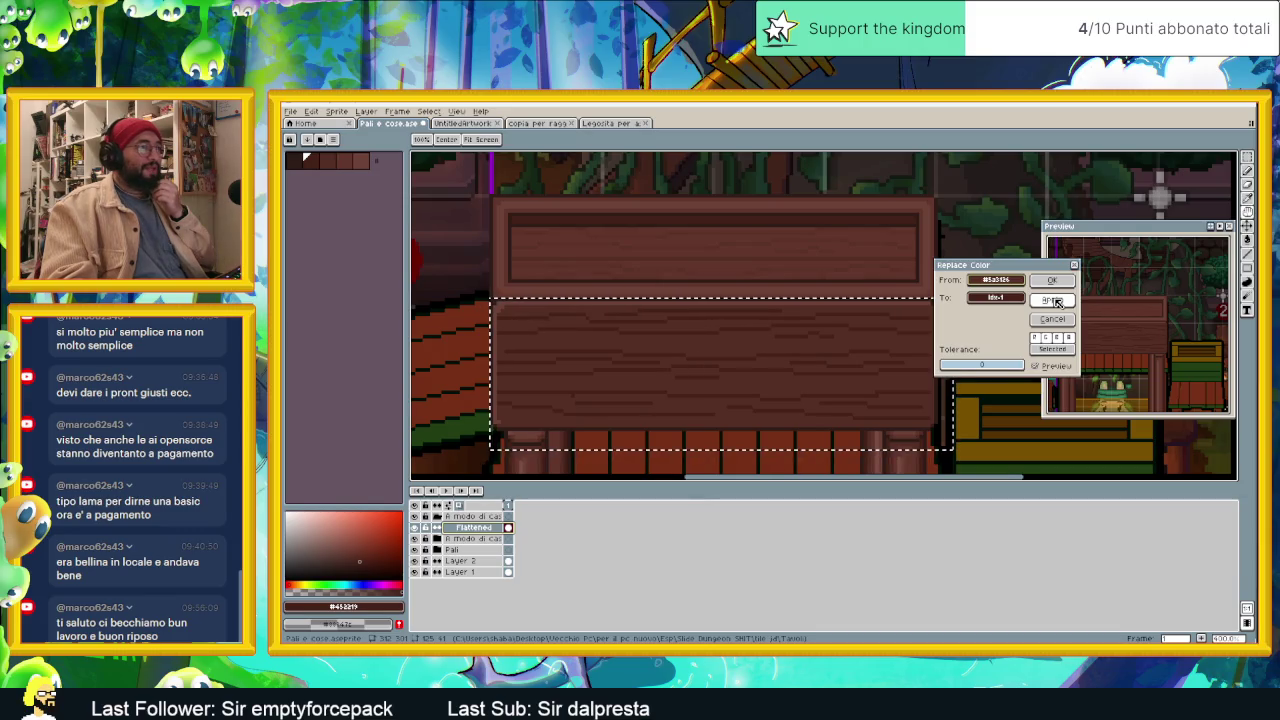
{"action": "left_click", "coordinate": [1057, 302]}
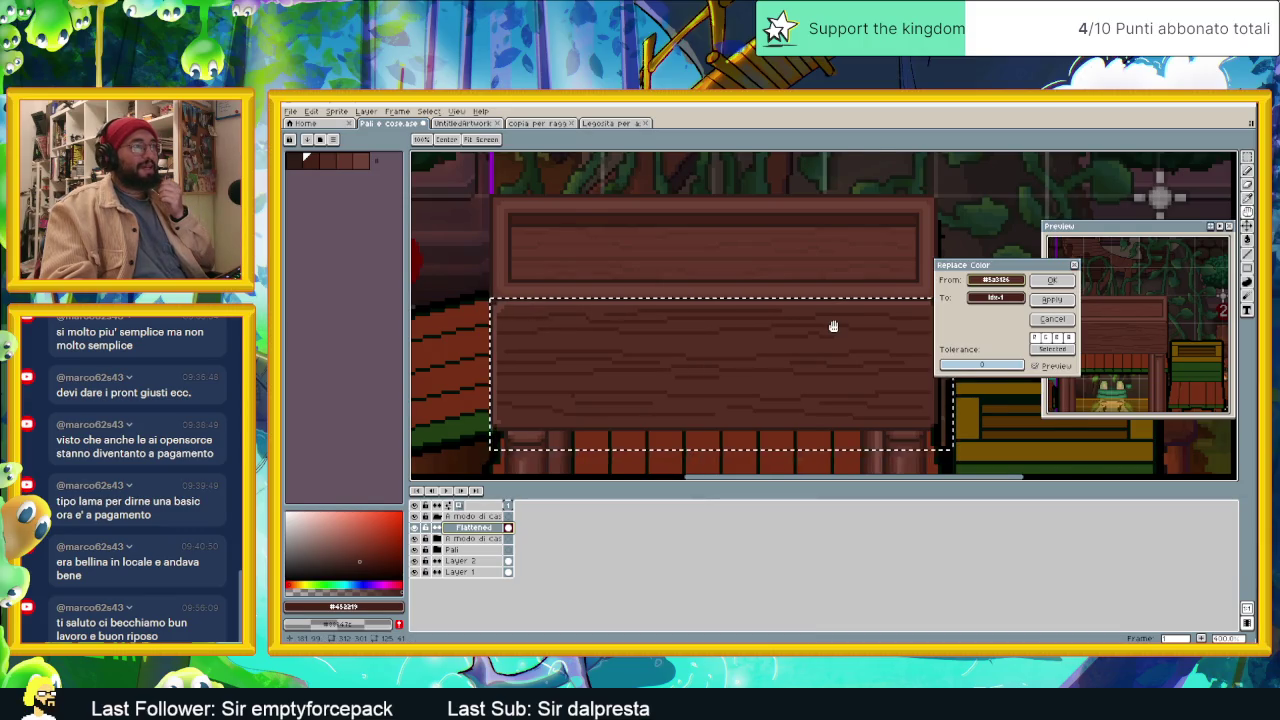
{"action": "scroll", "coordinate": [834, 327], "scroll_direction": "down", "scroll_amount": 1}
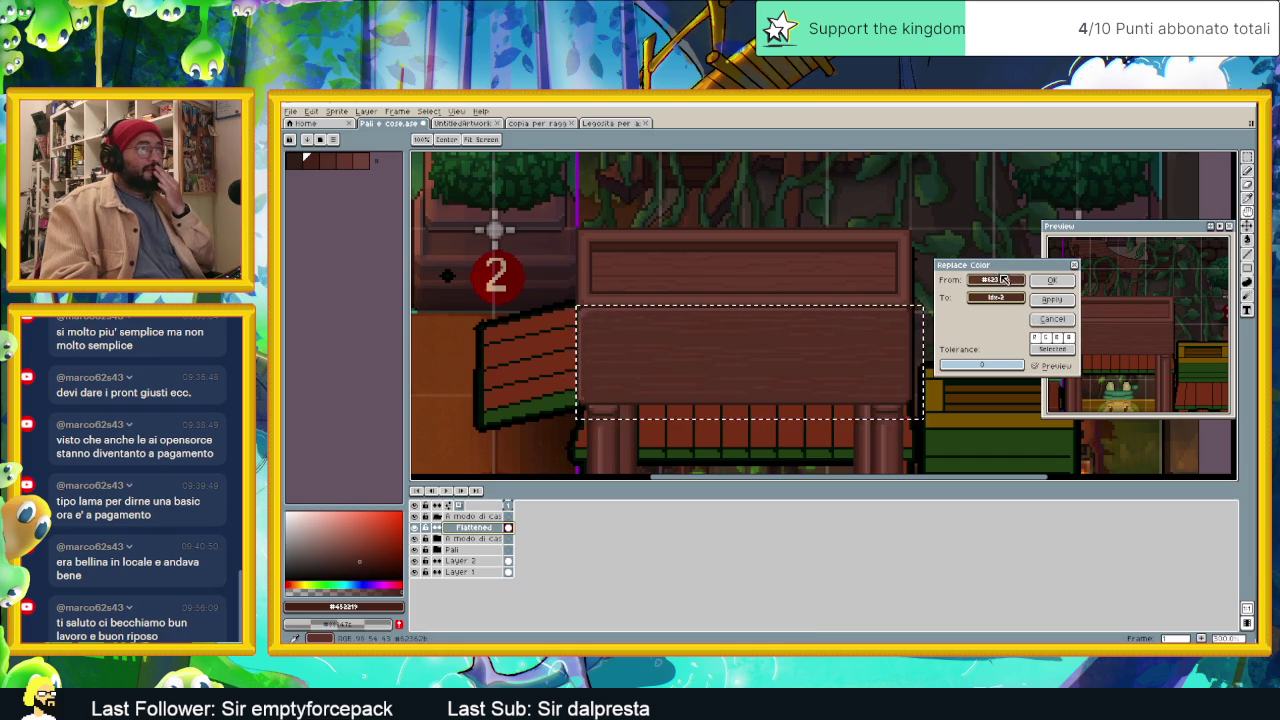
Step: Resample the From and To plank colours, lower the To colour's HSV value, and confirm
{"action": "left_click", "coordinate": [864, 293]}
{"action": "left_click", "coordinate": [688, 309]}
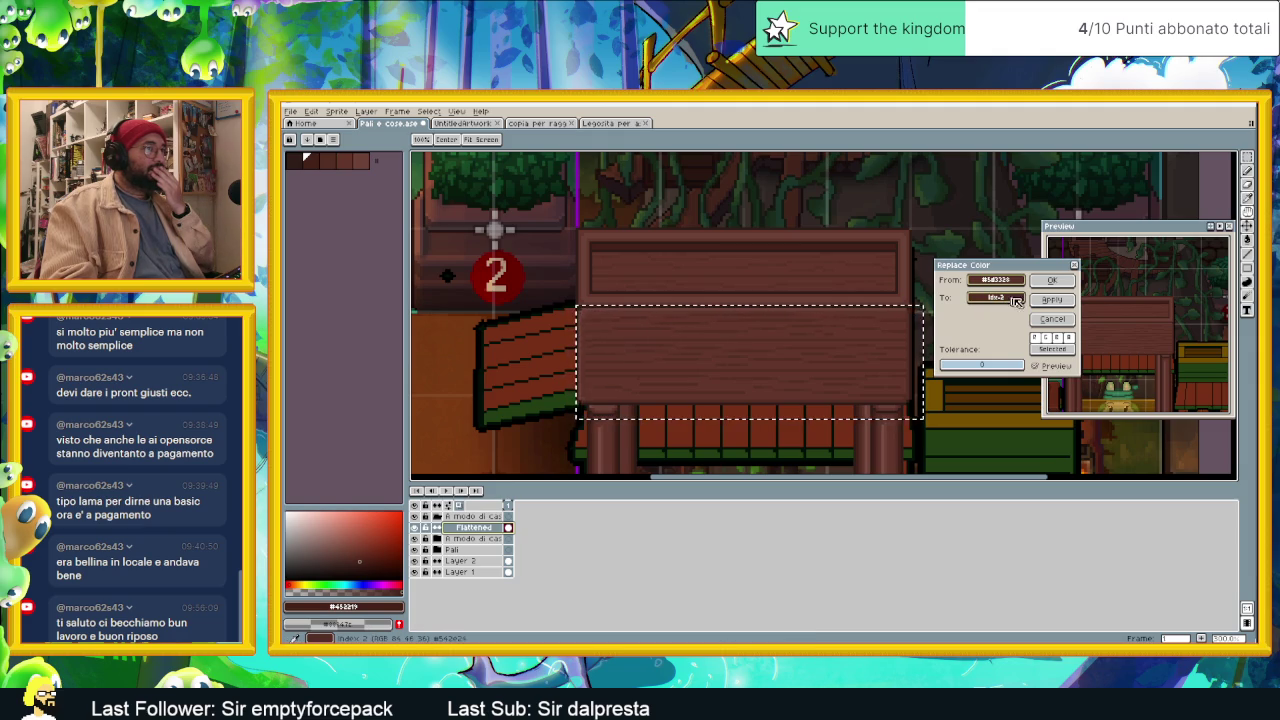
{"action": "left_click", "coordinate": [1050, 302]}
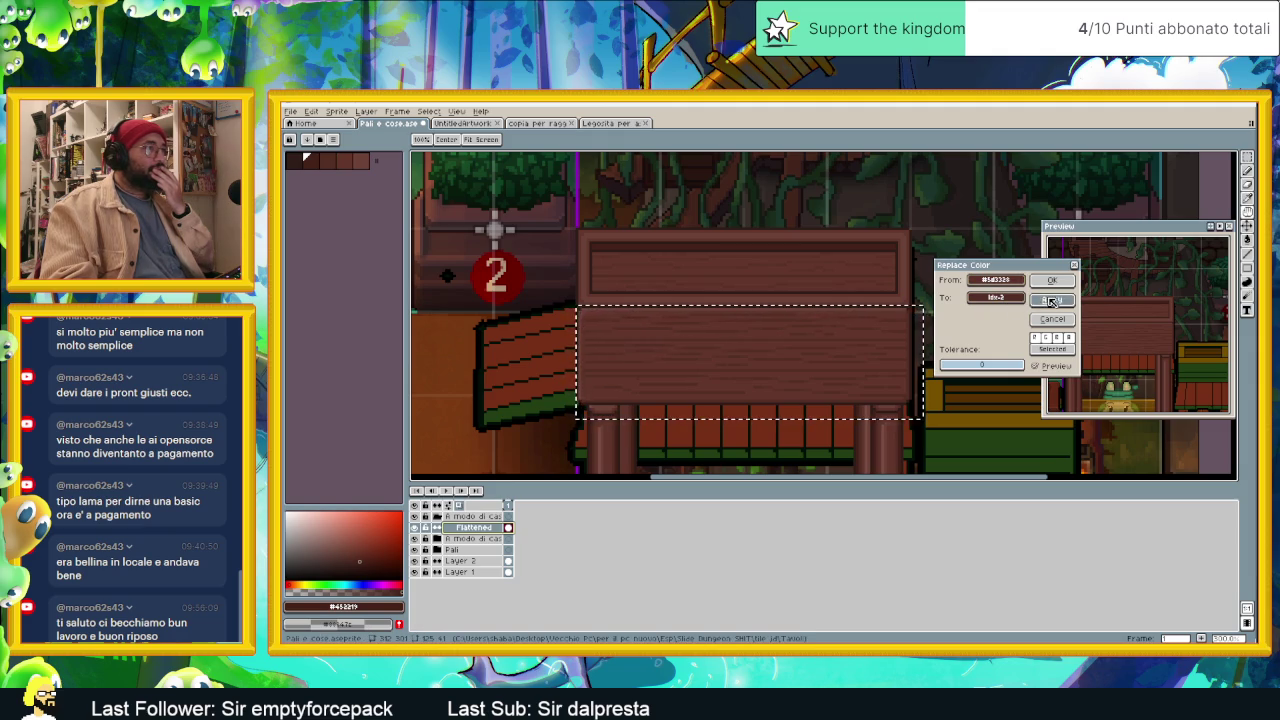
{"action": "left_click_drag", "start_coordinate": [997, 292], "coordinate": [828, 313]}
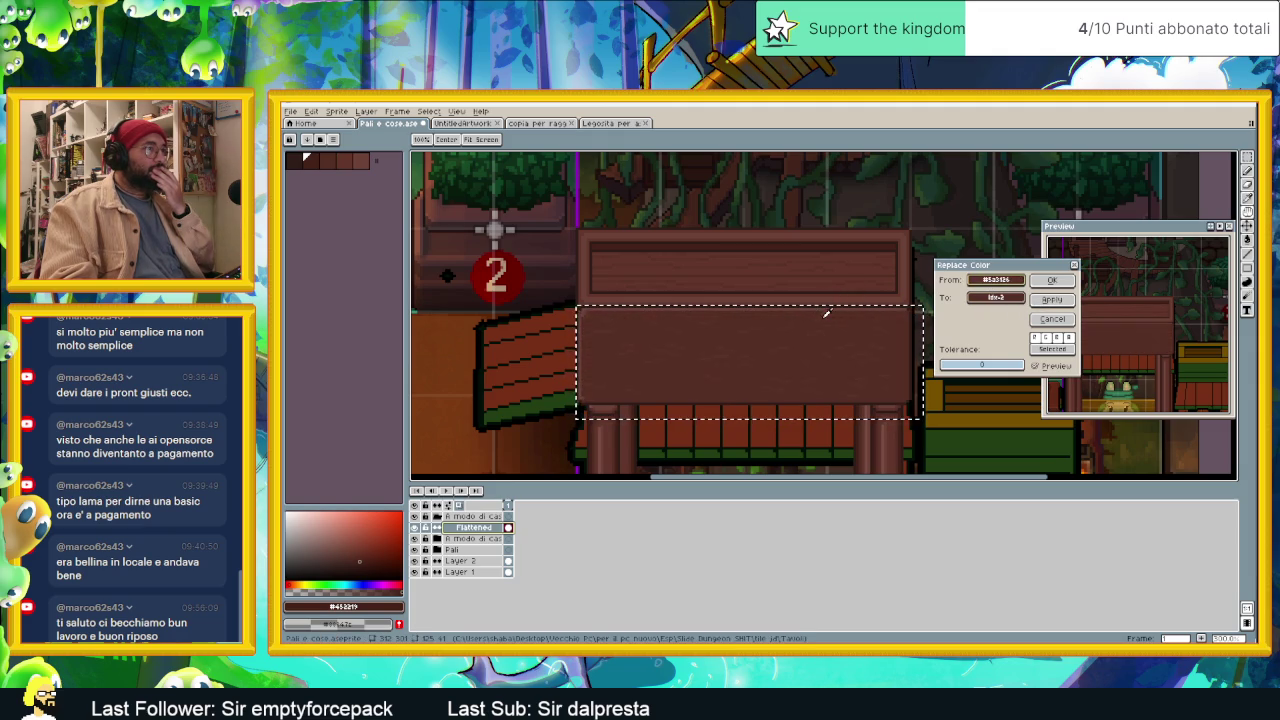
{"action": "left_click", "coordinate": [1005, 299]}
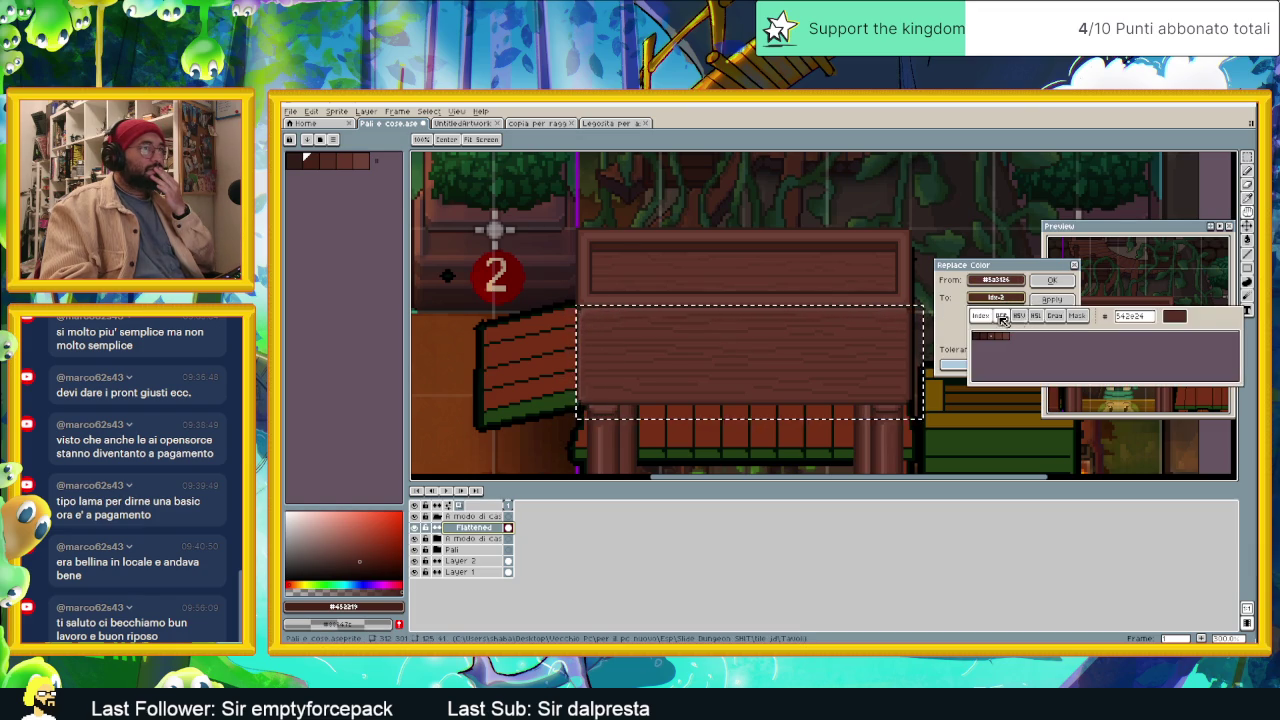
{"action": "left_click", "coordinate": [1002, 317]}
{"action": "left_click", "coordinate": [1018, 316]}
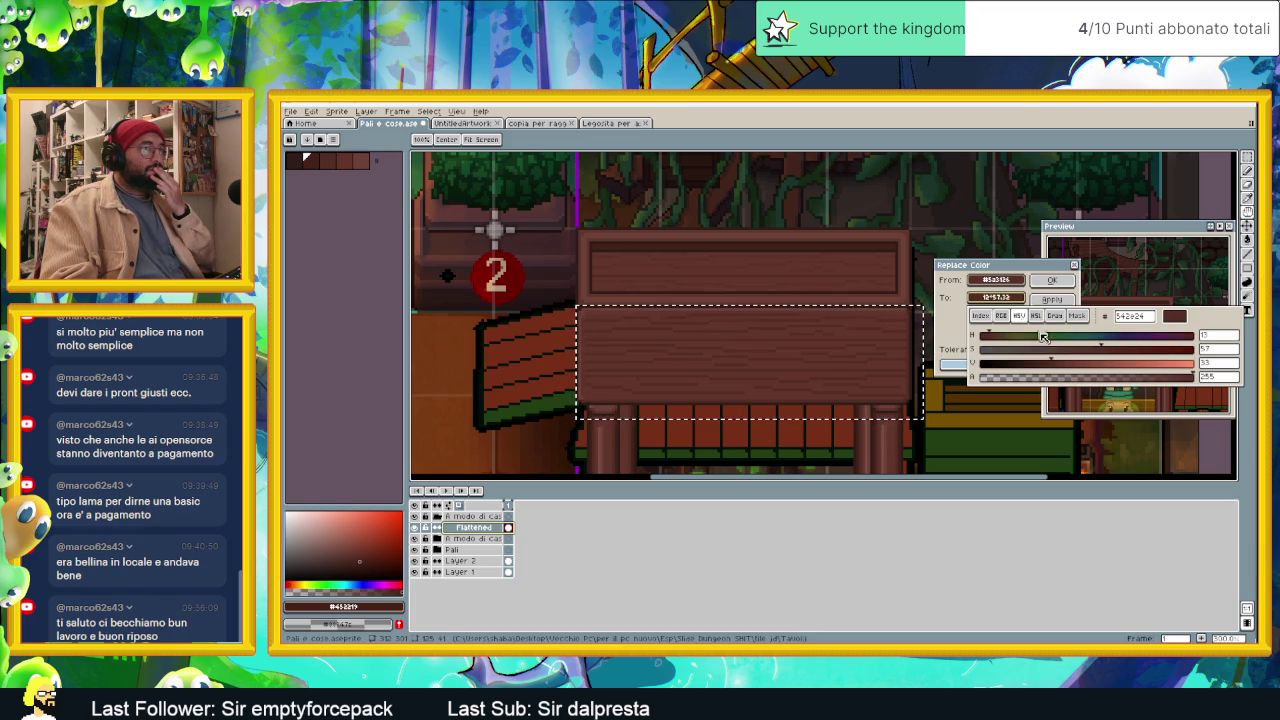
{"action": "left_click_drag", "start_coordinate": [1055, 361], "coordinate": [1058, 362]}
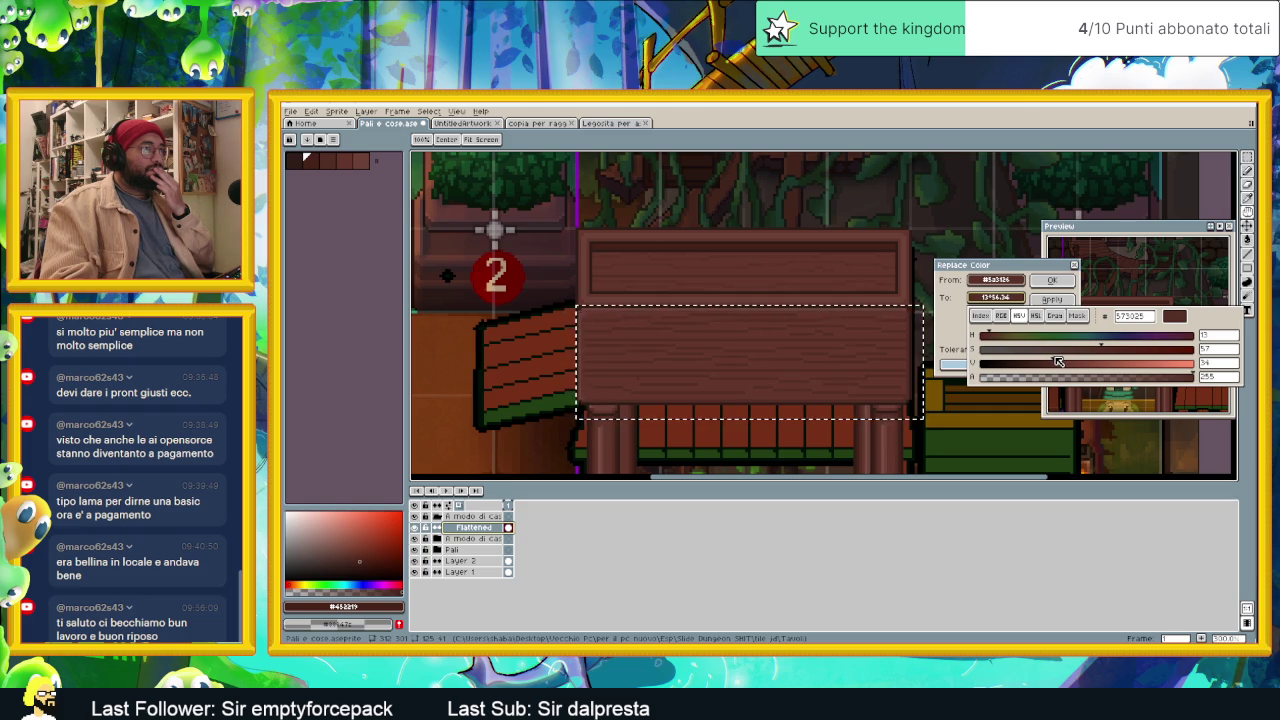
{"action": "left_click_drag", "start_coordinate": [1055, 361], "coordinate": [1052, 363]}
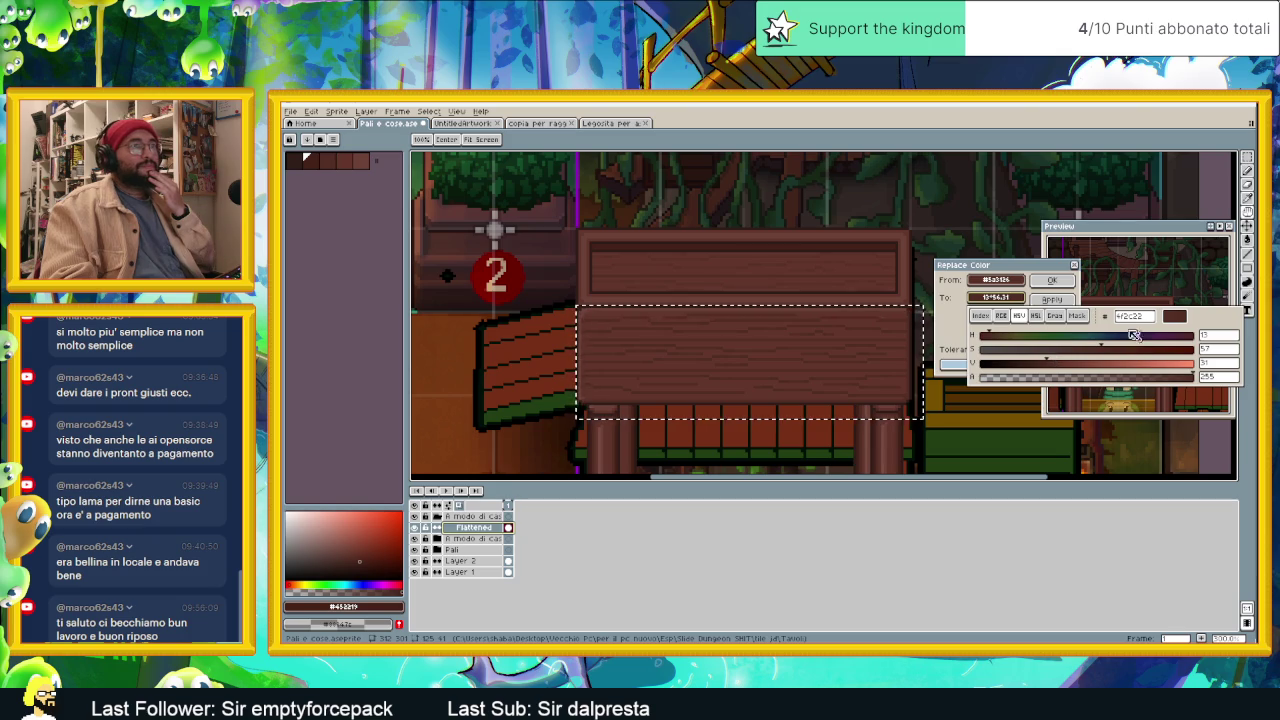
{"action": "left_click", "coordinate": [1064, 301]}
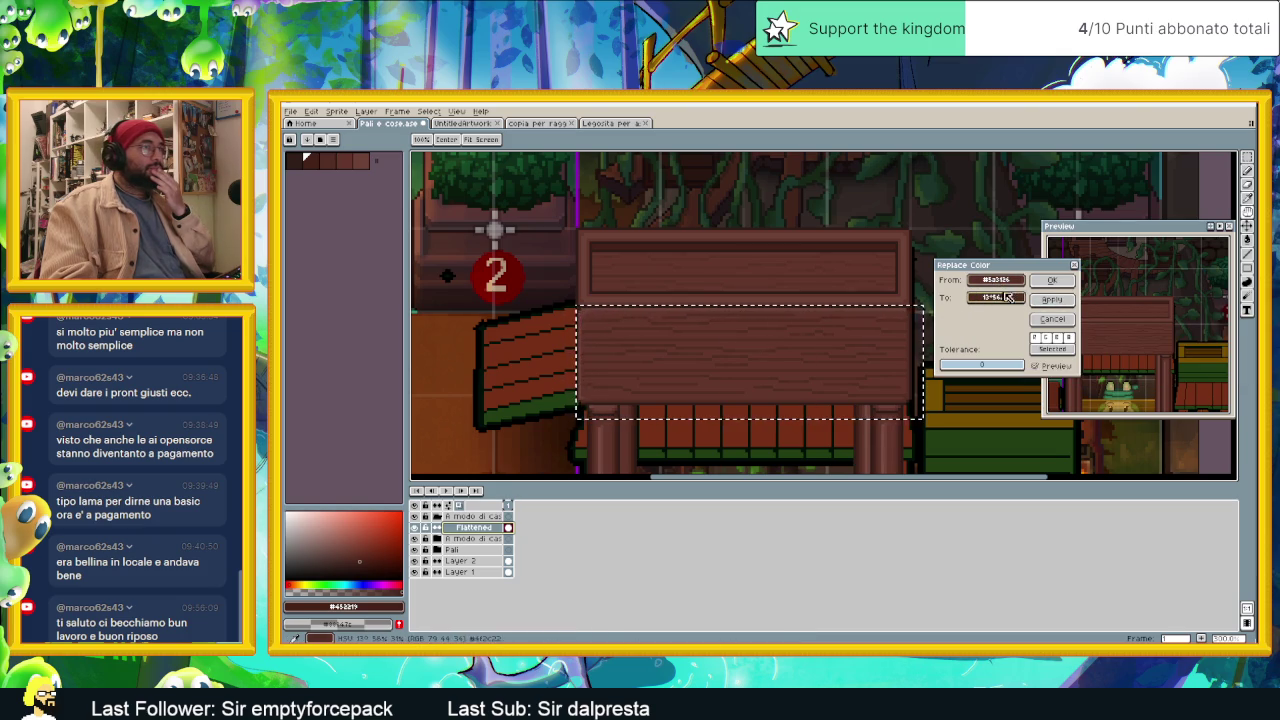
{"action": "left_click", "coordinate": [1075, 266]}
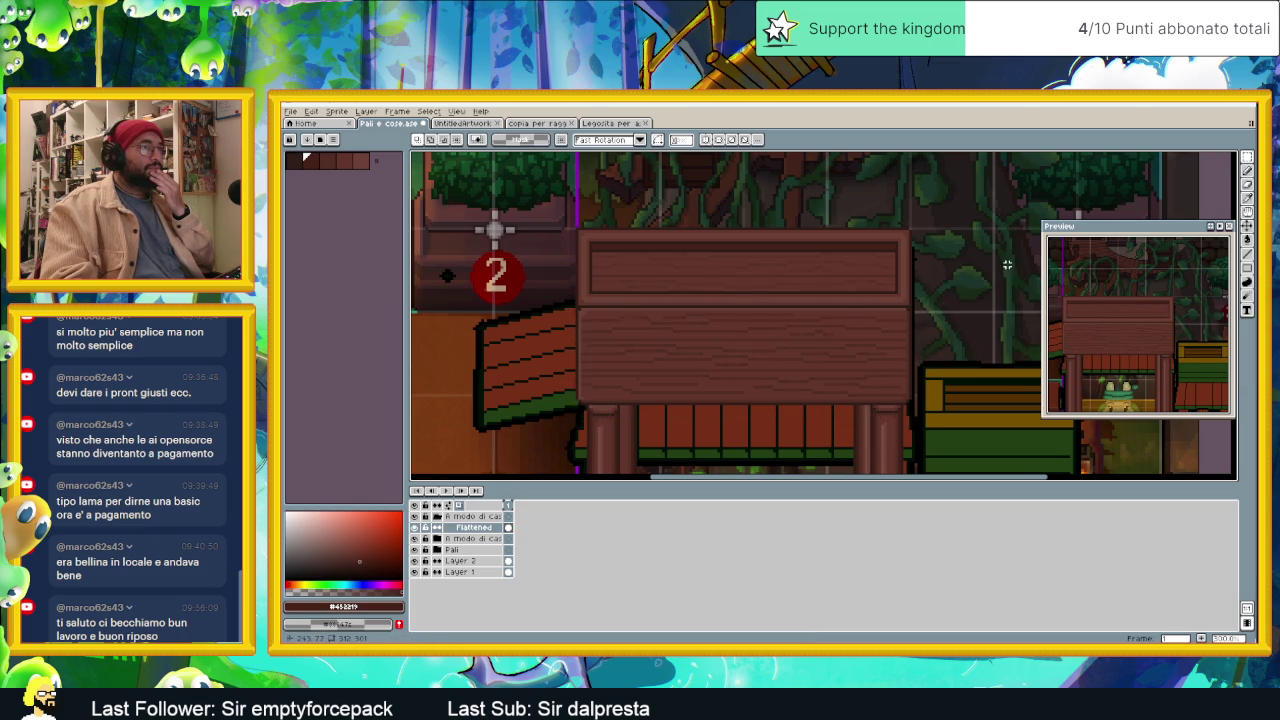
Step: Pan and zoom the view across the scene toward the roof planks
{"action": "scroll", "coordinate": [904, 450], "scroll_direction": "down", "scroll_amount": 3}
{"action": "left_click_drag", "start_coordinate": [973, 333], "coordinate": [891, 332]}
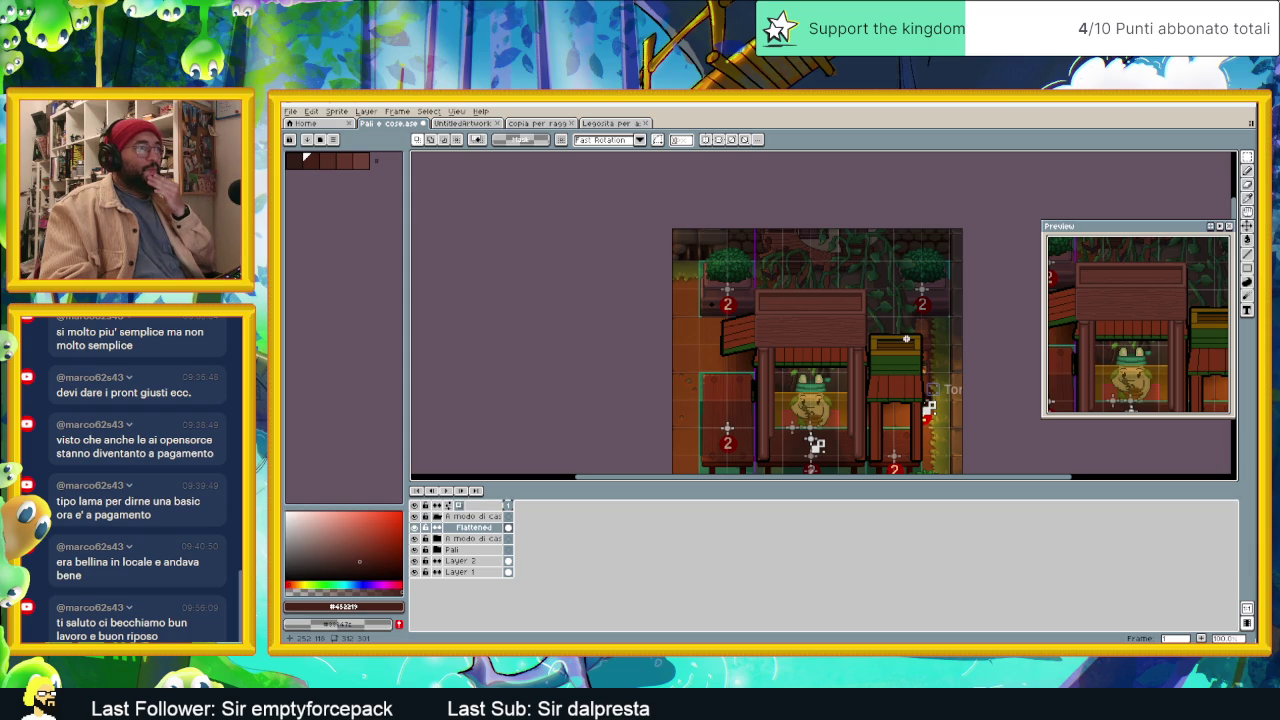
{"action": "scroll", "coordinate": [884, 331], "scroll_direction": "up", "scroll_amount": 1}
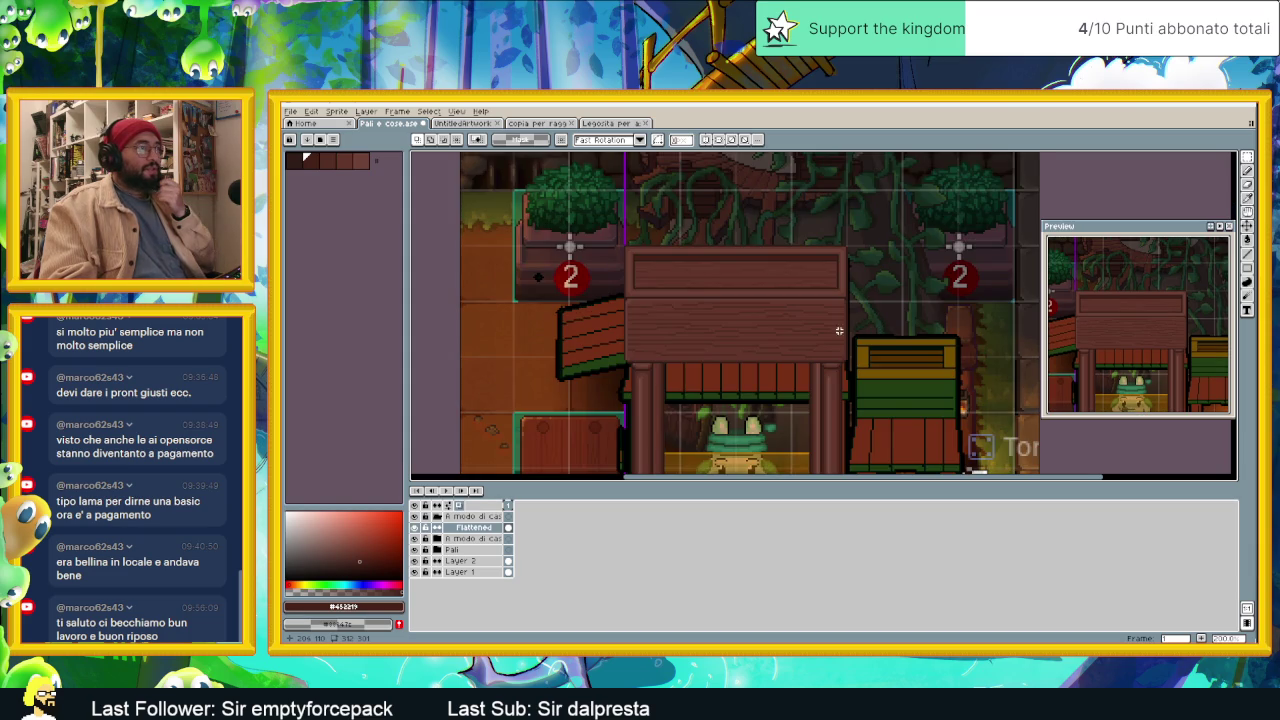
{"action": "scroll", "coordinate": [835, 331], "scroll_direction": "down", "scroll_amount": 1}
{"action": "scroll", "coordinate": [836, 333], "scroll_direction": "up", "scroll_amount": 2}
{"action": "scroll", "coordinate": [838, 338], "scroll_direction": "up", "scroll_amount": 1}
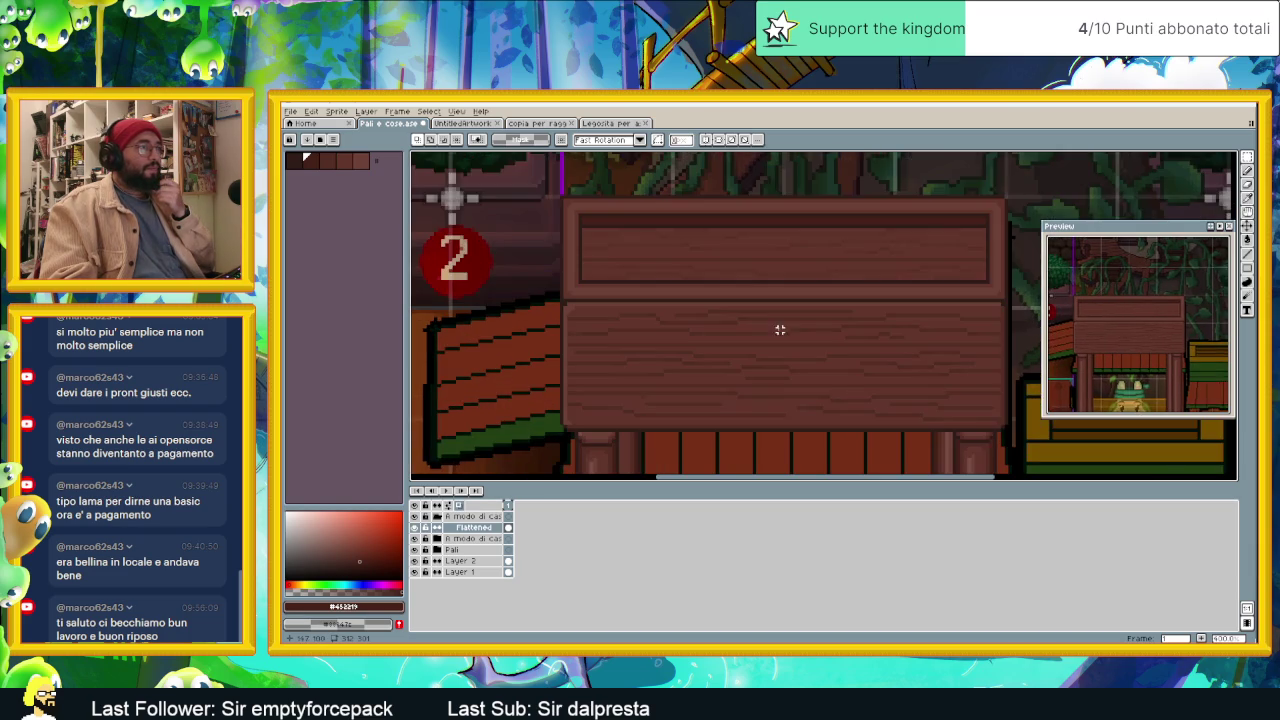
{"action": "left_click_drag", "start_coordinate": [838, 343], "coordinate": [726, 346]}
Step: Set the first palette colour as drawing colour and undo/redo the selection over the bench
{"action": "key", "text": "i"}
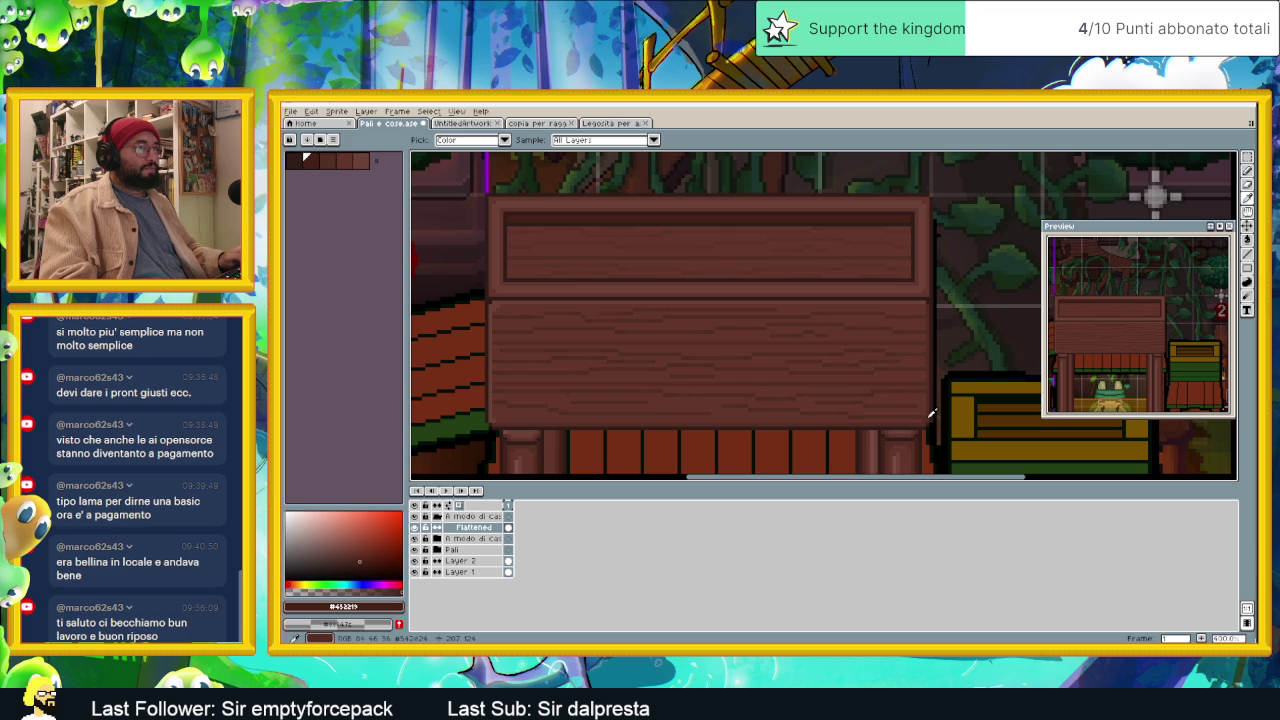
{"action": "key", "text": "m"}
{"action": "left_click", "coordinate": [310, 160]}
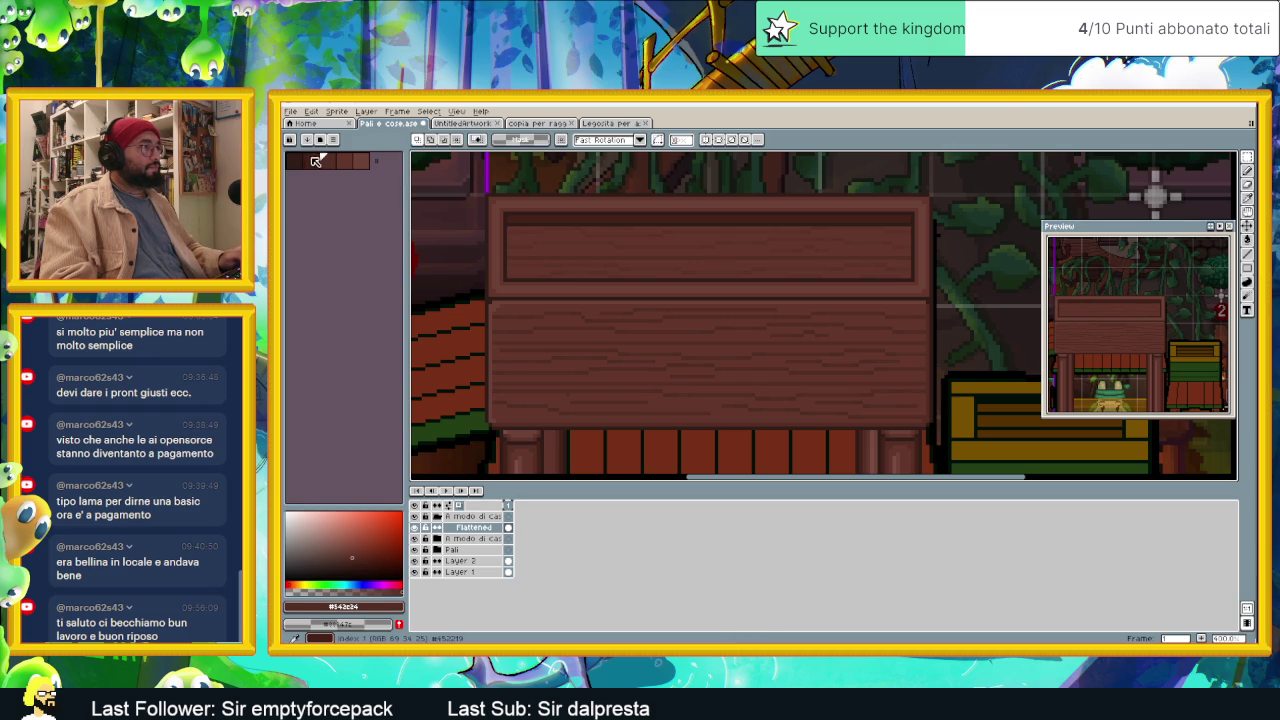
{"action": "scroll", "coordinate": [557, 428], "scroll_direction": "up", "scroll_amount": 1}
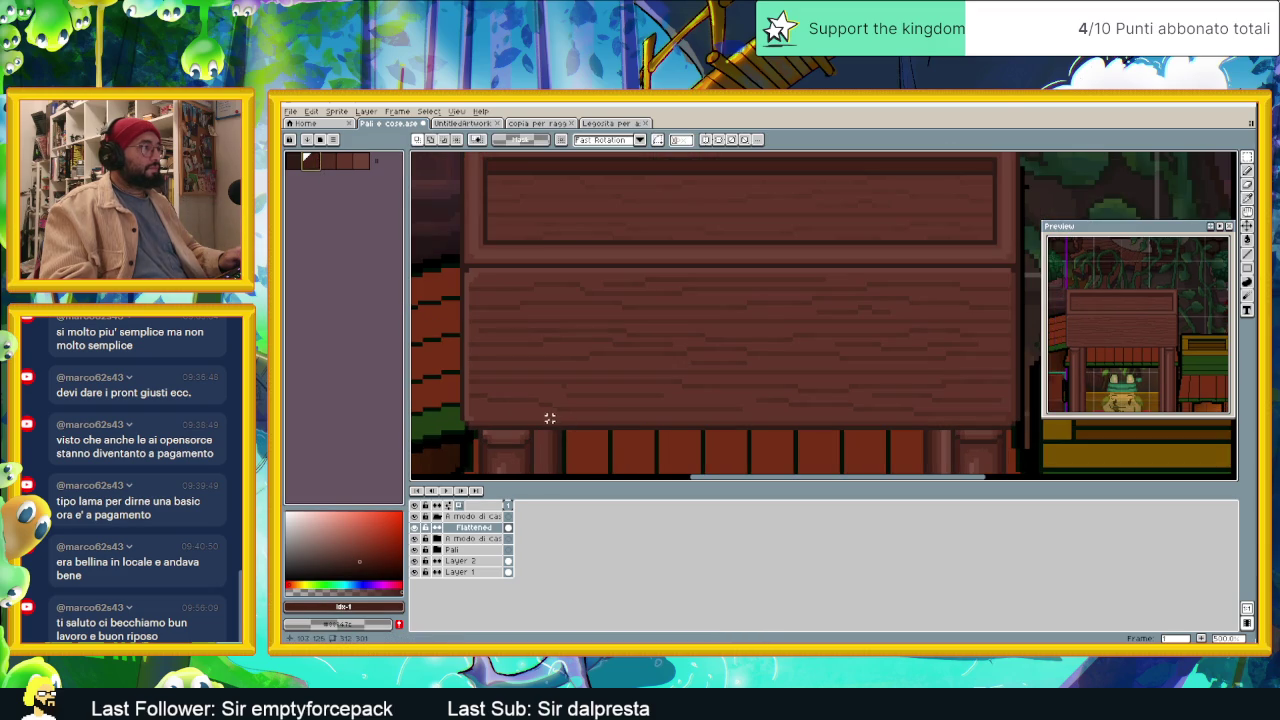
{"action": "key", "text": "ctrl+z"}
{"action": "key", "text": "ctrl+z"}
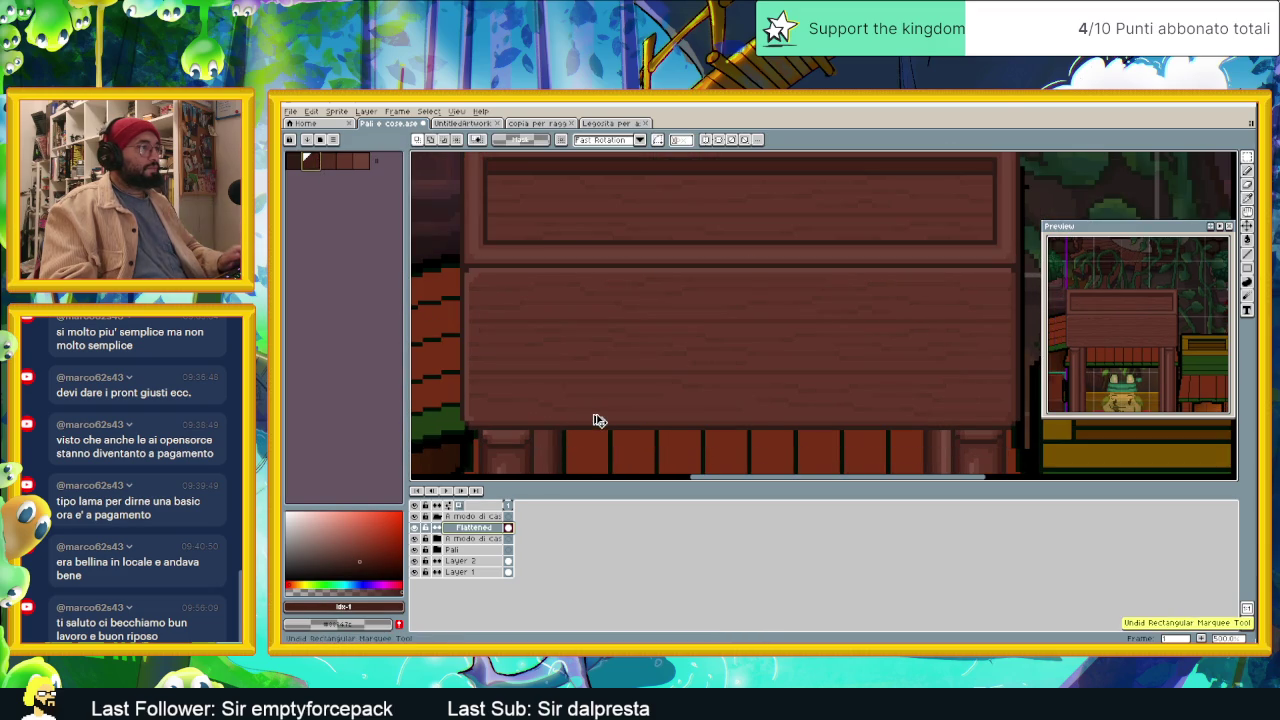
{"action": "key", "text": "ctrl+y"}
{"action": "key", "text": "ctrl+y"}
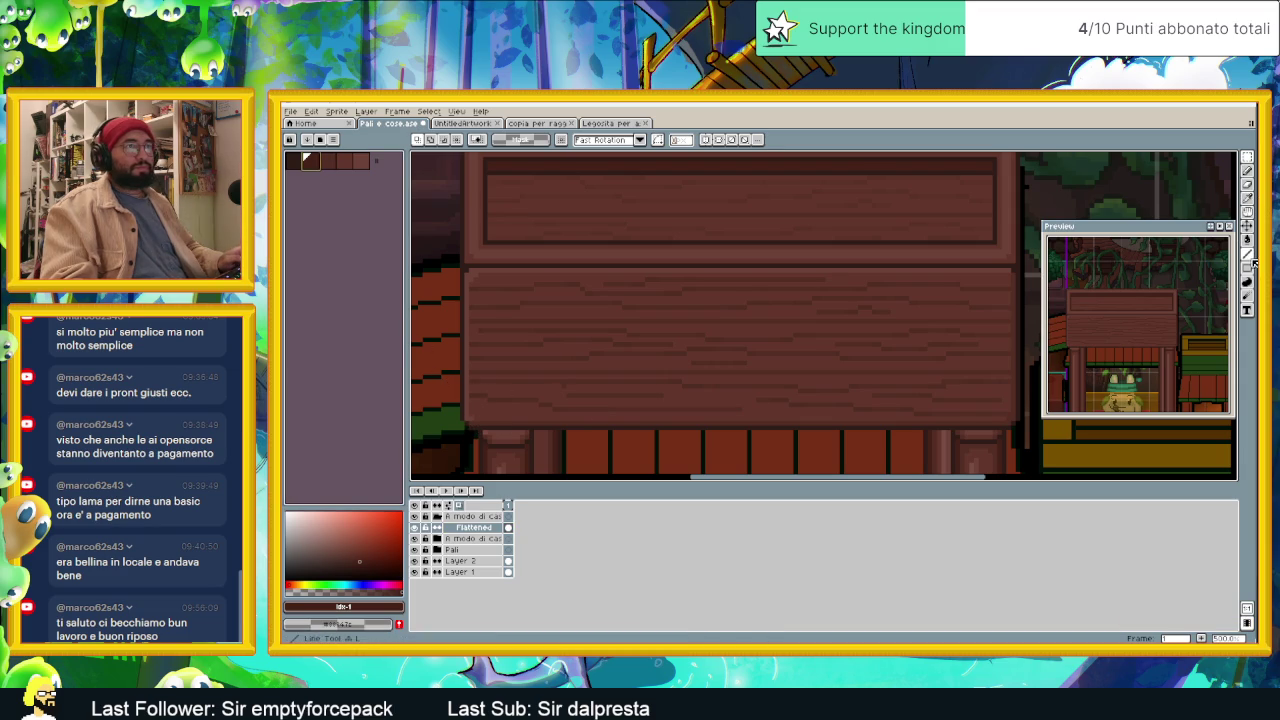
Step: Draw a dark horizontal seam across the lower roof plank with the Line tool
{"action": "key", "text": "l"}
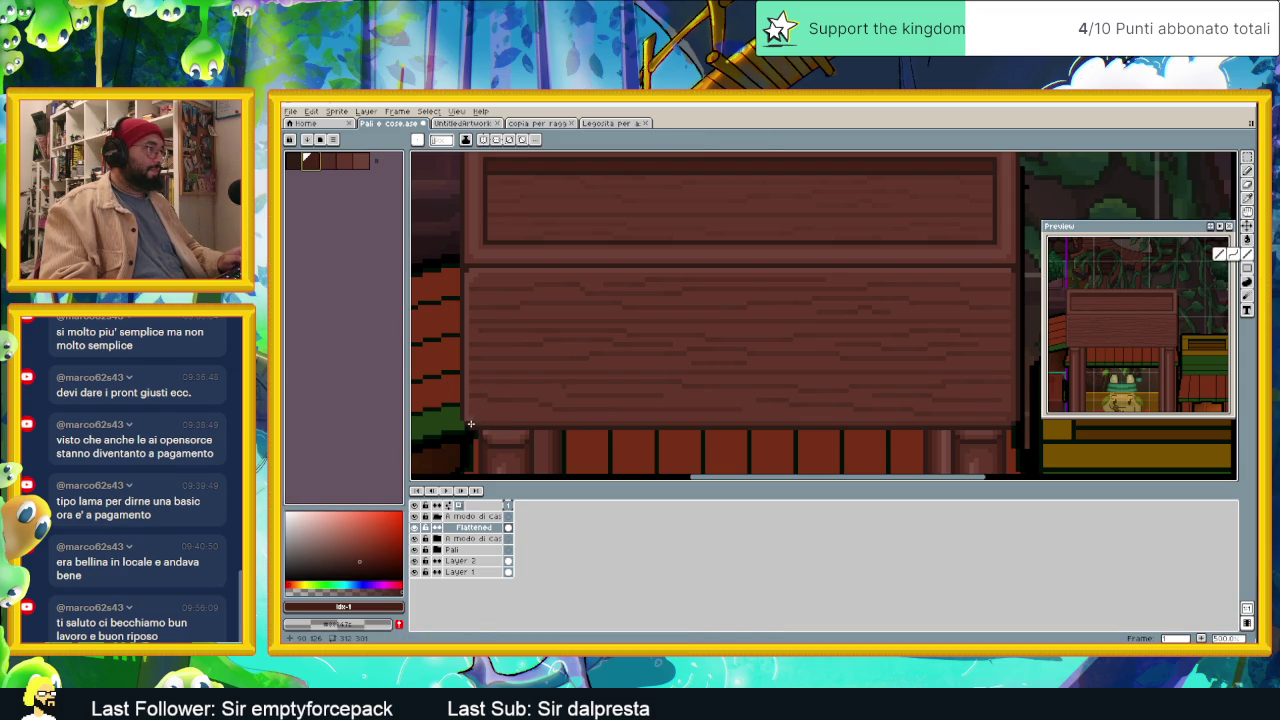
{"action": "left_click_drag", "start_coordinate": [470, 424], "coordinate": [664, 424]}
{"action": "left_click_drag", "start_coordinate": [978, 426], "coordinate": [1011, 417]}
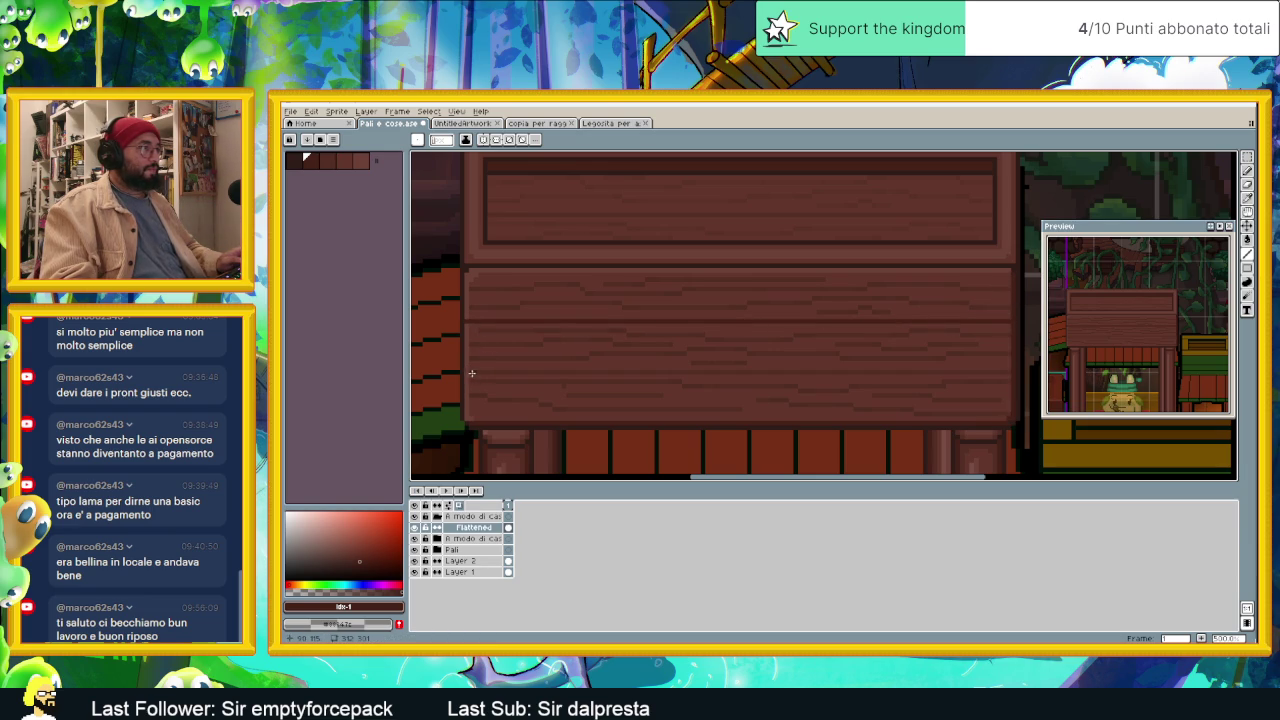
{"action": "left_click_drag", "start_coordinate": [471, 373], "coordinate": [1008, 374]}
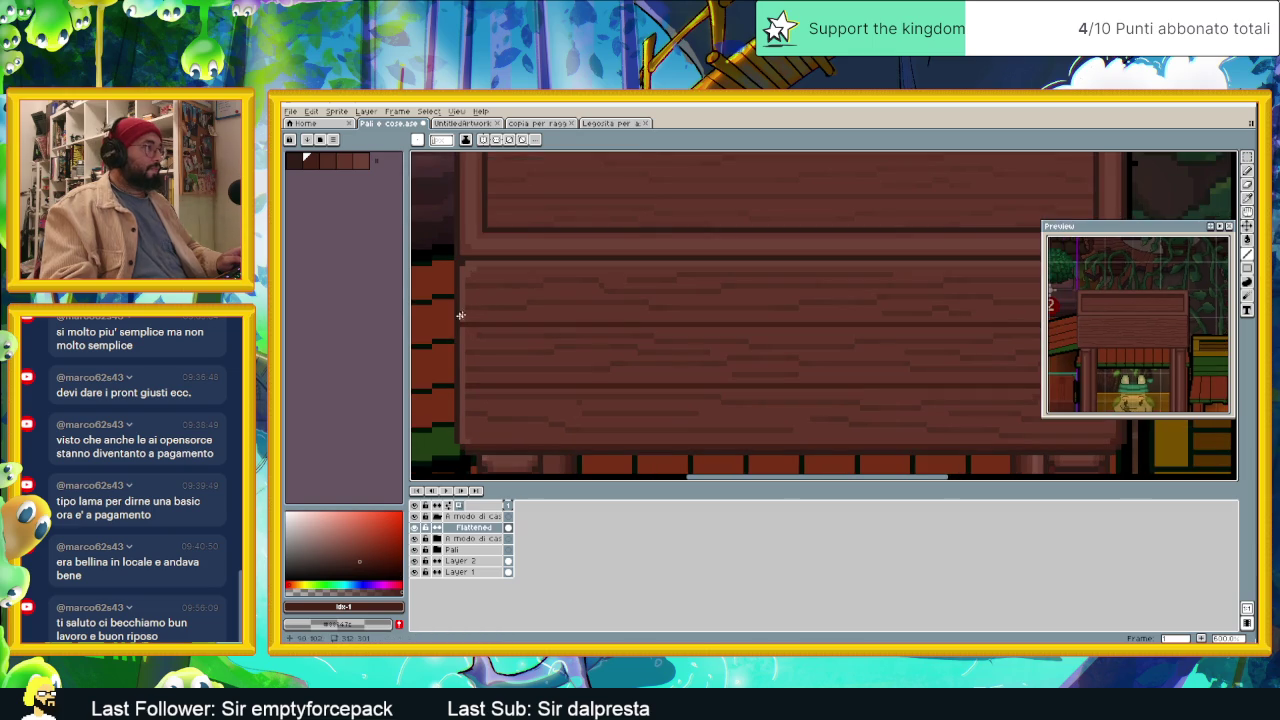
Step: Eyedrop a darker brown from the roof and draw a thin line along the plank's edge
{"action": "scroll", "coordinate": [460, 306], "scroll_direction": "up", "scroll_amount": 1}
{"action": "left_click", "coordinate": [462, 332], "text": "alt"}
{"action": "scroll", "coordinate": [526, 391], "scroll_direction": "down", "scroll_amount": 1}
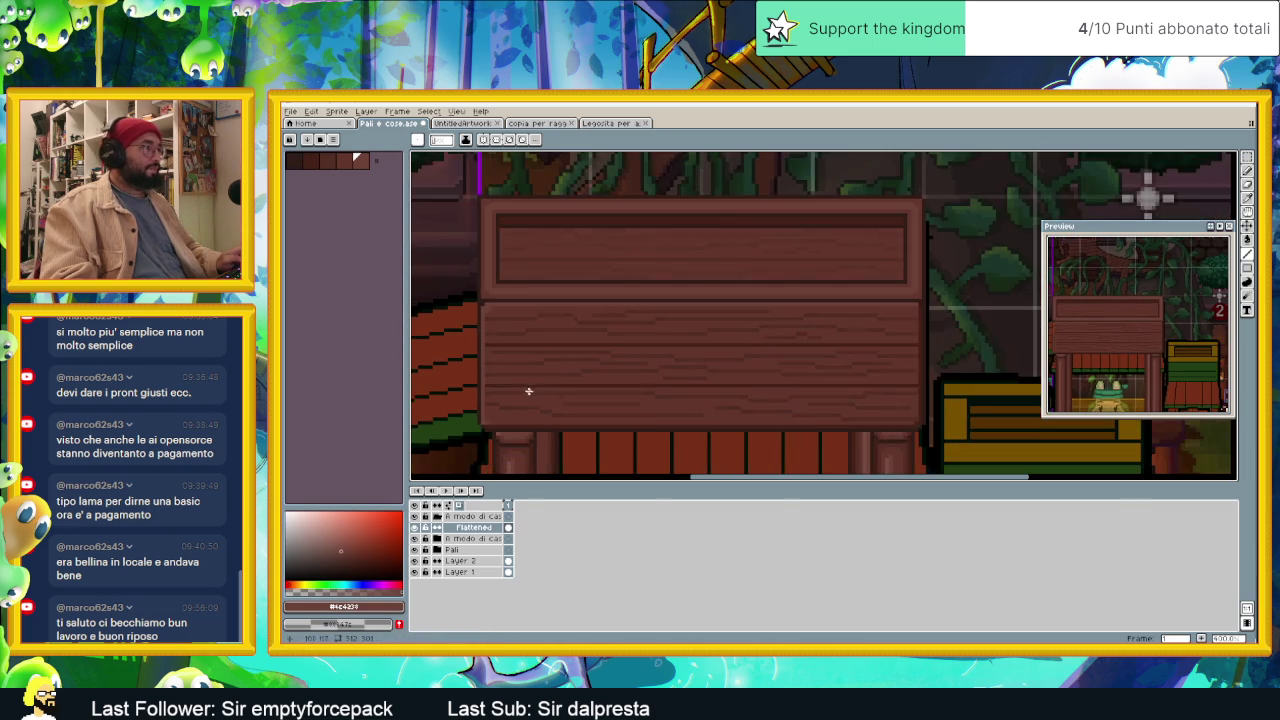
{"action": "scroll", "coordinate": [600, 403], "scroll_direction": "down", "scroll_amount": 1}
{"action": "scroll", "coordinate": [634, 416], "scroll_direction": "down", "scroll_amount": 1}
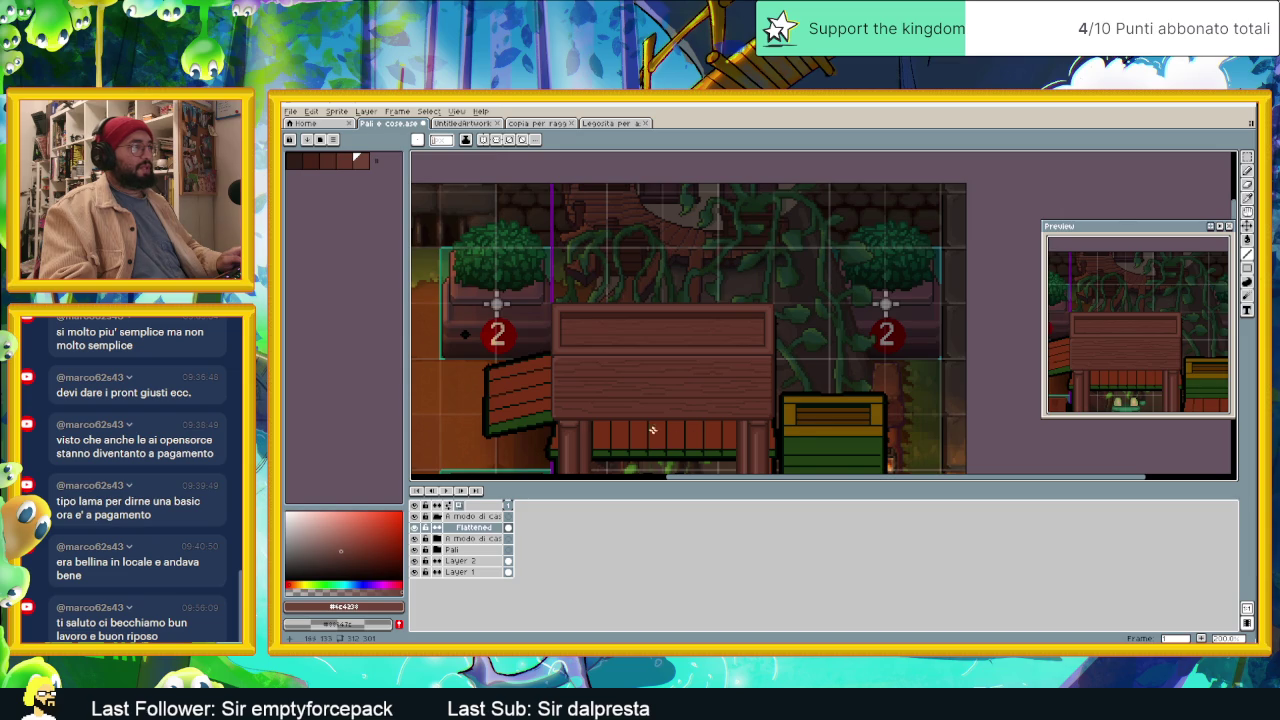
{"action": "scroll", "coordinate": [652, 430], "scroll_direction": "up", "scroll_amount": 2}
{"action": "key", "text": "i"}
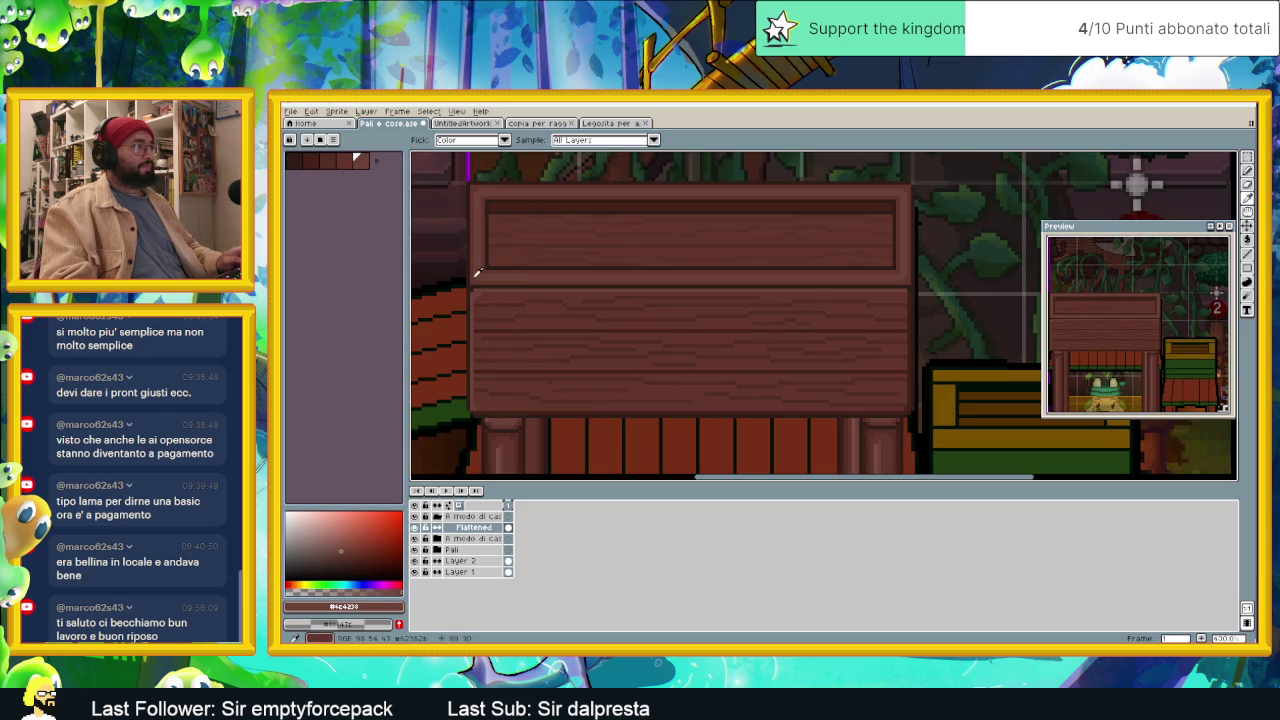
{"action": "left_click", "coordinate": [477, 278]}
{"action": "left_click_drag", "start_coordinate": [479, 291], "coordinate": [553, 292]}
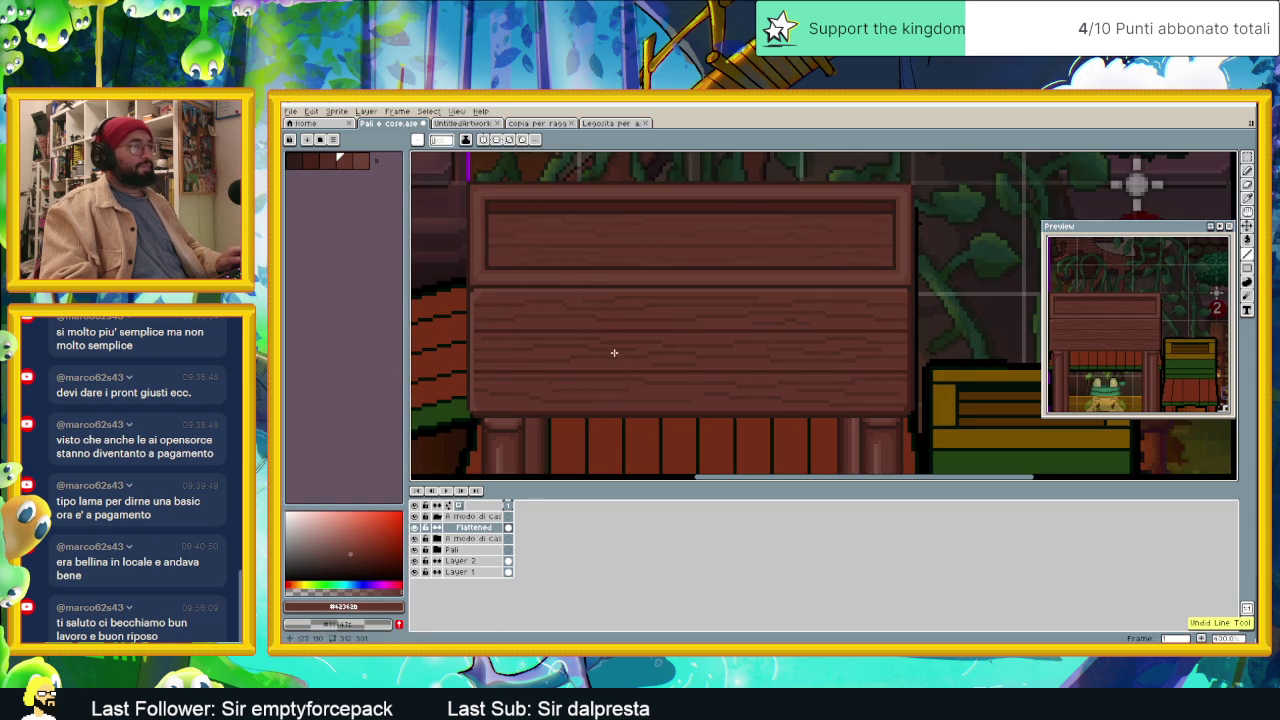
Step: Zoom in and out to inspect the darkened plank edge, then switch to the Magic Wand
{"action": "scroll", "coordinate": [614, 351], "scroll_direction": "down", "scroll_amount": 1}
{"action": "scroll", "coordinate": [623, 366], "scroll_direction": "down", "scroll_amount": 1}
{"action": "scroll", "coordinate": [623, 366], "scroll_direction": "down", "scroll_amount": 1}
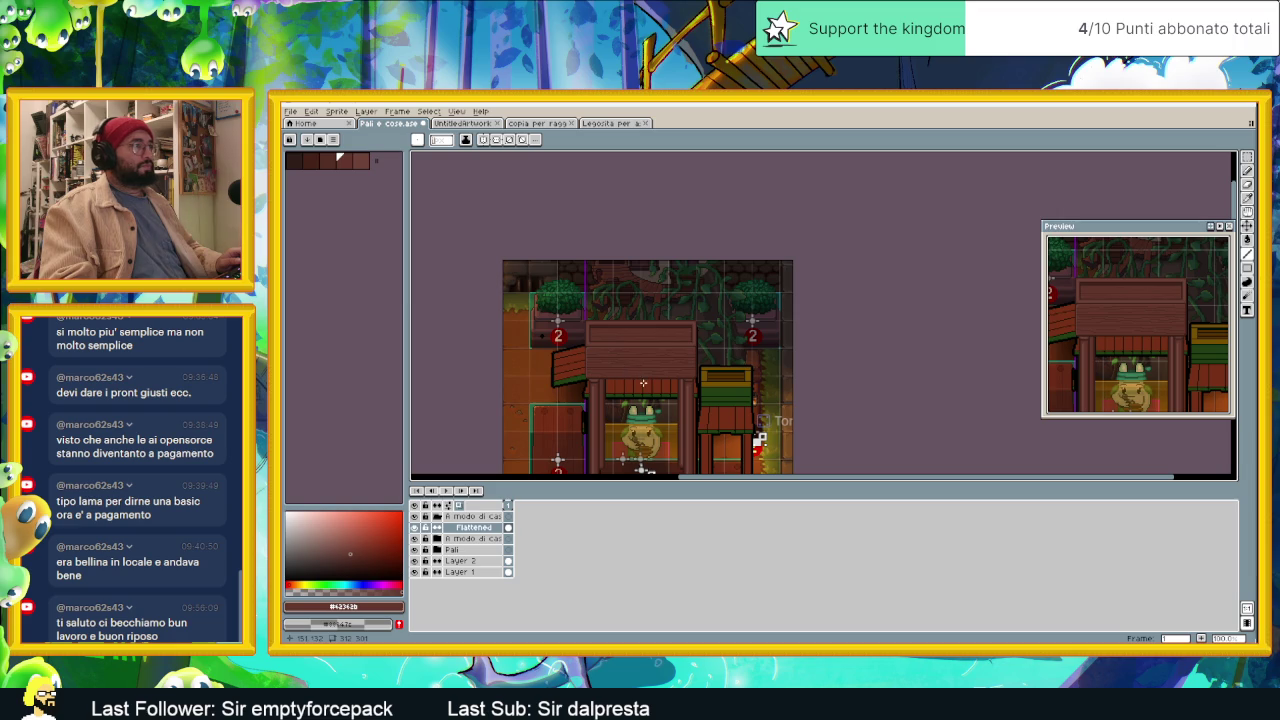
{"action": "scroll", "coordinate": [625, 370], "scroll_direction": "up", "scroll_amount": 2}
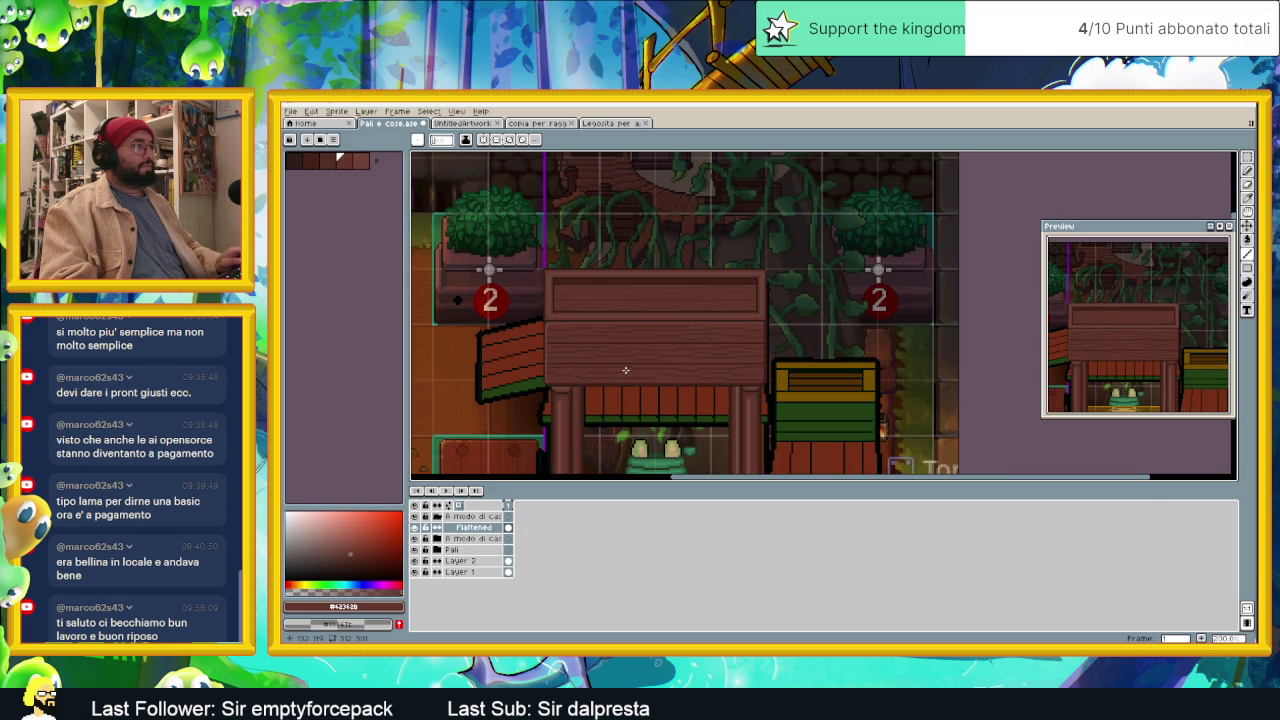
{"action": "scroll", "coordinate": [625, 370], "scroll_direction": "up", "scroll_amount": 1}
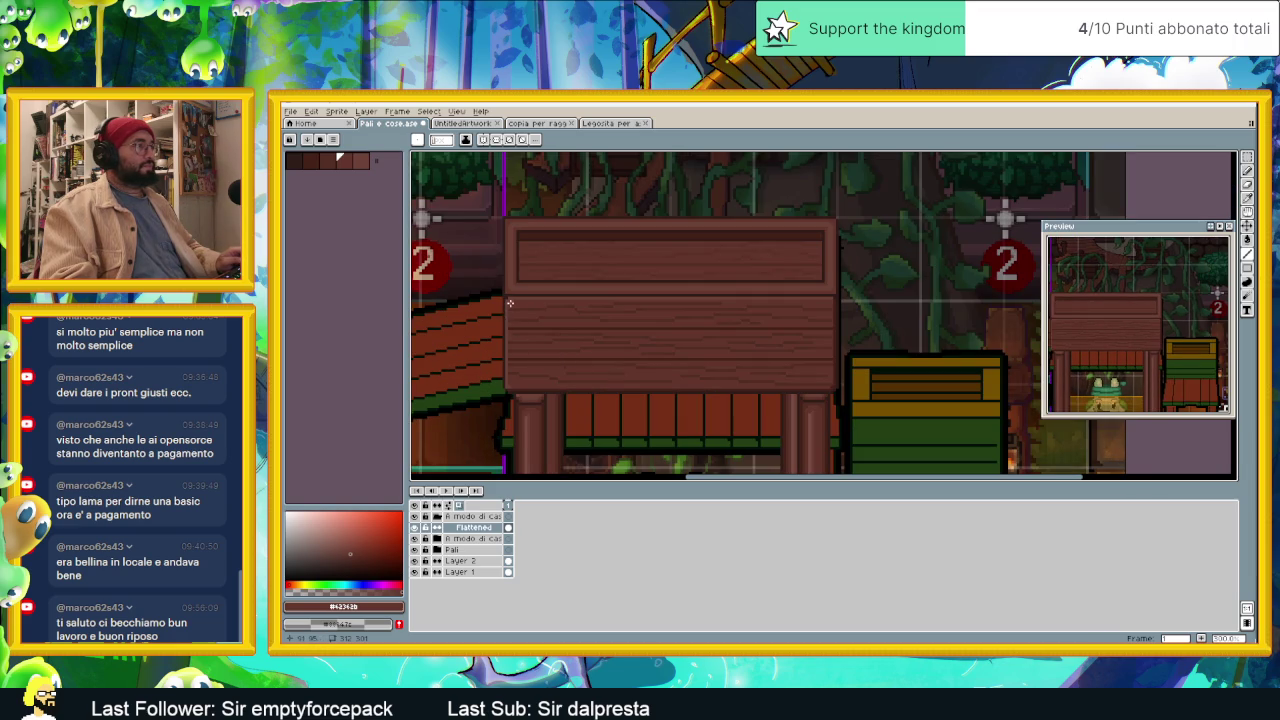
{"action": "scroll", "coordinate": [552, 340], "scroll_direction": "down", "scroll_amount": 1}
{"action": "scroll", "coordinate": [570, 340], "scroll_direction": "up", "scroll_amount": 1}
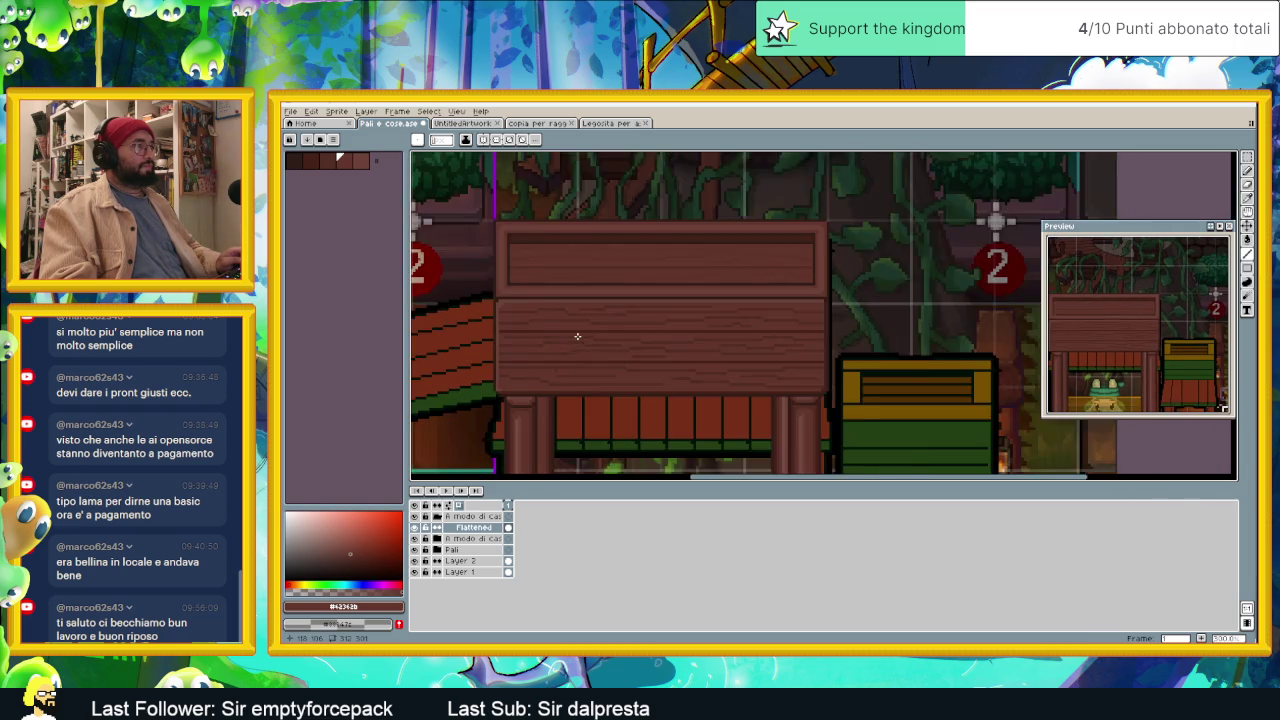
{"action": "scroll", "coordinate": [577, 336], "scroll_direction": "up", "scroll_amount": 1}
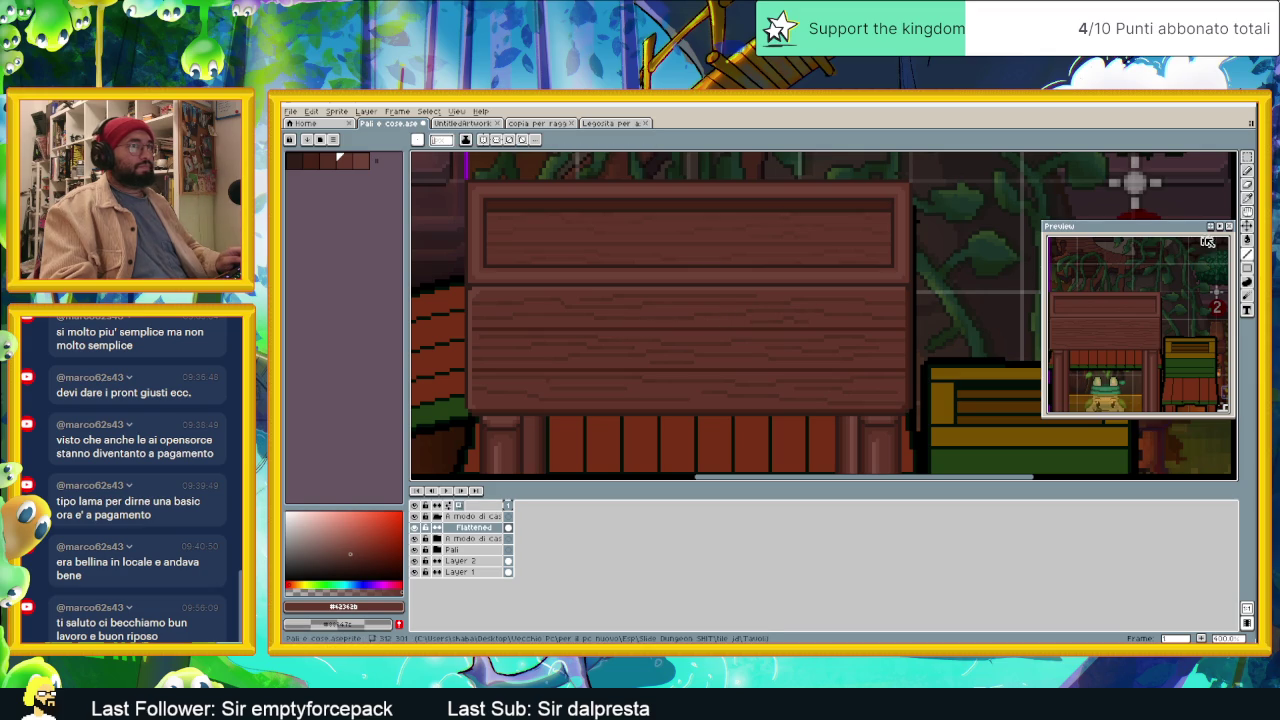
{"action": "key", "text": "w"}
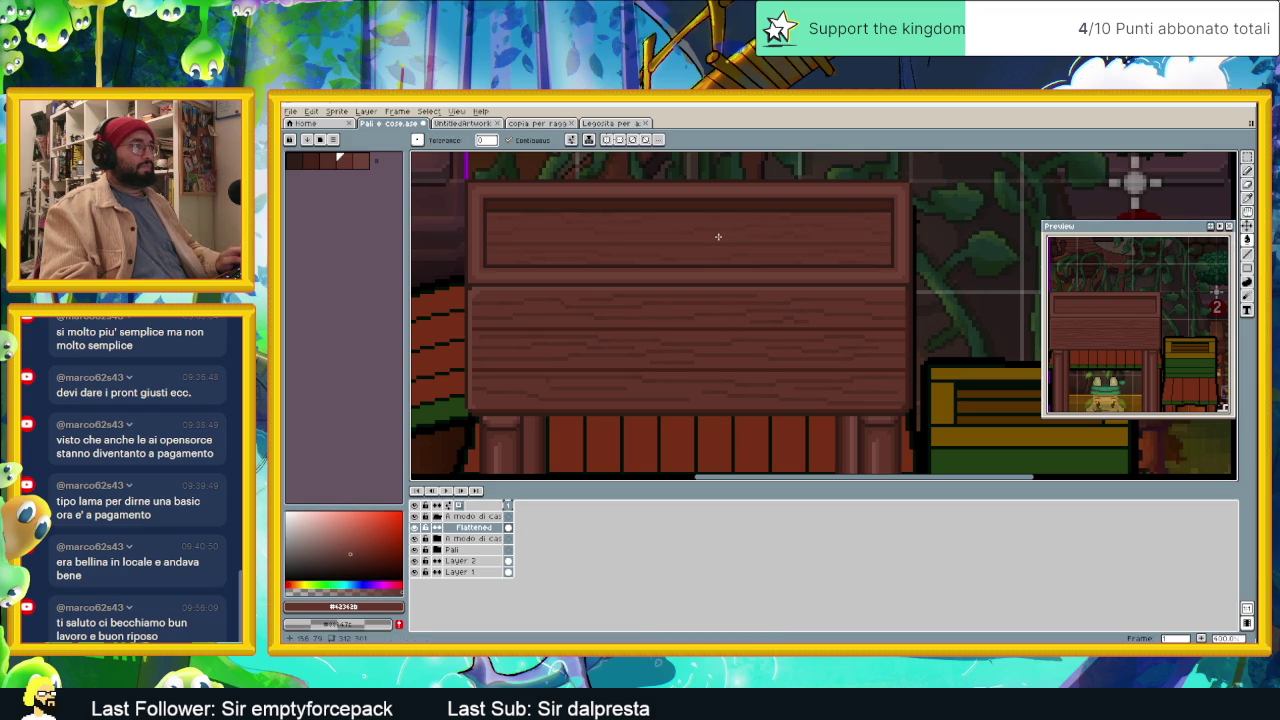
{"action": "scroll", "coordinate": [749, 290], "scroll_direction": "down", "scroll_amount": 1}
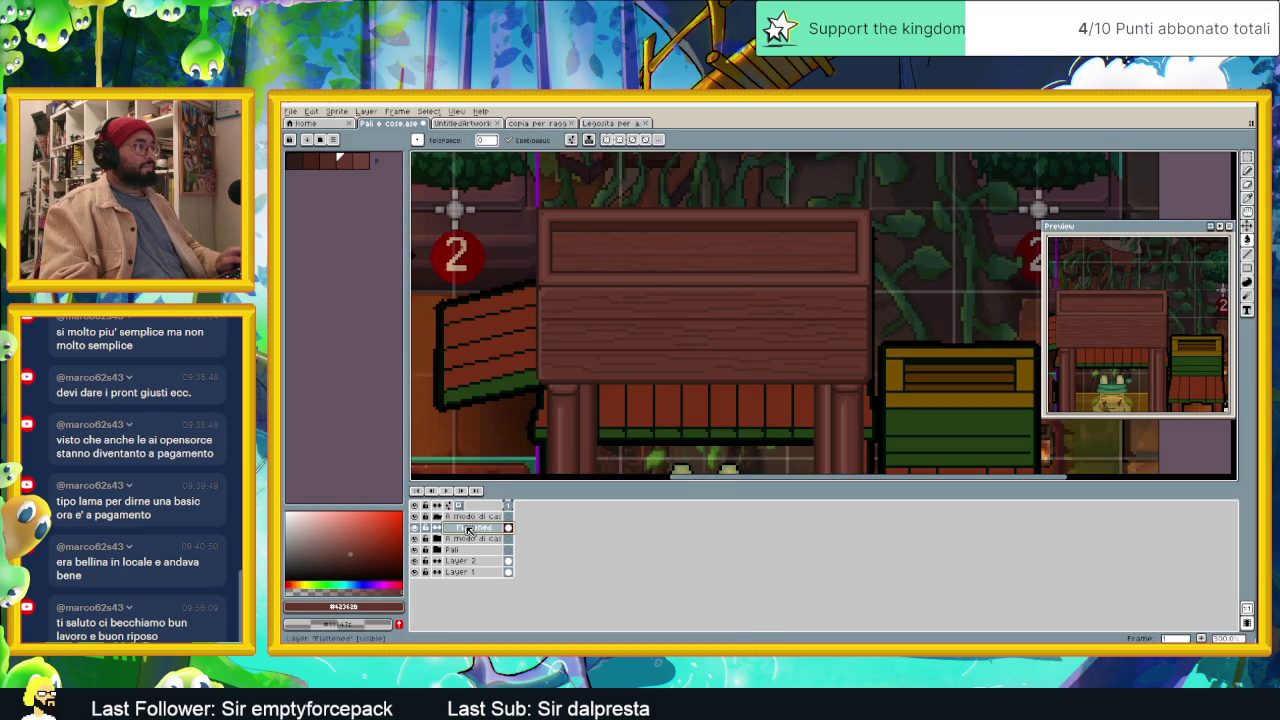
Step: Add Layer 6 above the Flattened layer and pick the first dark palette colour
{"action": "right_click", "coordinate": [467, 530]}
{"action": "left_click", "coordinate": [565, 547]}
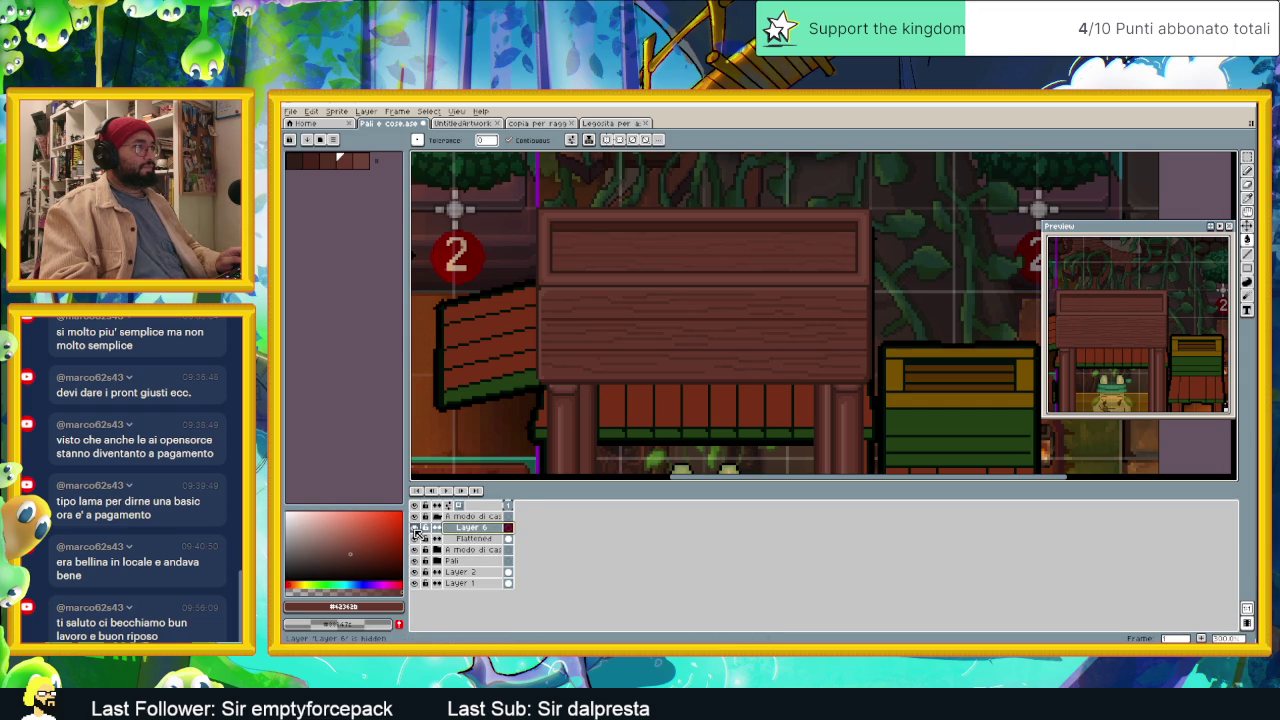
{"action": "double_click", "coordinate": [472, 527]}
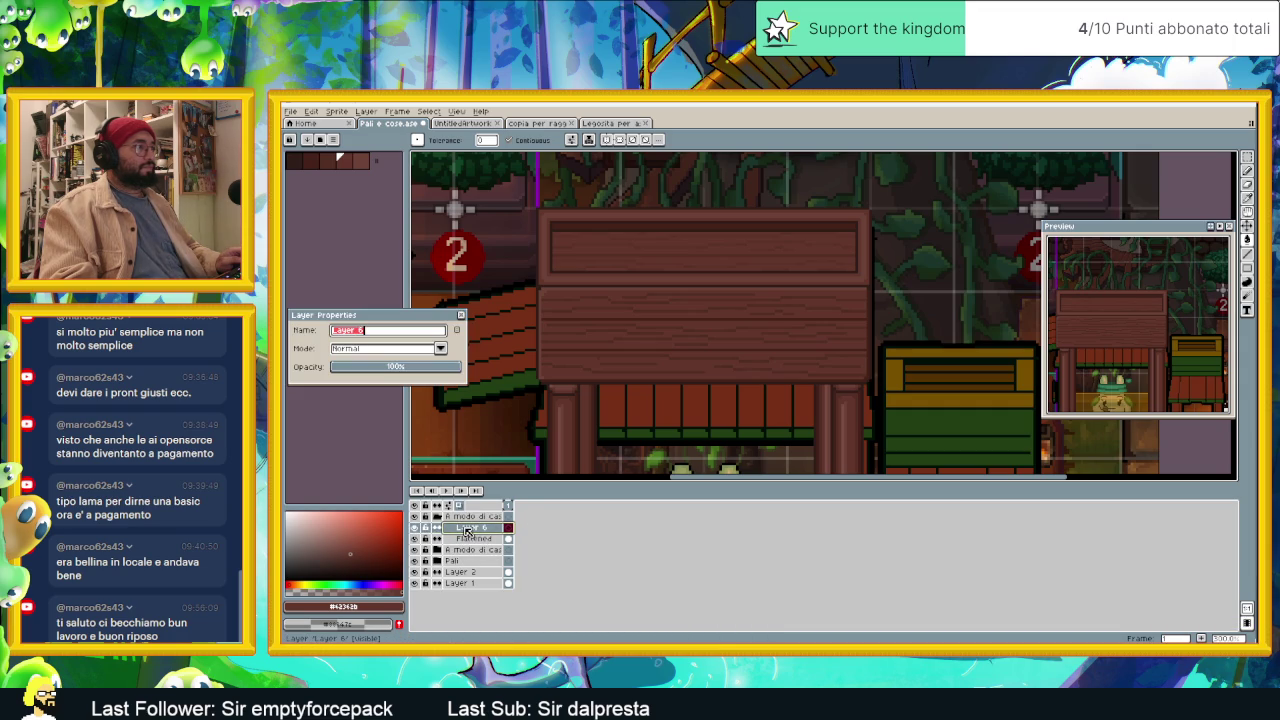
{"action": "left_click", "coordinate": [461, 315]}
{"action": "left_click", "coordinate": [313, 163]}
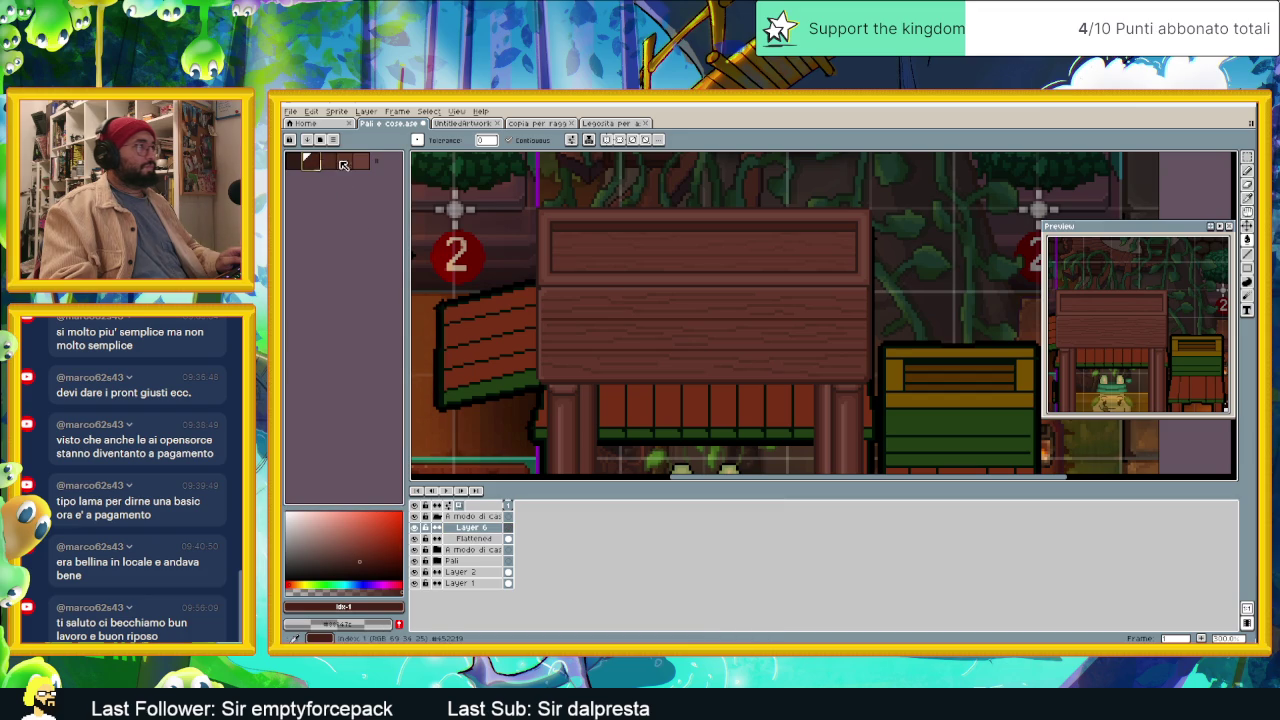
Step: Draw dark lines along the top and left inner edges of the upper roof panel
{"action": "left_click", "coordinate": [1248, 258]}
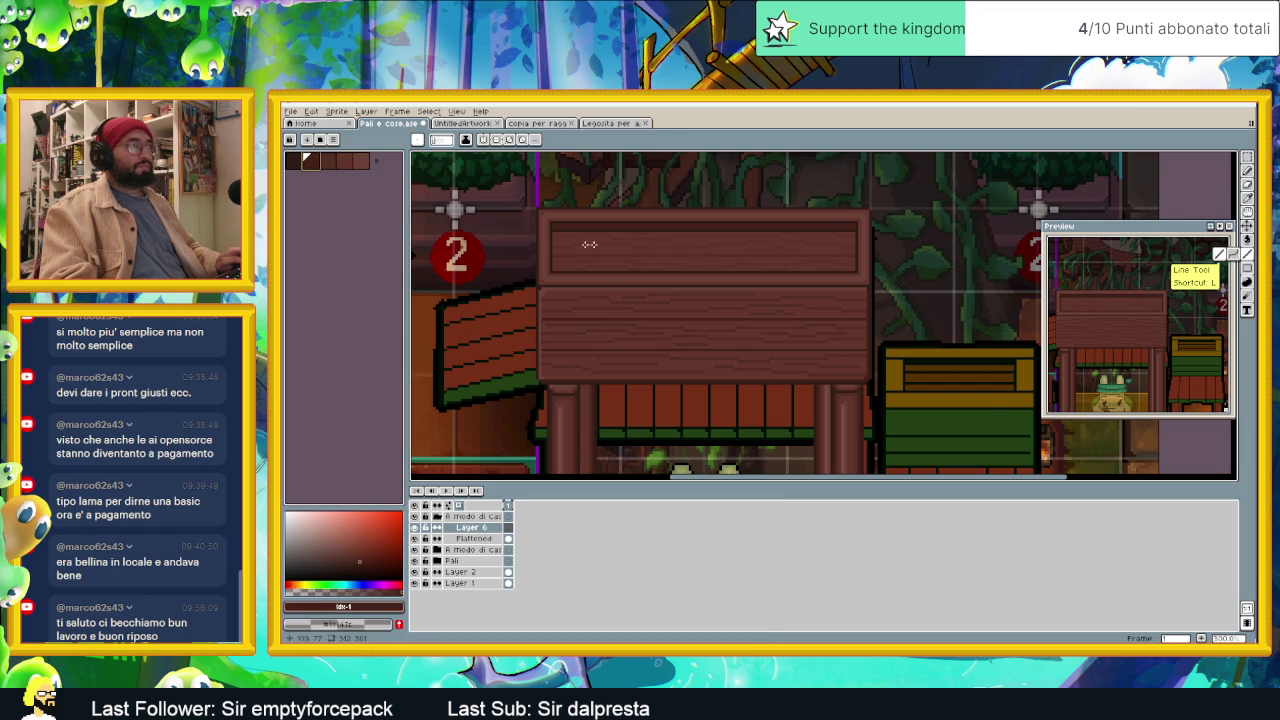
{"action": "scroll", "coordinate": [563, 230], "scroll_direction": "up", "scroll_amount": 1}
{"action": "left_click_drag", "start_coordinate": [563, 230], "coordinate": [948, 233]}
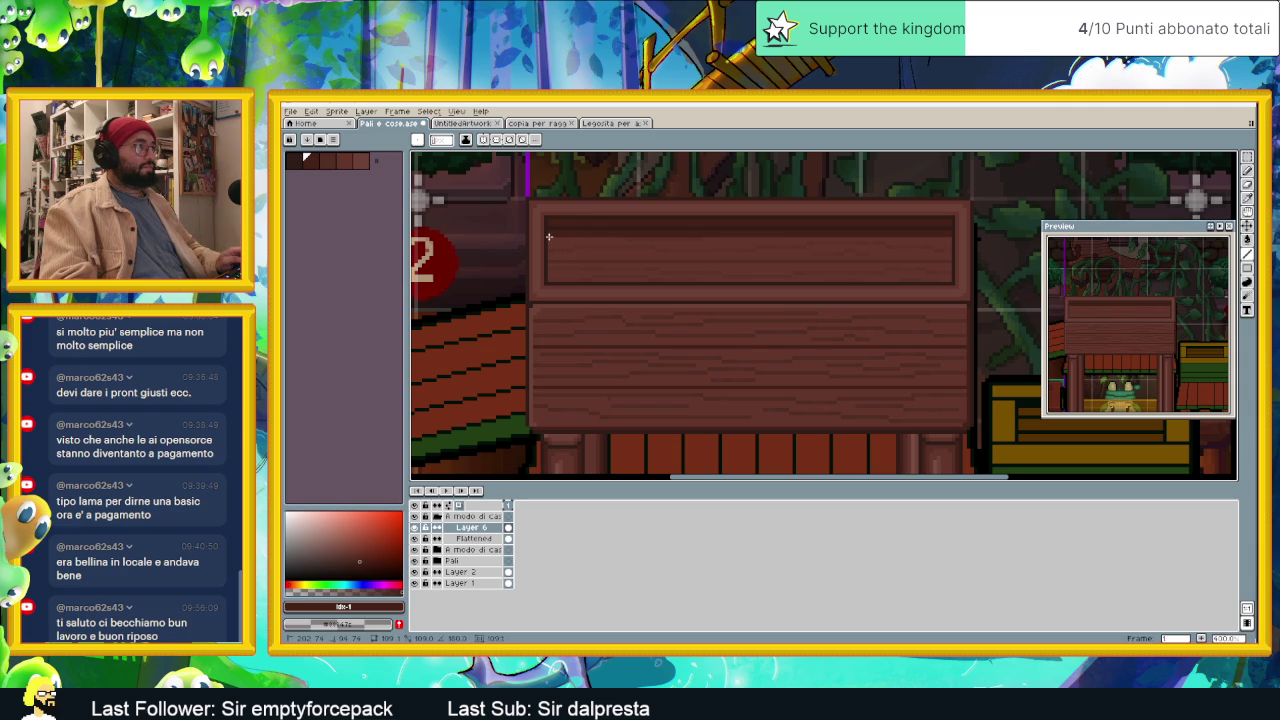
{"action": "mouse_move", "coordinate": [548, 236]}
{"action": "left_mouse_down"}
{"action": "mouse_move", "coordinate": [552, 279]}
{"action": "mouse_move", "coordinate": [550, 232]}
{"action": "left_mouse_up"}
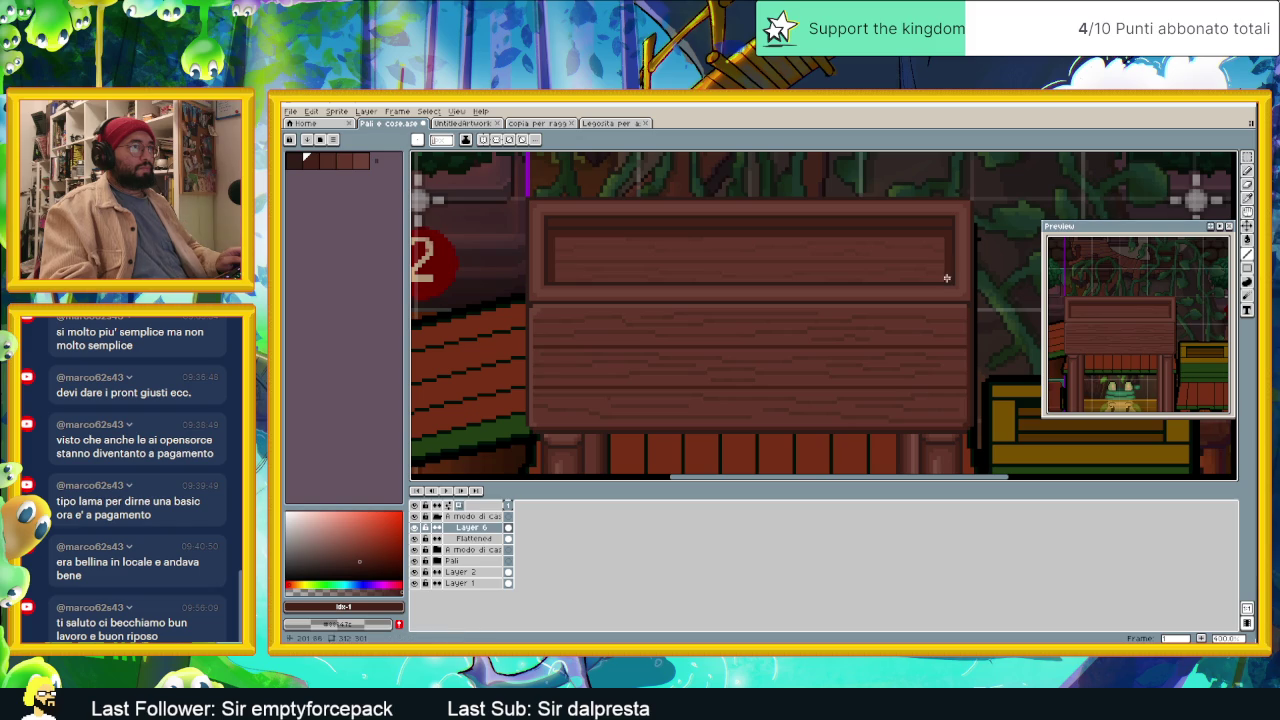
{"action": "scroll", "coordinate": [943, 240], "scroll_direction": "up", "scroll_amount": 3}
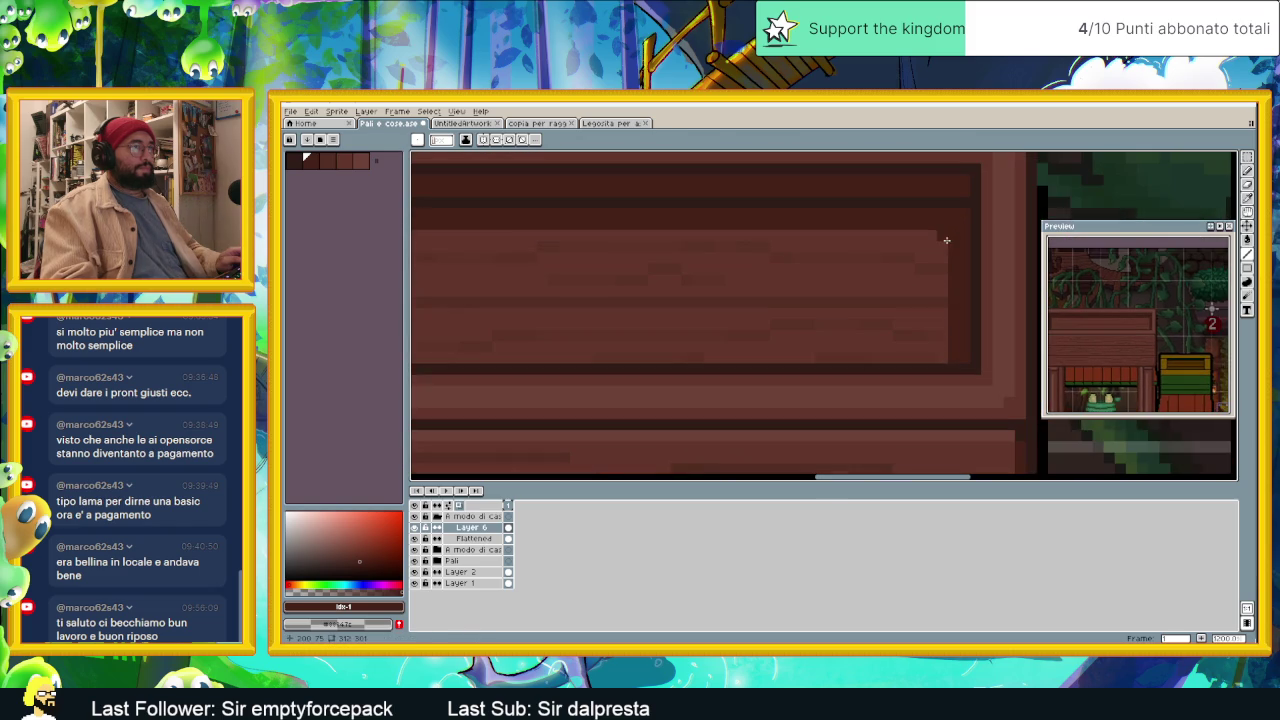
{"action": "scroll", "coordinate": [931, 238], "scroll_direction": "down", "scroll_amount": 1}
{"action": "scroll", "coordinate": [717, 266], "scroll_direction": "down", "scroll_amount": 1}
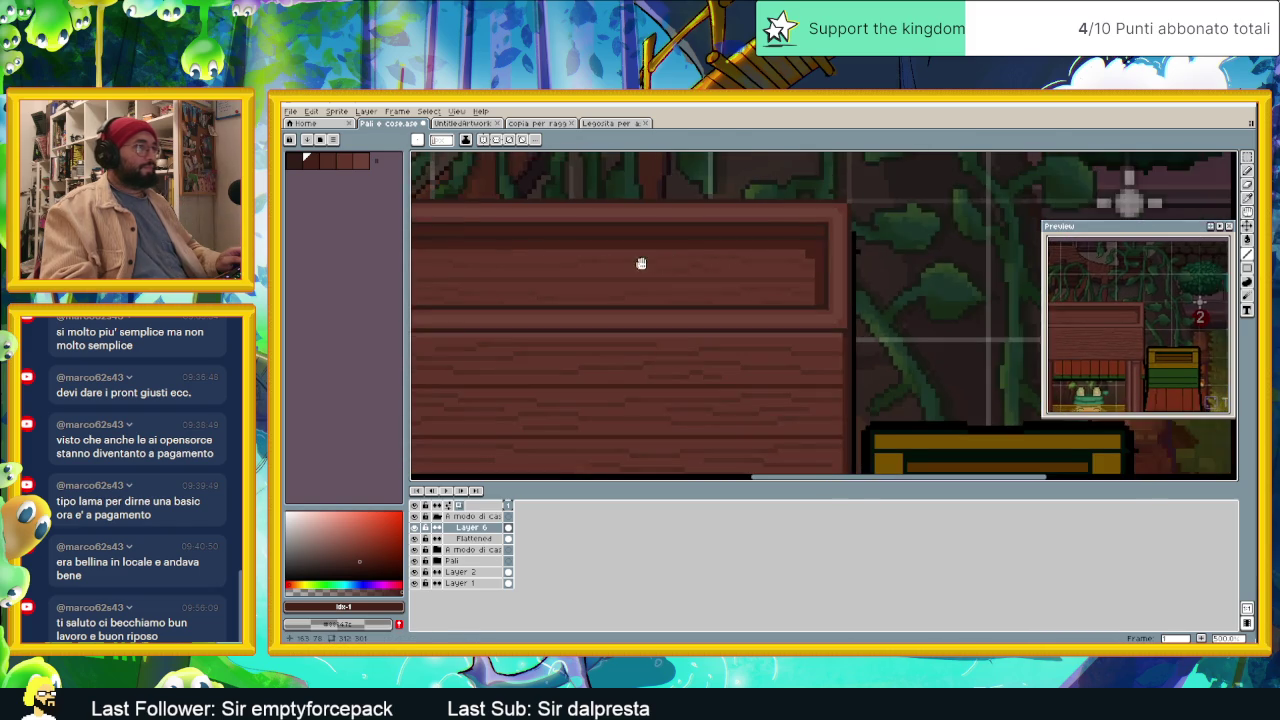
{"action": "scroll", "coordinate": [640, 263], "scroll_direction": "up", "scroll_amount": 1}
{"action": "scroll", "coordinate": [574, 283], "scroll_direction": "up", "scroll_amount": 1}
{"action": "scroll", "coordinate": [565, 274], "scroll_direction": "down", "scroll_amount": 1}
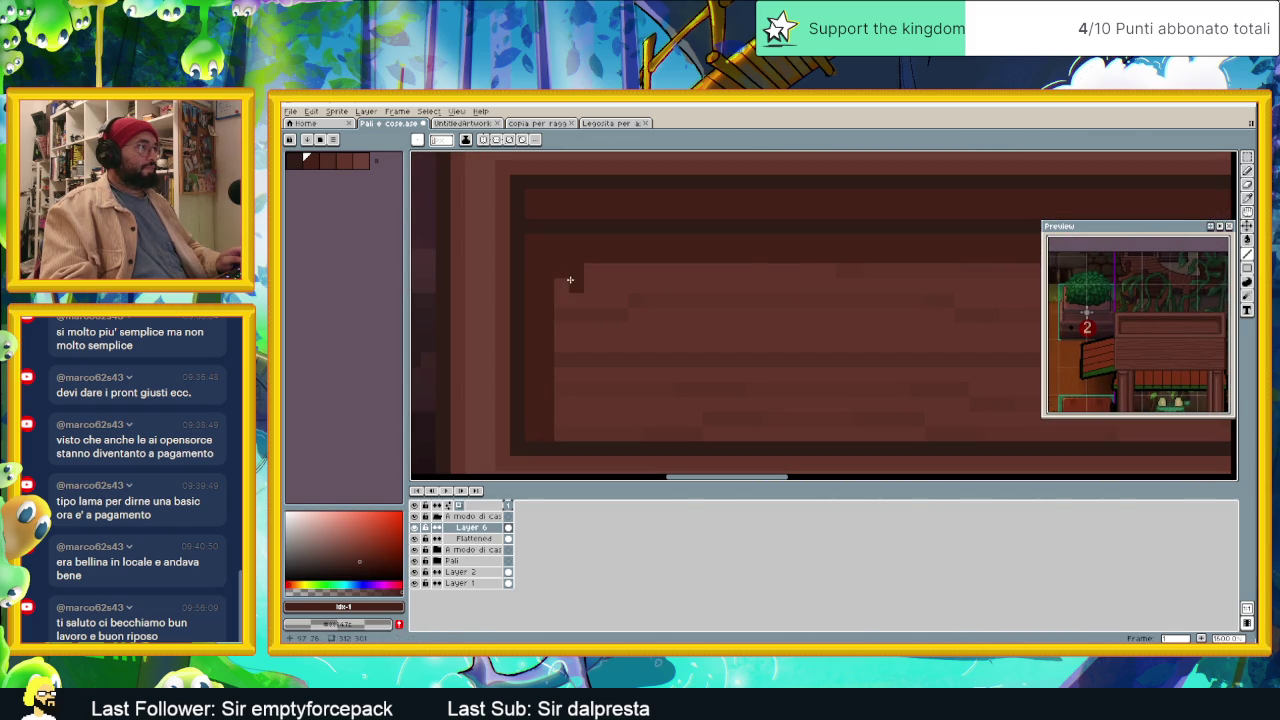
{"action": "scroll", "coordinate": [594, 283], "scroll_direction": "down", "scroll_amount": 1}
{"action": "scroll", "coordinate": [589, 293], "scroll_direction": "down", "scroll_amount": 4}
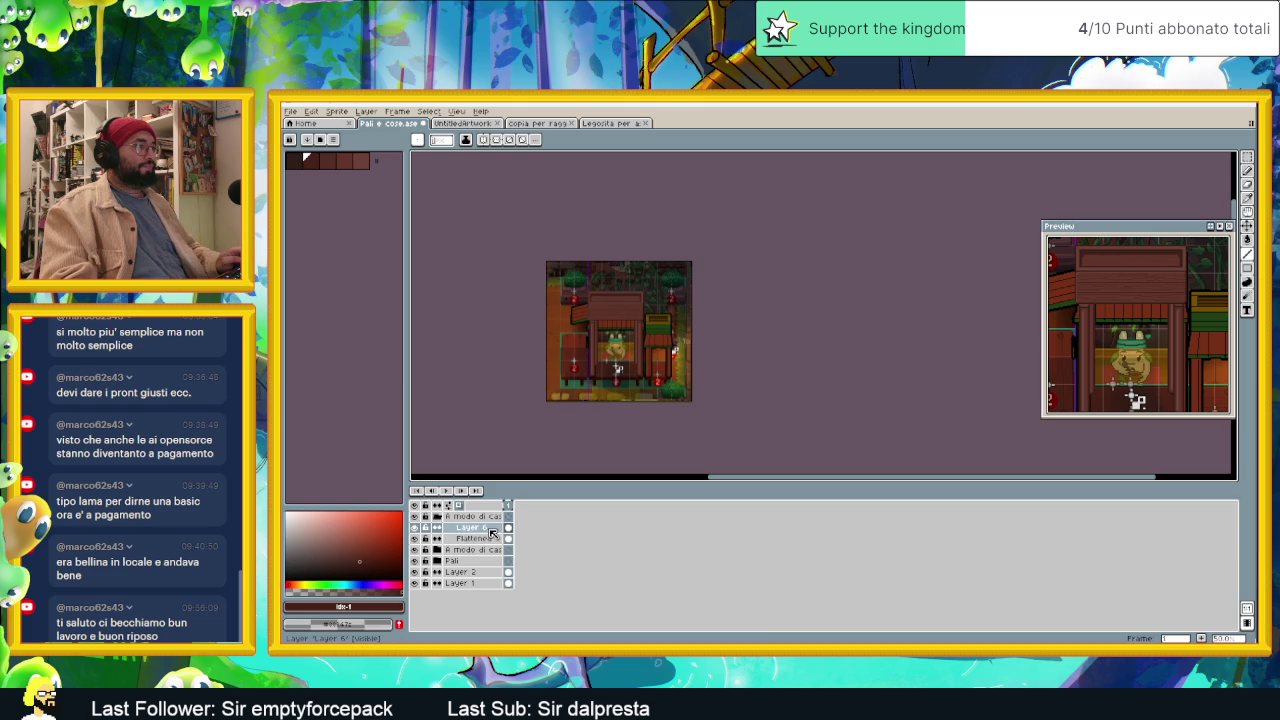
Step: Set Layer 6 to Multiply blending at 31% opacity
{"action": "double_click", "coordinate": [470, 527]}
{"action": "left_click", "coordinate": [399, 350]}
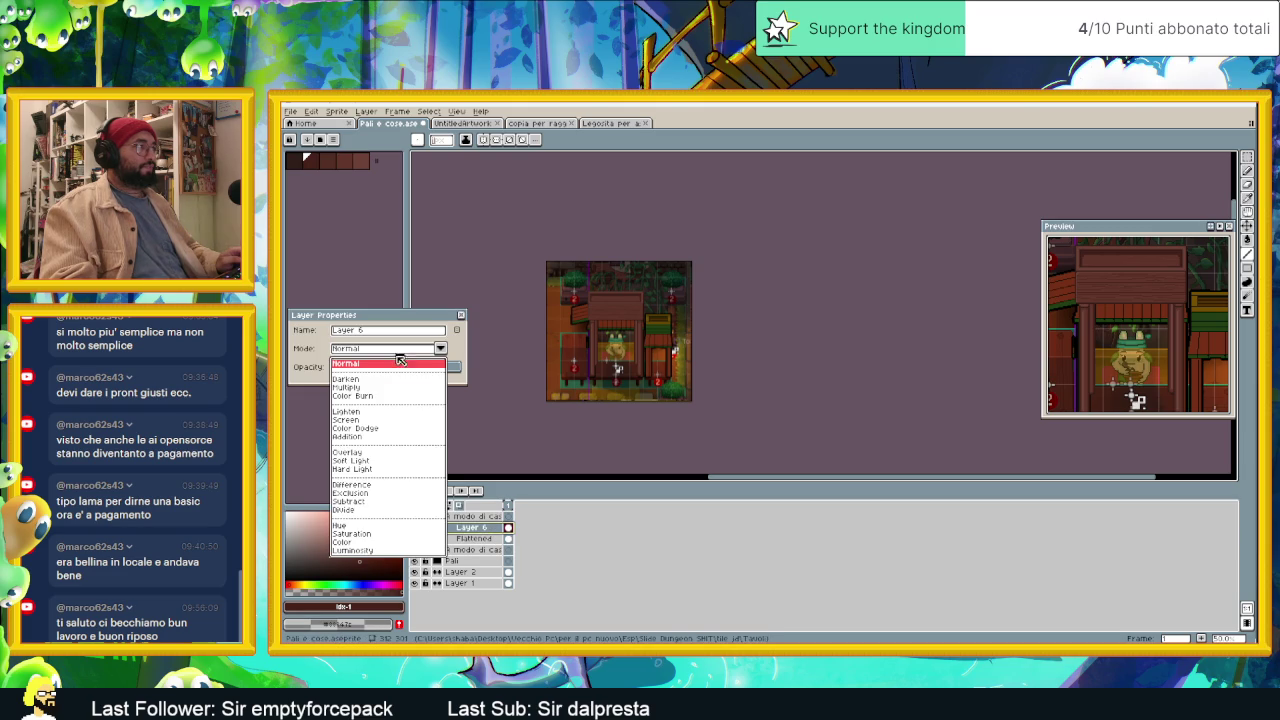
{"action": "left_click", "coordinate": [386, 387]}
{"action": "left_click", "coordinate": [385, 367]}
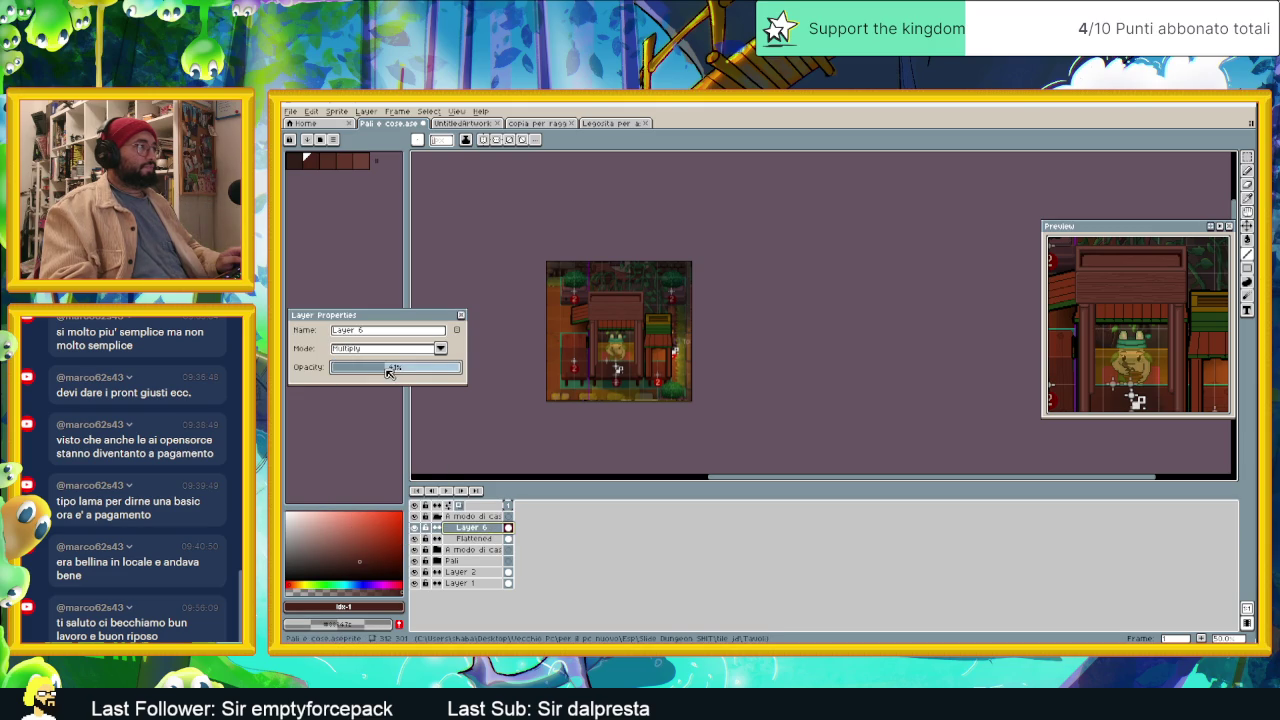
{"action": "scroll", "coordinate": [612, 281], "scroll_direction": "up", "scroll_amount": 3}
{"action": "scroll", "coordinate": [620, 300], "scroll_direction": "up", "scroll_amount": 1}
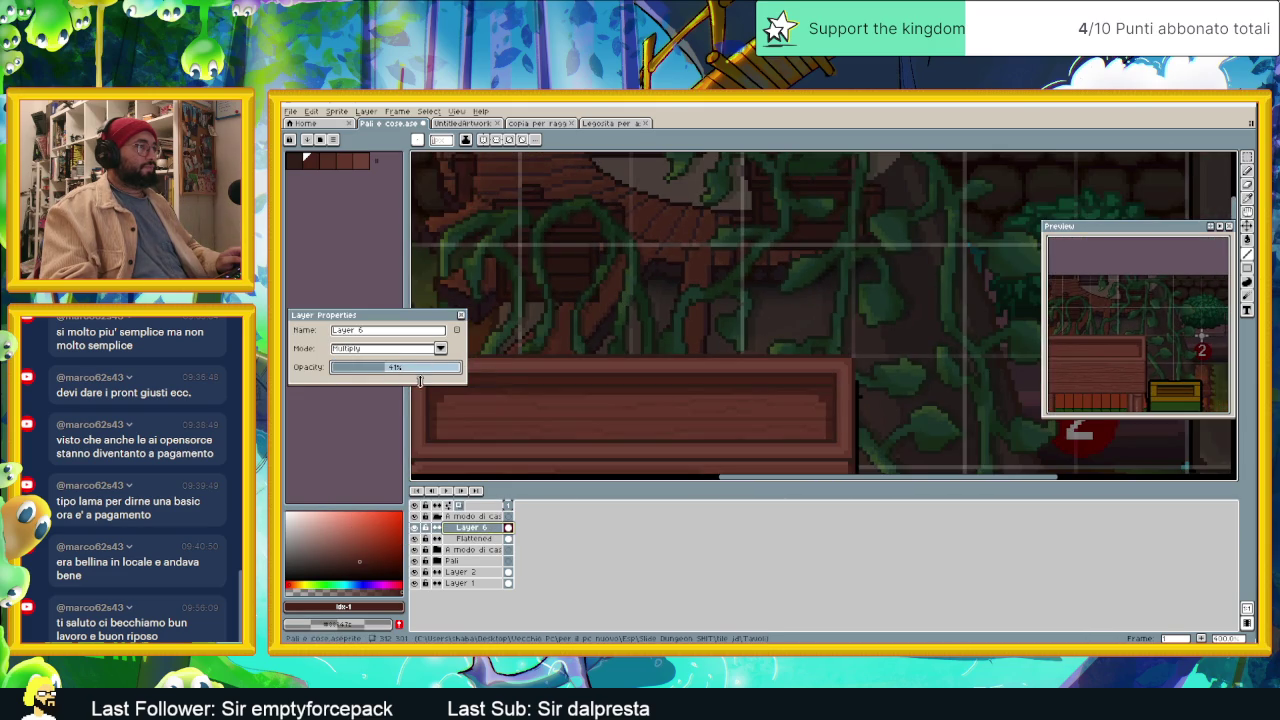
{"action": "left_click_drag", "start_coordinate": [385, 373], "coordinate": [374, 373]}
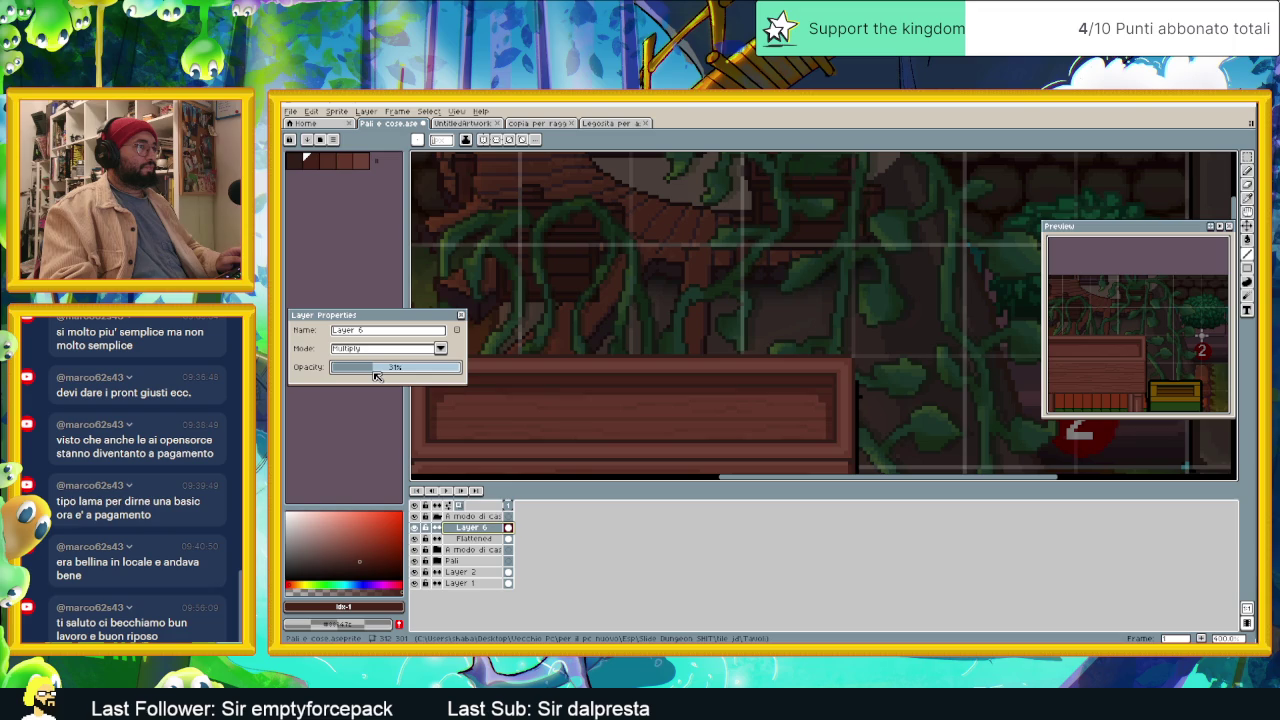
{"action": "left_click", "coordinate": [461, 315]}
Step: Save the .aseprite scene file with Ctrl+S and pan the view upward
{"action": "scroll", "coordinate": [900, 340], "scroll_direction": "down", "scroll_amount": 1}
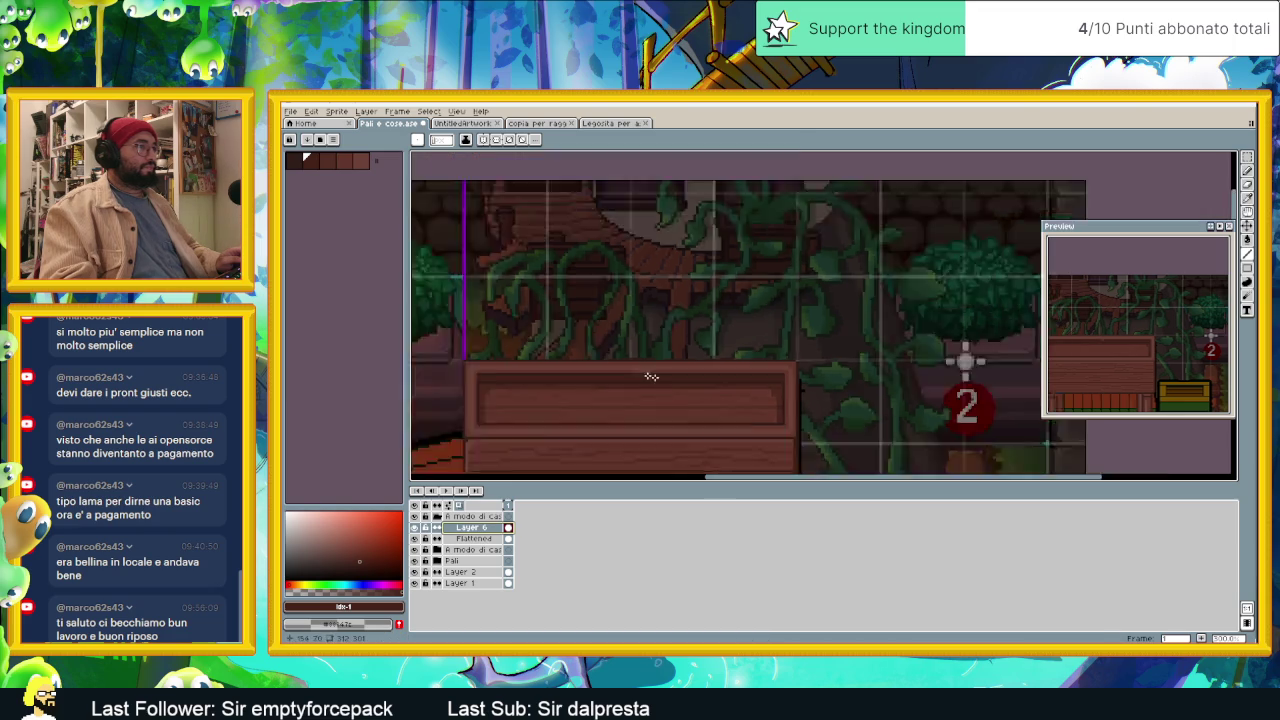
{"action": "scroll", "coordinate": [966, 357], "scroll_direction": "down", "scroll_amount": 3}
{"action": "scroll", "coordinate": [762, 359], "scroll_direction": "down", "scroll_amount": 1}
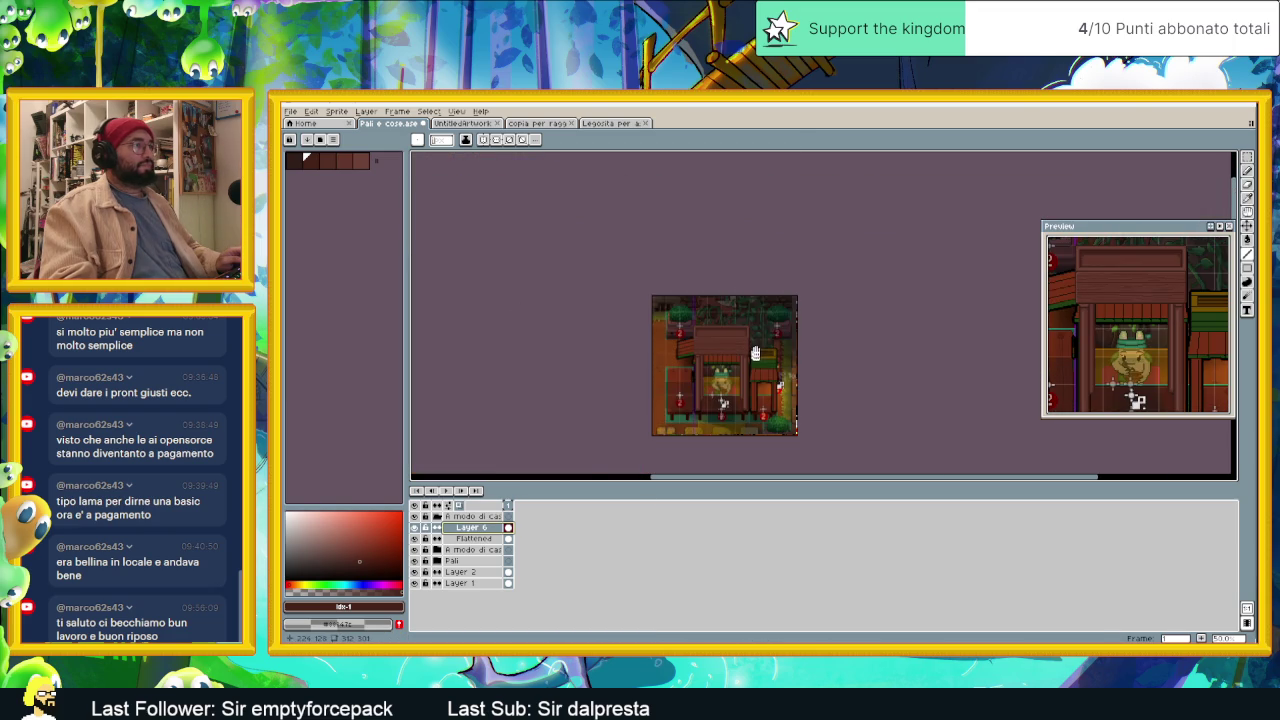
{"action": "scroll", "coordinate": [755, 352], "scroll_direction": "up", "scroll_amount": 1}
{"action": "scroll", "coordinate": [755, 352], "scroll_direction": "up", "scroll_amount": 1}
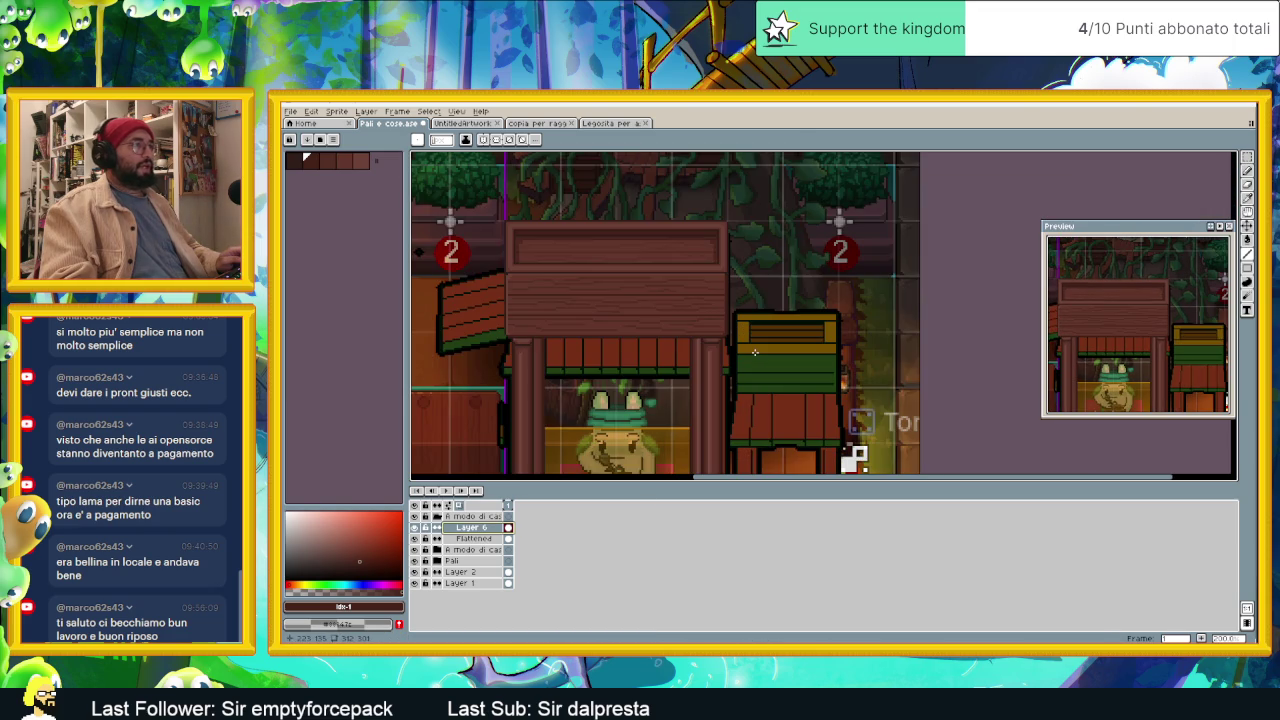
{"action": "key", "text": "ctrl+s"}
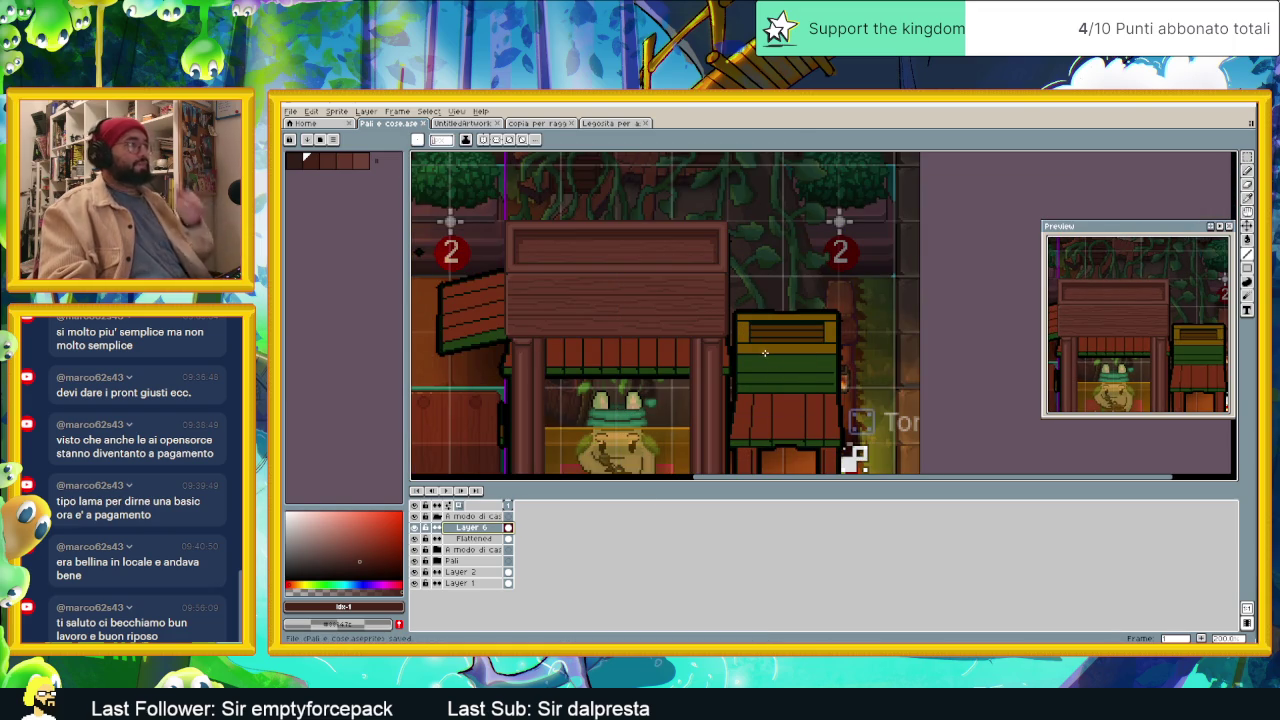
{"action": "scroll", "coordinate": [758, 365], "scroll_direction": "down", "scroll_amount": 1}
{"action": "left_click_drag", "start_coordinate": [751, 398], "coordinate": [767, 331]}
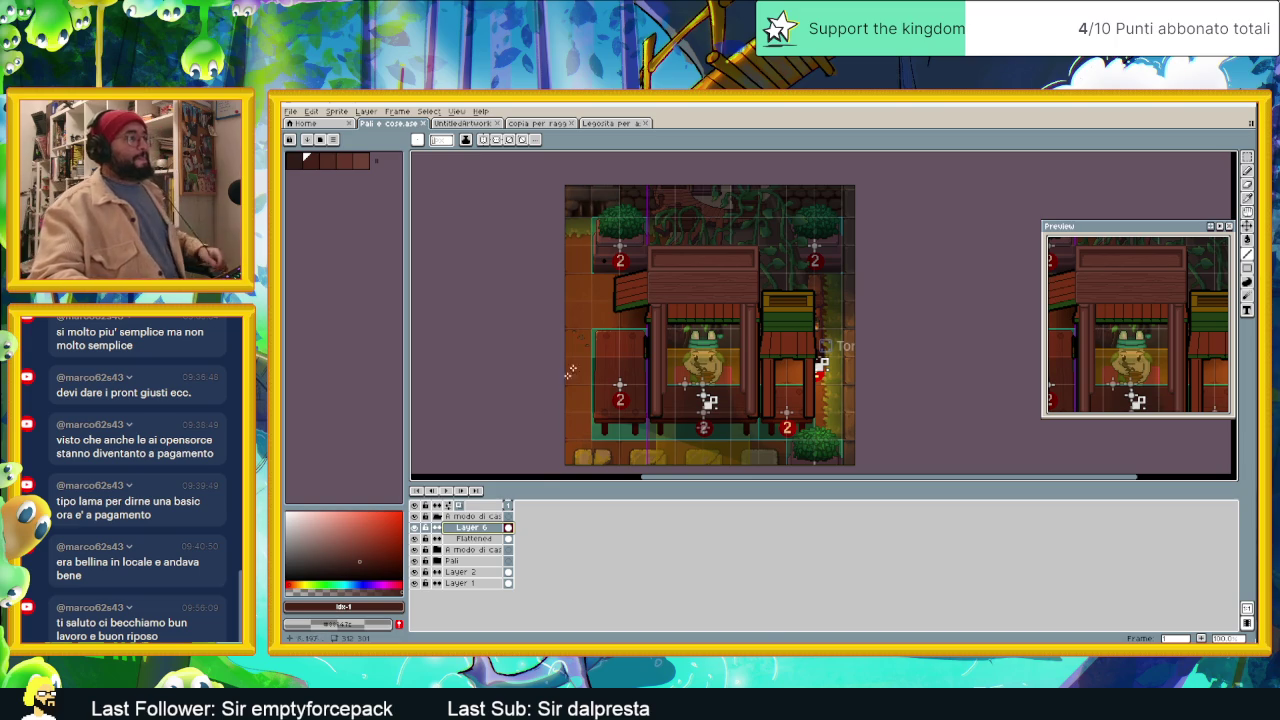
Step: Collapse the roof group, select it, and add a new empty Layer 7 above it
{"action": "left_click", "coordinate": [452, 516]}
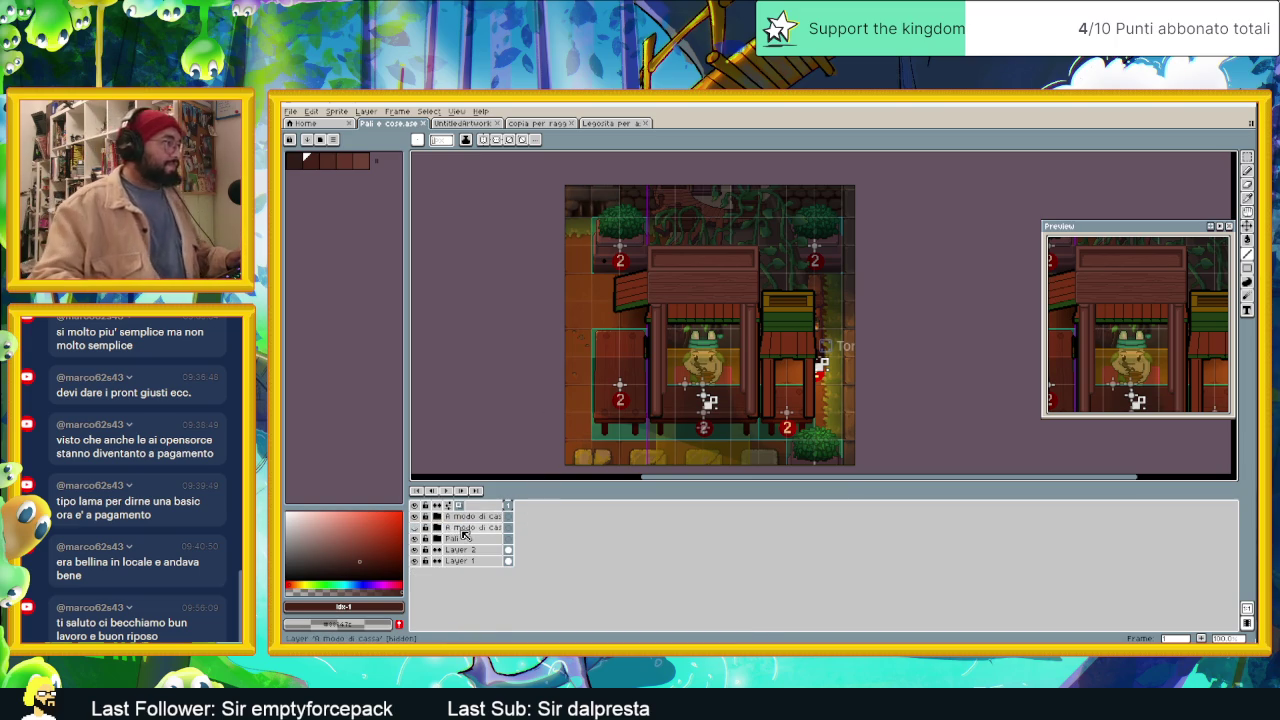
{"action": "left_click", "coordinate": [471, 517]}
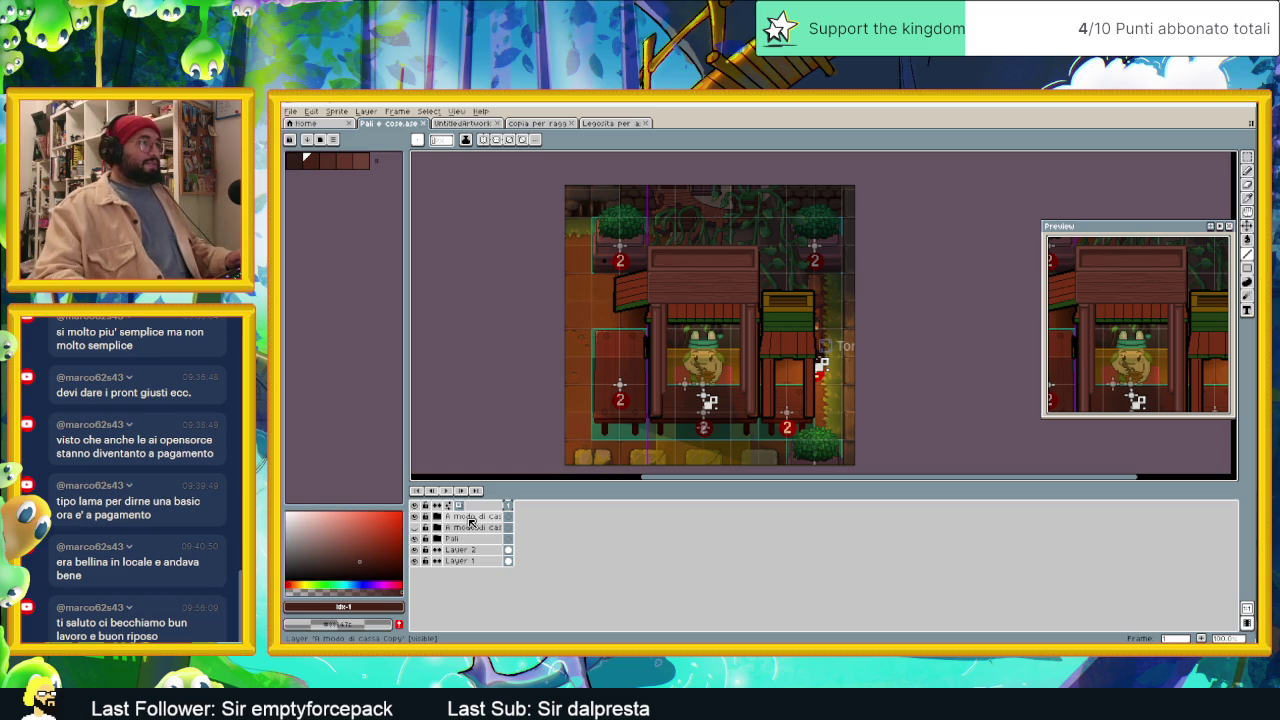
{"action": "scroll", "coordinate": [665, 290], "scroll_direction": "up", "scroll_amount": 1}
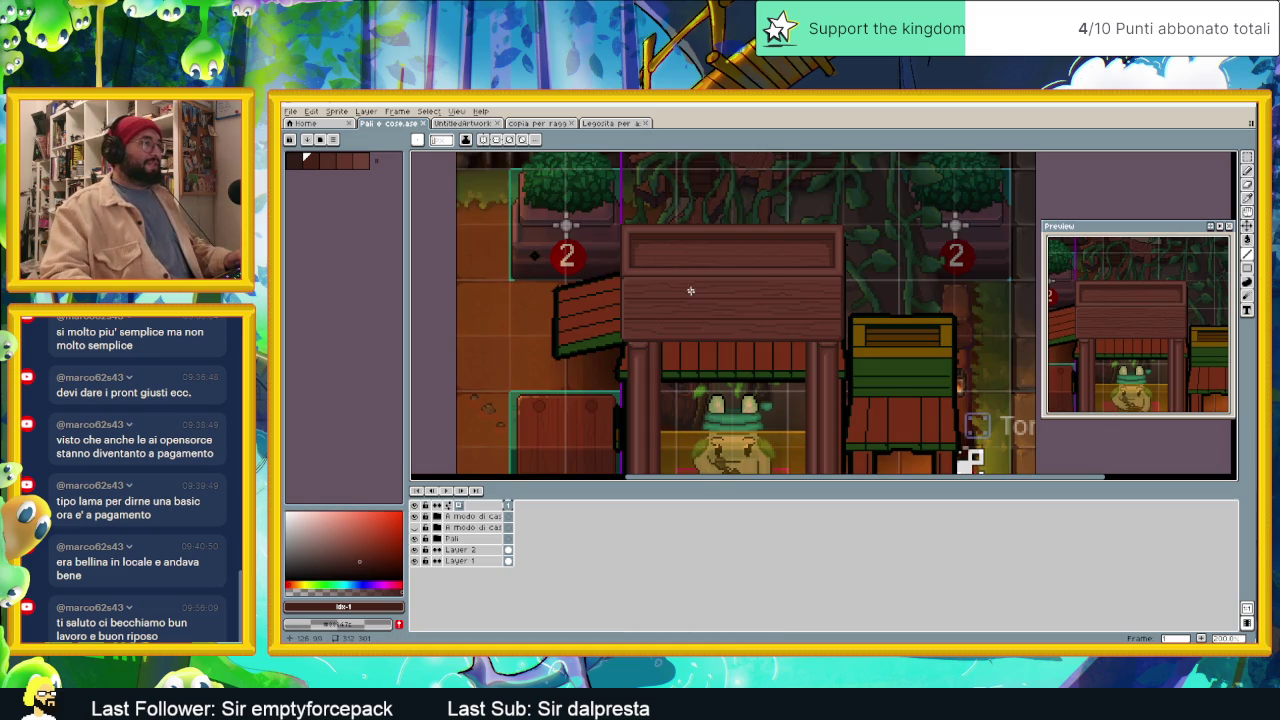
{"action": "scroll", "coordinate": [766, 361], "scroll_direction": "down", "scroll_amount": 1}
{"action": "scroll", "coordinate": [766, 368], "scroll_direction": "up", "scroll_amount": 1}
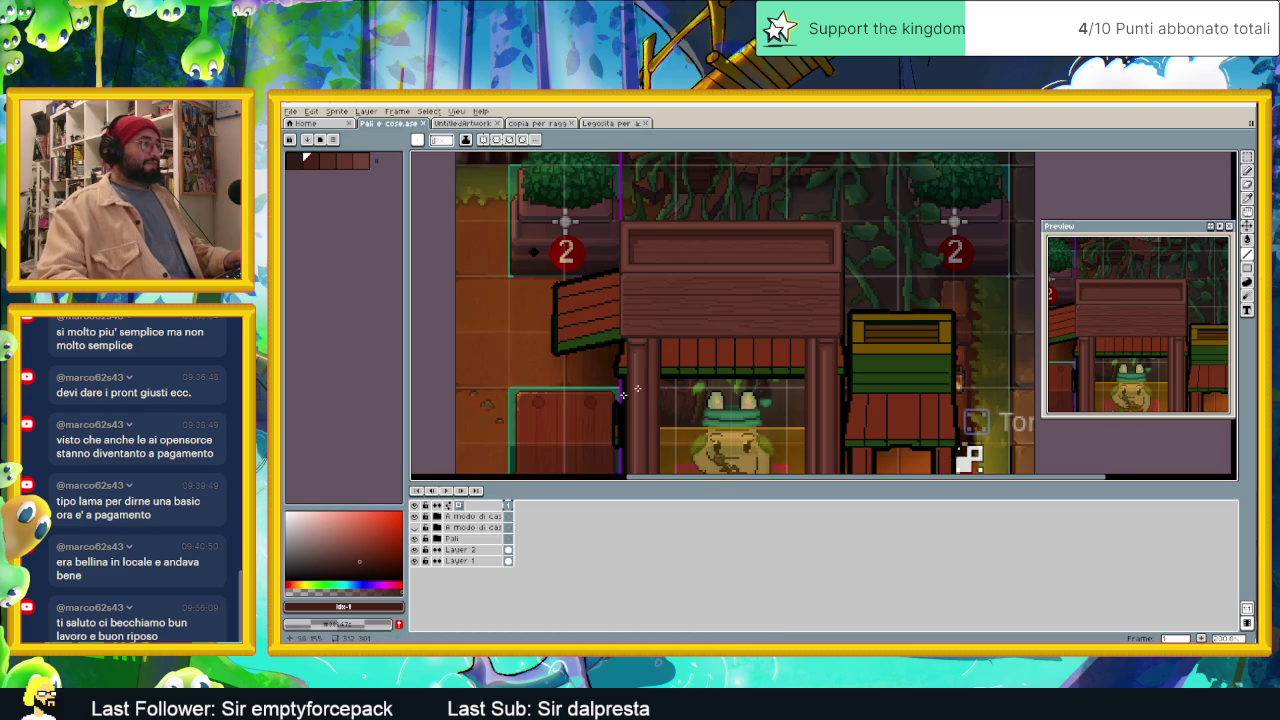
{"action": "right_click", "coordinate": [480, 516]}
{"action": "mouse_move", "coordinate": [498, 538]}
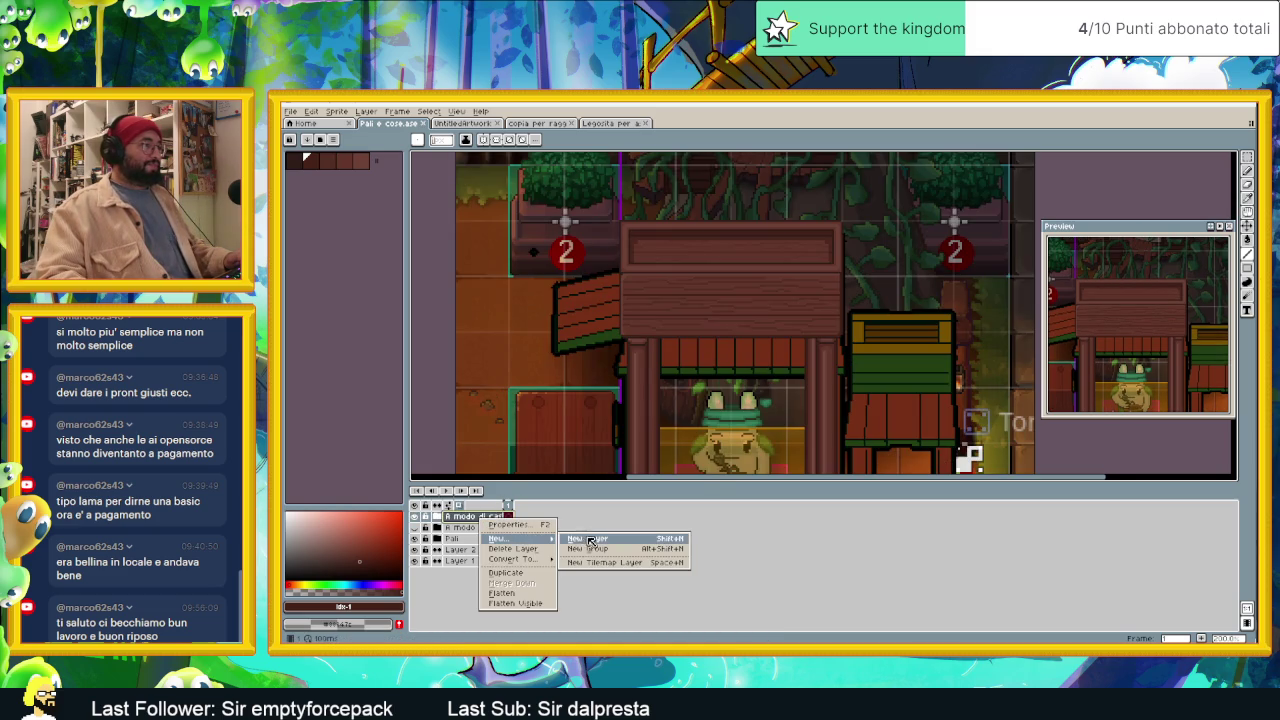
{"action": "left_click", "coordinate": [590, 540]}
Step: Toggle the green roof group on and off to compare, then expand the roof group
{"action": "scroll", "coordinate": [726, 349], "scroll_direction": "up", "scroll_amount": 1}
{"action": "left_click_drag", "start_coordinate": [716, 369], "coordinate": [679, 331]}
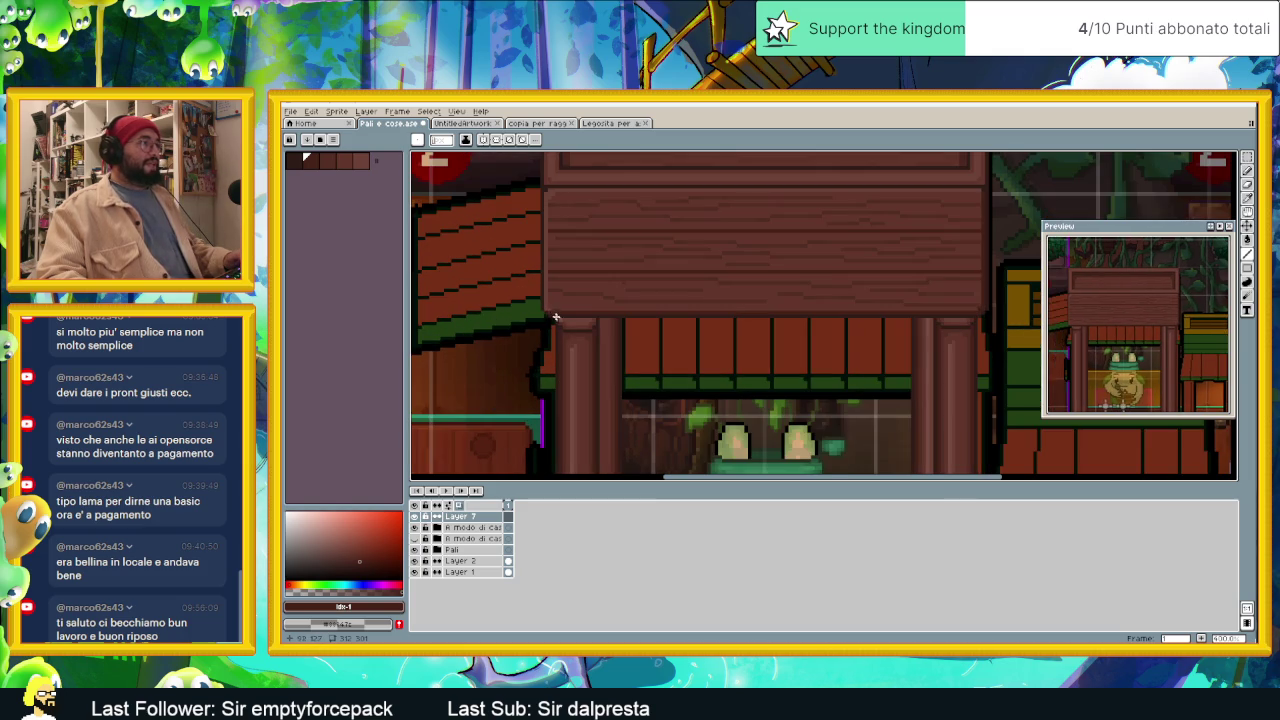
{"action": "scroll", "coordinate": [608, 338], "scroll_direction": "right", "scroll_amount": 2}
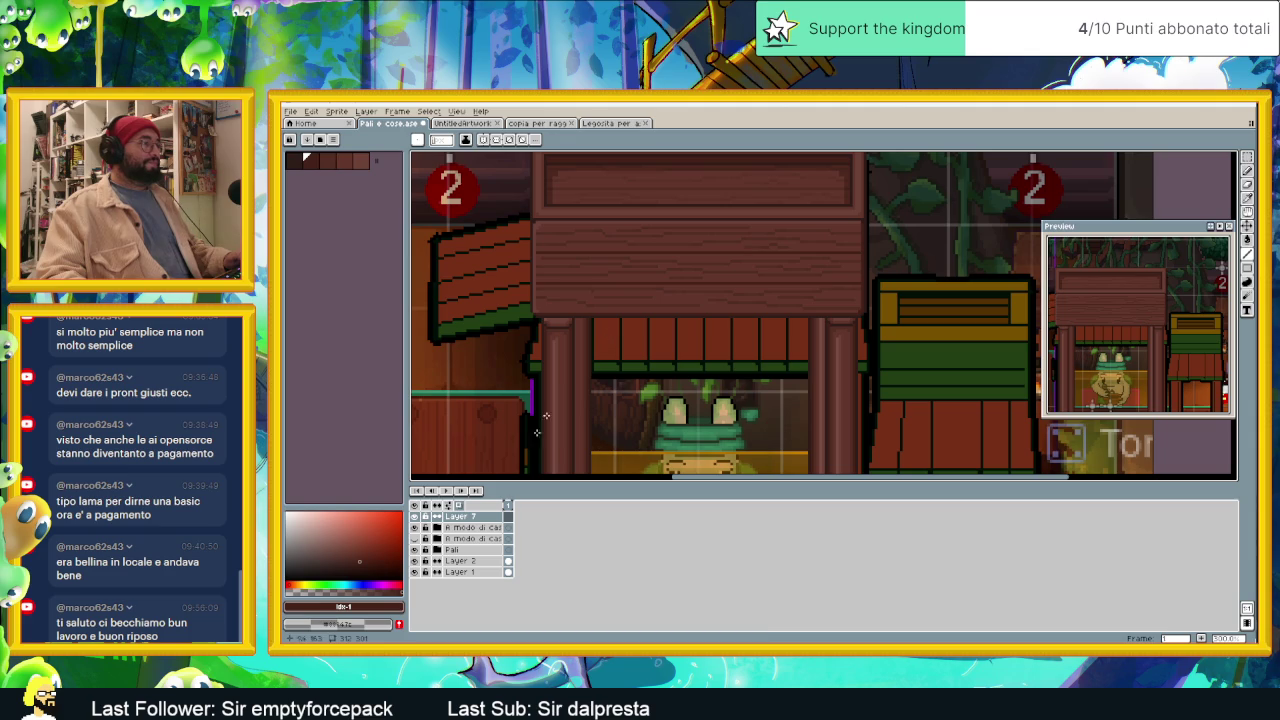
{"action": "left_click", "coordinate": [416, 528]}
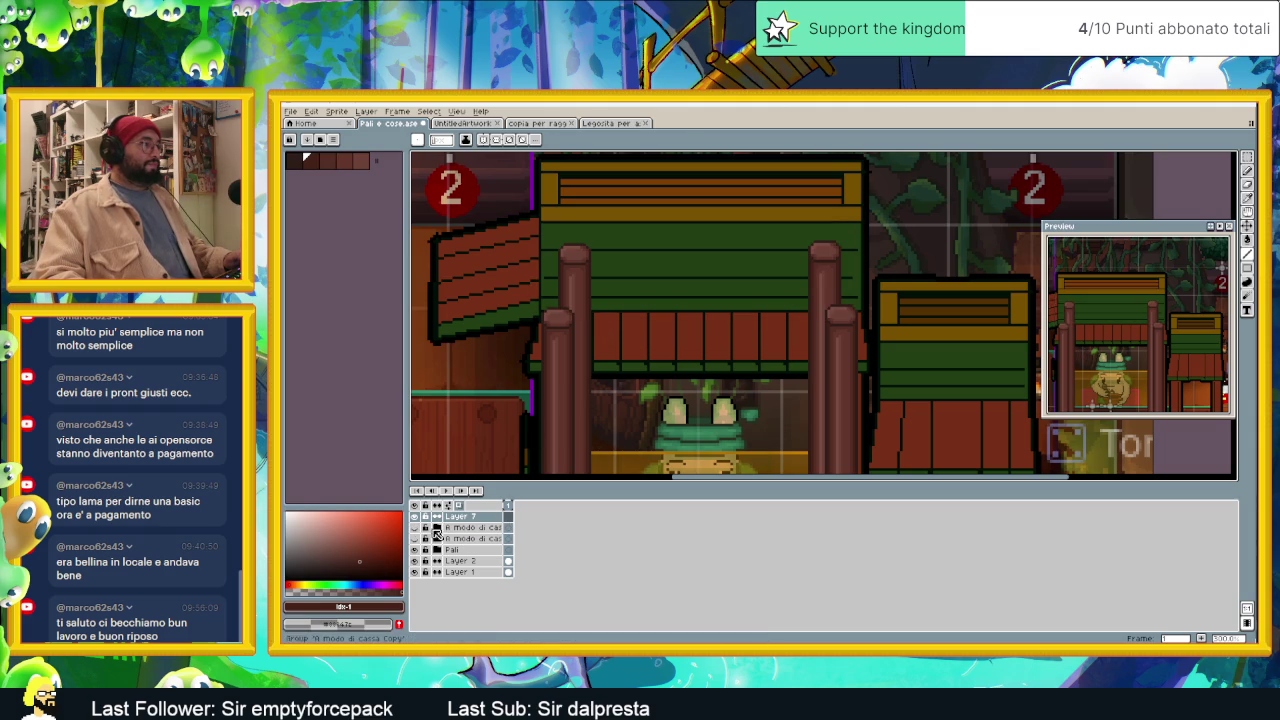
{"action": "left_click", "coordinate": [418, 531]}
{"action": "left_click", "coordinate": [436, 527]}
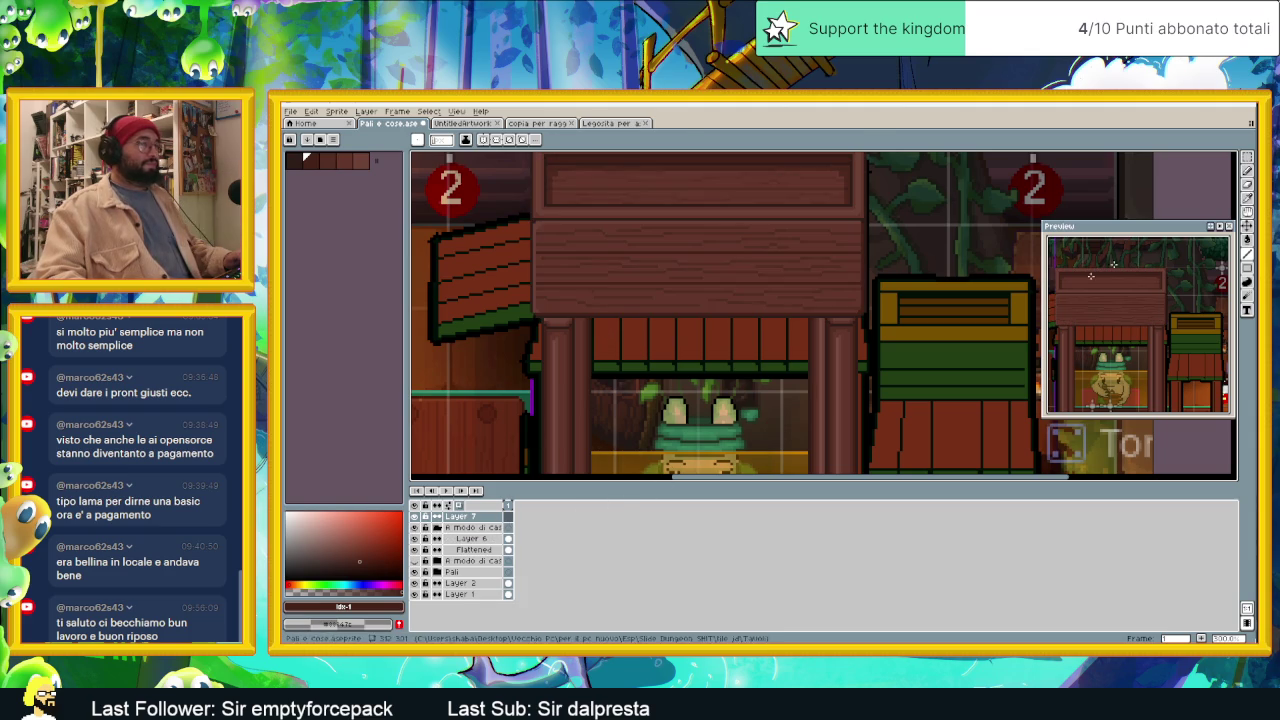
Step: Marquee-select a thin horizontal strip across the roof
{"action": "left_click", "coordinate": [1248, 158]}
{"action": "scroll", "coordinate": [585, 245], "scroll_direction": "up", "scroll_amount": 1}
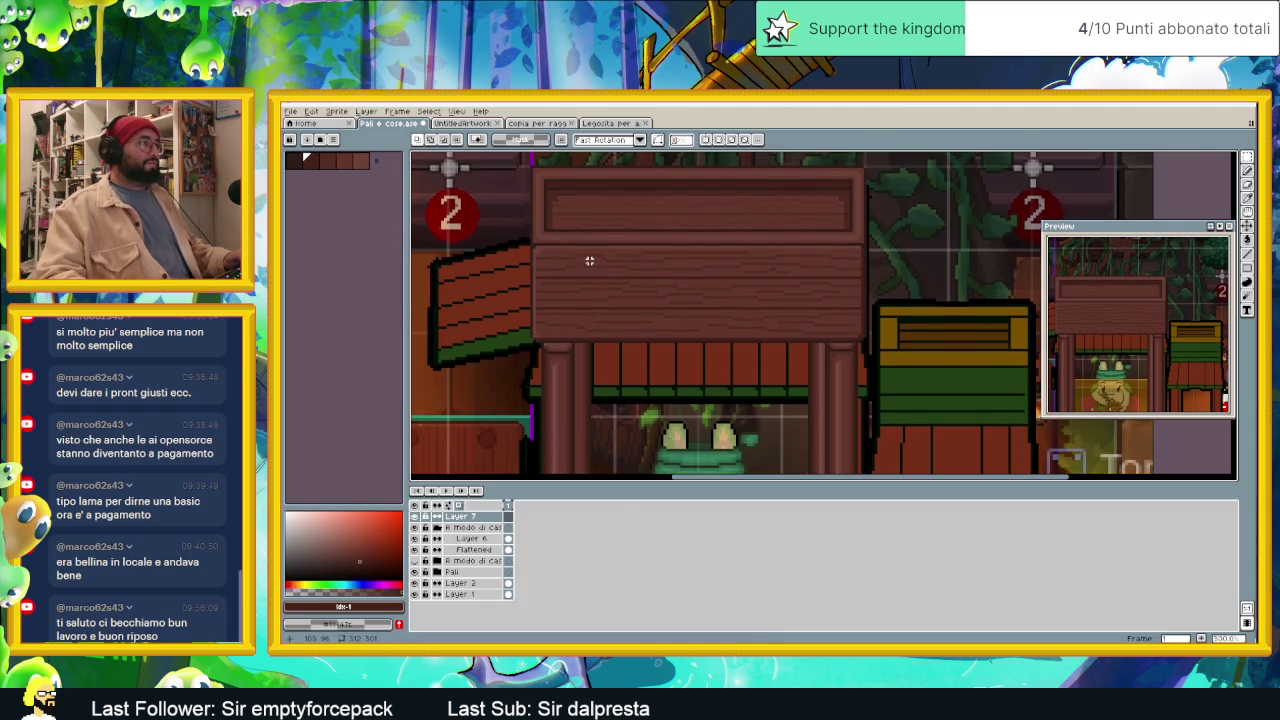
{"action": "scroll", "coordinate": [532, 230], "scroll_direction": "up", "scroll_amount": 1}
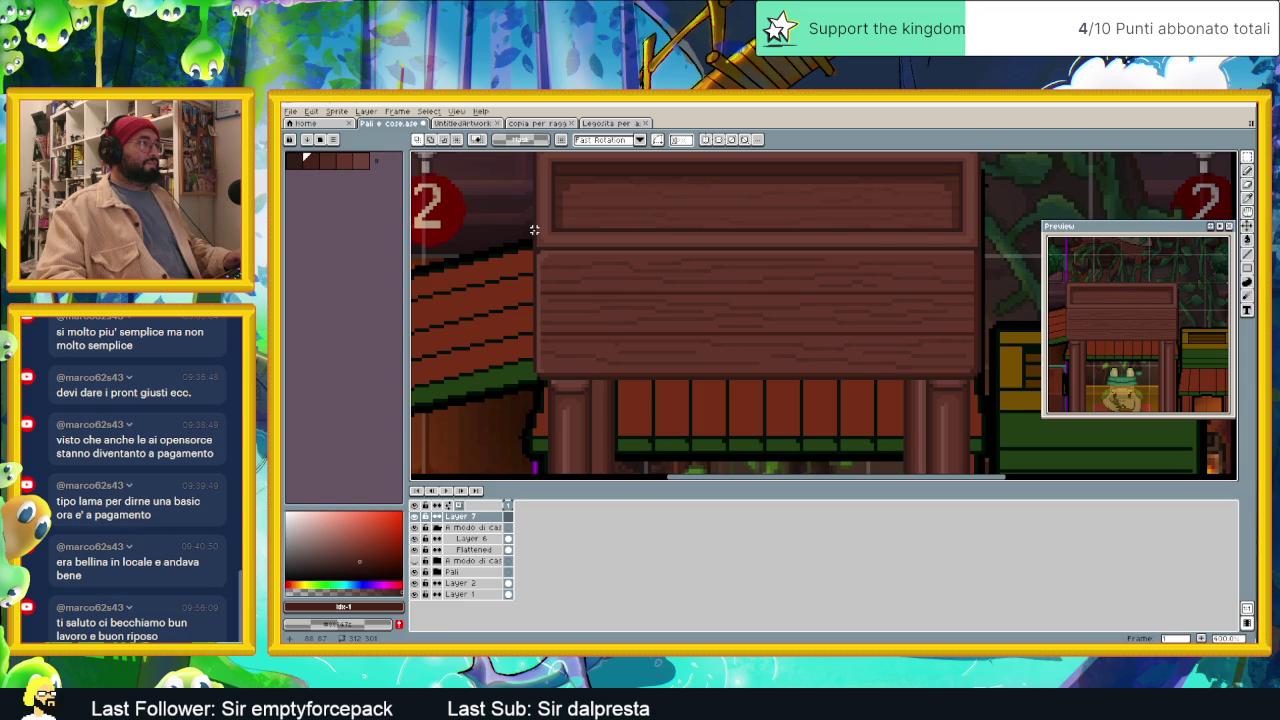
{"action": "left_click_drag", "start_coordinate": [535, 232], "coordinate": [990, 251]}
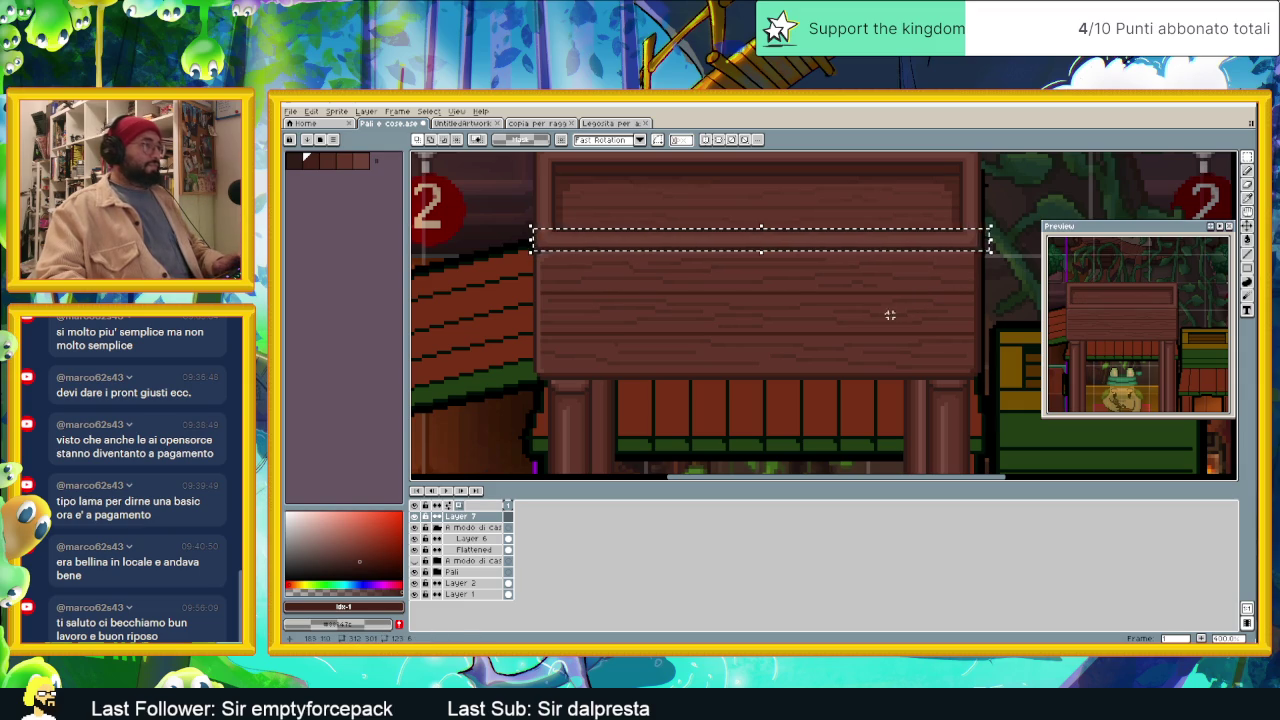
Step: On the Flattened layer, drag the selected roof strip down beneath the roof as a crossbeam
{"action": "scroll", "coordinate": [785, 330], "scroll_direction": "down", "scroll_amount": 1}
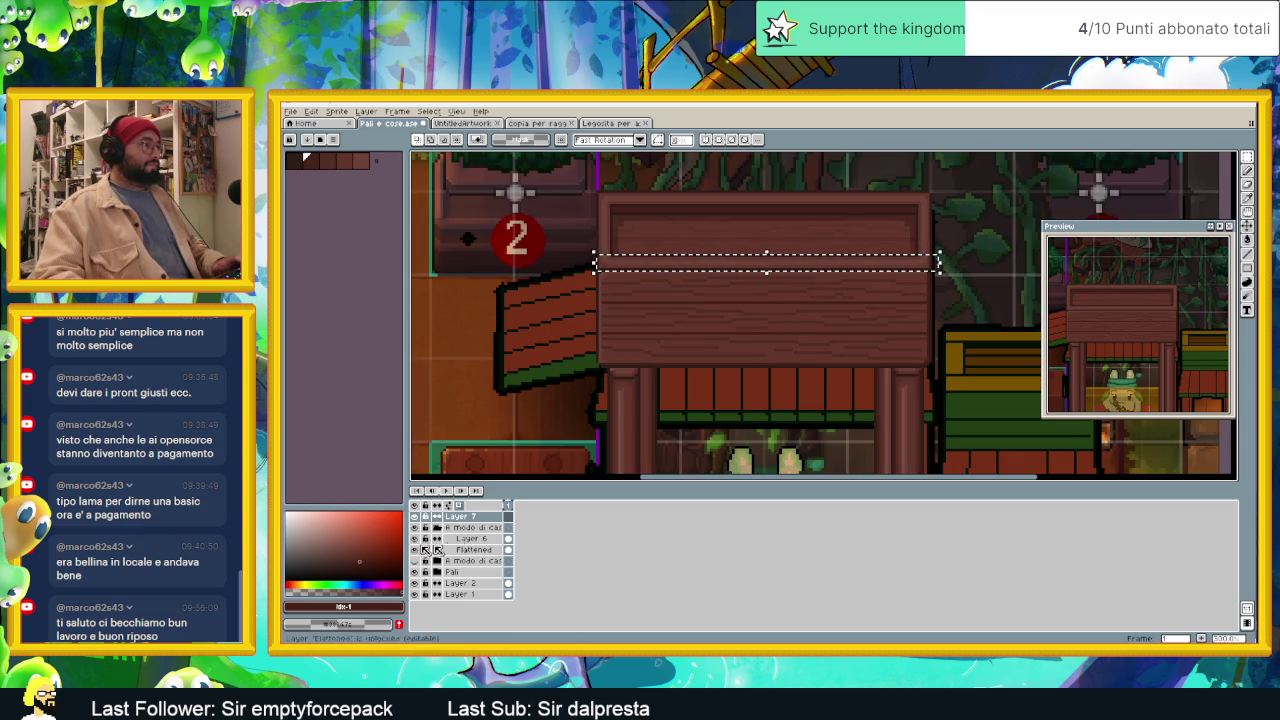
{"action": "left_click", "coordinate": [470, 538]}
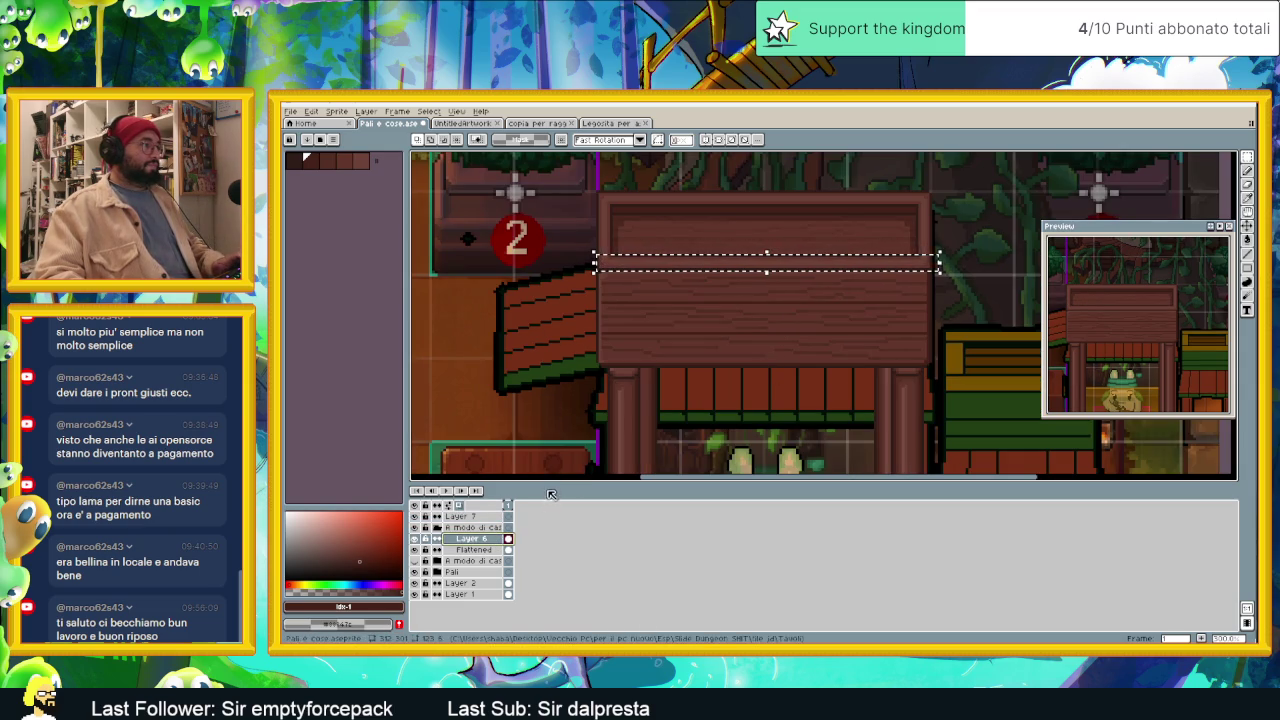
{"action": "left_click", "coordinate": [475, 550]}
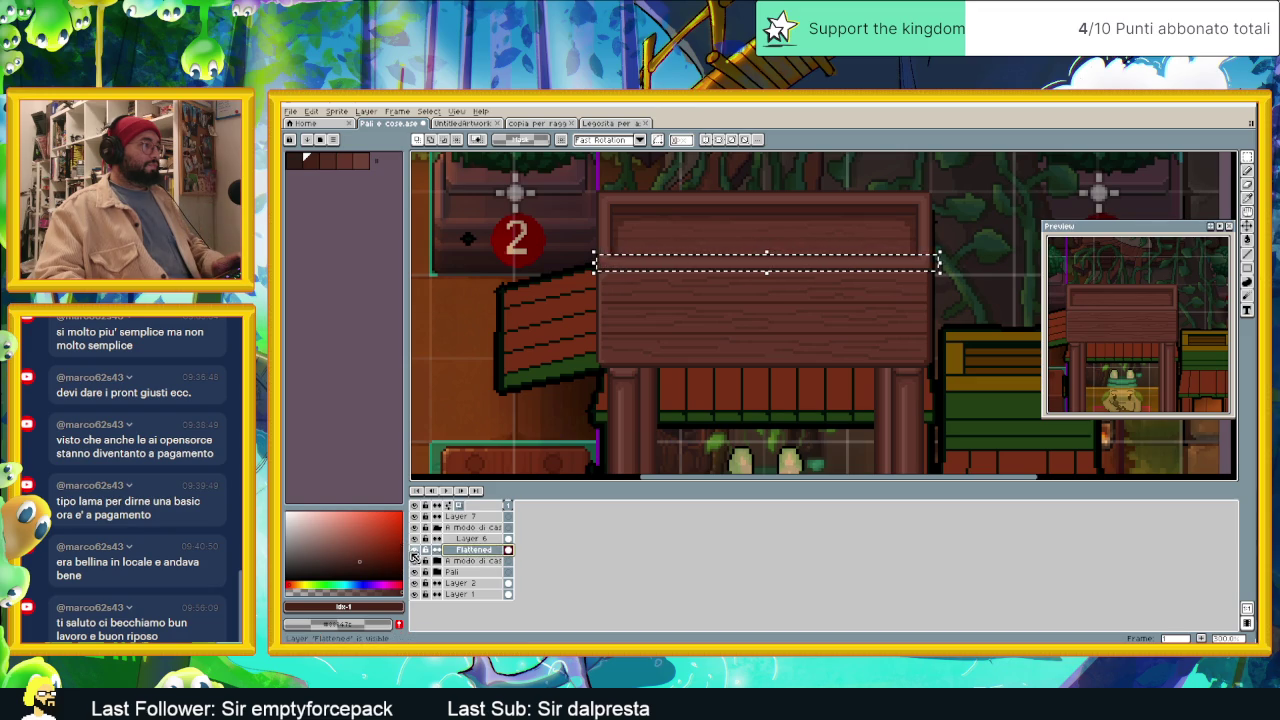
{"action": "left_click", "coordinate": [416, 550]}
{"action": "left_click", "coordinate": [416, 550]}
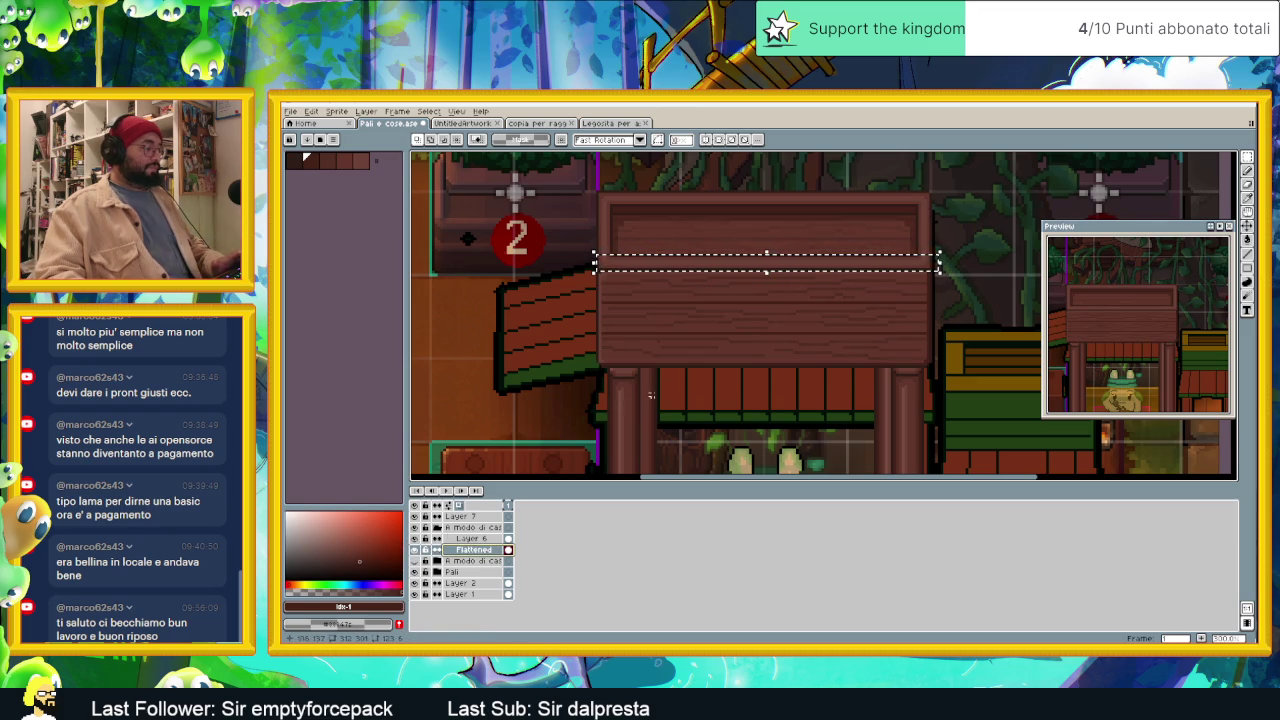
{"action": "left_click_drag", "start_coordinate": [470, 550], "coordinate": [692, 322]}
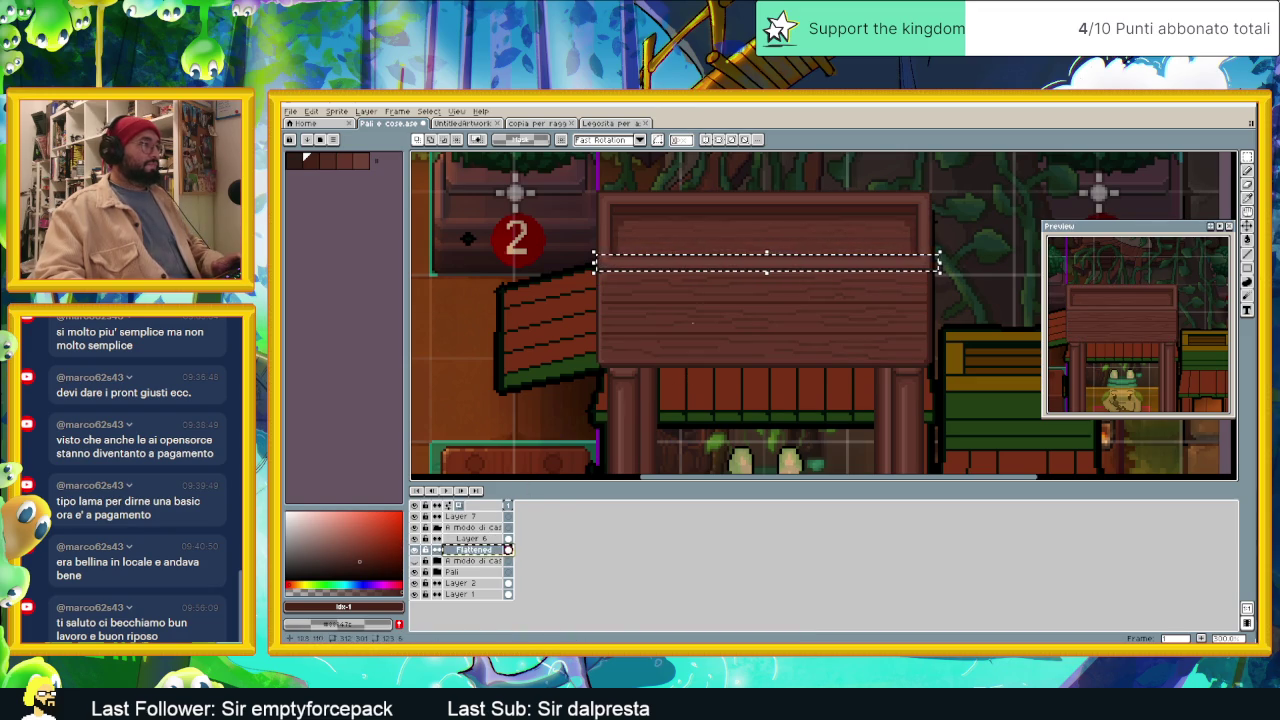
{"action": "left_click", "coordinate": [720, 268]}
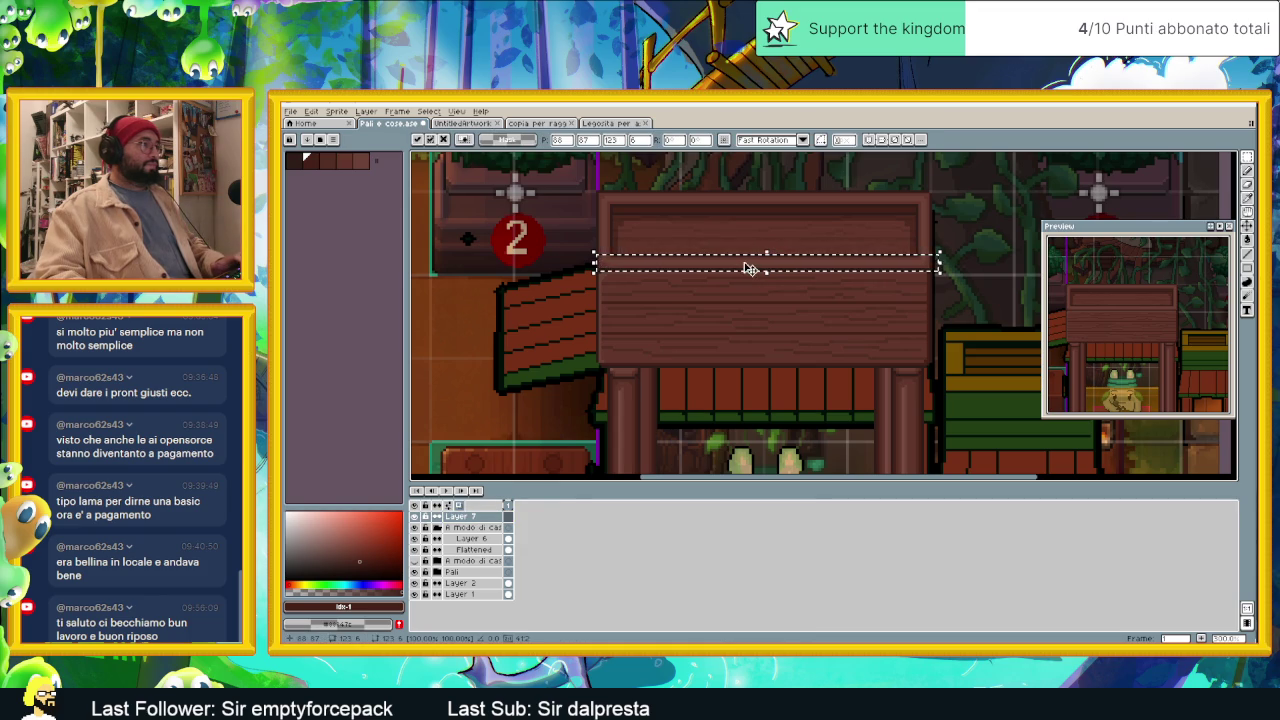
{"action": "left_click_drag", "start_coordinate": [750, 268], "coordinate": [748, 427]}
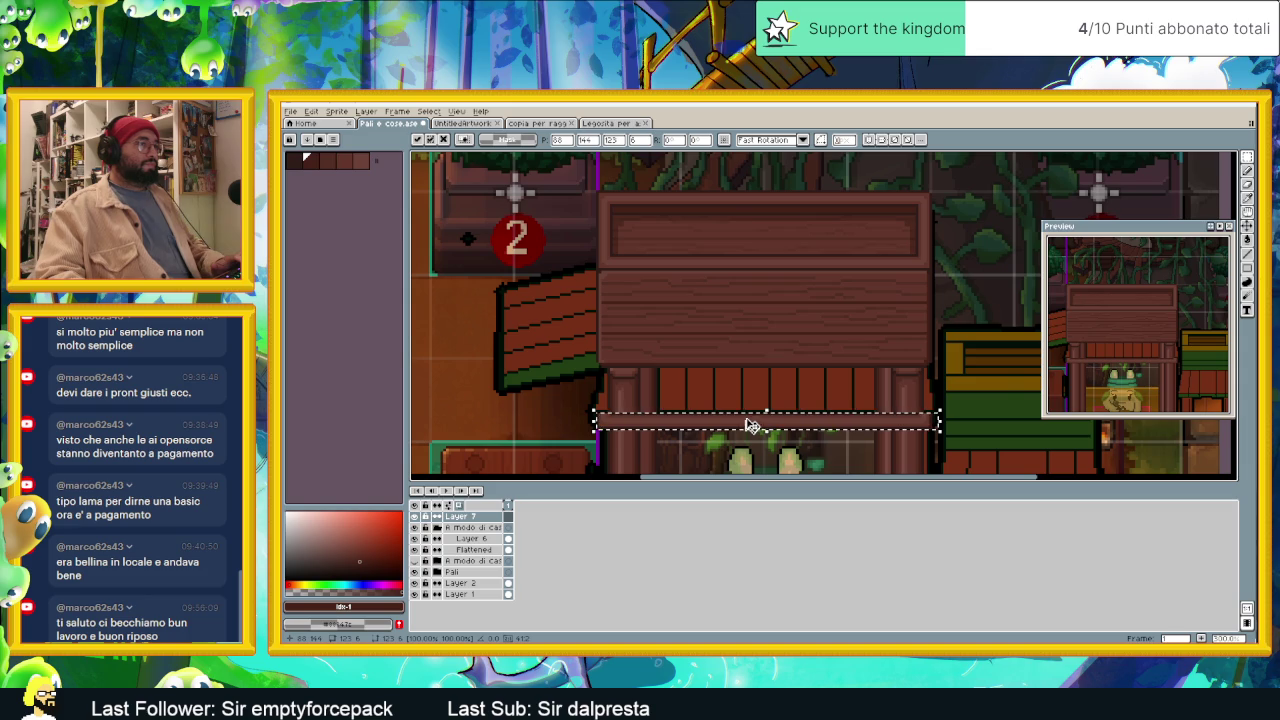
{"action": "scroll", "coordinate": [760, 426], "scroll_direction": "up", "scroll_amount": 1}
Step: Commit the moved crossbeam, then paste a copy of its left end by the right-hand post
{"action": "left_click", "coordinate": [736, 379]}
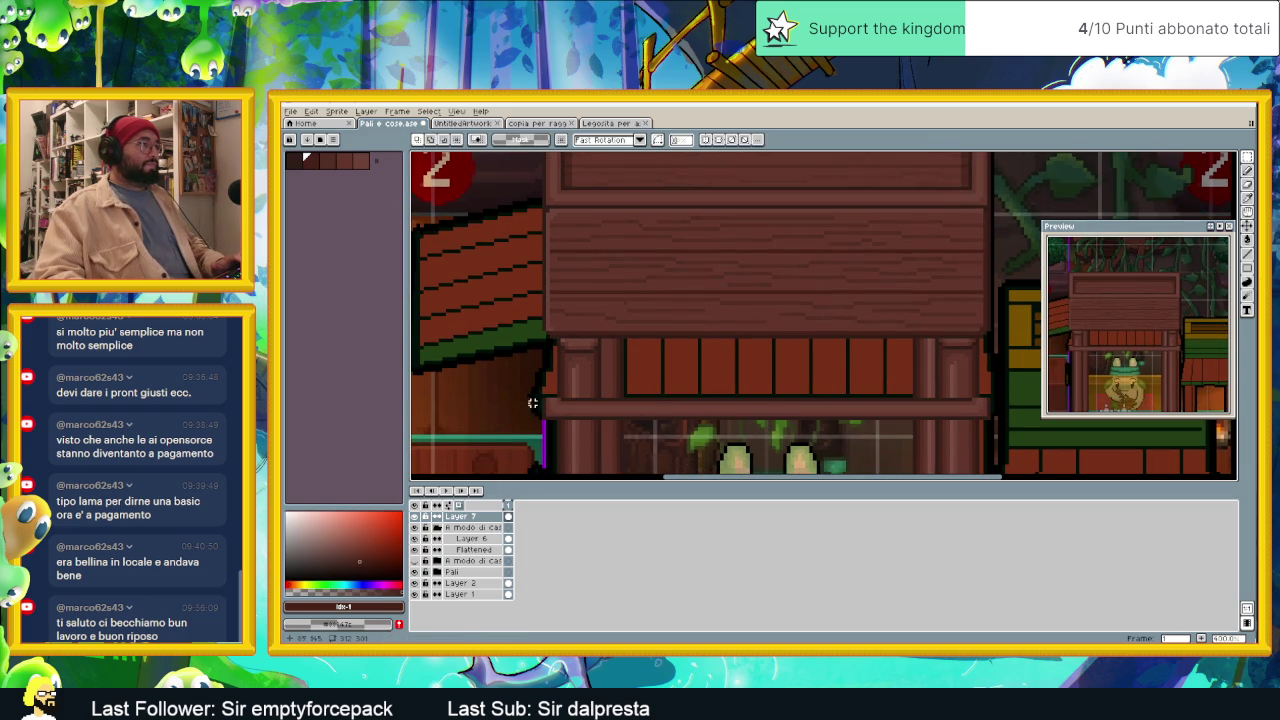
{"action": "mouse_move", "coordinate": [521, 384]}
{"action": "left_mouse_down"}
{"action": "mouse_move", "coordinate": [592, 437]}
{"action": "mouse_move", "coordinate": [572, 417]}
{"action": "left_mouse_up"}
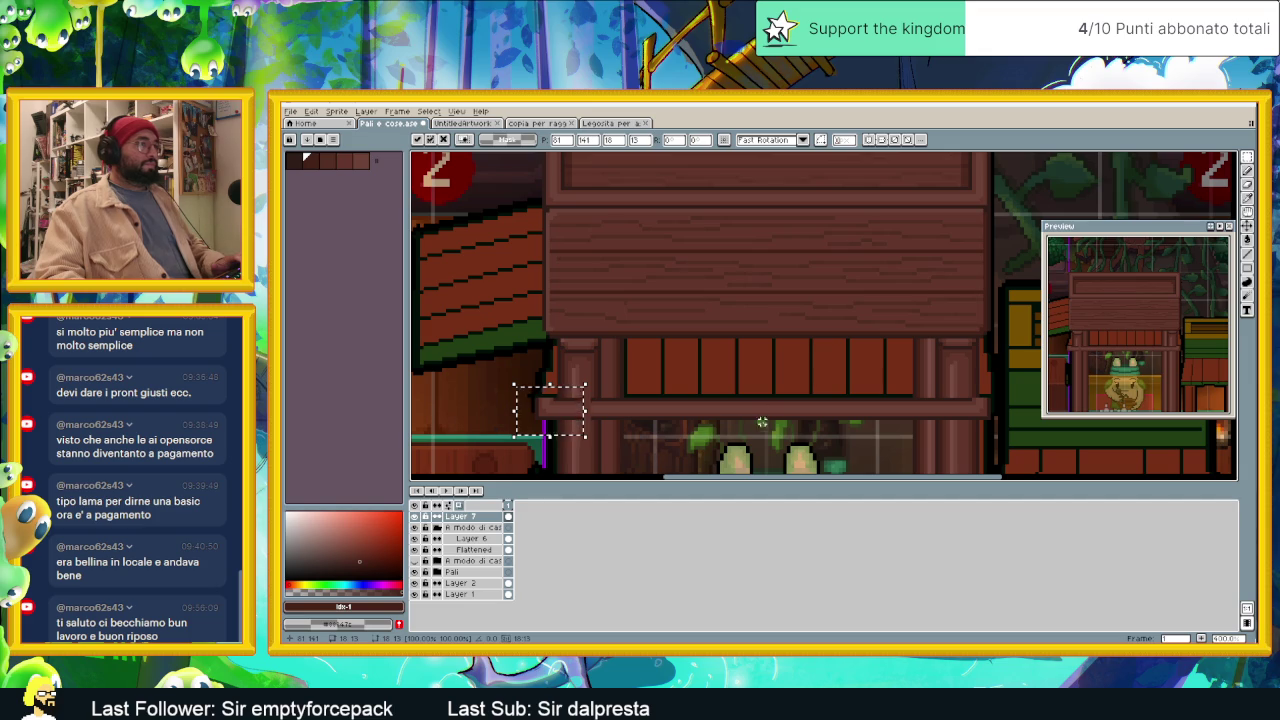
{"action": "left_click_drag", "start_coordinate": [762, 422], "coordinate": [693, 414]}
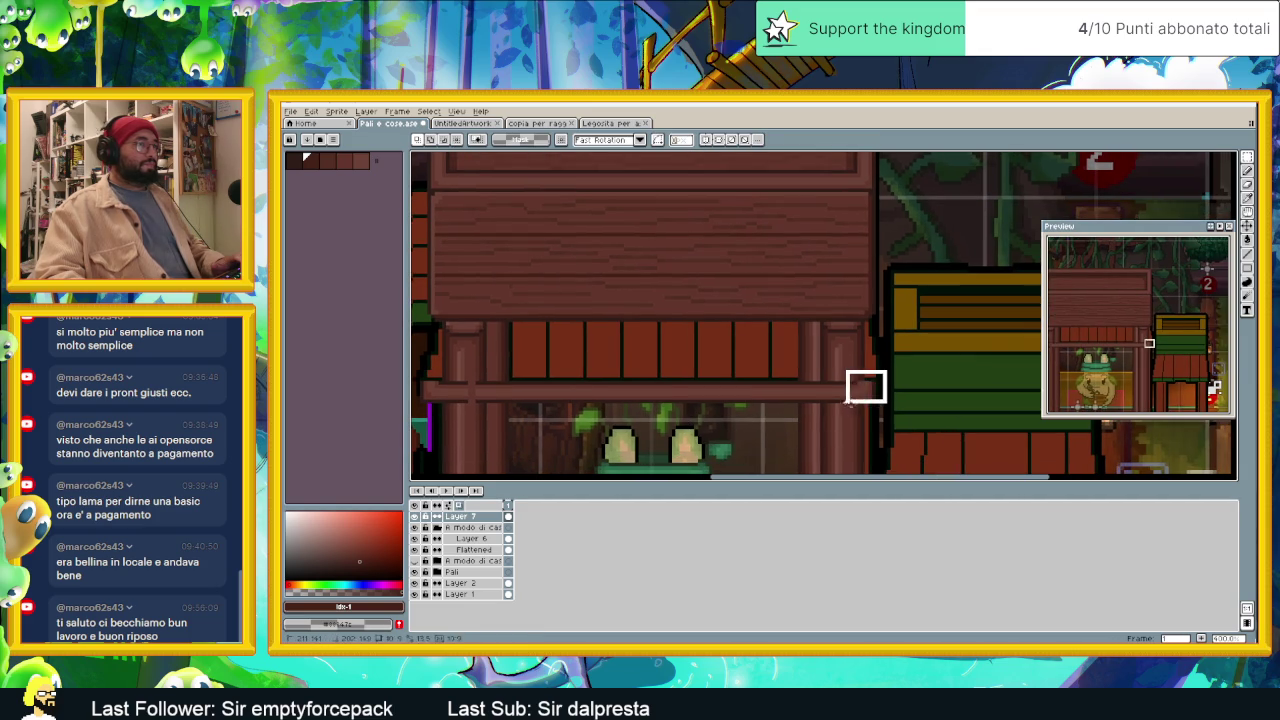
{"action": "key", "text": "ctrl+v"}
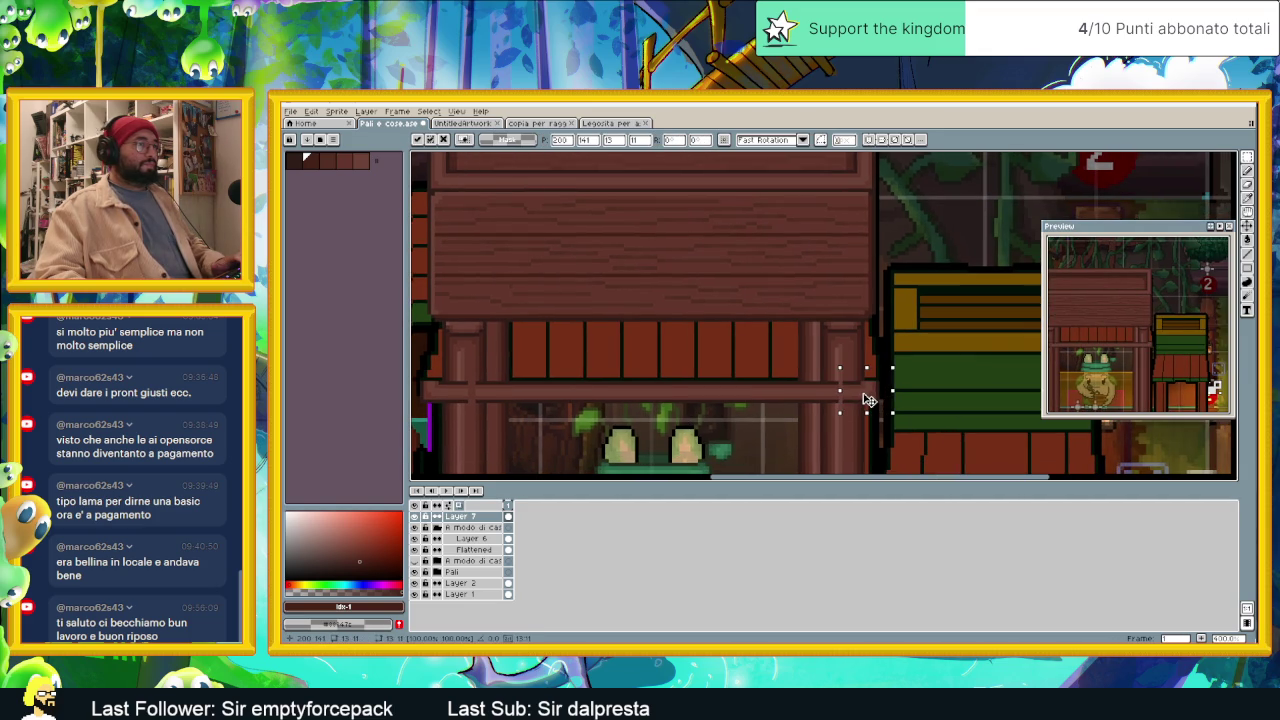
{"action": "key", "text": "Return"}
Step: Select thin vertical columns on the beam, then view the whole roof and confirm the piece
{"action": "scroll", "coordinate": [840, 396], "scroll_direction": "up", "scroll_amount": 2}
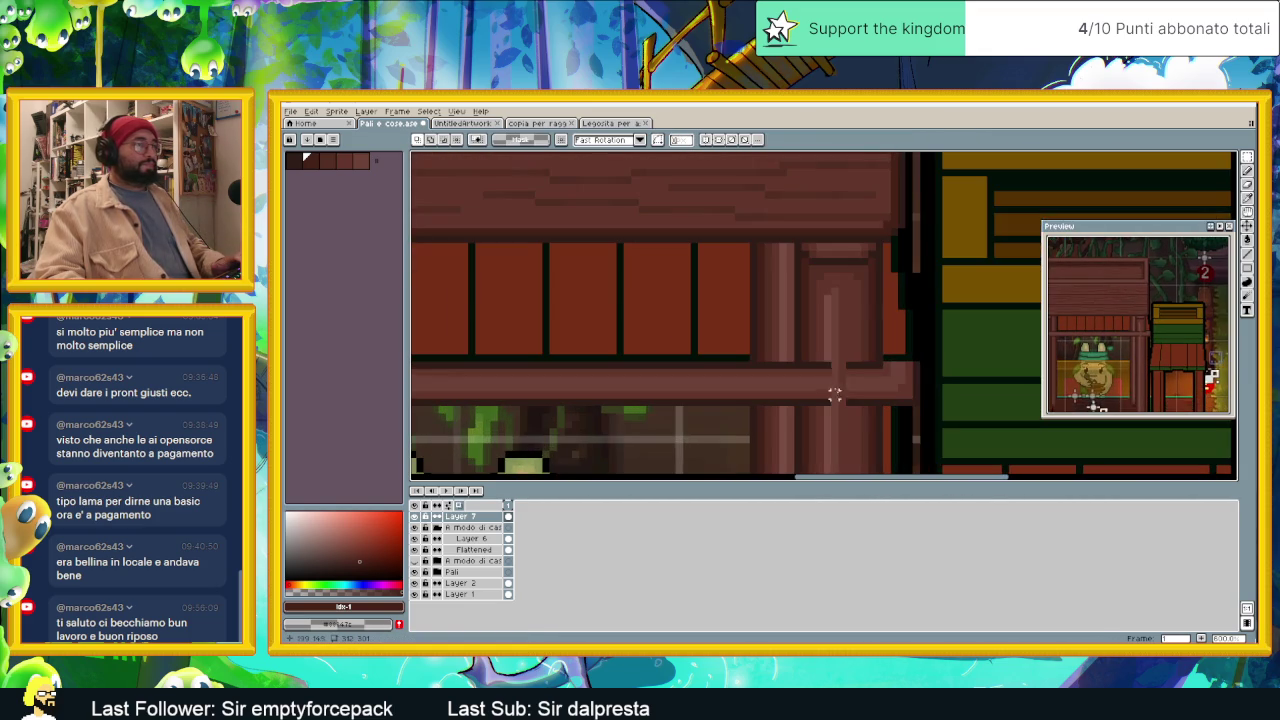
{"action": "left_click_drag", "start_coordinate": [826, 362], "coordinate": [830, 414]}
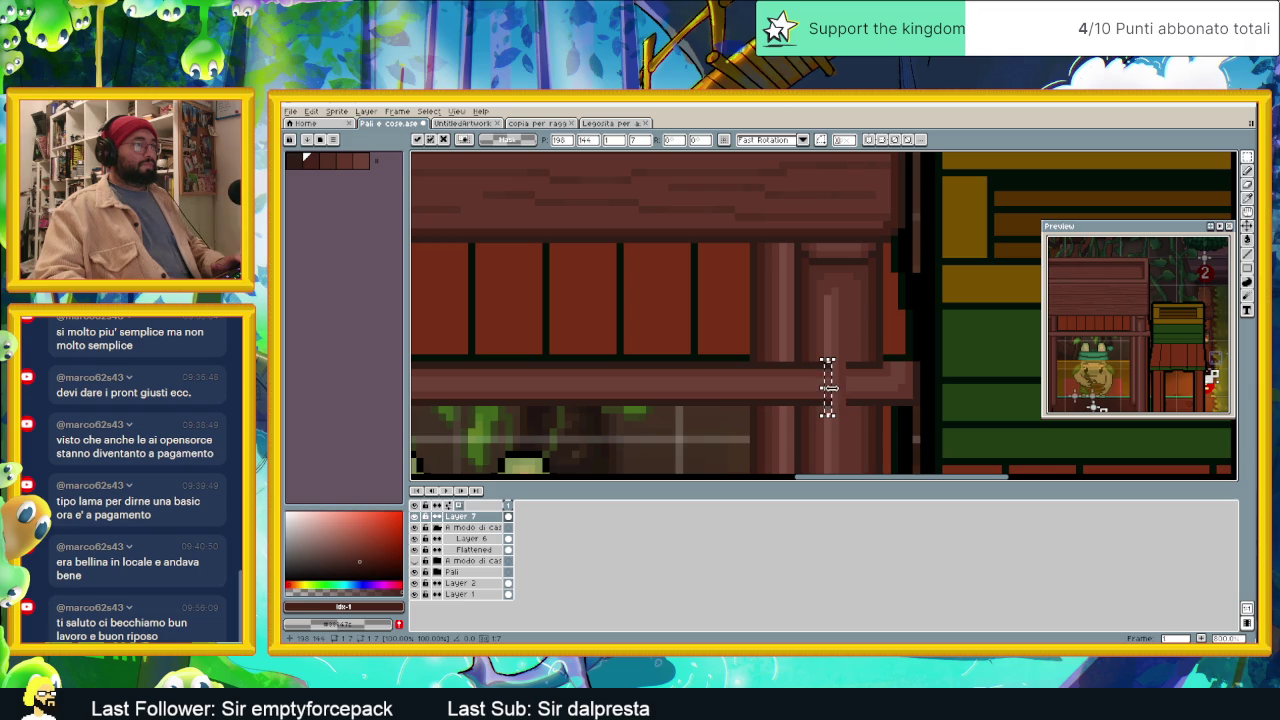
{"action": "scroll", "coordinate": [847, 392], "scroll_direction": "down", "scroll_amount": 2}
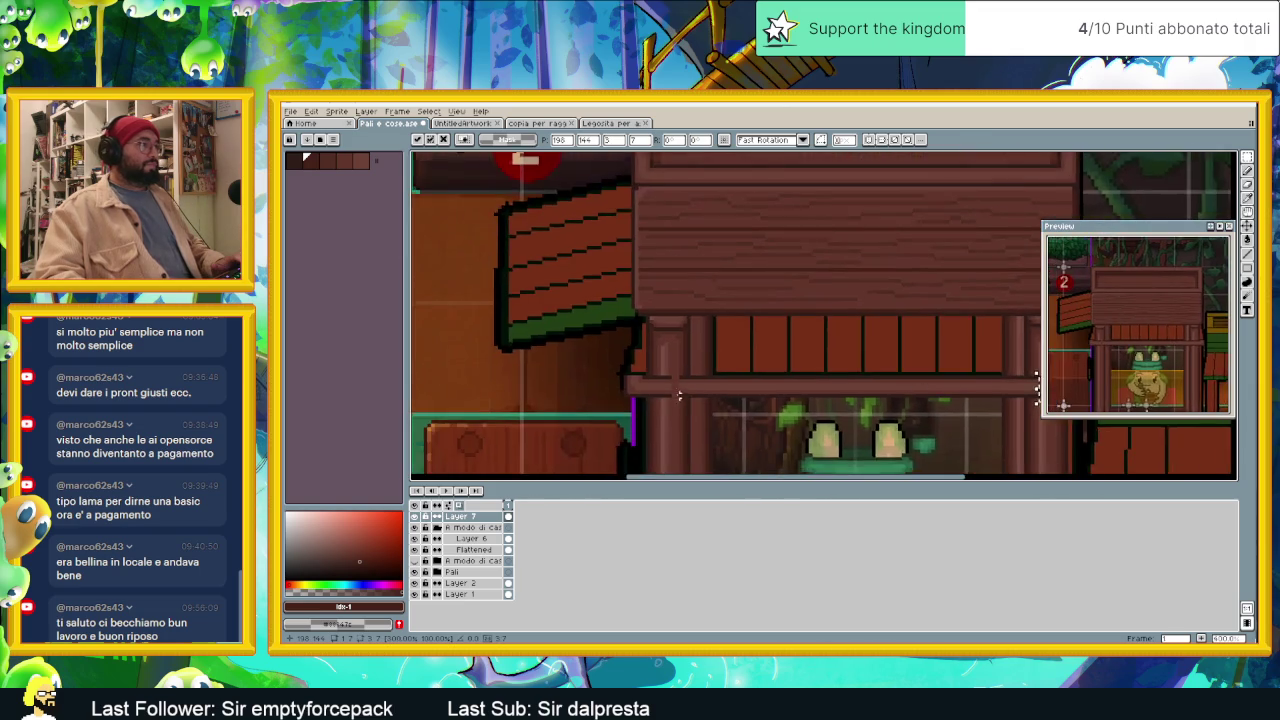
{"action": "scroll", "coordinate": [675, 349], "scroll_direction": "up", "scroll_amount": 2}
{"action": "mouse_move", "coordinate": [687, 340]}
{"action": "left_mouse_down"}
{"action": "mouse_move", "coordinate": [692, 400]}
{"action": "mouse_move", "coordinate": [653, 373]}
{"action": "left_mouse_up"}
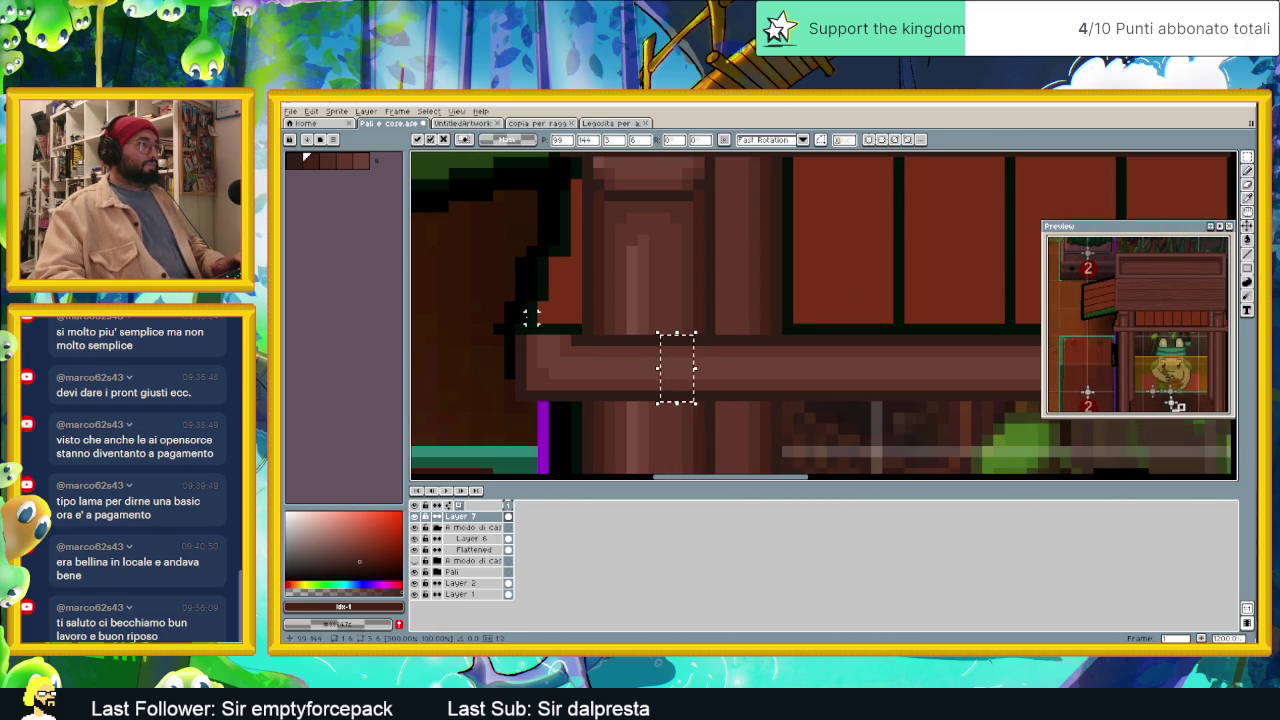
{"action": "scroll", "coordinate": [531, 317], "scroll_direction": "down", "scroll_amount": 1}
{"action": "left_click_drag", "start_coordinate": [528, 322], "coordinate": [673, 362]}
{"action": "left_click", "coordinate": [632, 355]}
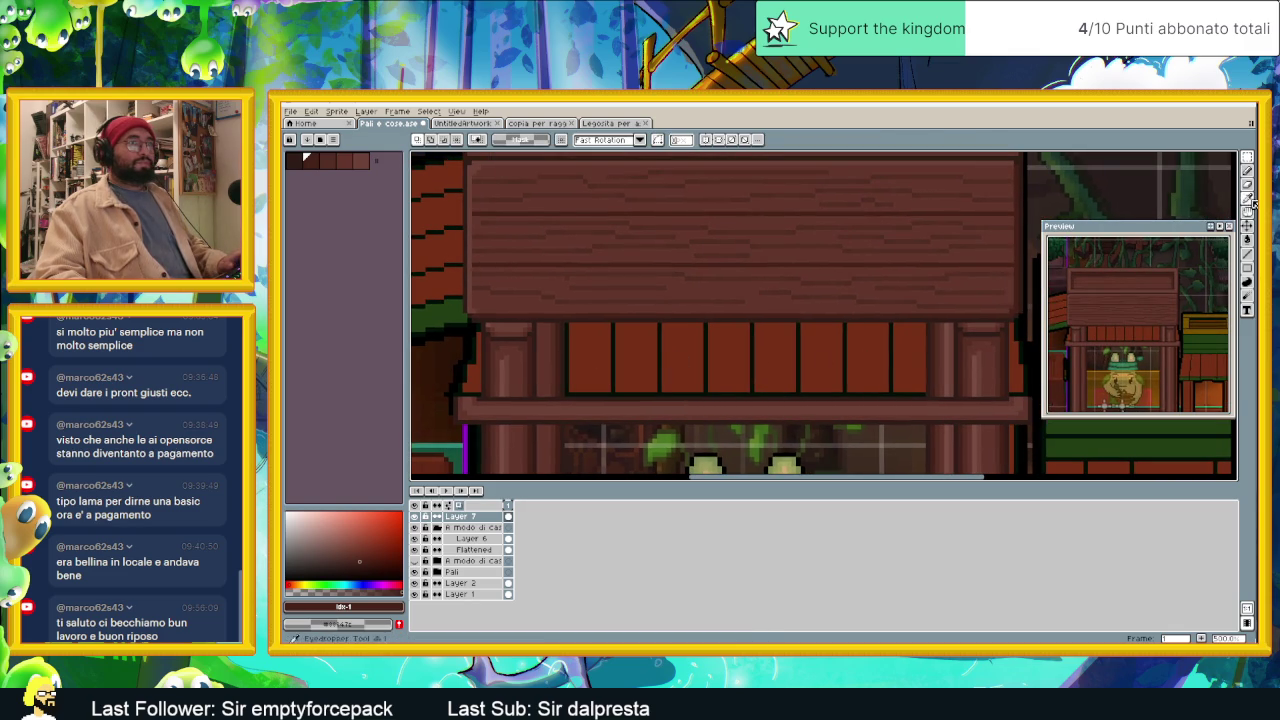
Step: Choose the pencil and pick a dark brown near the roof's right end
{"action": "left_click", "coordinate": [1248, 256]}
{"action": "scroll", "coordinate": [1051, 371], "scroll_direction": "up", "scroll_amount": 1}
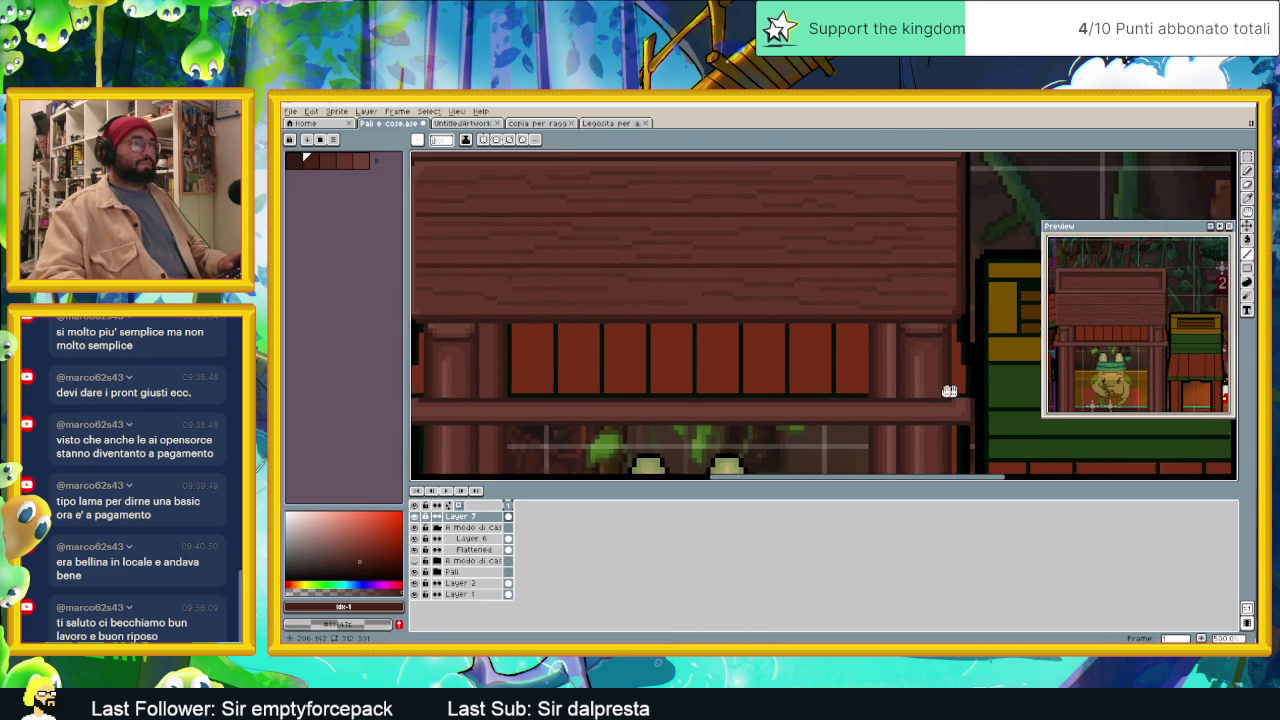
{"action": "left_click_drag", "start_coordinate": [1051, 371], "coordinate": [934, 395]}
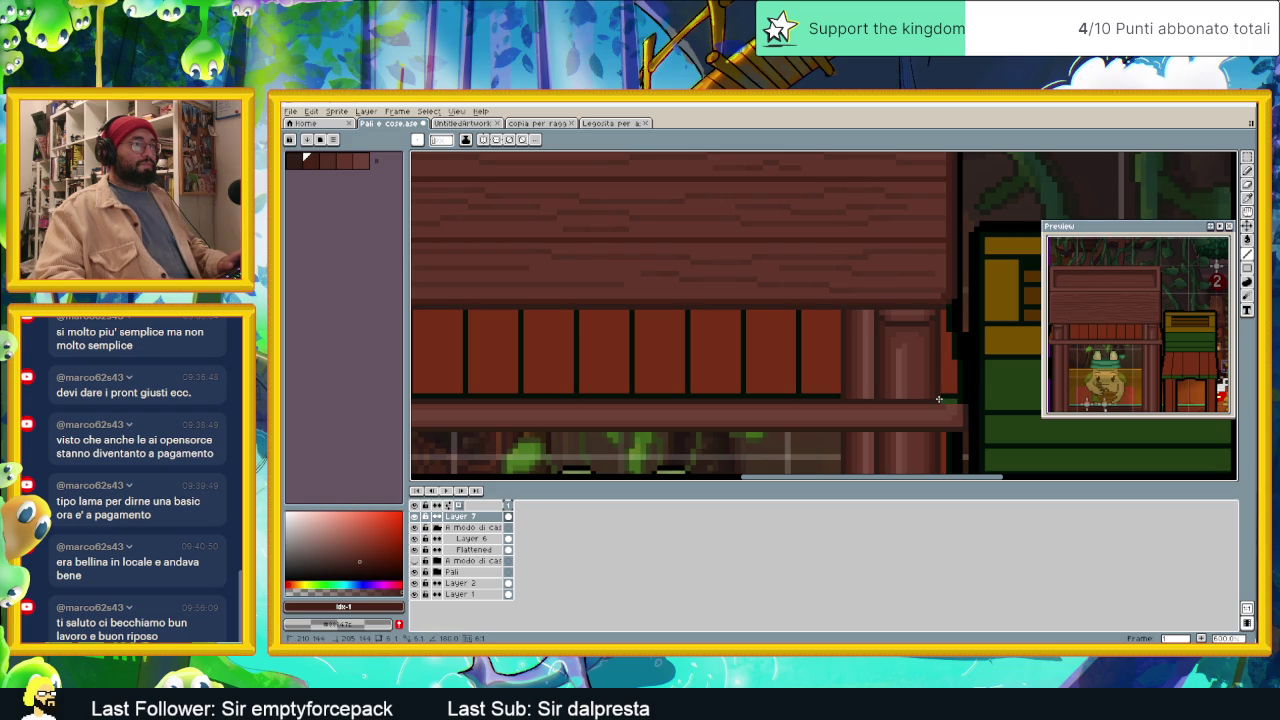
{"action": "scroll", "coordinate": [677, 377], "scroll_direction": "left", "scroll_amount": 3}
{"action": "scroll", "coordinate": [750, 378], "scroll_direction": "left", "scroll_amount": 3}
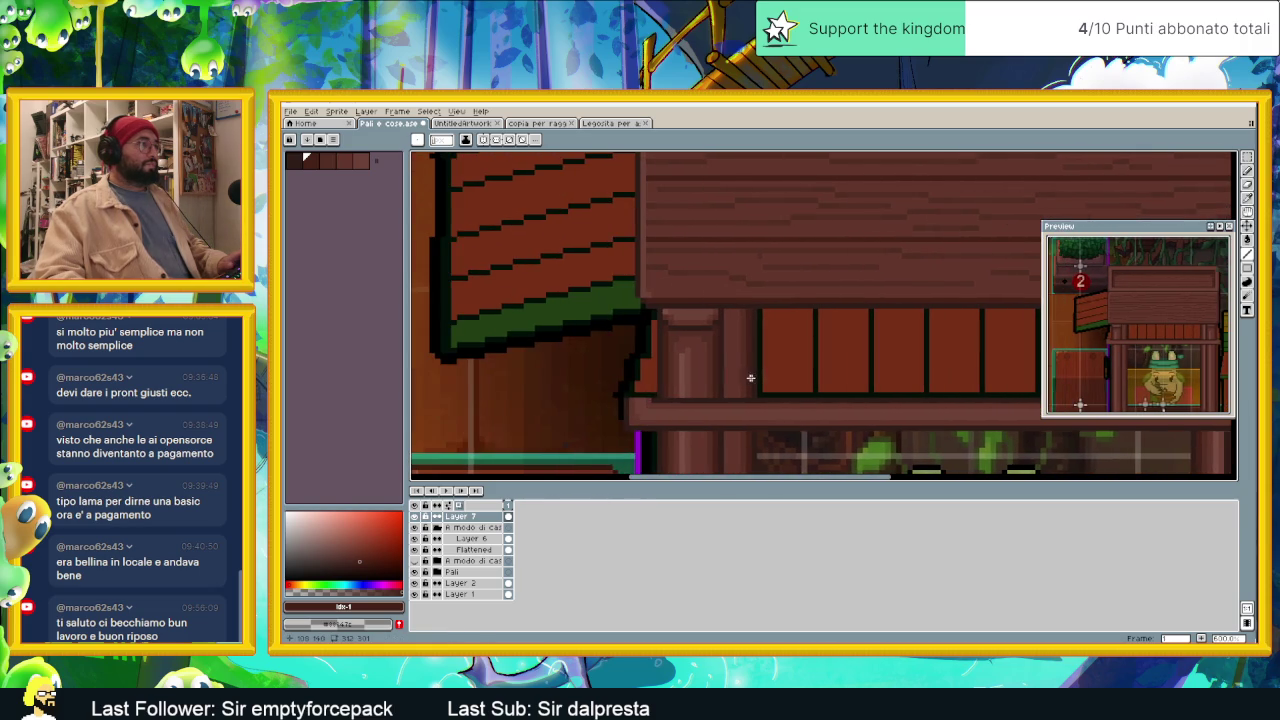
{"action": "left_click", "coordinate": [666, 401], "text": "alt"}
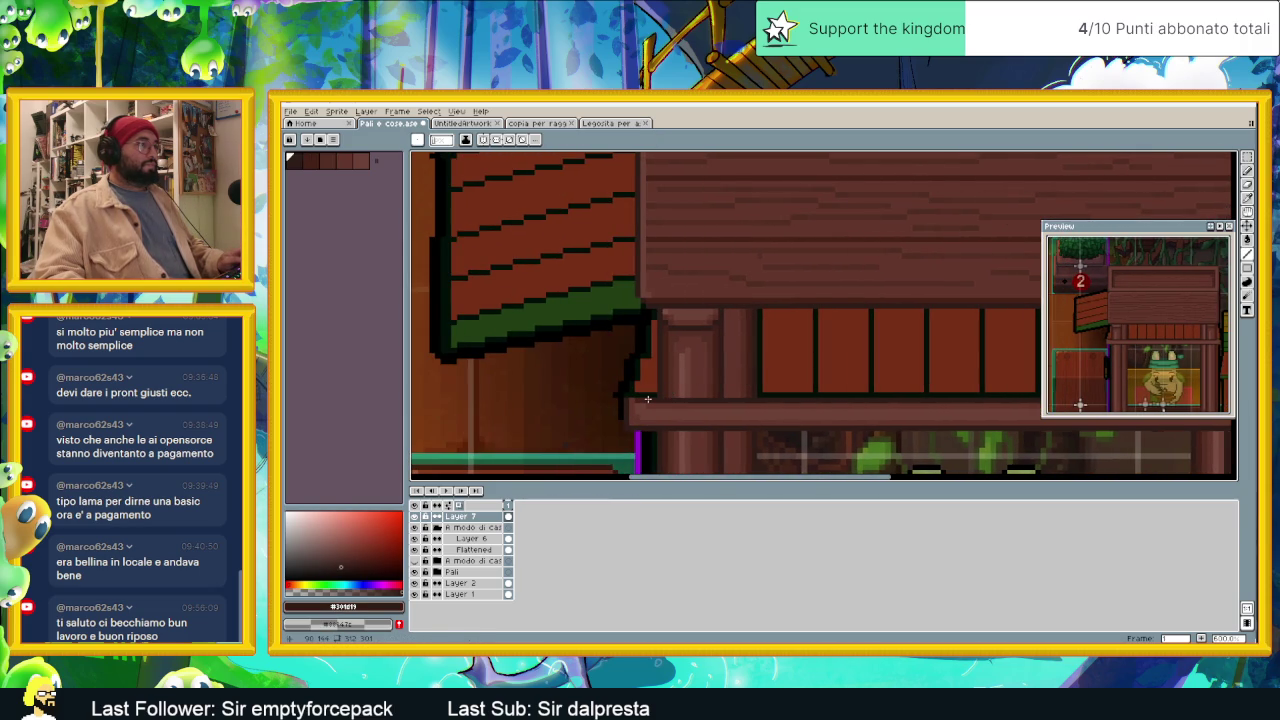
{"action": "scroll", "coordinate": [640, 390], "scroll_direction": "right", "scroll_amount": 3}
{"action": "scroll", "coordinate": [670, 369], "scroll_direction": "right", "scroll_amount": 2}
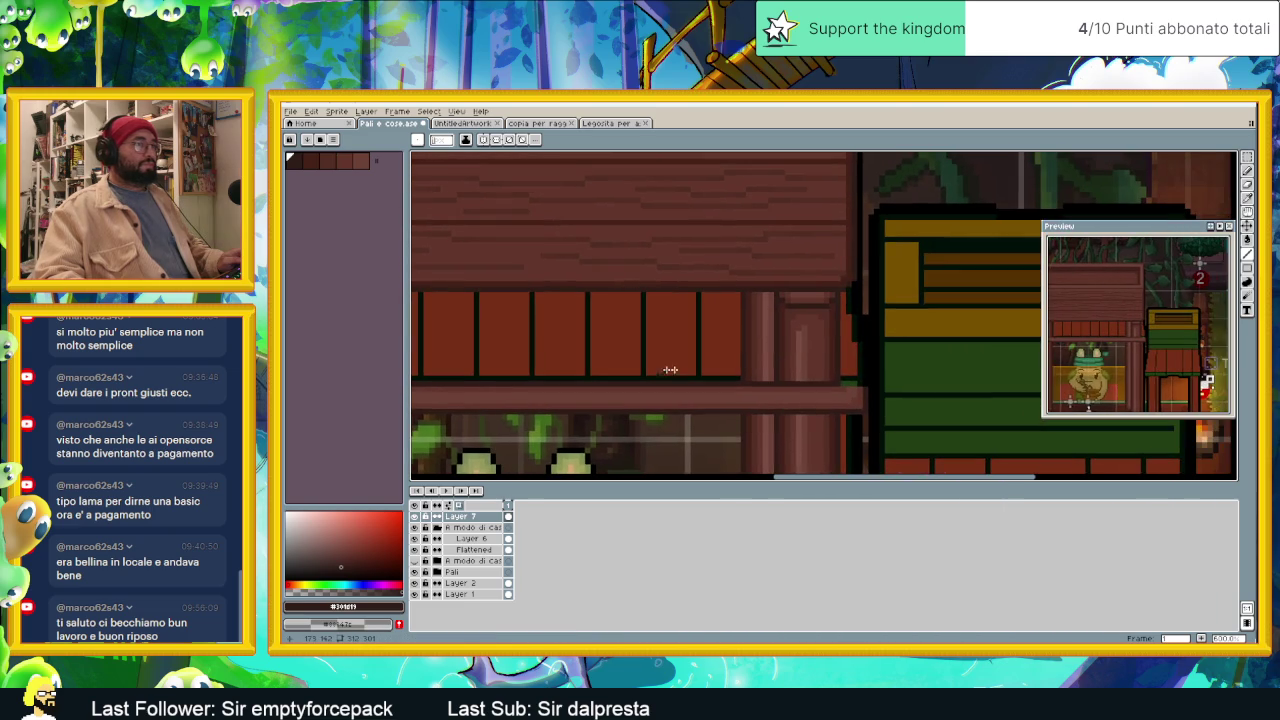
{"action": "scroll", "coordinate": [863, 382], "scroll_direction": "left", "scroll_amount": 1}
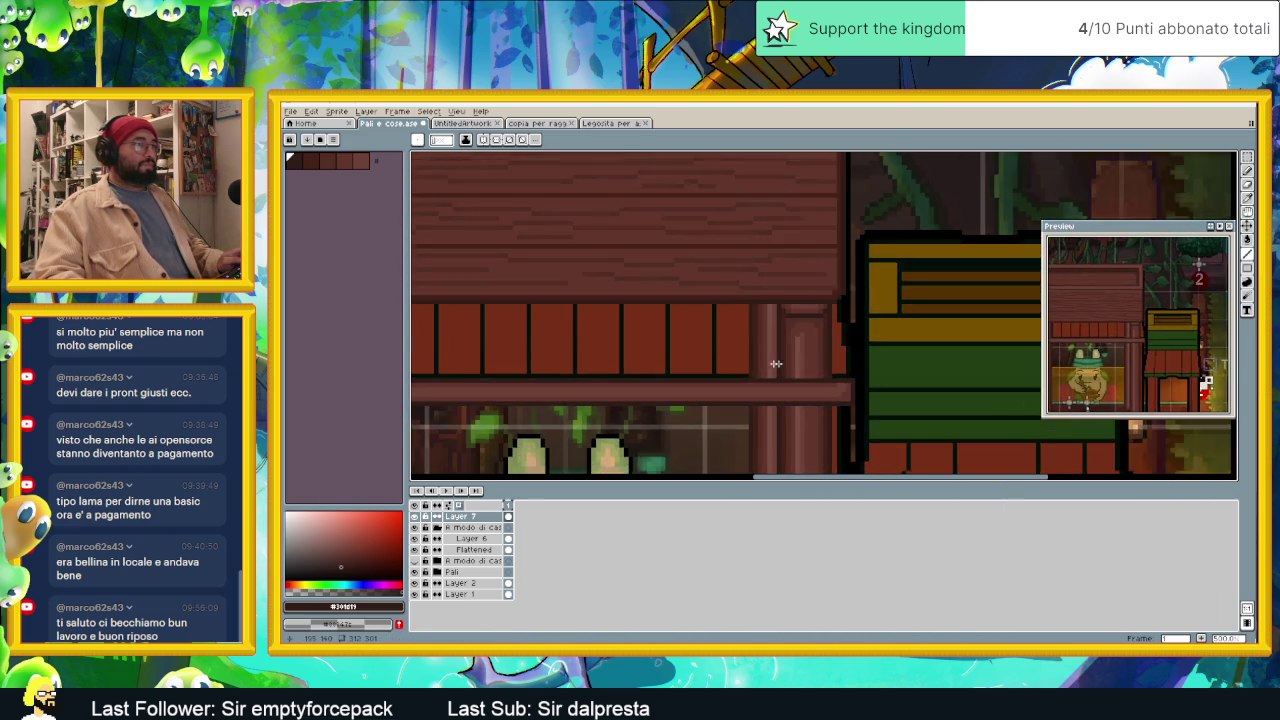
{"action": "scroll", "coordinate": [869, 374], "scroll_direction": "left", "scroll_amount": 1}
{"action": "scroll", "coordinate": [770, 370], "scroll_direction": "left", "scroll_amount": 1}
{"action": "scroll", "coordinate": [640, 375], "scroll_direction": "left", "scroll_amount": 1}
{"action": "scroll", "coordinate": [597, 384], "scroll_direction": "up", "scroll_amount": 1}
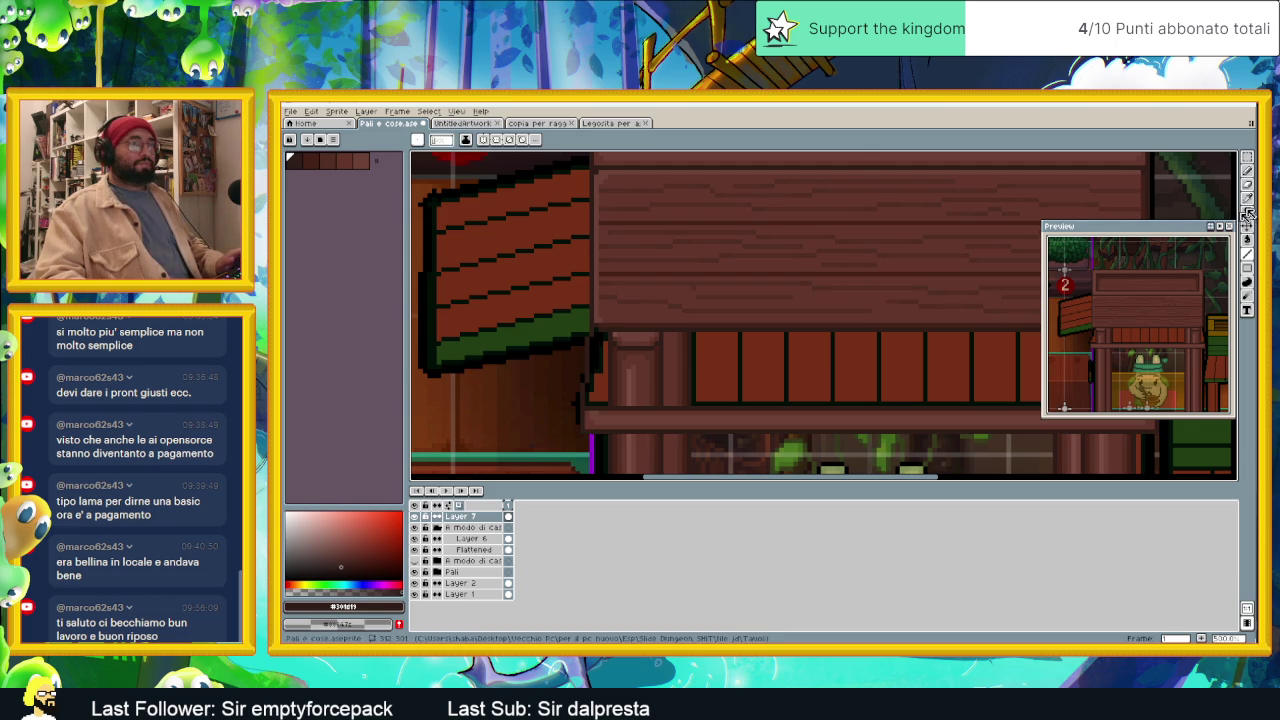
Step: Nudge a thin strip from the roof's lower left corner and stretch it rightward along the edge
{"action": "key", "text": "m"}
{"action": "left_click_drag", "start_coordinate": [684, 399], "coordinate": [688, 445]}
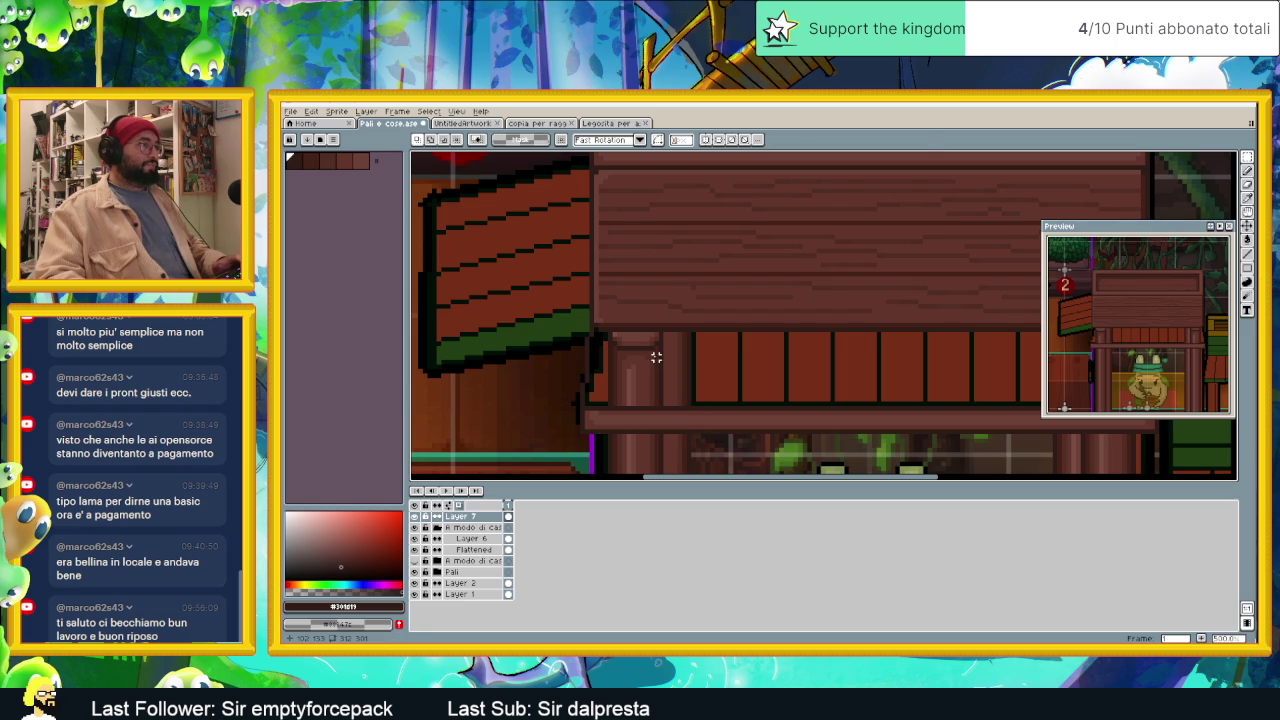
{"action": "key", "text": "ctrl+t"}
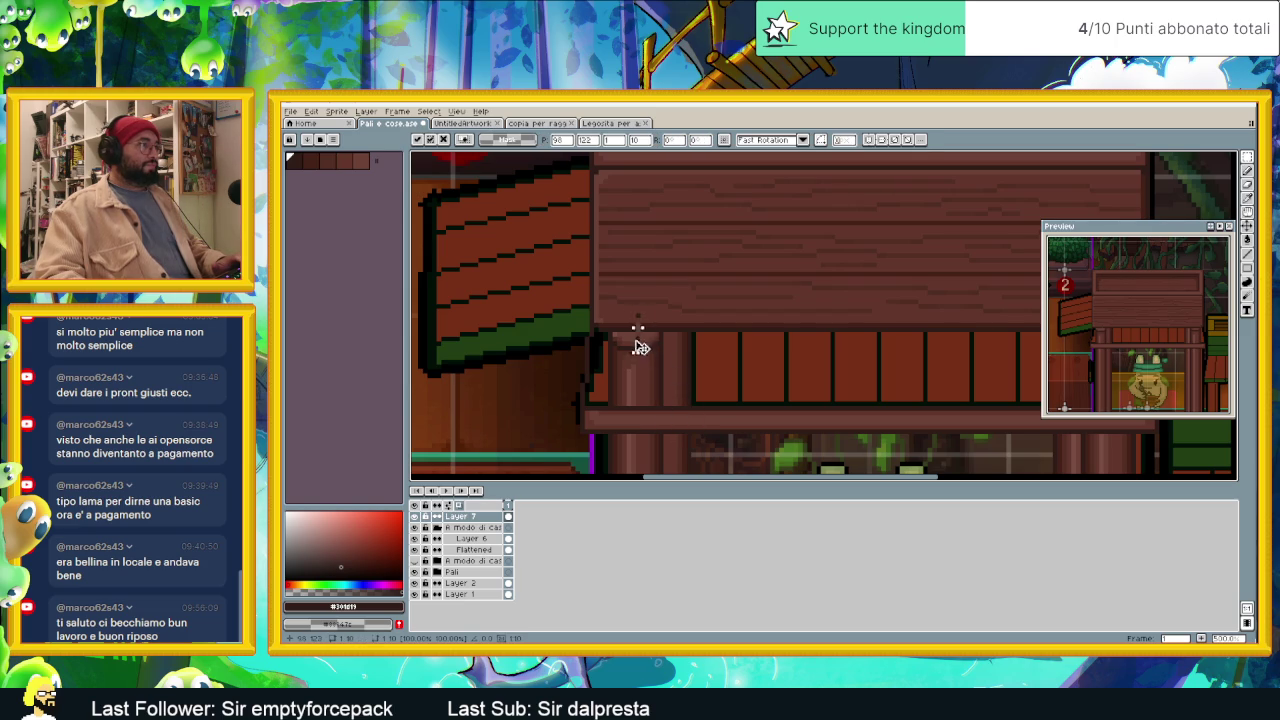
{"action": "scroll", "coordinate": [613, 325], "scroll_direction": "up", "scroll_amount": 1}
{"action": "scroll", "coordinate": [710, 366], "scroll_direction": "up", "scroll_amount": 2}
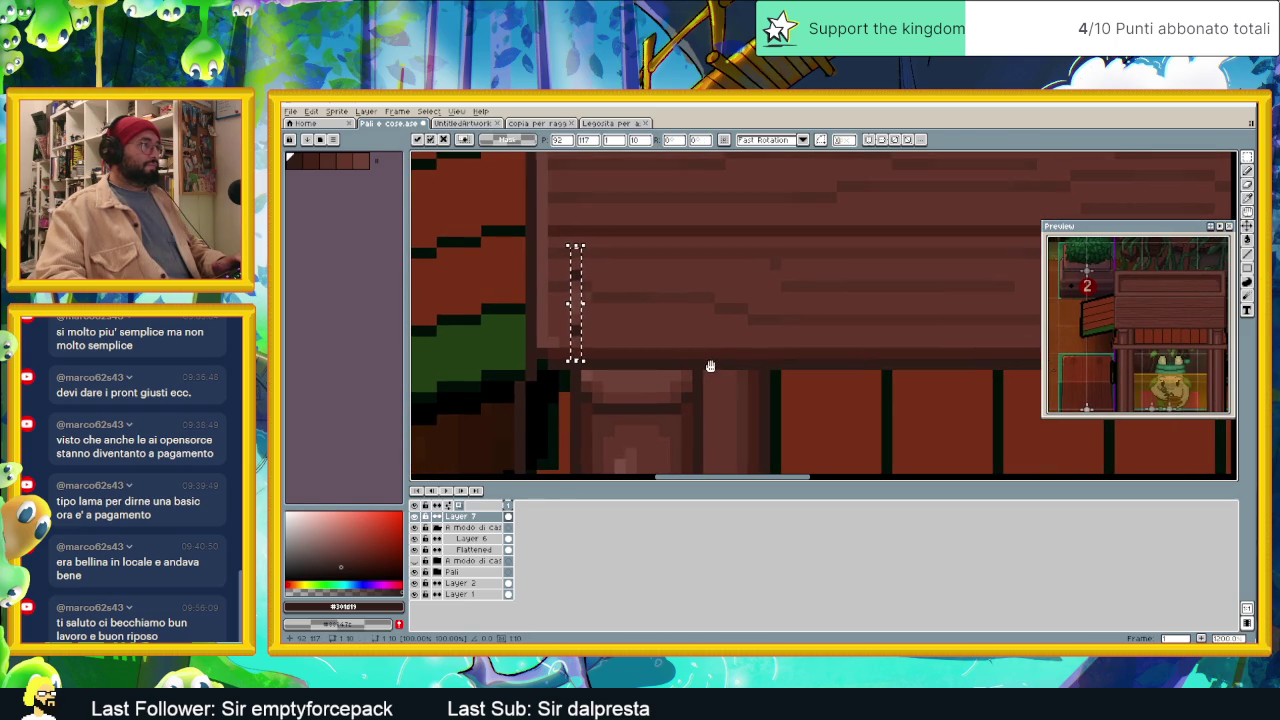
{"action": "mouse_move", "coordinate": [581, 335]}
{"action": "left_mouse_down"}
{"action": "mouse_move", "coordinate": [549, 346]}
{"action": "mouse_move", "coordinate": [557, 362]}
{"action": "left_mouse_up"}
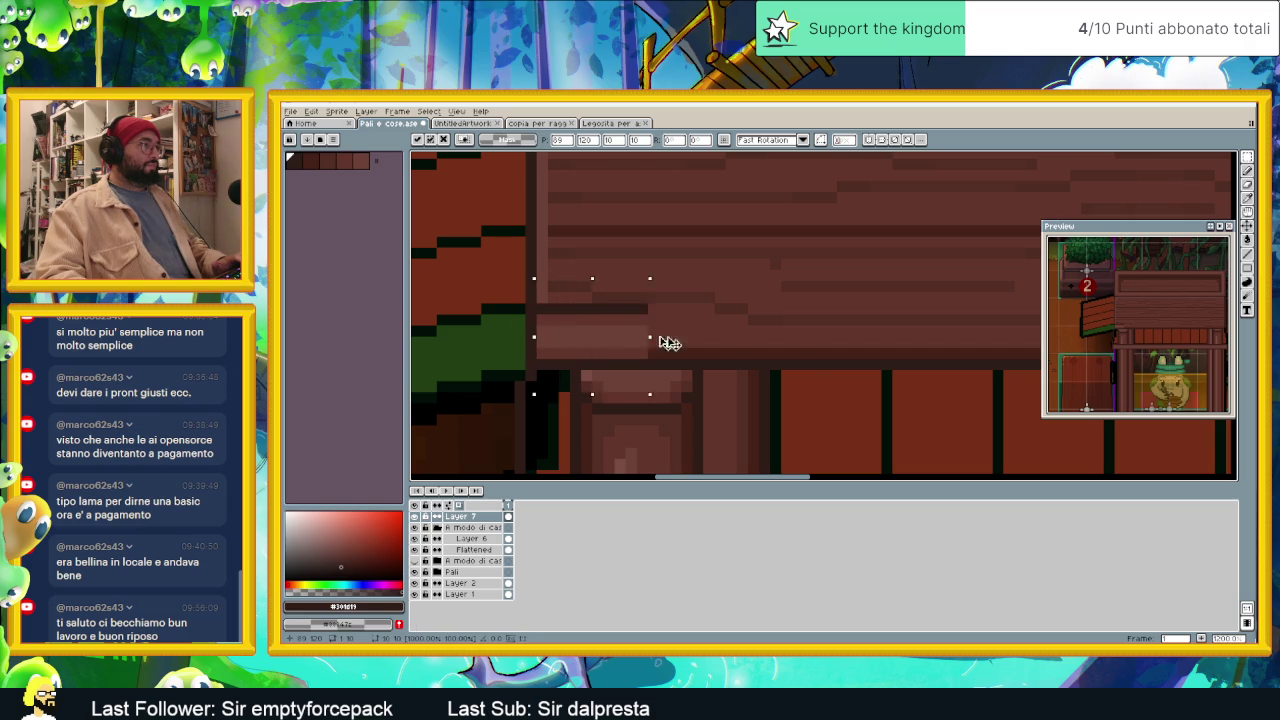
{"action": "mouse_move", "coordinate": [561, 335]}
{"action": "left_mouse_down"}
{"action": "mouse_move", "coordinate": [817, 343]}
{"action": "mouse_move", "coordinate": [651, 331]}
{"action": "mouse_move", "coordinate": [982, 331]}
{"action": "left_mouse_up"}
{"action": "scroll", "coordinate": [817, 343], "scroll_direction": "down", "scroll_amount": 3}
{"action": "scroll", "coordinate": [651, 331], "scroll_direction": "down", "scroll_amount": 1}
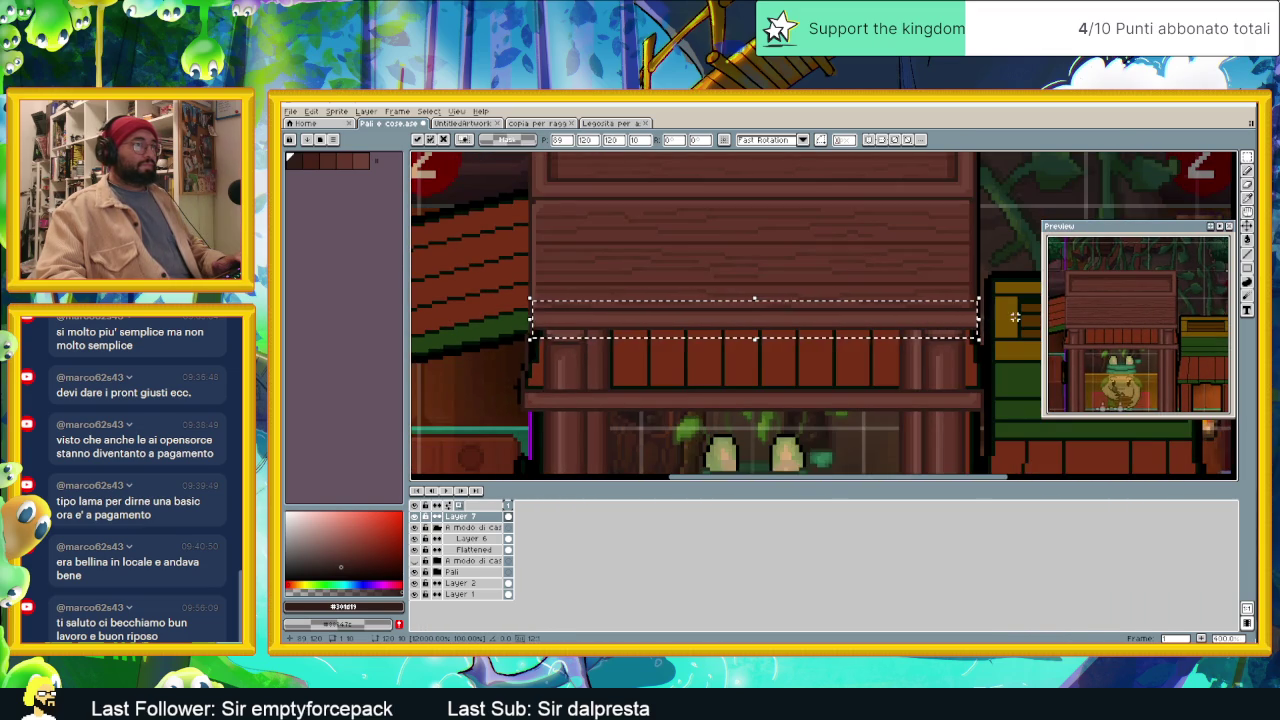
{"action": "scroll", "coordinate": [984, 319], "scroll_direction": "up", "scroll_amount": 2}
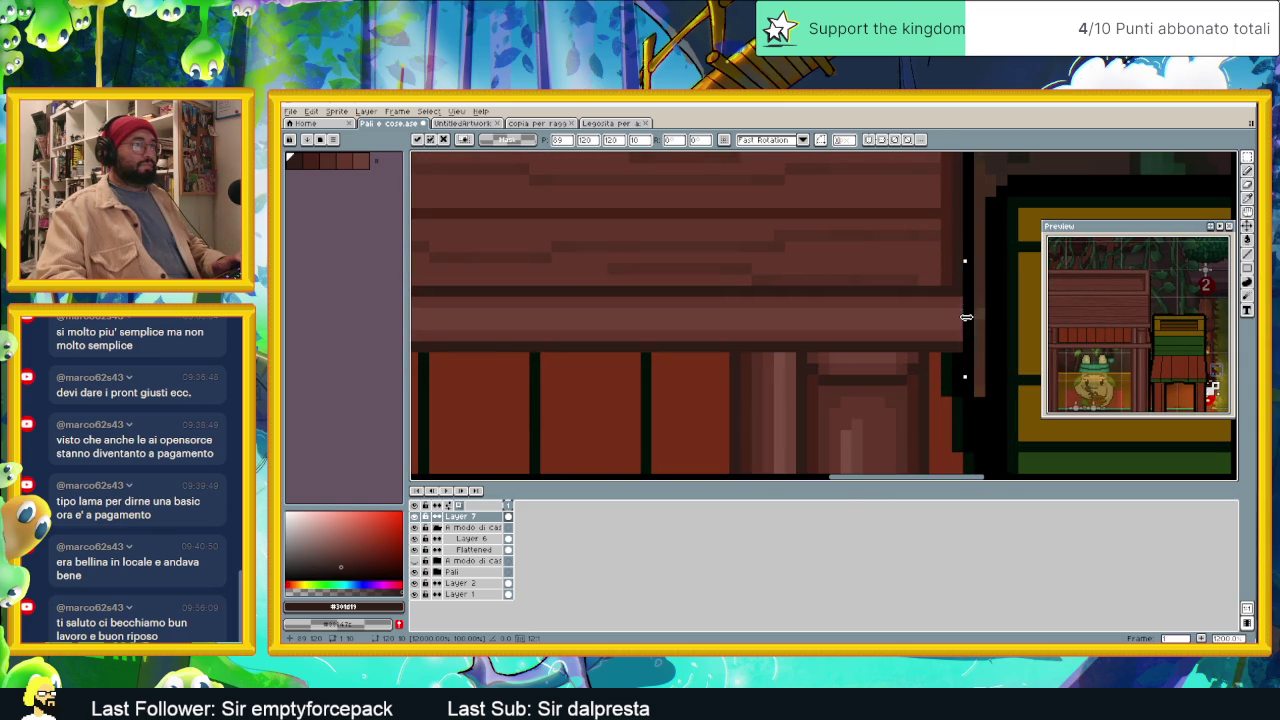
Step: Reselect where the roof meets the left post, then deselect and pan back across the building
{"action": "mouse_move", "coordinate": [984, 298]}
{"action": "left_mouse_down"}
{"action": "mouse_move", "coordinate": [612, 378]}
{"action": "mouse_move", "coordinate": [430, 358]}
{"action": "left_mouse_up"}
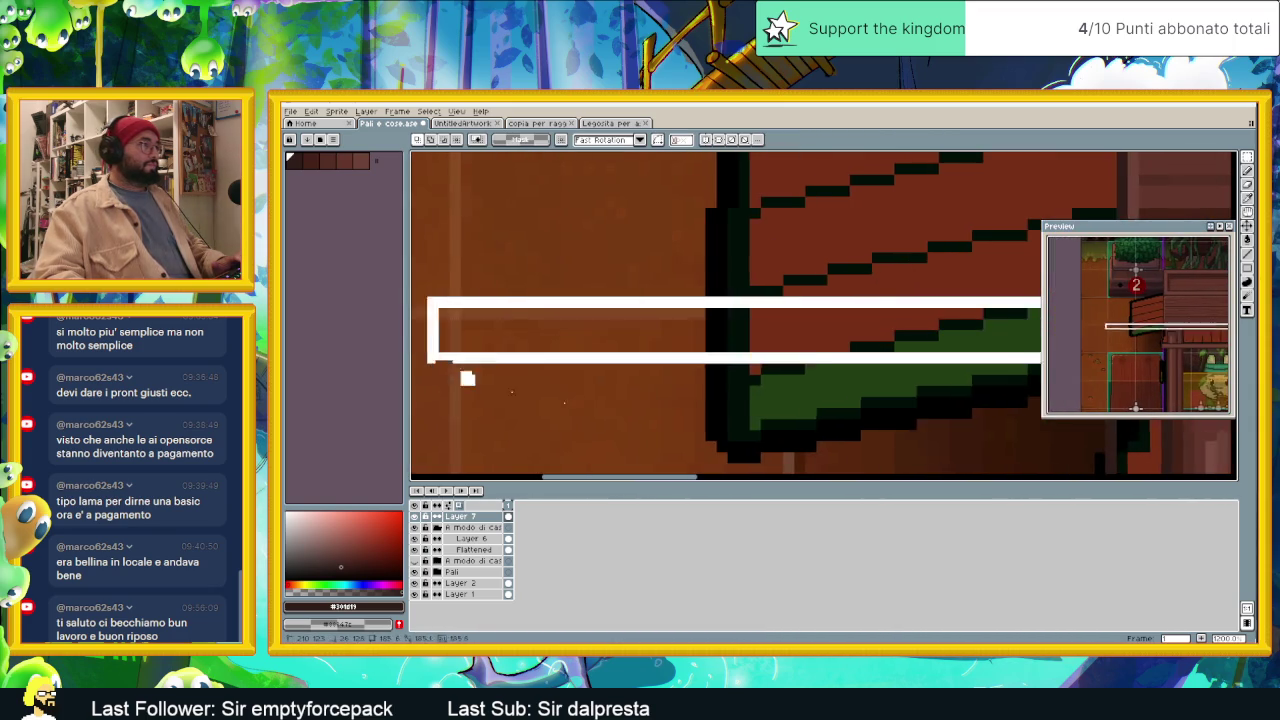
{"action": "left_click_drag", "start_coordinate": [467, 378], "coordinate": [885, 407]}
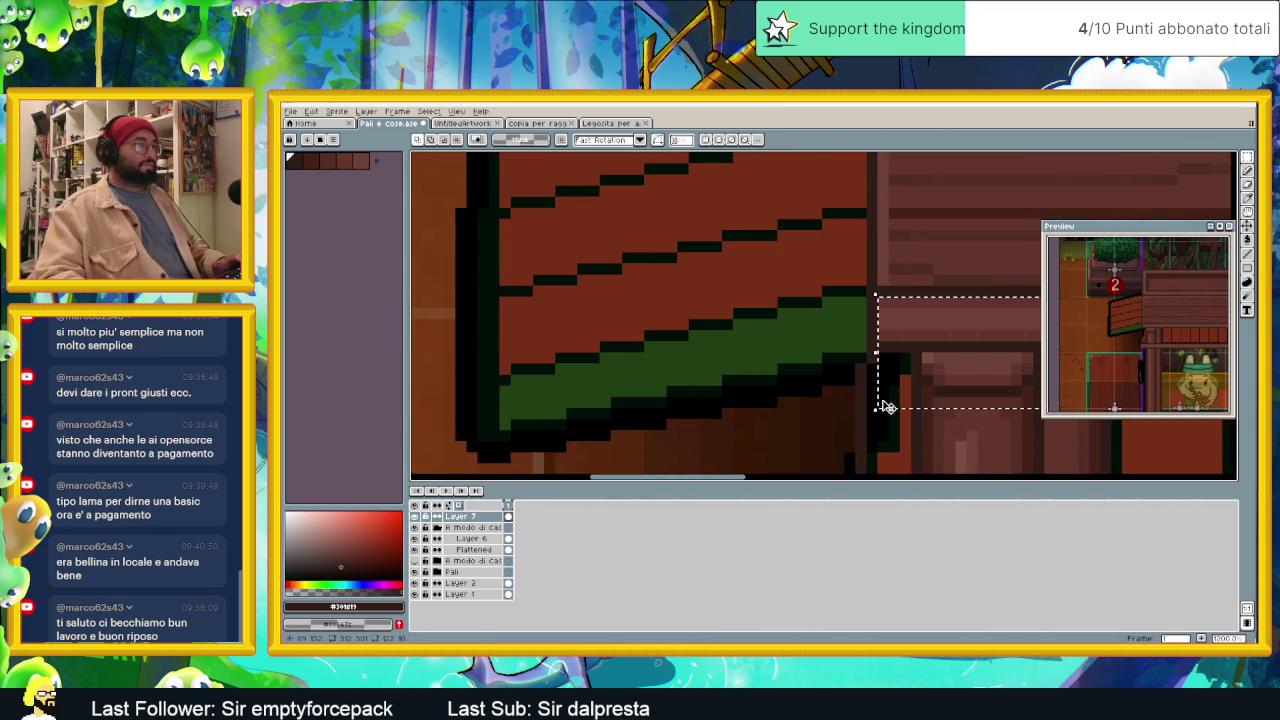
{"action": "key", "text": "ctrl+d"}
{"action": "scroll", "coordinate": [927, 400], "scroll_direction": "down", "scroll_amount": 2}
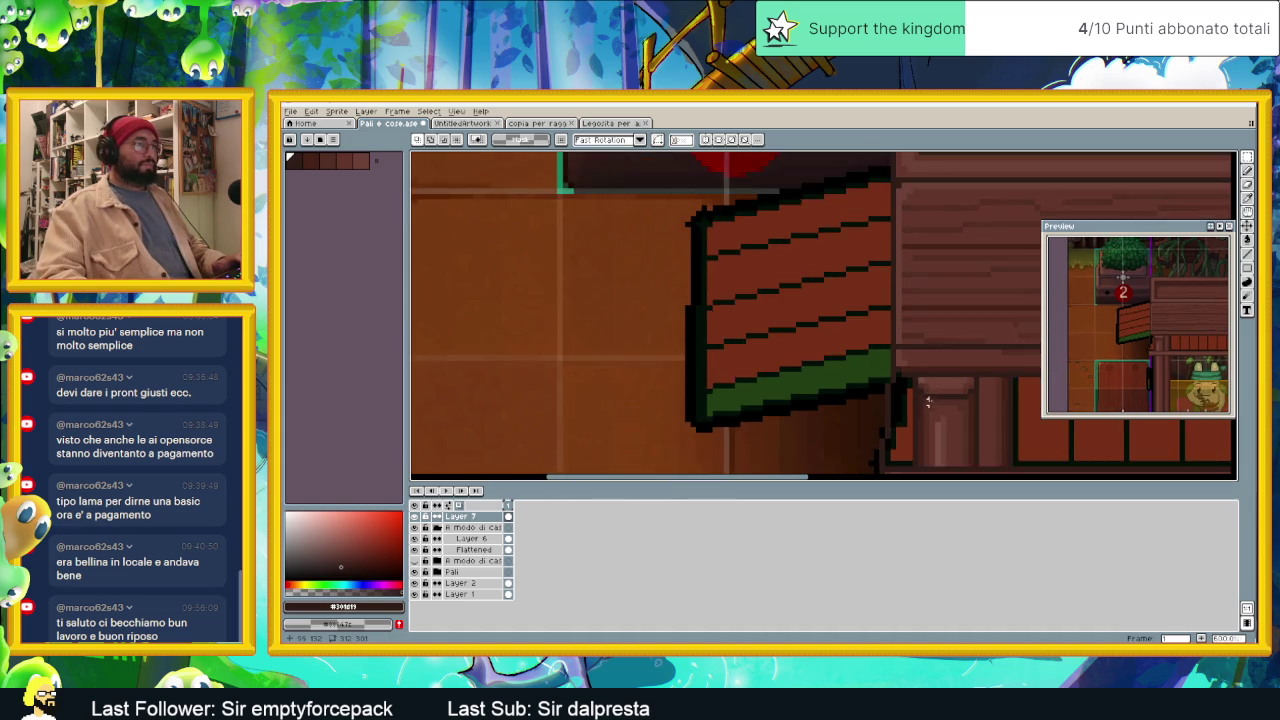
{"action": "scroll", "coordinate": [927, 400], "scroll_direction": "down", "scroll_amount": 1}
{"action": "left_click_drag", "start_coordinate": [920, 408], "coordinate": [688, 363]}
{"action": "scroll", "coordinate": [740, 369], "scroll_direction": "right", "scroll_amount": 2}
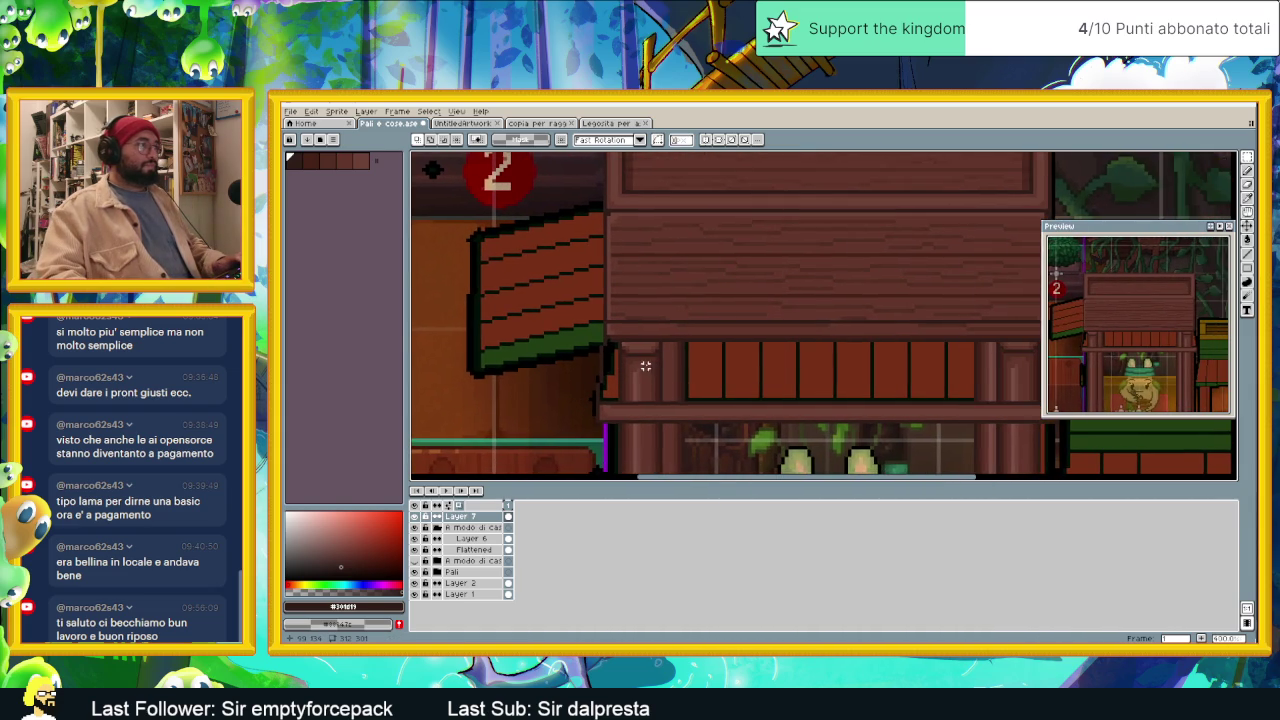
{"action": "scroll", "coordinate": [780, 383], "scroll_direction": "right", "scroll_amount": 3}
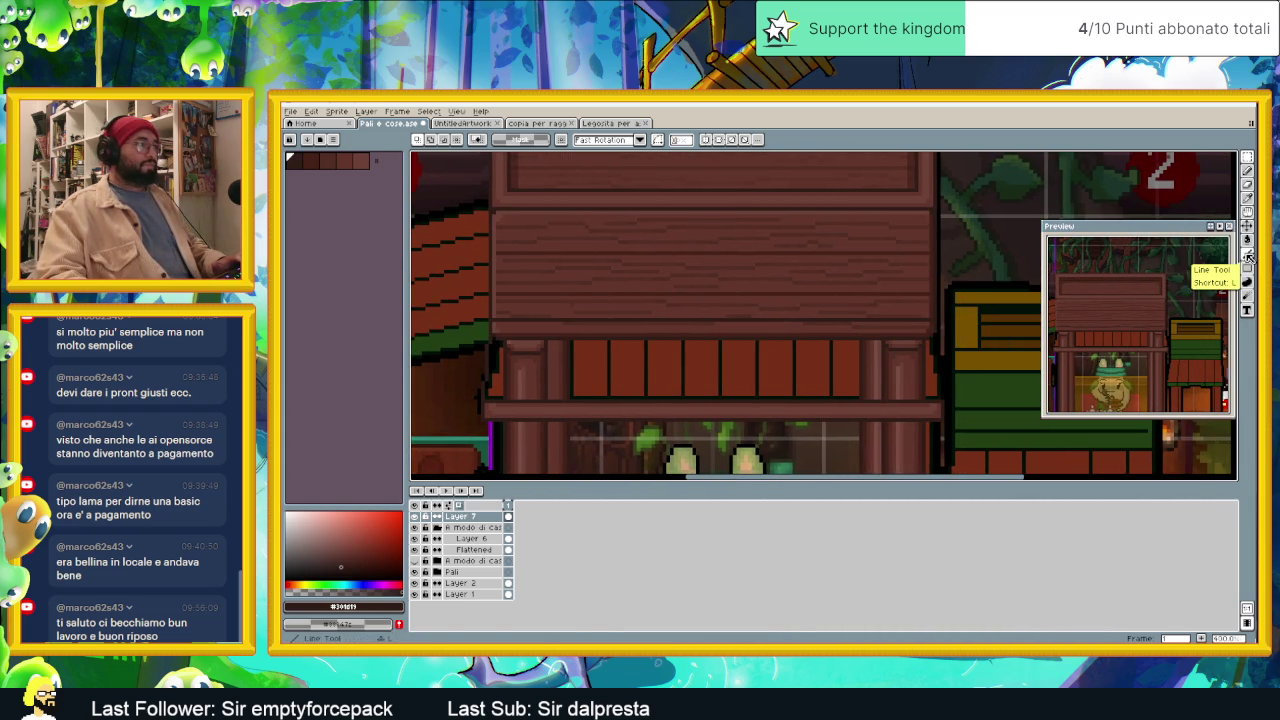
{"action": "mouse_move", "coordinate": [1247, 157]}
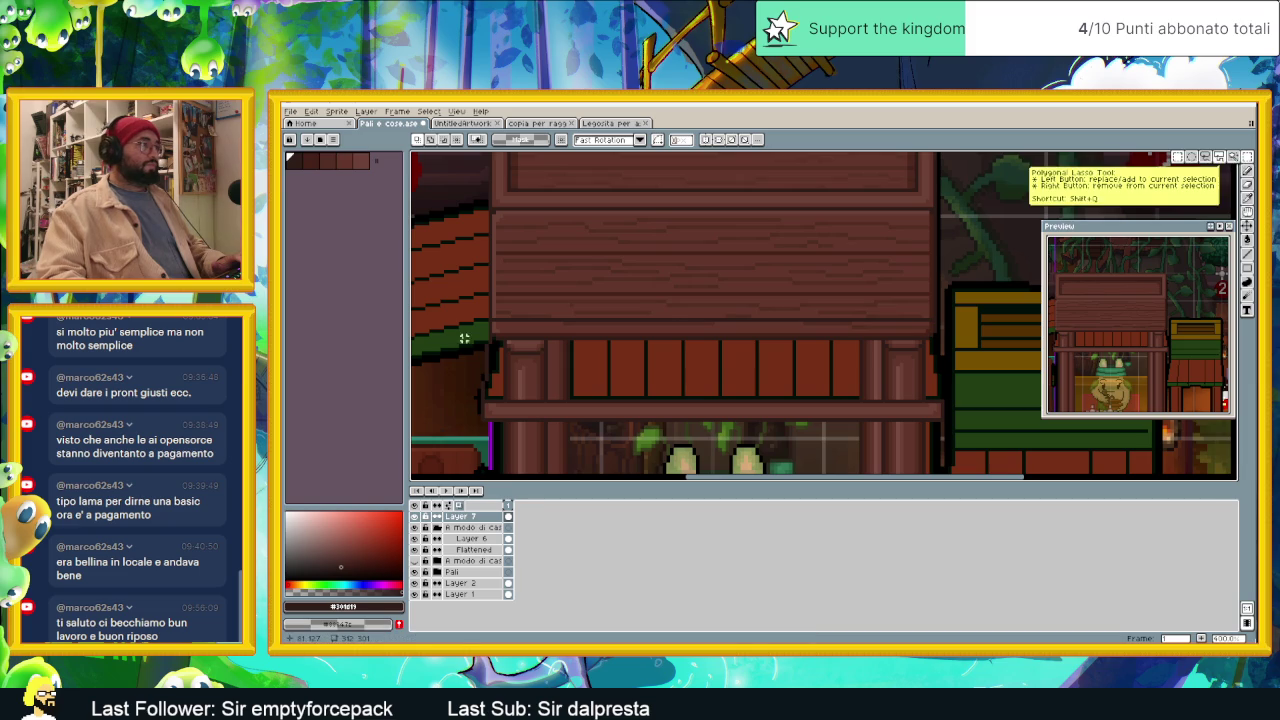
Step: Move the left-end strip of post and crossbeam over to the building's right end
{"action": "left_click_drag", "start_coordinate": [453, 295], "coordinate": [516, 437]}
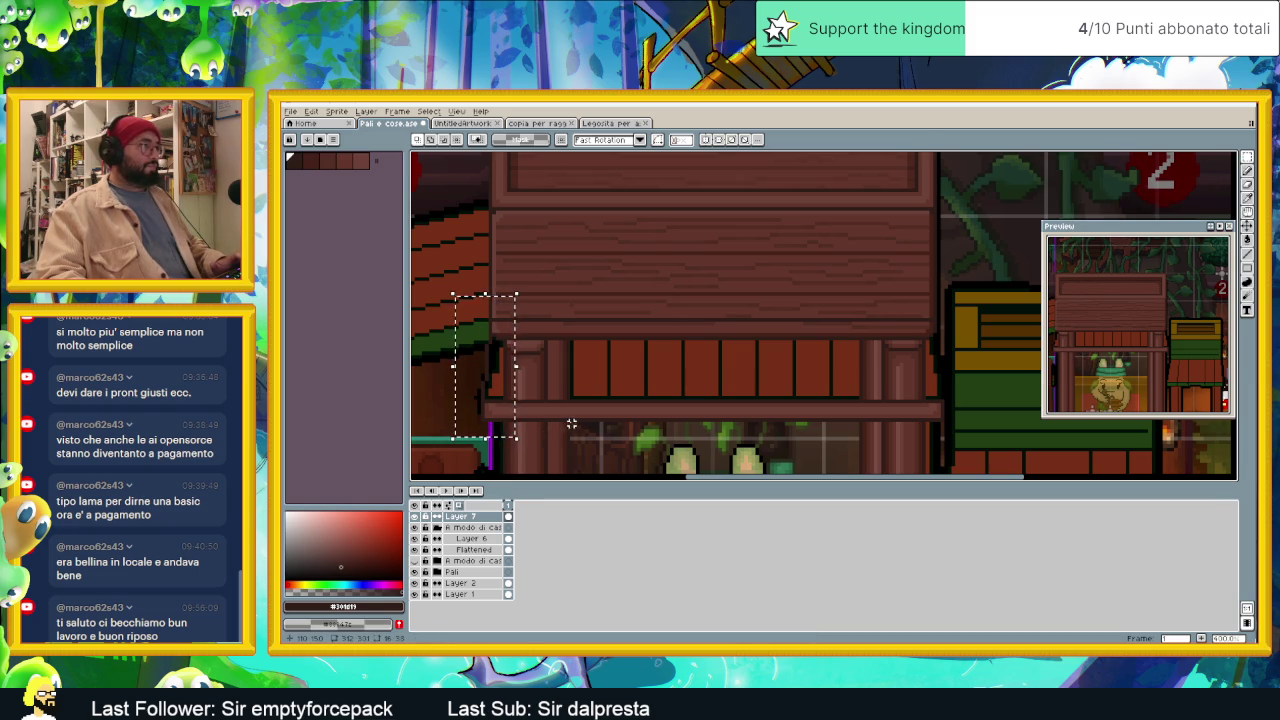
{"action": "key", "text": "ctrl+t"}
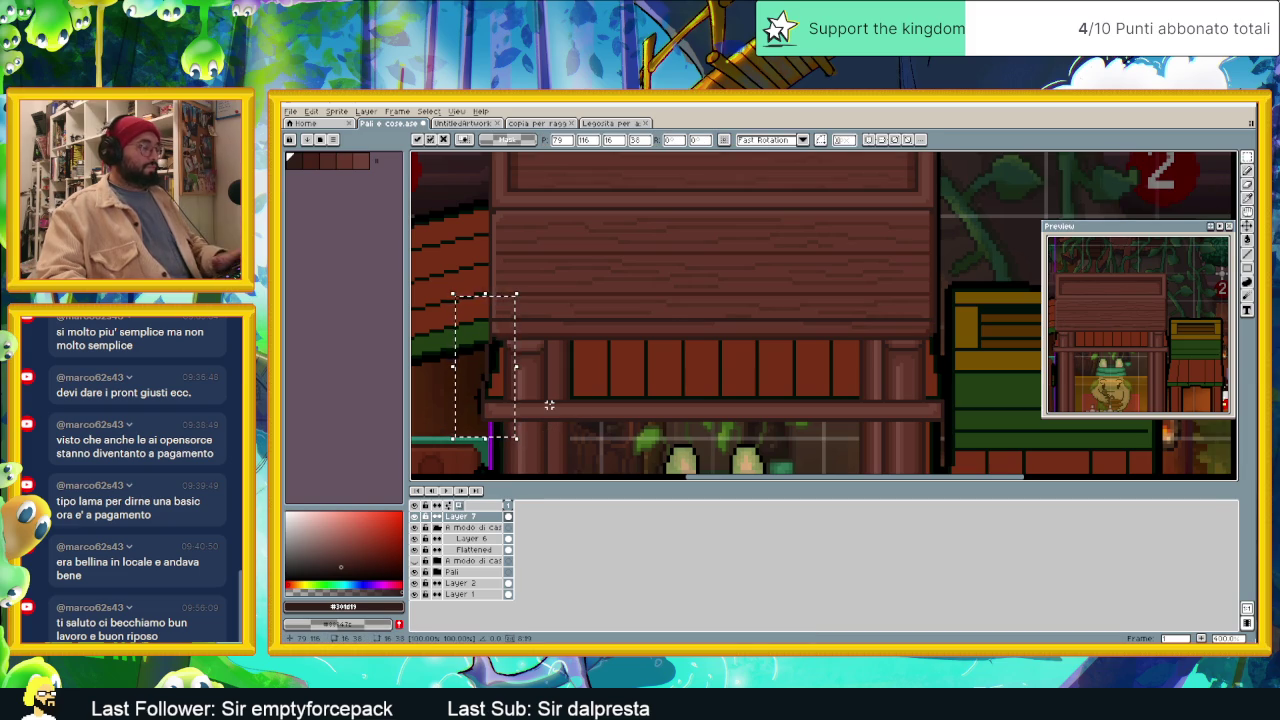
{"action": "left_click_drag", "start_coordinate": [496, 388], "coordinate": [944, 389]}
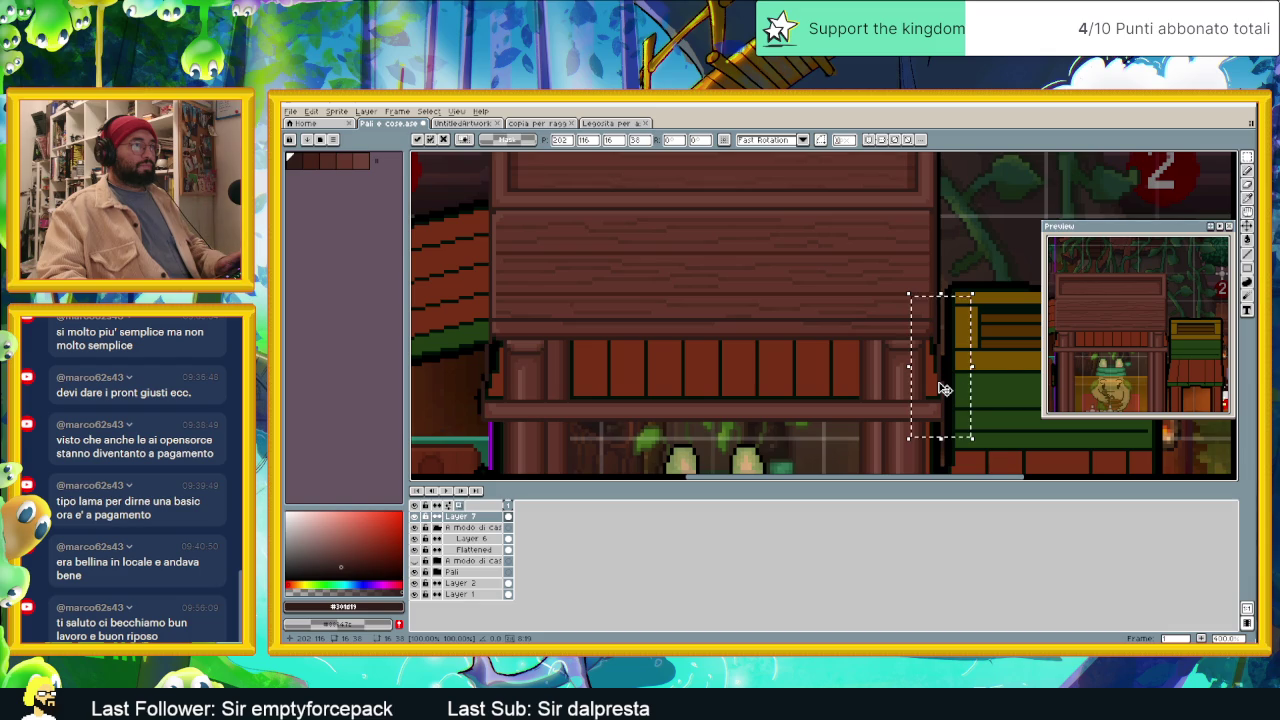
{"action": "key", "text": "Return"}
Step: Sample the crossbeam brown #62362b and switch back to the pencil
{"action": "scroll", "coordinate": [780, 400], "scroll_direction": "up", "scroll_amount": 1}
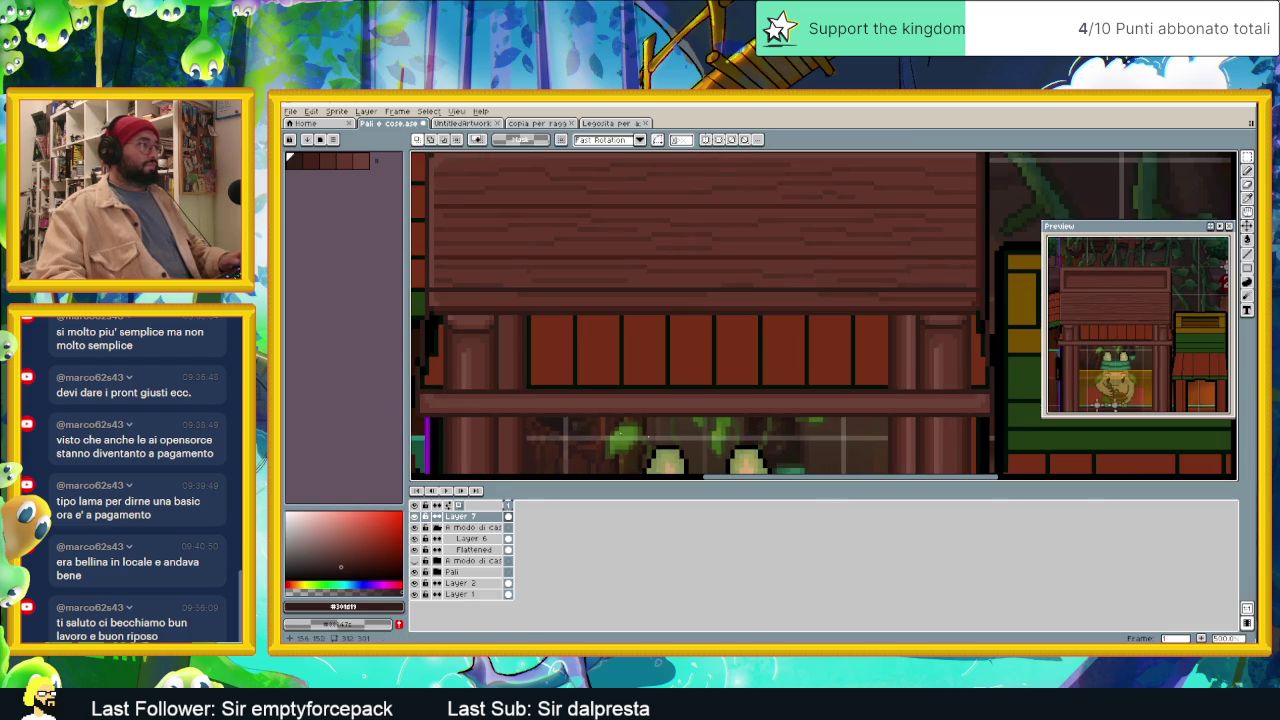
{"action": "left_click", "coordinate": [489, 390], "text": "alt"}
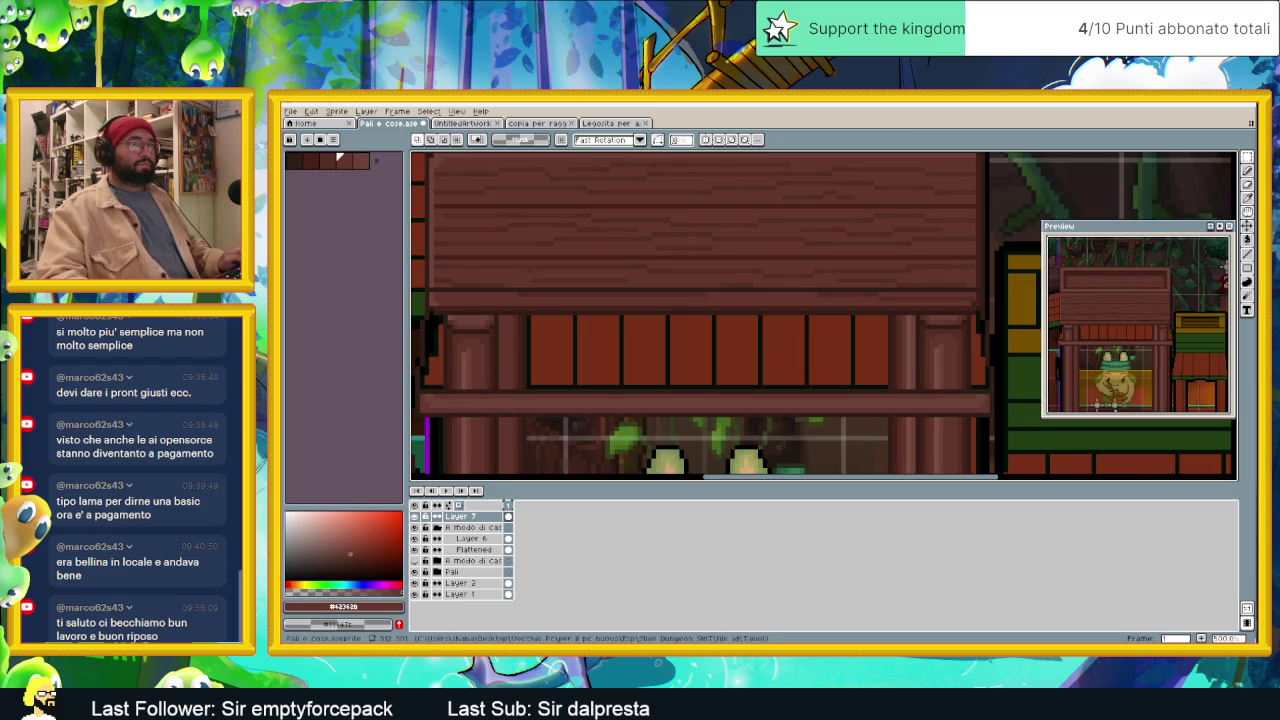
{"action": "key", "text": "b"}
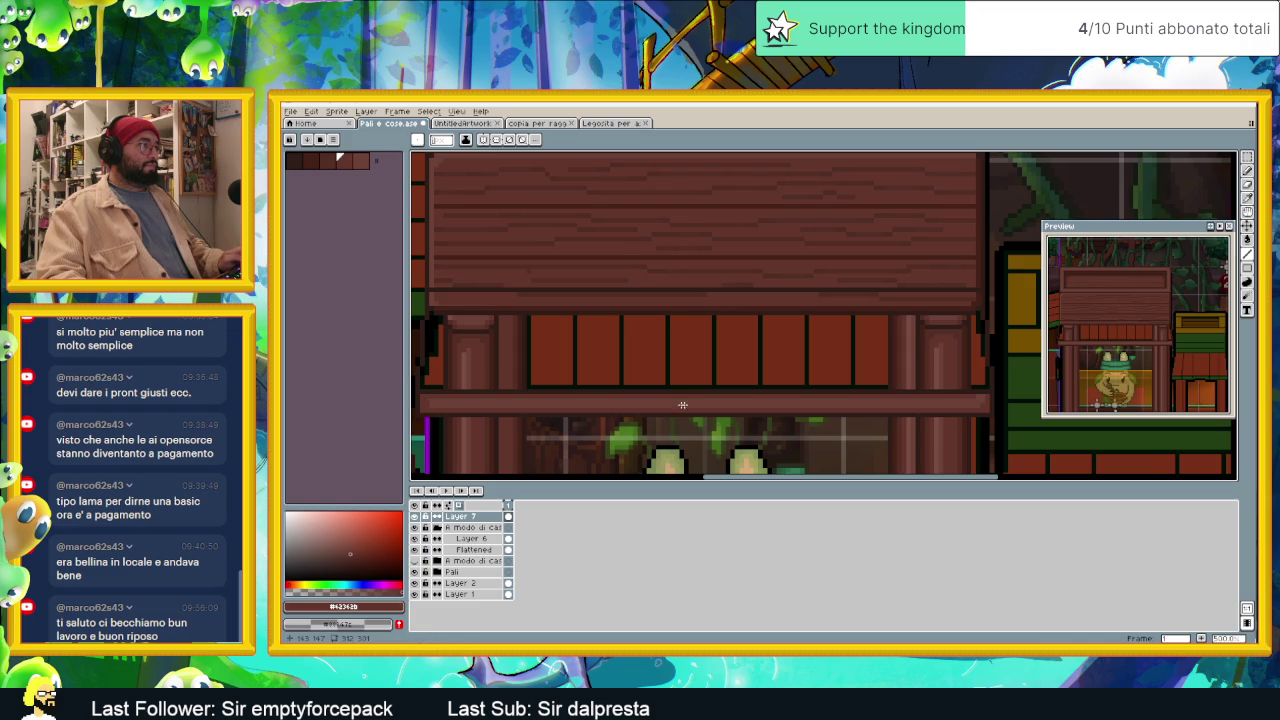
{"action": "left_click_drag", "start_coordinate": [683, 404], "coordinate": [584, 403]}
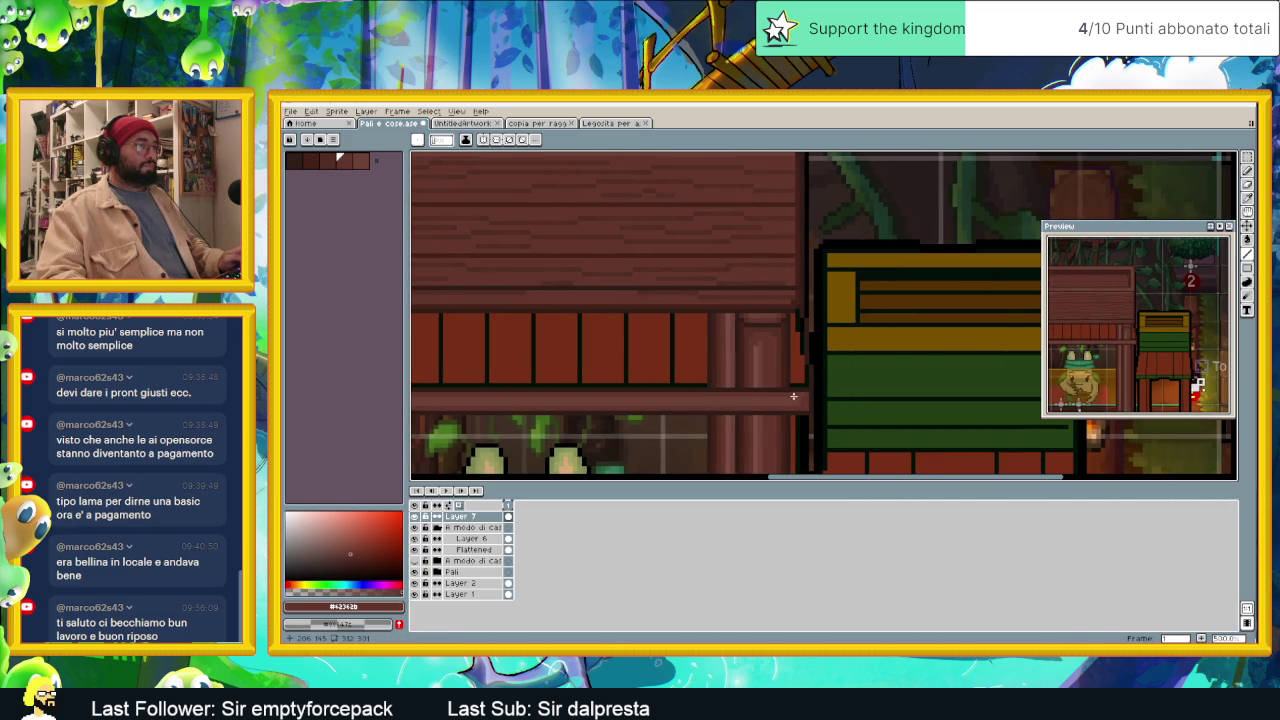
{"action": "left_click_drag", "start_coordinate": [803, 394], "coordinate": [705, 401]}
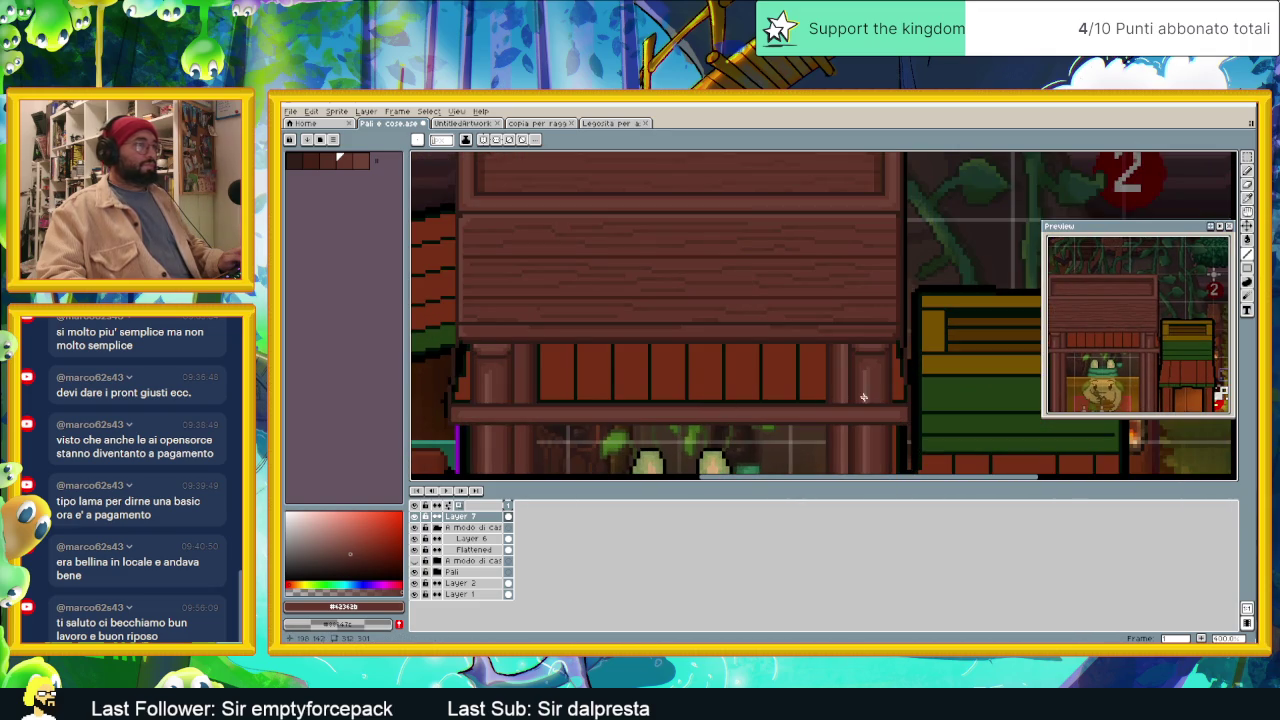
{"action": "key", "text": "l"}
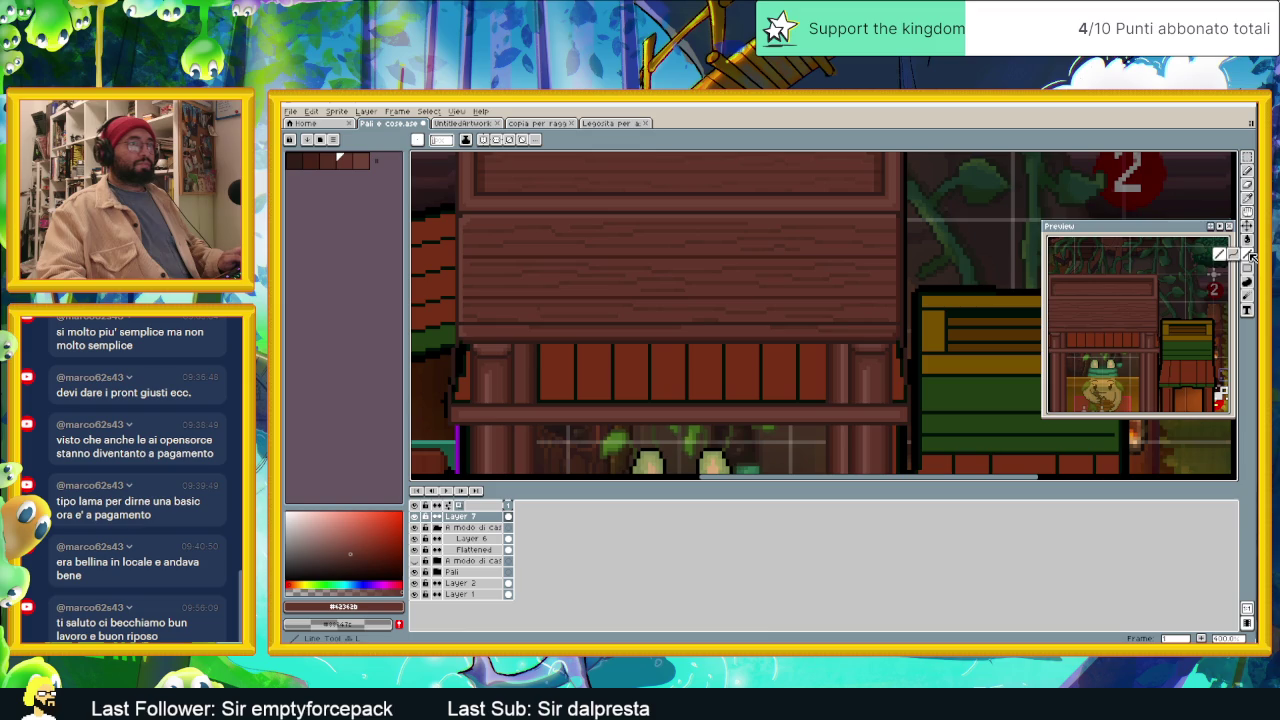
{"action": "key", "text": "alt"}
{"action": "left_click", "coordinate": [735, 318], "text": "alt"}
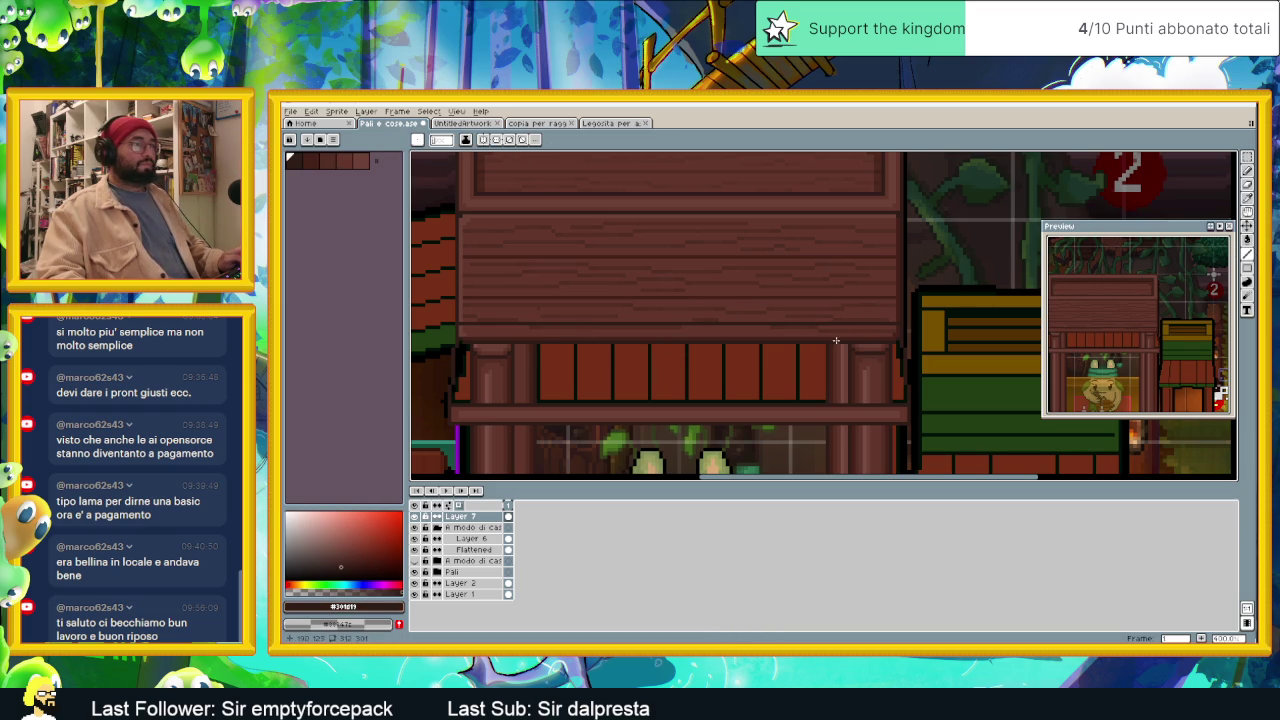
{"action": "left_click_drag", "start_coordinate": [860, 324], "coordinate": [865, 396]}
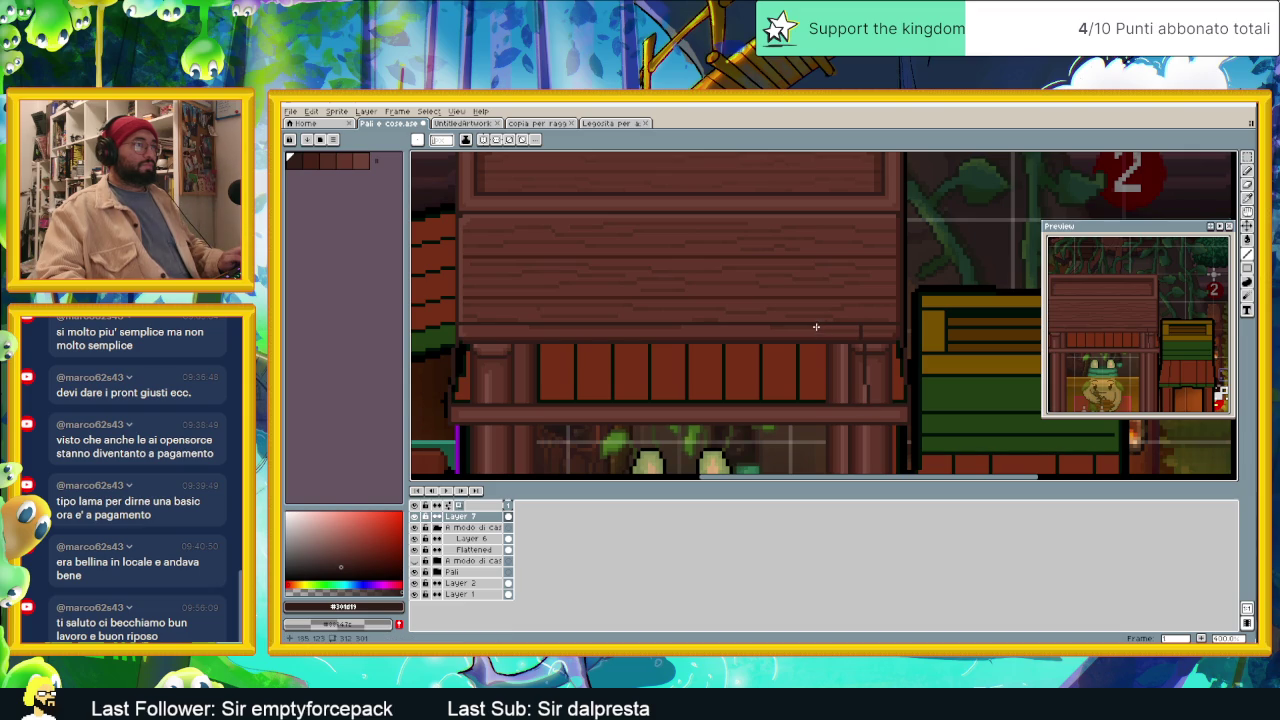
{"action": "scroll", "coordinate": [827, 329], "scroll_direction": "up", "scroll_amount": 1}
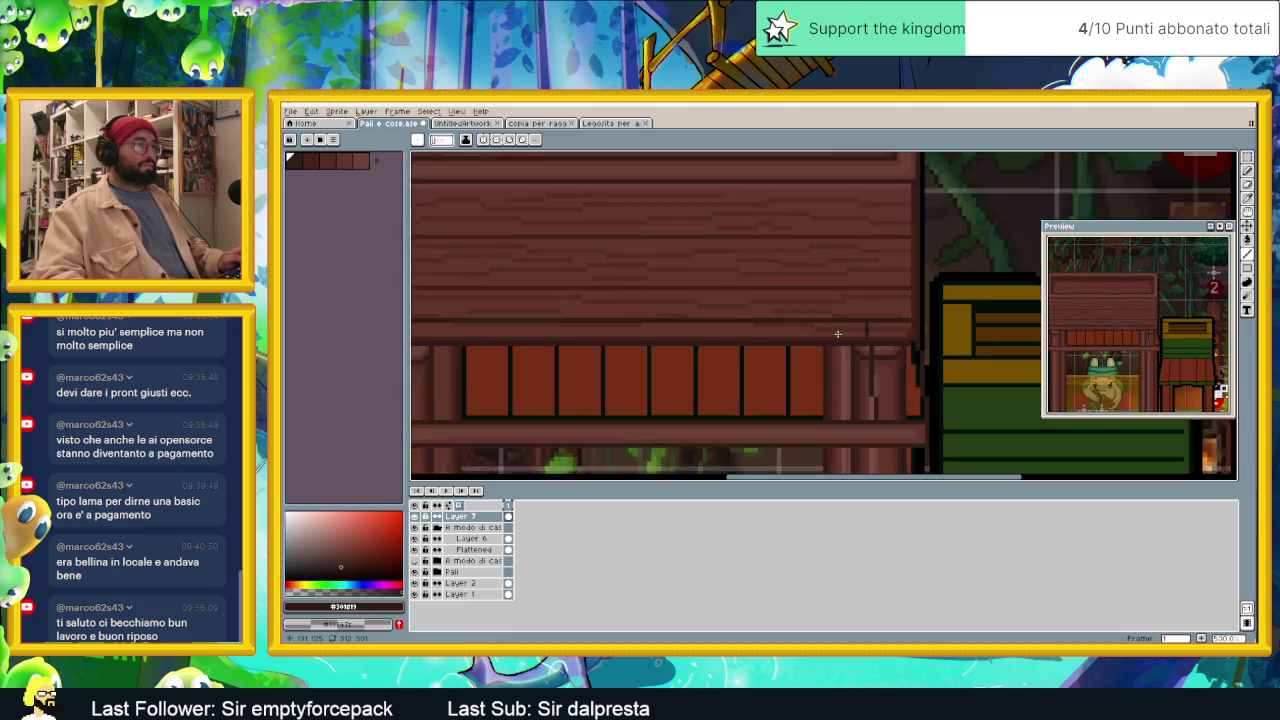
{"action": "scroll", "coordinate": [860, 333], "scroll_direction": "up", "scroll_amount": 1}
{"action": "scroll", "coordinate": [942, 342], "scroll_direction": "up", "scroll_amount": 1}
{"action": "scroll", "coordinate": [935, 343], "scroll_direction": "down", "scroll_amount": 1}
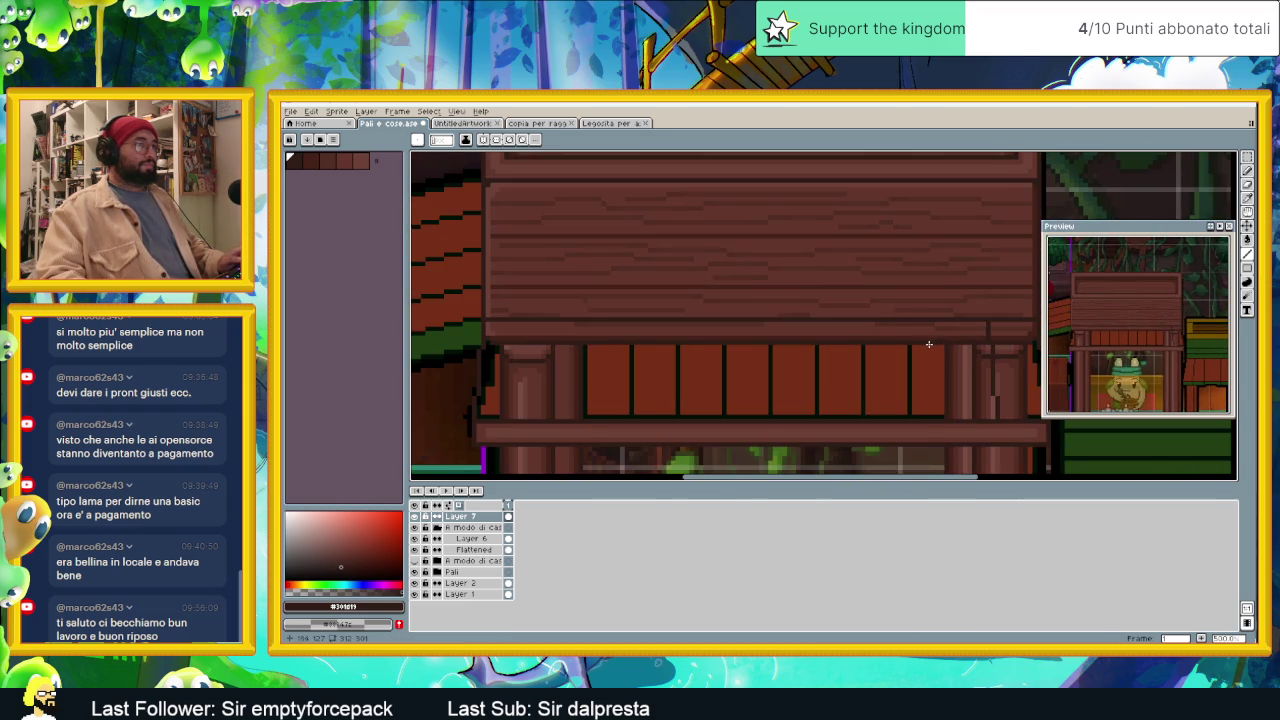
{"action": "scroll", "coordinate": [886, 349], "scroll_direction": "down", "scroll_amount": 1}
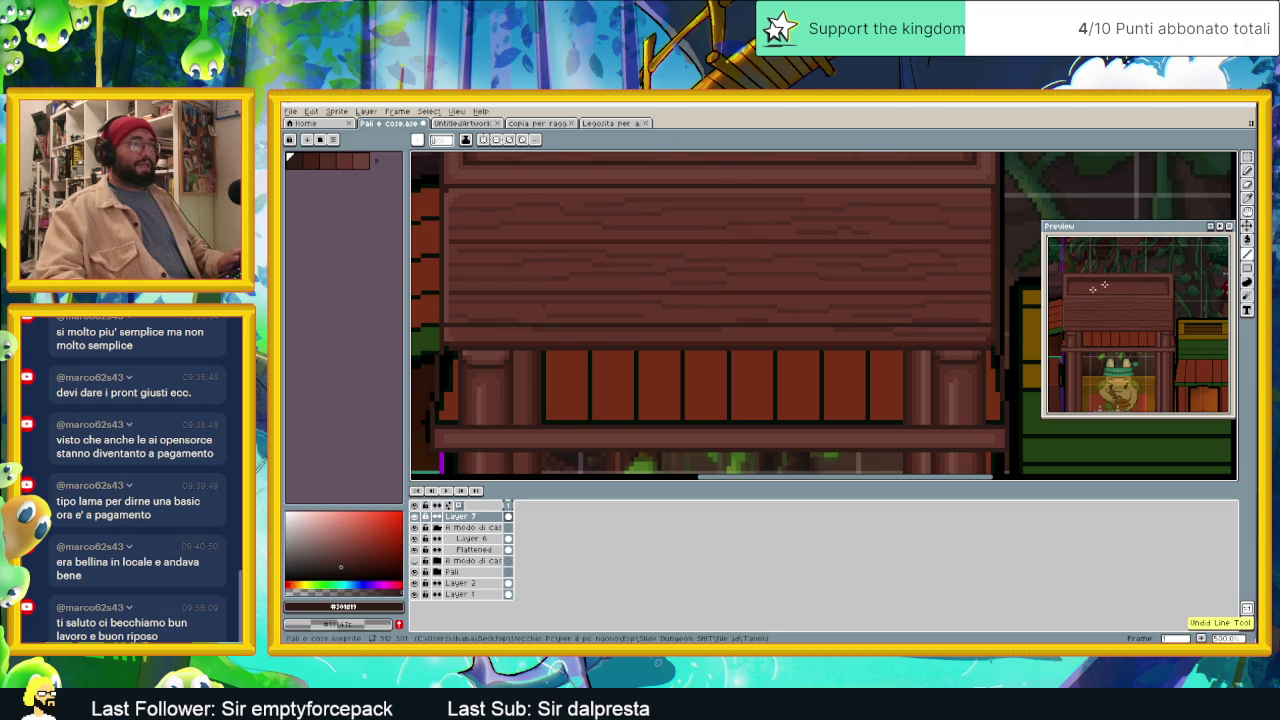
{"action": "key", "text": "w"}
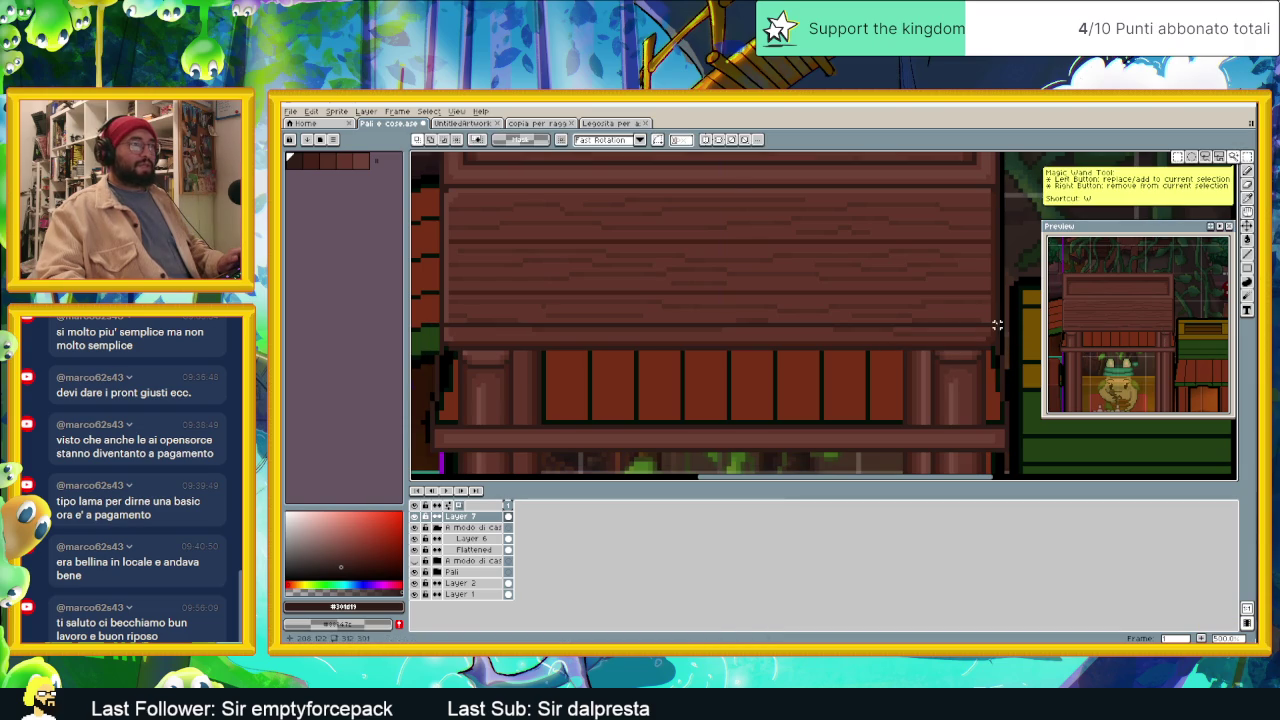
{"action": "left_click_drag", "start_coordinate": [999, 325], "coordinate": [440, 325]}
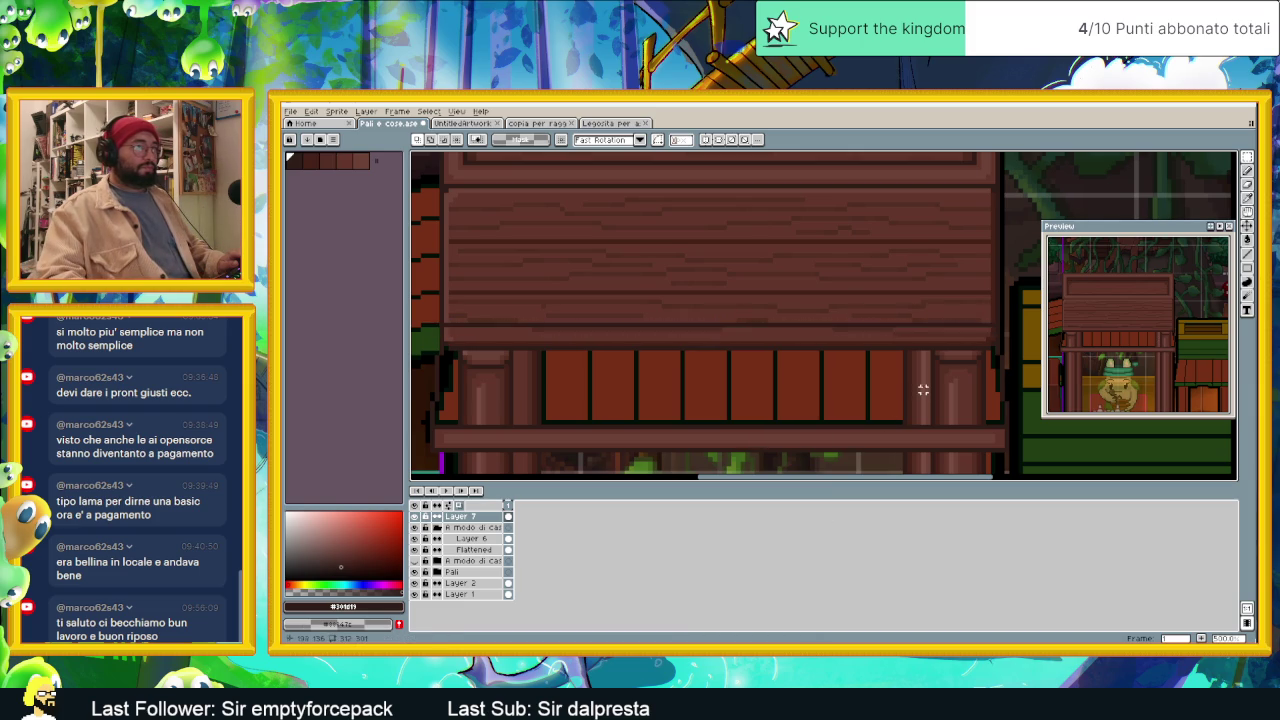
Step: Try a horizontal line beneath the roof, then remove it
{"action": "scroll", "coordinate": [986, 343], "scroll_direction": "up", "scroll_amount": 1}
{"action": "scroll", "coordinate": [1006, 331], "scroll_direction": "up", "scroll_amount": 2}
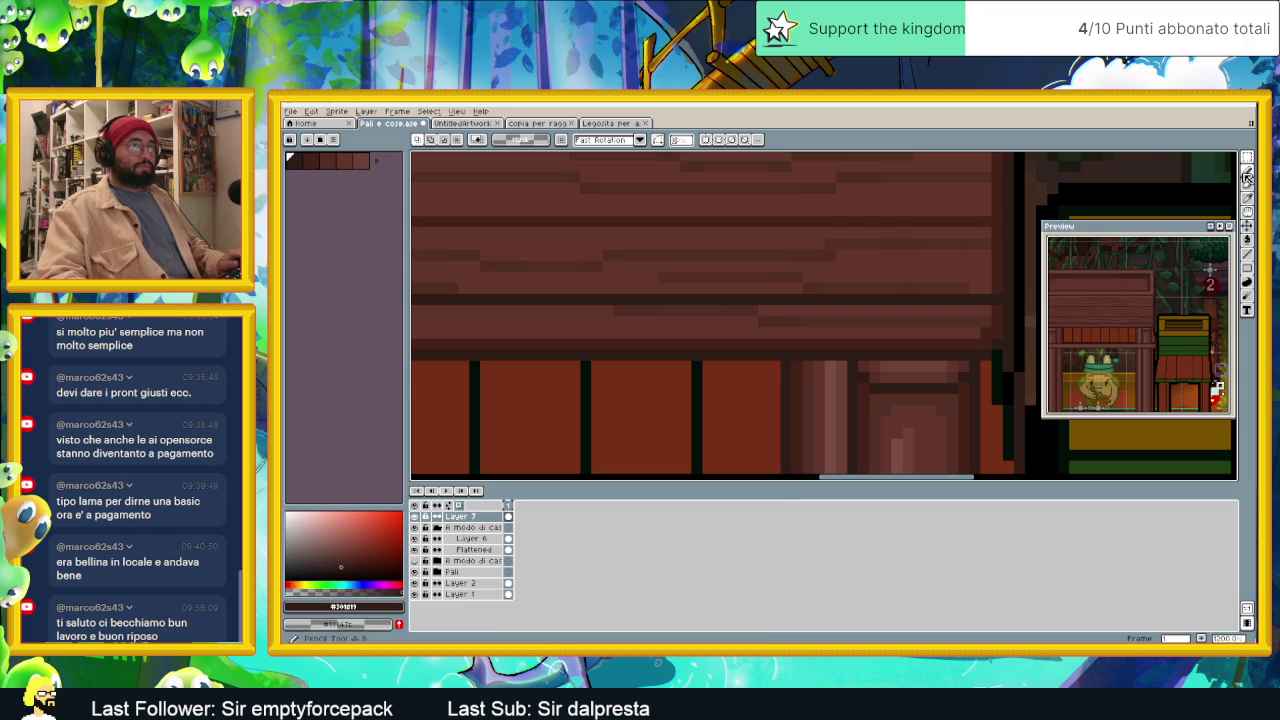
{"action": "scroll", "coordinate": [806, 323], "scroll_direction": "down", "scroll_amount": 1}
{"action": "scroll", "coordinate": [763, 336], "scroll_direction": "down", "scroll_amount": 1}
{"action": "scroll", "coordinate": [763, 336], "scroll_direction": "down", "scroll_amount": 1}
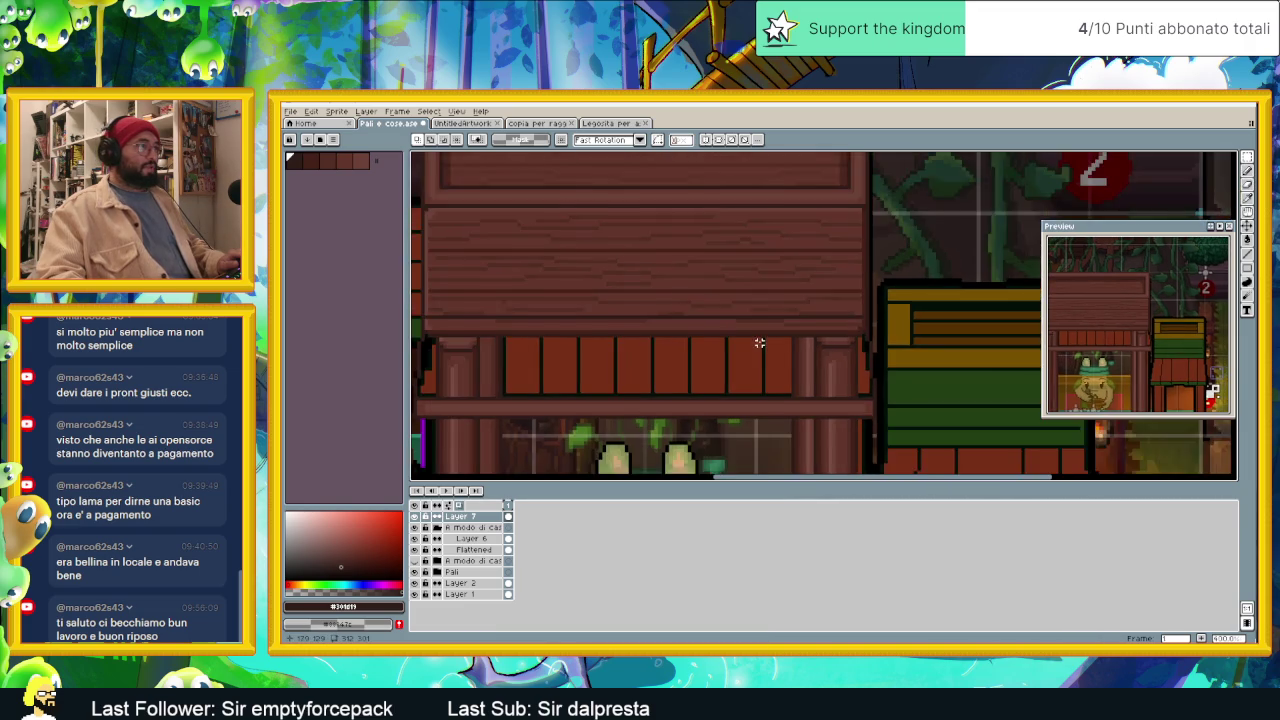
{"action": "scroll", "coordinate": [830, 353], "scroll_direction": "down", "scroll_amount": 1}
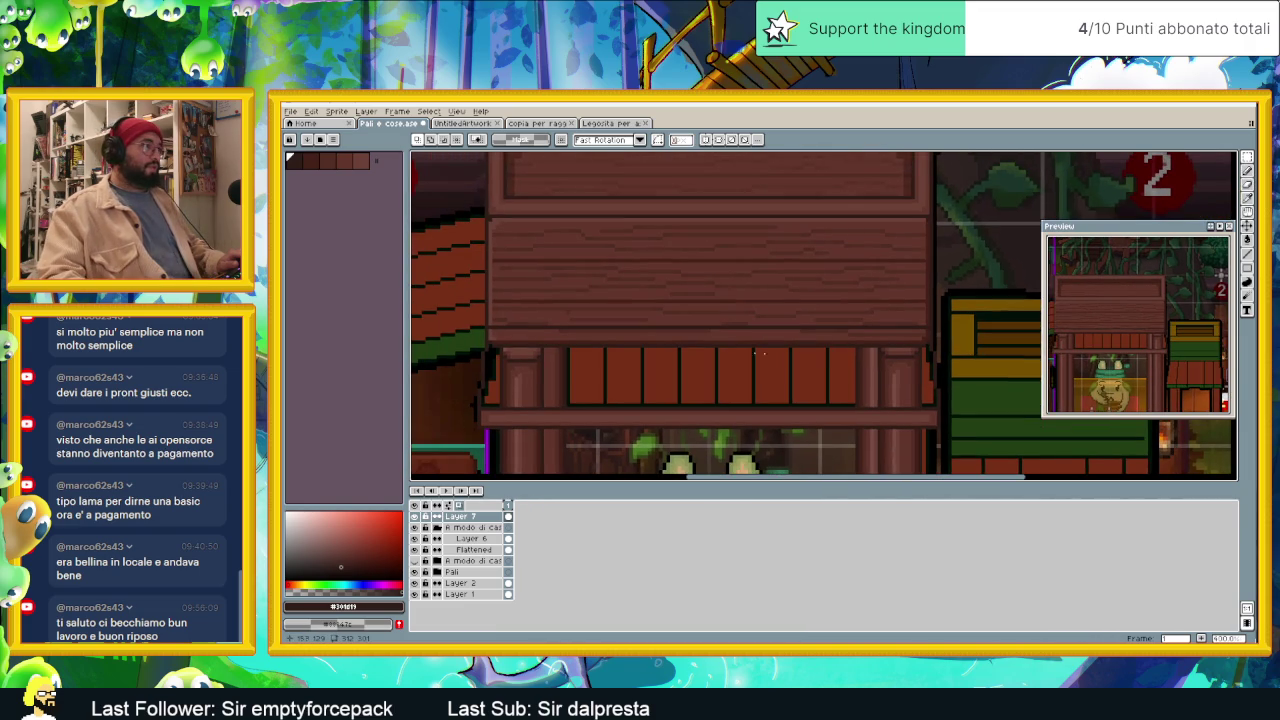
{"action": "left_click_drag", "start_coordinate": [489, 327], "coordinate": [707, 328]}
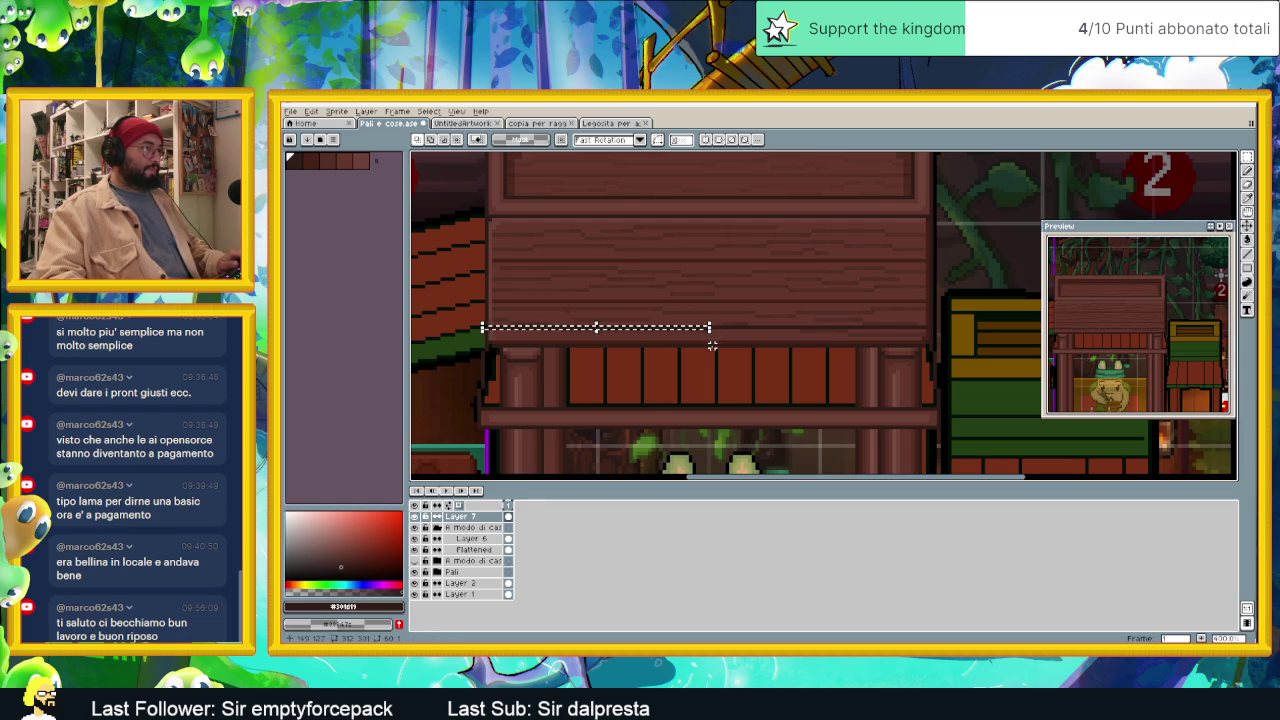
{"action": "key", "text": "ctrl+d"}
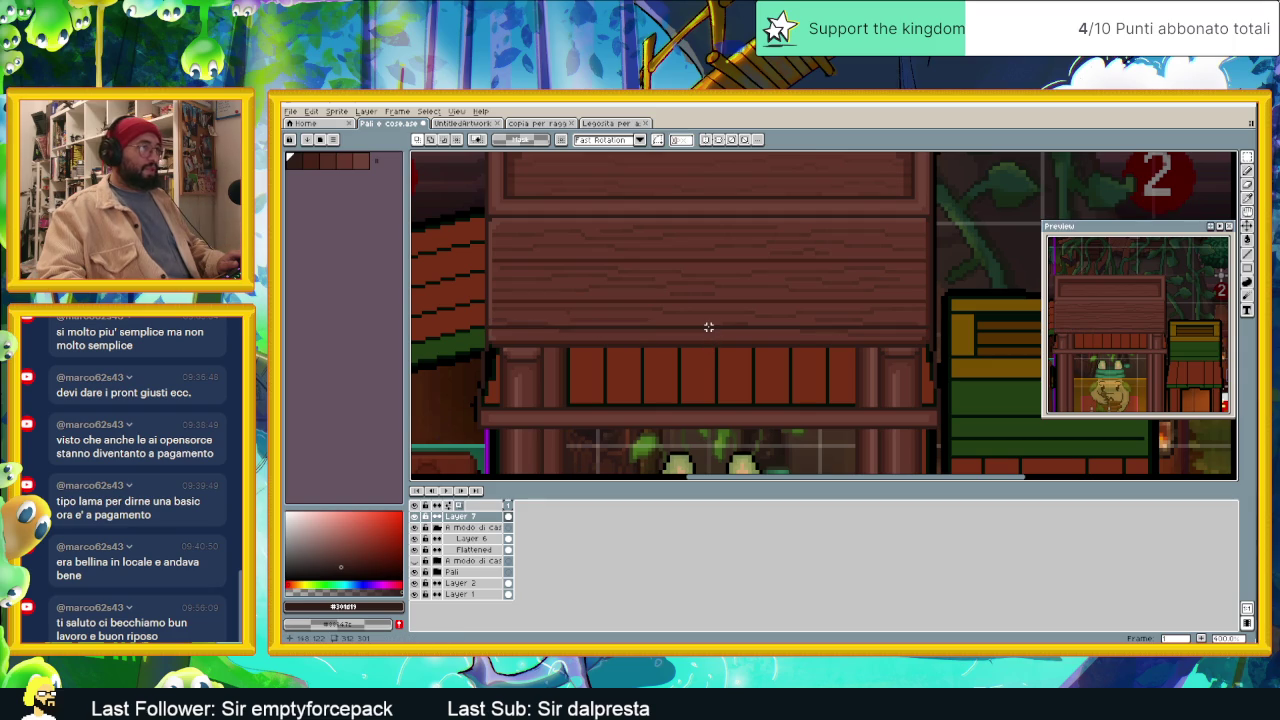
Step: Draw a thin dark vertical line down through the wall panels and select it for moving
{"action": "left_click_drag", "start_coordinate": [706, 338], "coordinate": [708, 412]}
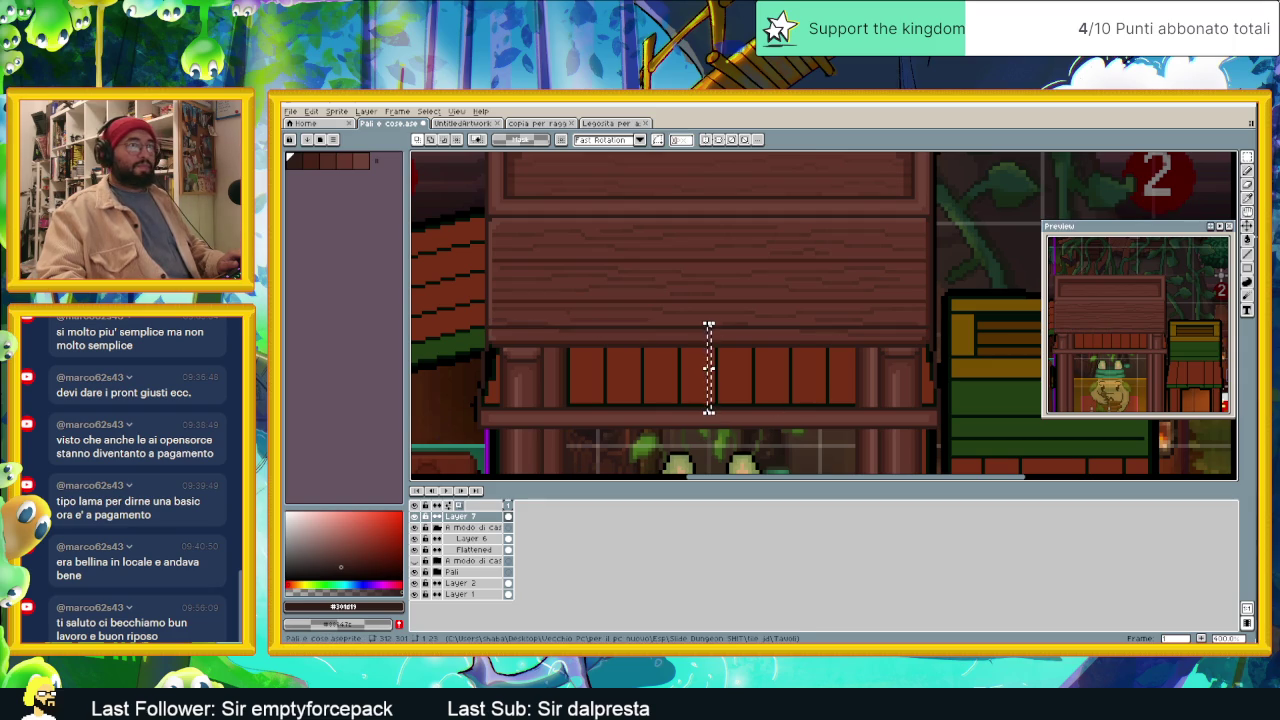
{"action": "key", "text": "w"}
{"action": "scroll", "coordinate": [710, 367], "scroll_direction": "up", "scroll_amount": 2}
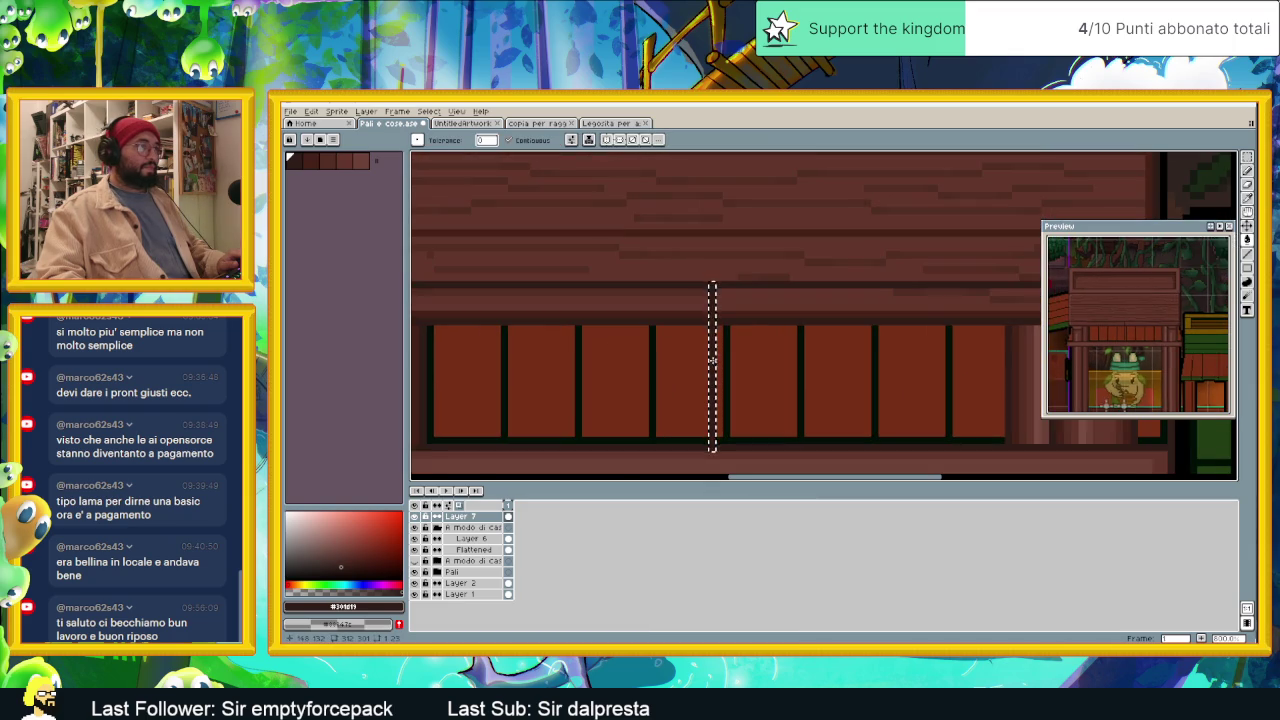
{"action": "scroll", "coordinate": [712, 362], "scroll_direction": "down", "scroll_amount": 2}
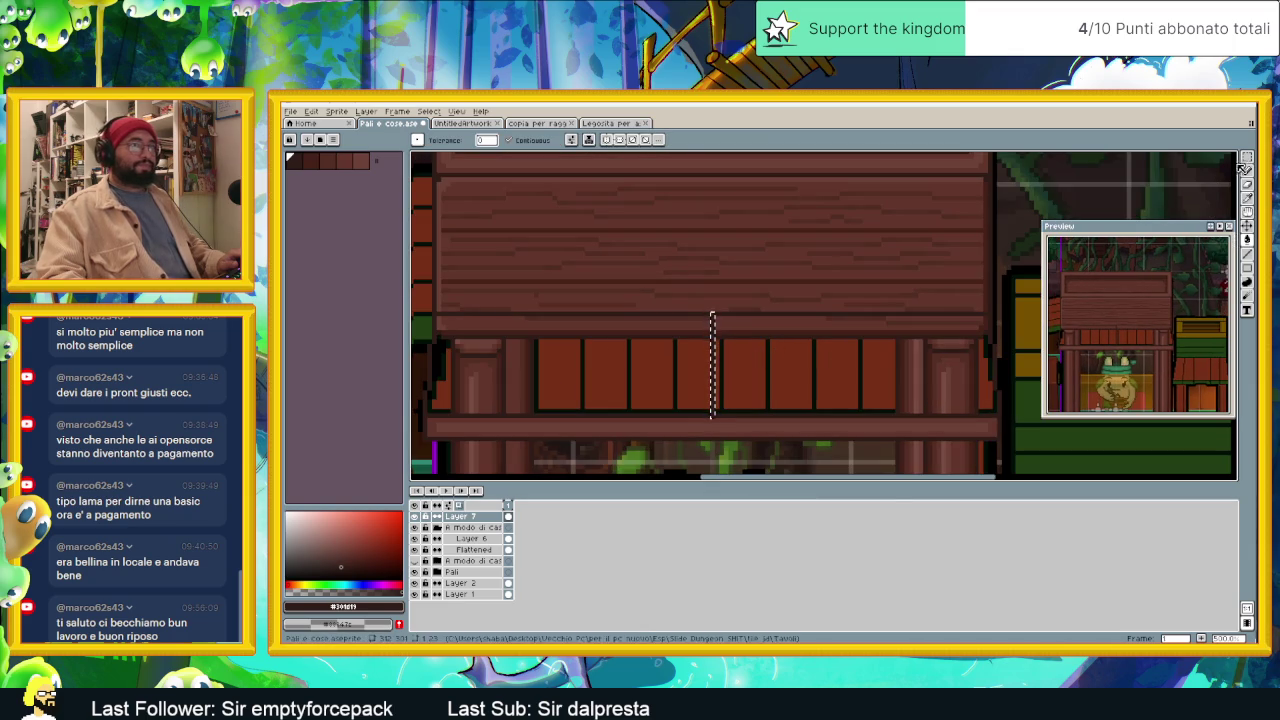
{"action": "key", "text": "v"}
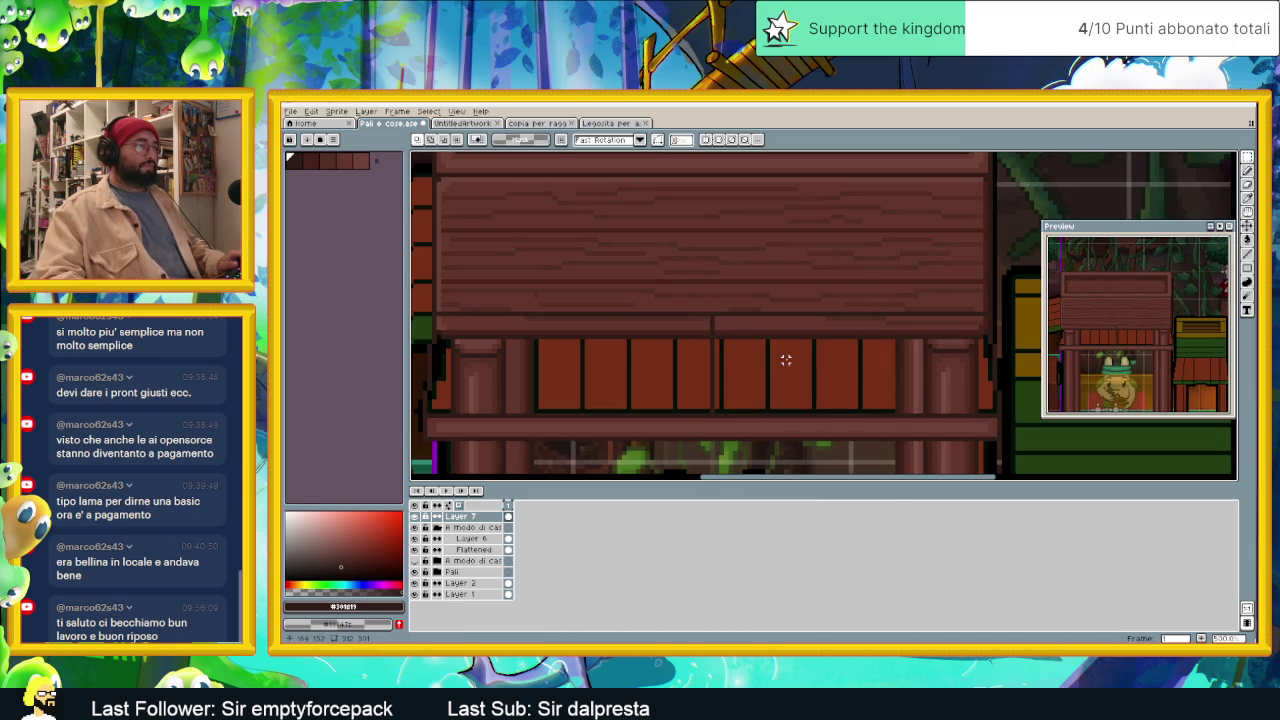
{"action": "scroll", "coordinate": [746, 366], "scroll_direction": "left", "scroll_amount": 2}
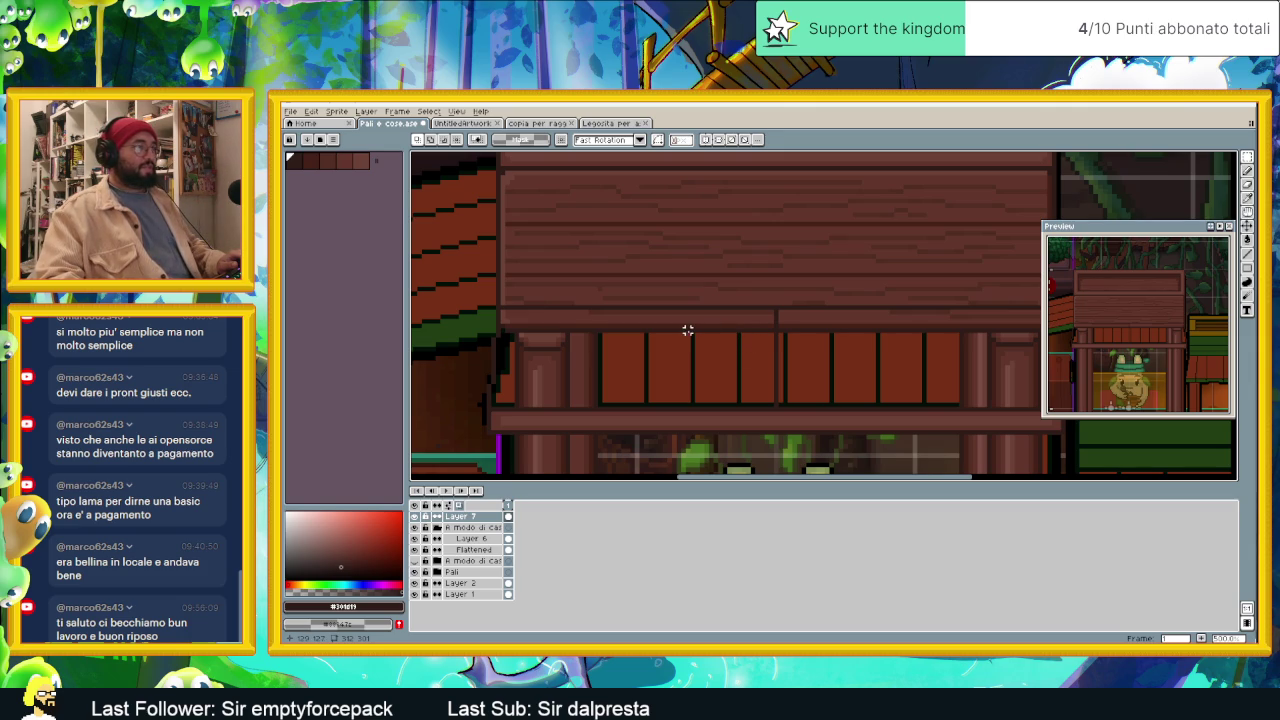
{"action": "scroll", "coordinate": [771, 312], "scroll_direction": "up", "scroll_amount": 1}
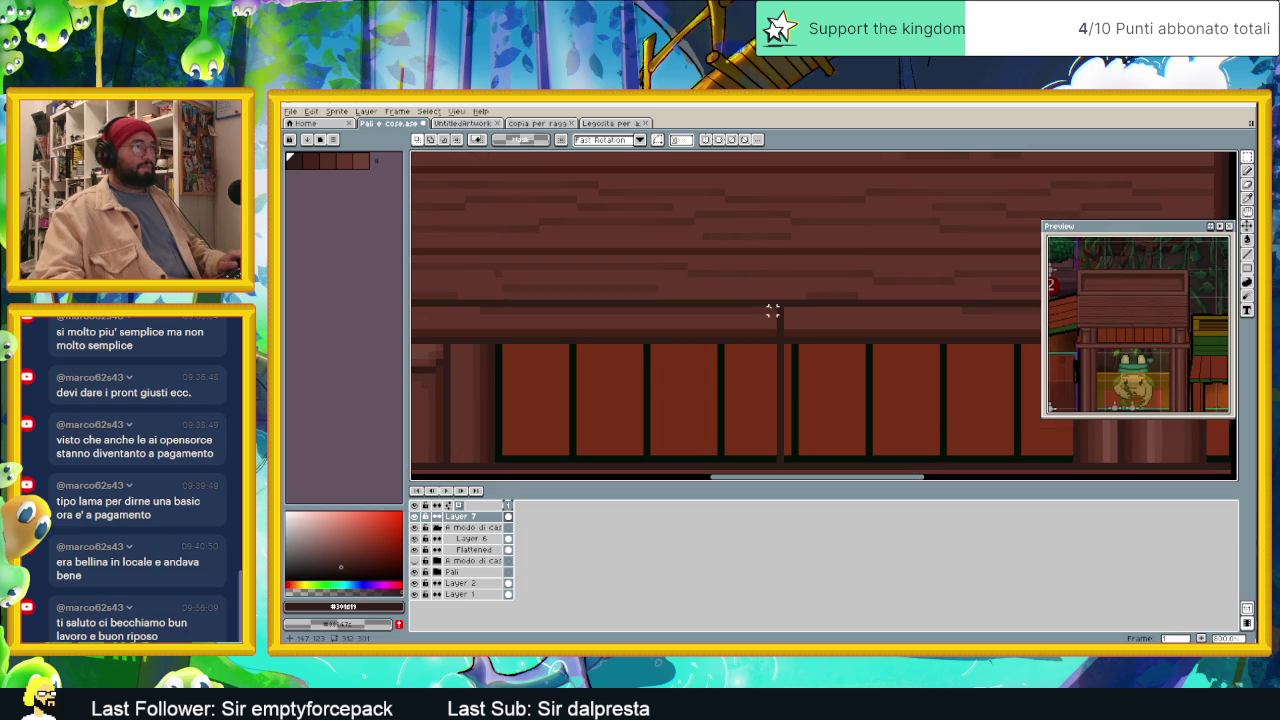
Step: Shift a short marquee-selected section of the beam under the roof one pixel left
{"action": "mouse_move", "coordinate": [742, 312]}
{"action": "left_mouse_down"}
{"action": "mouse_move", "coordinate": [872, 272]}
{"action": "mouse_move", "coordinate": [806, 277]}
{"action": "left_mouse_up"}
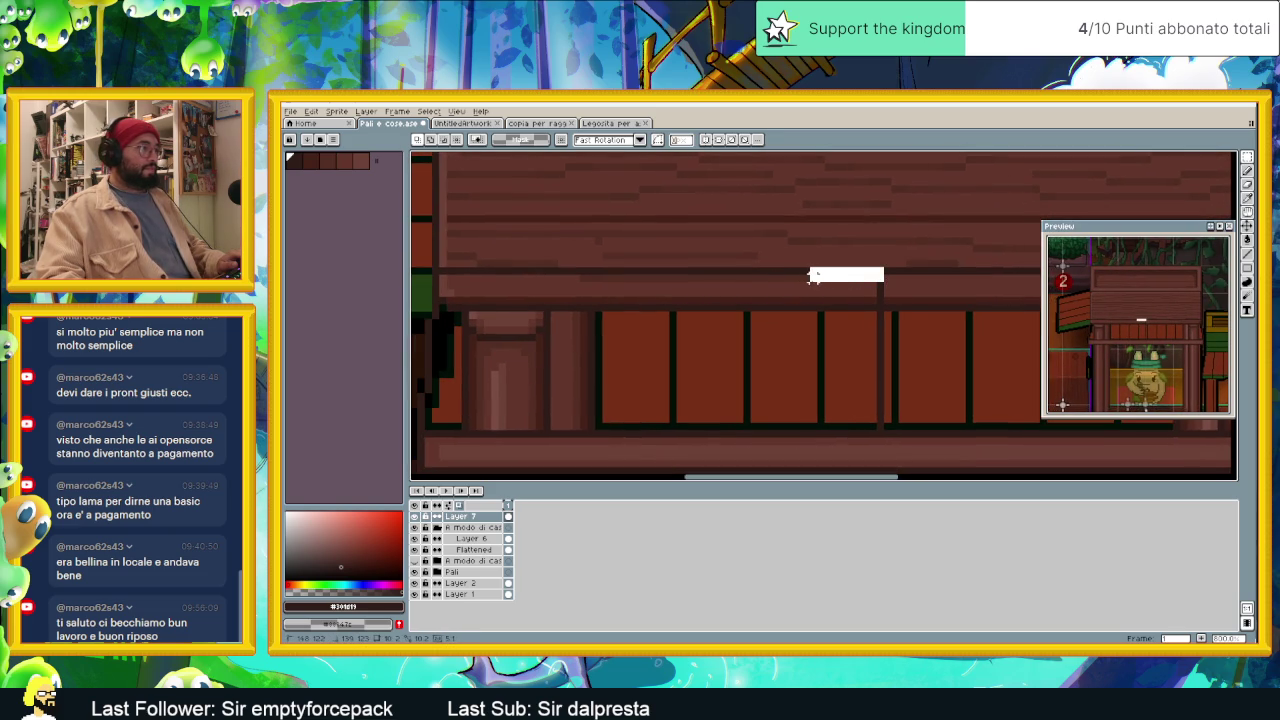
{"action": "left_click_drag", "start_coordinate": [887, 266], "coordinate": [807, 285]}
{"action": "key", "text": "Delete"}
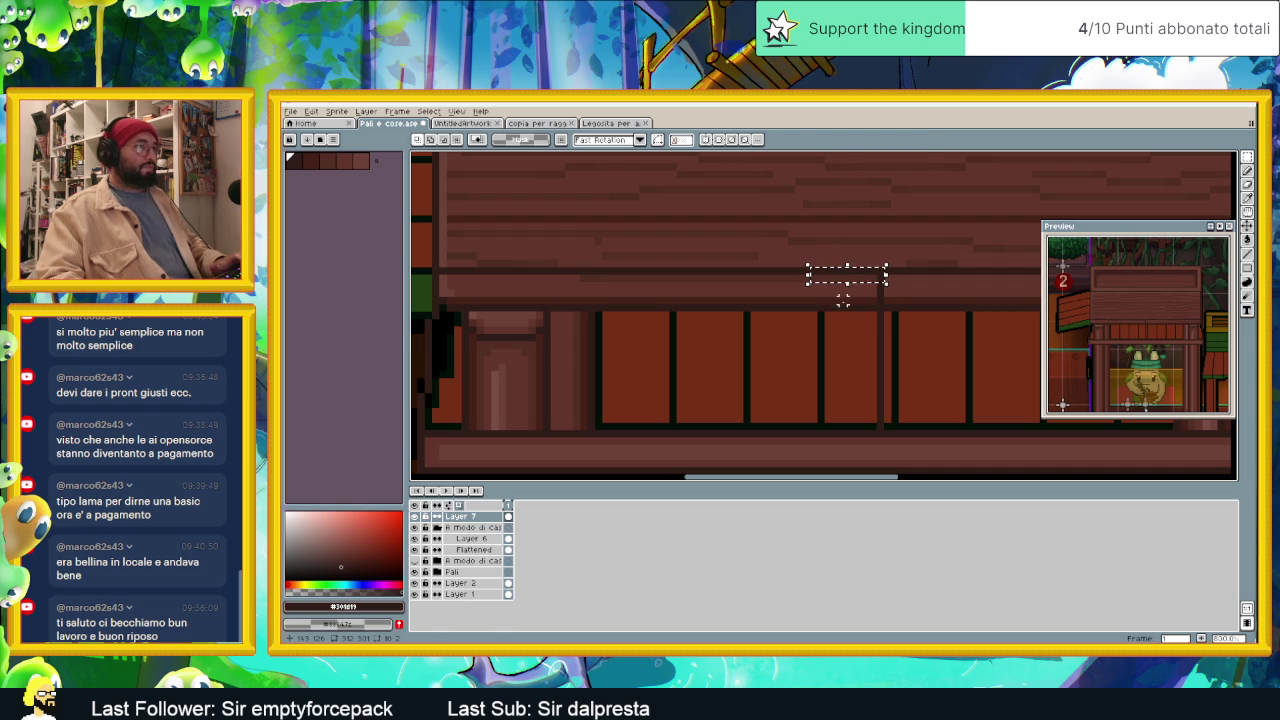
{"action": "left_click", "coordinate": [858, 284]}
{"action": "left_click_drag", "start_coordinate": [796, 281], "coordinate": [865, 281]}
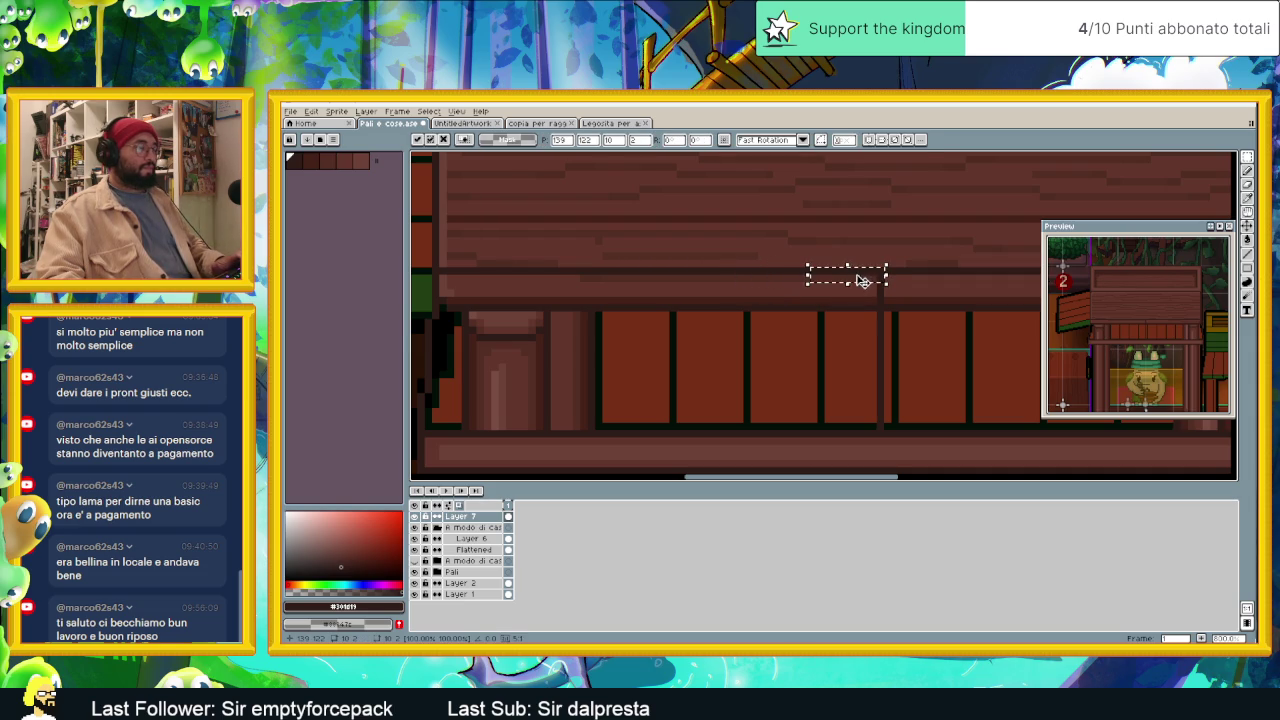
{"action": "left_click", "coordinate": [798, 299]}
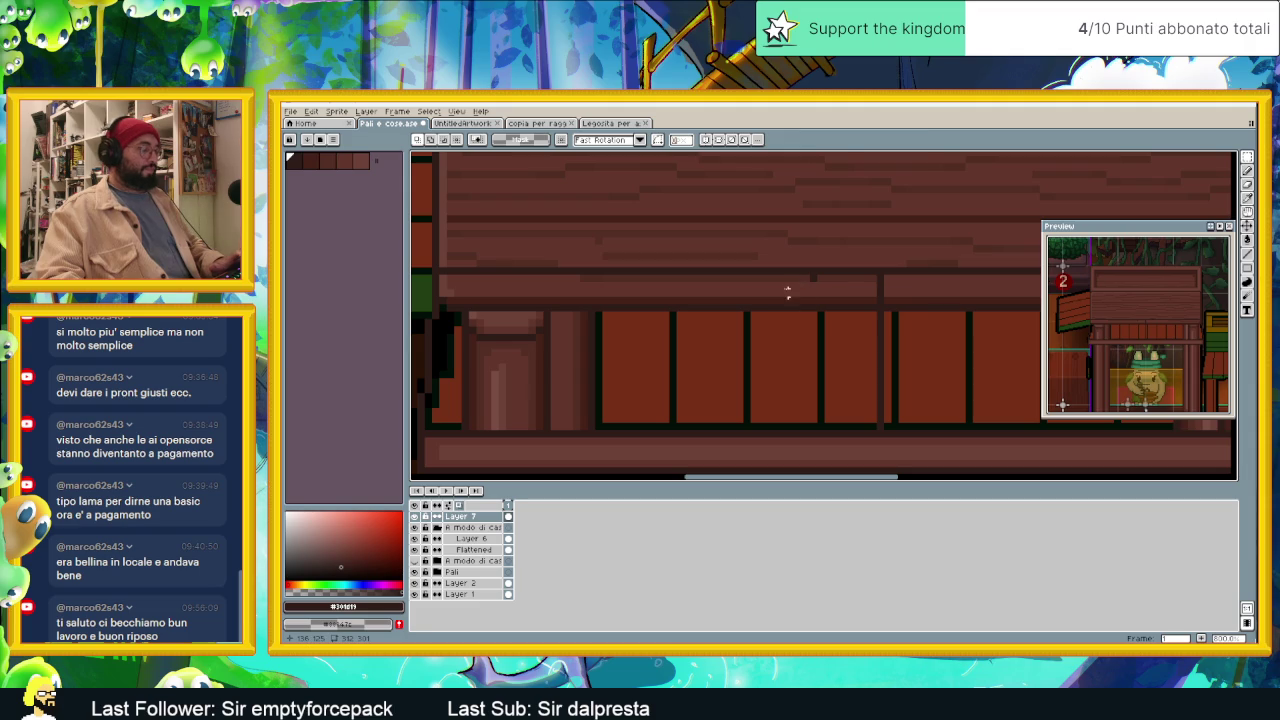